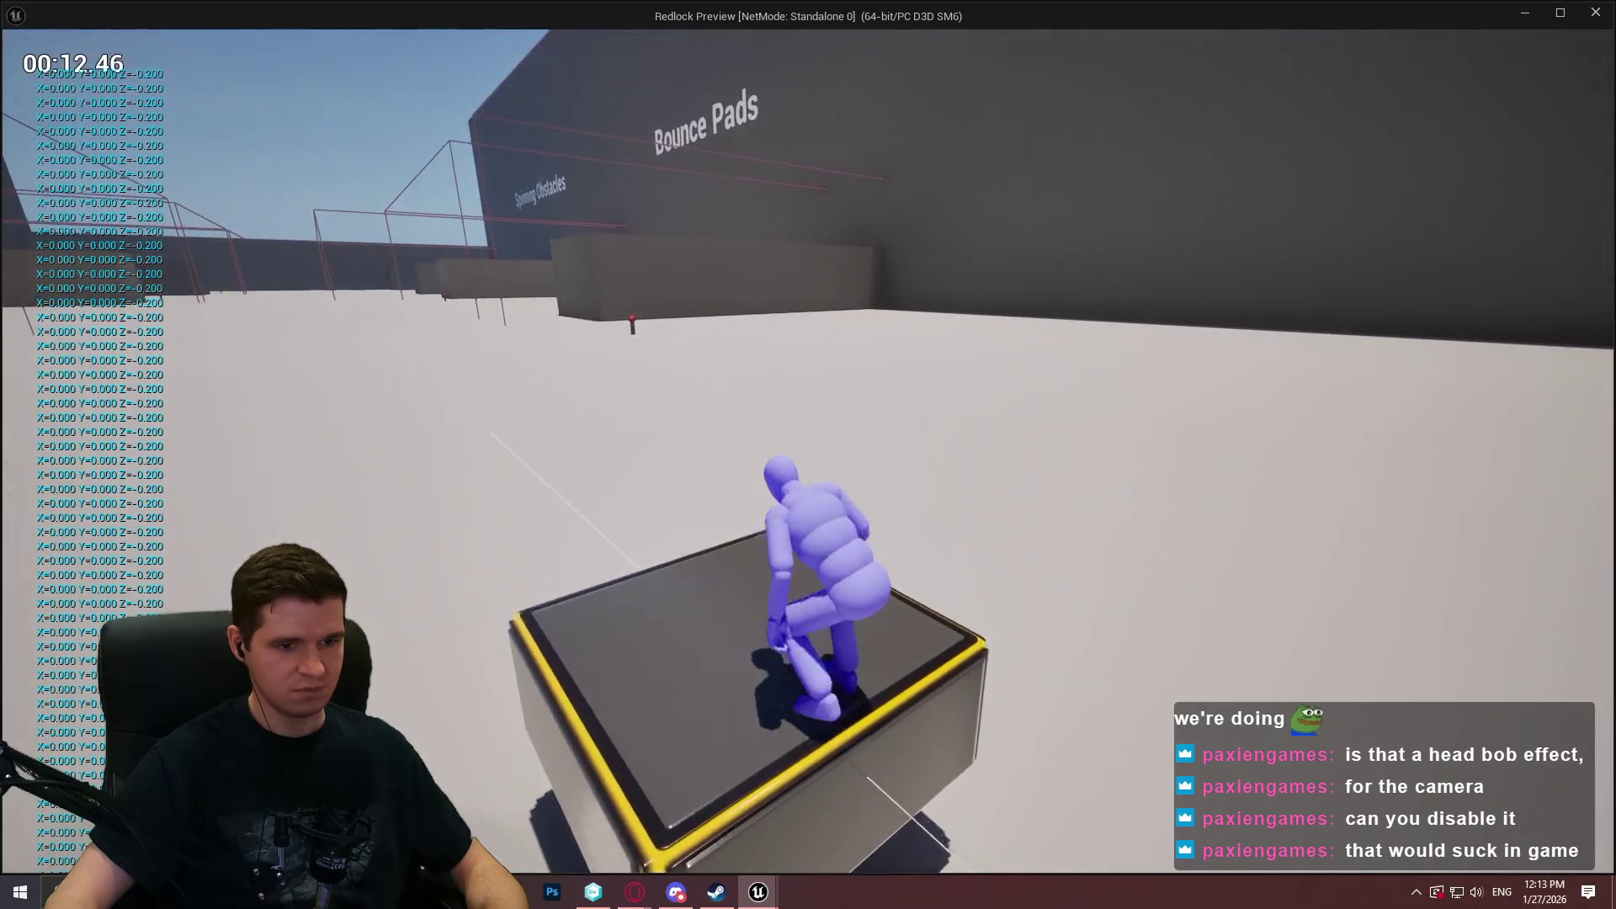
Walk the character past the box platform to the Timed Platforms area, then stop the preview.
key(w)
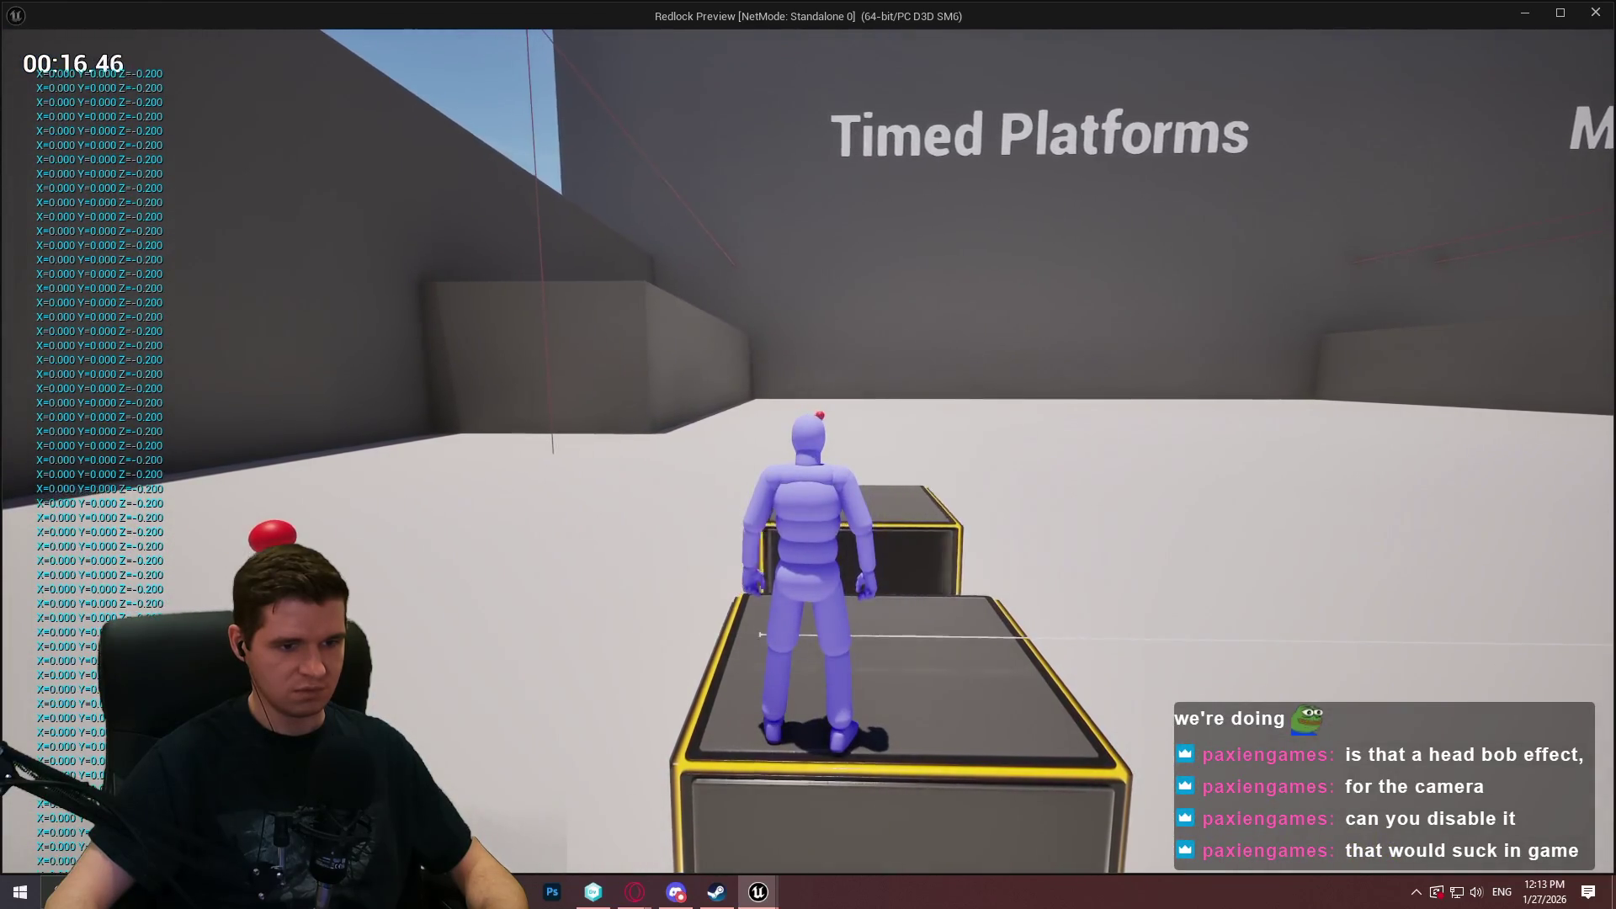
key(w)
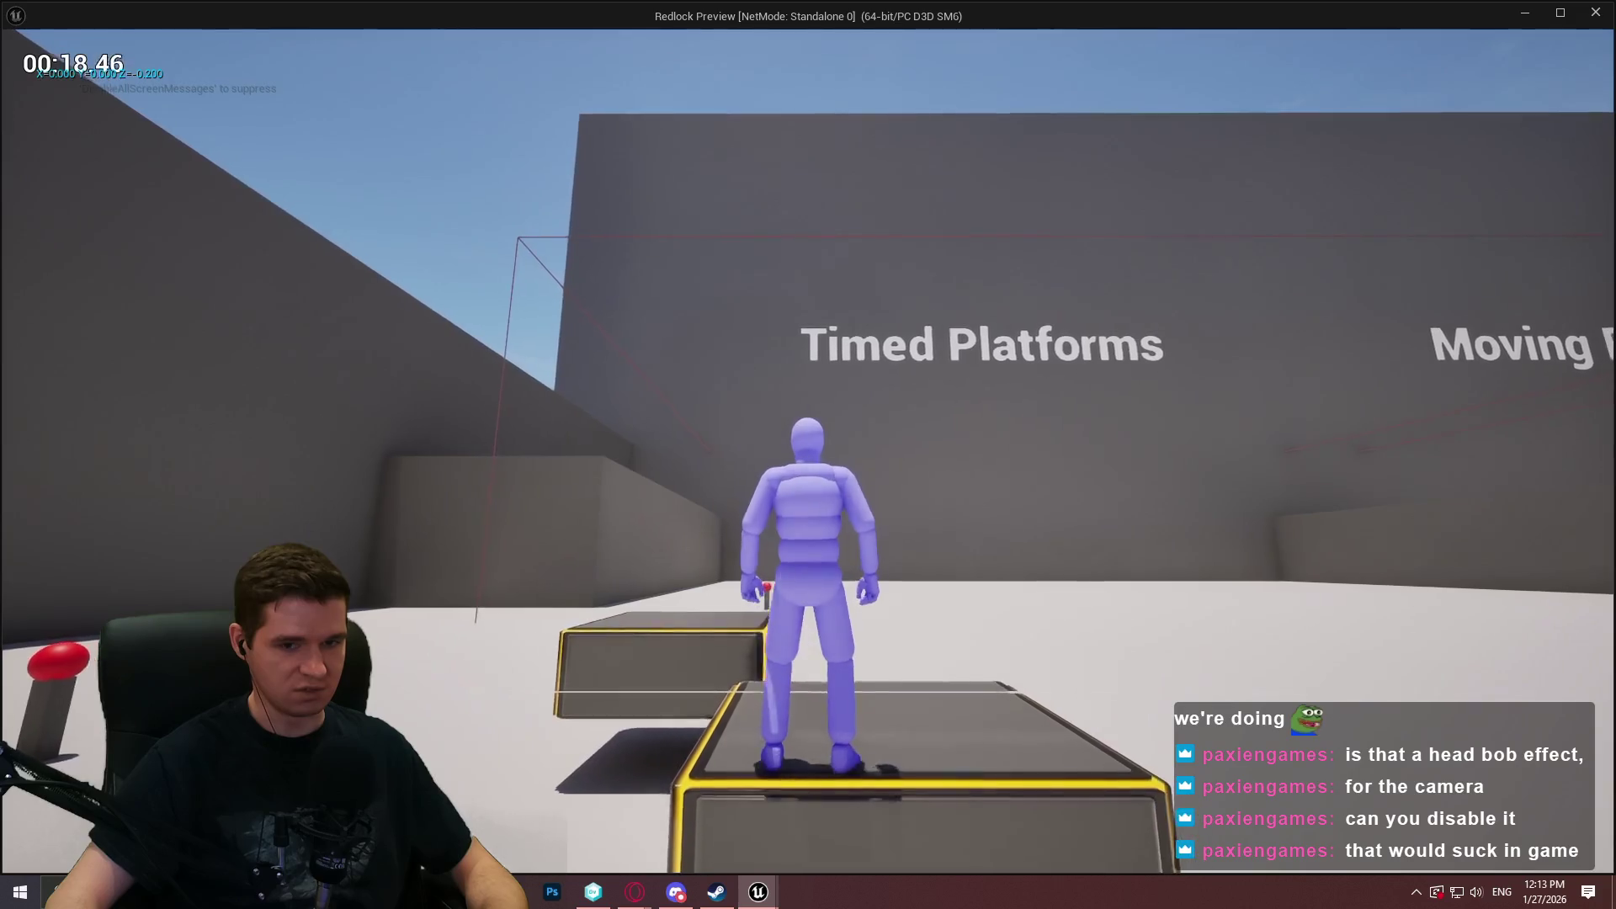
key(w)
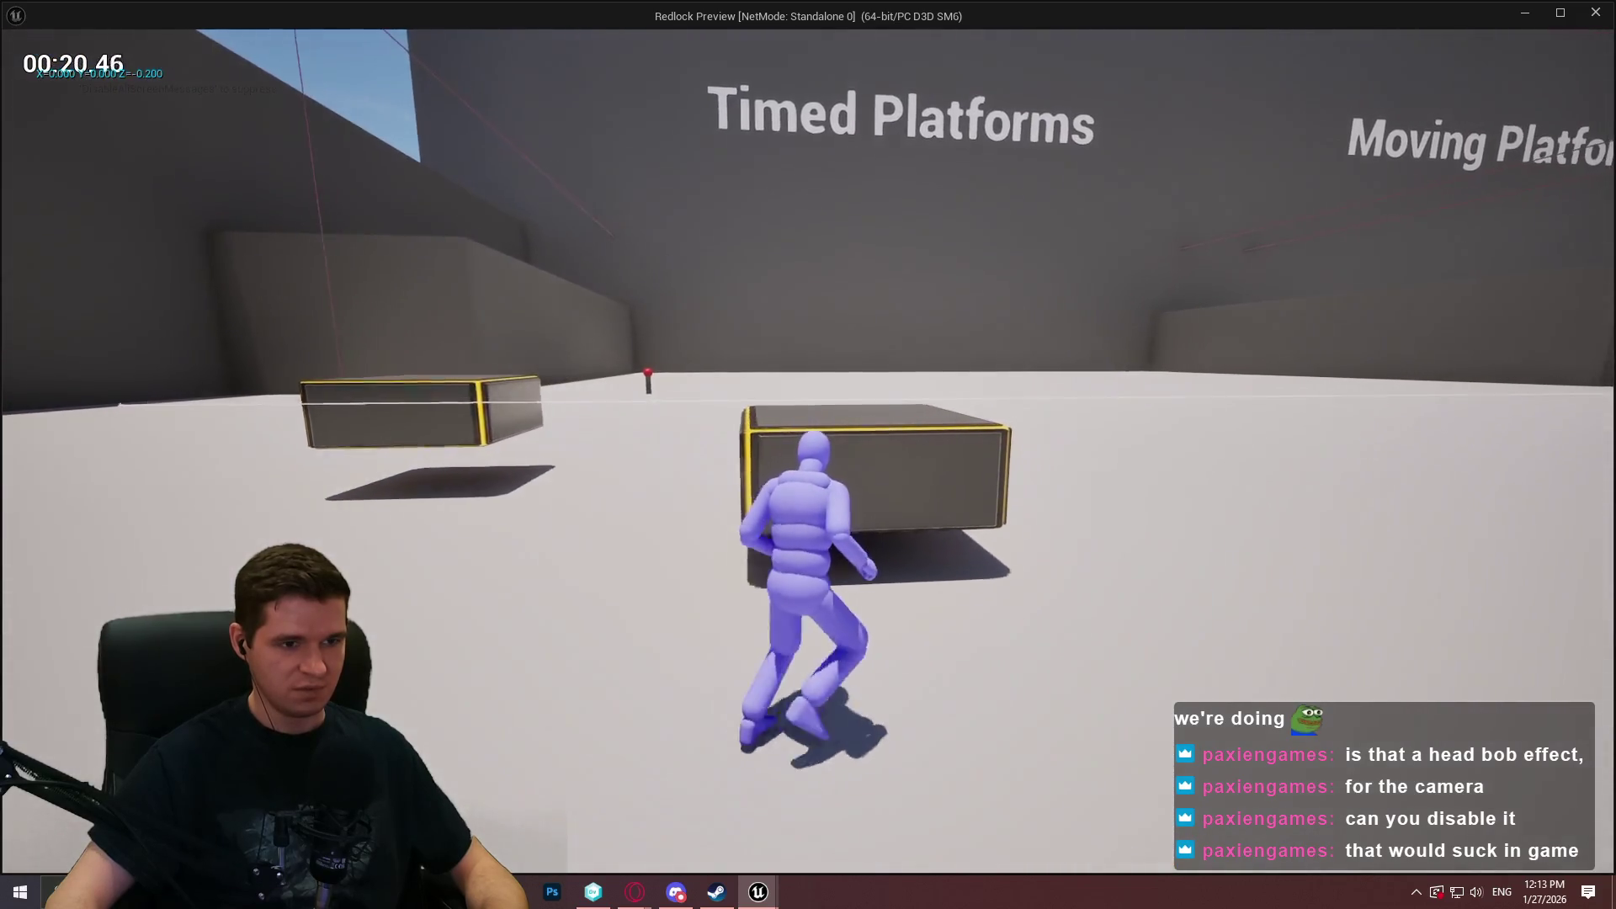
key(w)
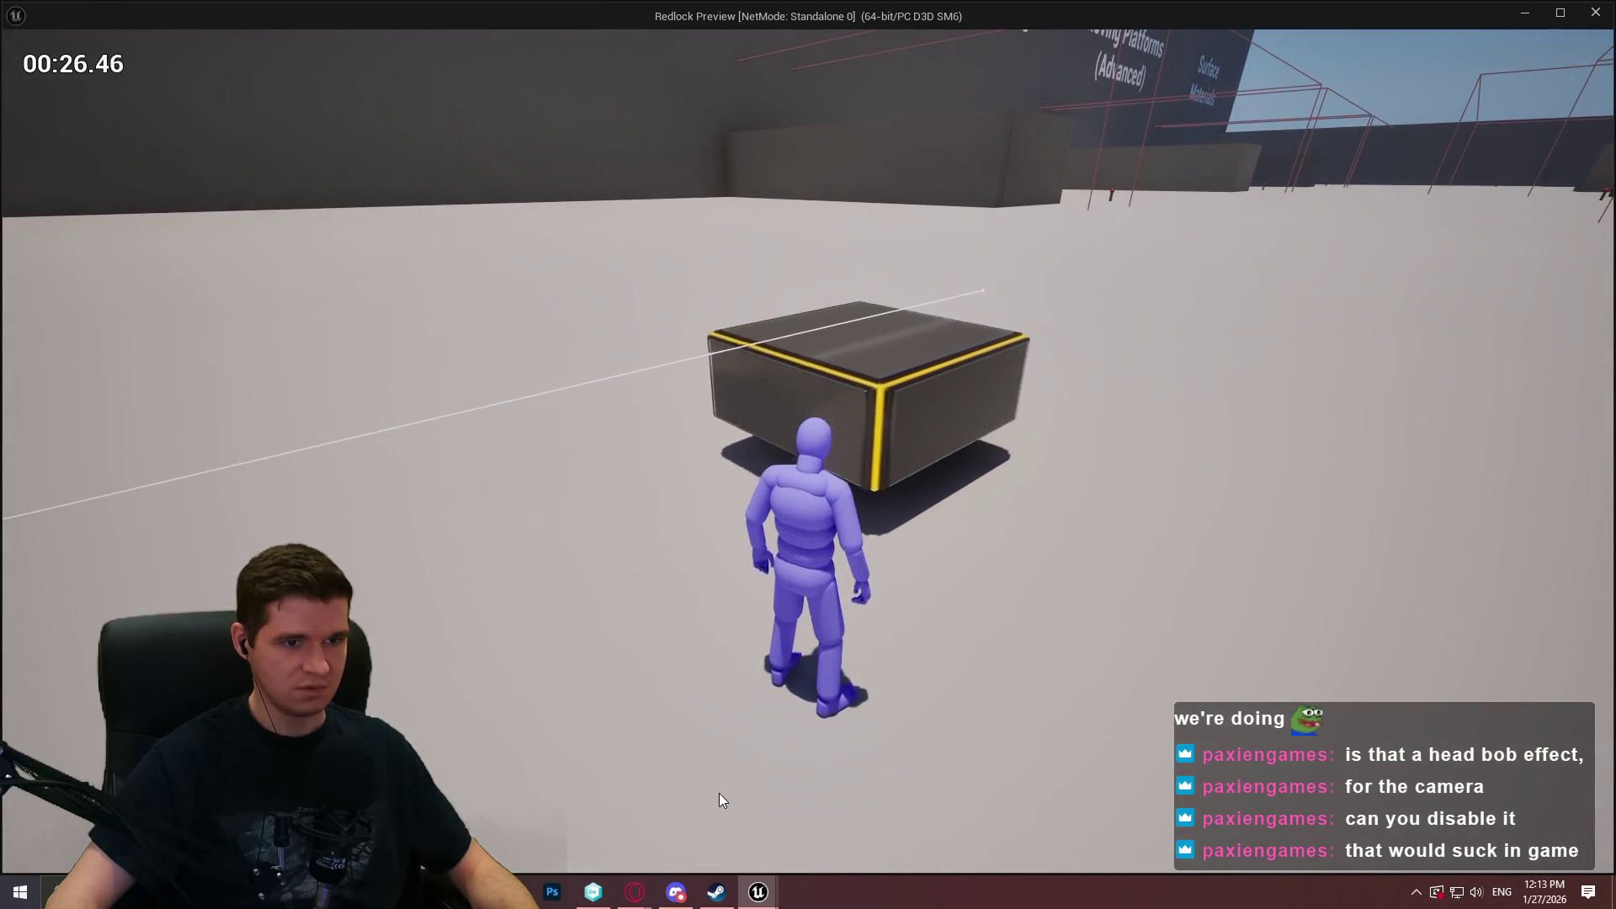
key(Escape)
Delete the Print String, Get World Location and vector math nodes from BP_TimedPlatform_Sink's EventGraph.
click(522, 34)
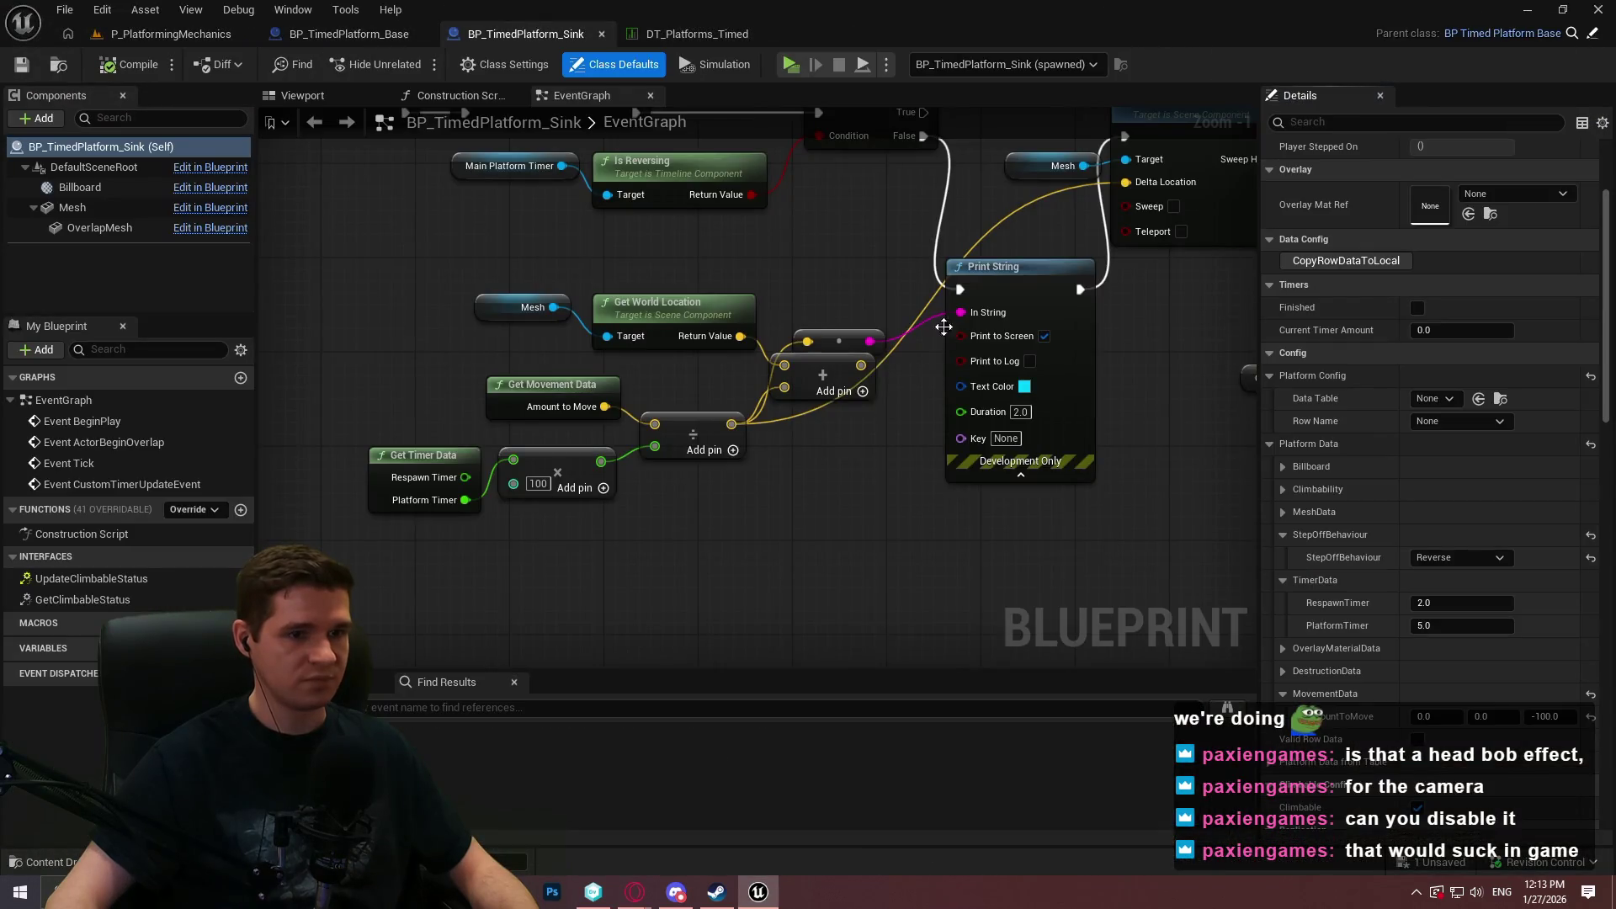
scroll(947, 337, up, 1)
mouse_move(910, 342)
mouse_down()
mouse_move(852, 342)
mouse_move(858, 420)
mouse_move(1007, 396)
mouse_move(981, 512)
mouse_move(1023, 436)
mouse_up()
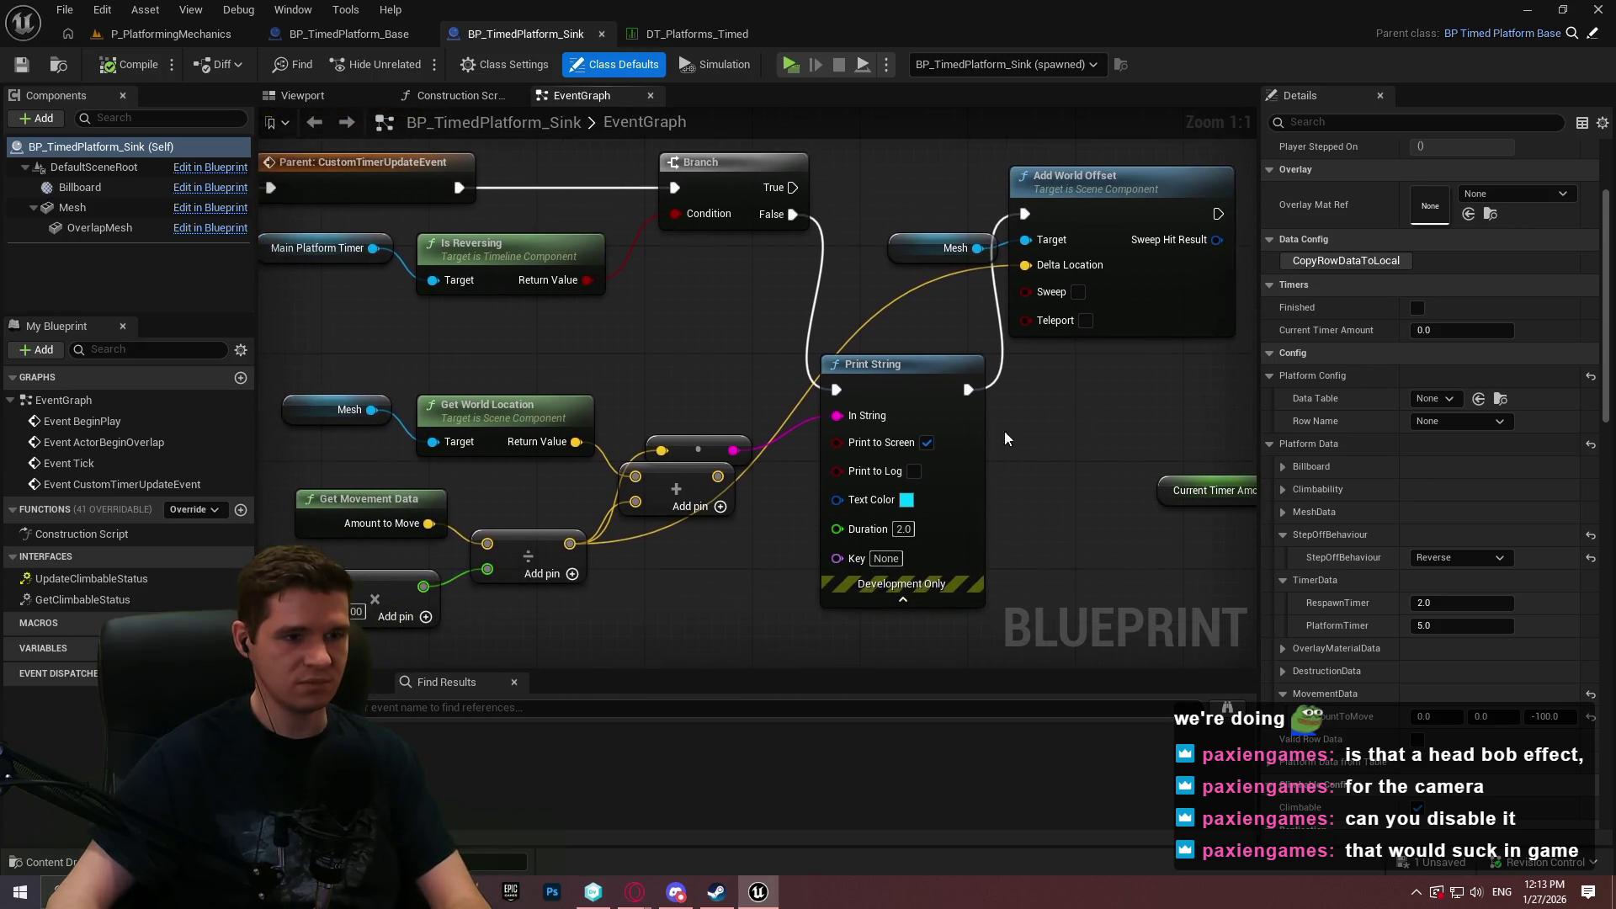
click(861, 417)
click(1064, 482)
click(961, 452)
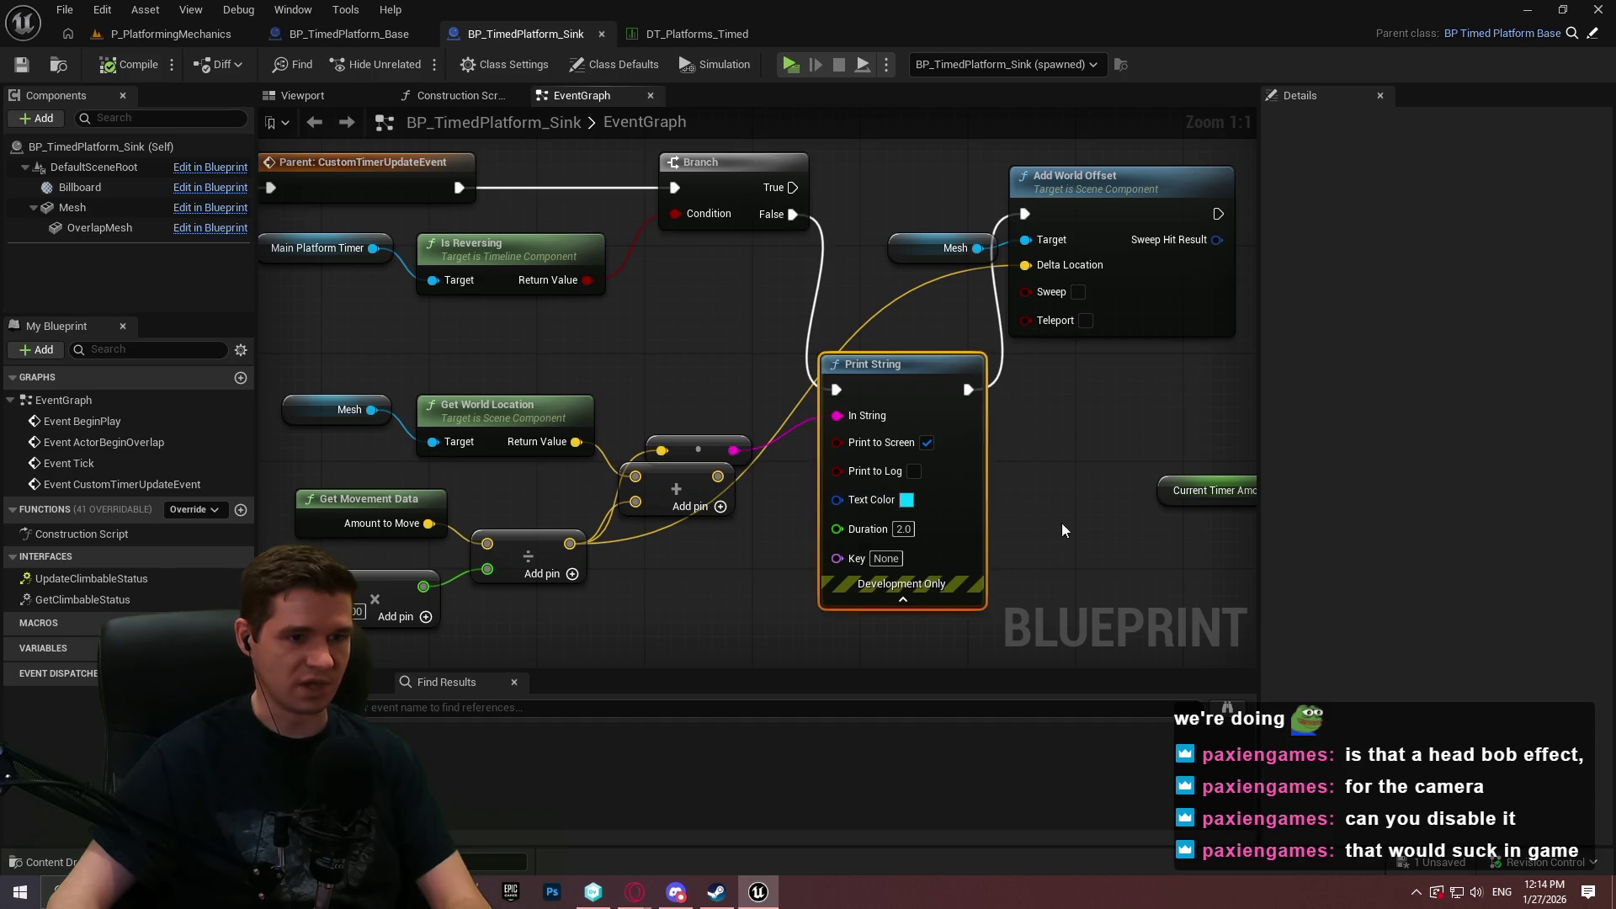
mouse_move(1069, 598)
mouse_down()
mouse_move(827, 416)
mouse_move(290, 352)
mouse_up()
key(Delete)
key(Delete)
Rearrange the movement, timer, Mesh and Add World Offset nodes around the Branch.
drag(871, 594, 535, 486)
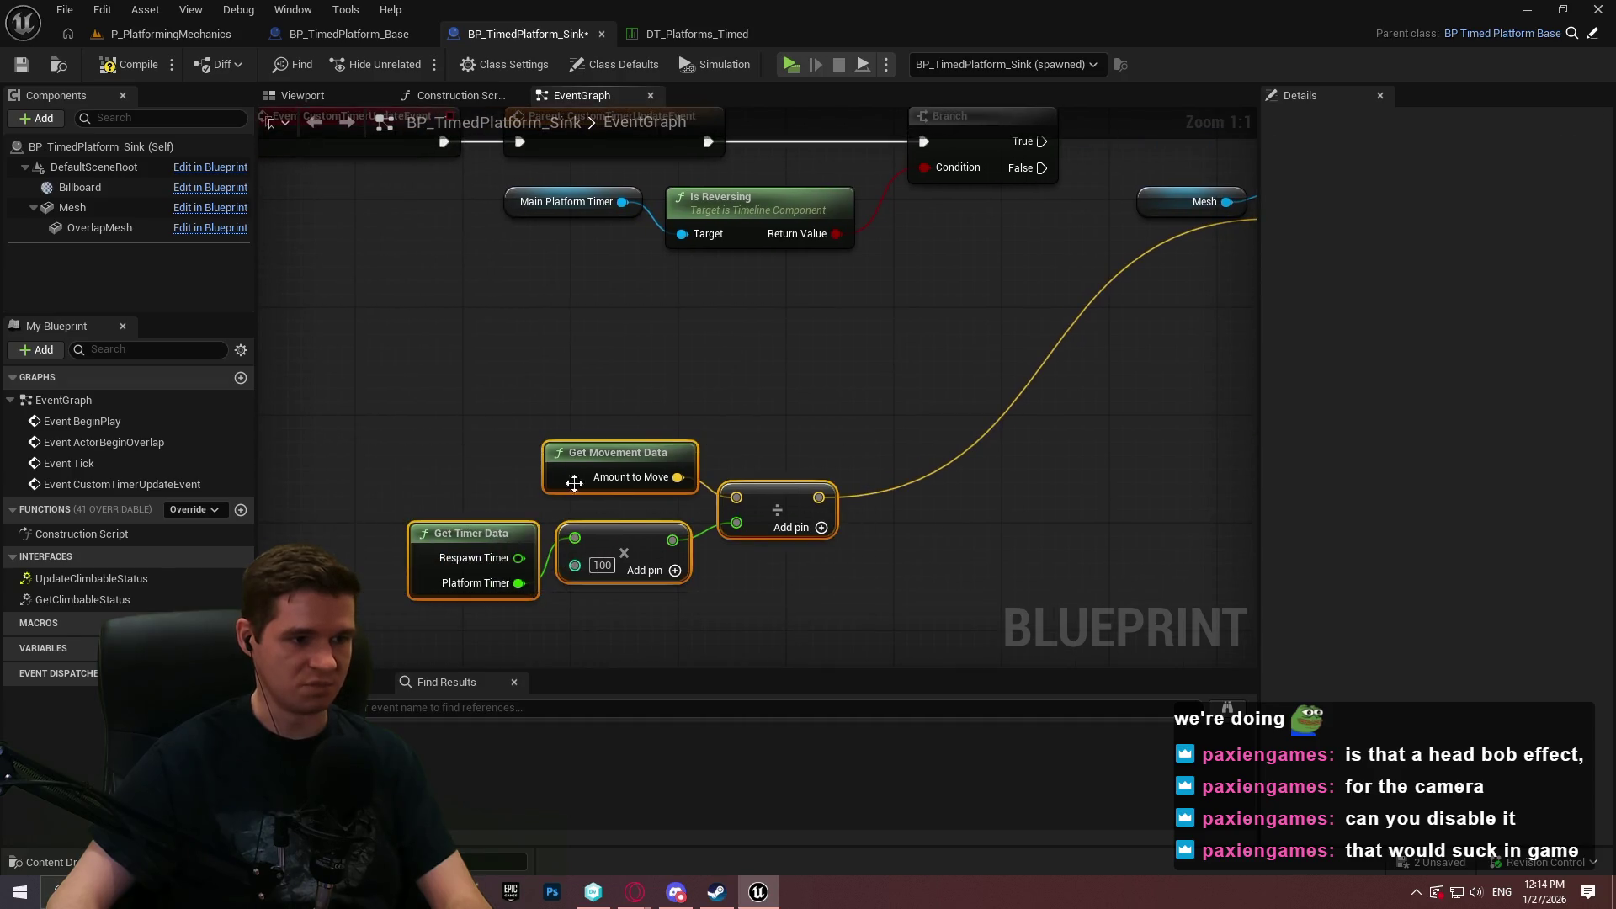
mouse_move(654, 552)
mouse_down()
mouse_move(801, 453)
mouse_move(800, 391)
mouse_move(813, 402)
mouse_up()
scroll(814, 403, down, 2)
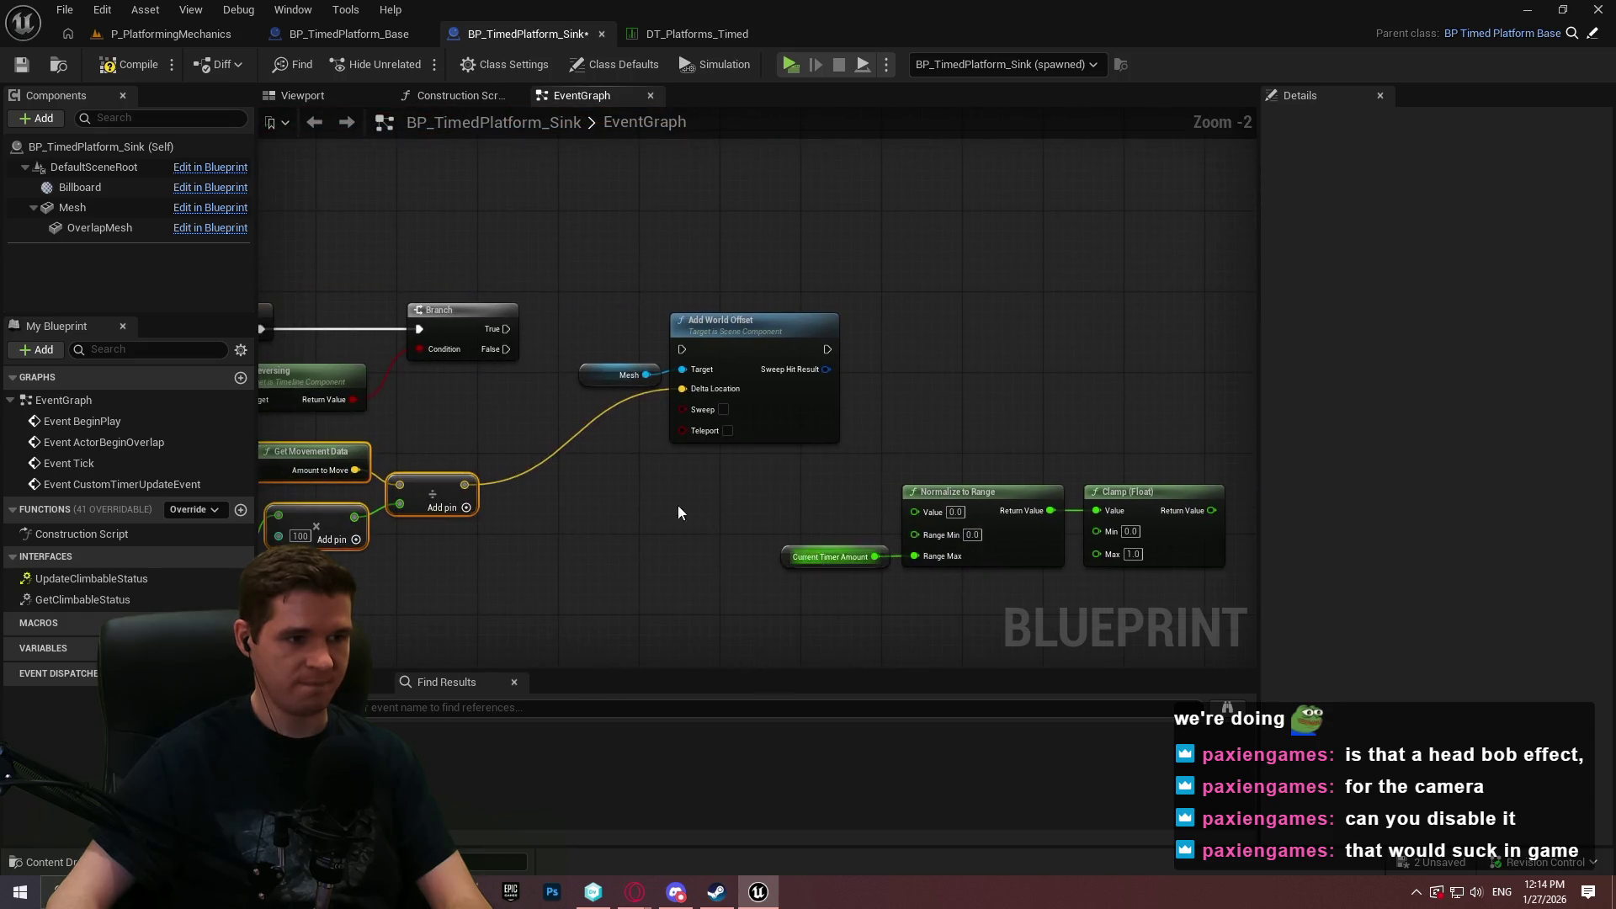
scroll(681, 349, up, 2)
drag(852, 388, 637, 404)
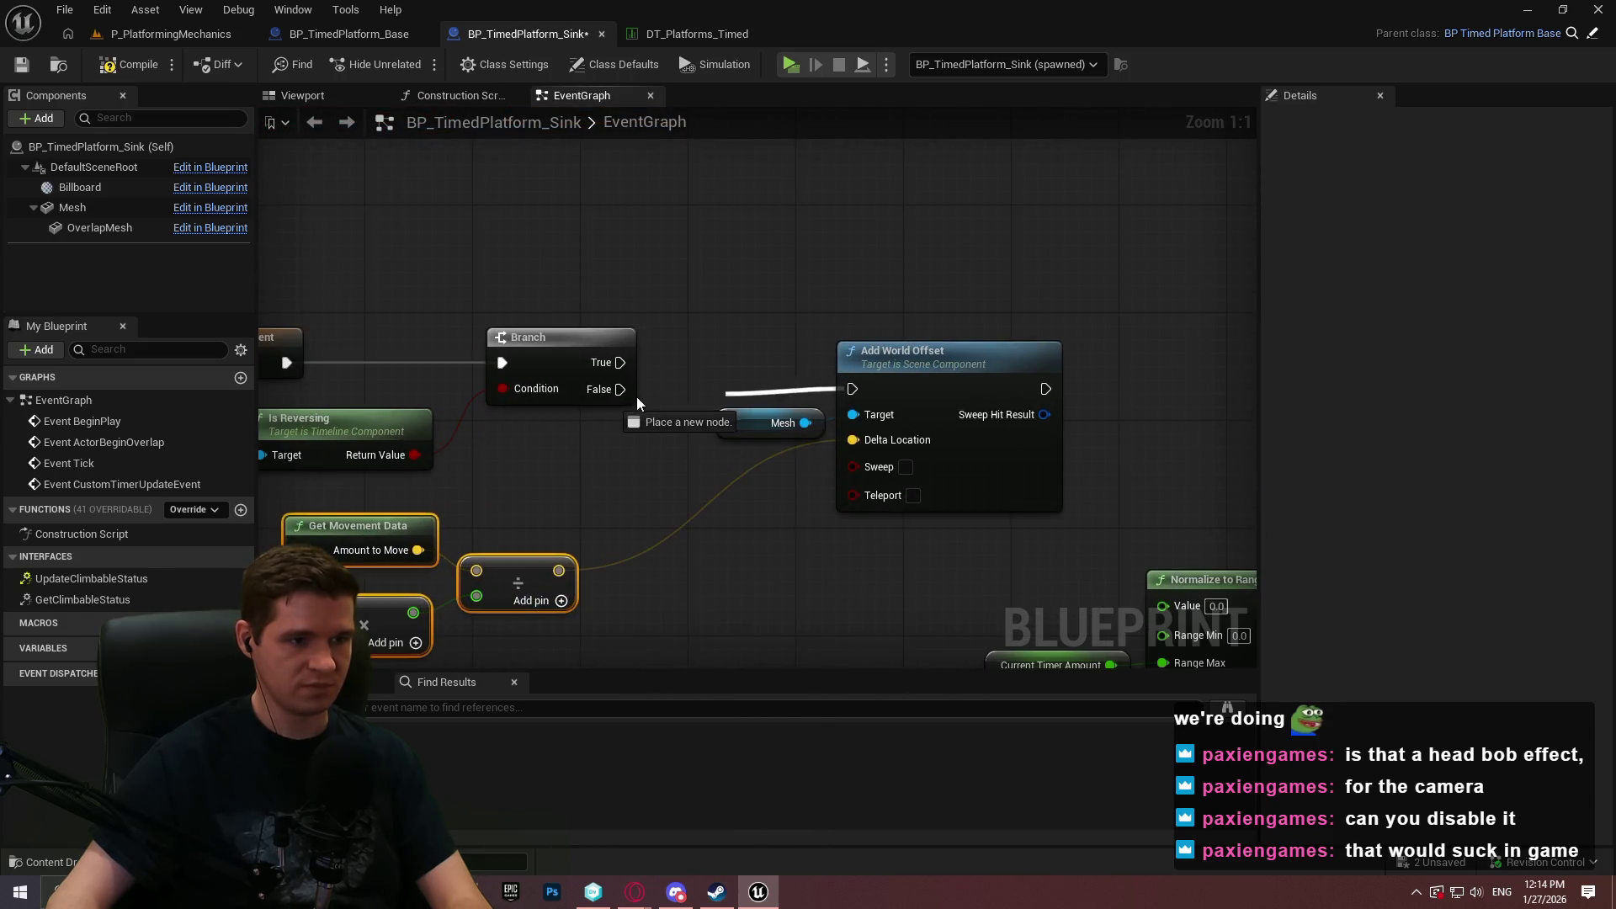
drag(956, 595, 783, 404)
mouse_move(946, 371)
mouse_down()
mouse_move(894, 472)
mouse_move(835, 445)
mouse_move(835, 463)
mouse_move(504, 257)
mouse_up()
mouse_move(666, 307)
mouse_down()
mouse_move(786, 360)
mouse_move(776, 395)
mouse_up()
drag(931, 463, 983, 470)
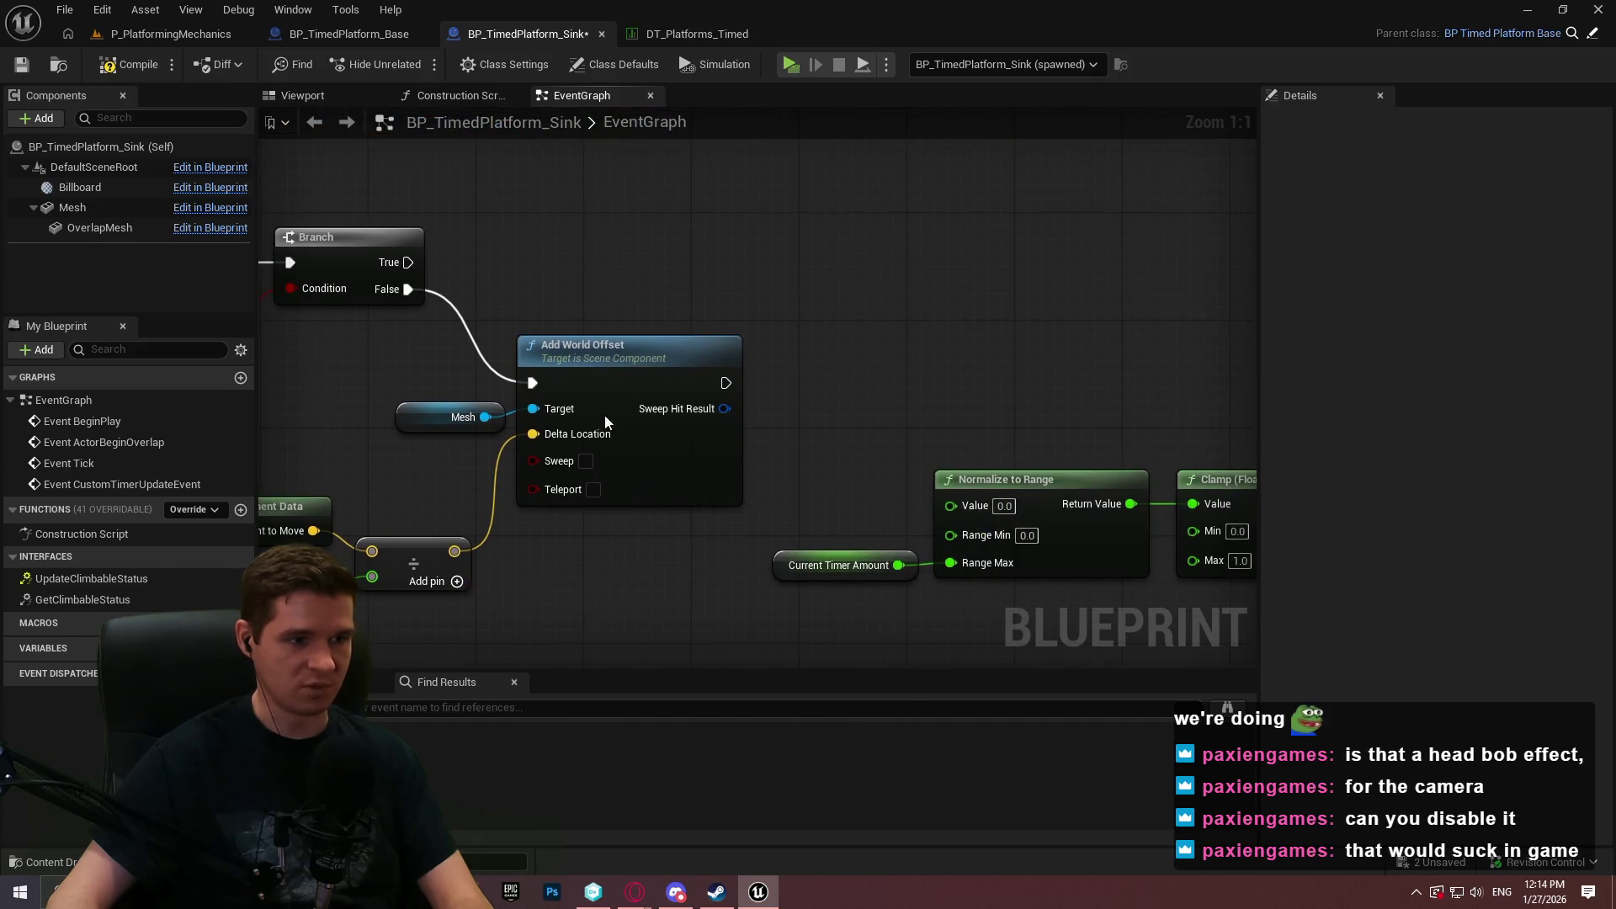
drag(621, 389, 645, 415)
drag(699, 300, 664, 297)
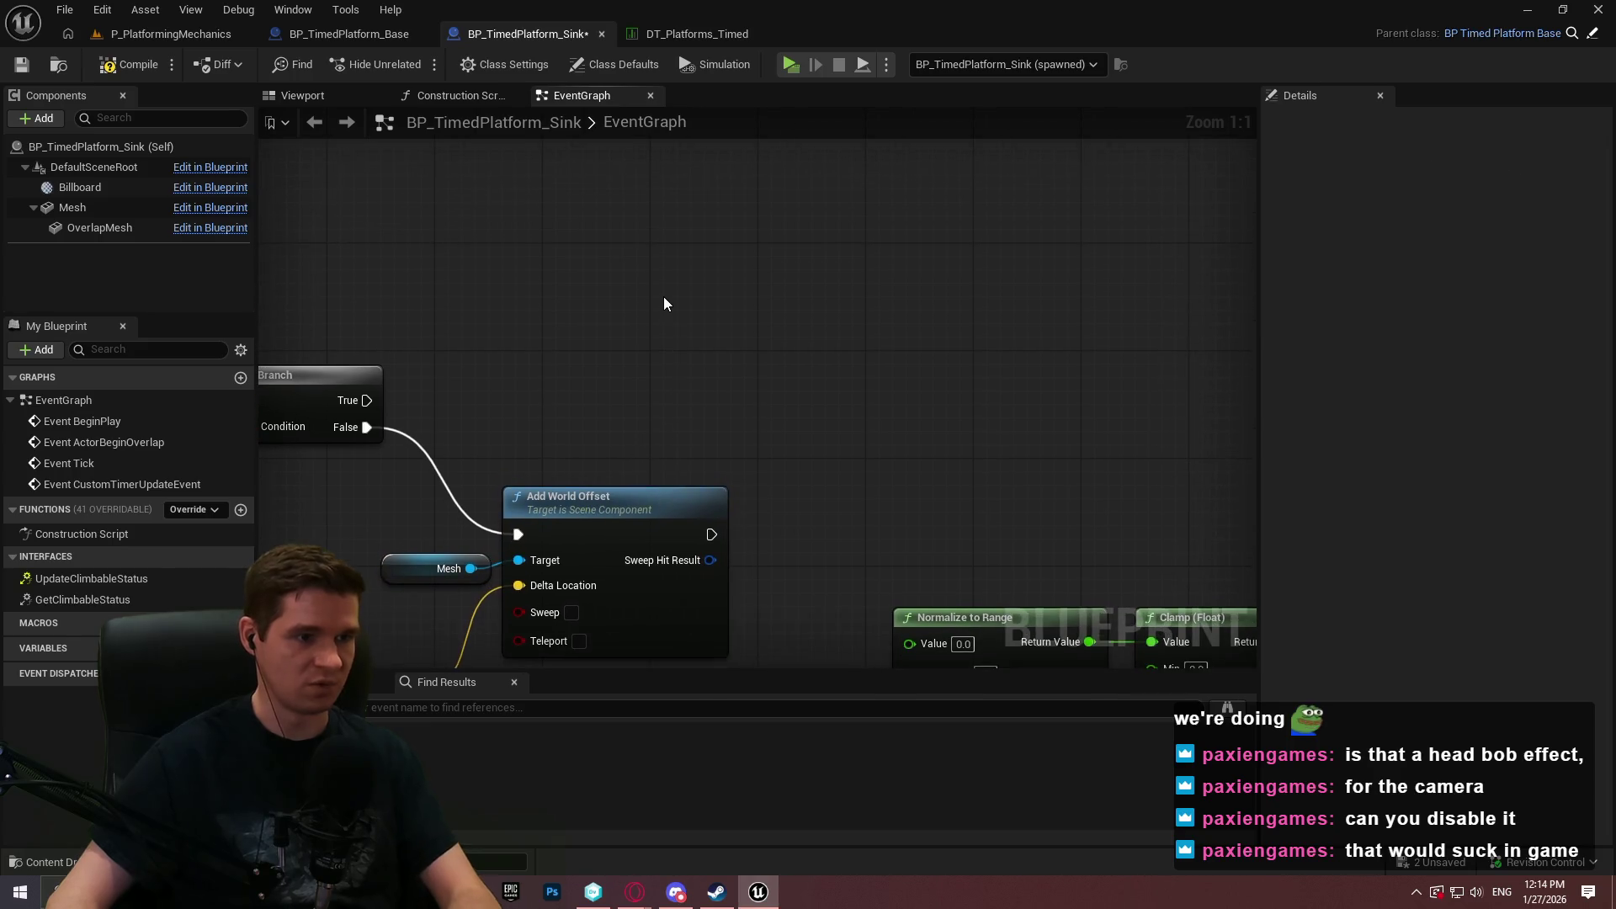
Add an Ease node to the graph from an 'interp' search.
right_click(664, 298)
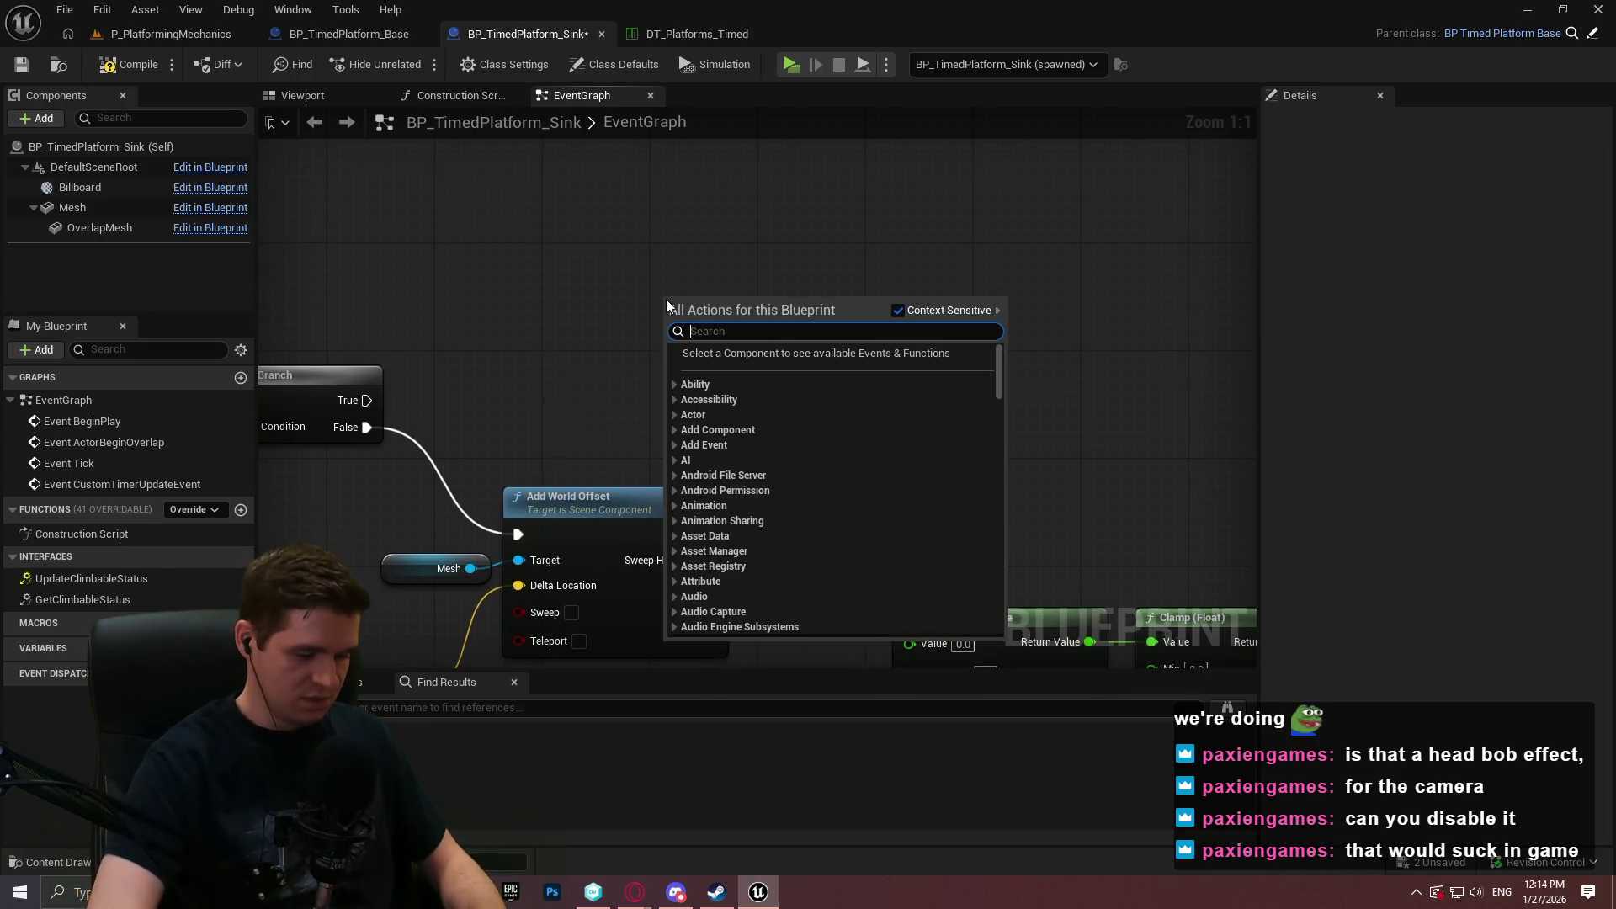
text(interp)
key(Down)
key(Down)
key(Down)
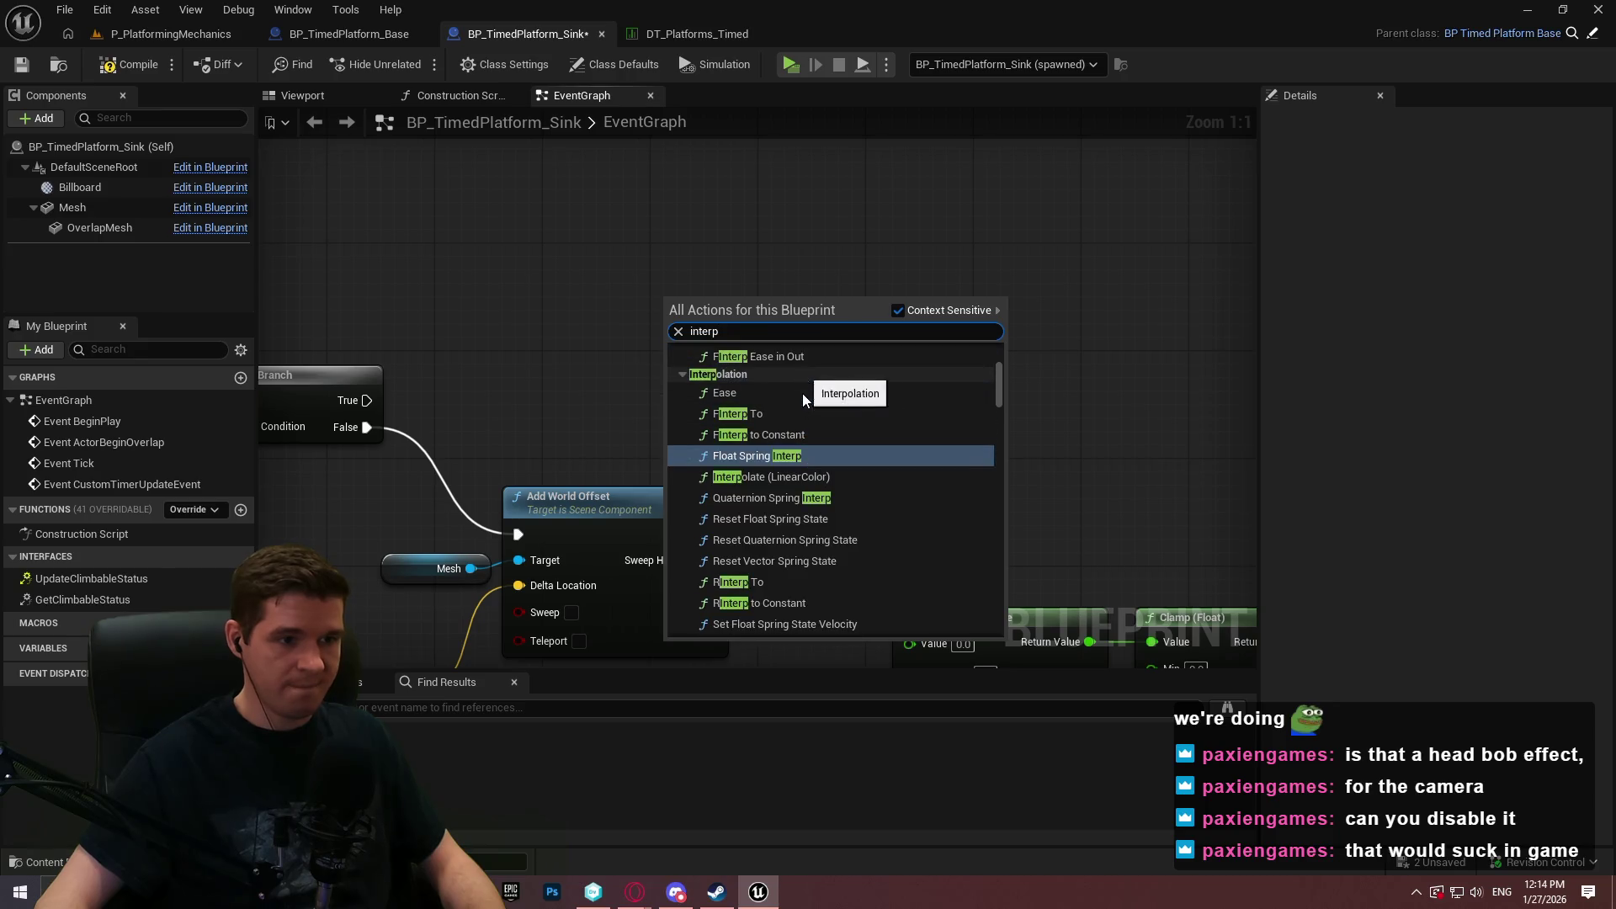
key(Return)
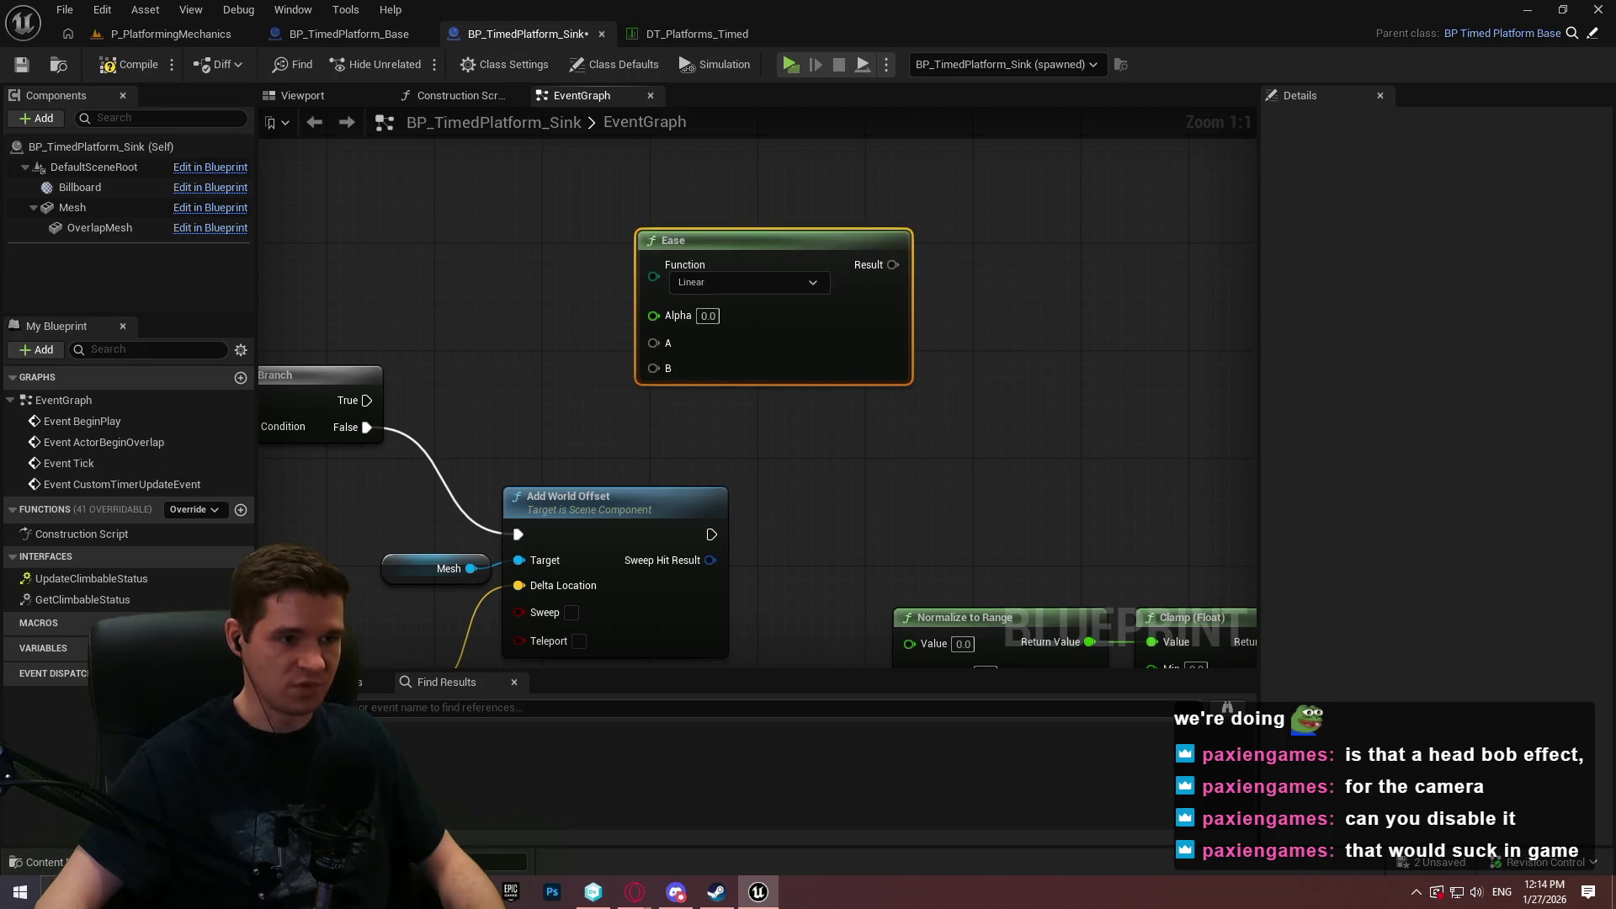
click(1001, 346)
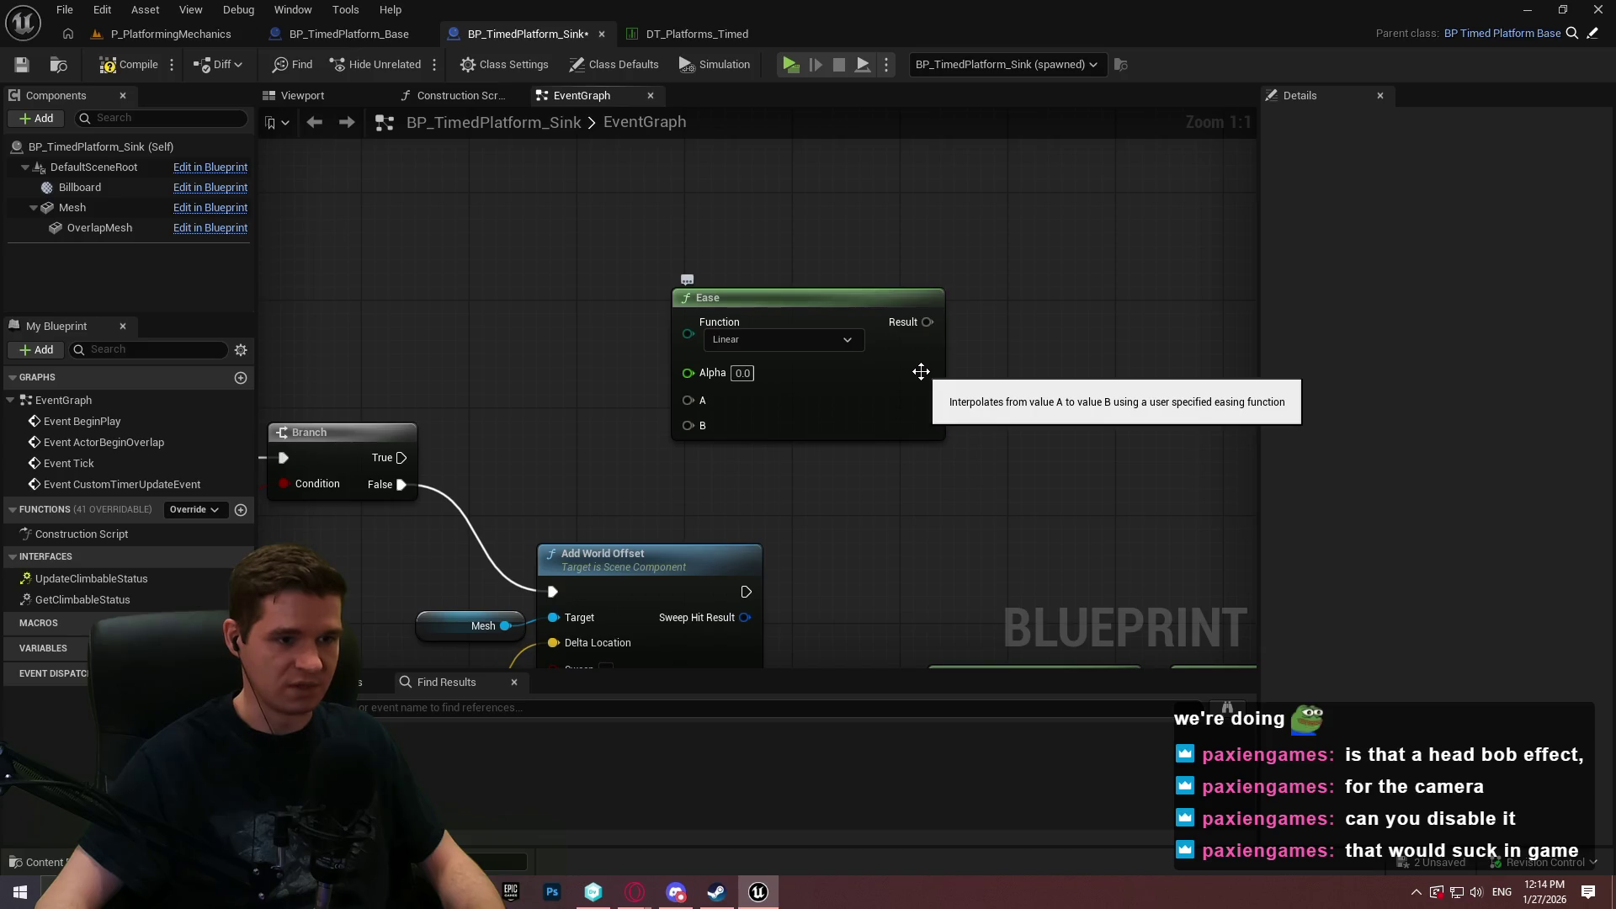
Wire Current Timer Amount into the Ease node's Alpha, keeping the function at Linear.
mouse_move(801, 404)
mouse_down()
mouse_move(665, 379)
mouse_move(741, 288)
mouse_move(748, 301)
mouse_move(740, 274)
mouse_move(717, 393)
mouse_up()
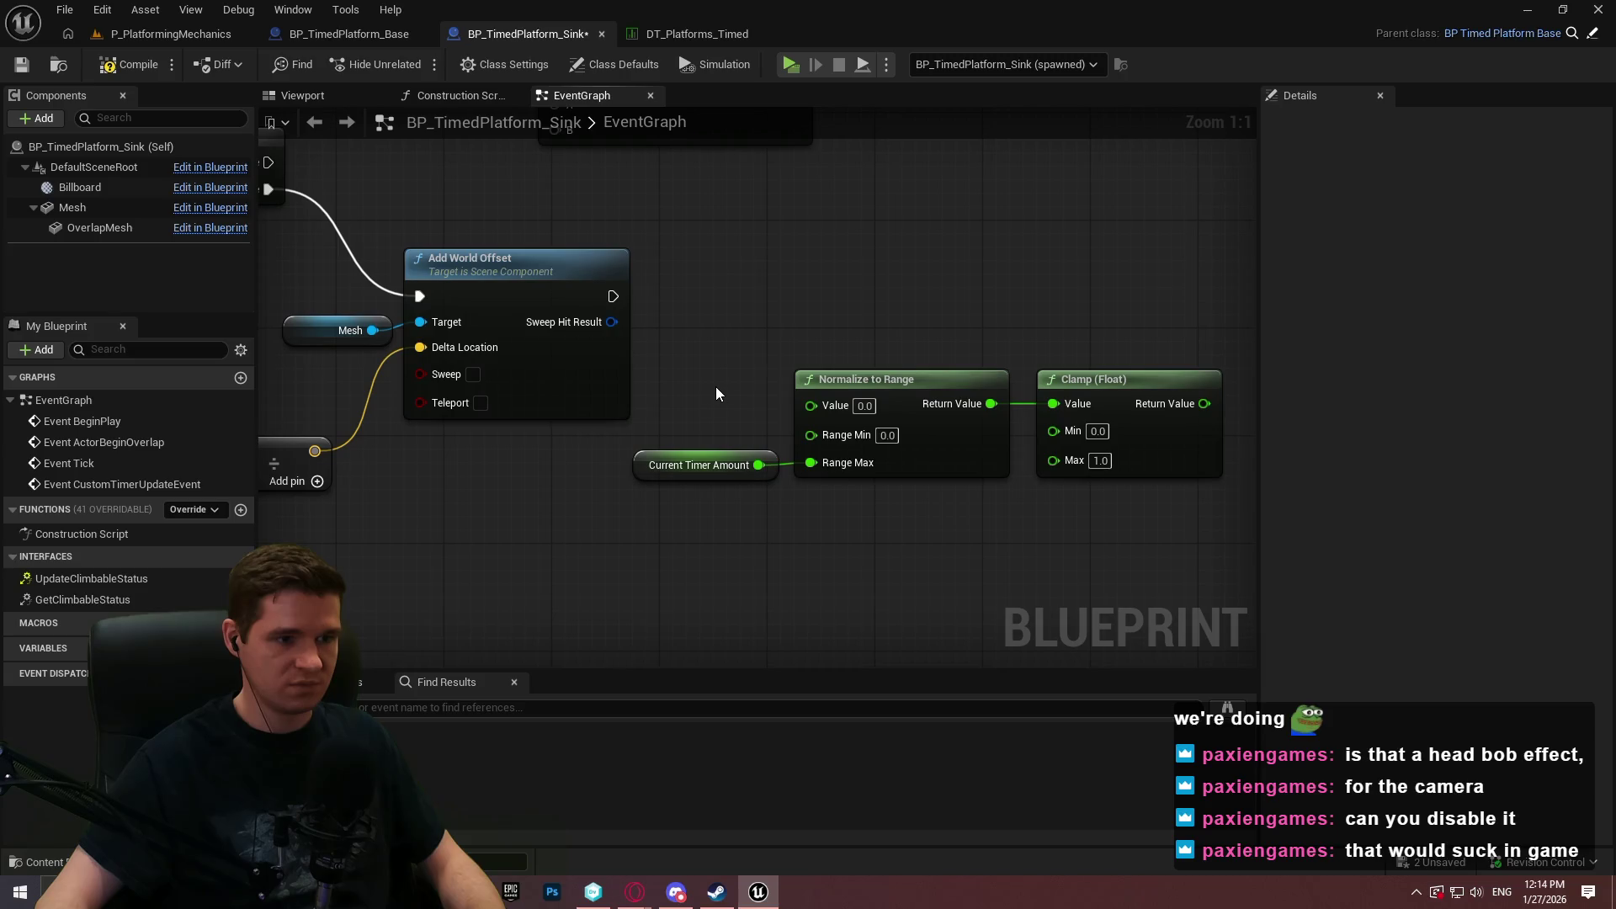
click(698, 465)
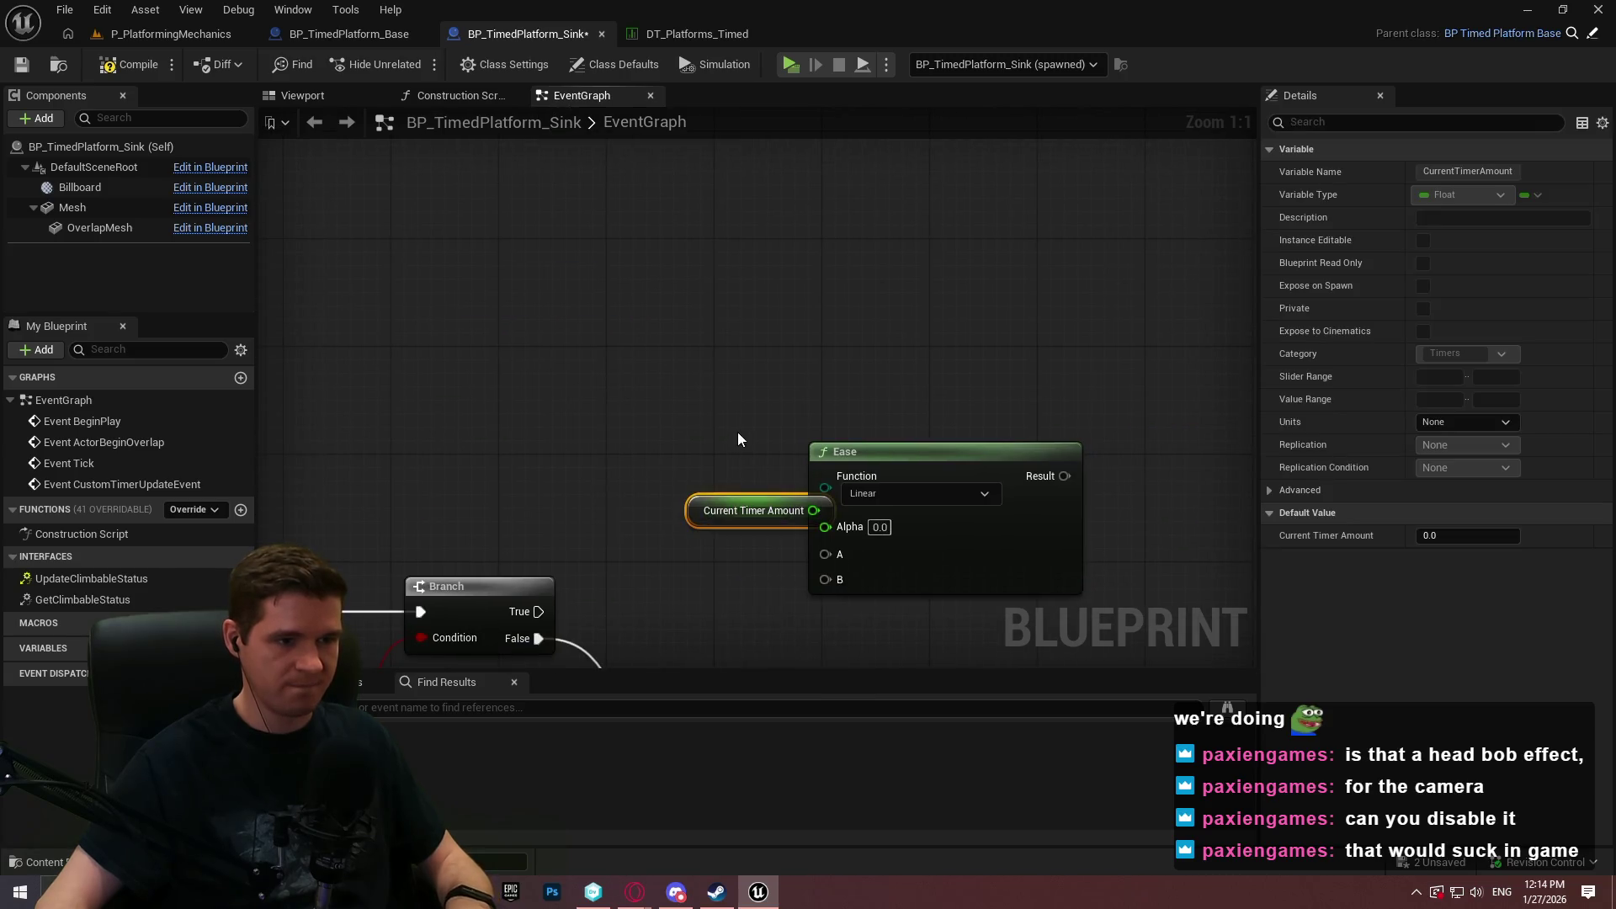
drag(743, 496, 615, 434)
mouse_move(877, 451)
mouse_down()
mouse_move(859, 318)
mouse_move(820, 360)
mouse_up()
click(1048, 513)
drag(1048, 513, 903, 352)
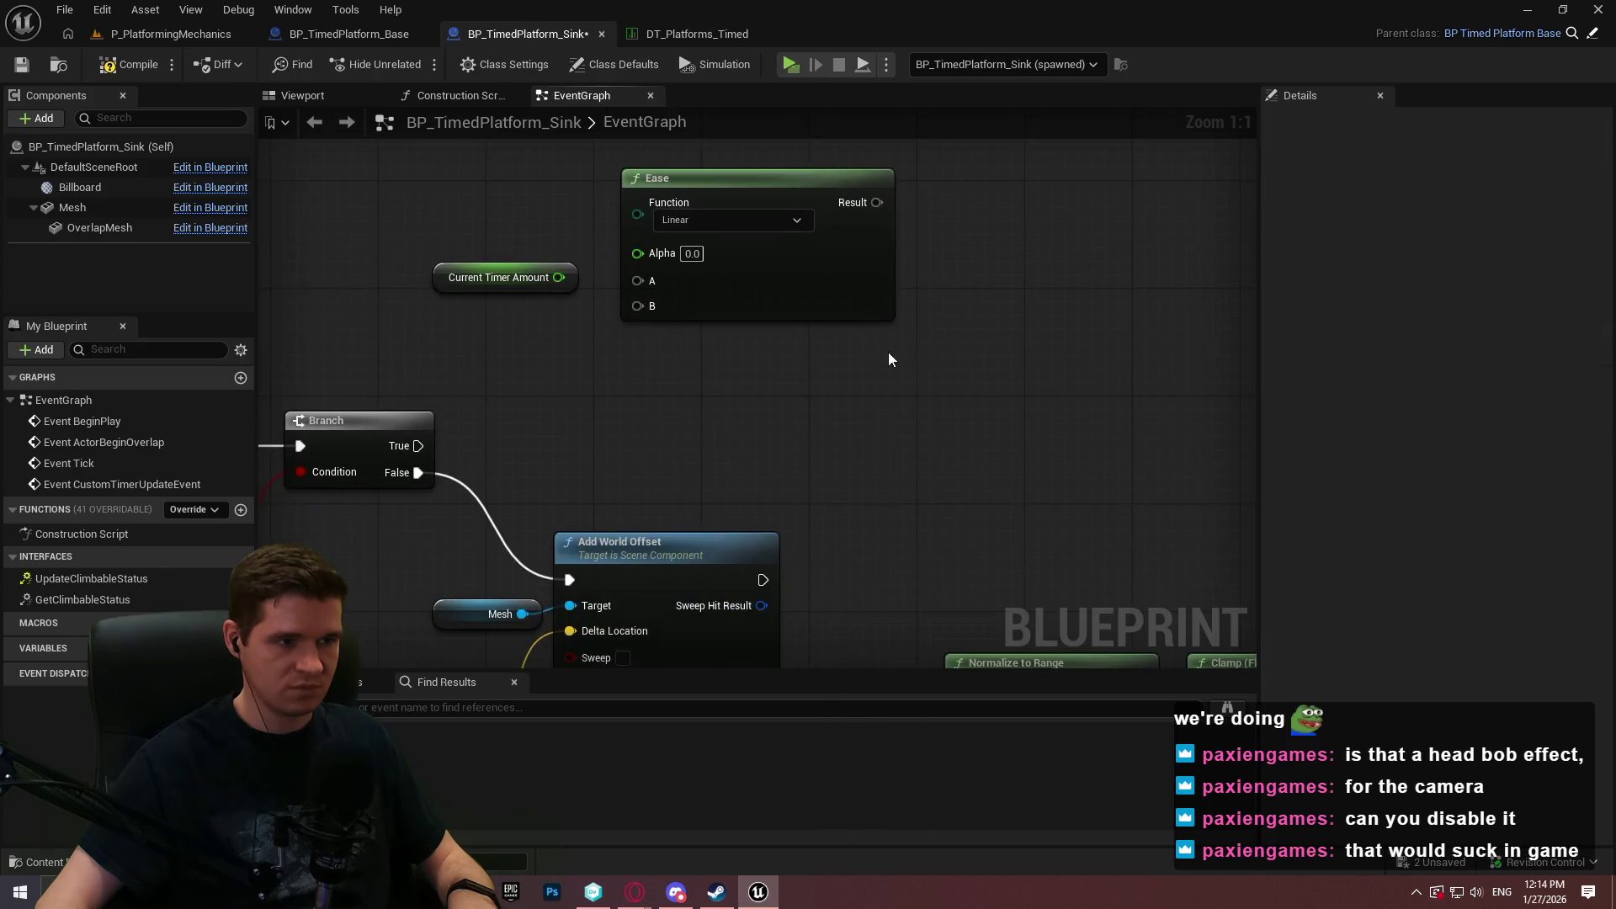
drag(558, 278, 655, 256)
click(854, 296)
drag(854, 296, 949, 297)
click(835, 221)
click(634, 286)
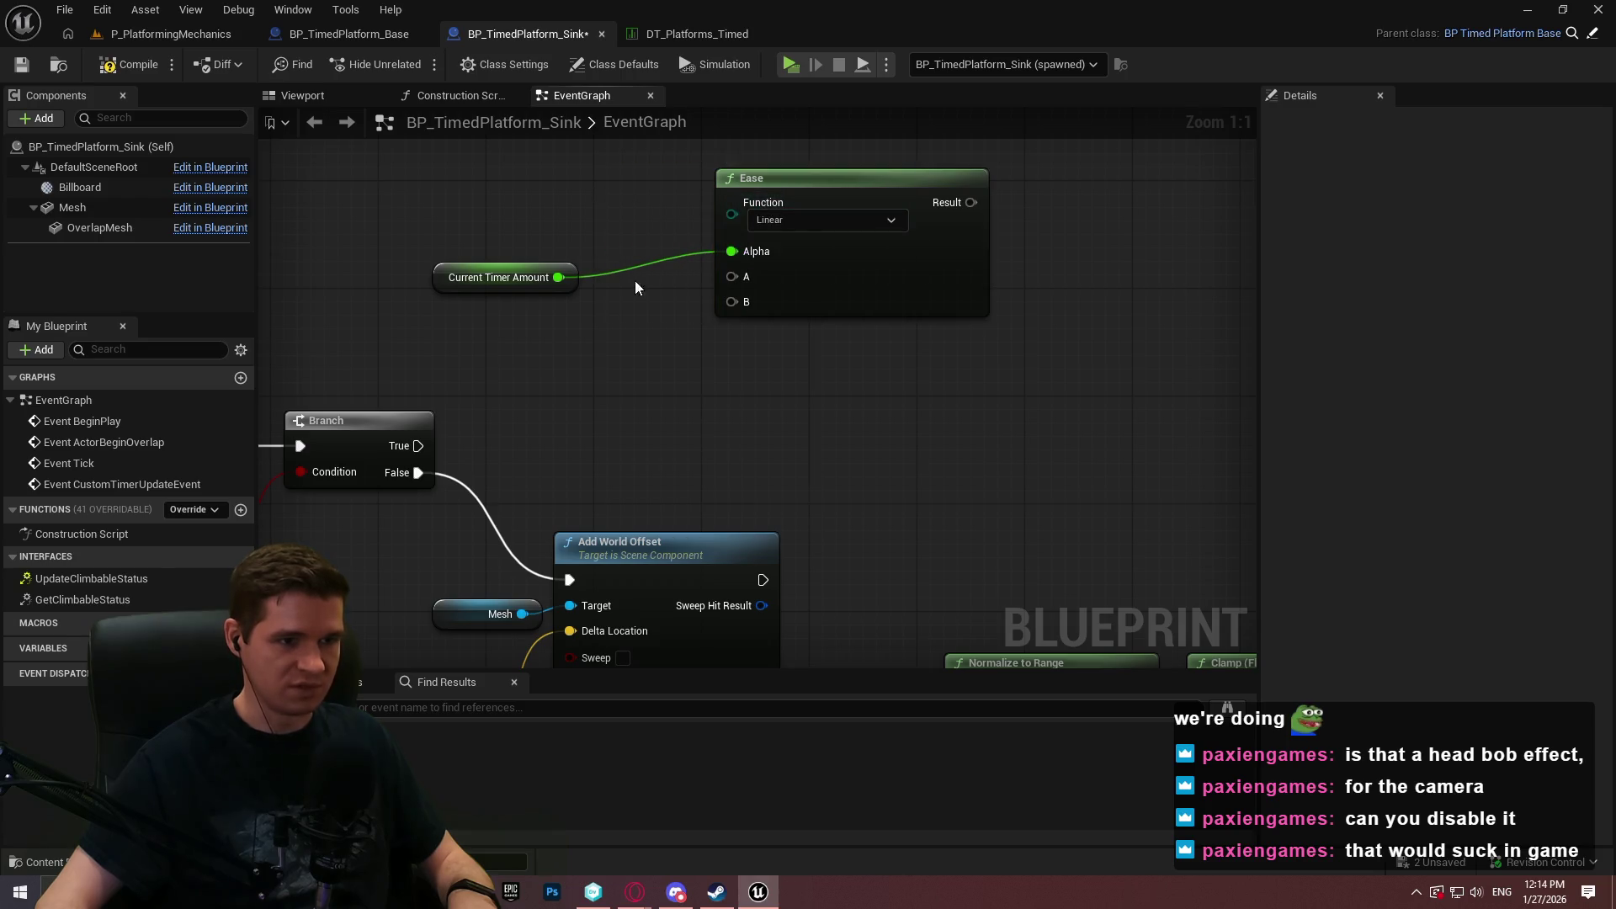
drag(576, 278, 713, 261)
click(809, 415)
Move the Mesh getter beside Ease and search its actions for 'set location'.
mouse_move(809, 415)
mouse_down()
mouse_move(957, 267)
mouse_move(921, 354)
mouse_move(862, 175)
mouse_up()
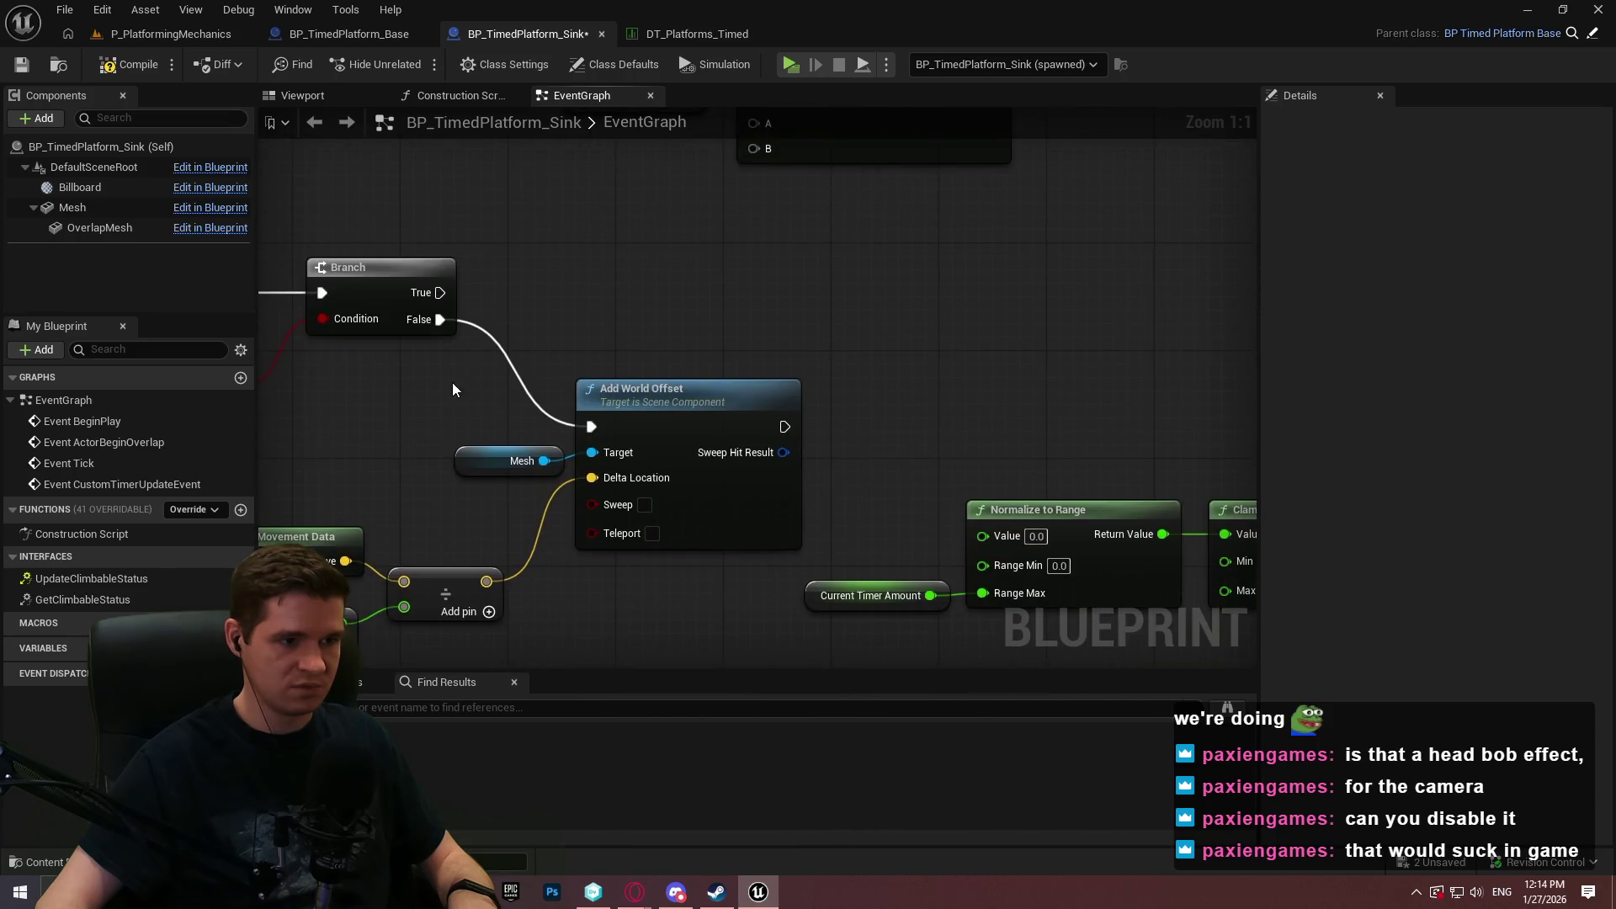
click(522, 459)
drag(522, 458, 749, 370)
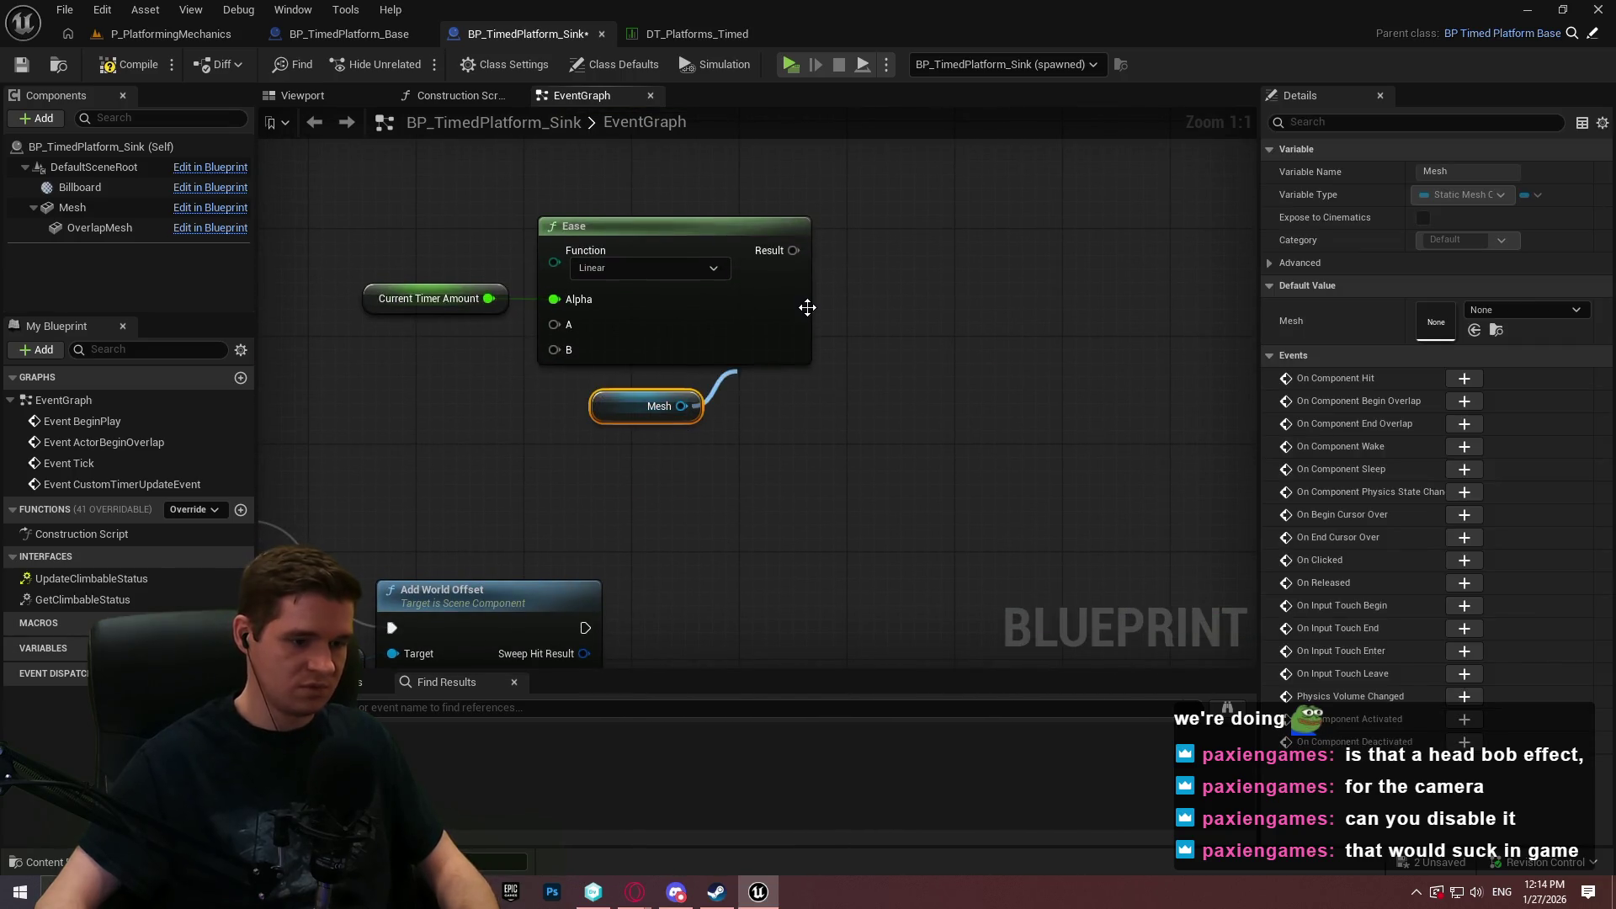
text(set local)
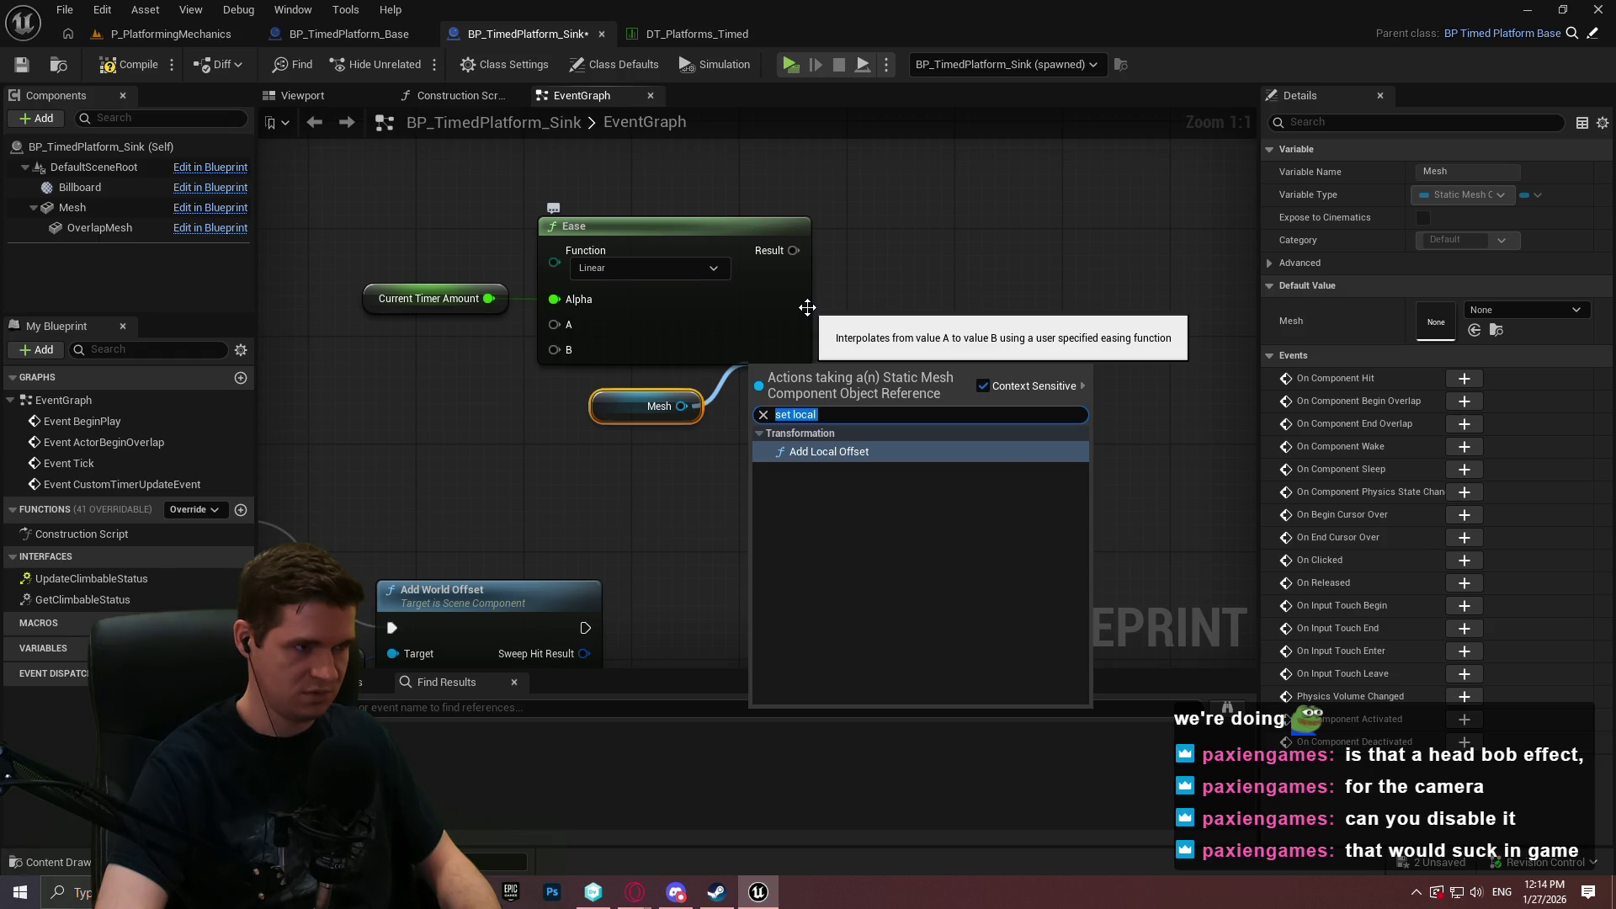
text(set)
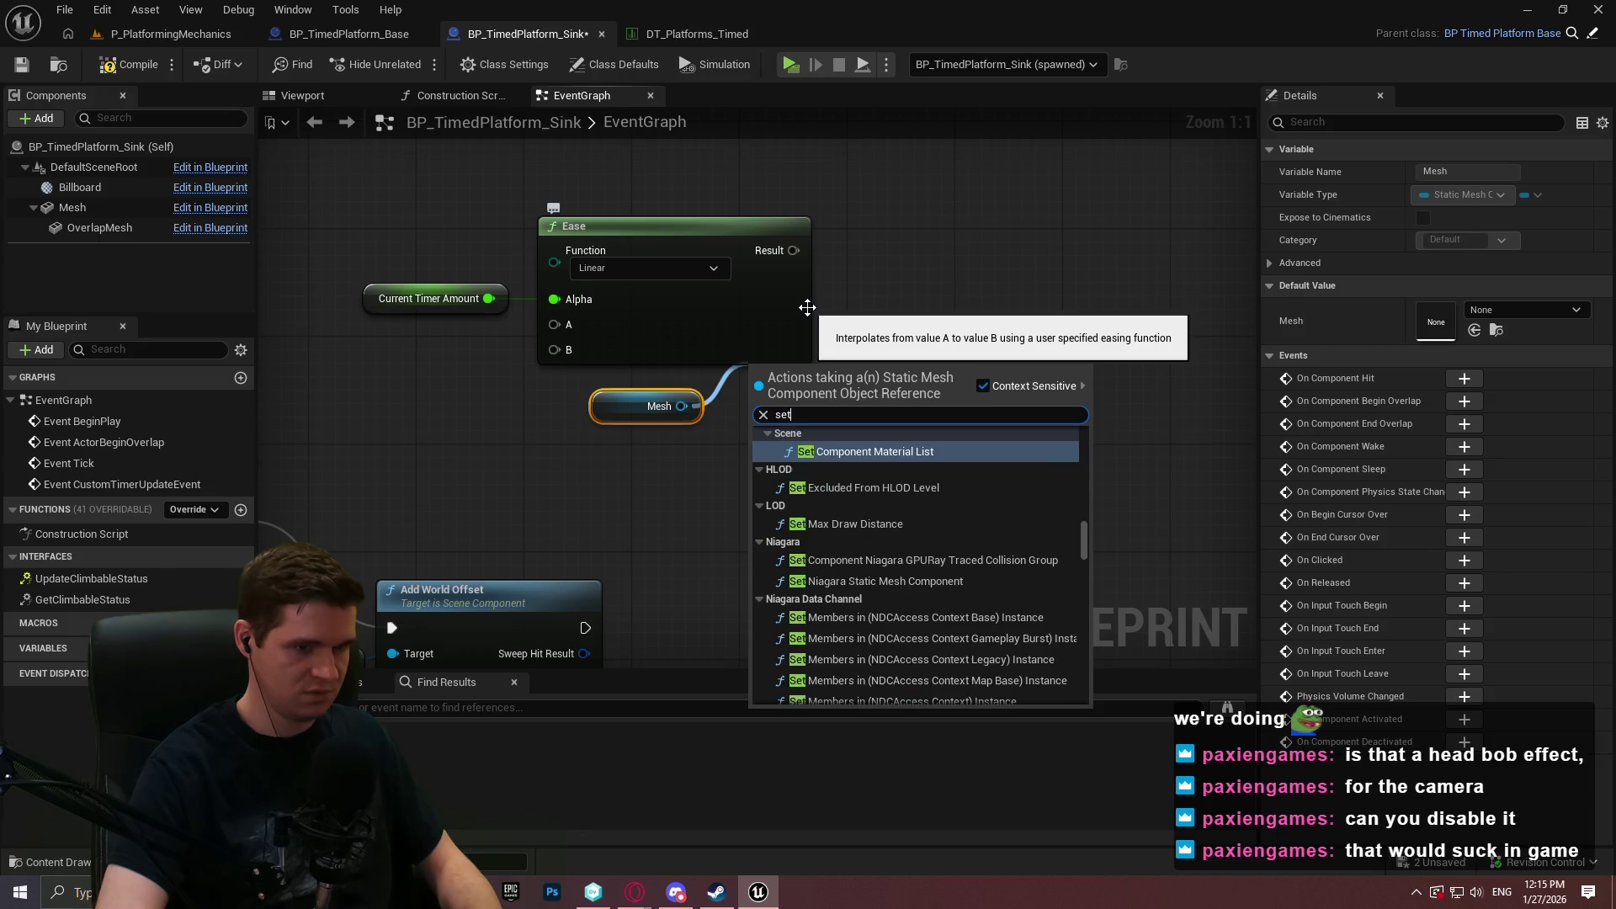
text( locatio)
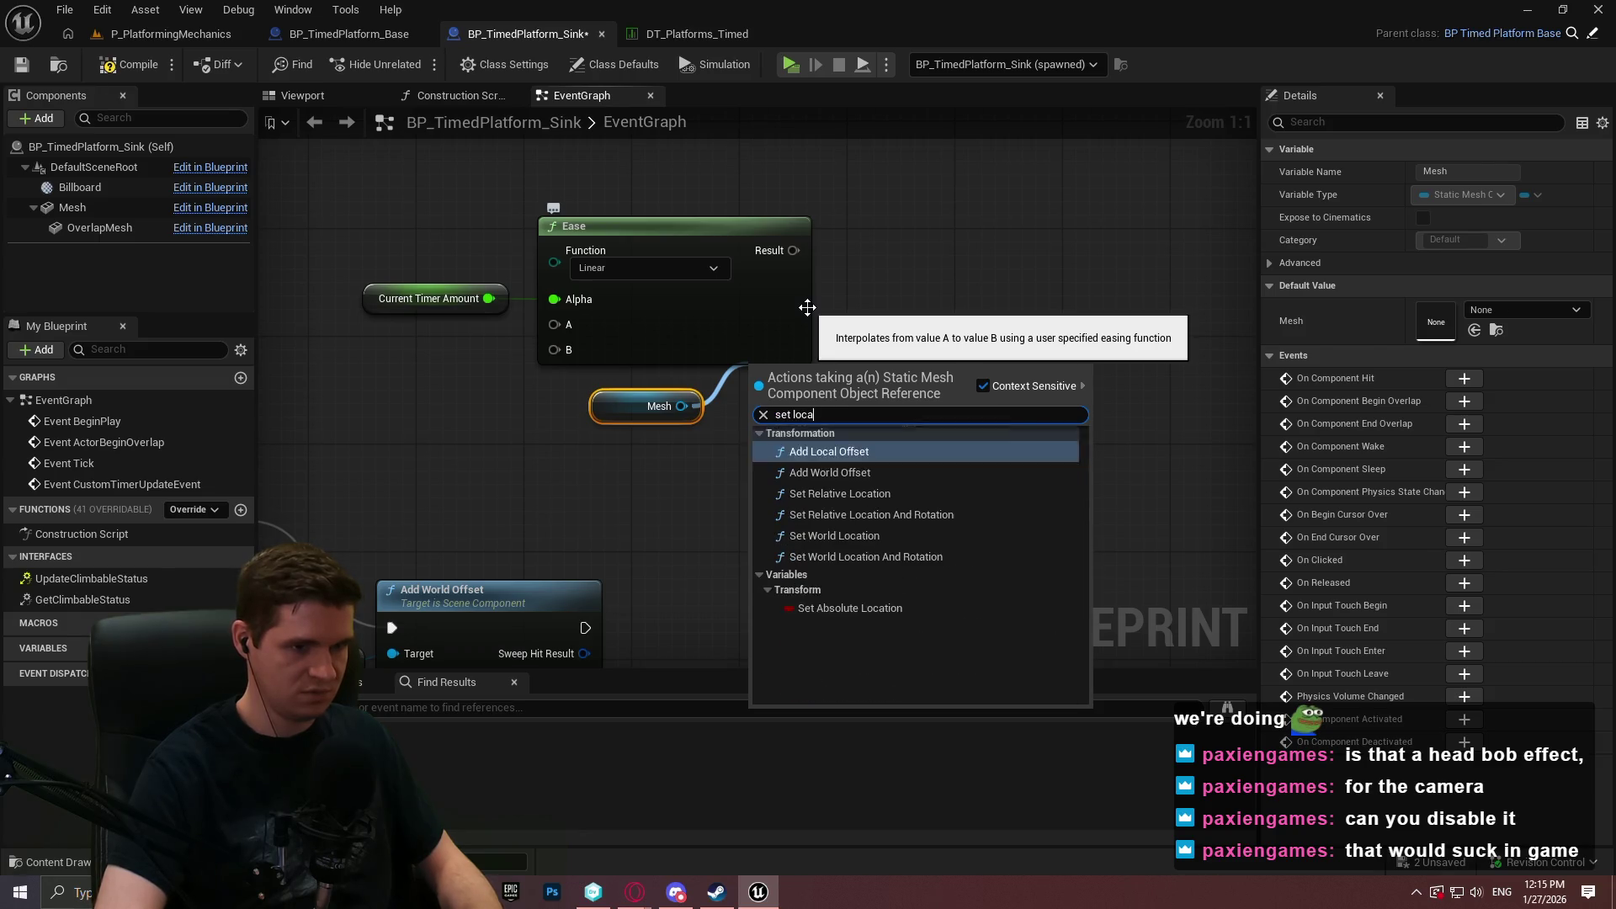
Add Set Relative Location for Mesh, driven by Branch True, with Ease Result as New Location.
click(872, 497)
drag(918, 331, 714, 483)
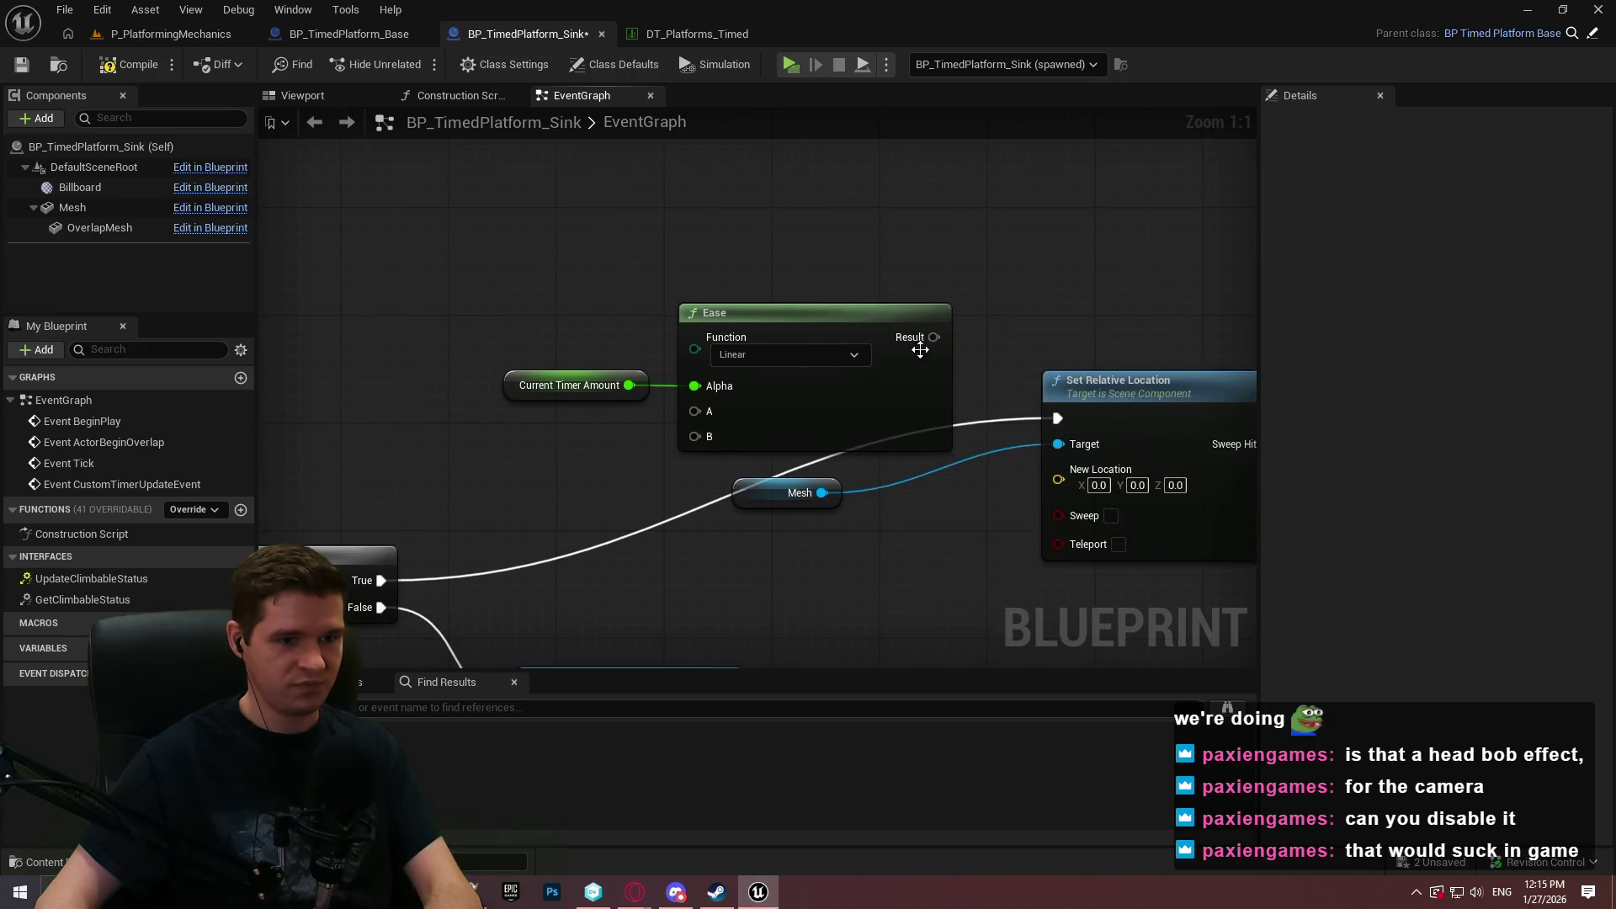
mouse_move(934, 337)
mouse_down()
mouse_move(1083, 472)
mouse_move(1059, 479)
mouse_up()
Group Set Relative Location, the Mesh getter, Ease and Current Timer Amount neatly together.
mouse_move(909, 524)
mouse_down()
mouse_move(930, 298)
mouse_move(844, 186)
mouse_move(729, 505)
mouse_move(974, 299)
mouse_up()
drag(968, 376, 951, 206)
mouse_move(715, 506)
mouse_down()
mouse_move(820, 266)
mouse_move(822, 290)
mouse_up()
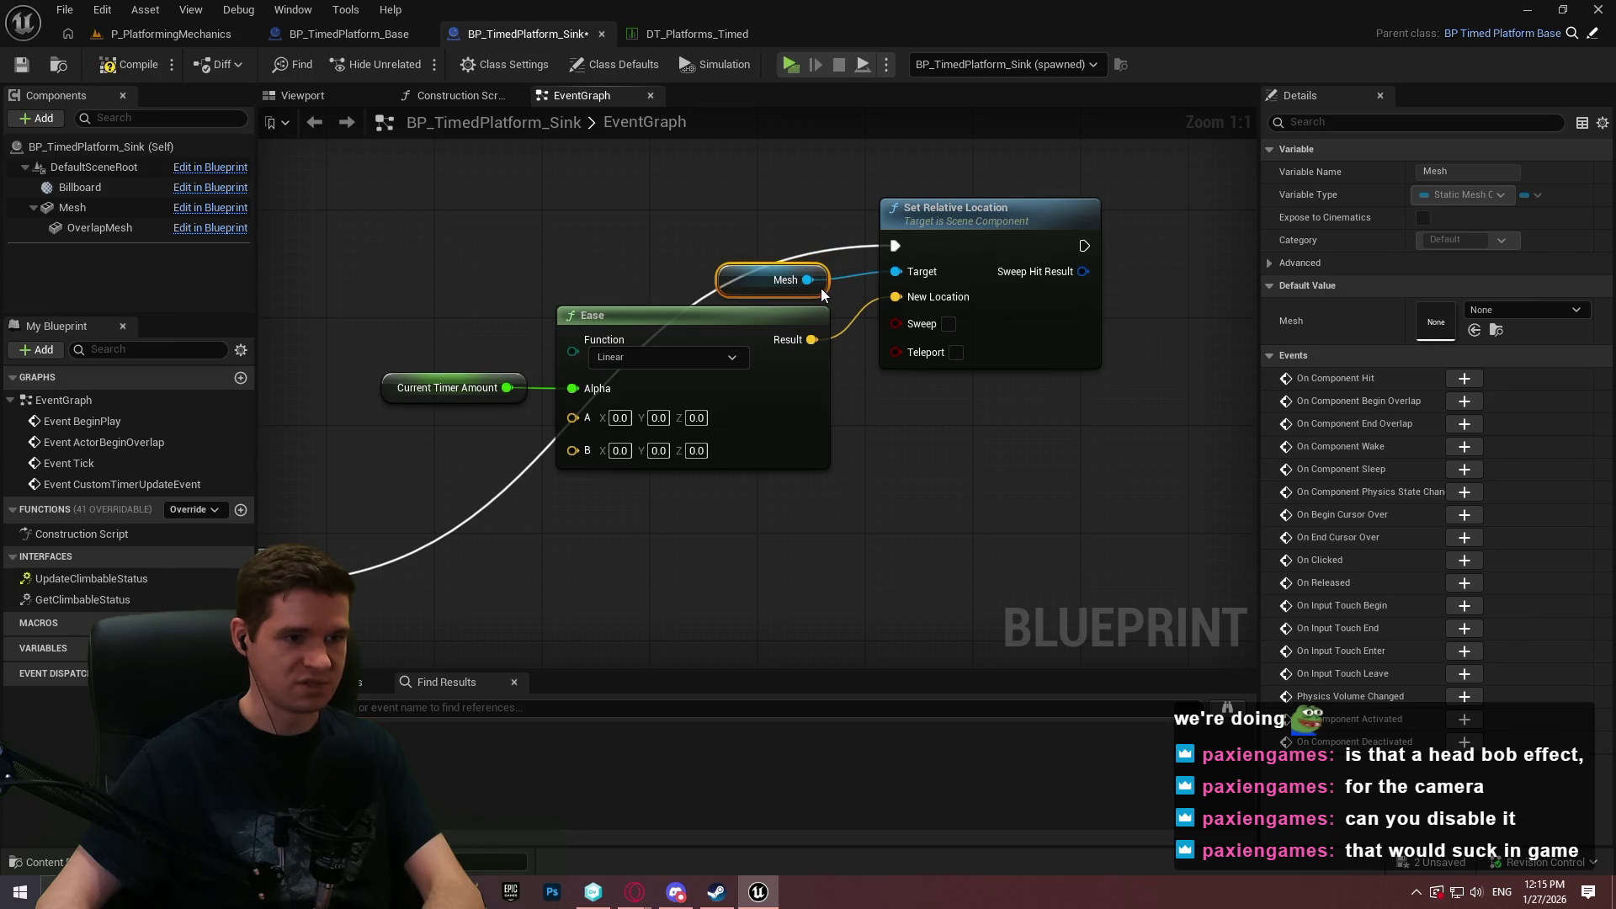
click(579, 264)
drag(752, 465, 821, 522)
click(821, 522)
drag(1094, 515, 505, 286)
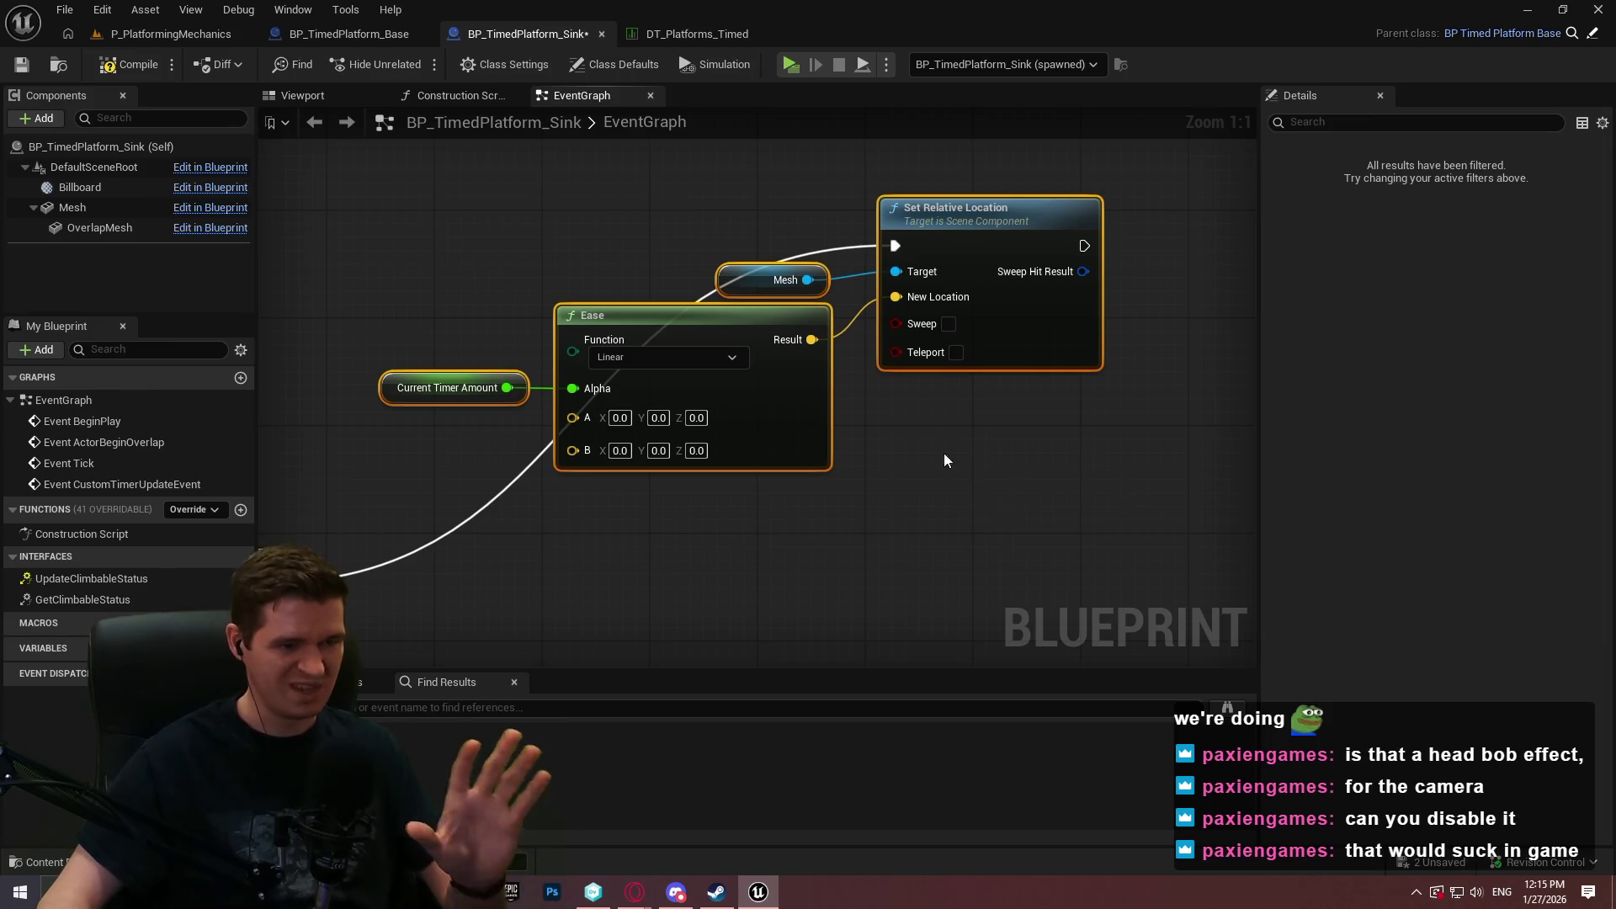
mouse_move(999, 457)
mouse_down()
mouse_move(1083, 497)
mouse_move(1061, 470)
mouse_up()
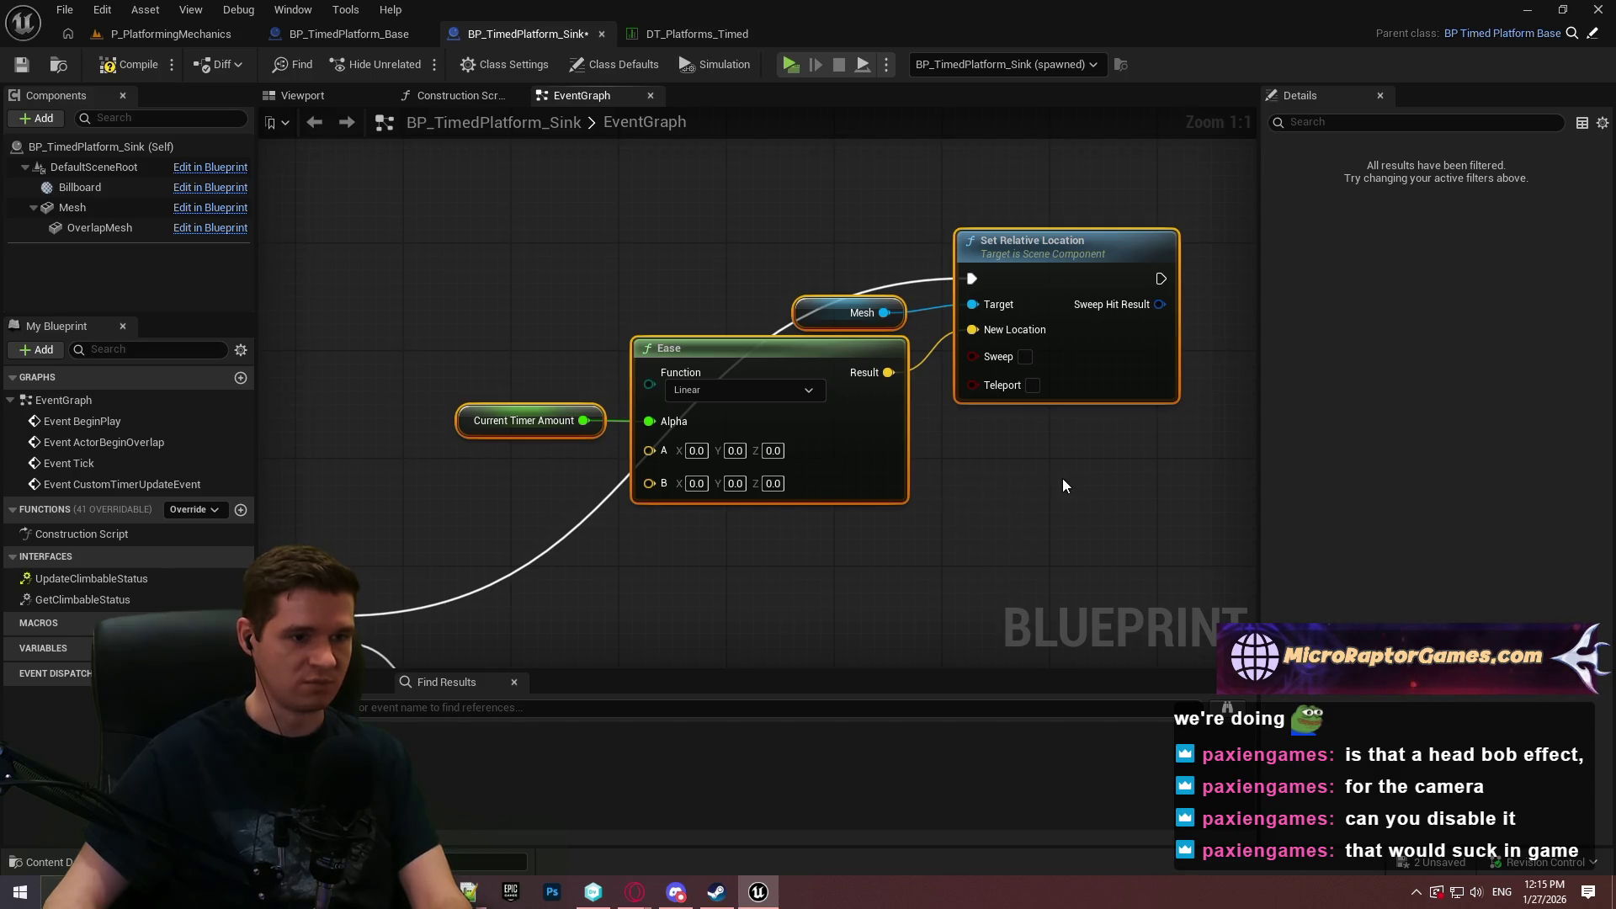
drag(926, 469, 973, 390)
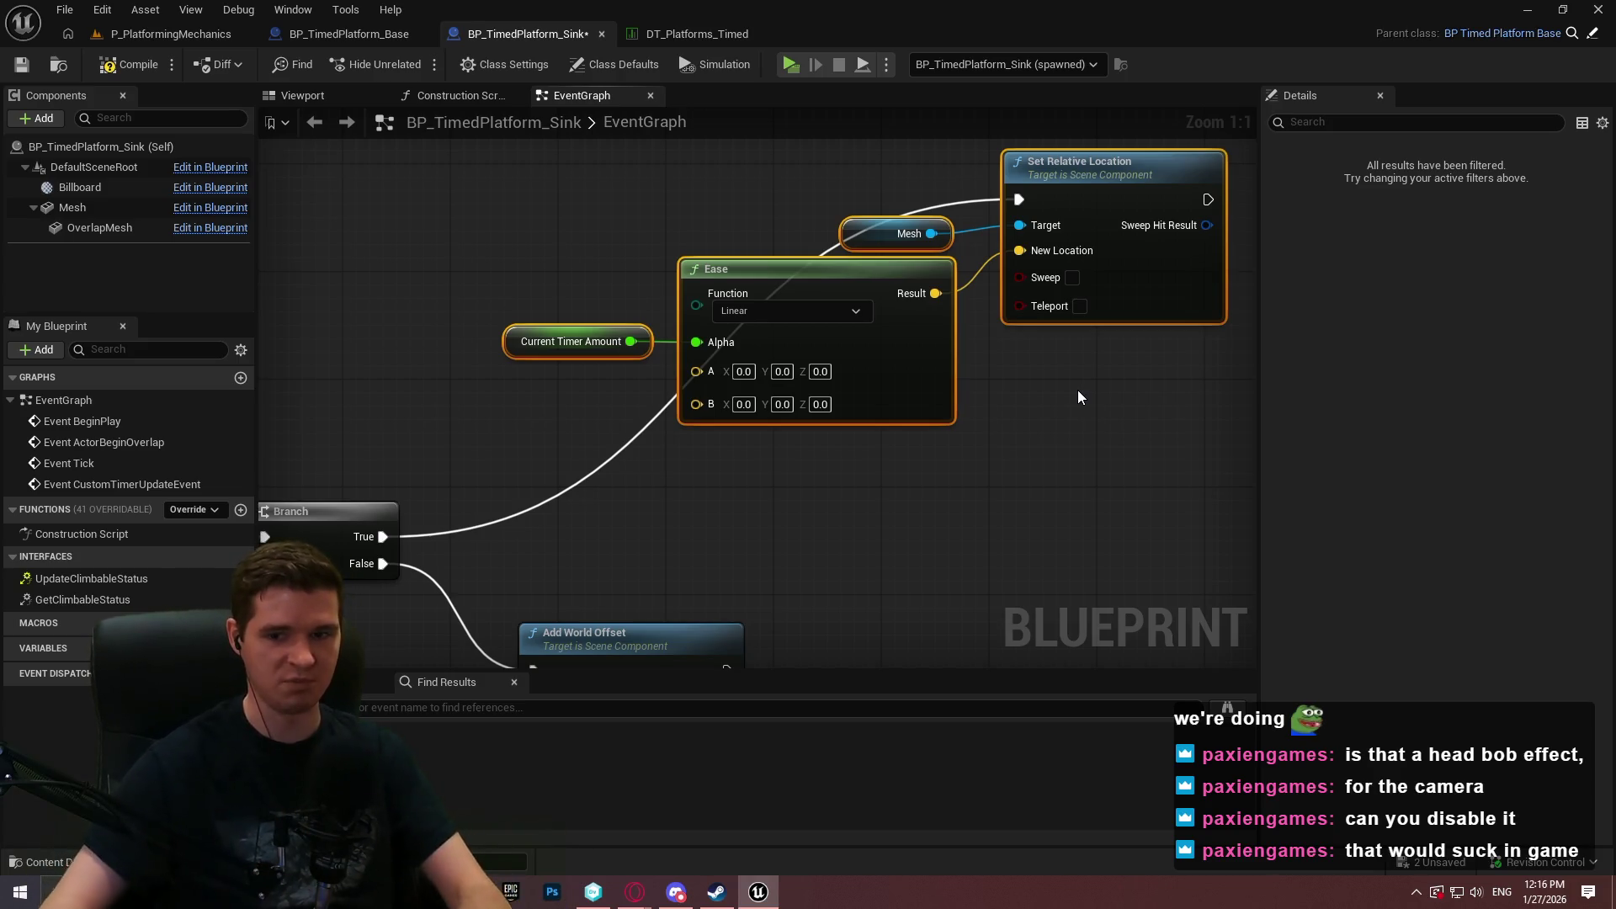
click(1027, 484)
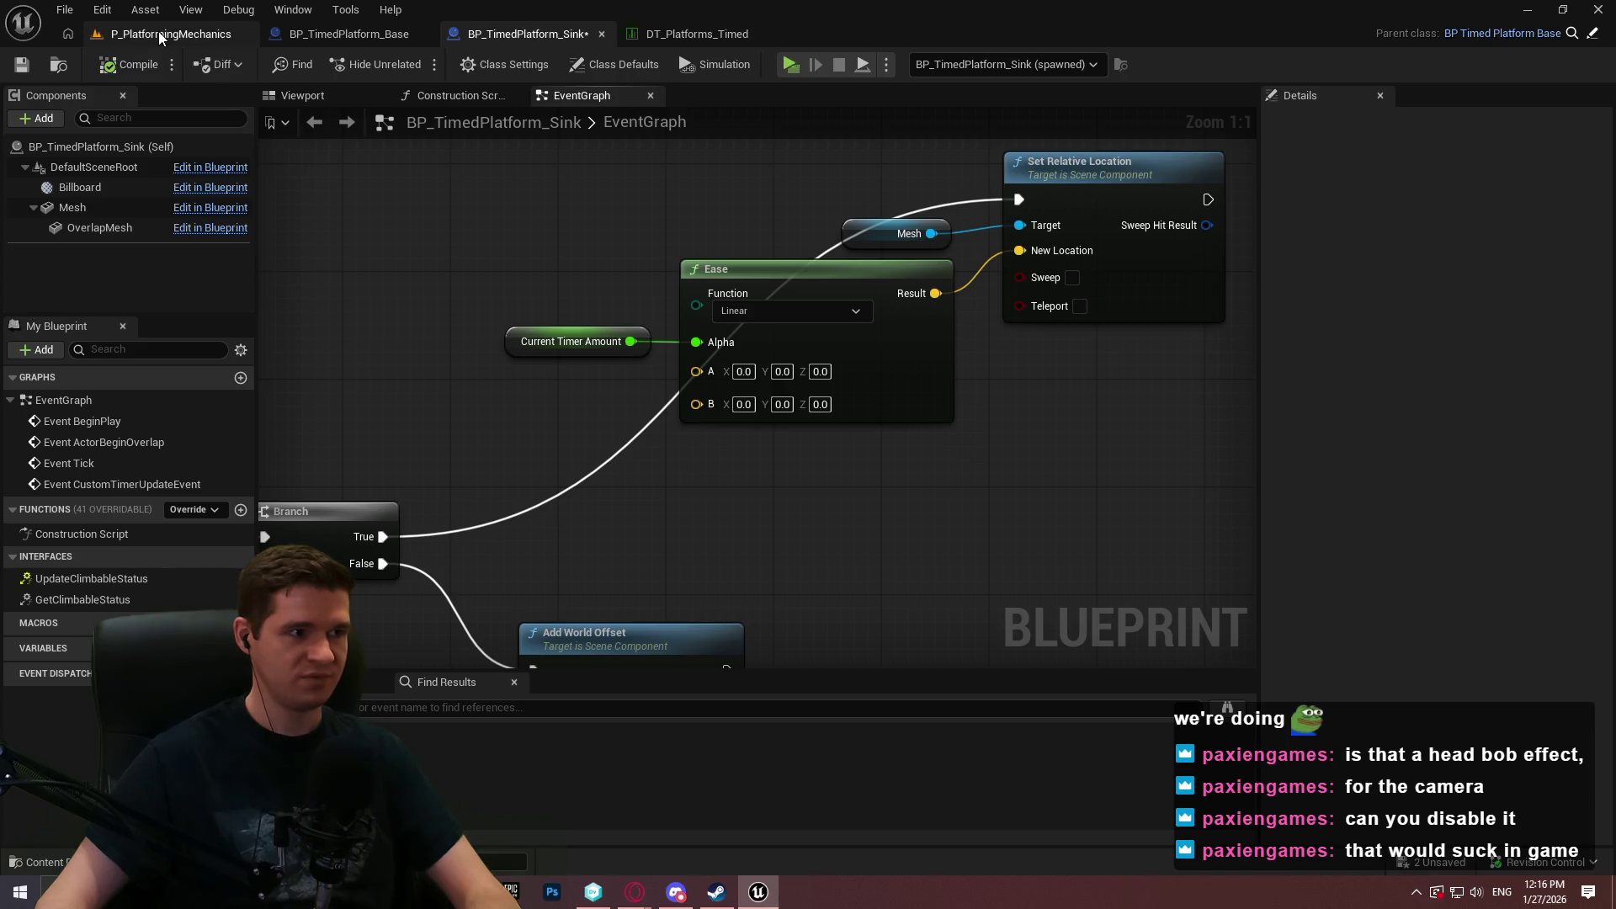
Check the P_PlatformingMechanics level, then return to the sink graph's Branch and Add World Offset nodes.
click(169, 33)
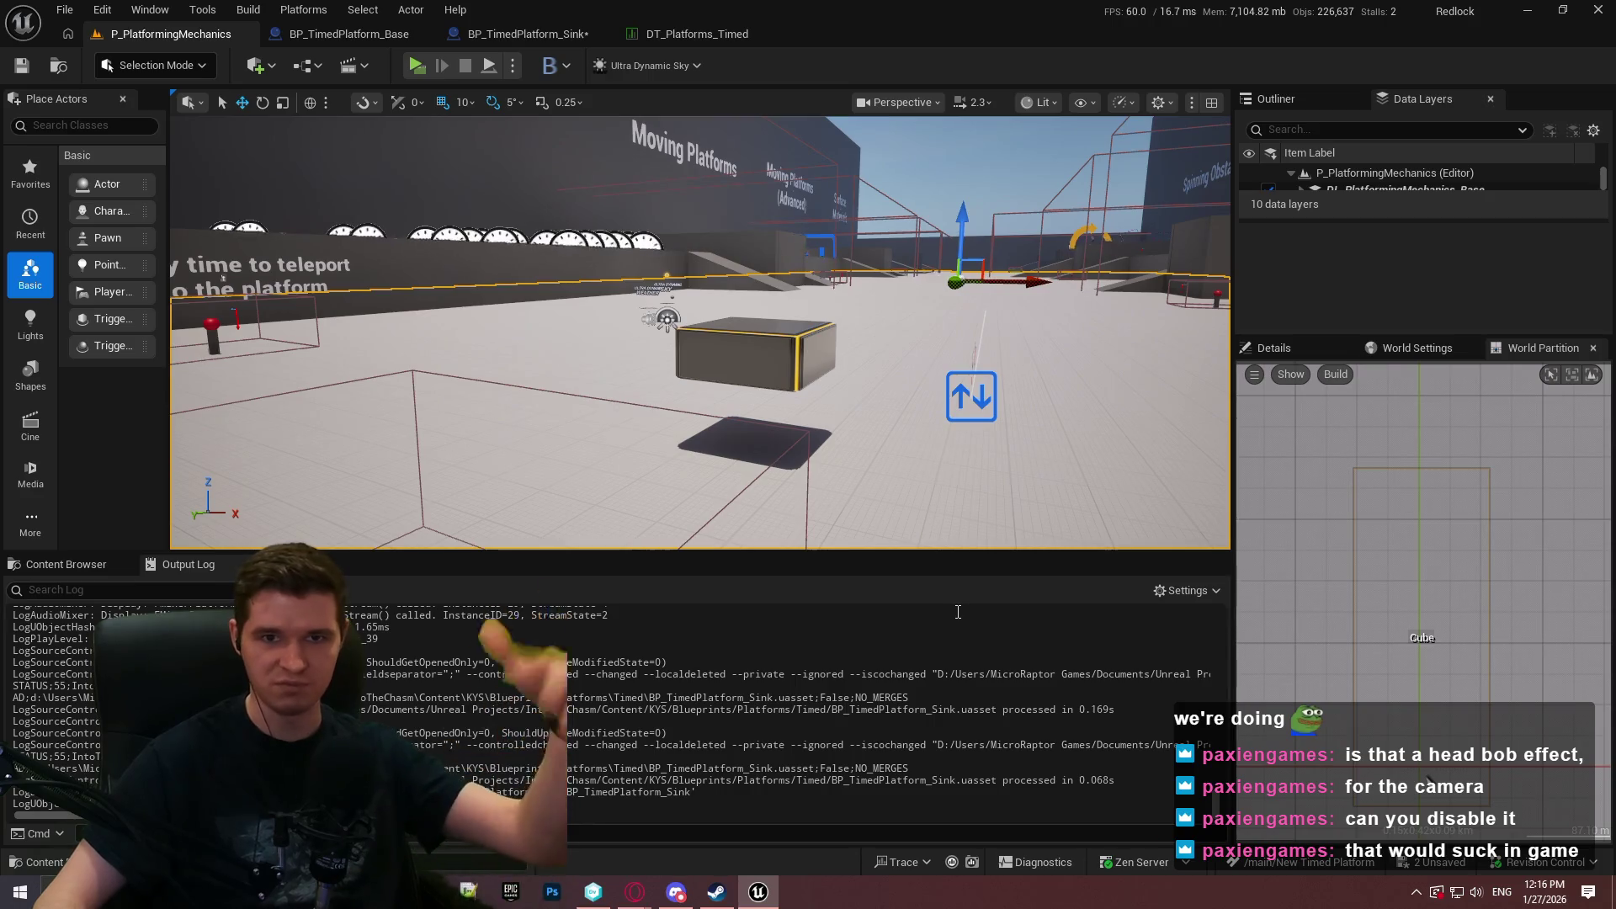
click(543, 33)
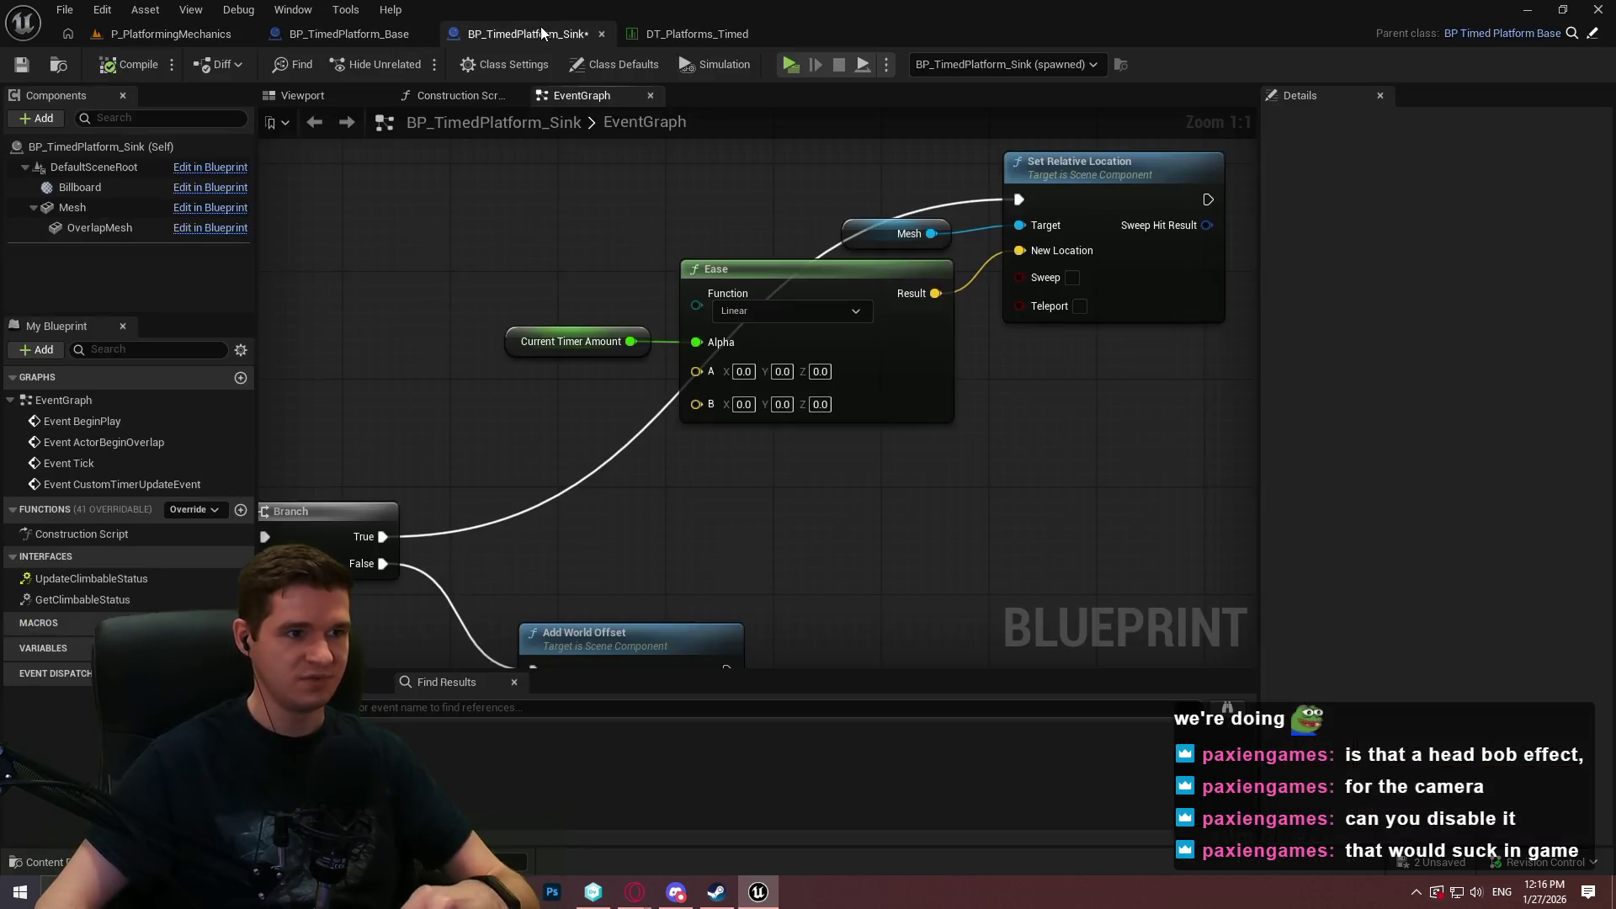
mouse_move(839, 393)
mouse_down()
mouse_move(1104, 436)
mouse_move(960, 491)
mouse_move(887, 466)
mouse_move(1021, 468)
mouse_up()
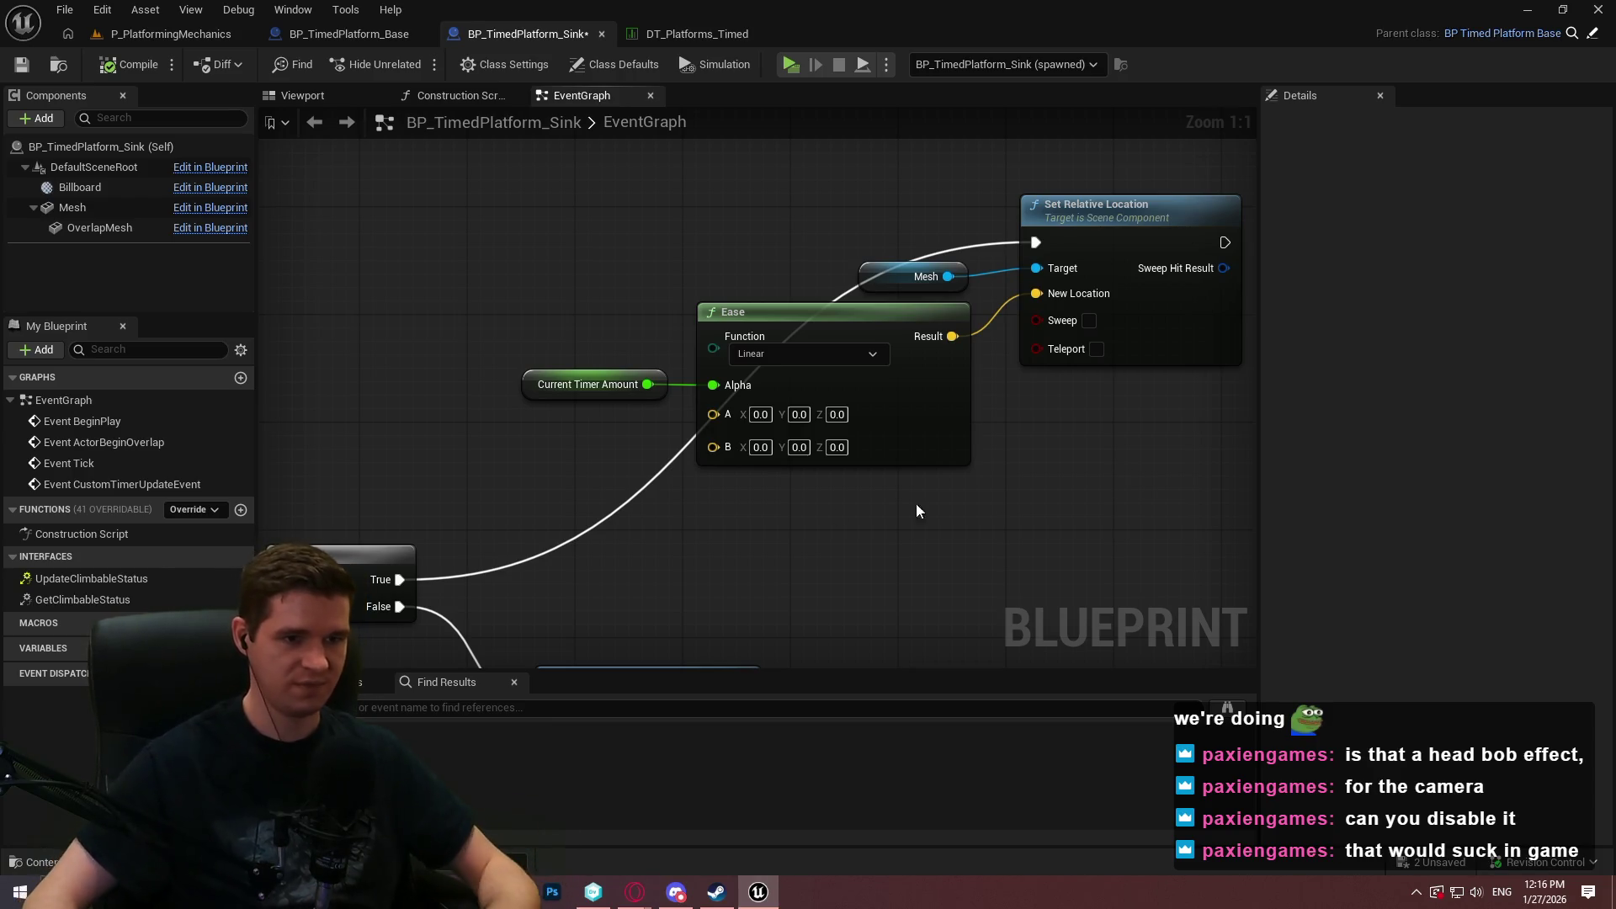
drag(696, 478, 847, 439)
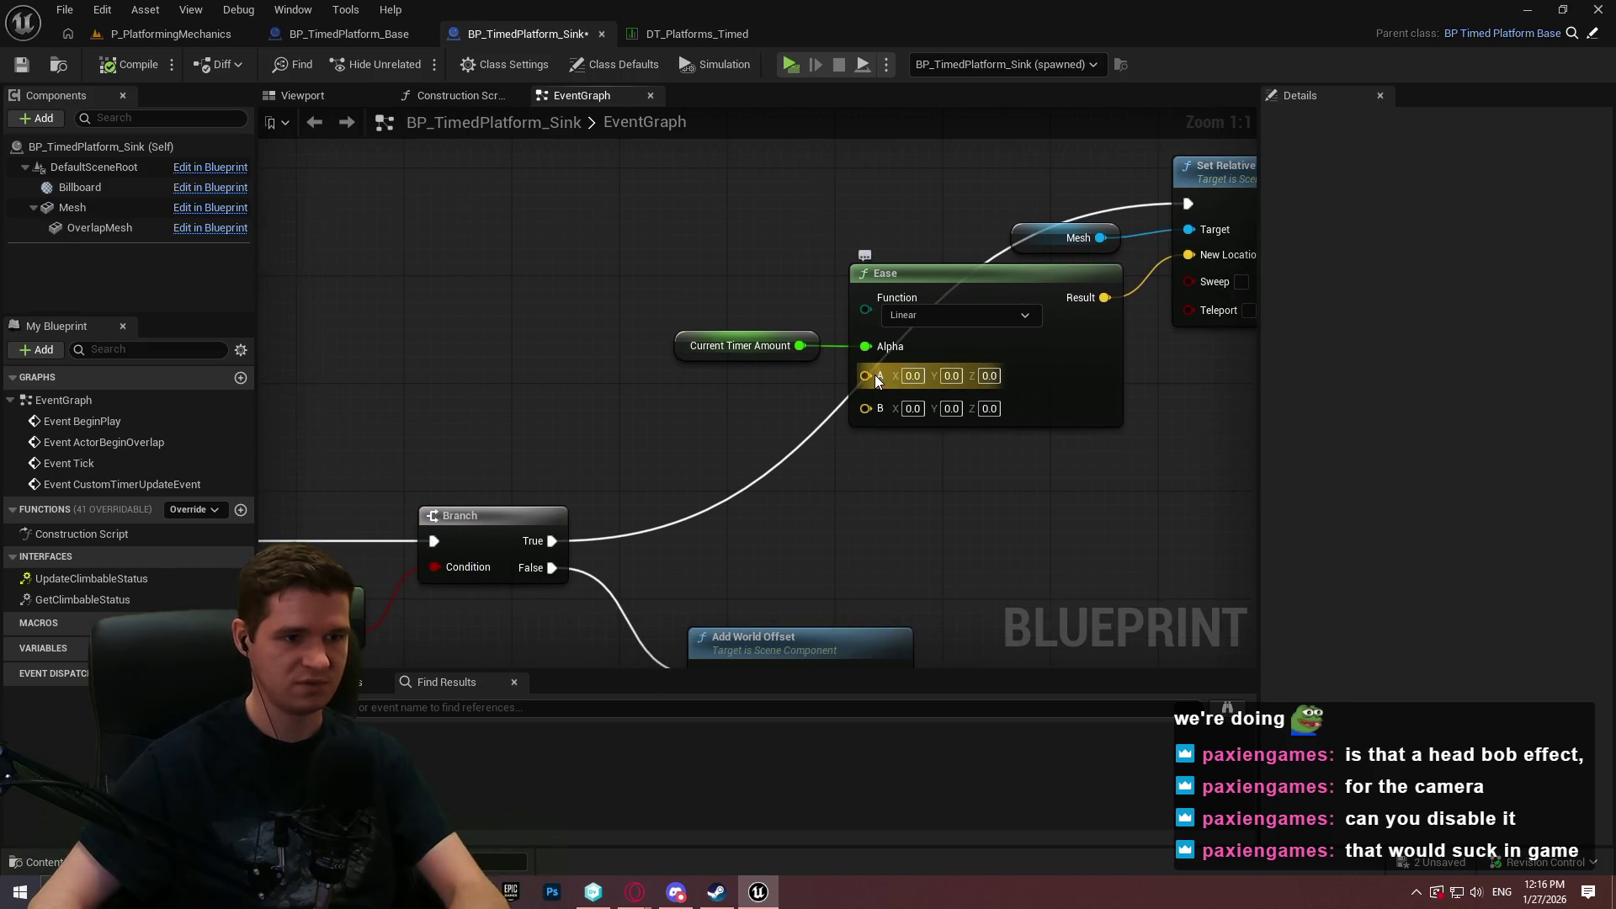
mouse_move(851, 504)
mouse_down()
mouse_move(914, 248)
mouse_move(795, 190)
mouse_up()
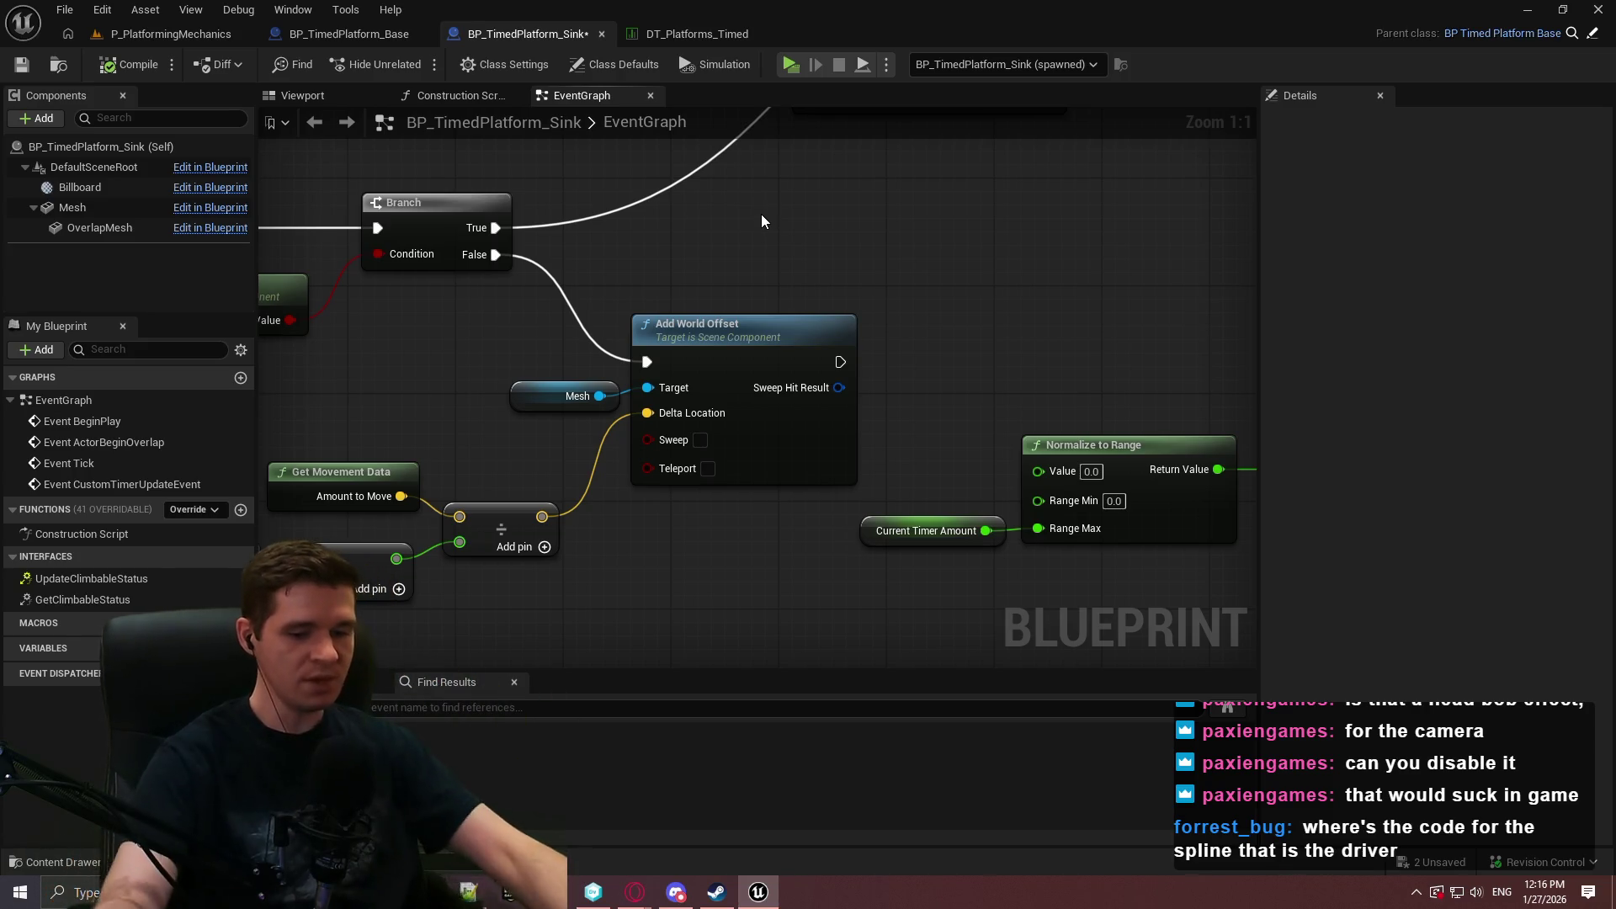
In the level editor, enlarge the outliner and open the Content Browser at the Platforms folder.
click(177, 40)
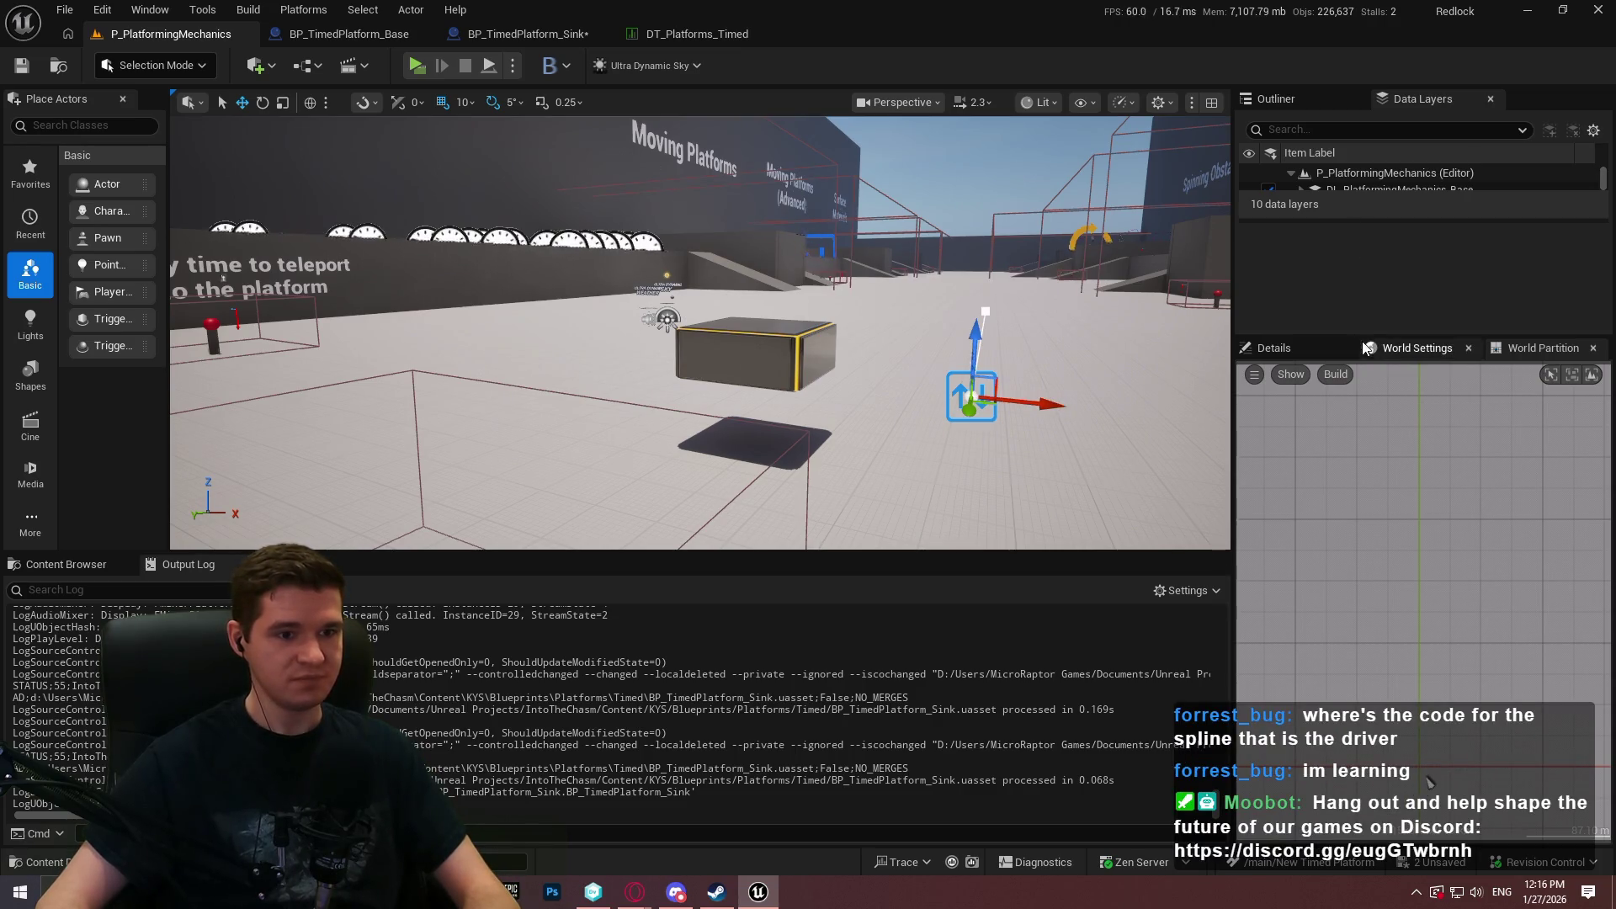
drag(1378, 391, 1379, 445)
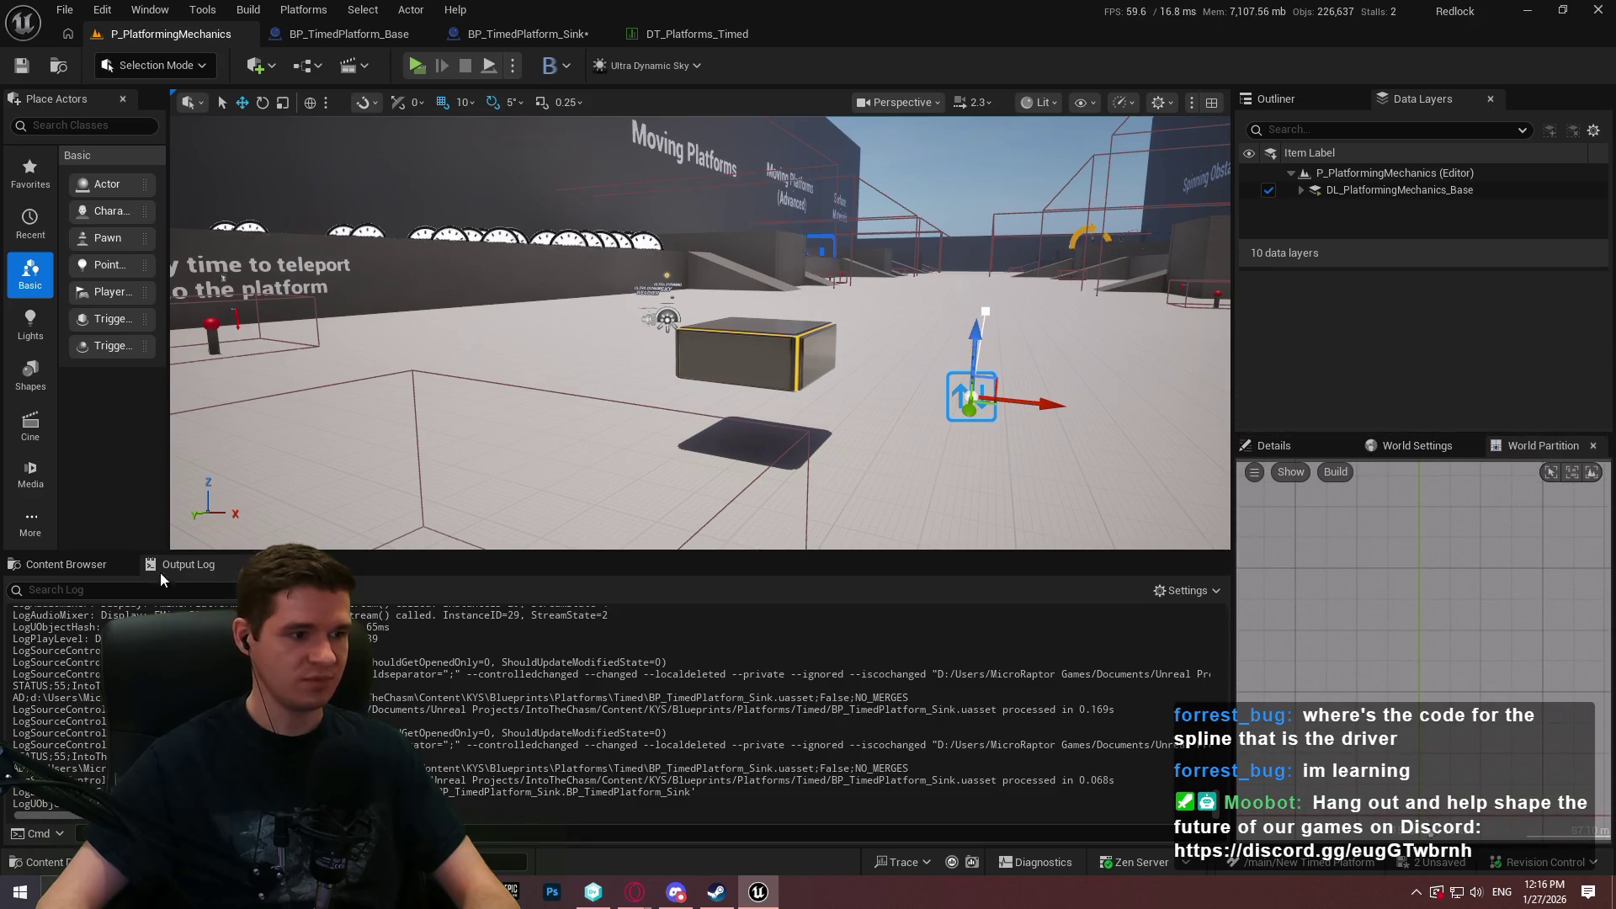
key(ctrl+b)
click(962, 591)
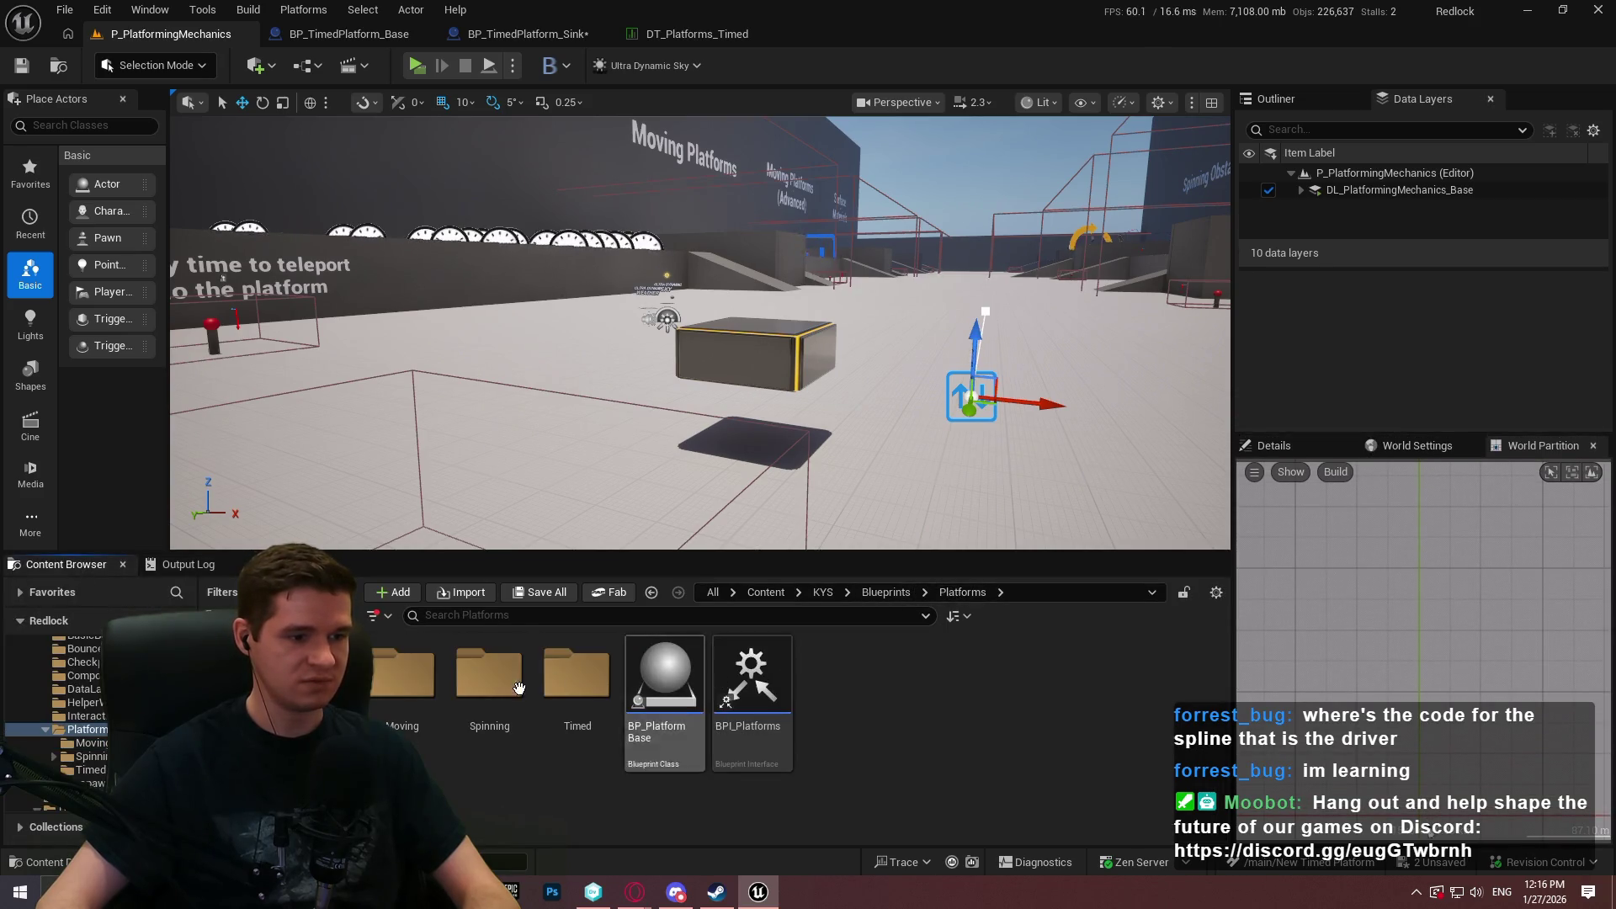
Open BP_MovingPlatform_Spline from the Moving platforms folder and dock it as a main editor tab.
double_click(484, 686)
click(676, 735)
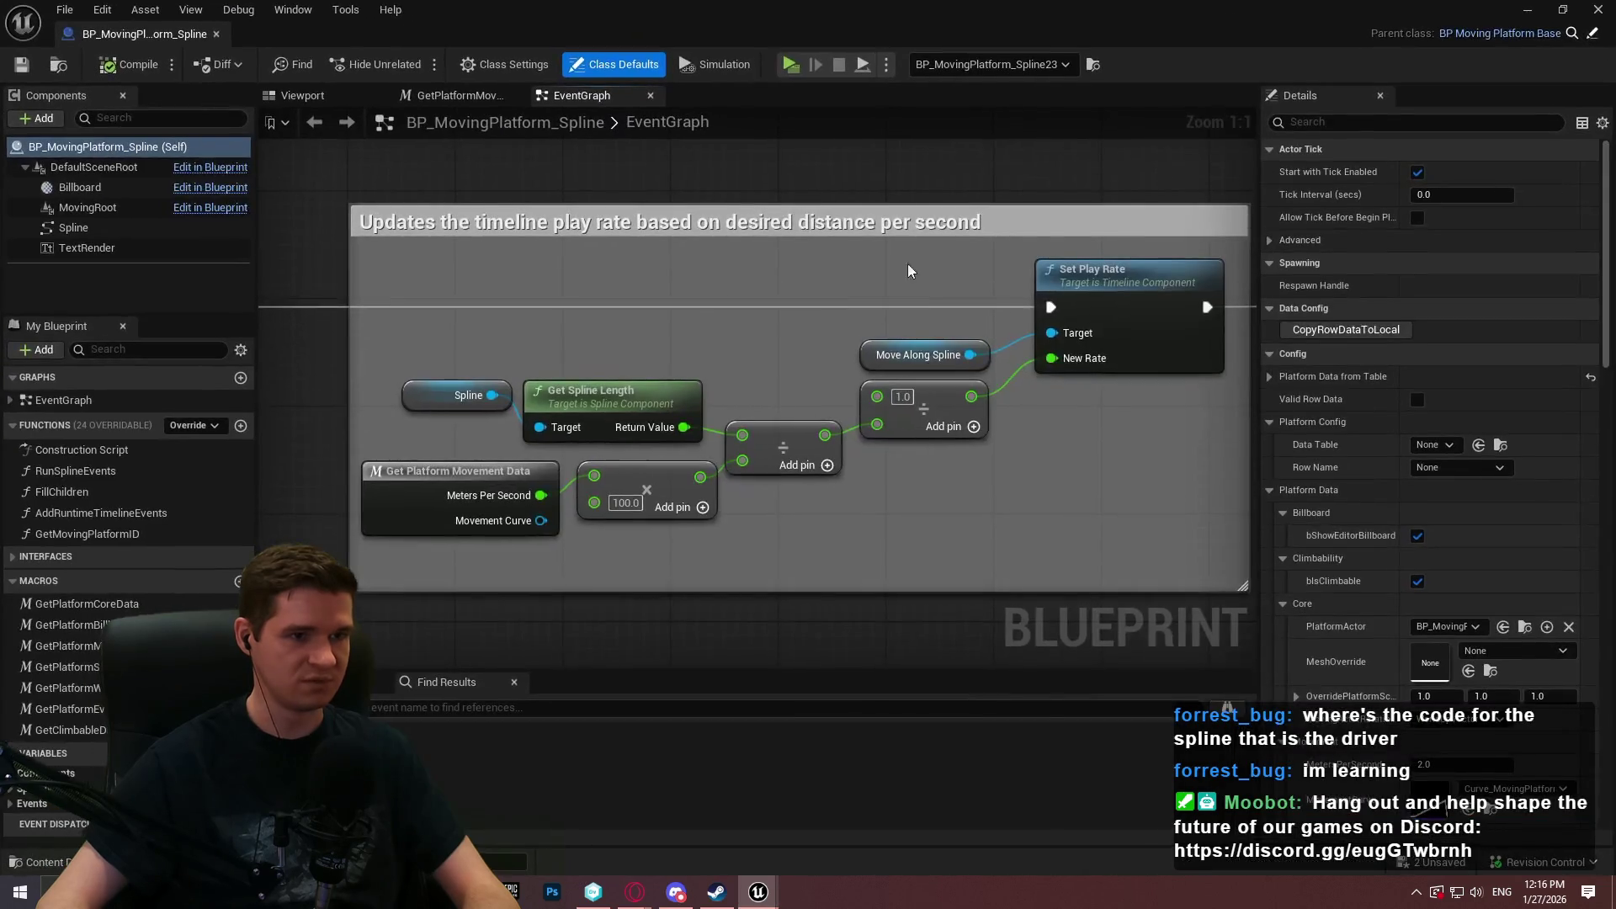
scroll(983, 410, down, 2)
scroll(1058, 496, down, 5)
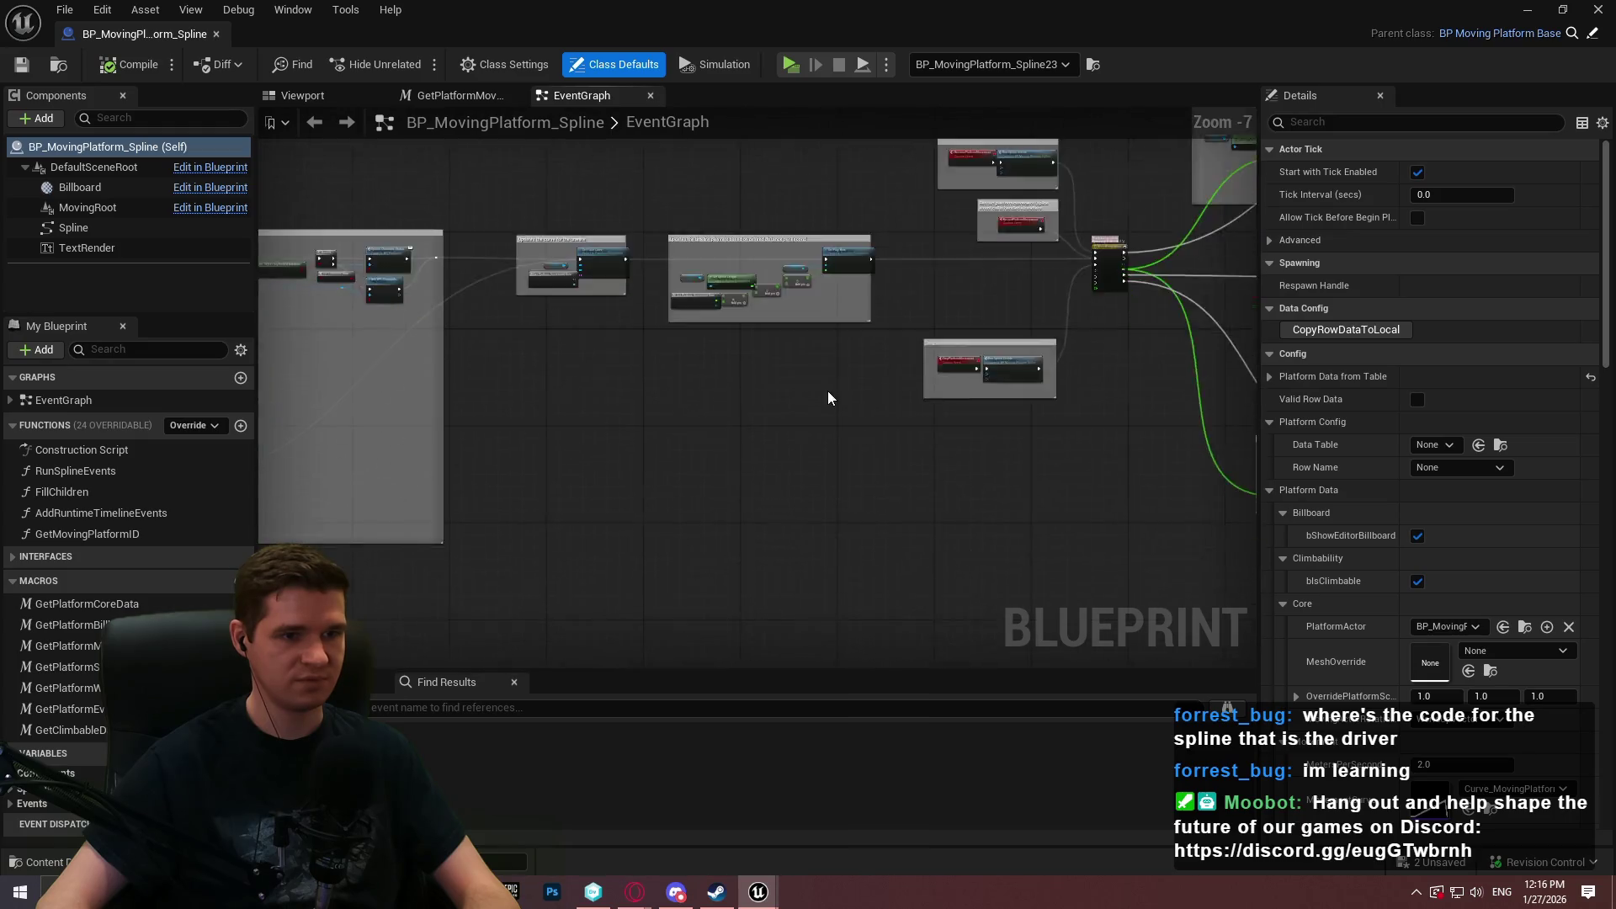
mouse_move(1103, 482)
mouse_down()
mouse_move(806, 556)
mouse_move(810, 468)
mouse_move(720, 563)
mouse_up()
scroll(809, 468, up, 1)
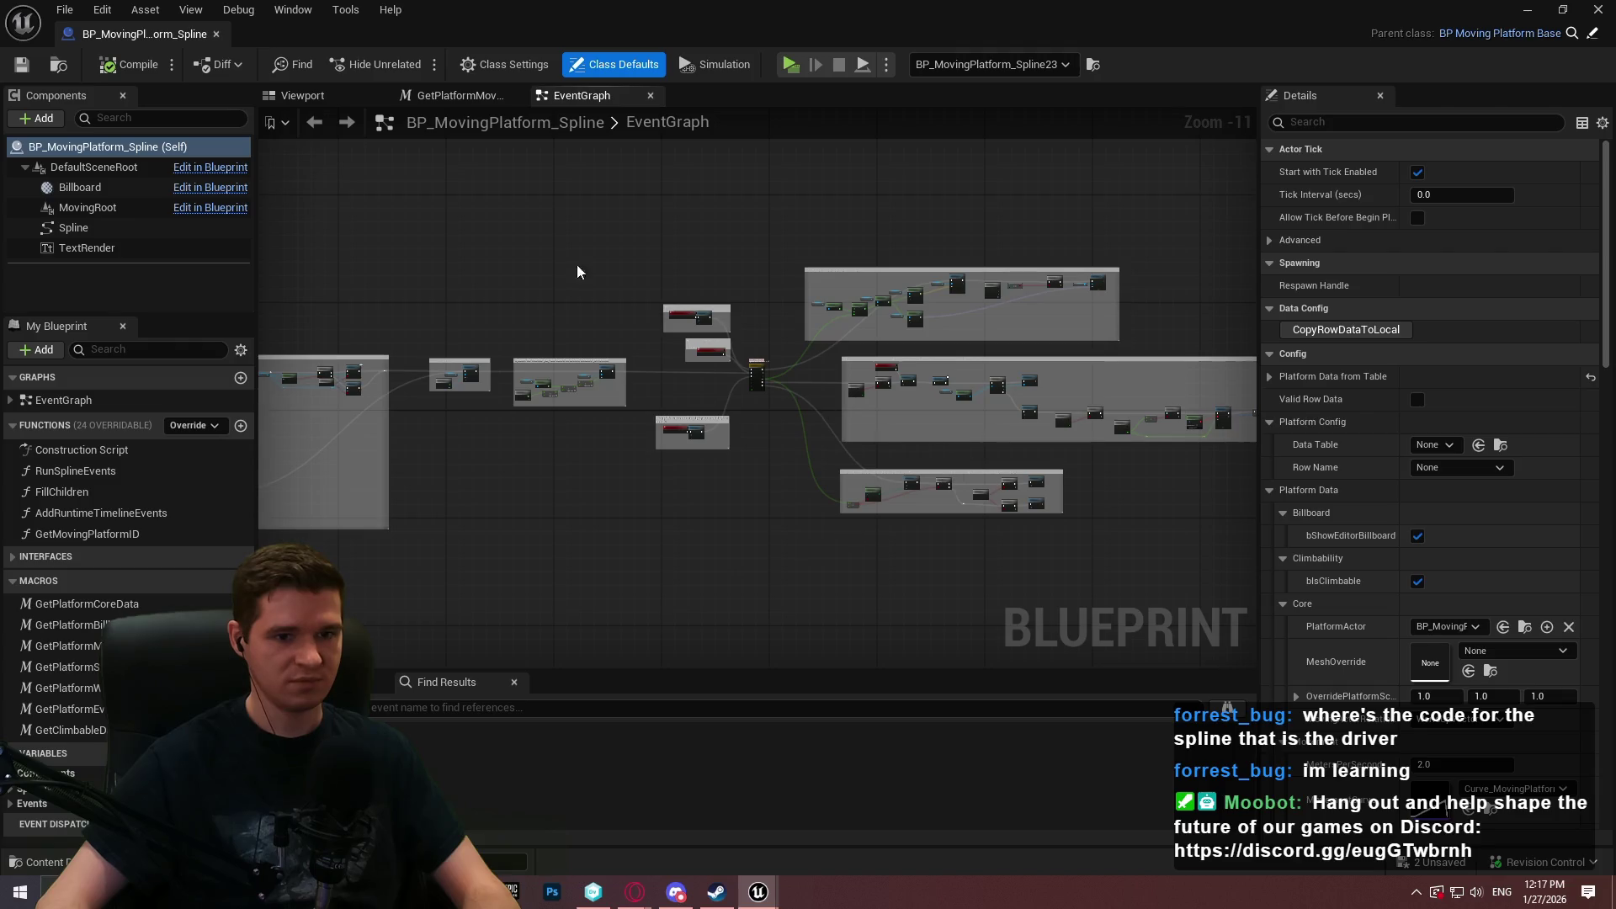
mouse_move(205, 42)
mouse_down()
mouse_move(926, 42)
mouse_move(884, 34)
mouse_up()
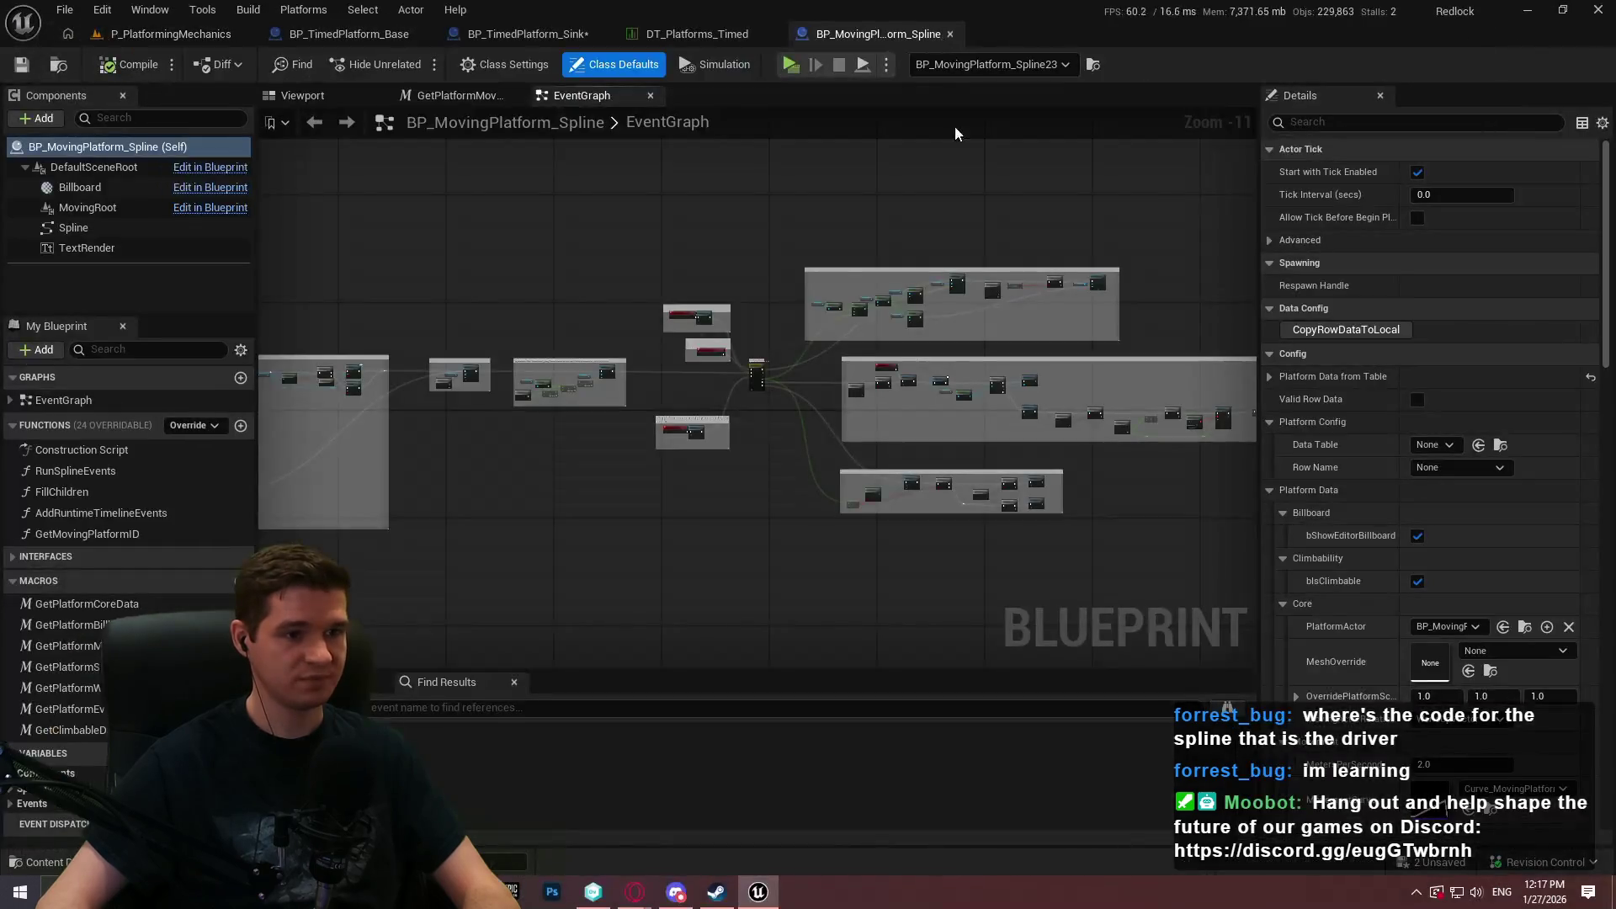
click(556, 34)
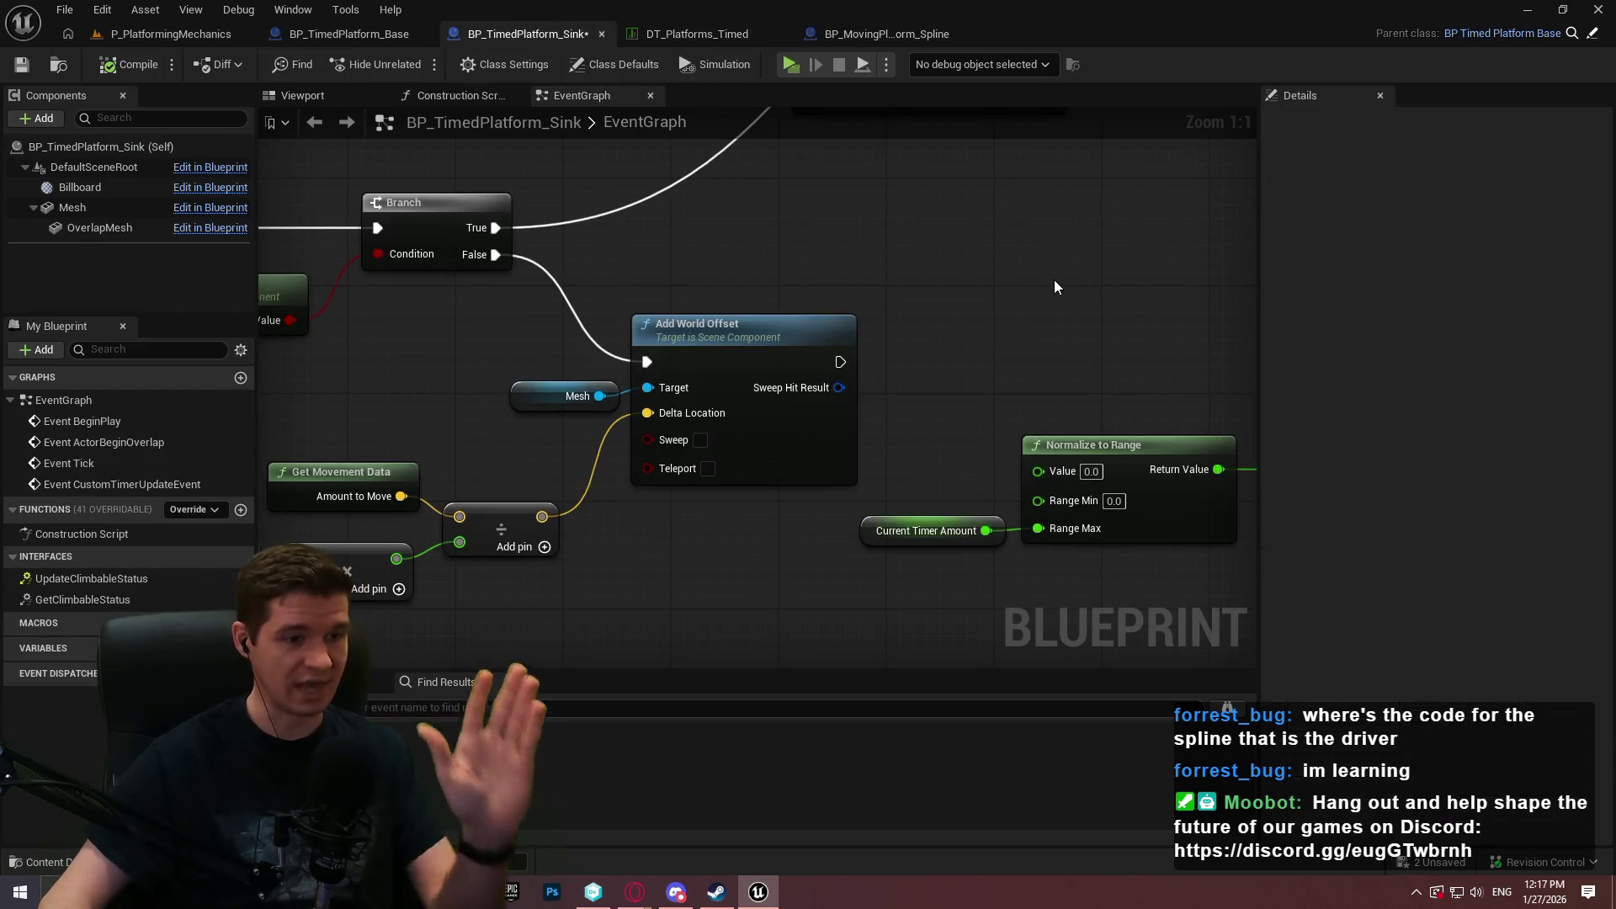
Frame the Ease and Set Relative Location nodes in the sink EventGraph and select them.
scroll(956, 323, down, 3)
mouse_move(815, 234)
mouse_down()
mouse_move(669, 570)
mouse_move(627, 596)
mouse_up()
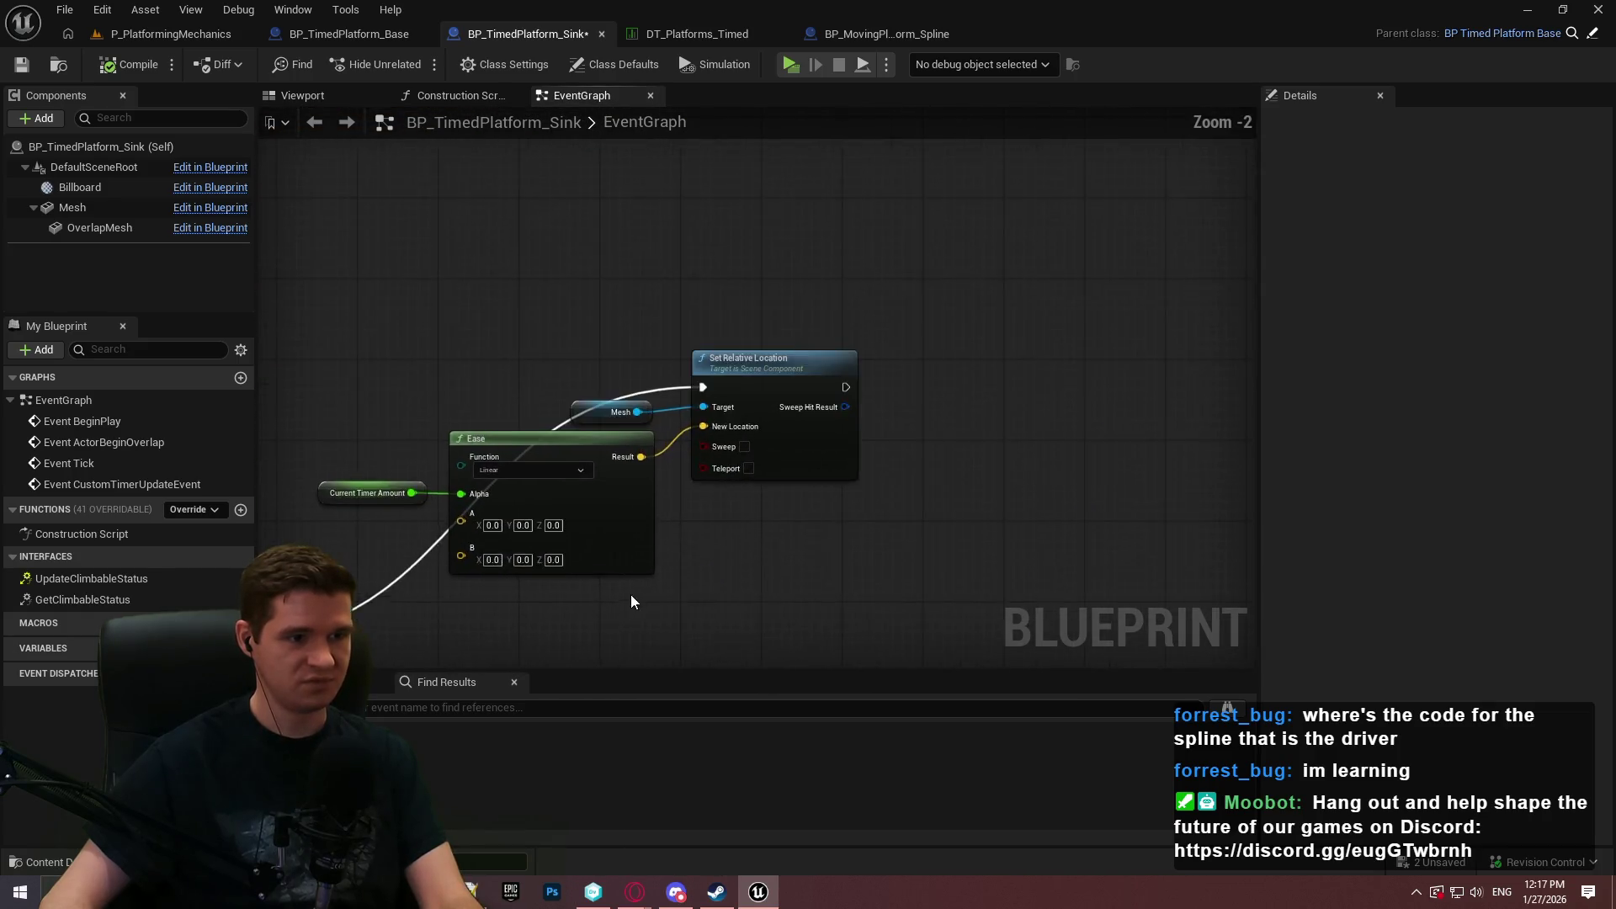
scroll(981, 412, up, 2)
drag(974, 429, 974, 433)
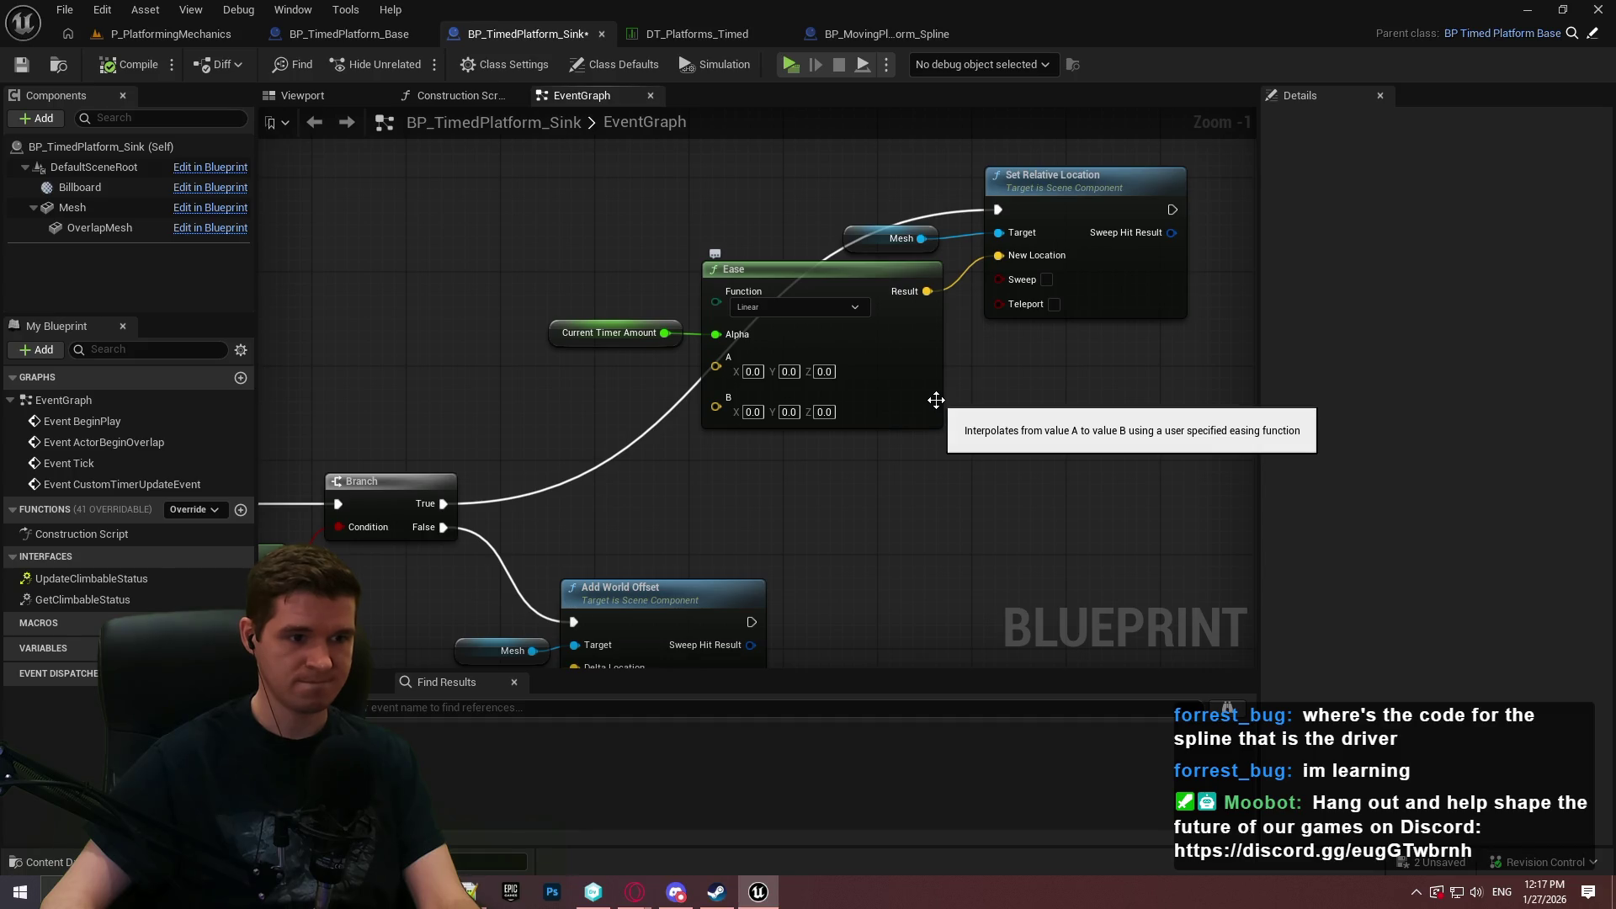
scroll(796, 481, up, 1)
mouse_move(960, 503)
mouse_down()
mouse_move(1013, 513)
mouse_move(853, 466)
mouse_move(980, 482)
mouse_move(969, 472)
mouse_move(1017, 387)
mouse_move(903, 456)
mouse_move(1128, 353)
mouse_move(834, 519)
mouse_up()
drag(1035, 545, 558, 200)
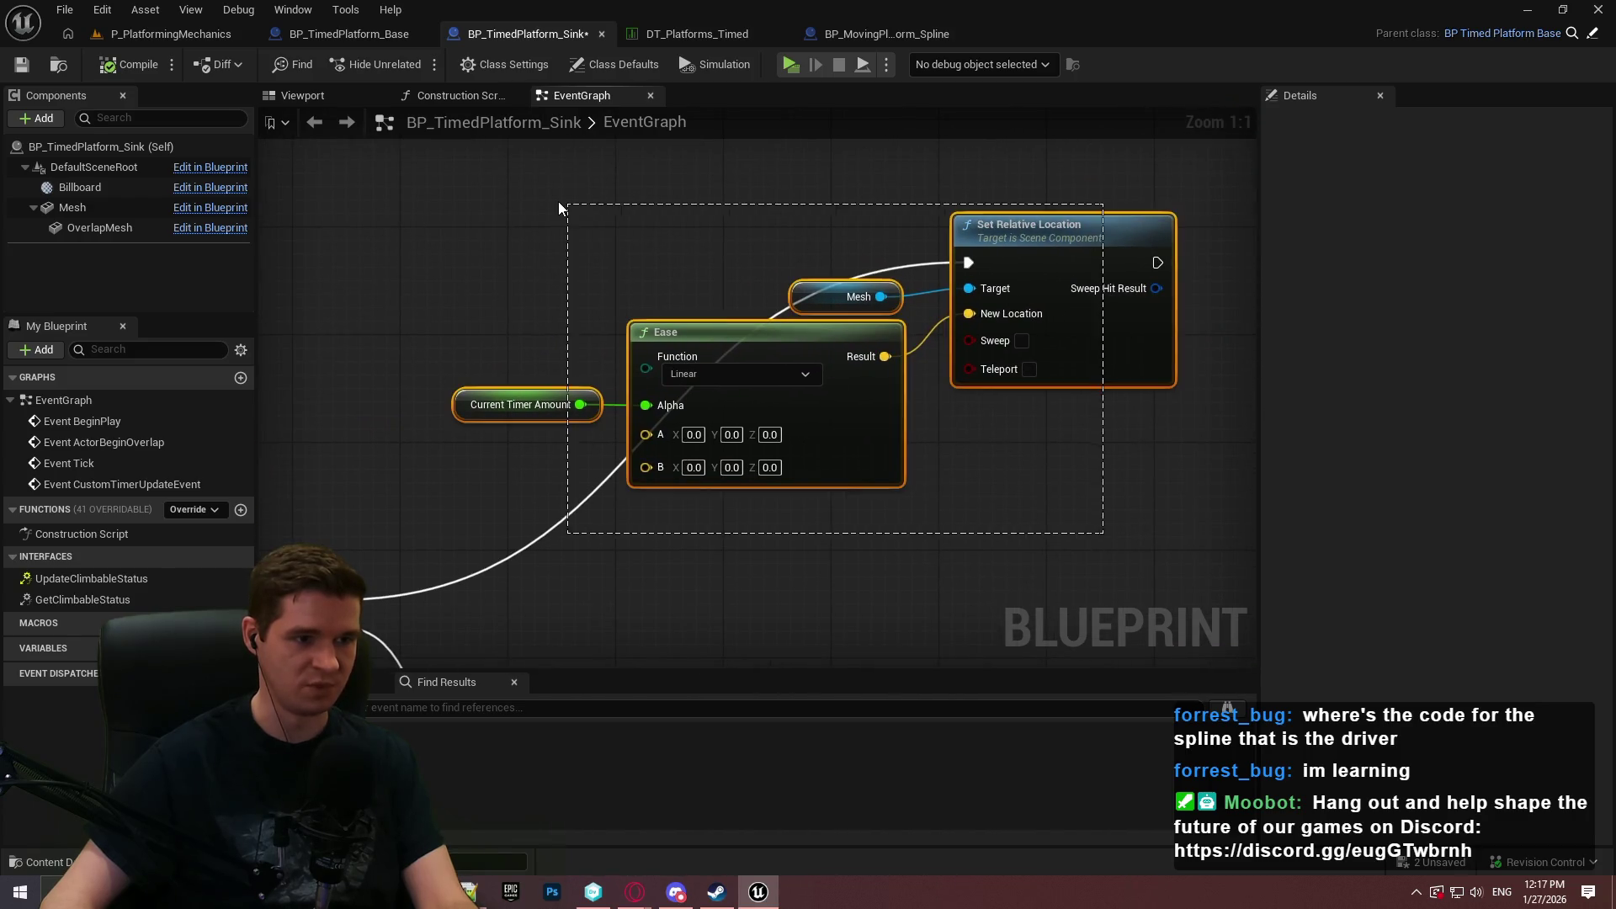
Add a Mesh reference with Get Relative Location and wire its output into Ease's A pin.
mouse_move(889, 350)
mouse_down()
mouse_move(1057, 468)
mouse_move(1263, 261)
mouse_up()
mouse_move(842, 421)
mouse_down()
mouse_move(808, 160)
mouse_move(1220, 211)
mouse_move(1129, 362)
mouse_up()
drag(74, 207, 630, 274)
drag(787, 276, 788, 274)
text(get local l)
key(BackSpace)
key(BackSpace)
key(BackSpace)
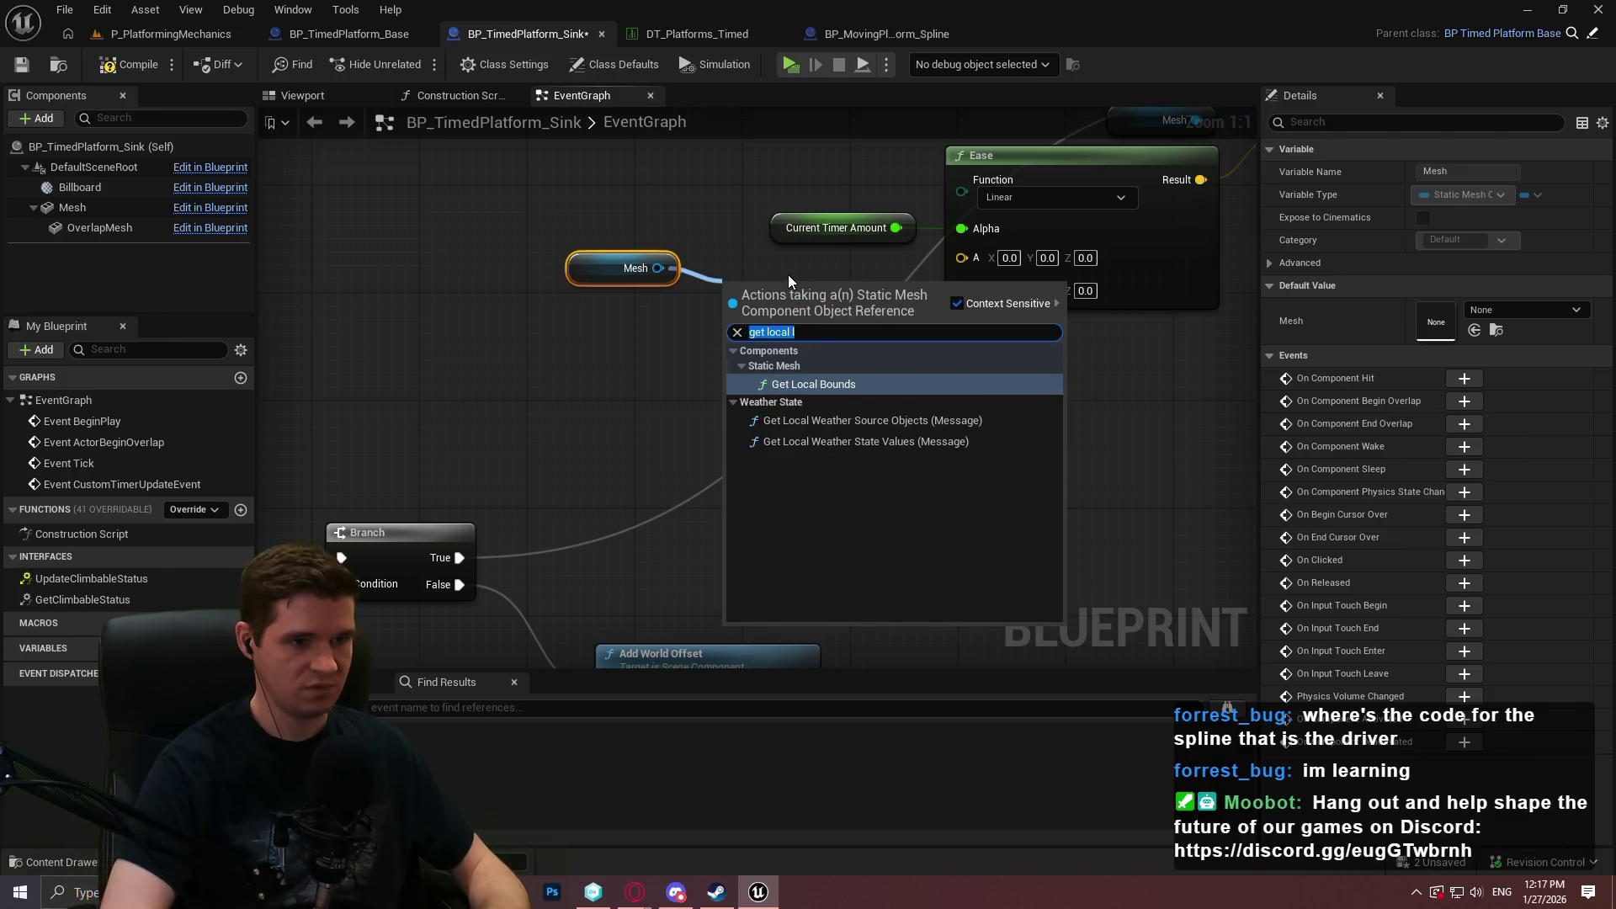
text(relative l)
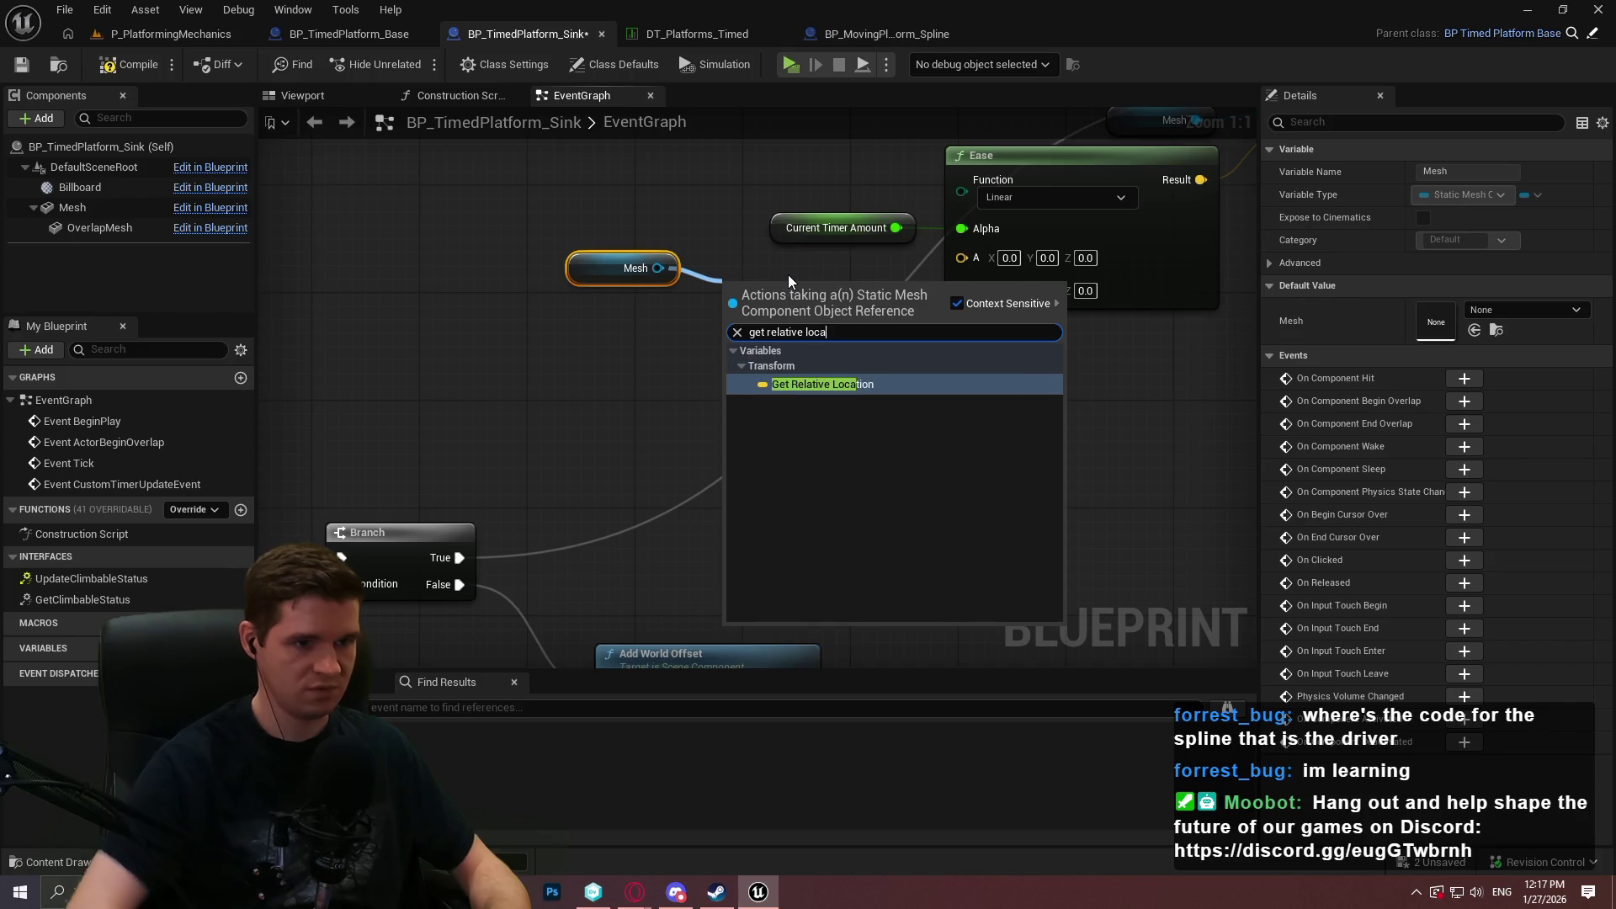
click(832, 386)
drag(902, 295, 968, 258)
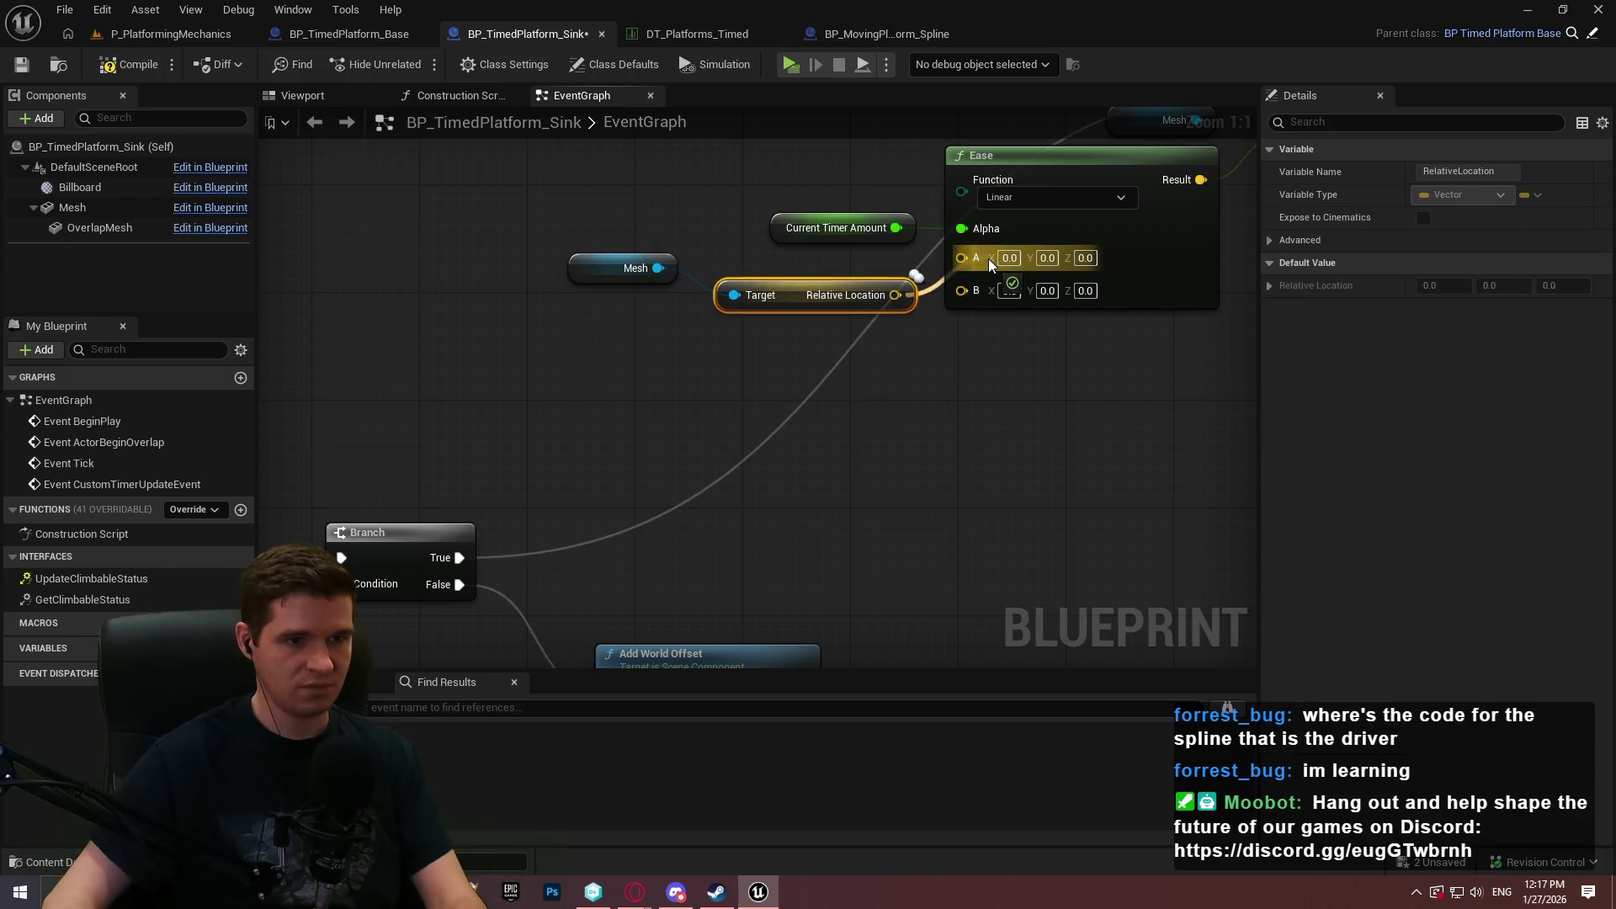
Place the Relative Location node beside Mesh and return to the level editor.
drag(604, 411, 575, 388)
ctrl+click(446, 376)
click(707, 437)
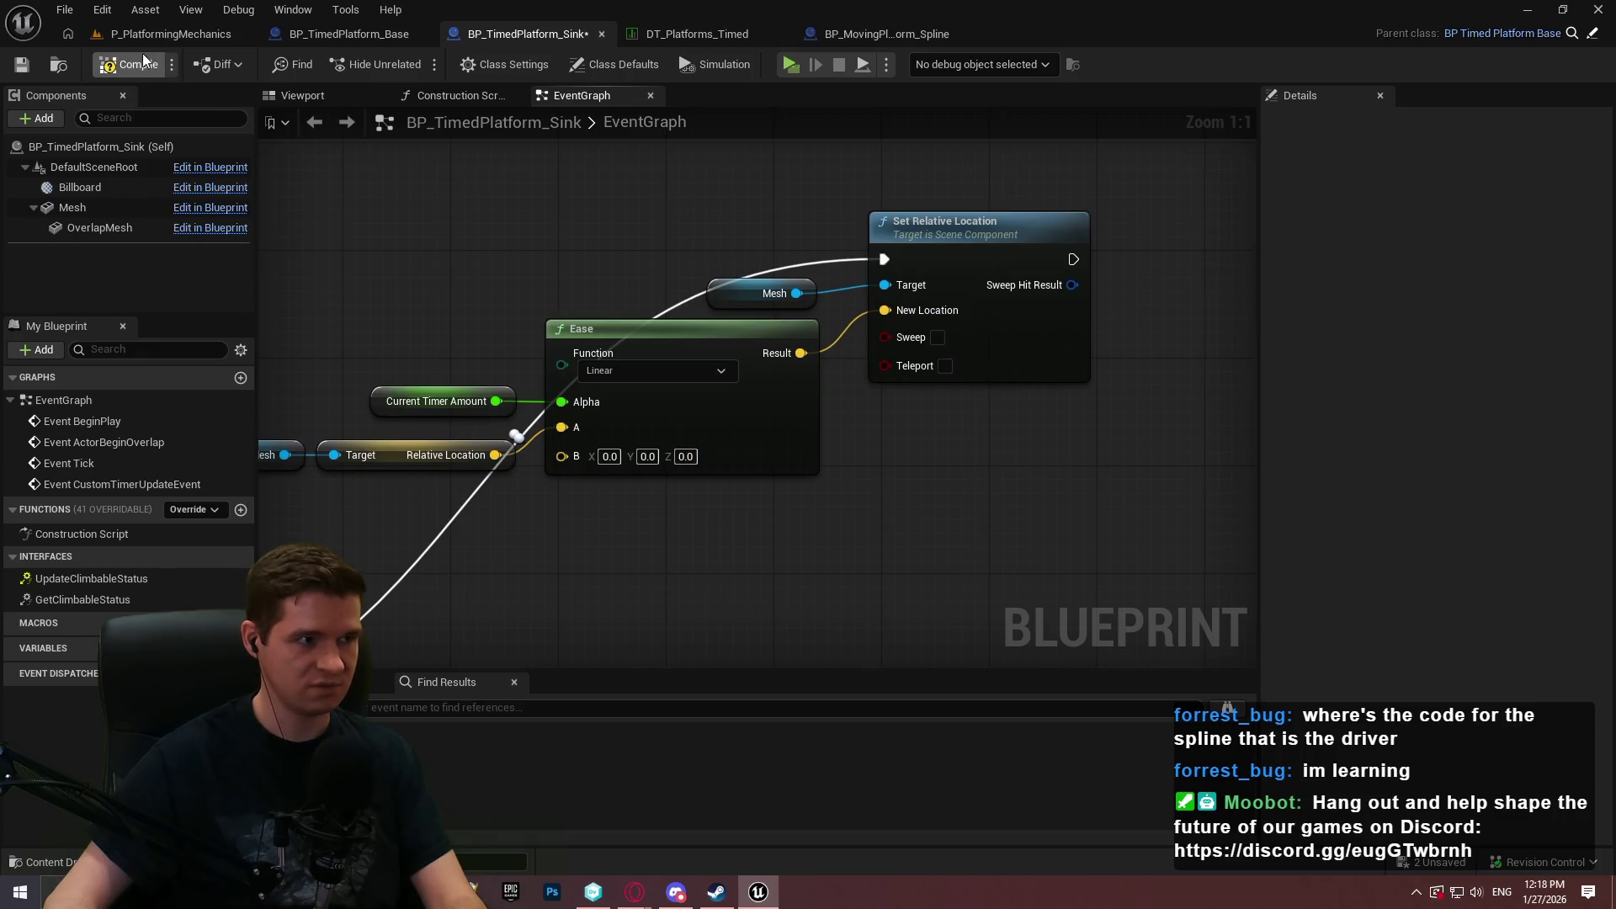
click(211, 34)
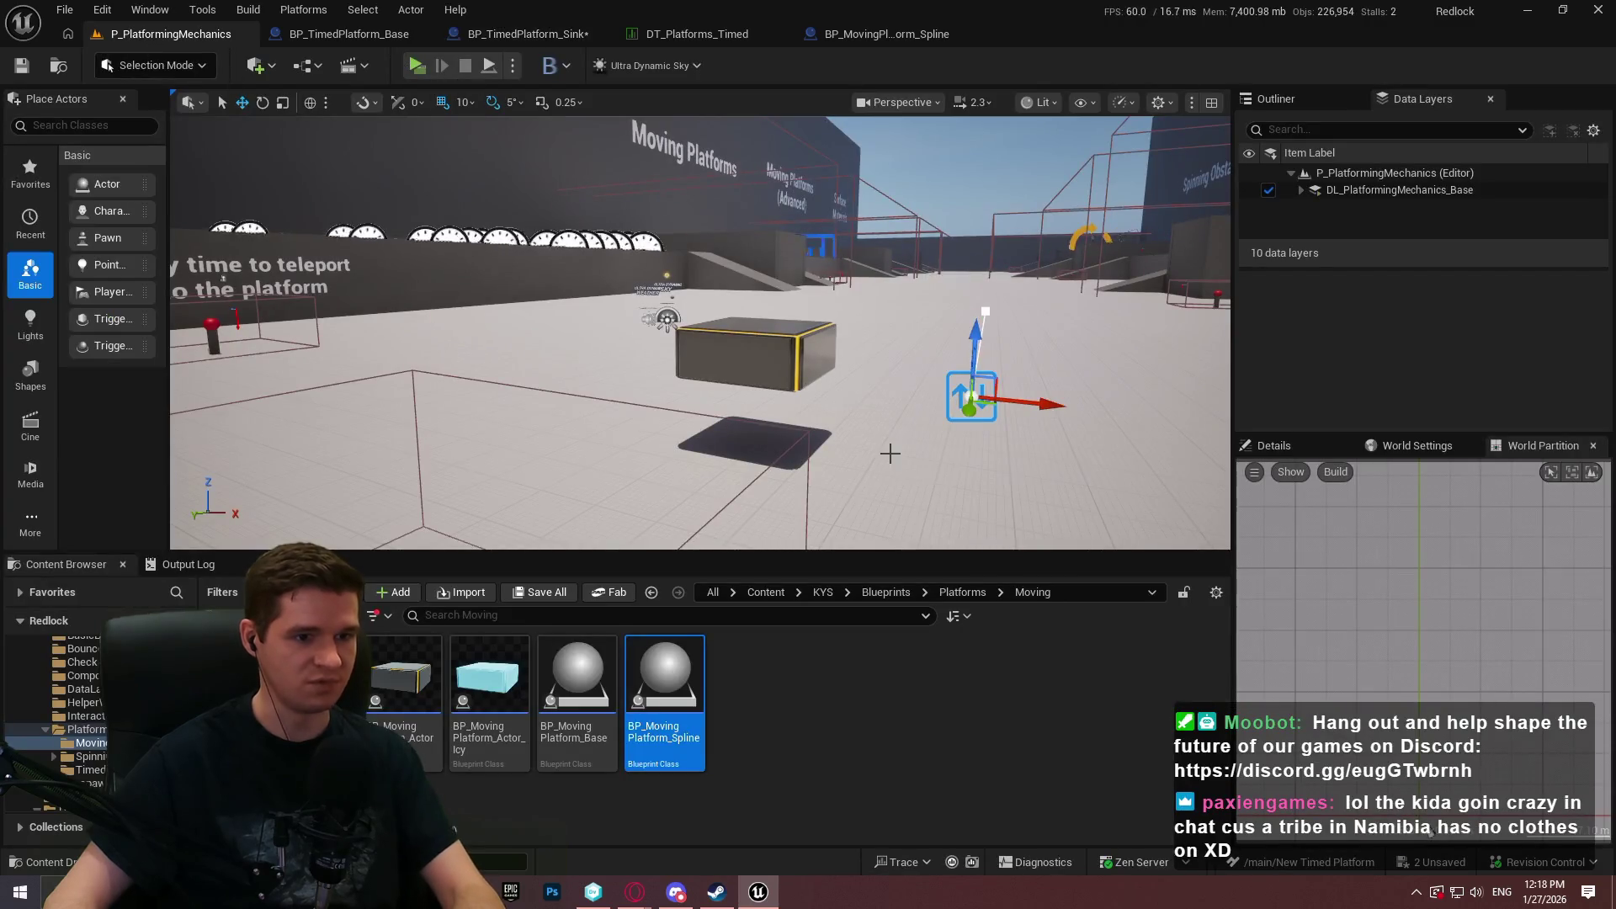
Select the floor cube, dismiss its context menu, and start playing the level.
right_click(911, 498)
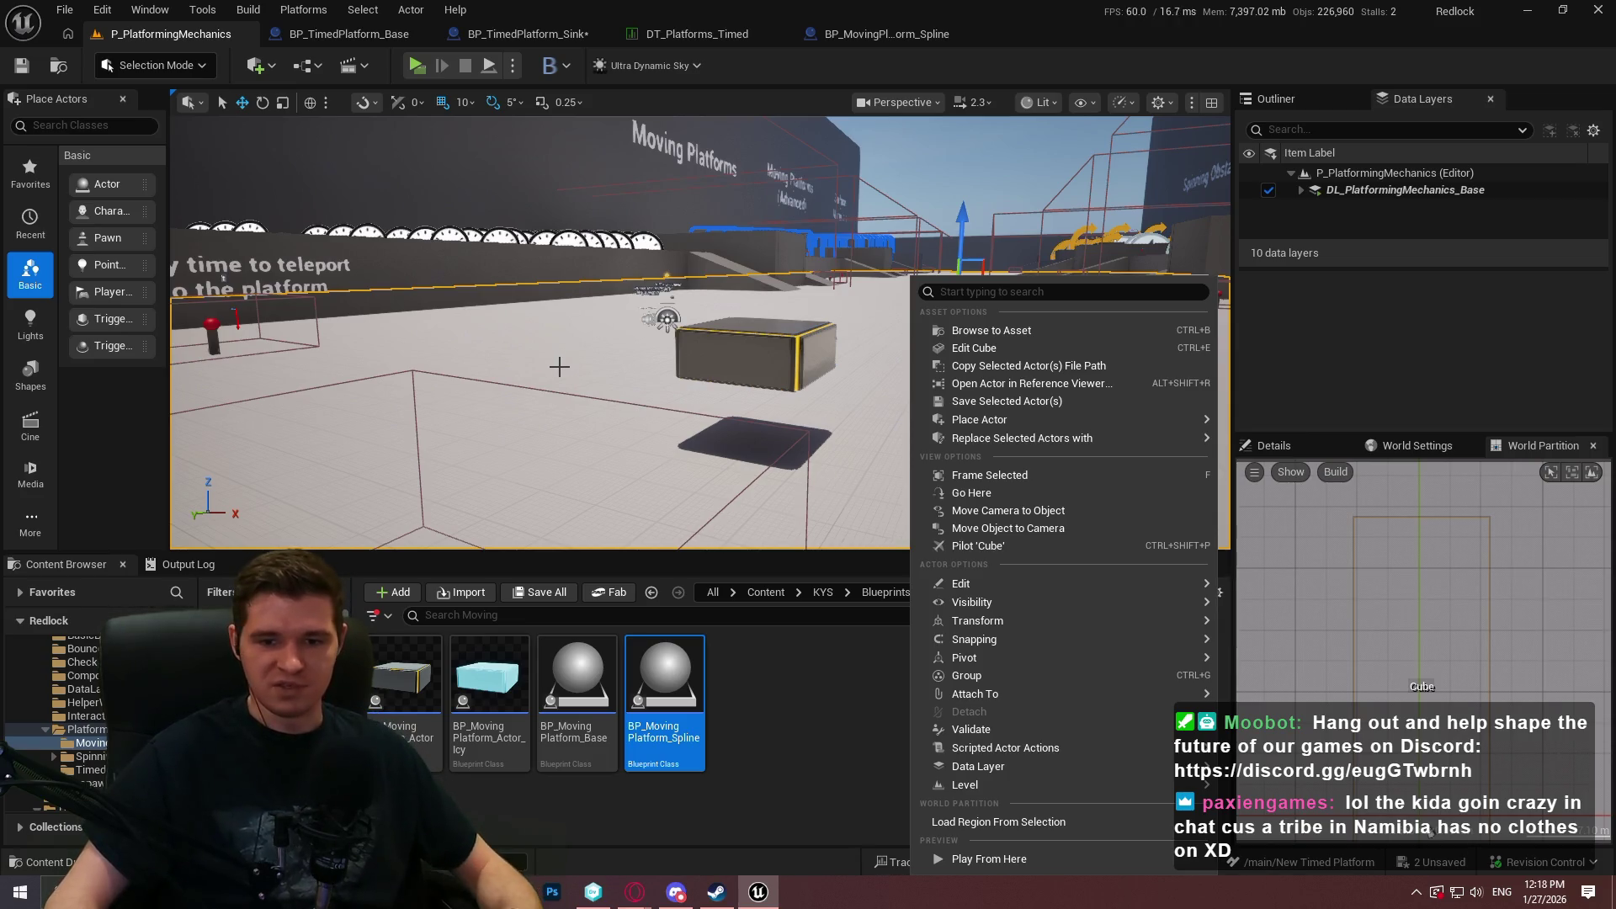
click(892, 728)
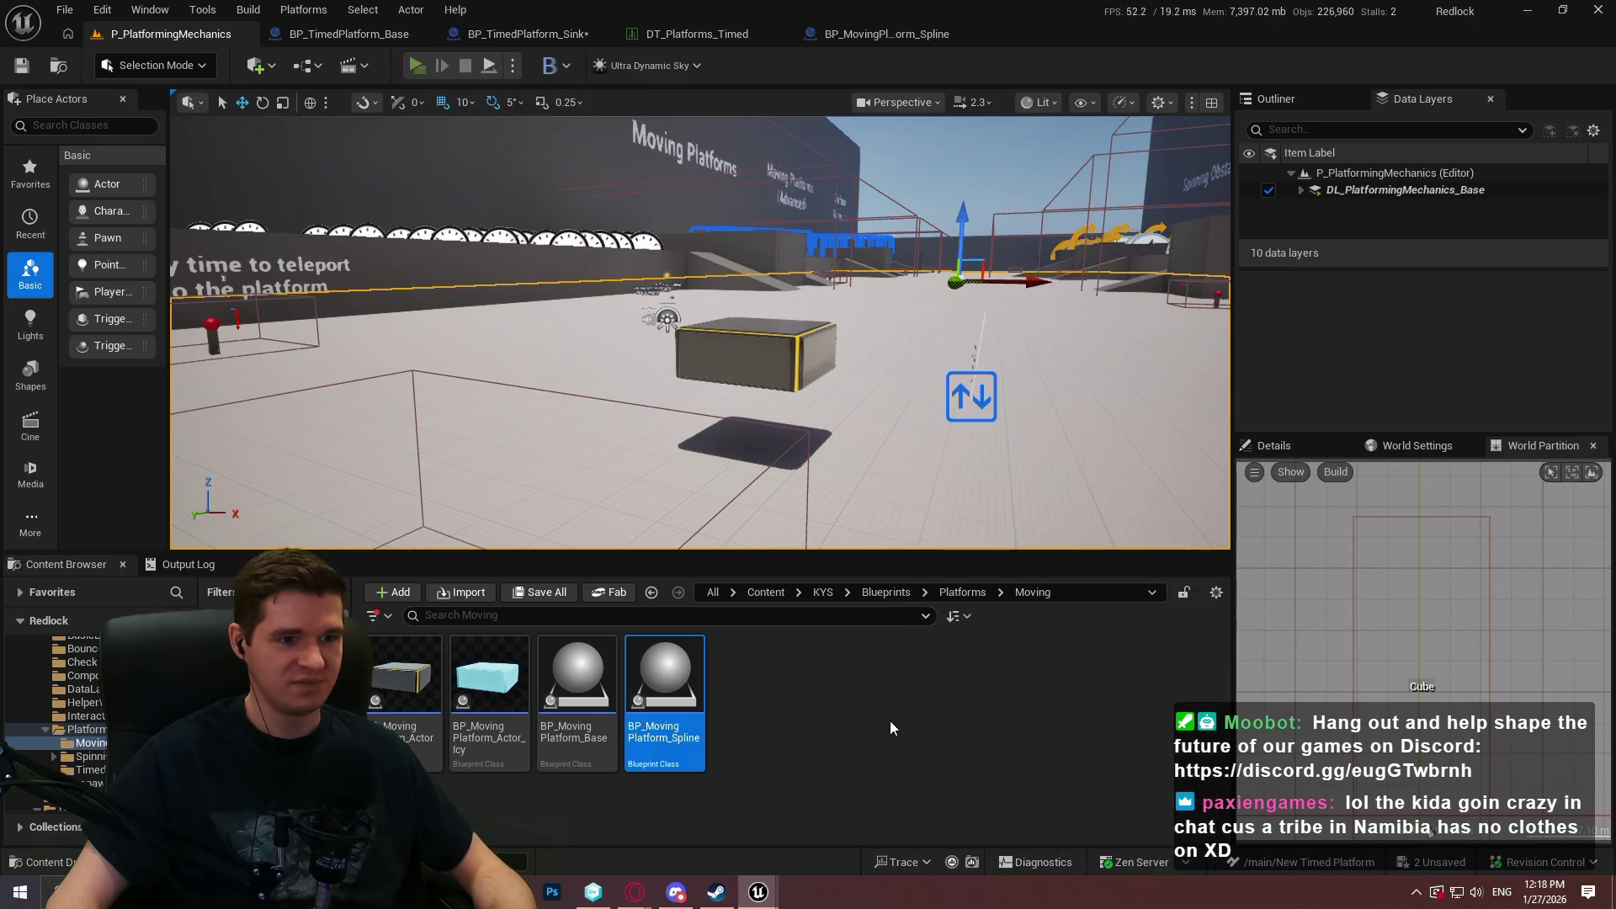
click(808, 671)
key(w)
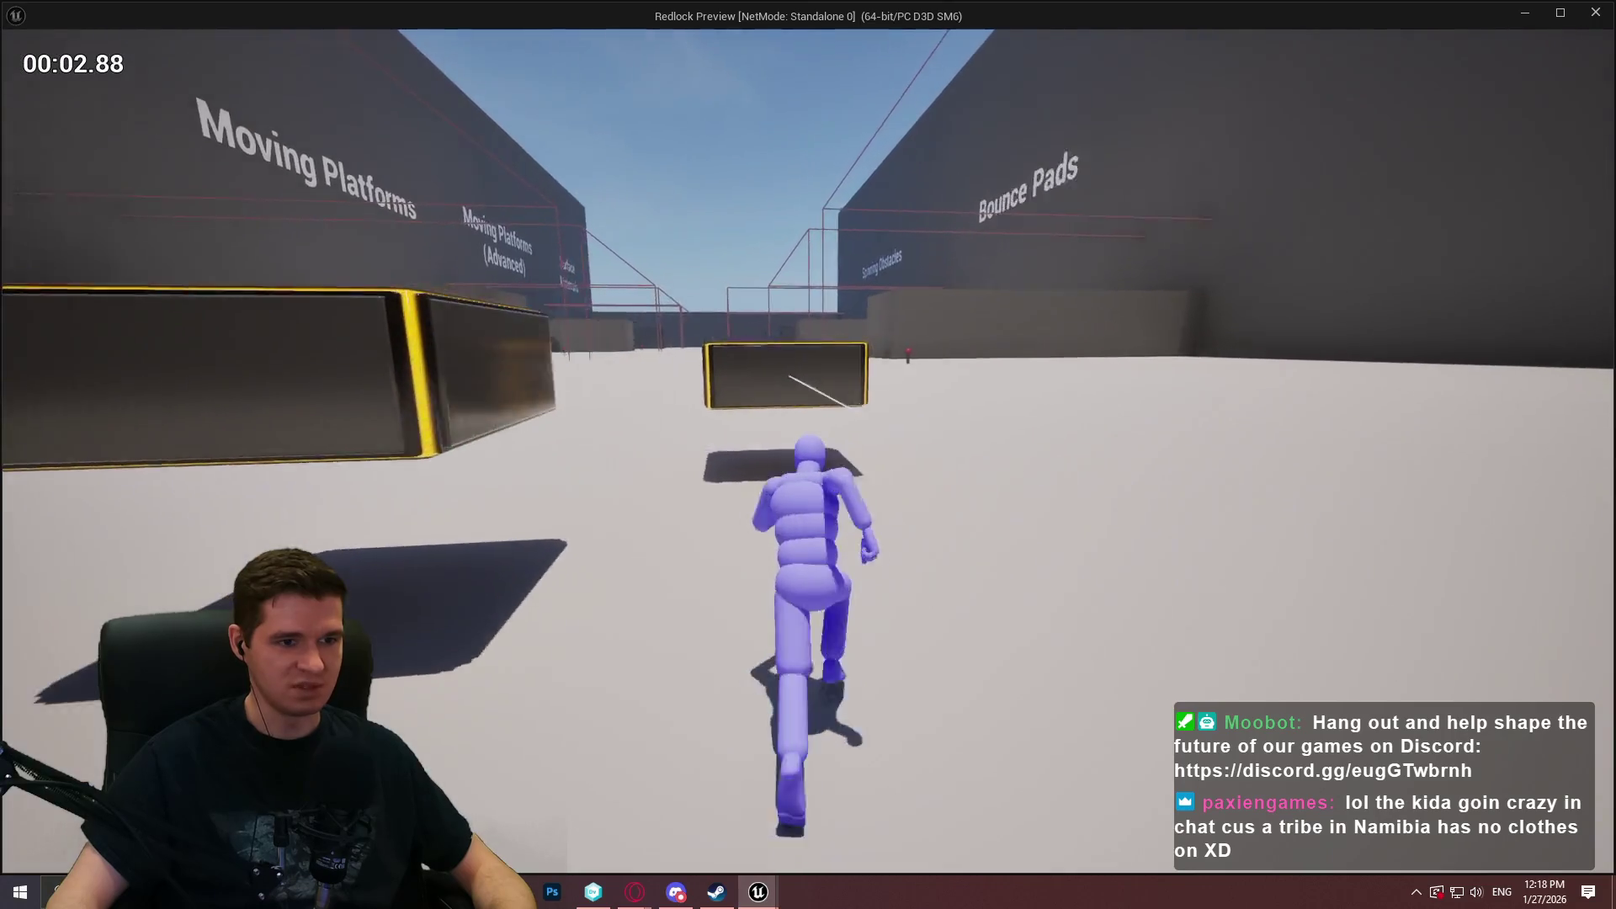
Test the sinking platforms by jumping onto the boxes and walking across them, then exit the preview.
key(space)
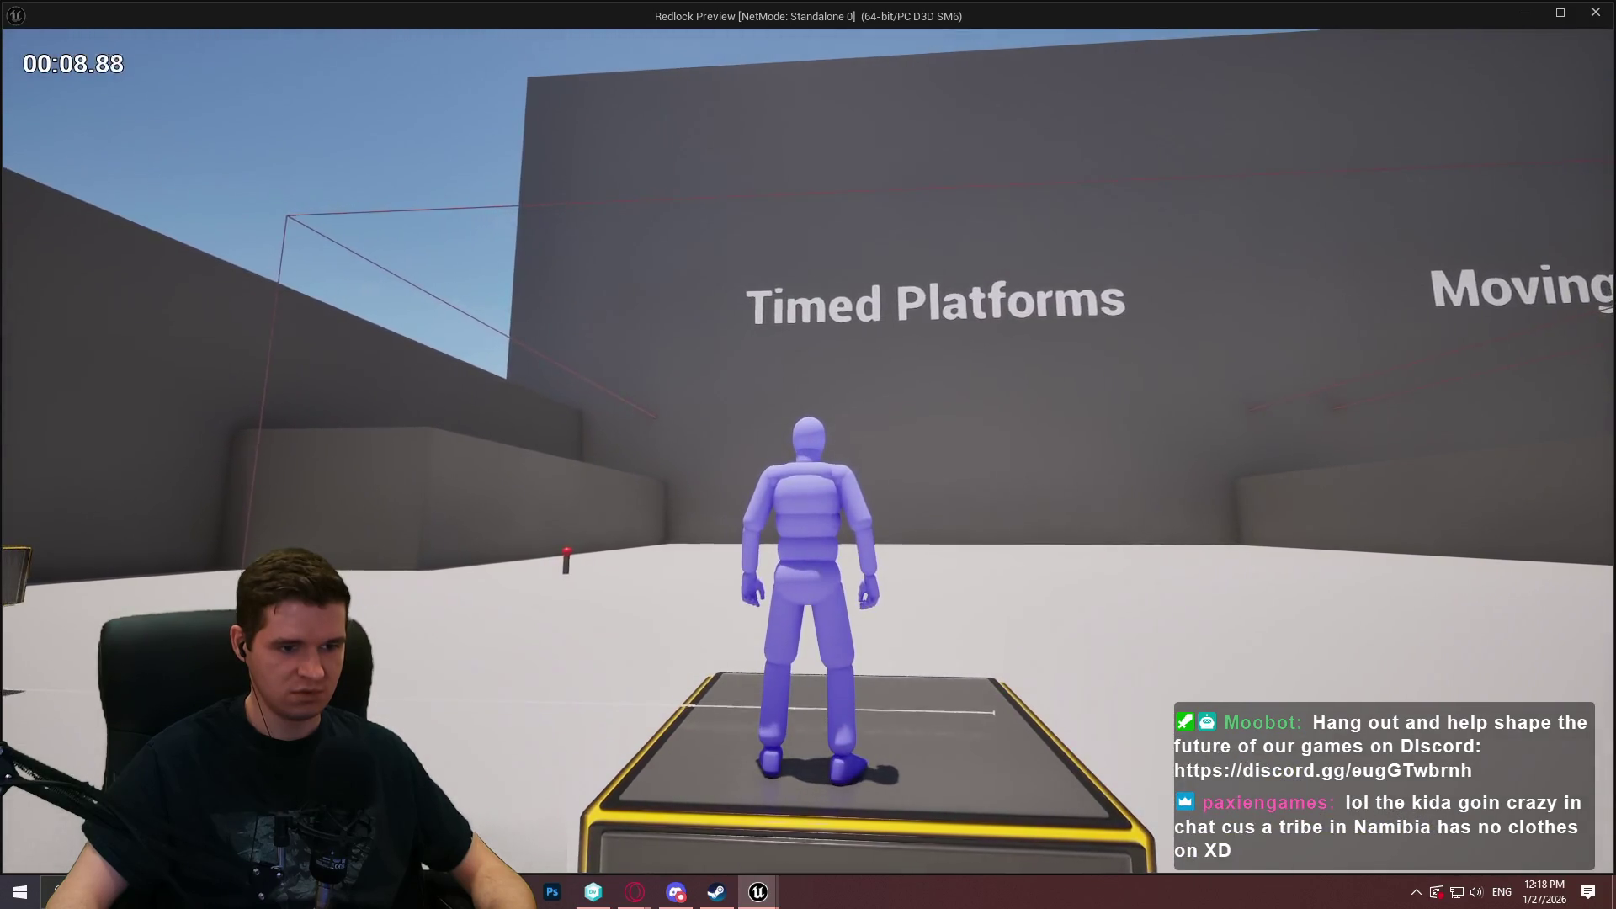
key(s)
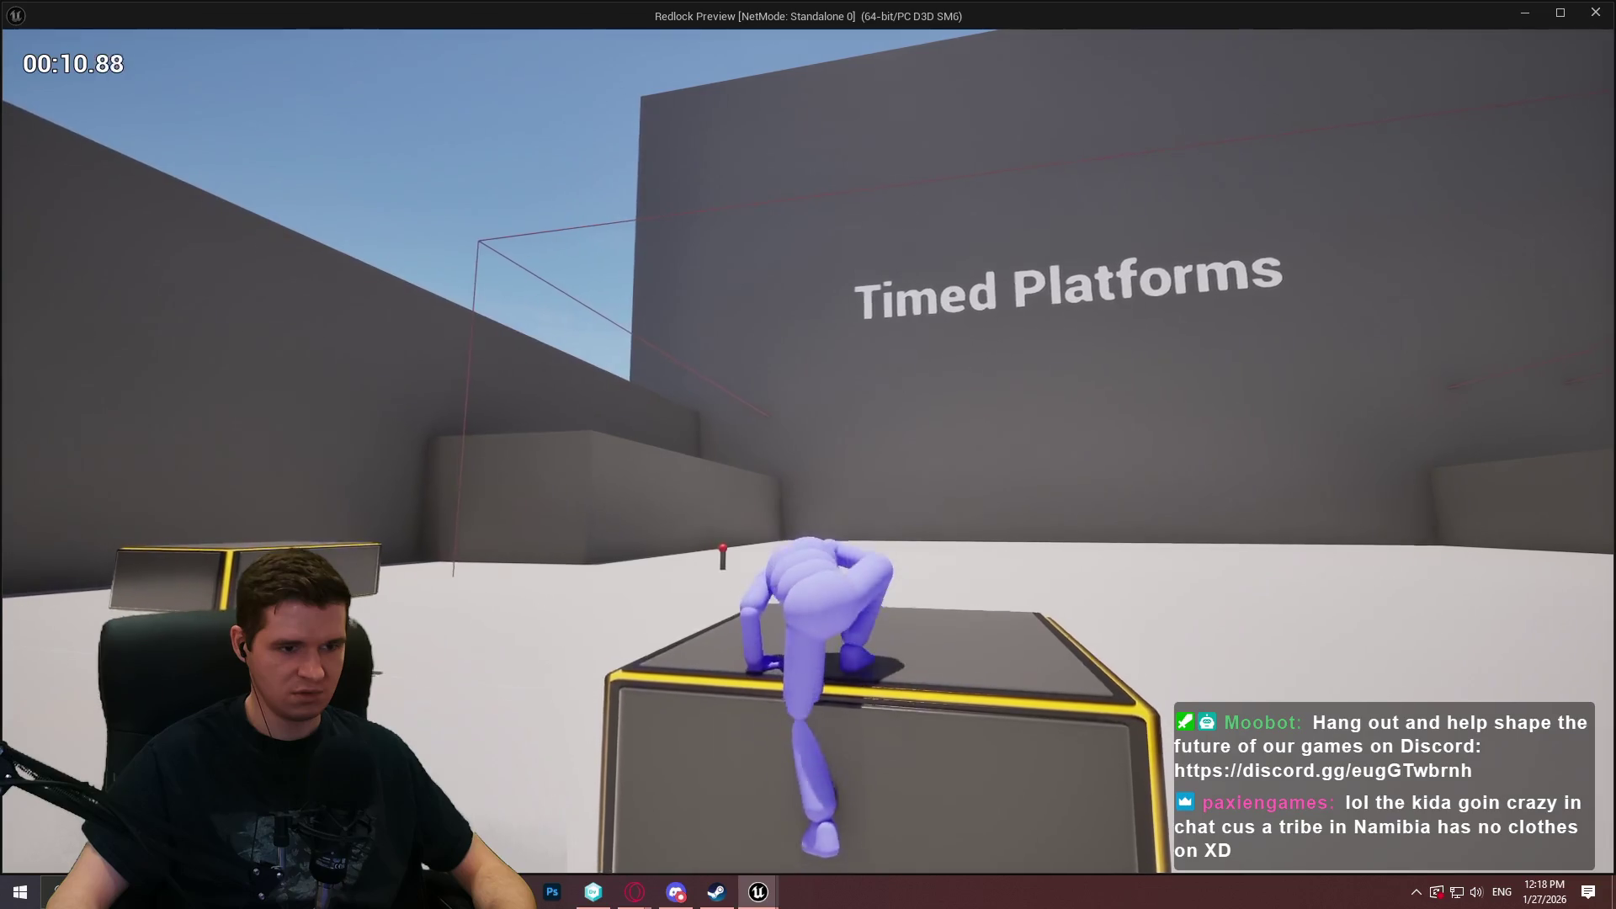
key(w)
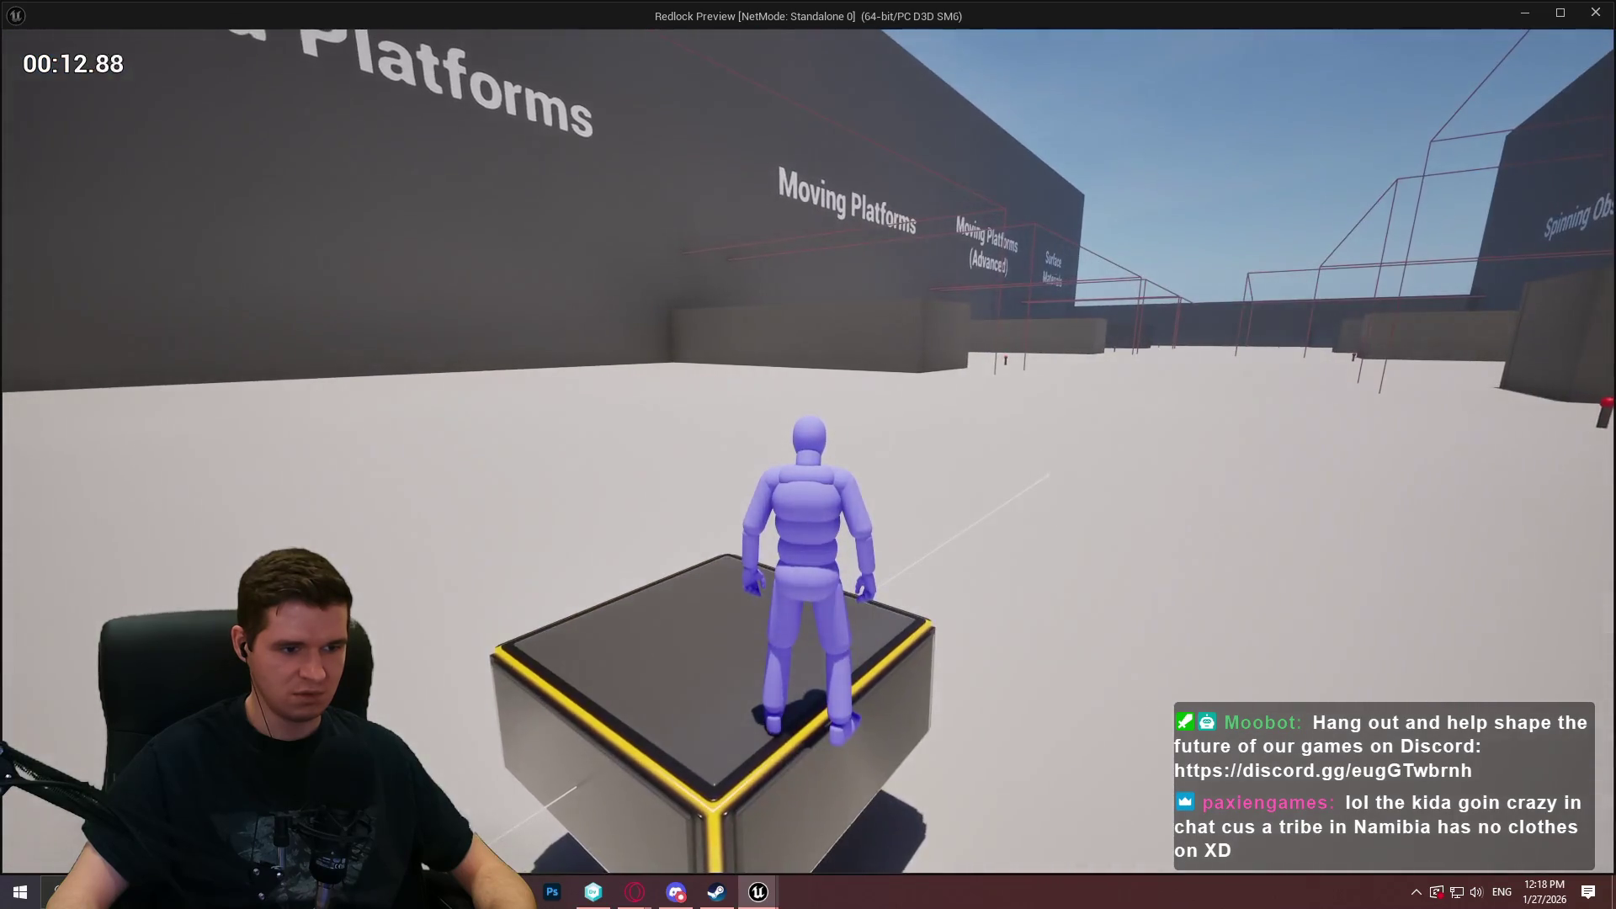
key(s)
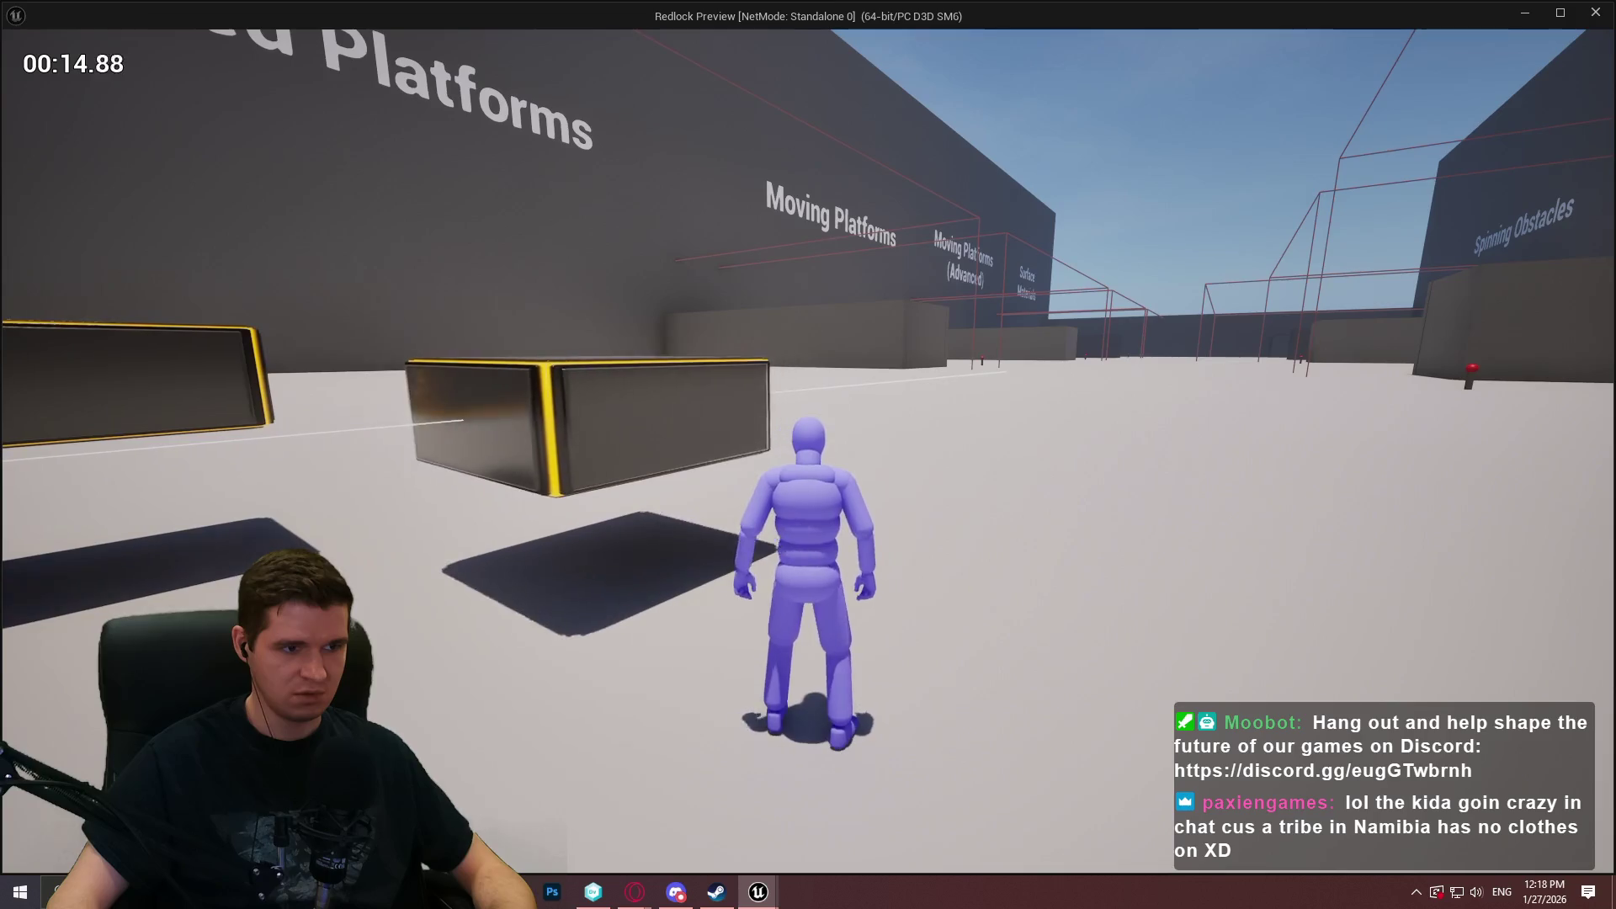
key(w)
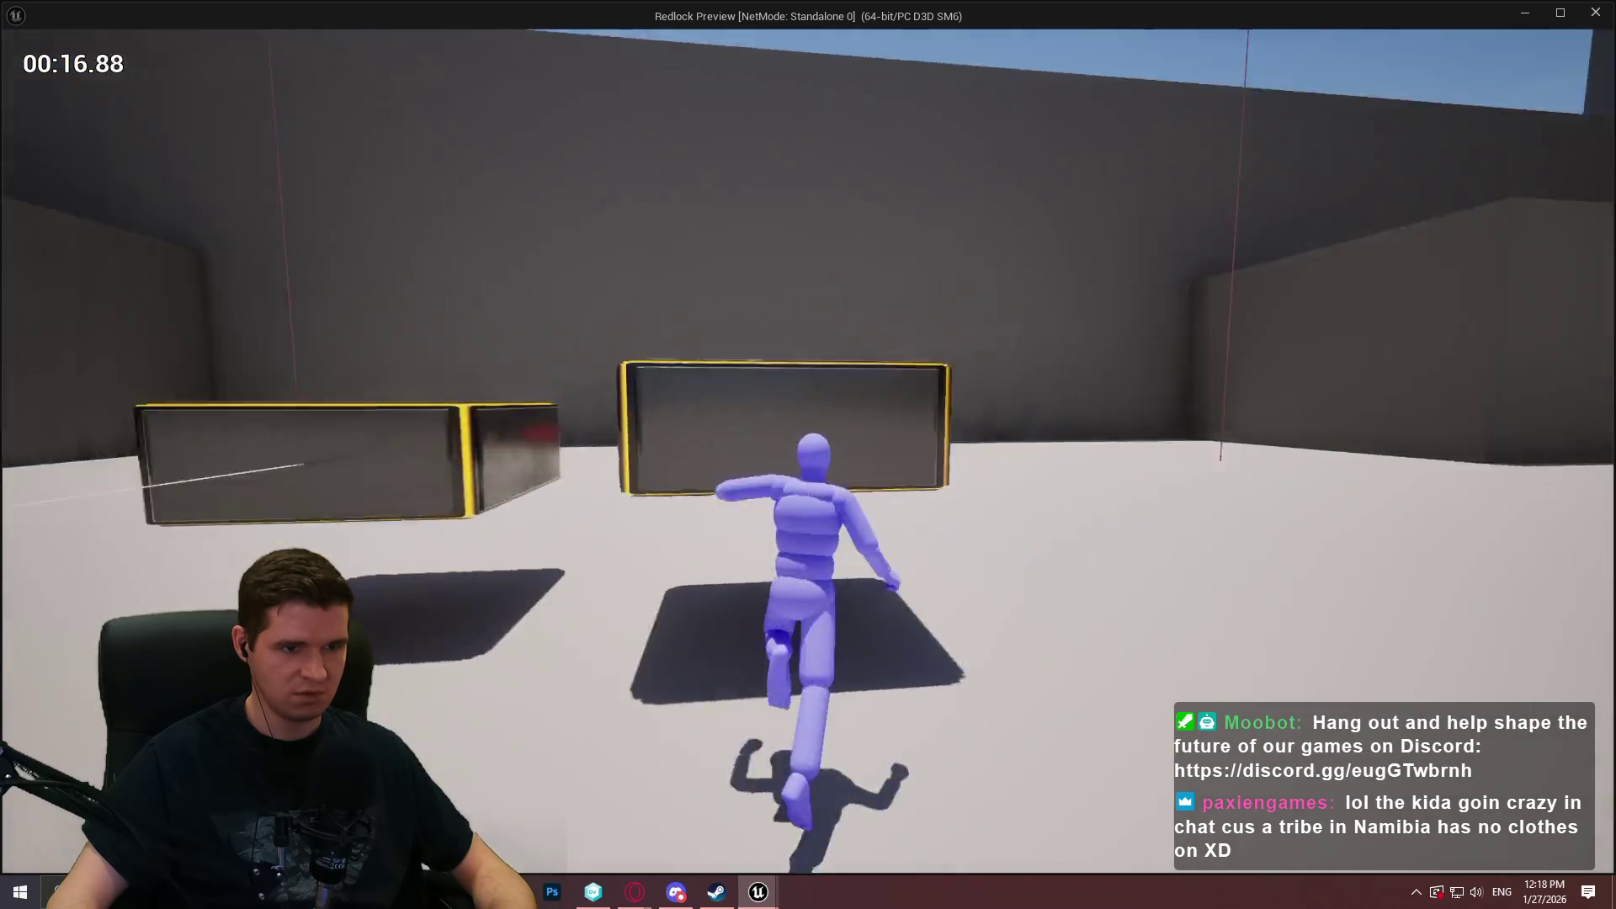
key(space)
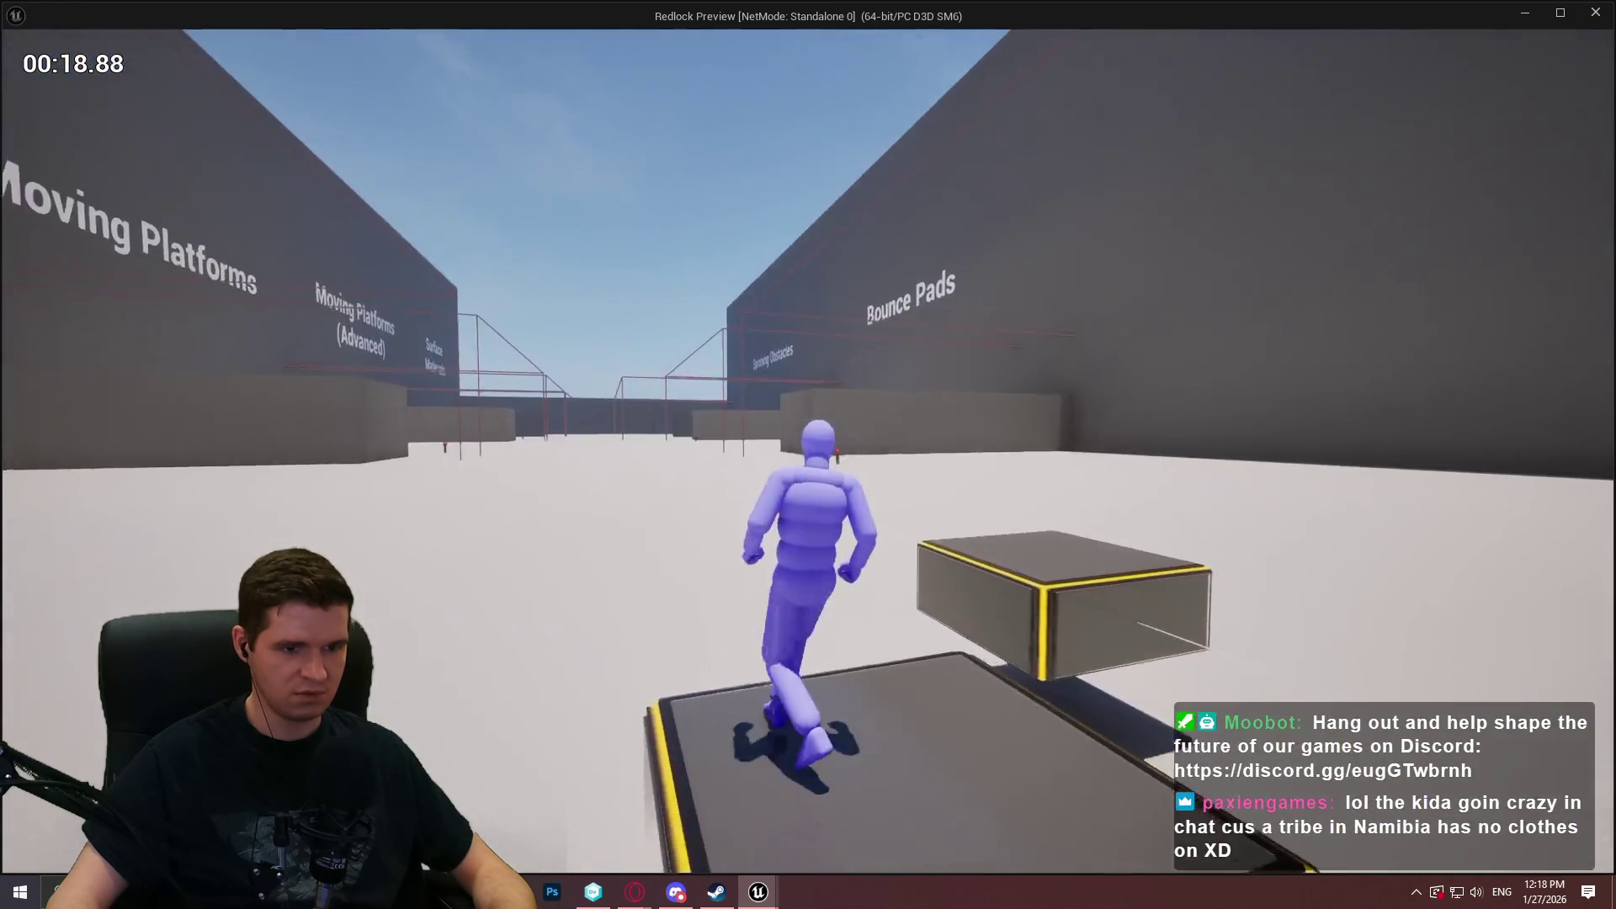
key(w)
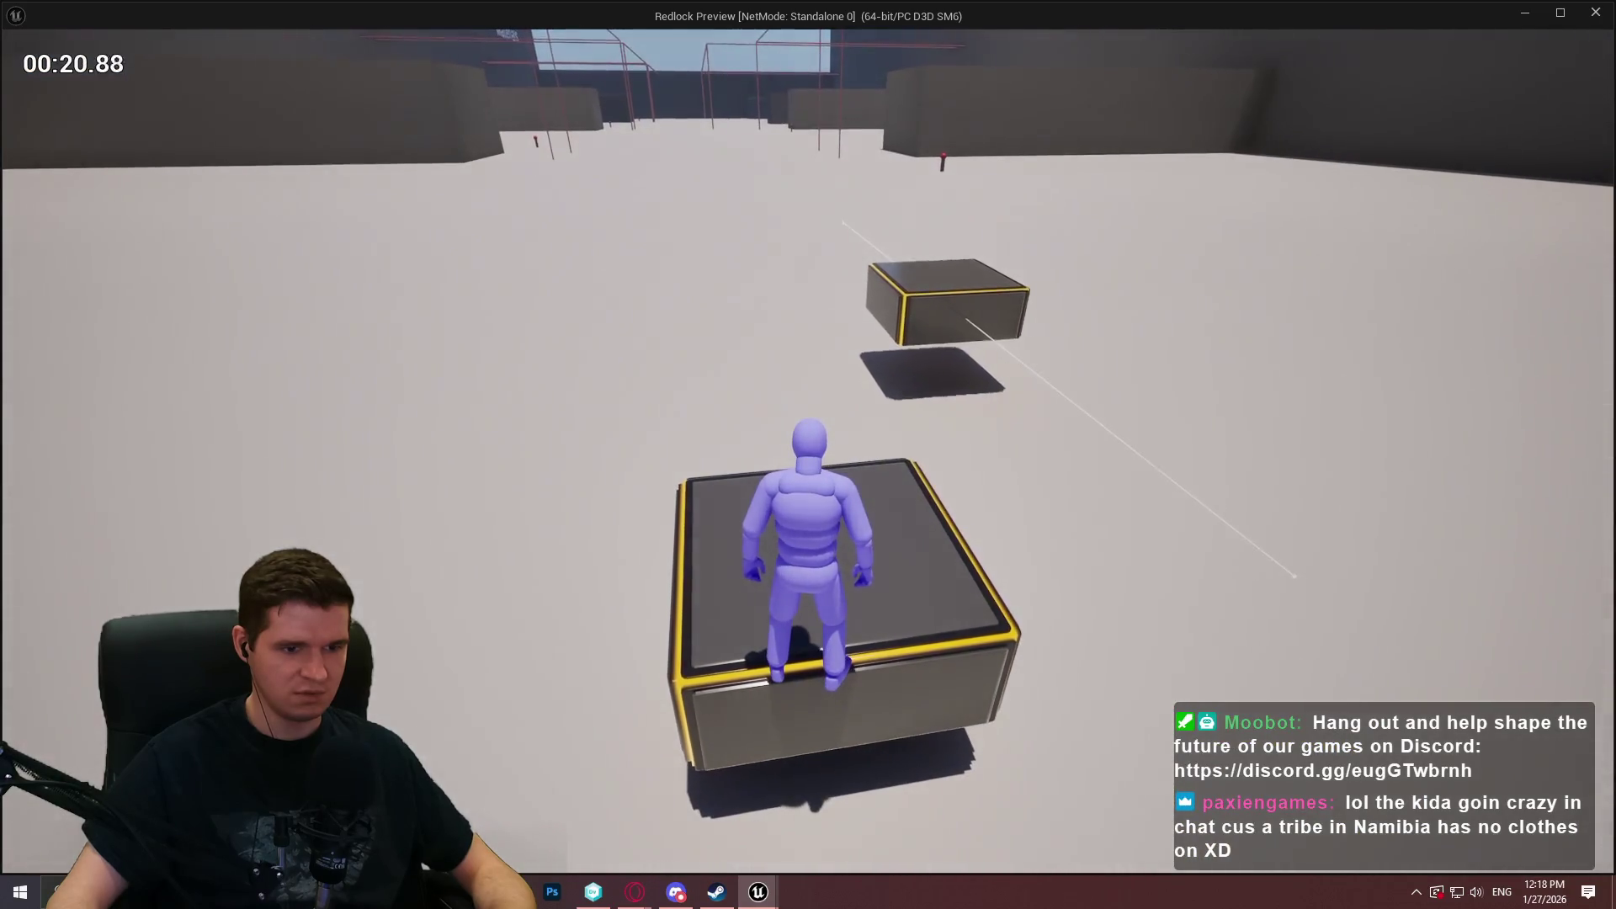
key(w)
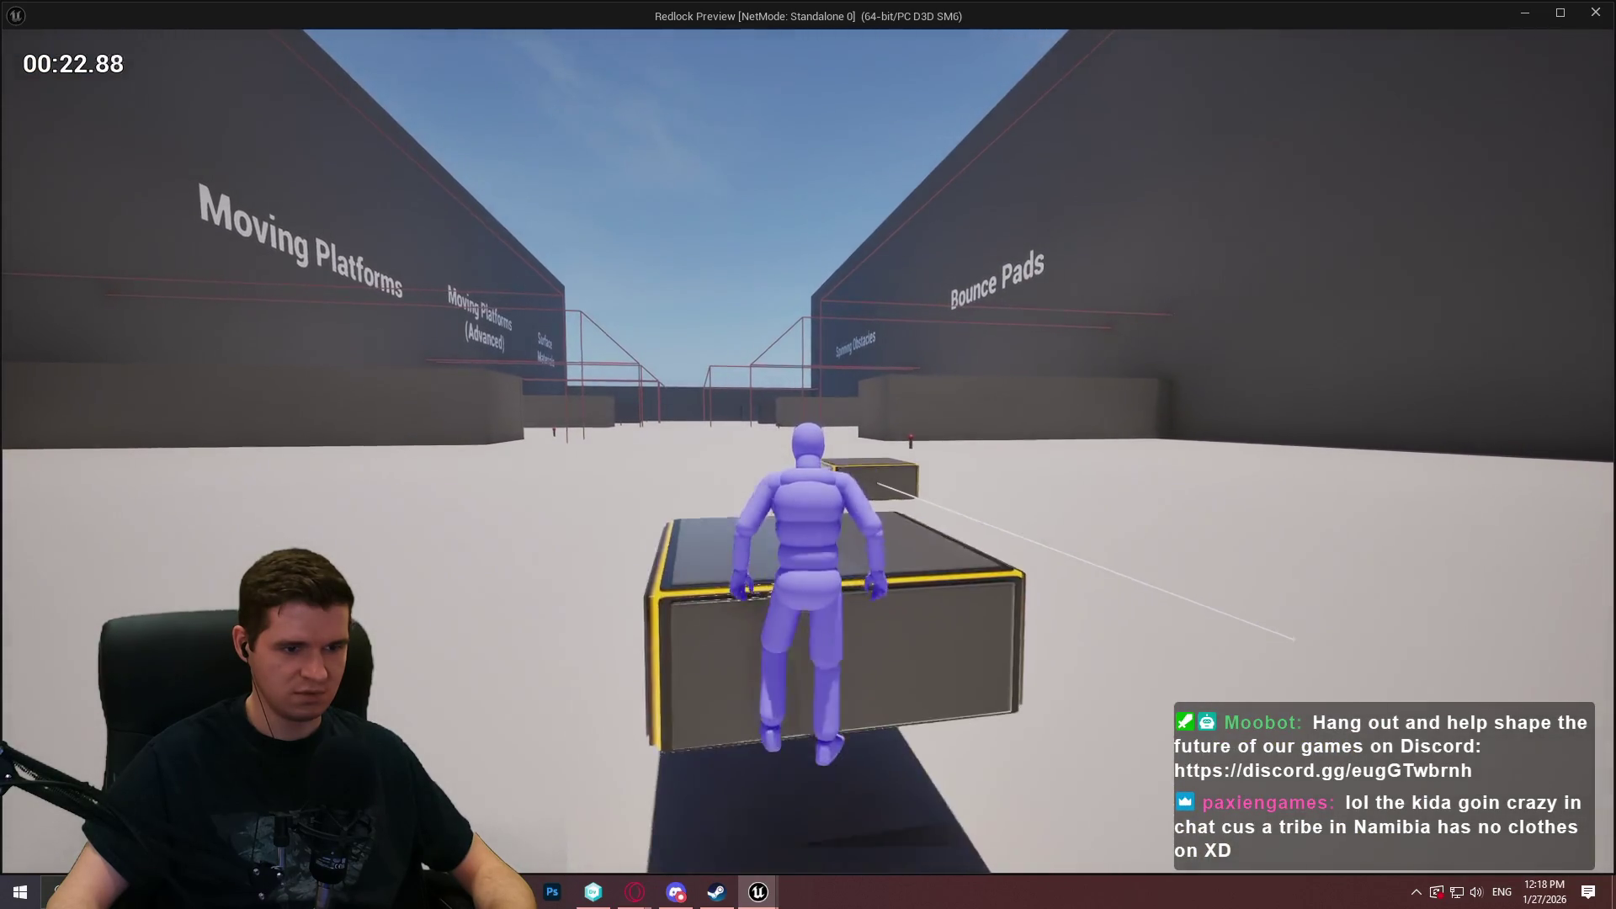
key(Escape)
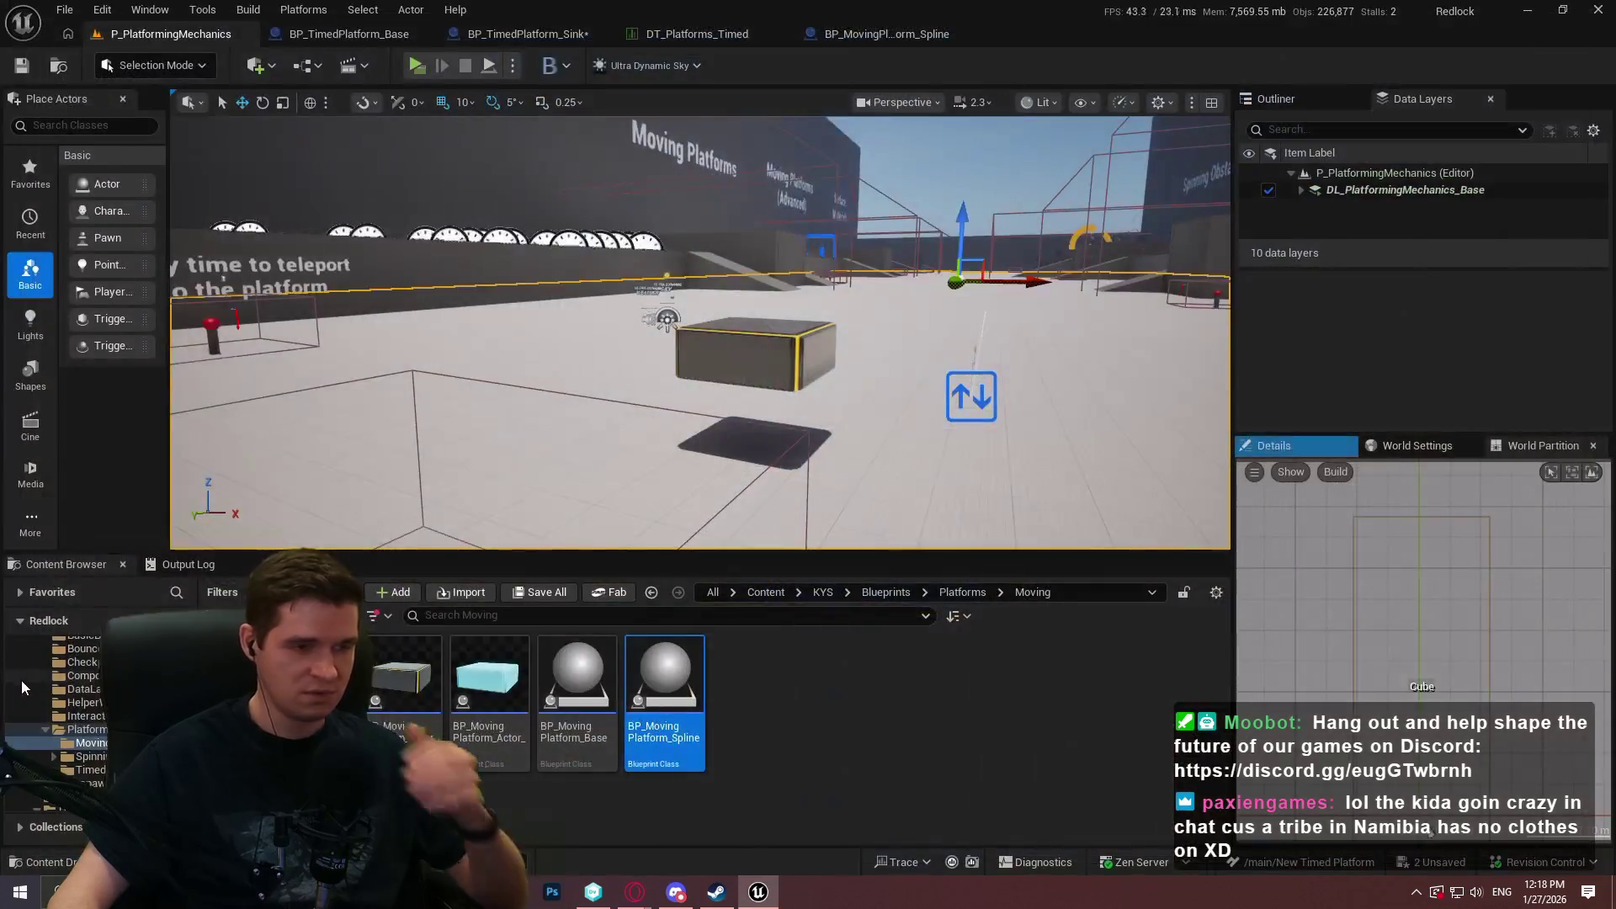
Switch to BP_TimedPlatform_Sink and pan over the Branch, Lerp and Set Relative Location nodes.
click(528, 34)
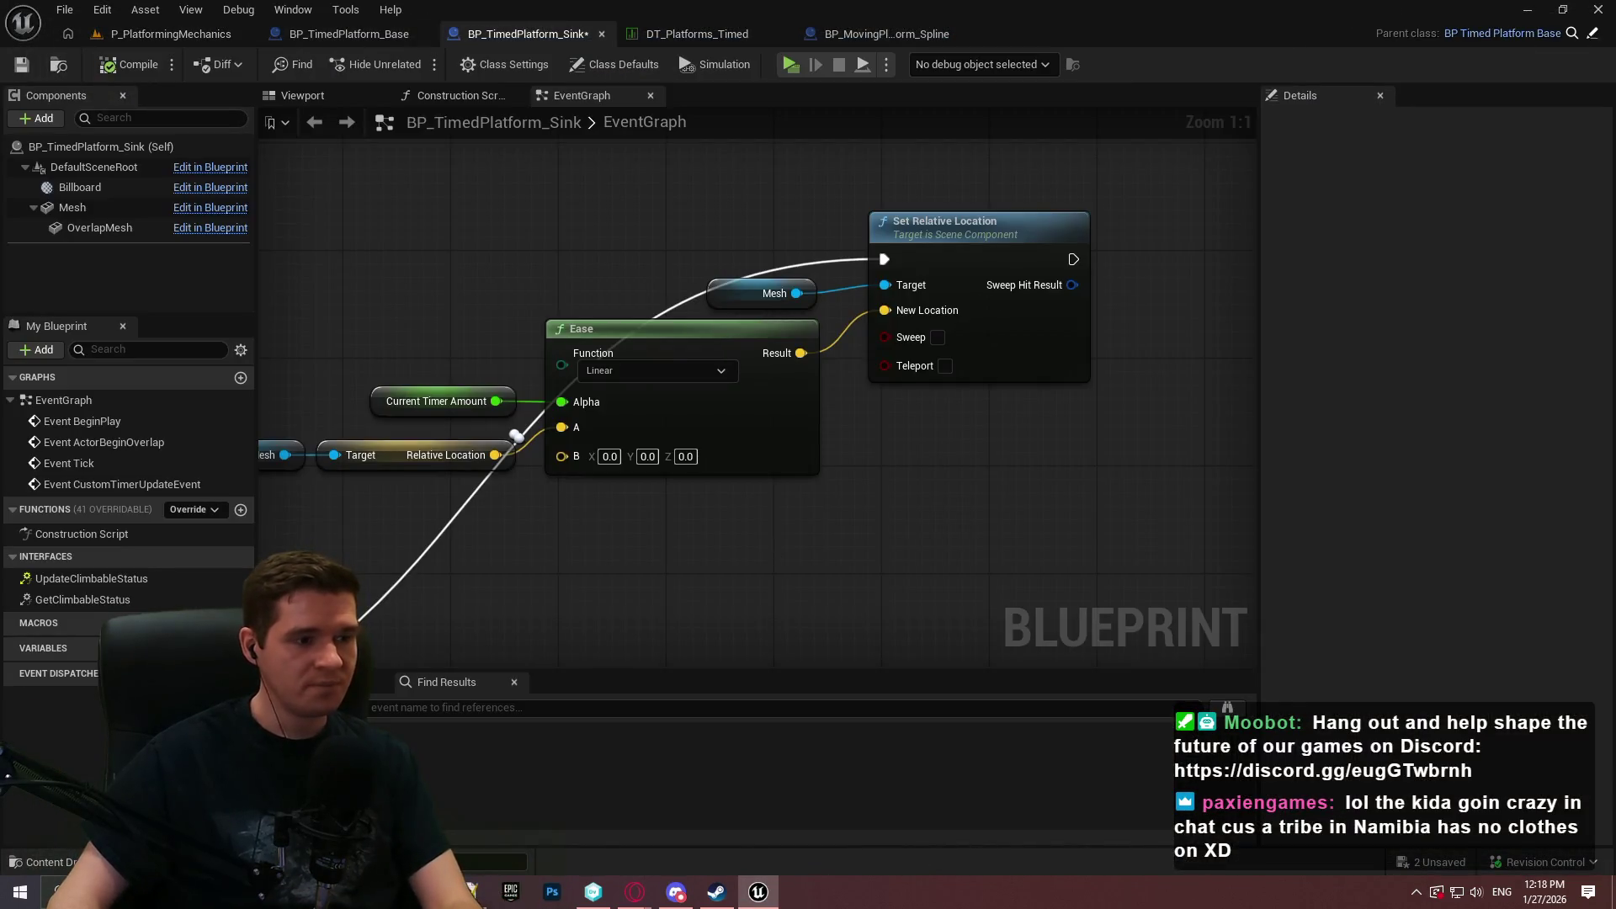
drag(767, 551, 972, 553)
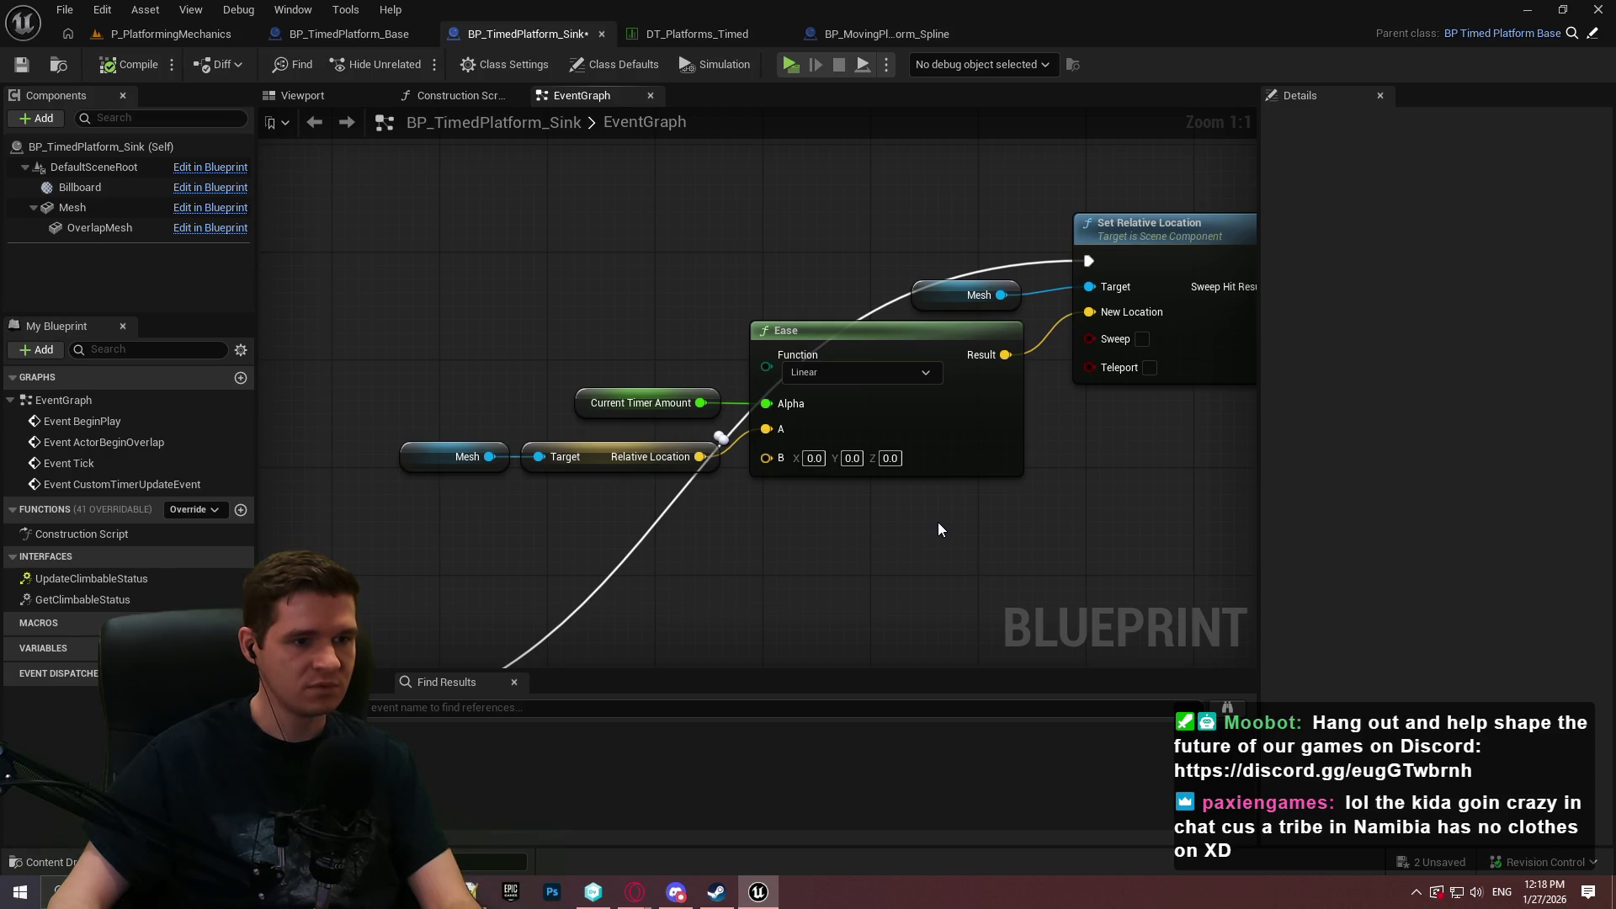
mouse_move(931, 523)
mouse_down()
mouse_move(1017, 408)
mouse_move(1201, 278)
mouse_move(1563, 148)
mouse_up()
drag(1081, 347, 675, 435)
drag(521, 454, 61, 640)
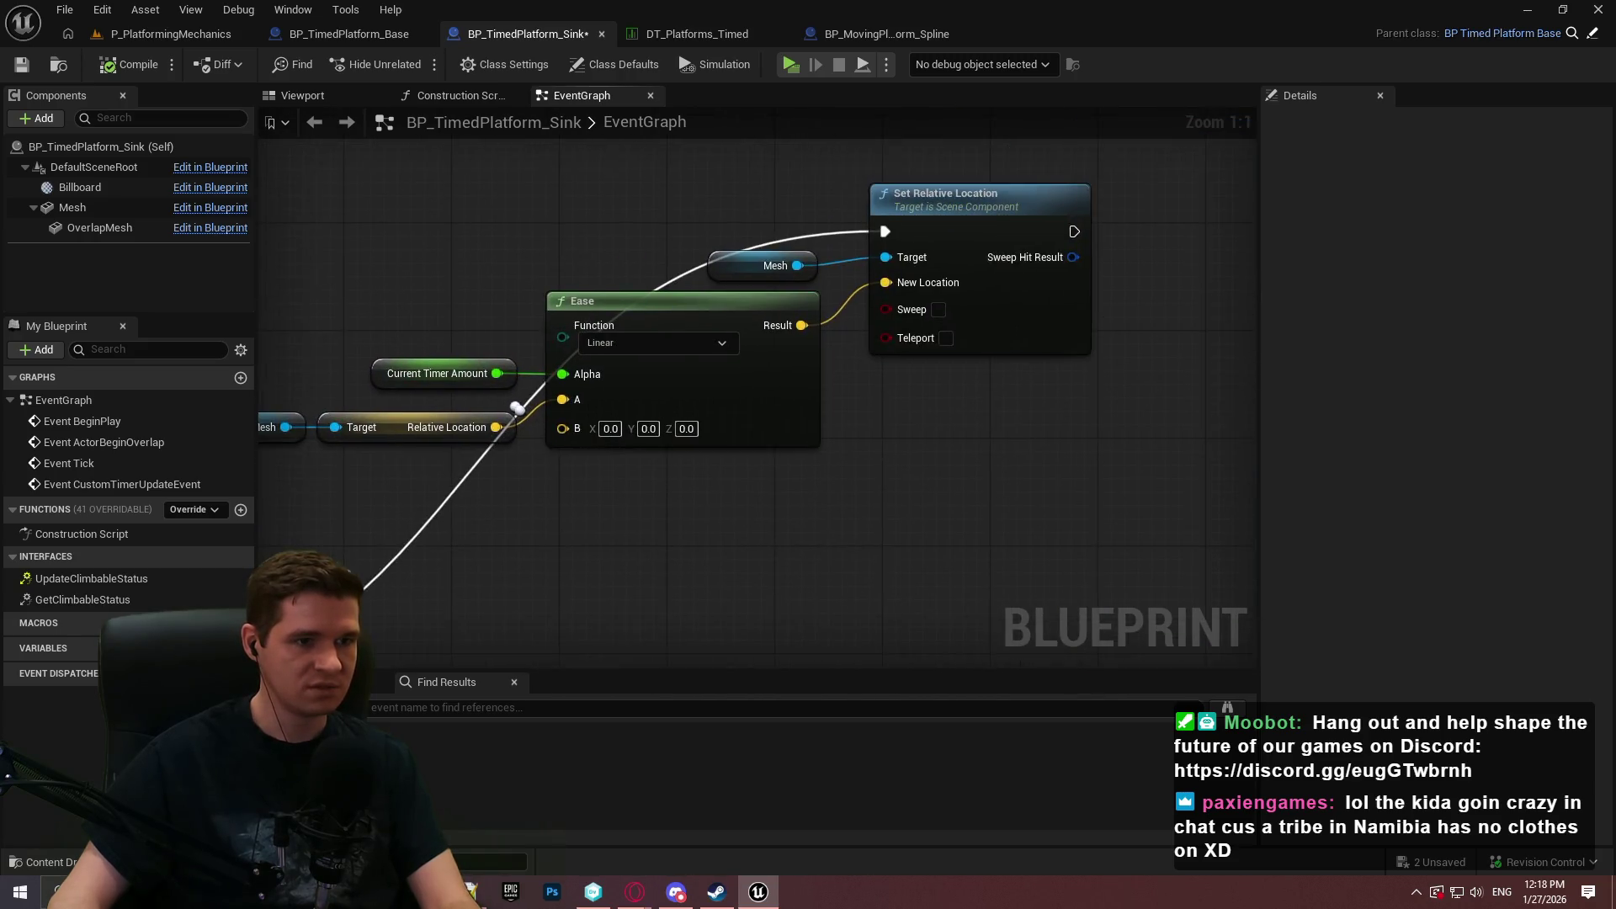
mouse_move(344, 513)
mouse_down()
mouse_move(871, 252)
mouse_move(828, 431)
mouse_up()
Search for Do Once from Branch's True output, then cancel without adding a node.
drag(547, 559, 690, 416)
text(do once)
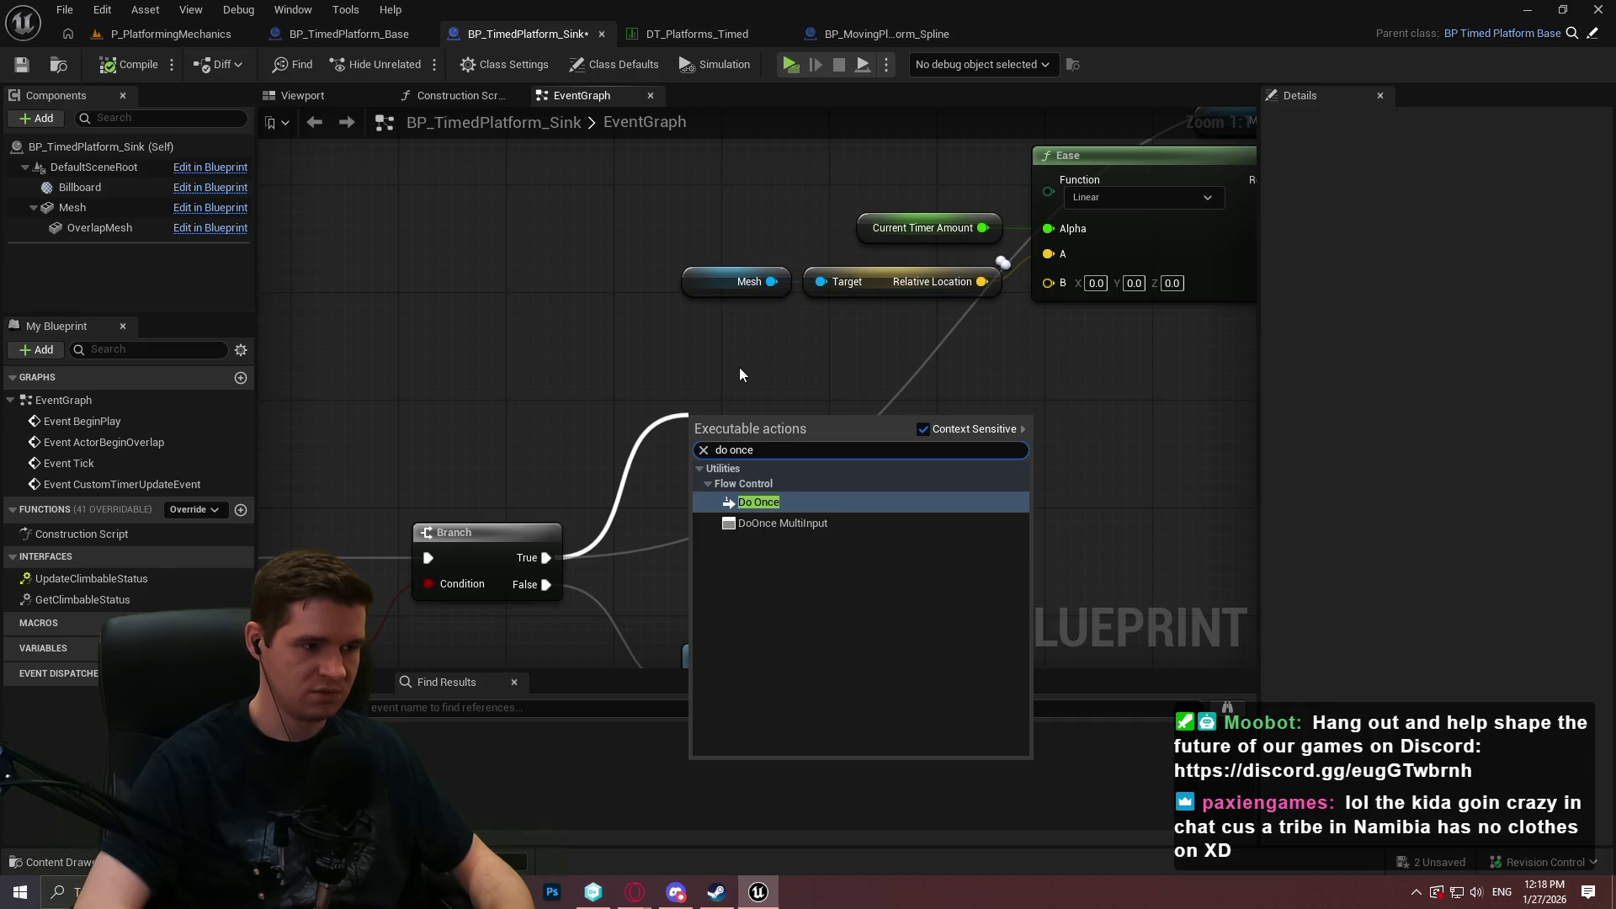
click(739, 375)
mouse_move(740, 375)
mouse_down()
mouse_move(981, 494)
mouse_move(684, 367)
mouse_up()
scroll(683, 367, down, 2)
mouse_move(627, 637)
mouse_down()
mouse_move(761, 472)
mouse_move(857, 559)
mouse_move(896, 238)
mouse_up()
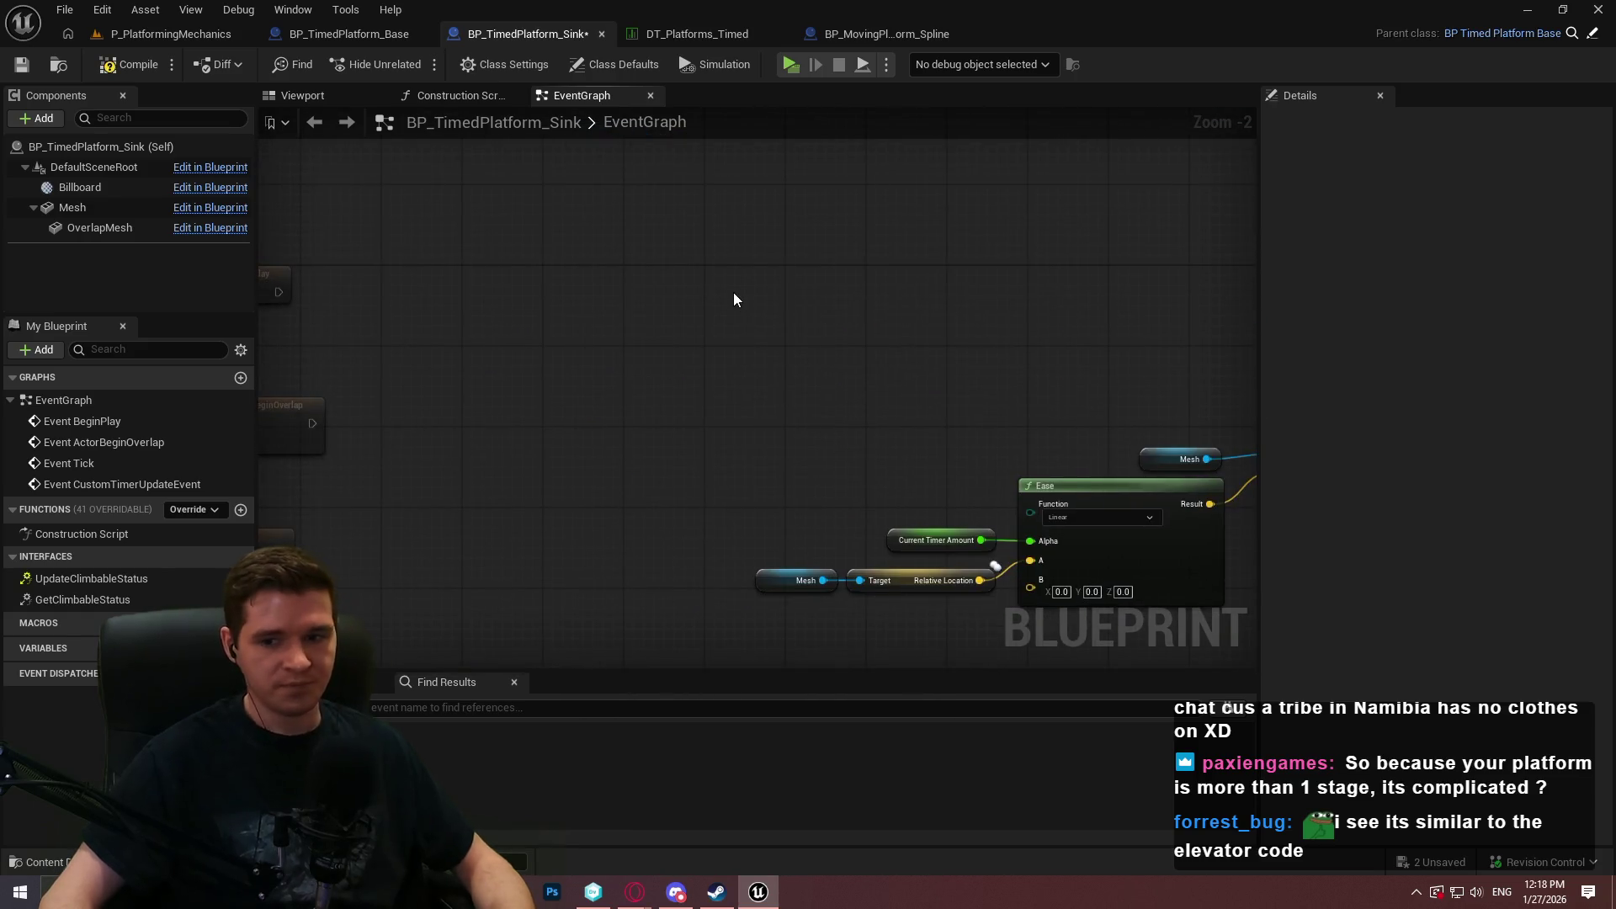
Open and dismiss the action list, then look over the three disabled parent event nodes and Ease.
right_click(734, 298)
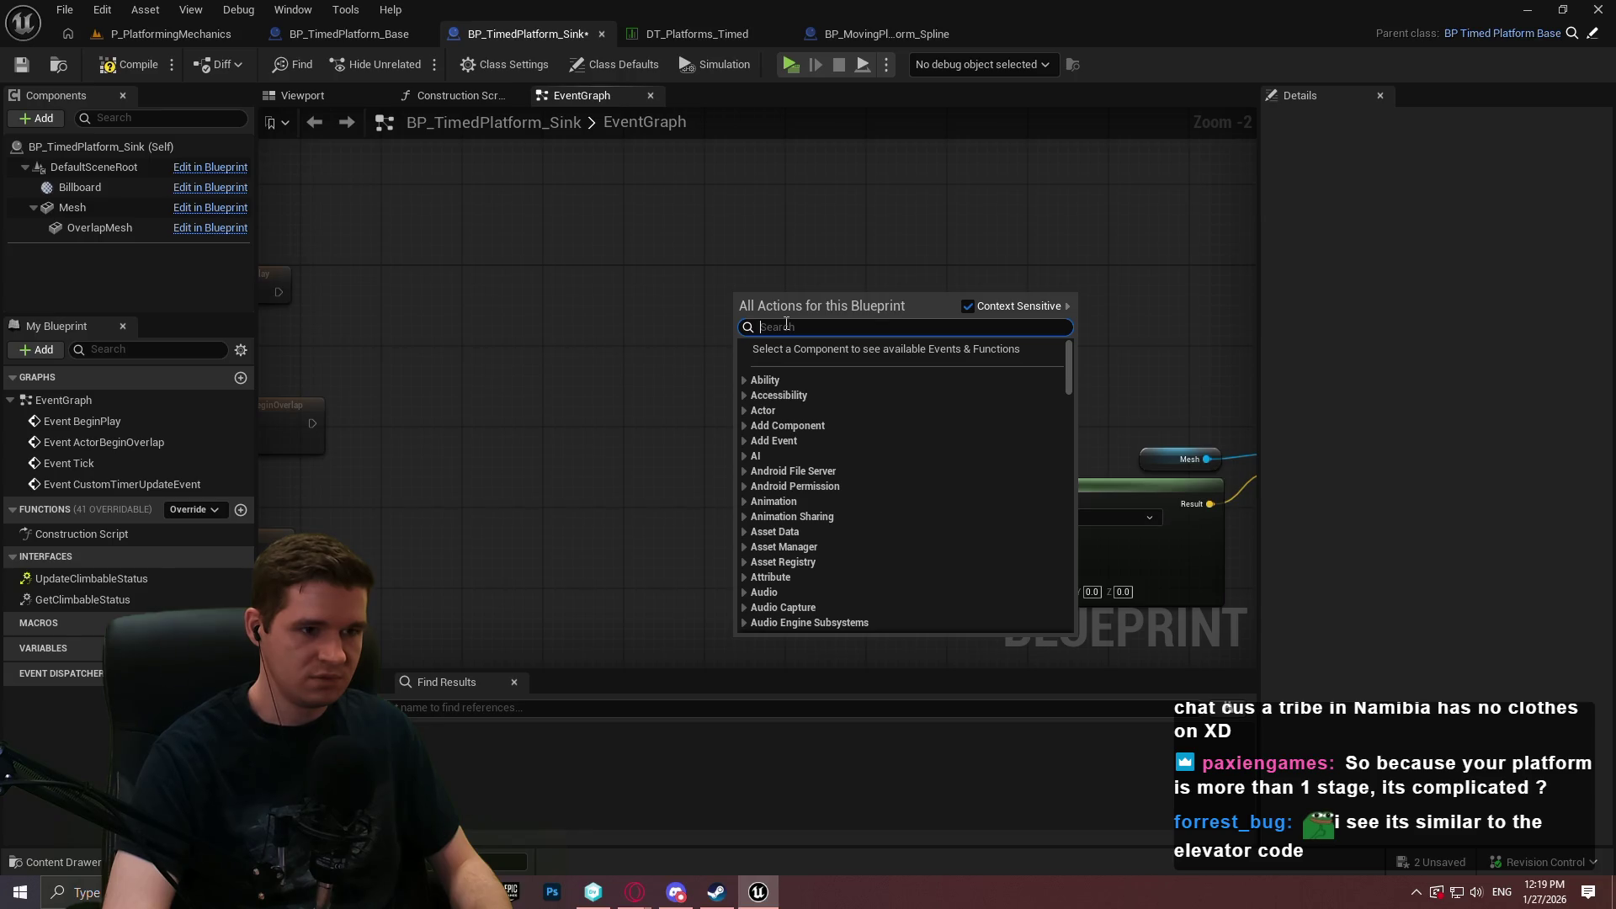
key(Escape)
mouse_move(592, 264)
mouse_down()
mouse_move(1079, 301)
mouse_move(743, 306)
mouse_move(696, 289)
mouse_up()
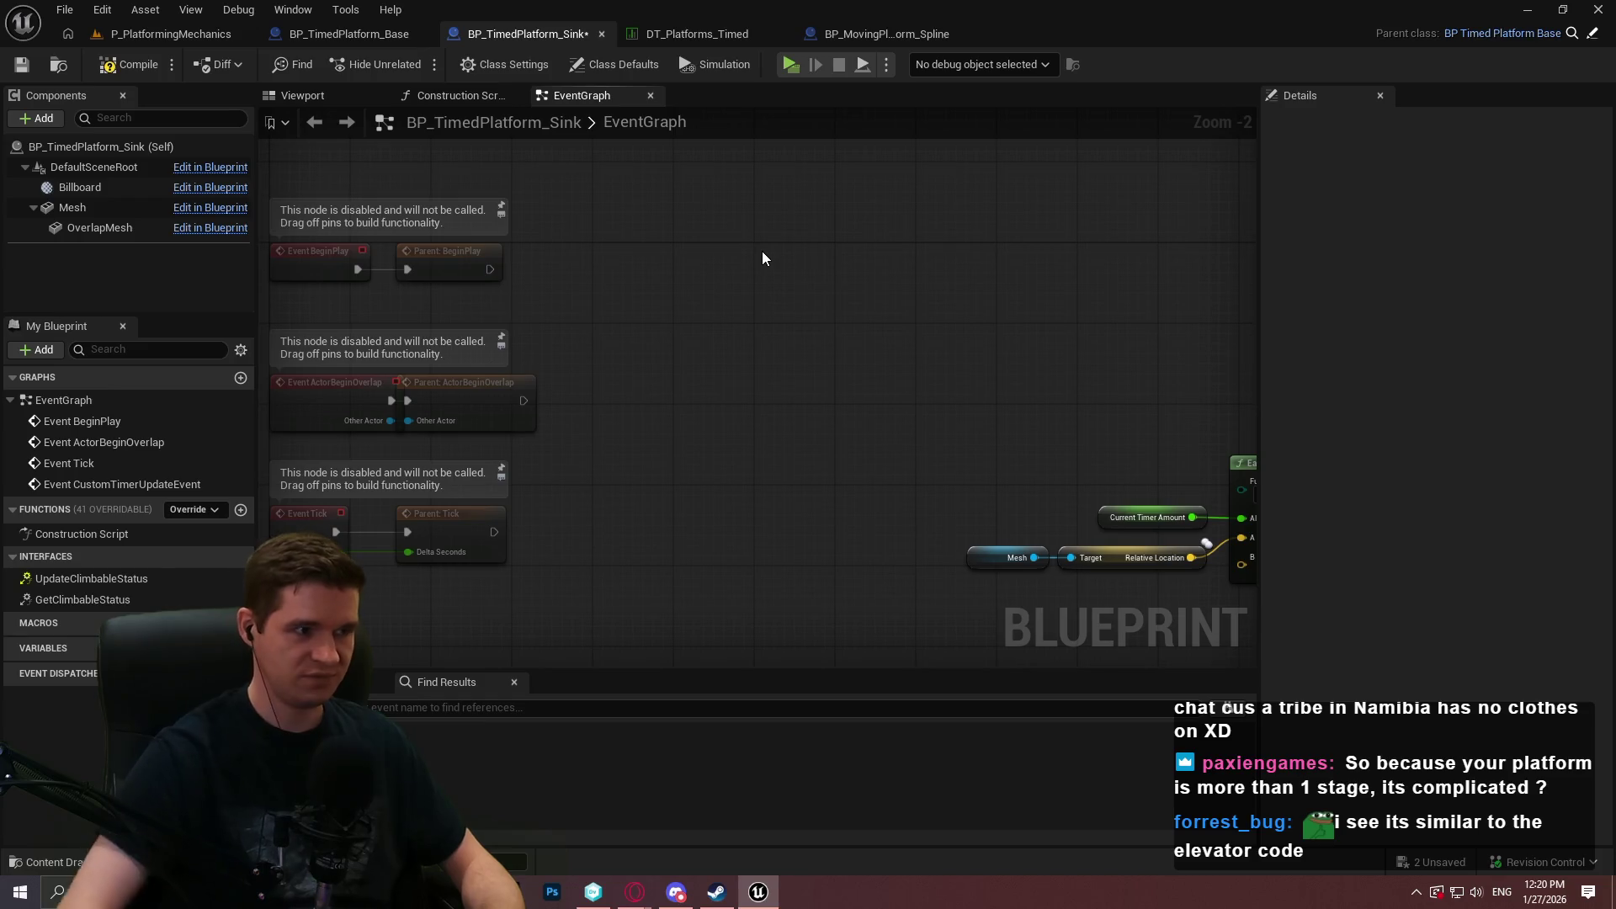
mouse_move(913, 346)
mouse_down()
mouse_move(732, 314)
mouse_move(538, 357)
mouse_move(436, 301)
mouse_move(574, 270)
mouse_up()
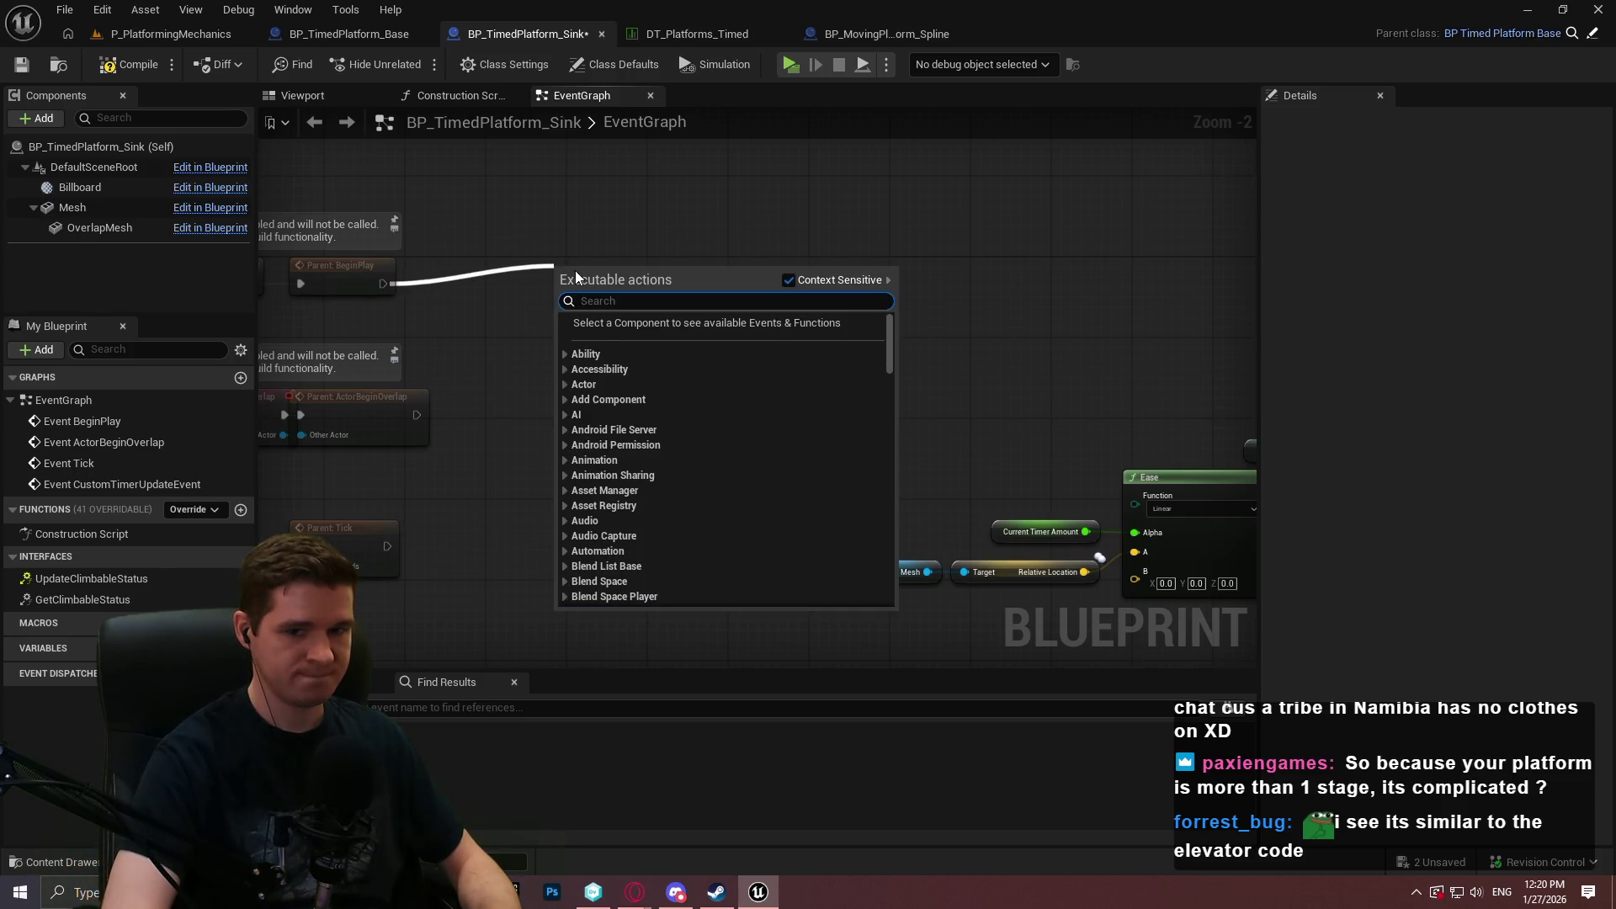
Add Bind Event to Player Stepped Off after Parent: BeginPlay, fed by a Create Event.
text(bind event)
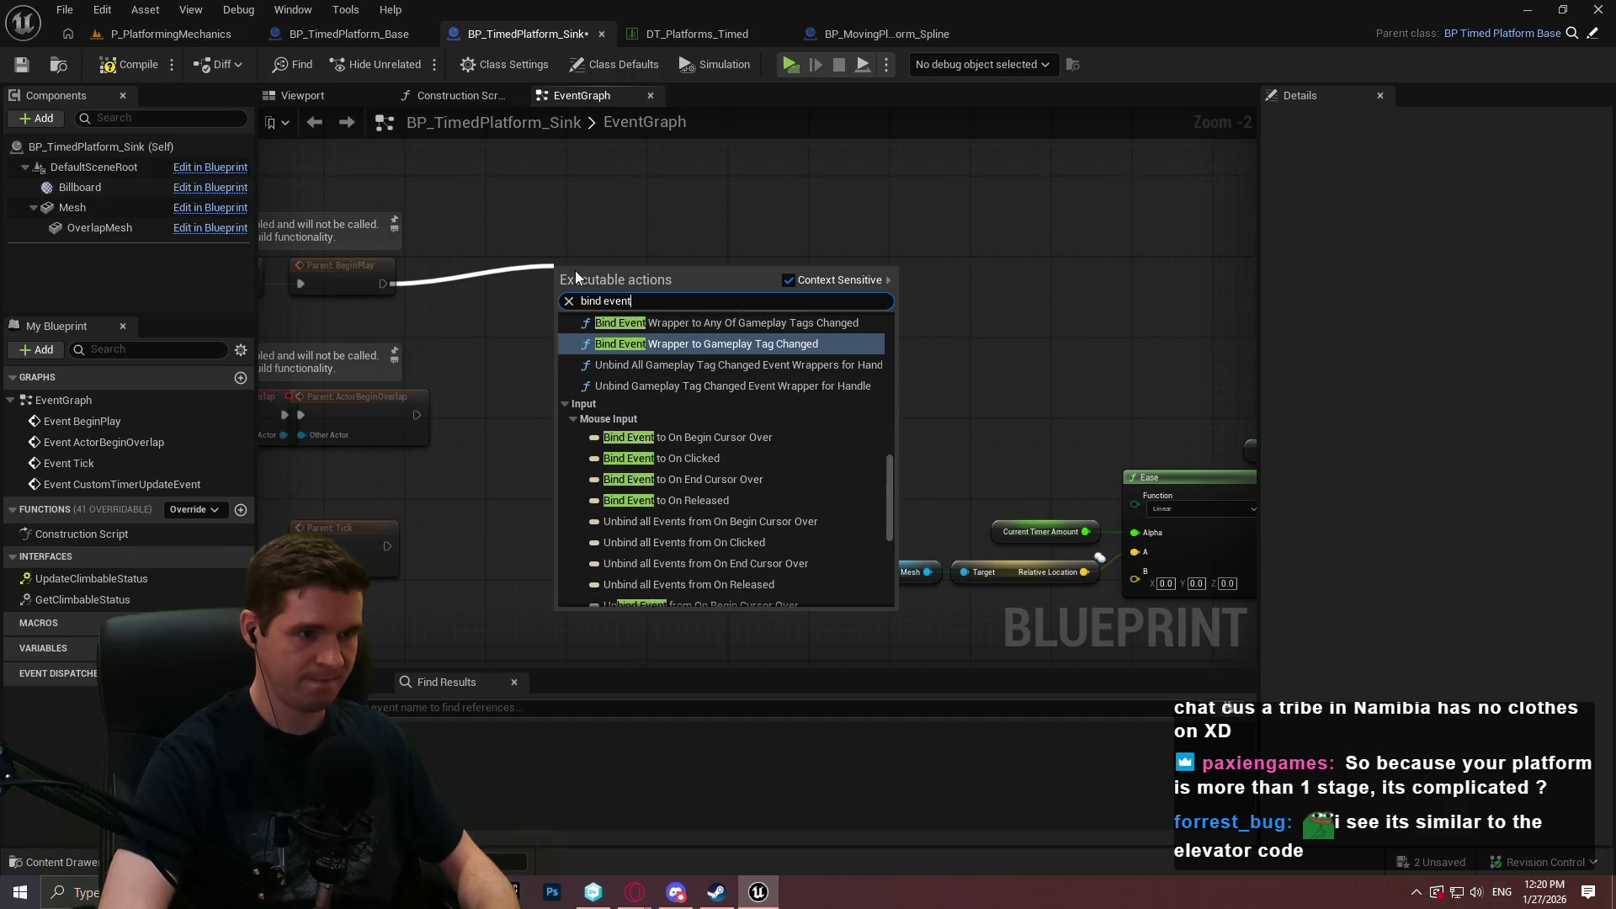
text( to play)
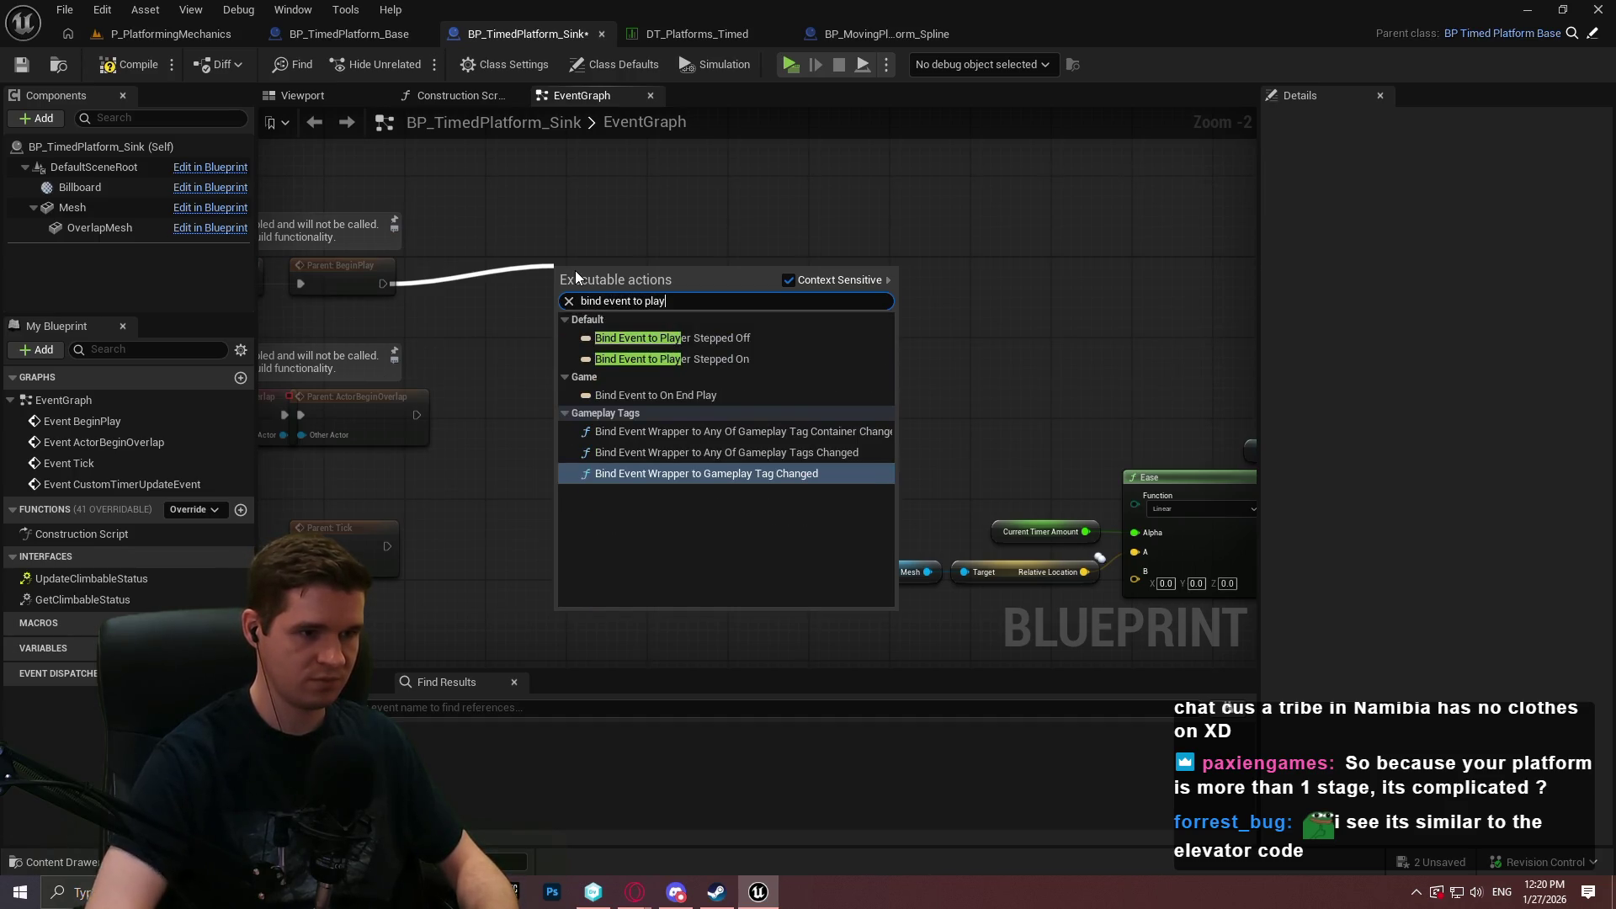
key(Return)
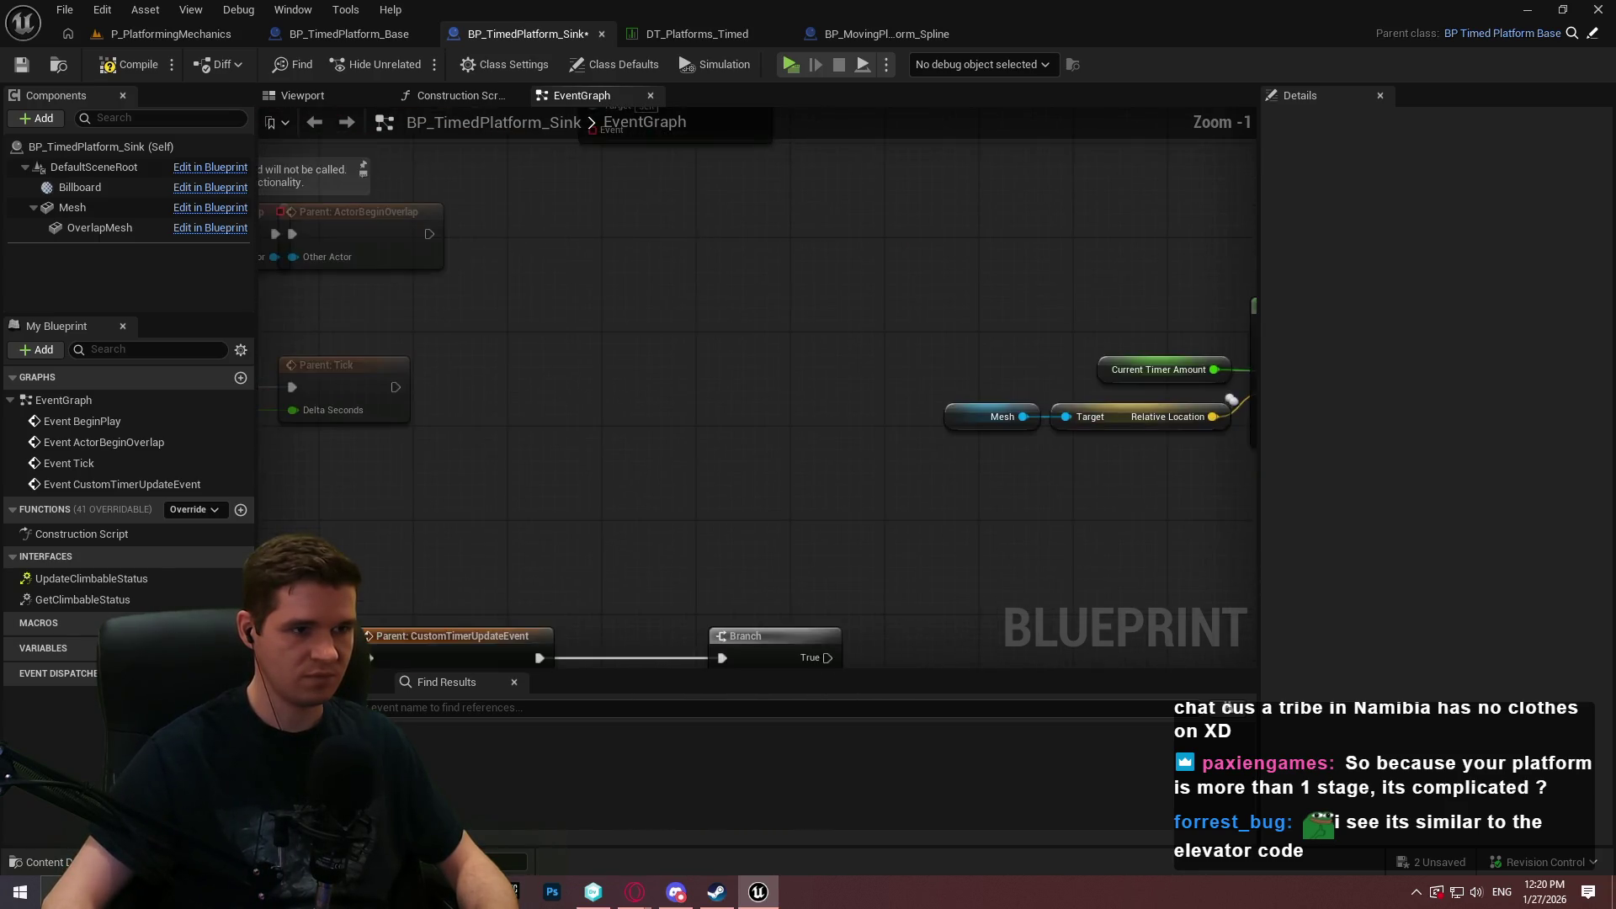
scroll(665, 278, up, 1)
mouse_move(648, 271)
mouse_down()
mouse_move(618, 401)
mouse_move(643, 401)
mouse_up()
text(create)
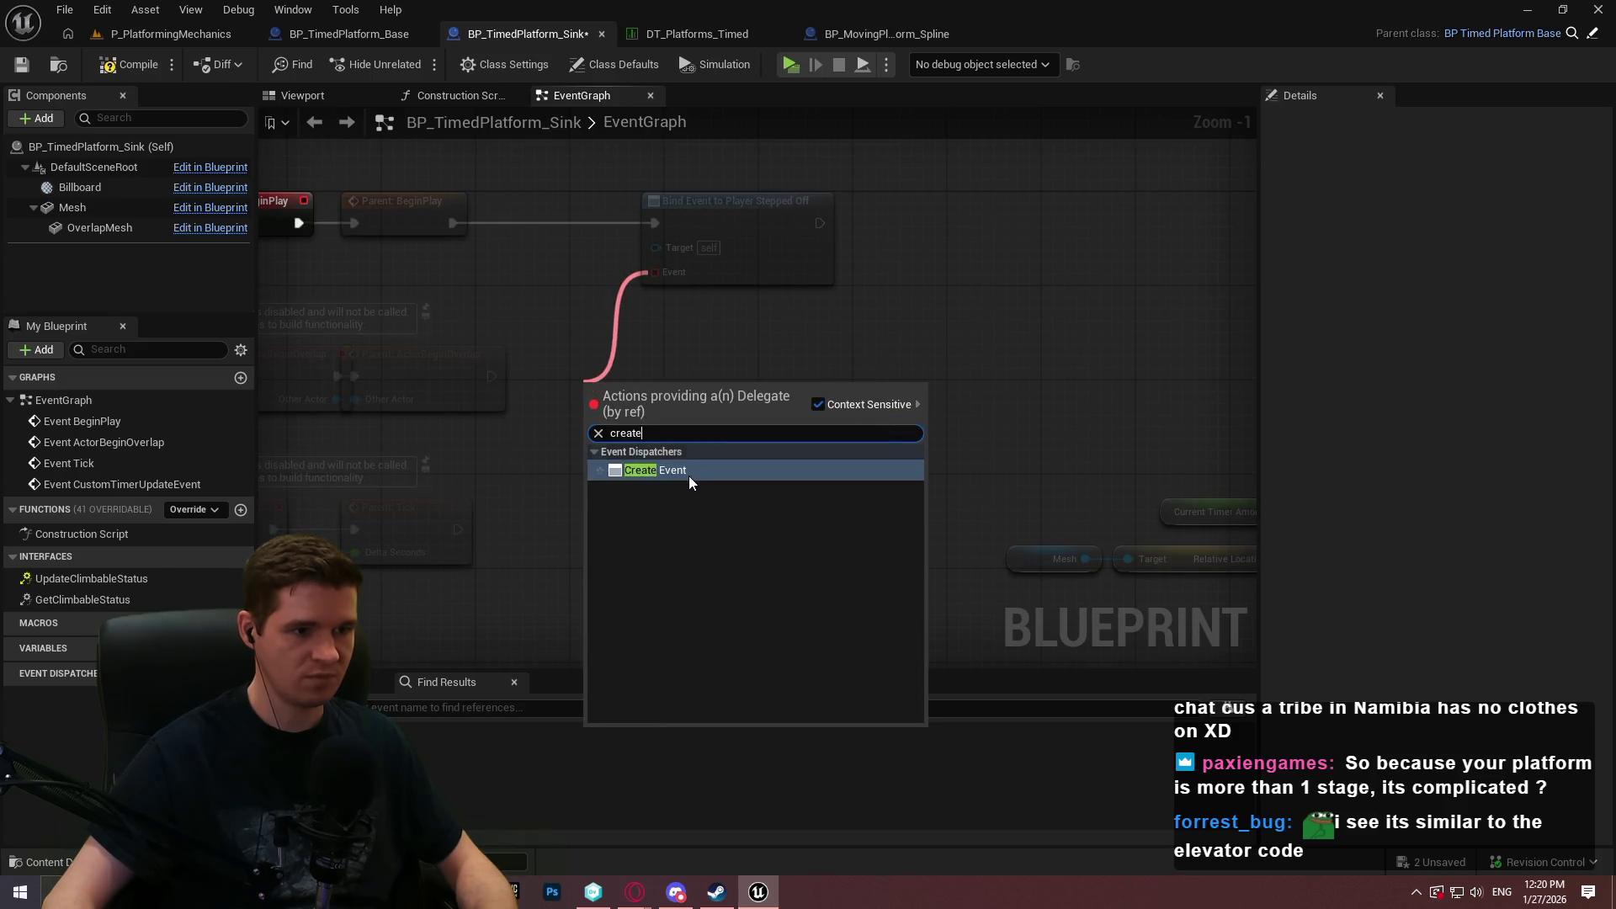
click(688, 477)
Delete the unused overlap and tick event nodes and line up the bind and Create Event nodes.
drag(811, 528, 495, 300)
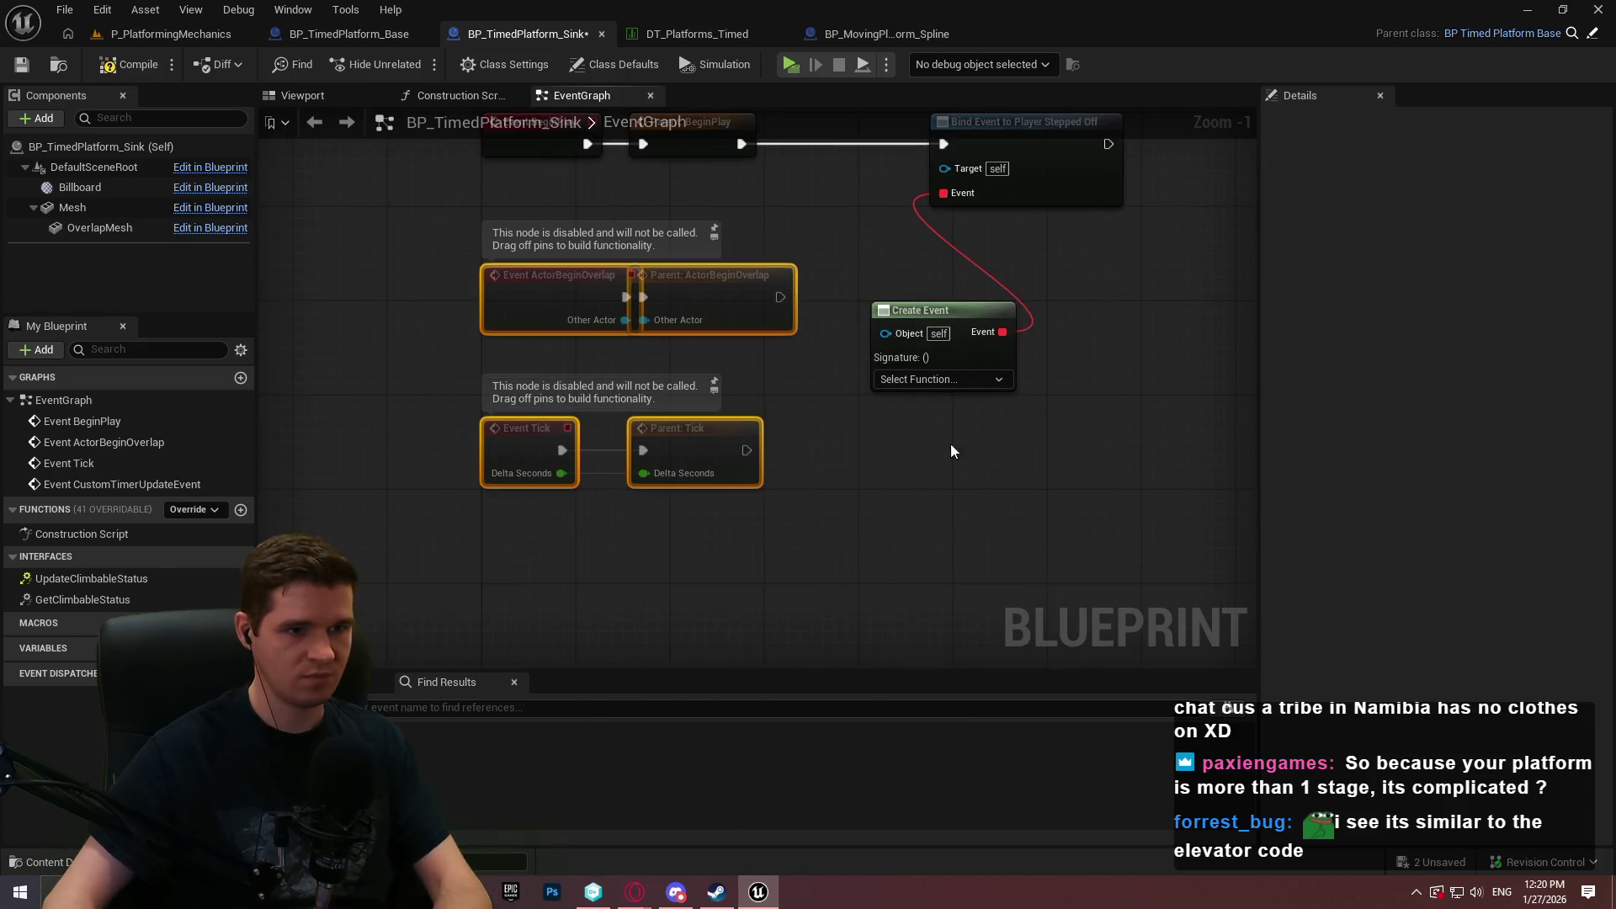
key(Delete)
drag(974, 308, 715, 202)
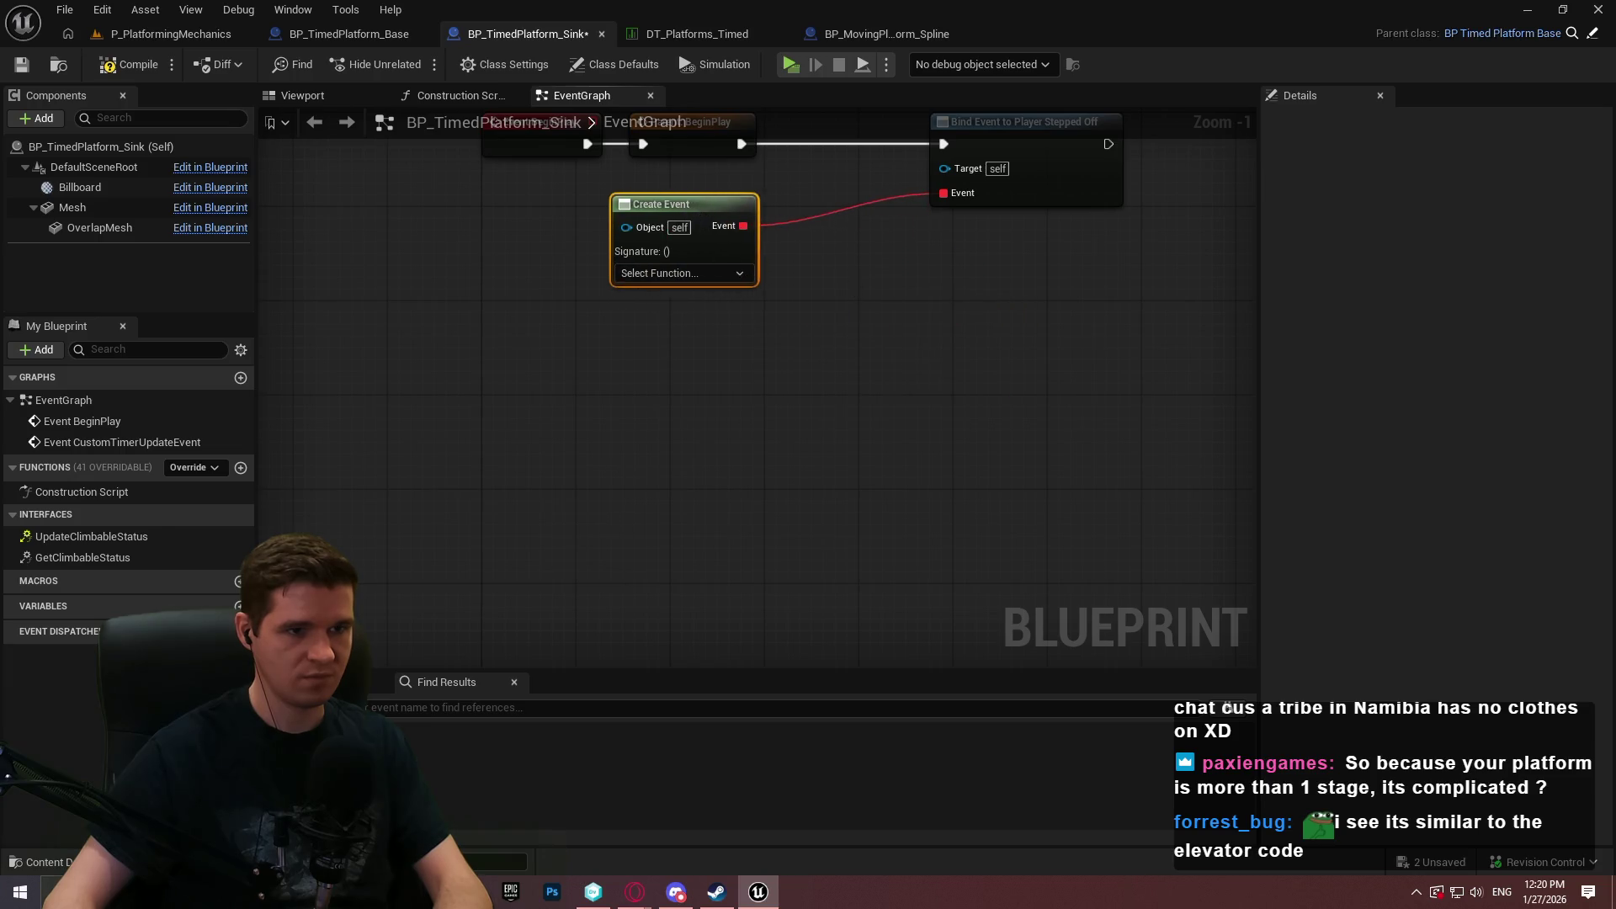
drag(1047, 301, 918, 297)
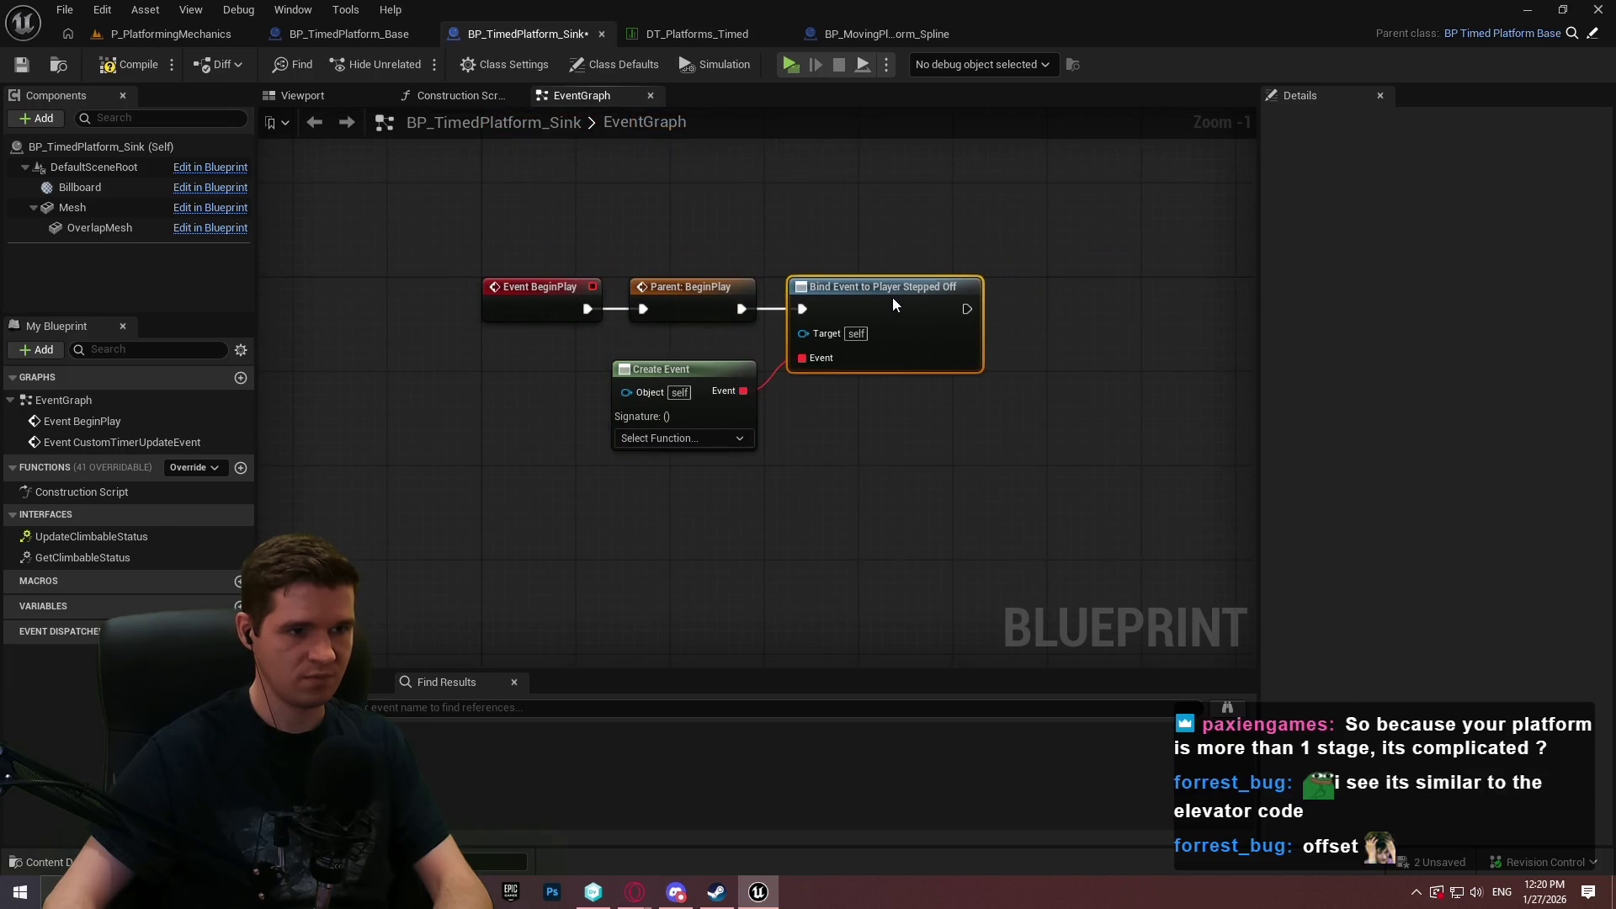
Search the graph's action list for 'offset'.
right_click(875, 351)
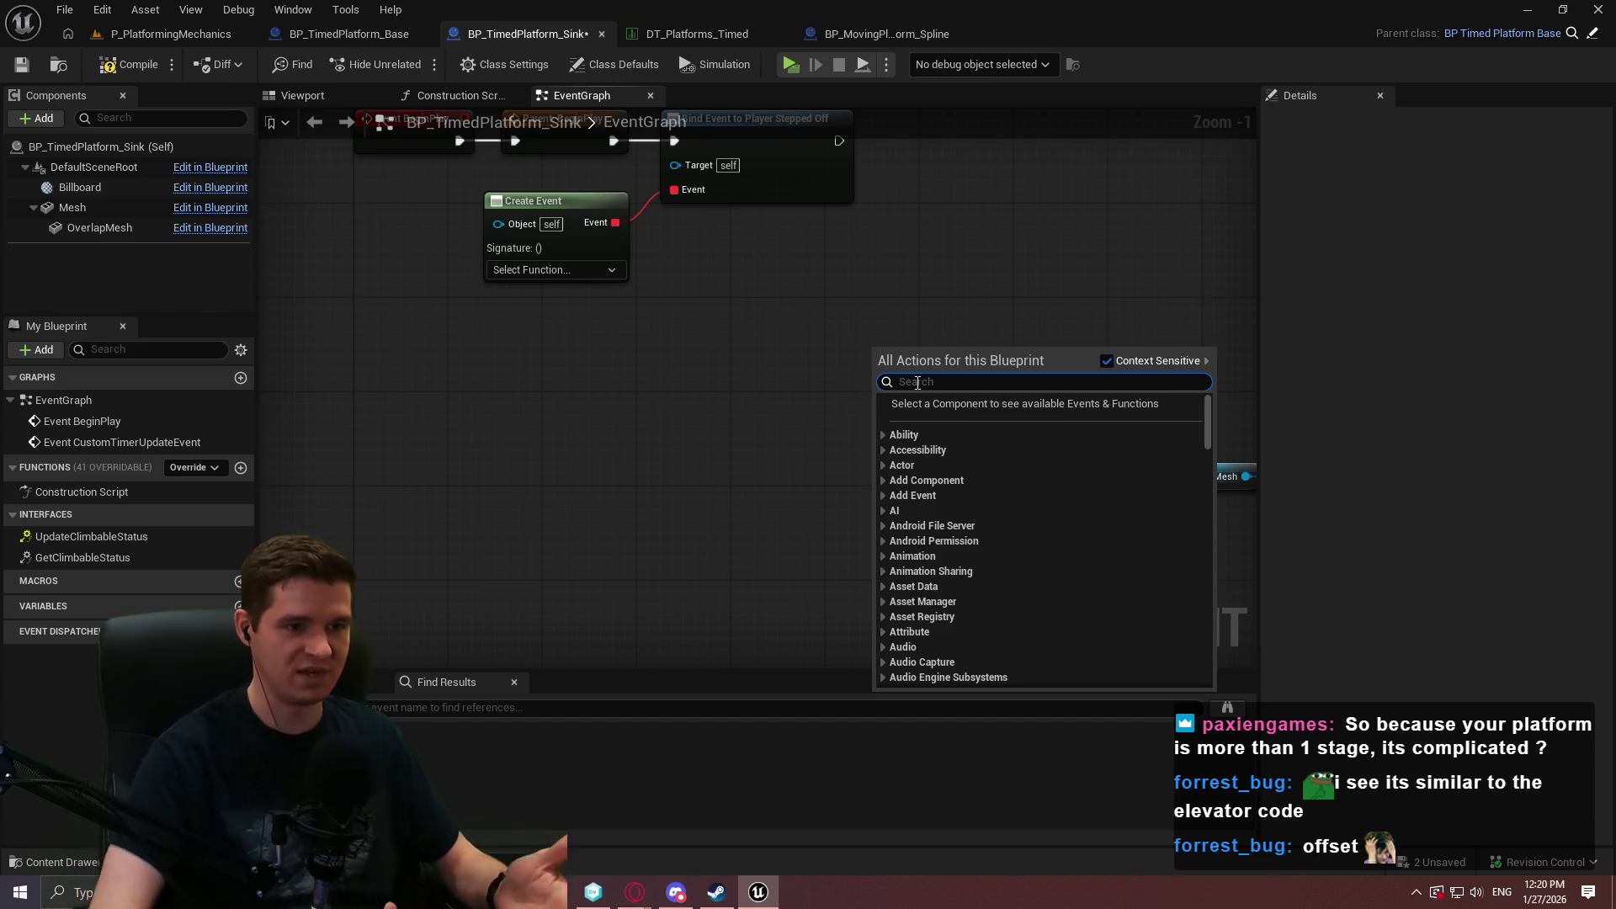
click(749, 476)
right_click(749, 470)
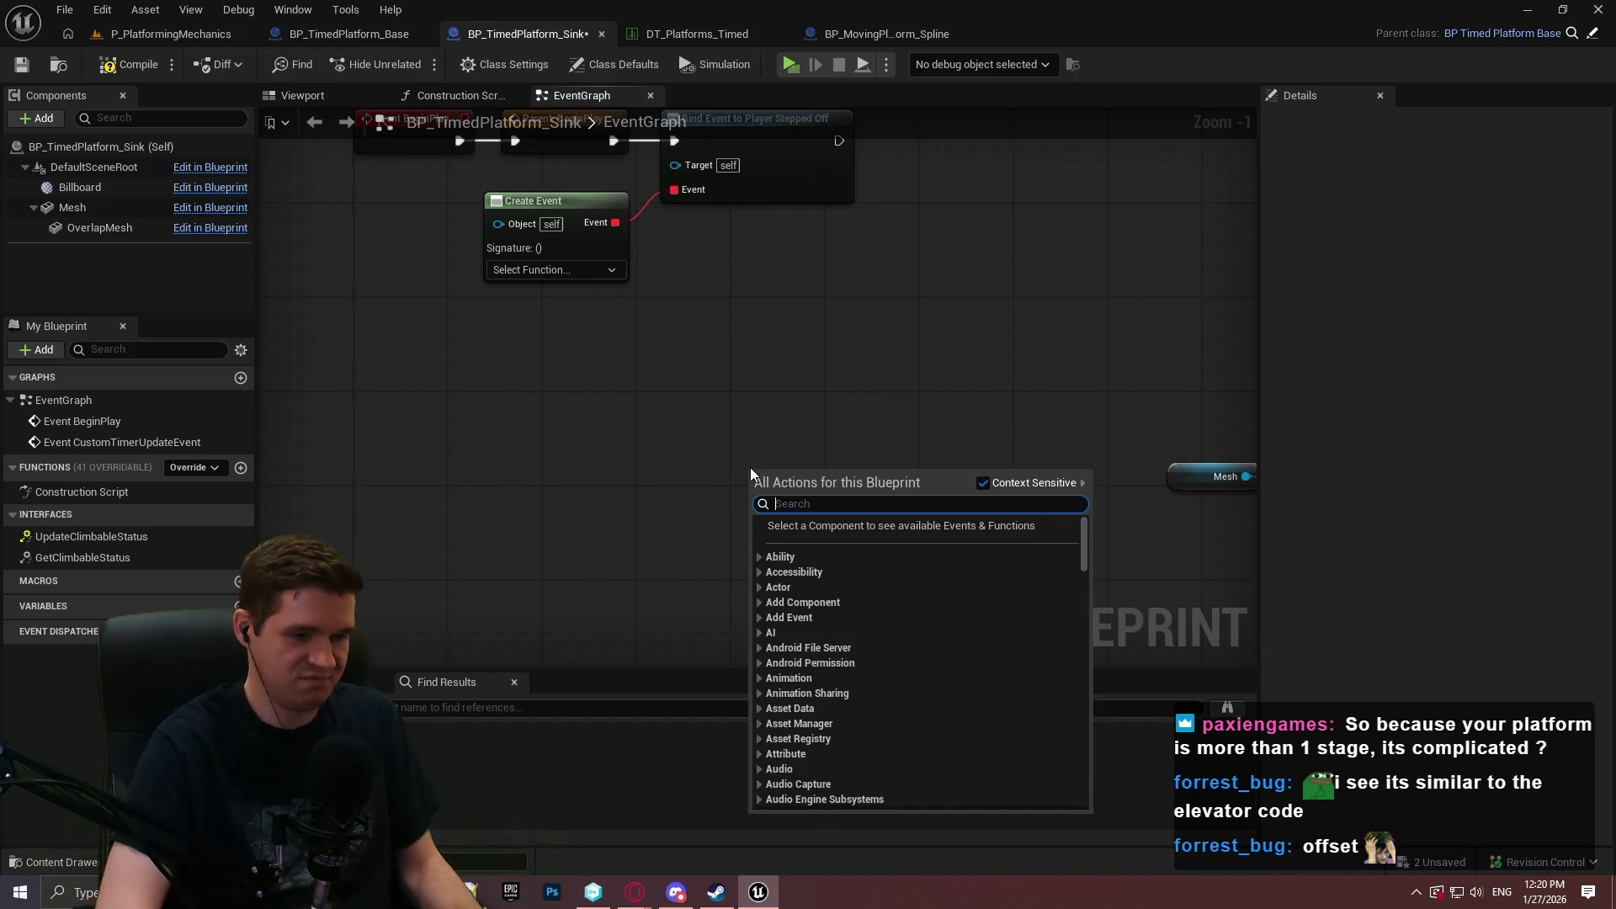
text(offset)
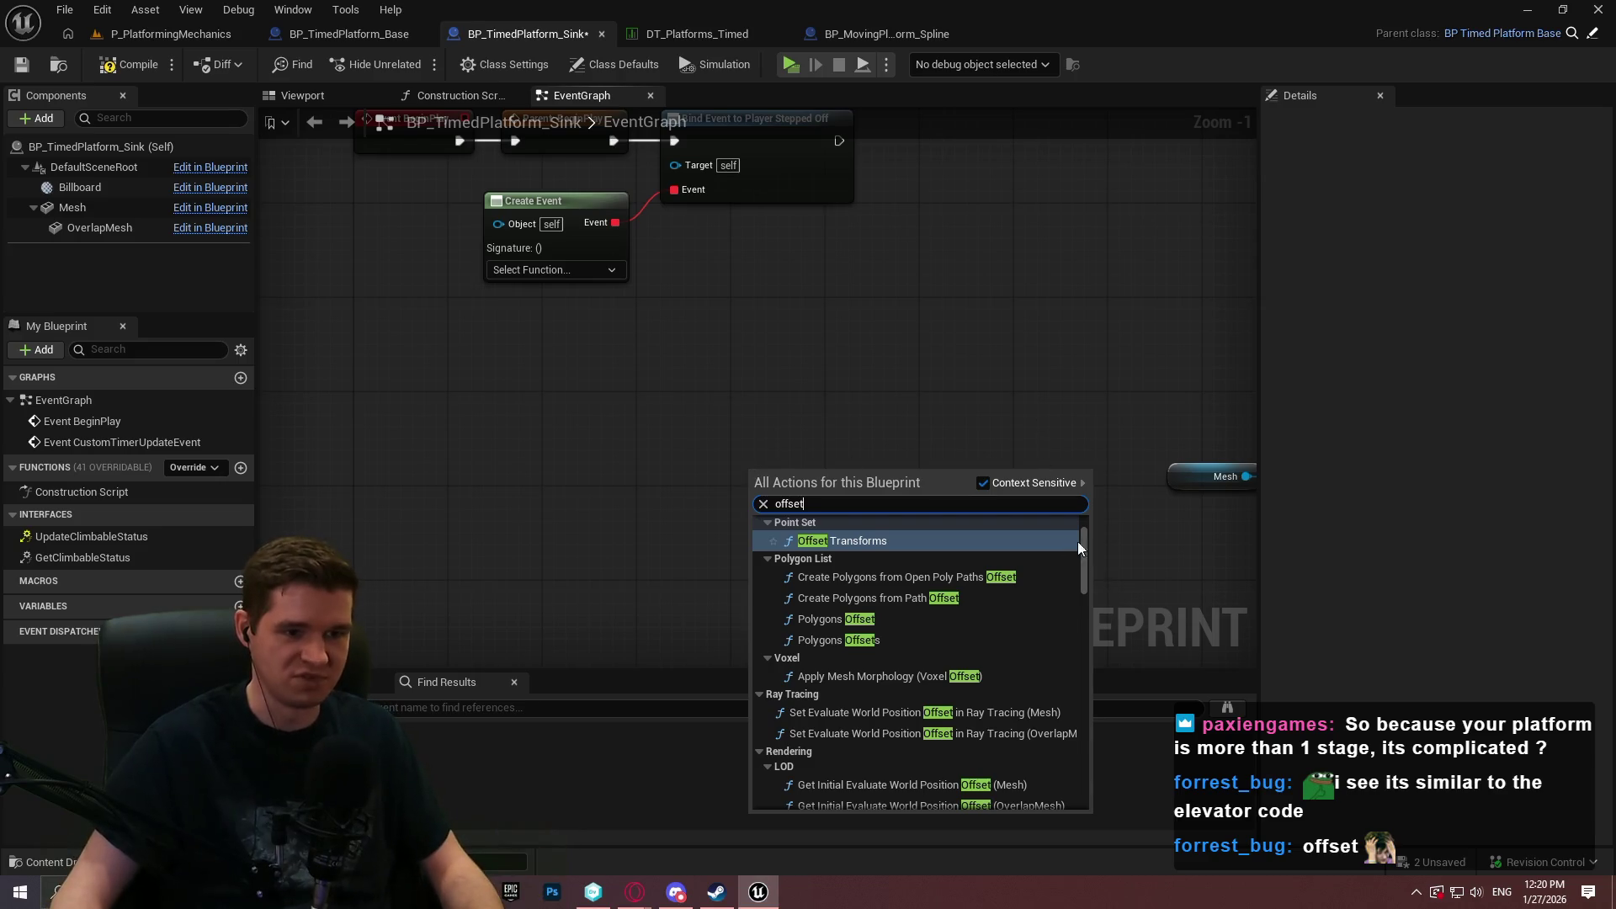
mouse_move(1083, 542)
mouse_down()
mouse_move(1094, 514)
mouse_move(1094, 619)
mouse_move(1103, 596)
mouse_up()
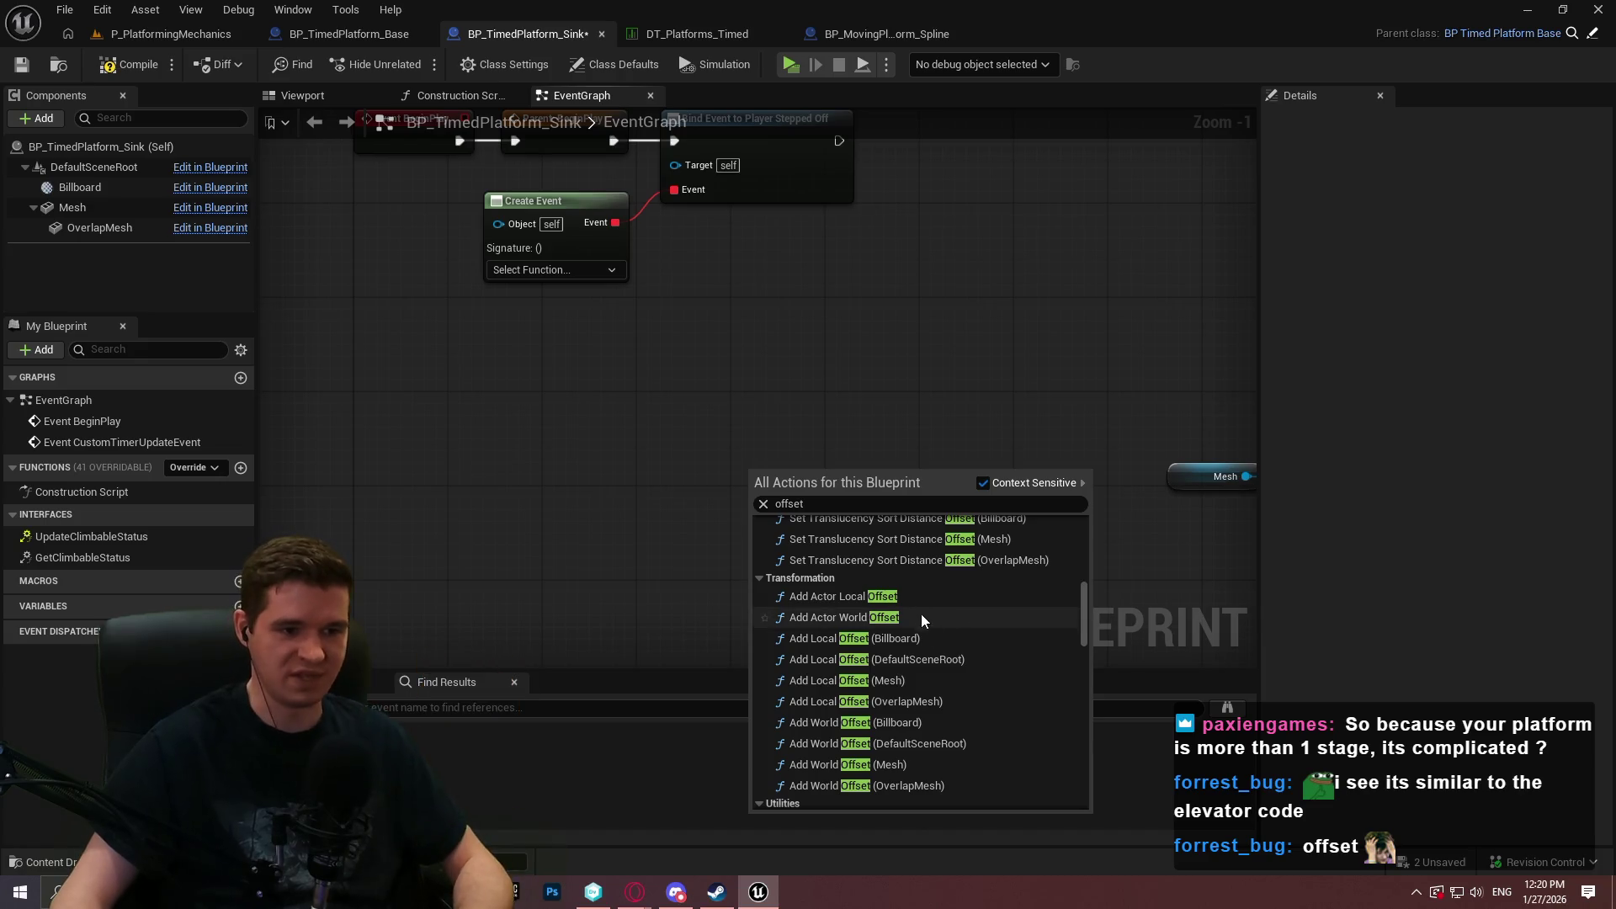
scroll(927, 642, down, 1)
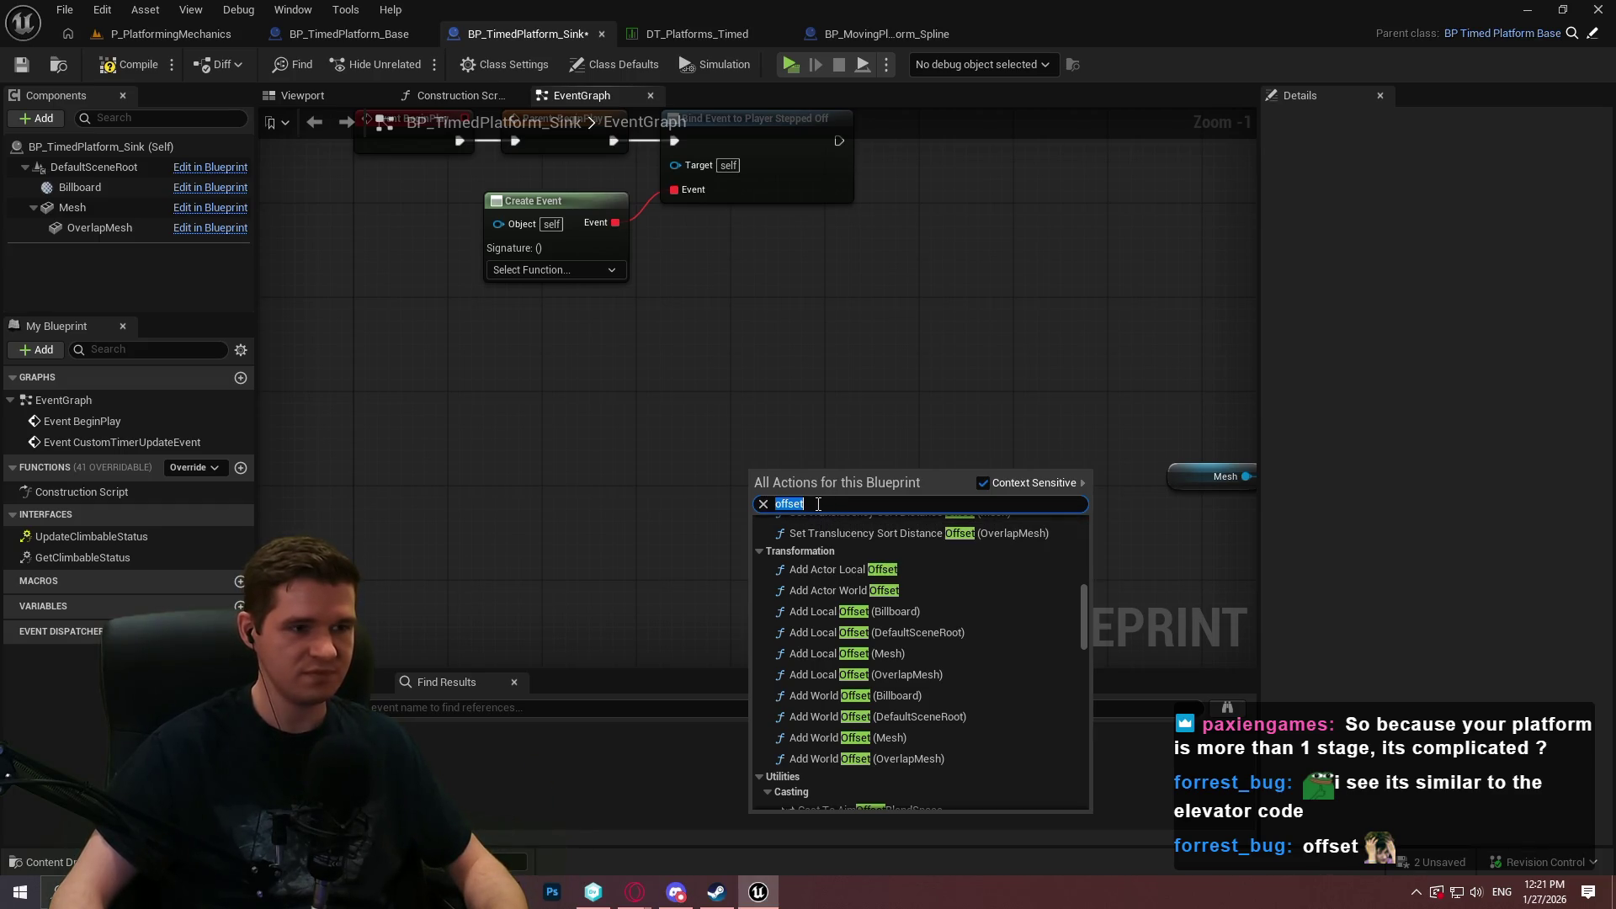
click(441, 283)
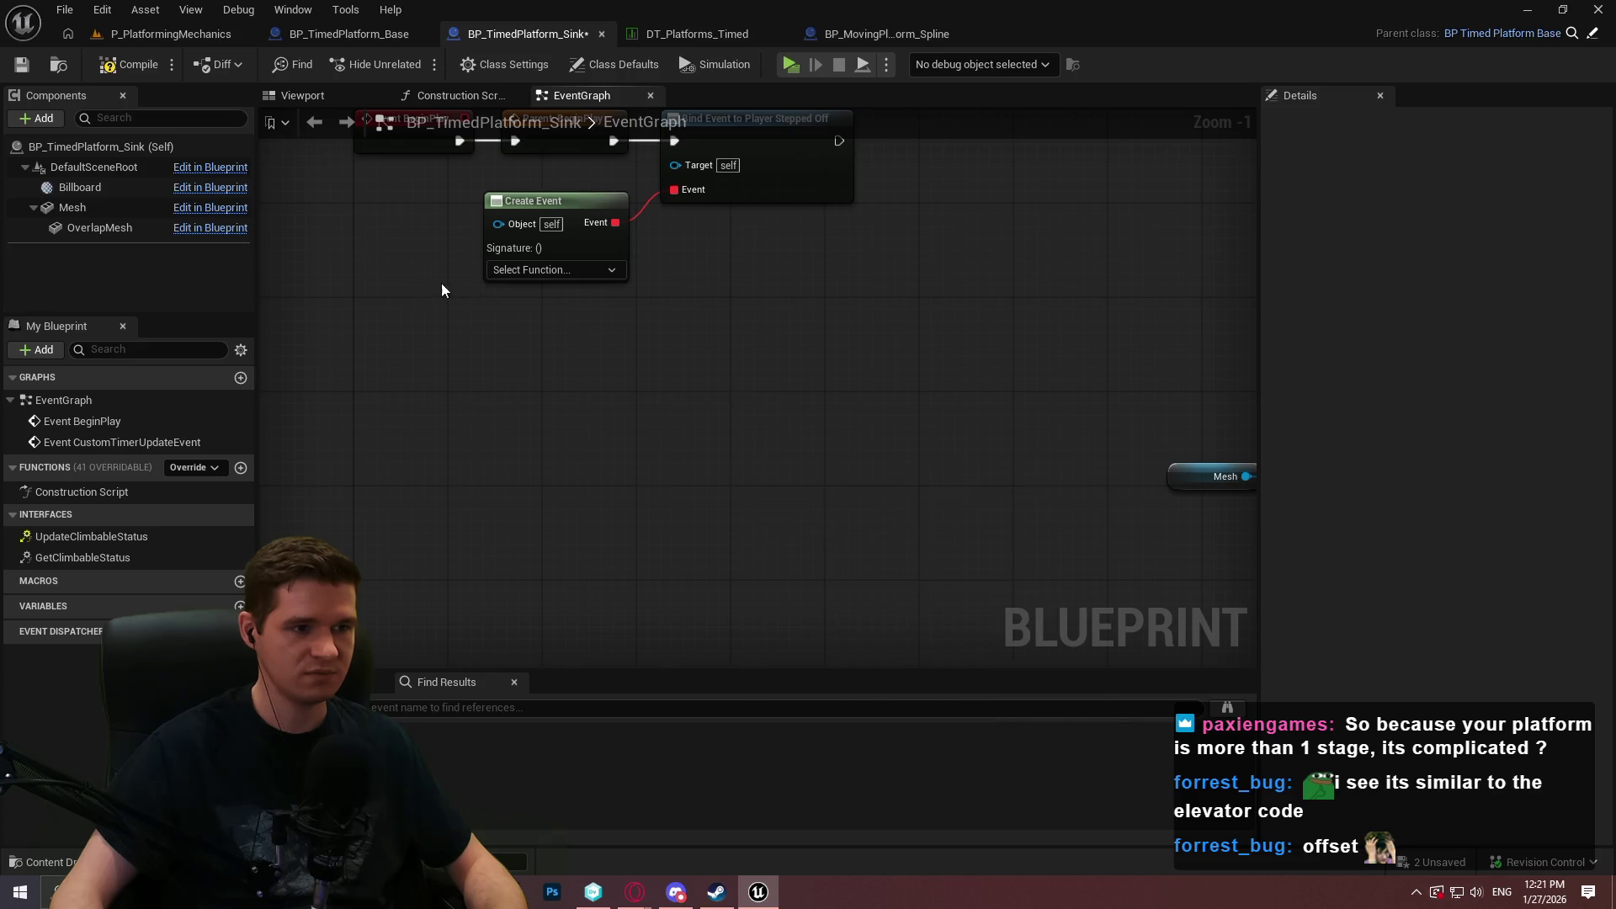
Add a custom event named CacheLocalOffset and place it lower left.
right_click(473, 326)
text(custom)
key(Return)
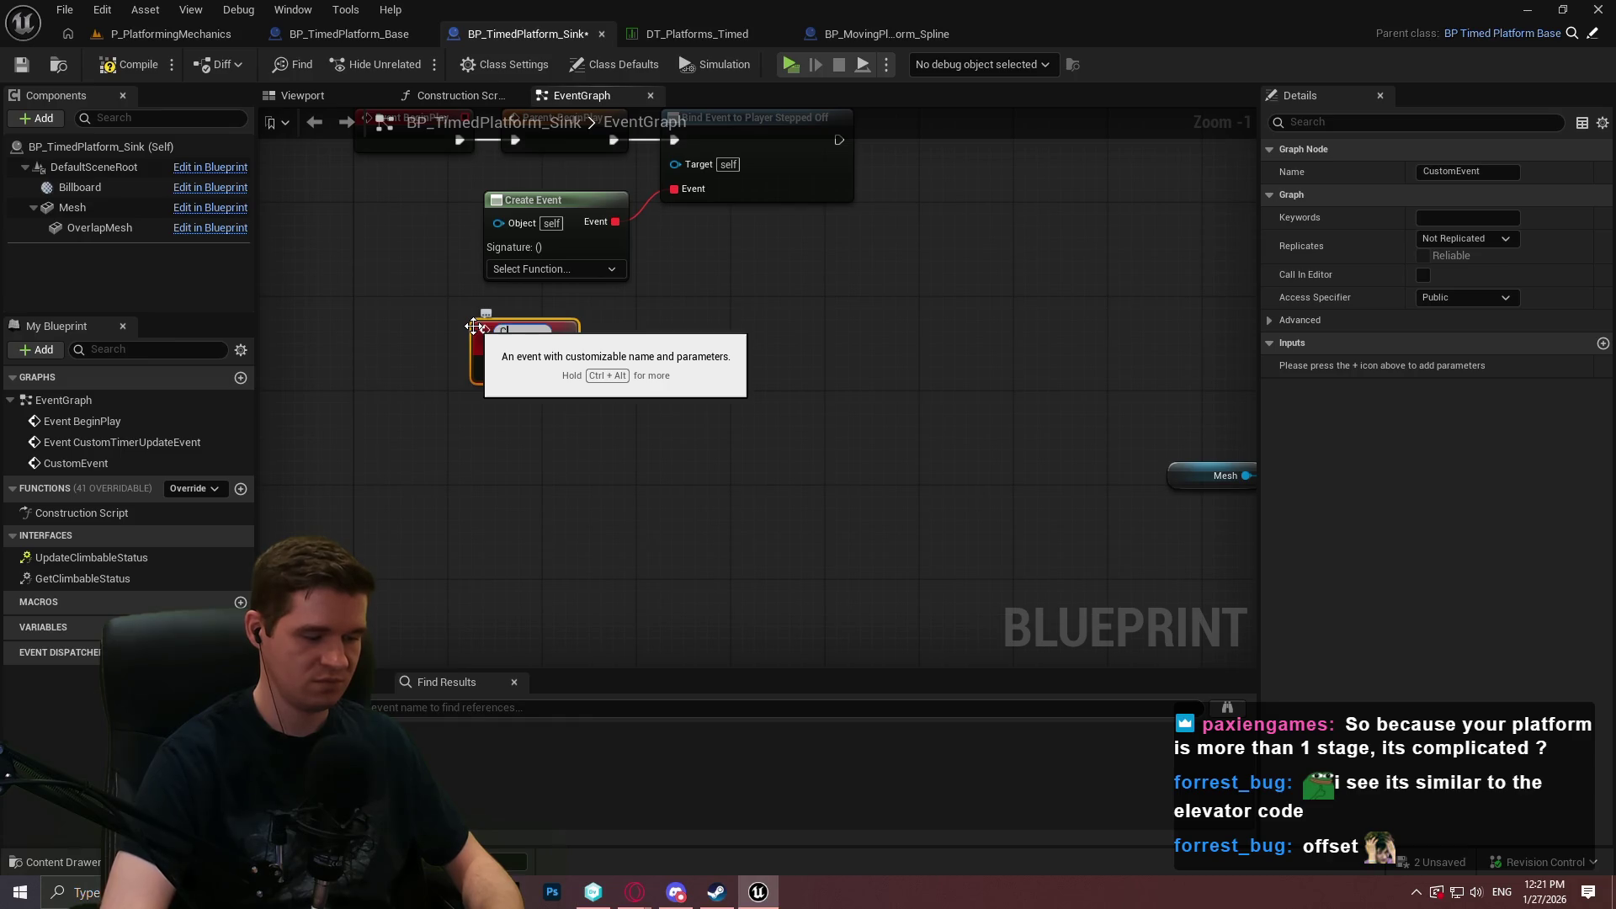
text(he)
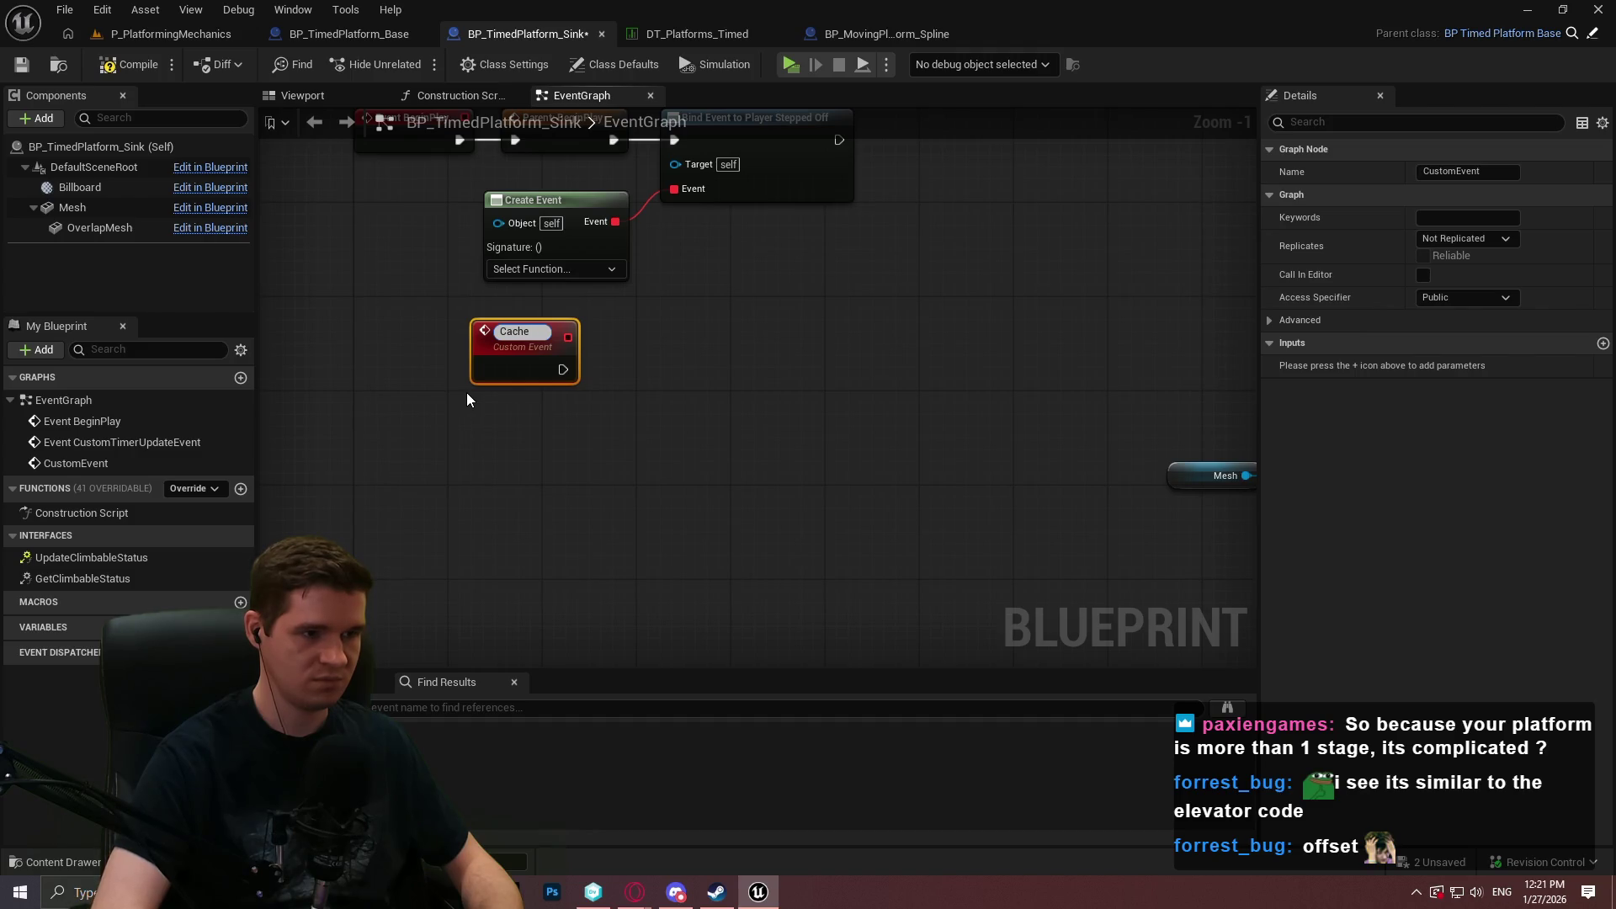
text(LocalOffset)
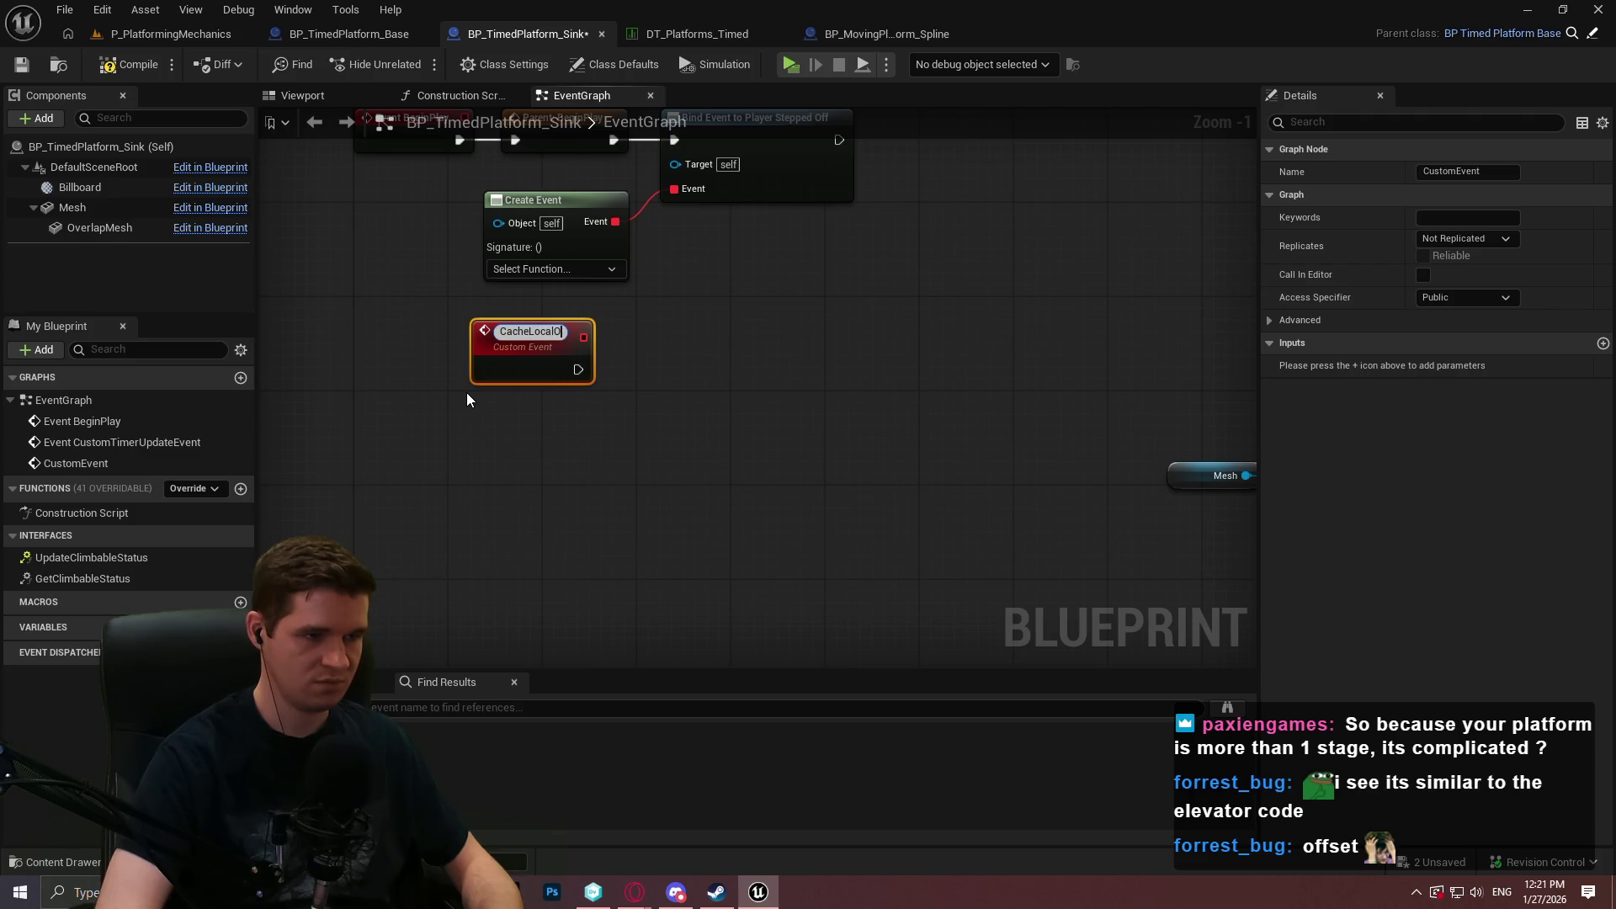
key(Return)
drag(538, 359, 385, 476)
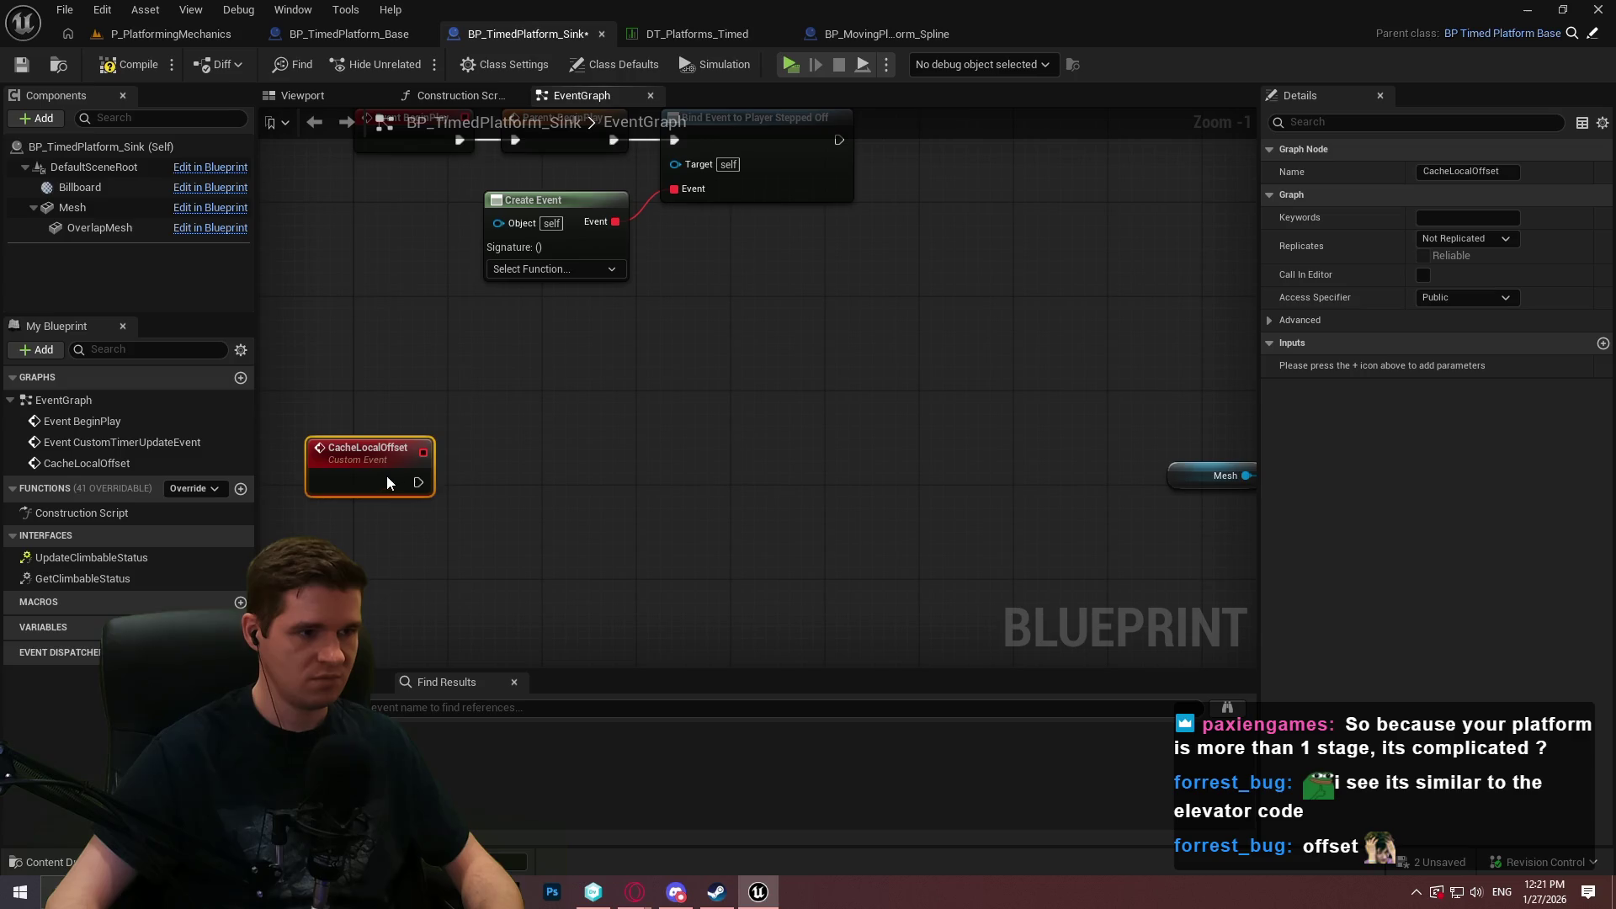
Set the Create Event's function to CacheLocalOffset.
click(543, 268)
text(cac)
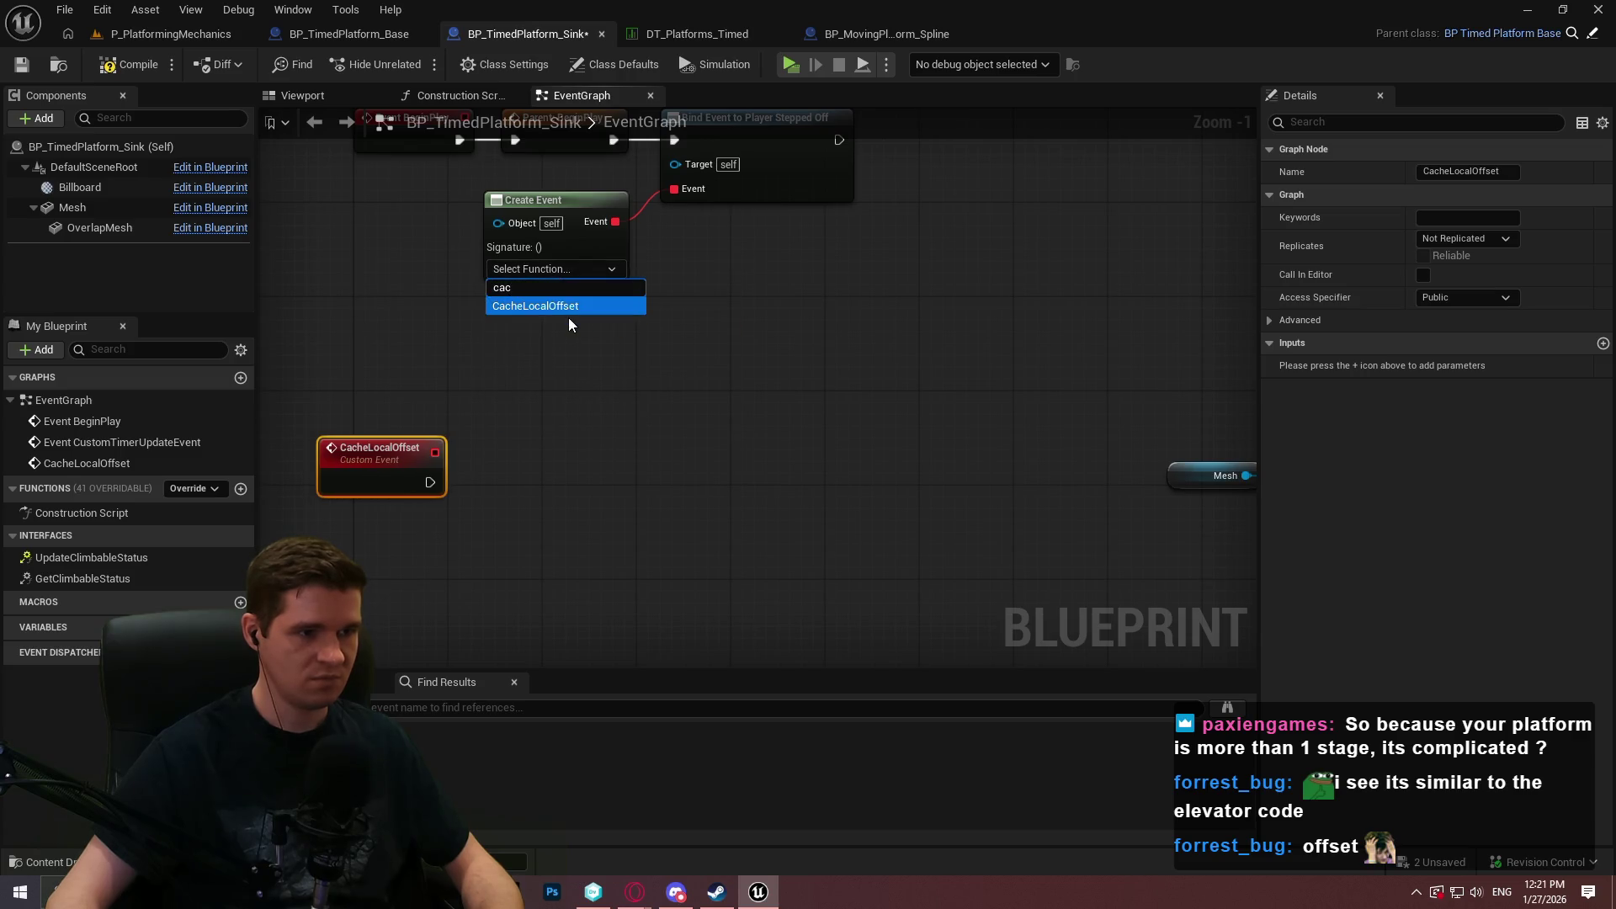
key(Return)
click(547, 407)
click(423, 468)
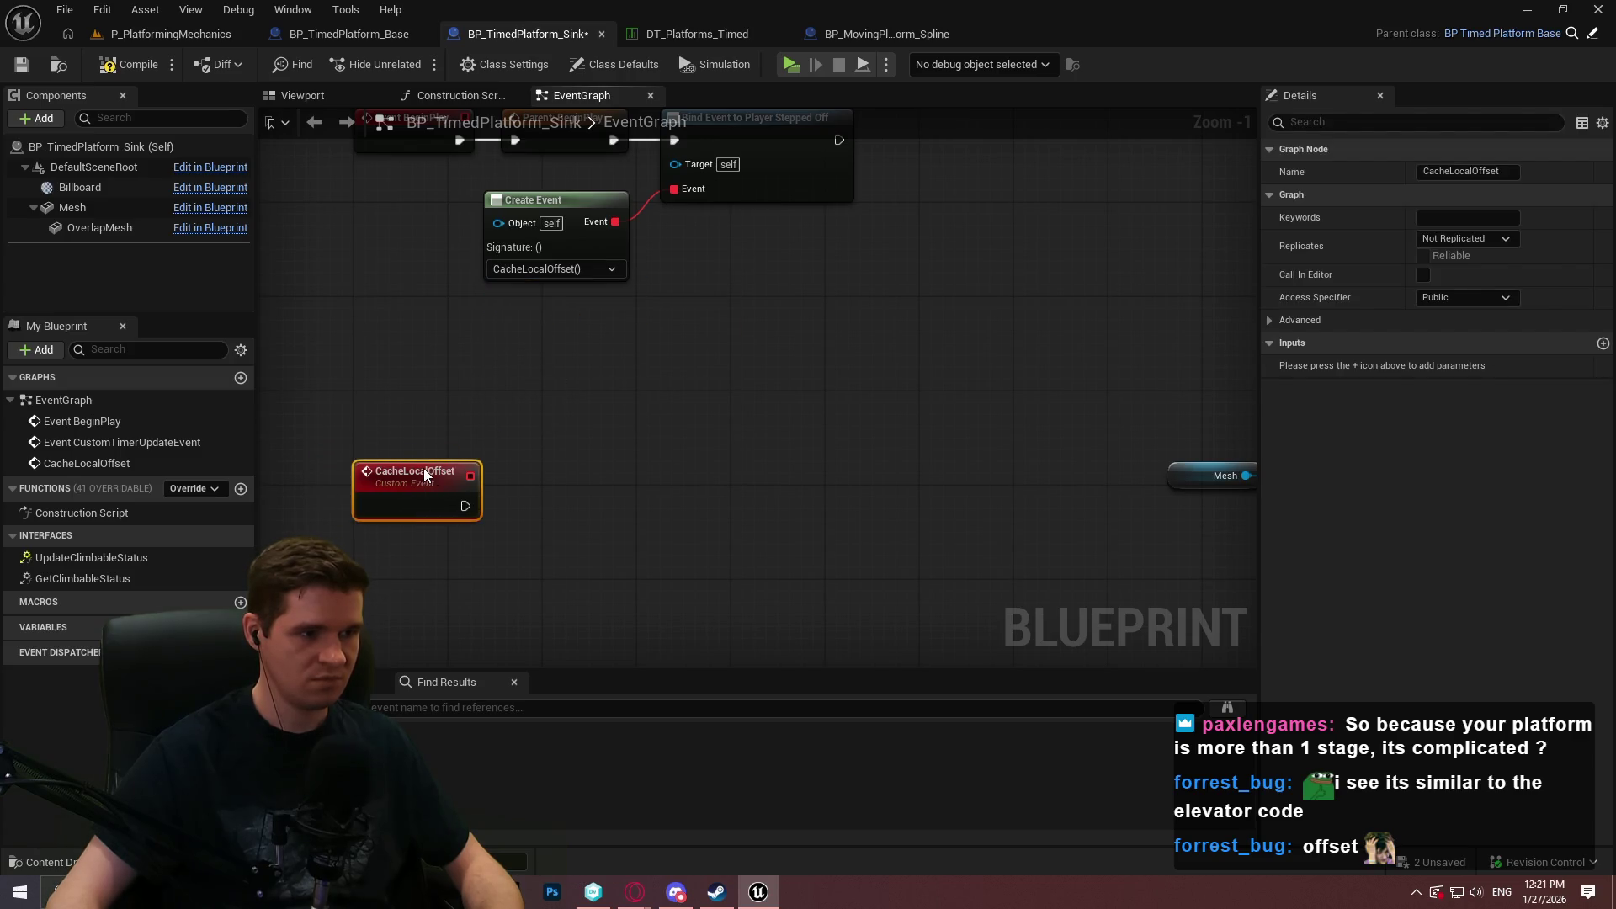
Duplicate the Mesh and Relative Location getters and promote Relative Location to a new variable.
click(401, 410)
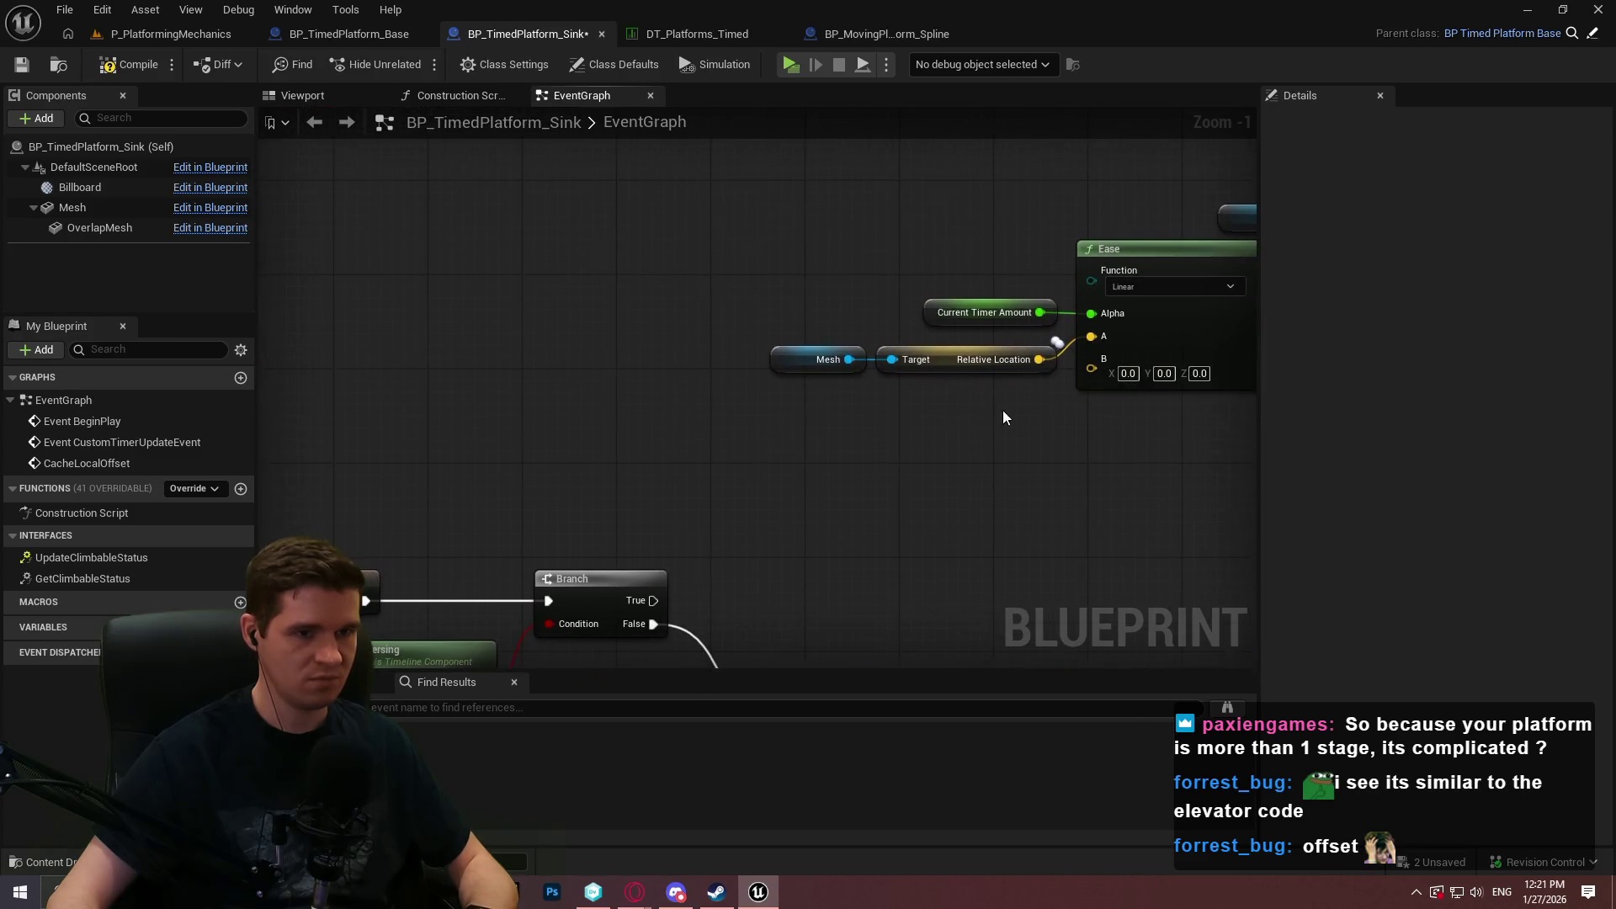
drag(1002, 416, 700, 379)
key(ctrl+c)
key(ctrl+v)
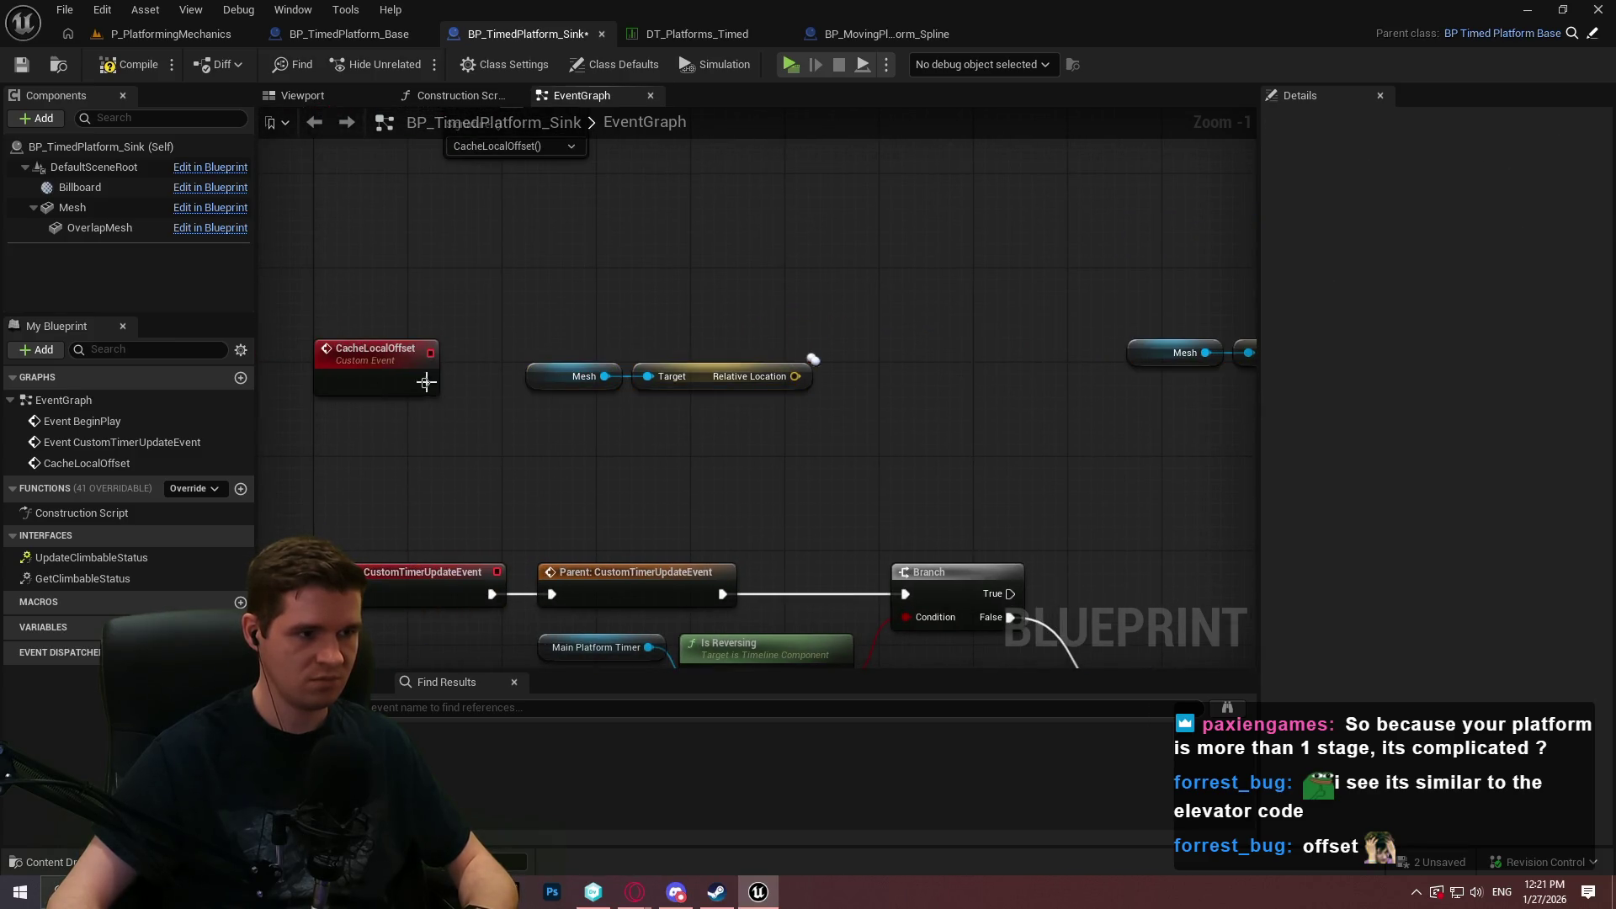
drag(794, 376, 811, 359)
click(913, 430)
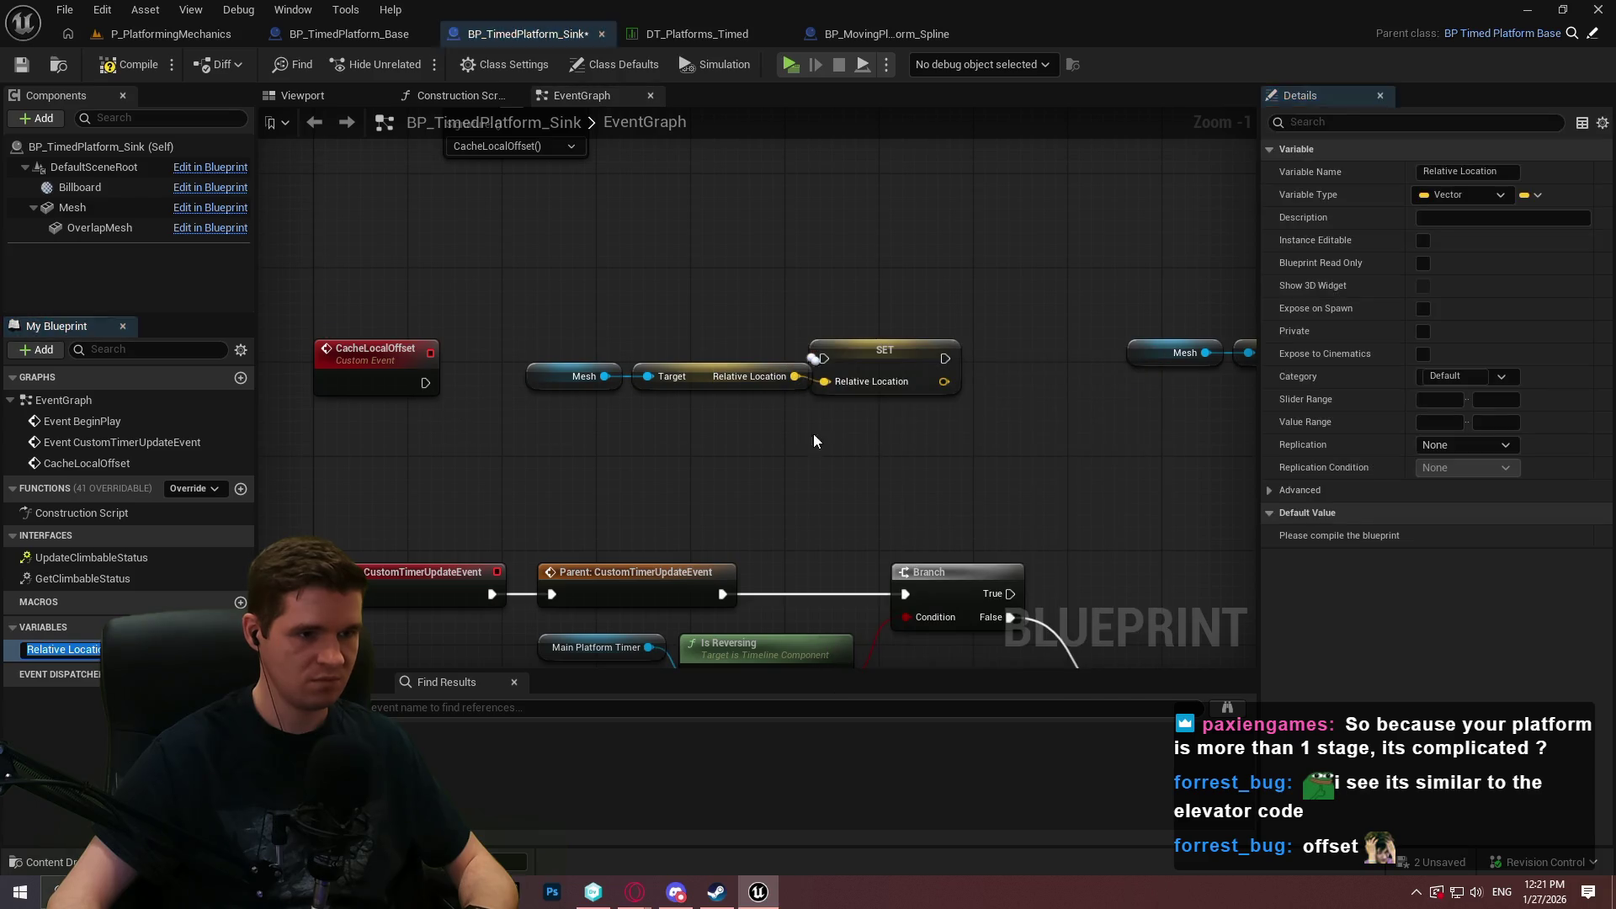
mouse_move(779, 421)
mouse_down()
mouse_move(619, 359)
mouse_move(522, 433)
mouse_move(449, 447)
mouse_up()
Wire CacheLocalOffset into the SET Relative Location node and tidy the caching nodes.
mouse_move(431, 386)
mouse_down()
mouse_move(783, 380)
mouse_move(824, 358)
mouse_move(707, 383)
mouse_up()
drag(361, 378, 347, 372)
drag(426, 472, 341, 446)
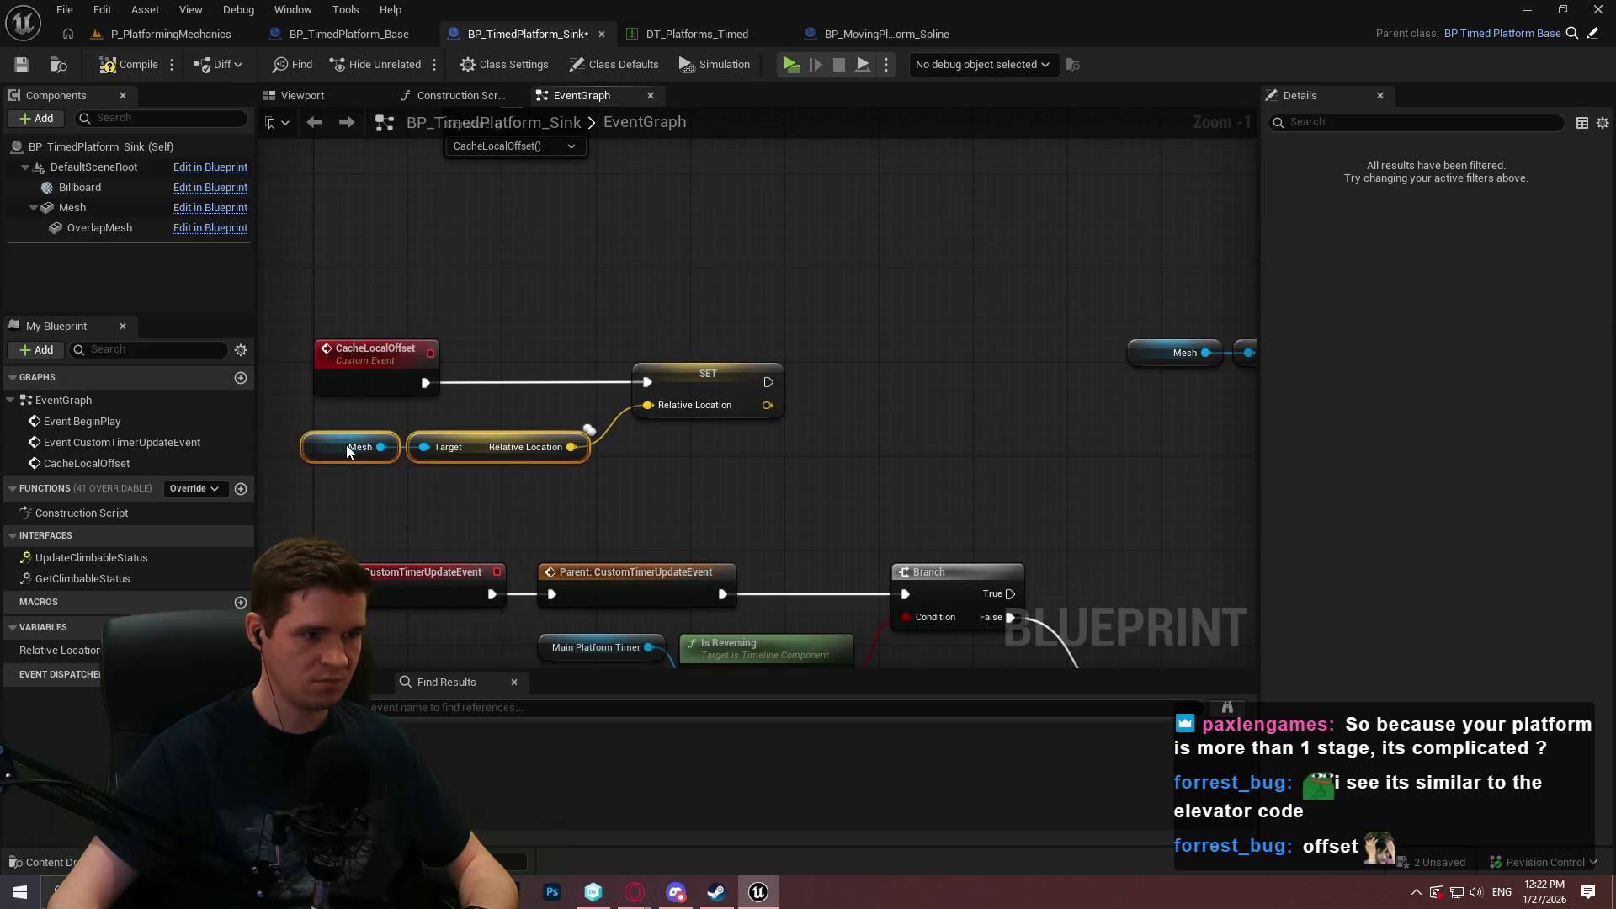
drag(750, 474, 288, 343)
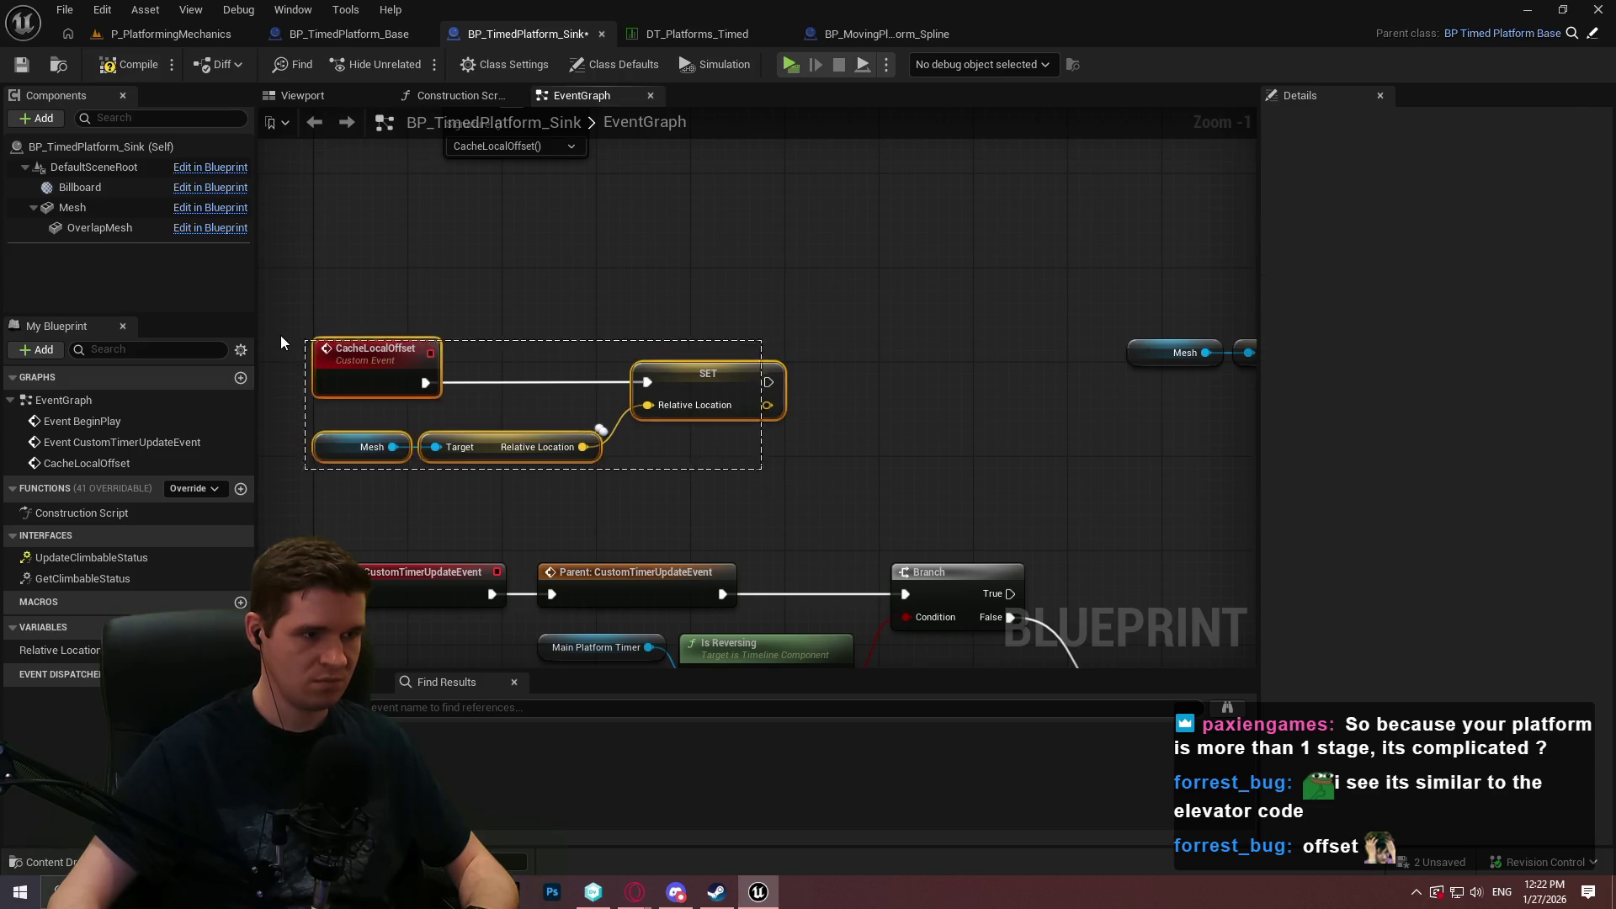
drag(391, 347, 400, 299)
click(729, 372)
Plug the Relative Location variable into Ease's A input and save the blueprint.
drag(840, 372, 611, 401)
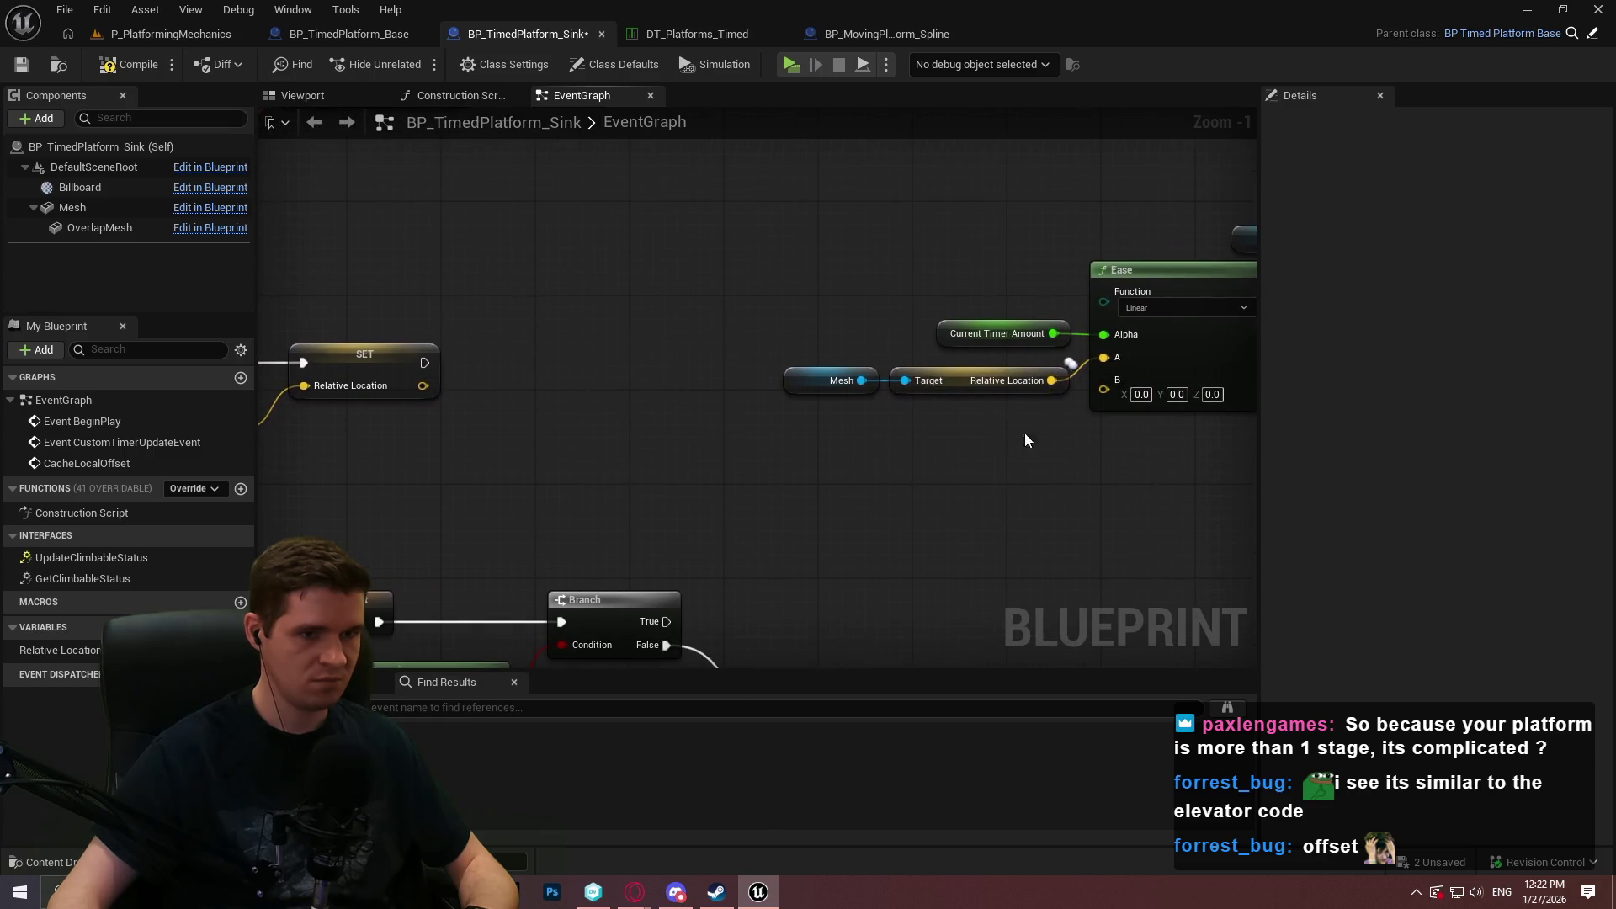
drag(54, 649, 1108, 367)
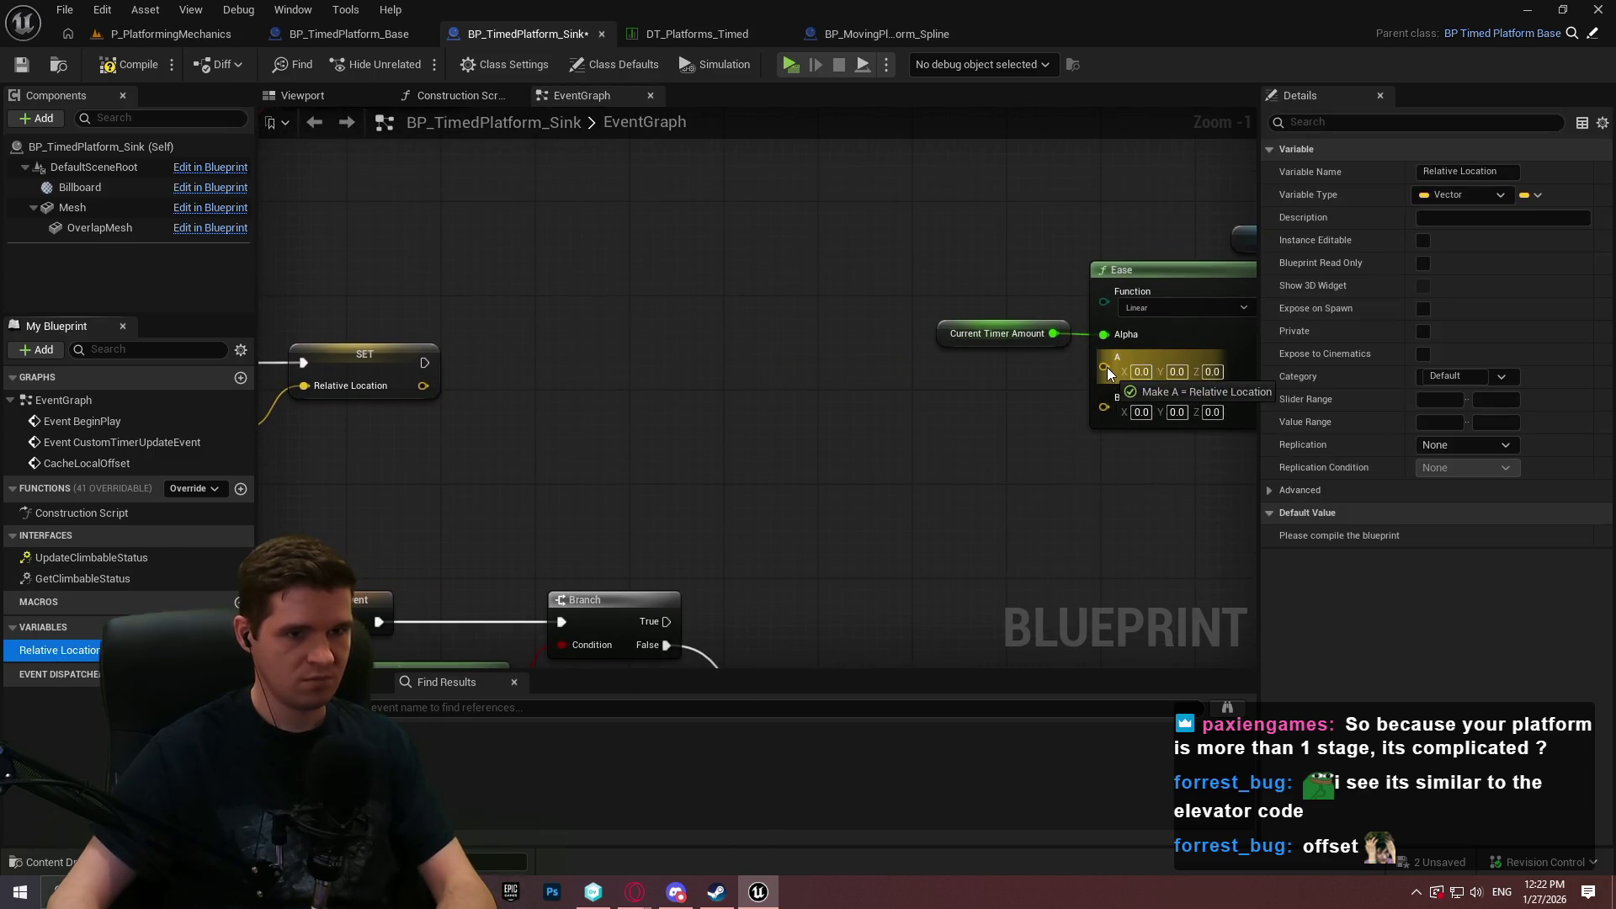
drag(1085, 431, 867, 371)
drag(1237, 437, 1042, 471)
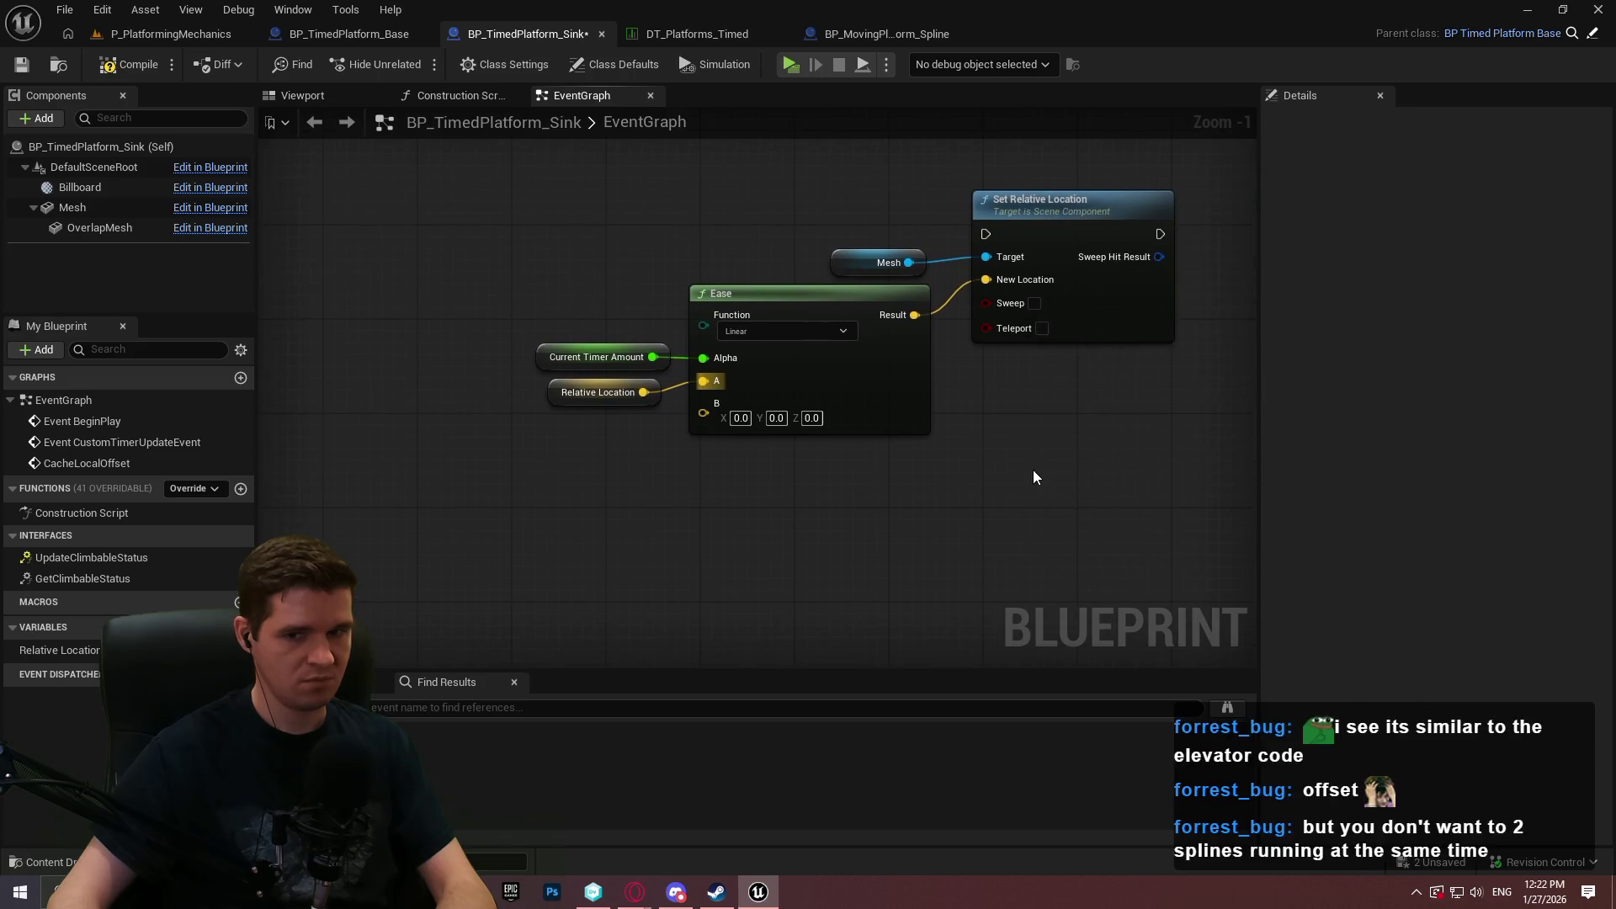
drag(605, 316, 521, 321)
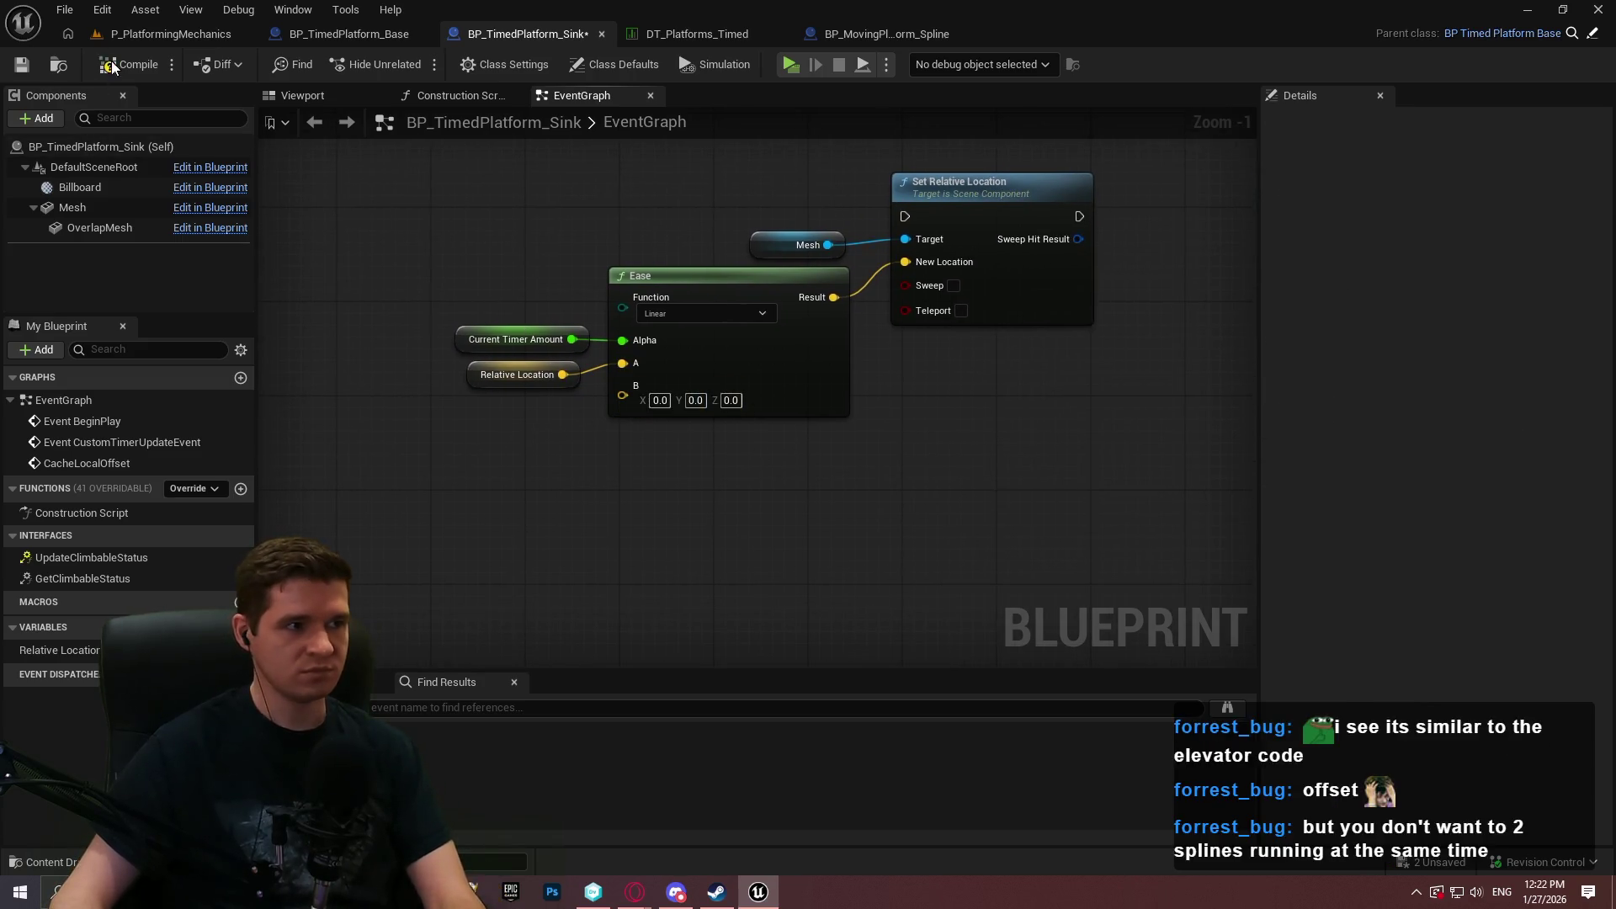
click(17, 69)
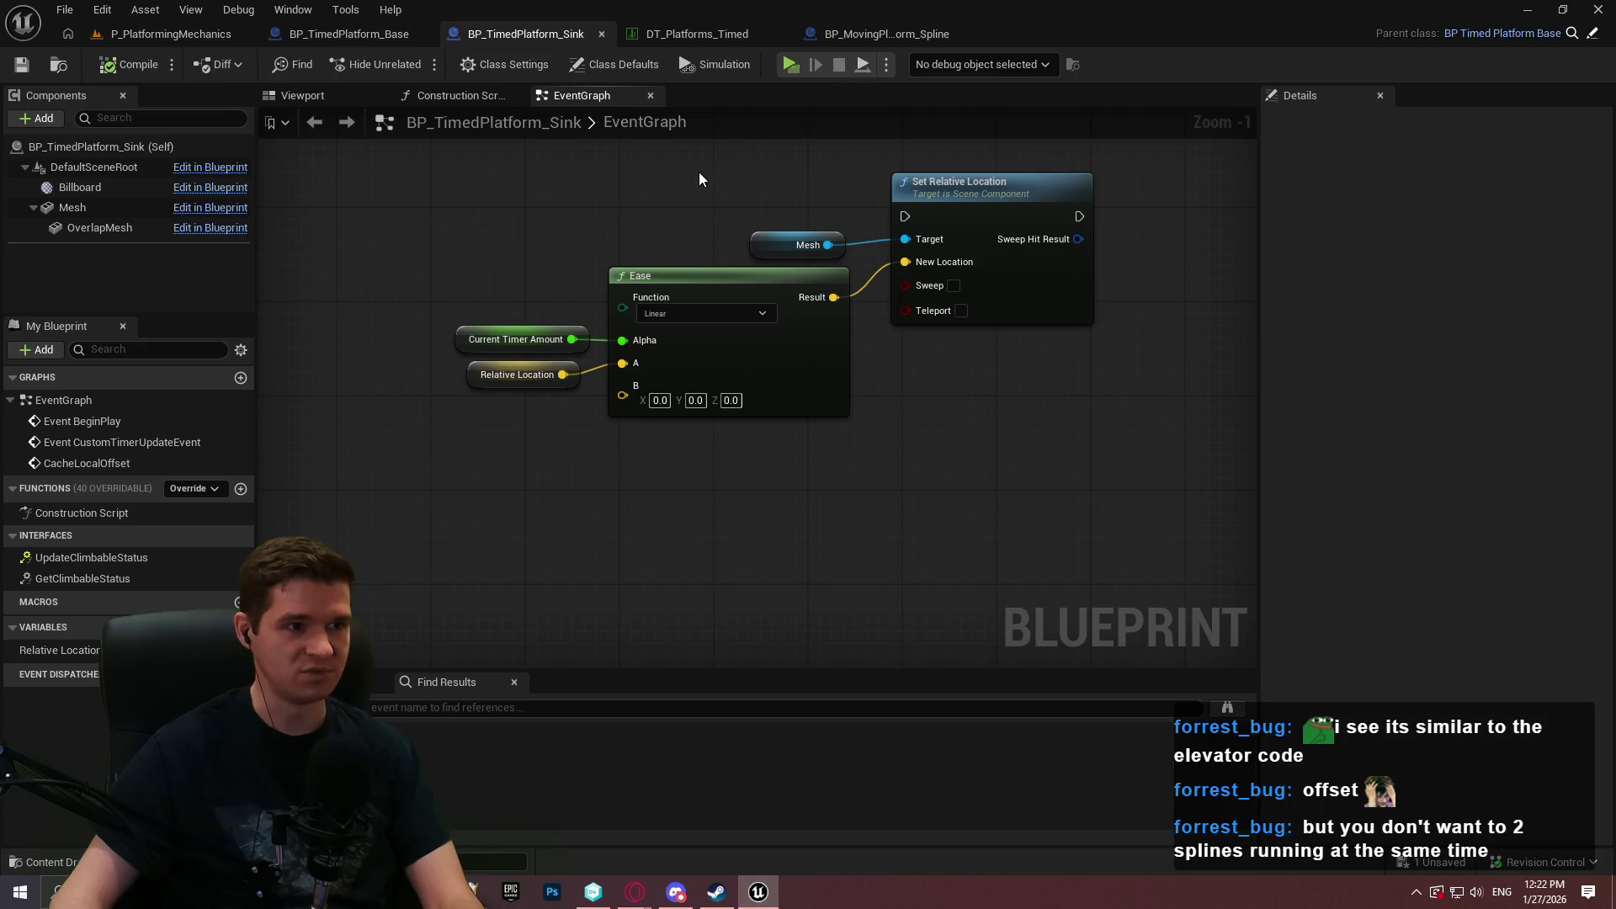
drag(700, 179, 747, 232)
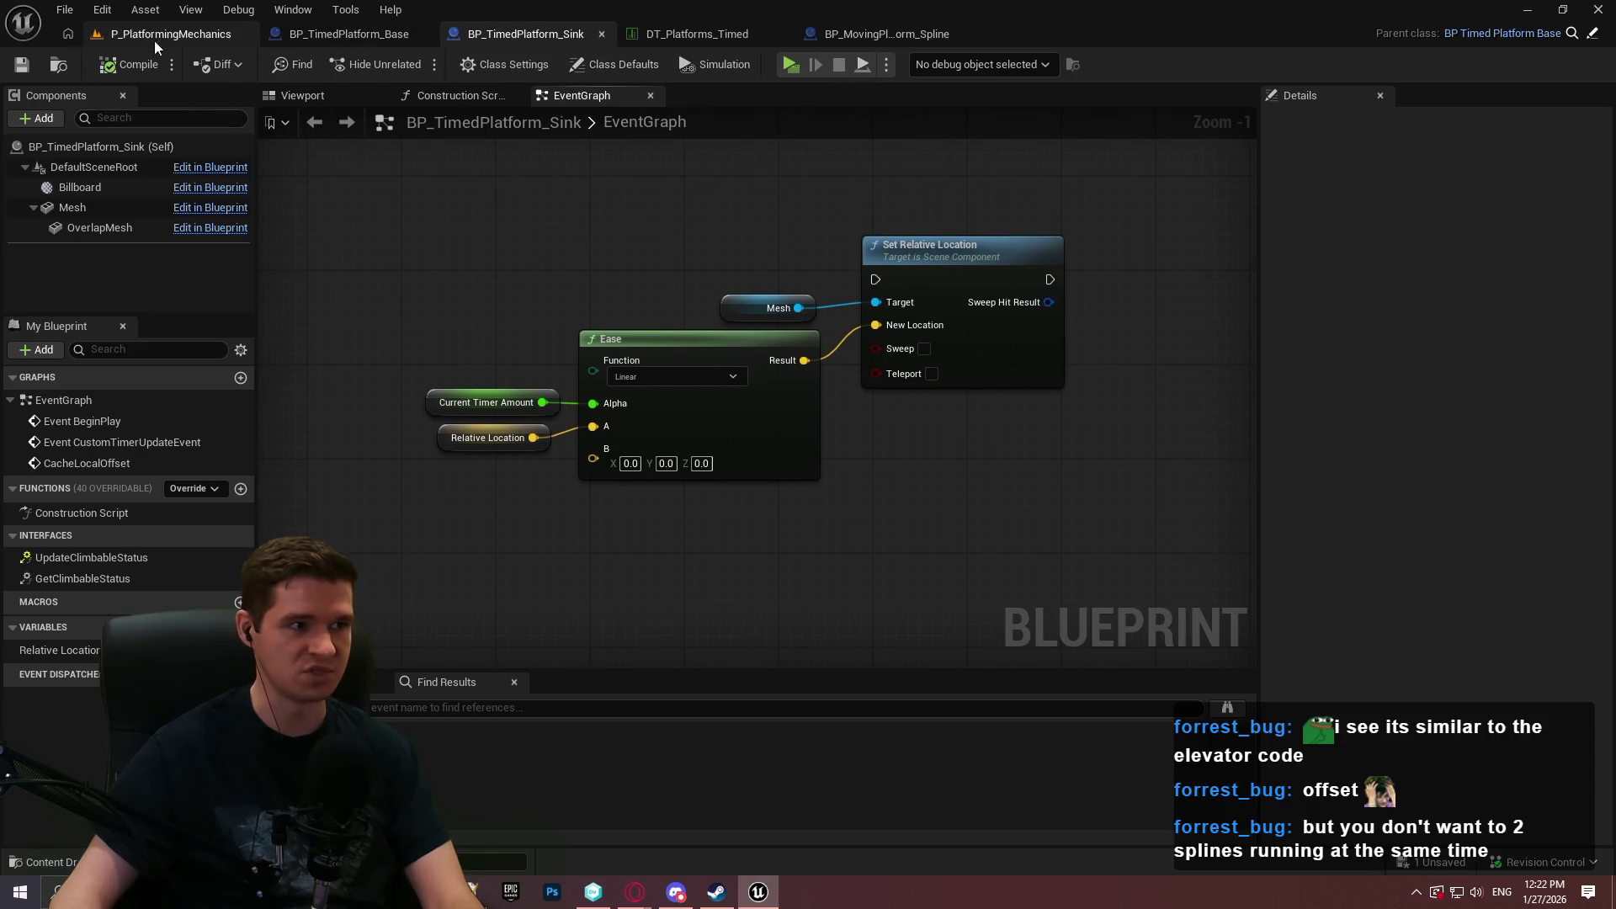
Add Bind Event to Player Stepped On after the Player Stepped Off bind.
scroll(739, 225, down, 2)
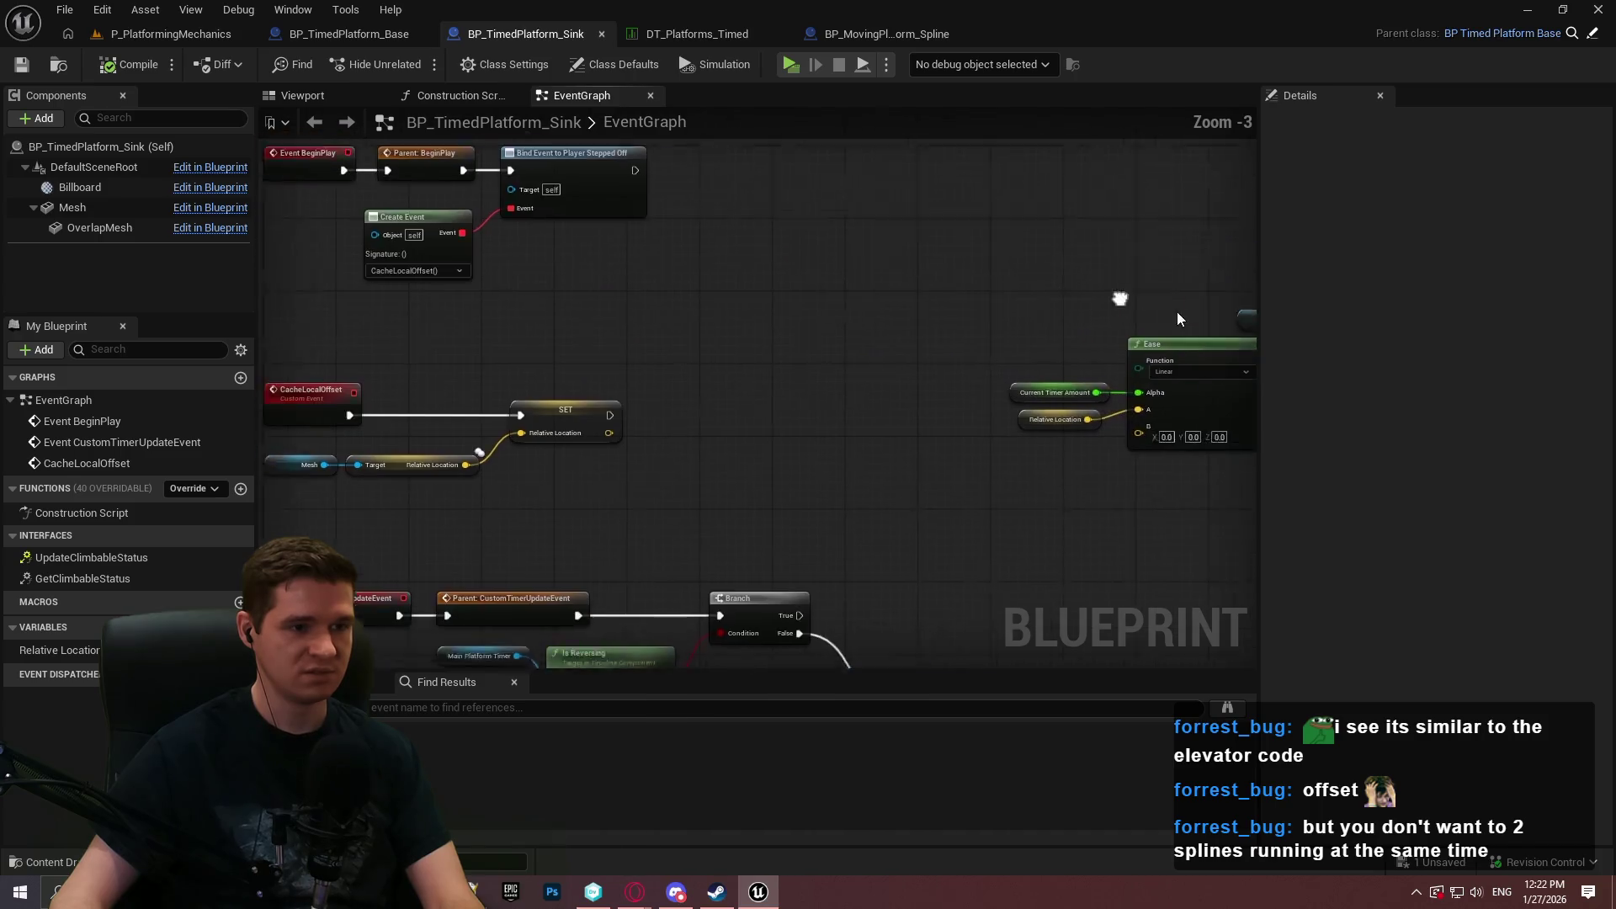
mouse_move(634, 346)
mouse_down()
mouse_move(584, 210)
mouse_move(463, 354)
mouse_move(1144, 335)
mouse_move(1080, 582)
mouse_move(967, 387)
mouse_up()
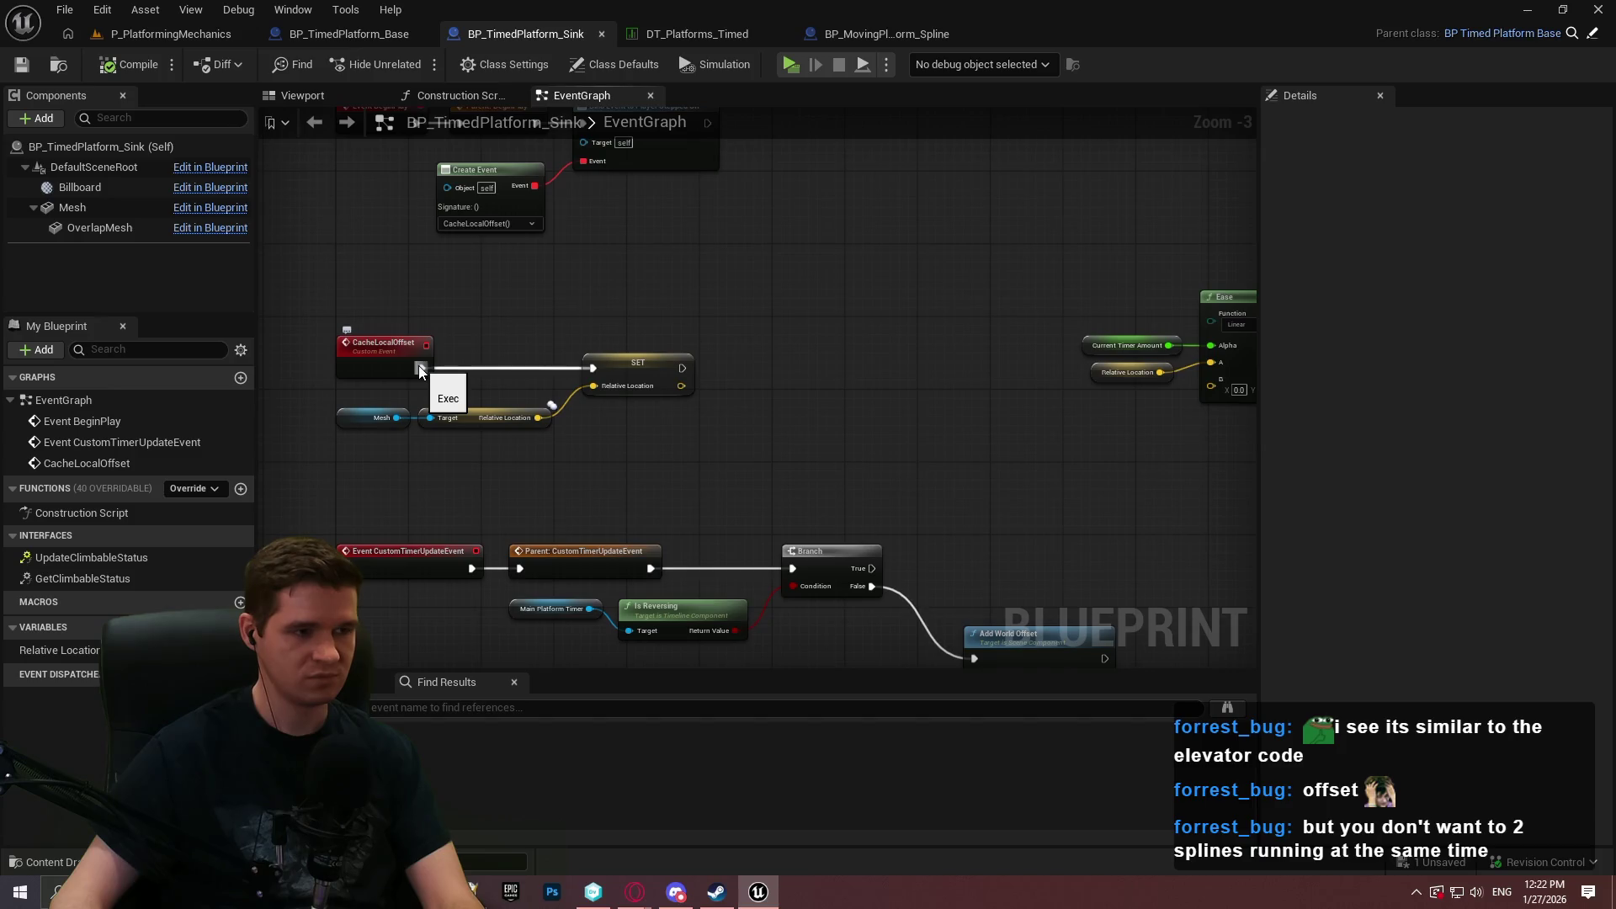
drag(695, 273, 682, 341)
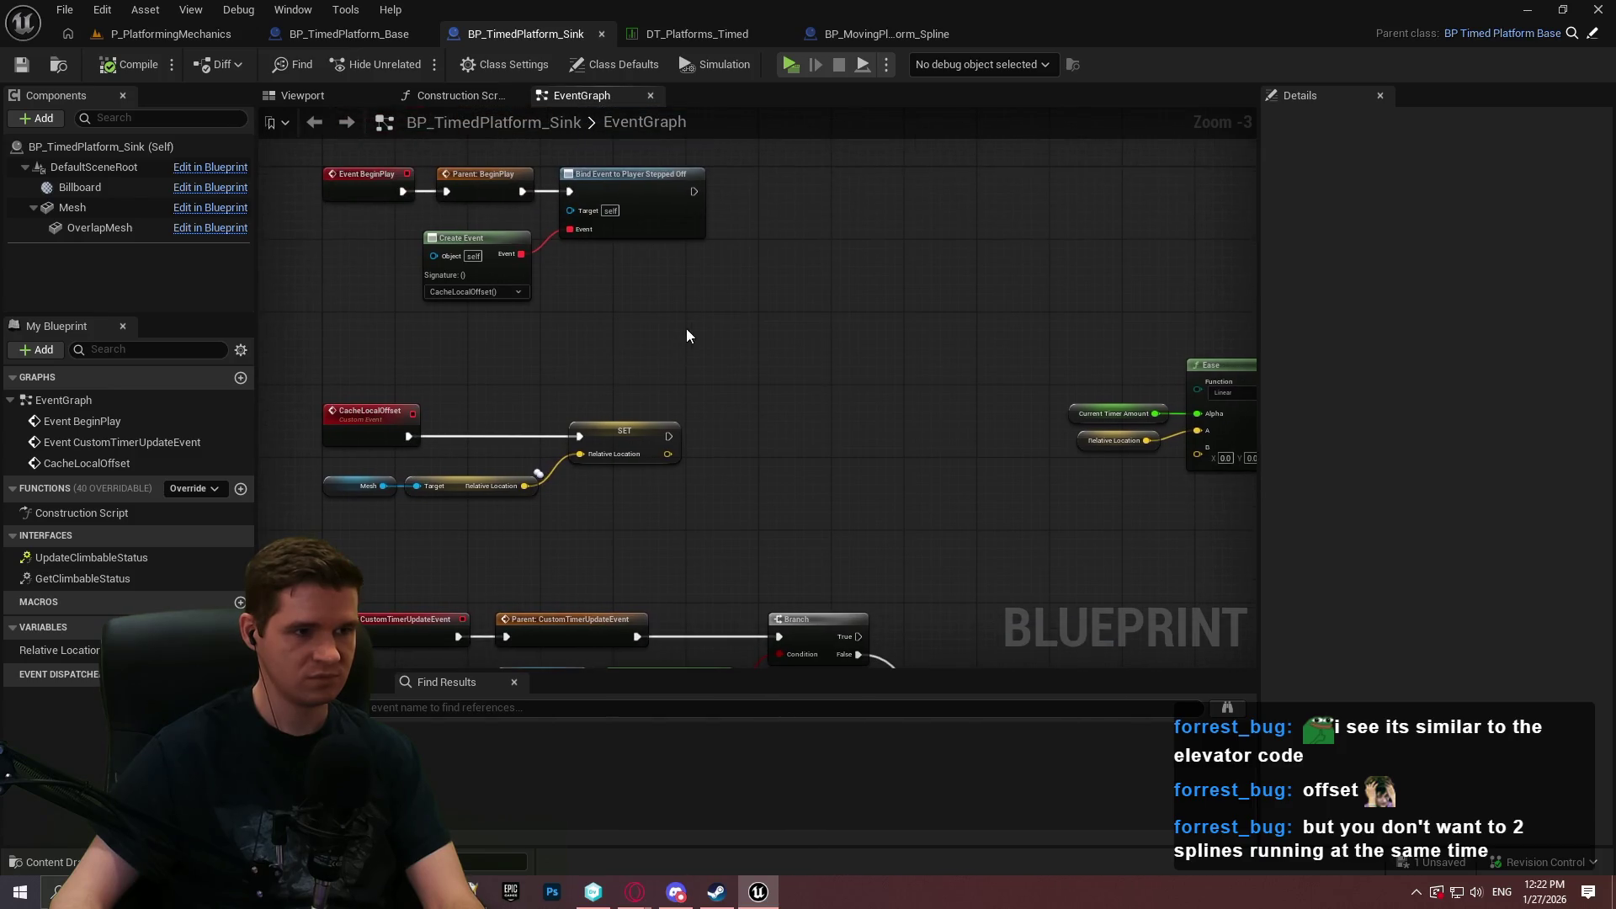
drag(695, 191, 816, 169)
text(b)
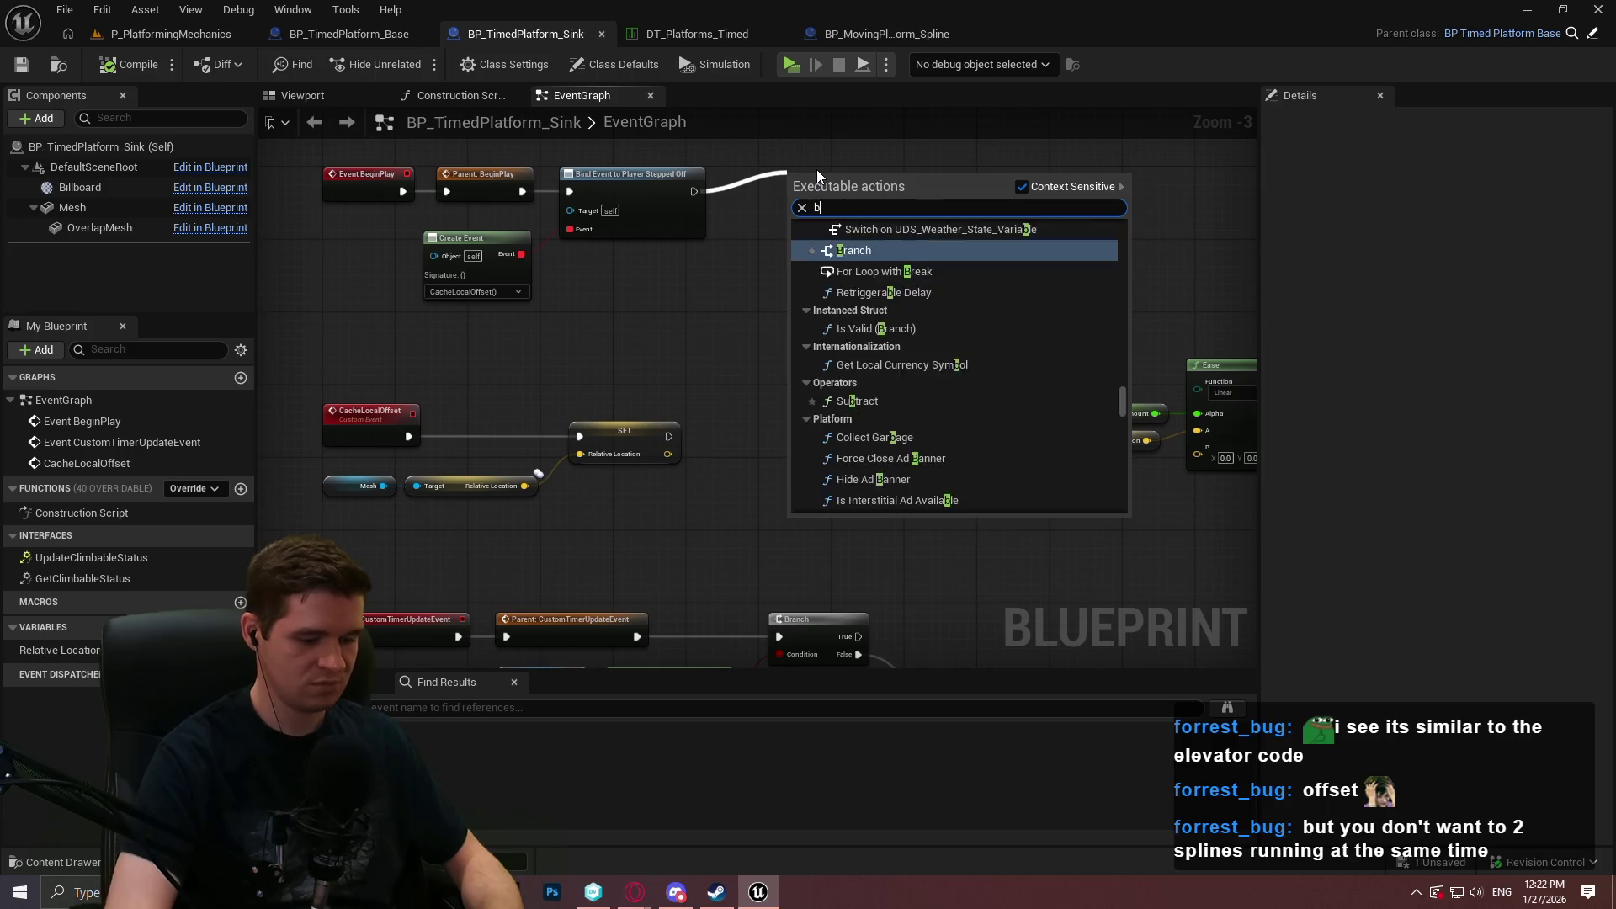
text(ind event to)
key(Up)
key(Up)
key(Up)
key(Return)
scroll(817, 170, up, 1)
mouse_move(817, 173)
mouse_down()
mouse_move(762, 197)
mouse_move(695, 301)
mouse_up()
Attach a new Create Event to the Stepped On bind's Event pin.
text(create)
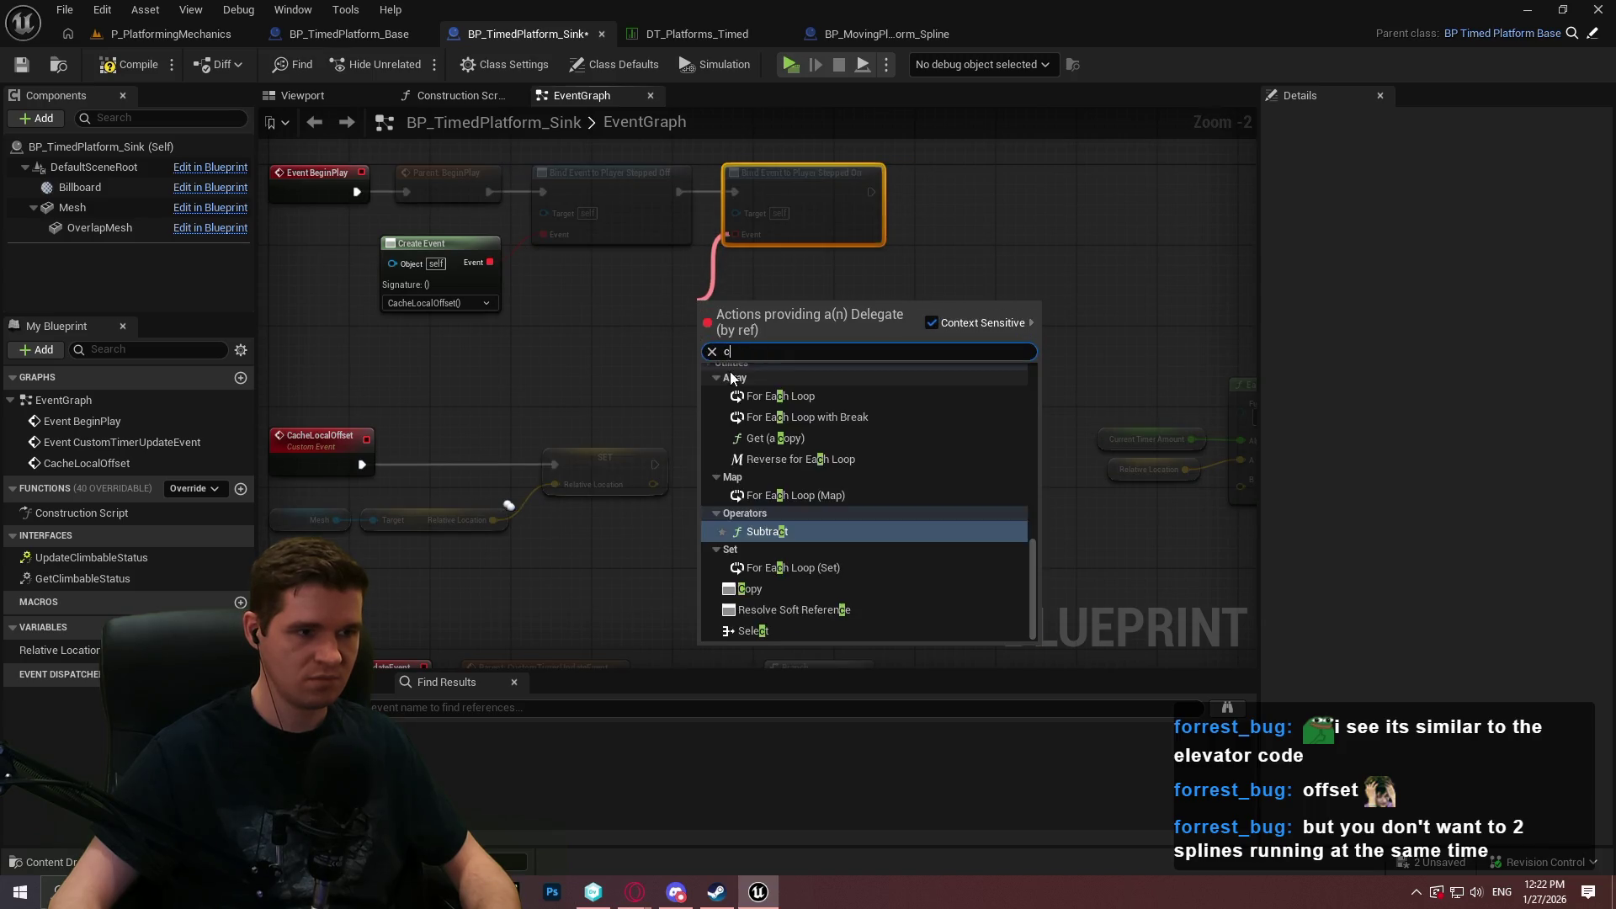
key(Return)
drag(704, 390, 924, 356)
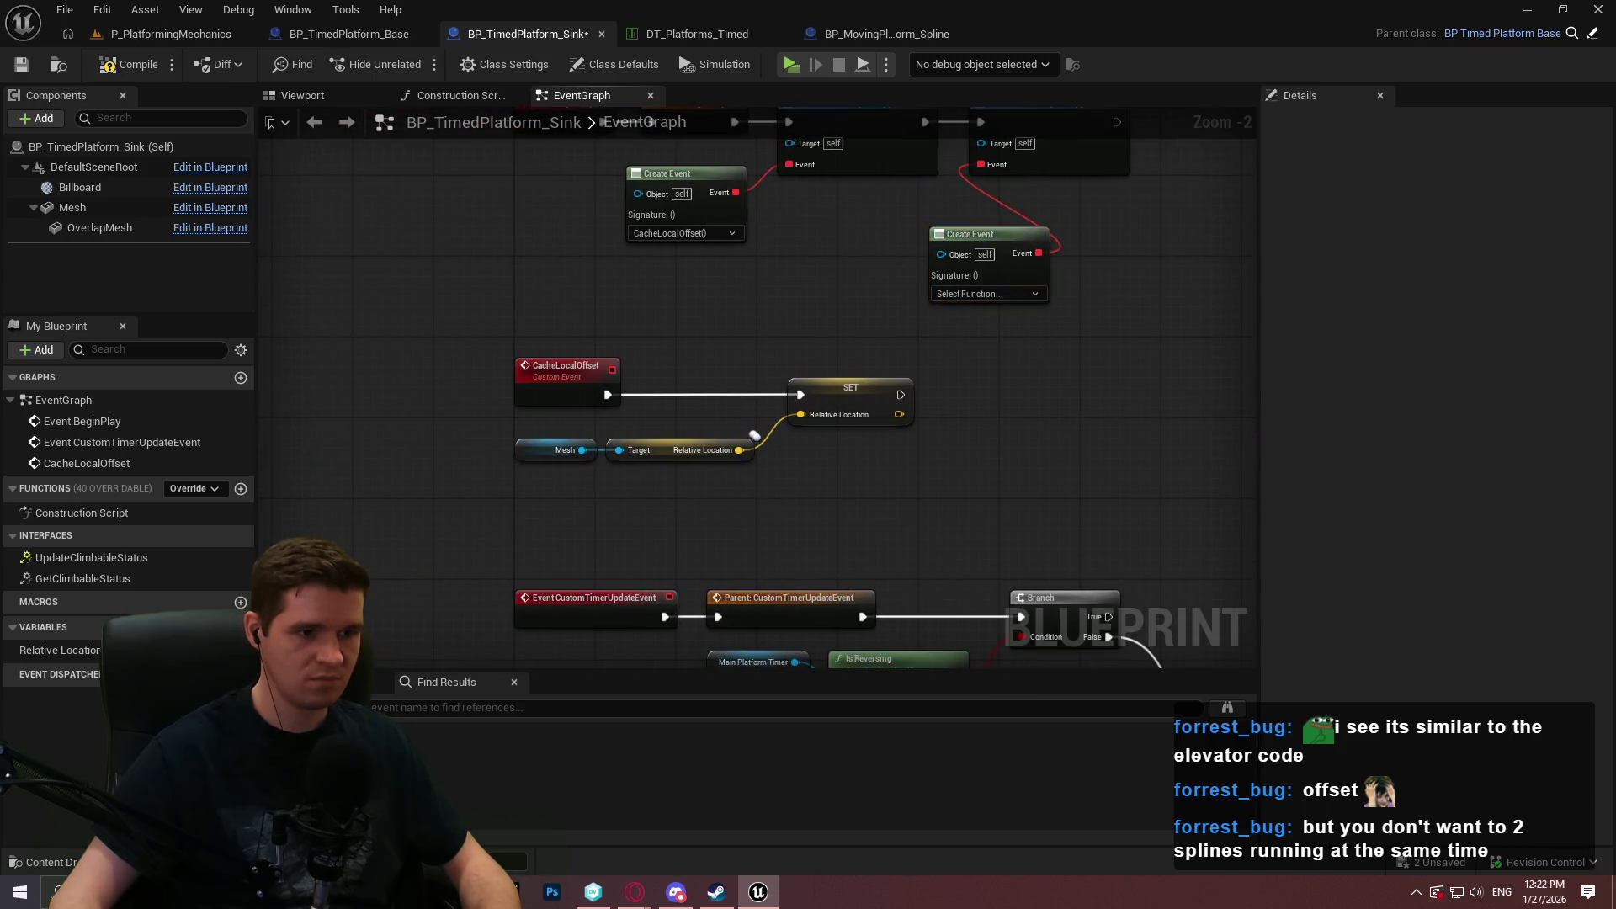
Add a custom event named ResetCache.
drag(505, 363, 412, 295)
right_click(578, 268)
text(timer)
key(Escape)
text(Reset)
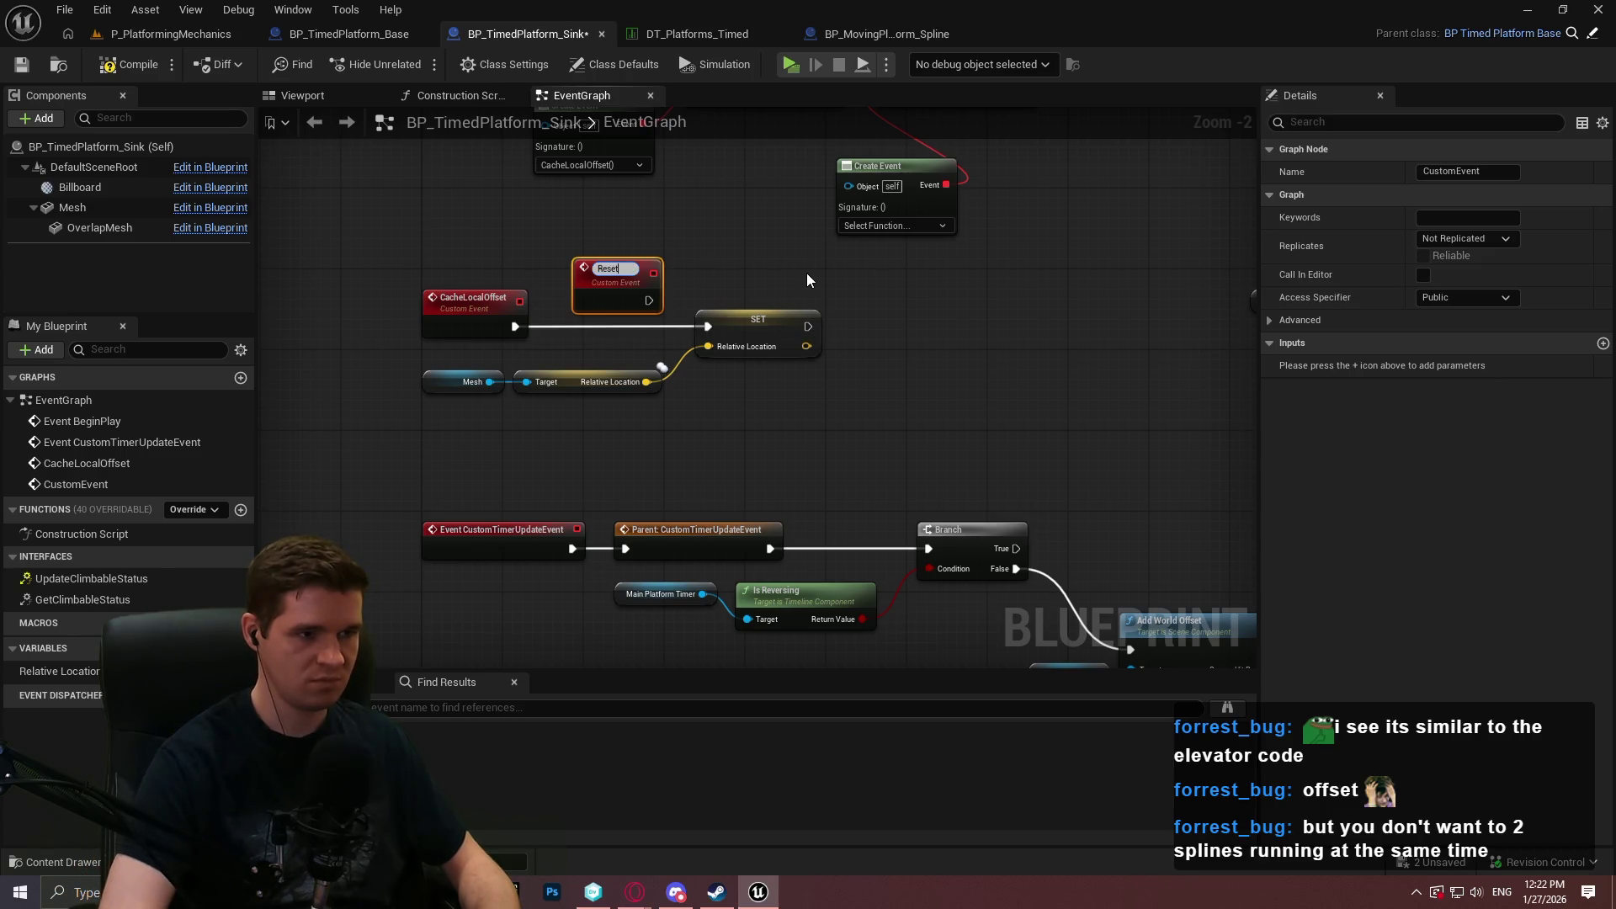
text(Cache)
key(Return)
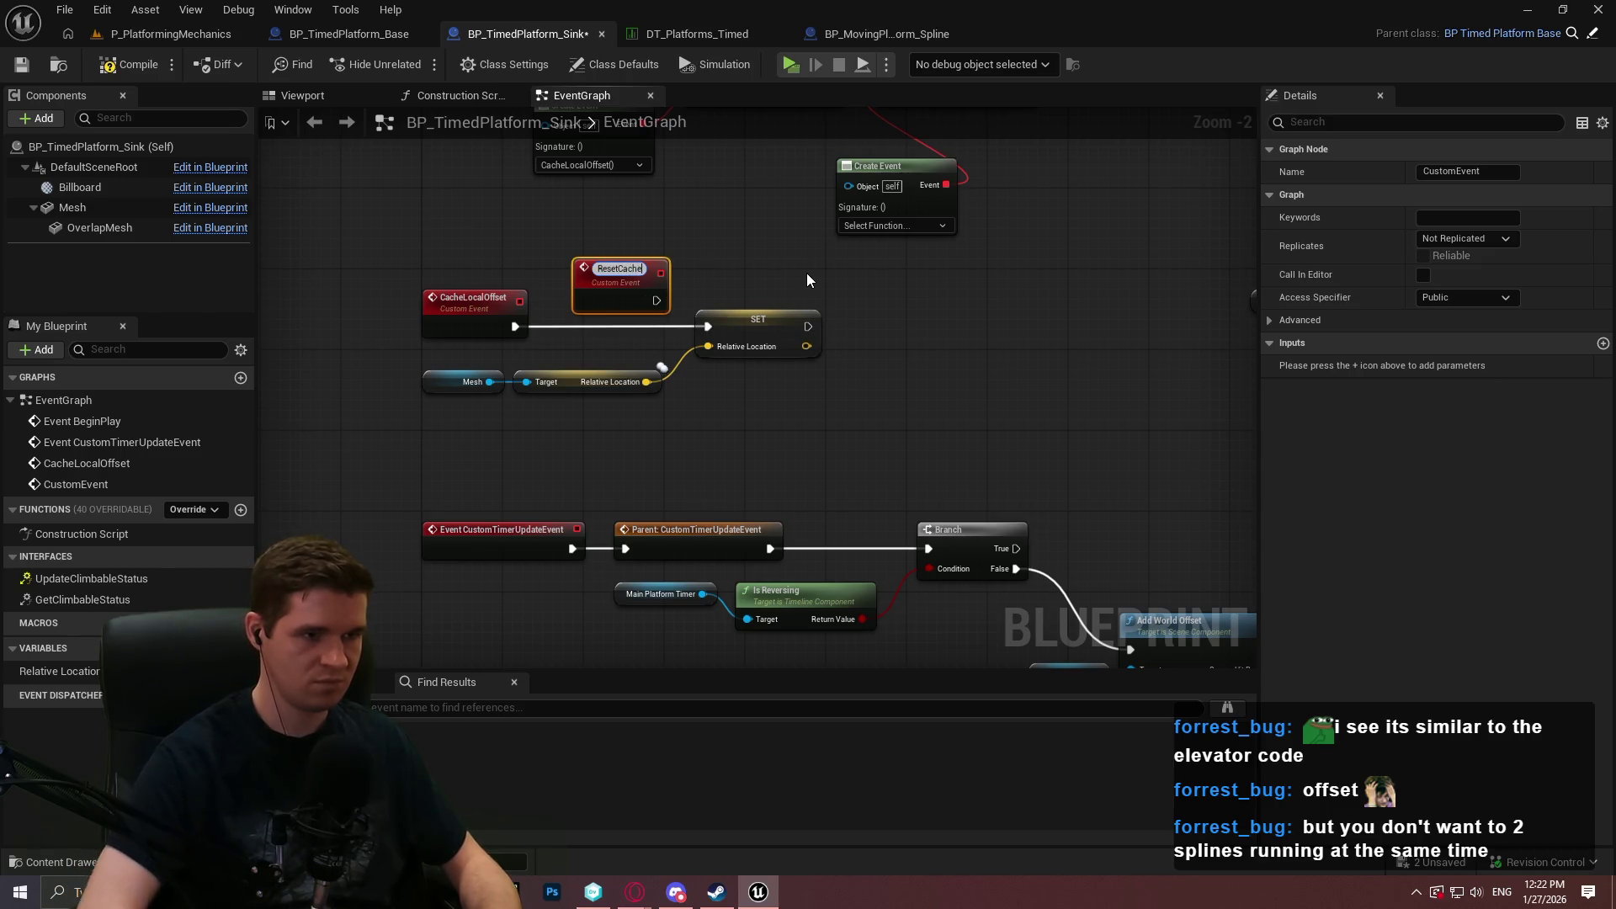
Move the event chain down and insert a Do Once between CacheLocalOffset and SET.
scroll(952, 345, down, 2)
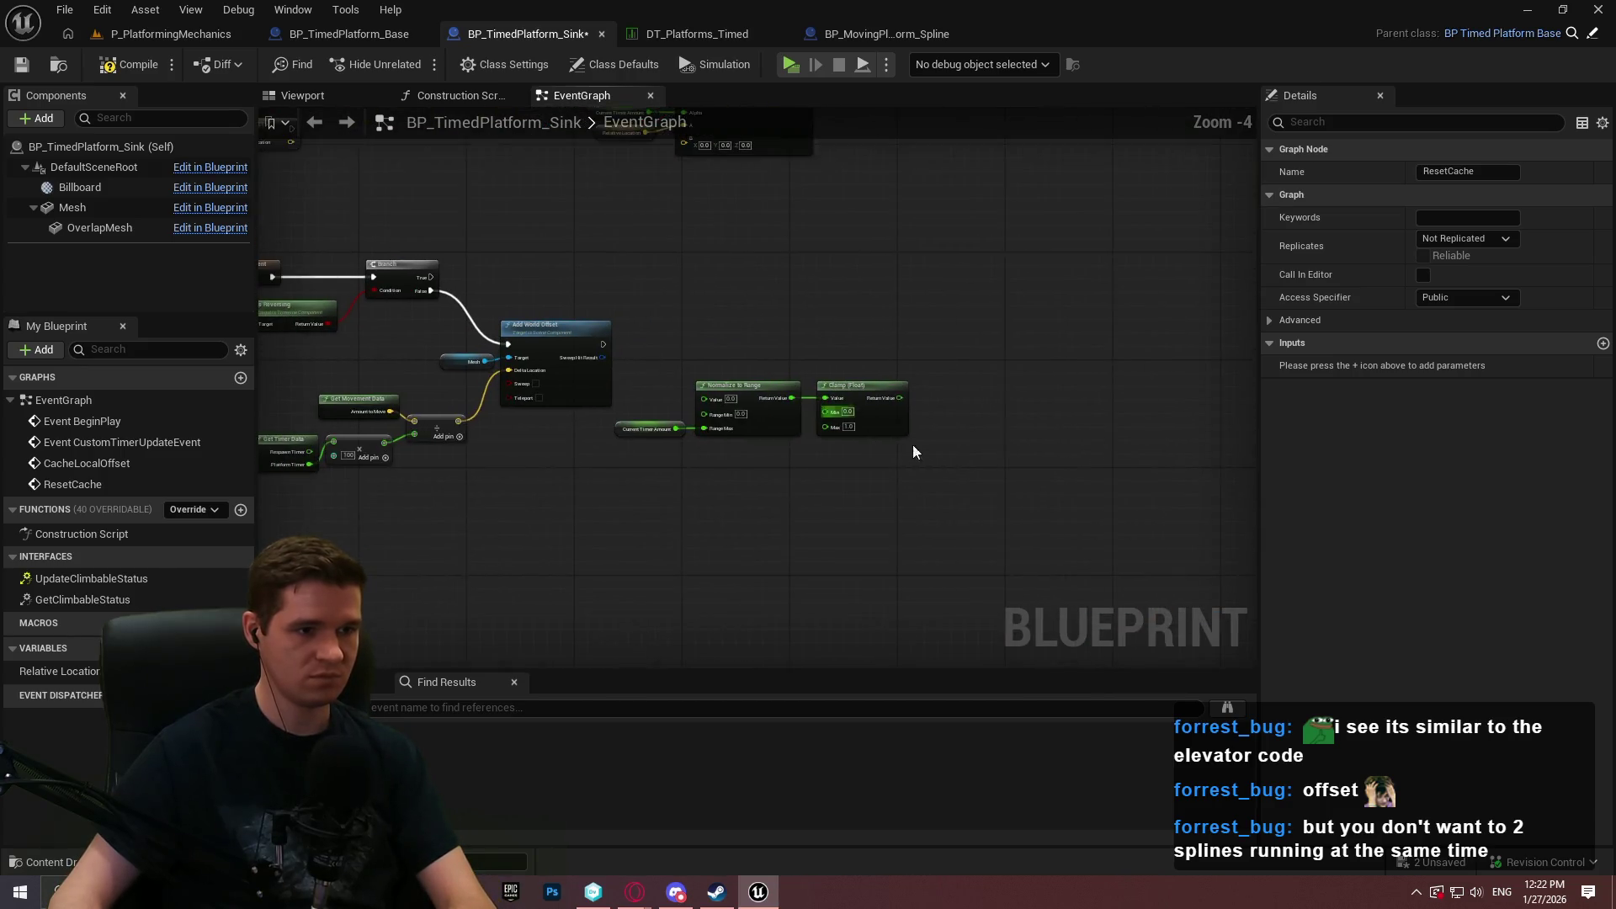
mouse_move(1133, 502)
mouse_down()
mouse_move(857, 412)
mouse_move(1195, 544)
mouse_up()
drag(1371, 559, 584, 260)
drag(649, 336, 650, 487)
mouse_move(884, 556)
mouse_down()
mouse_move(584, 414)
mouse_move(582, 507)
mouse_up()
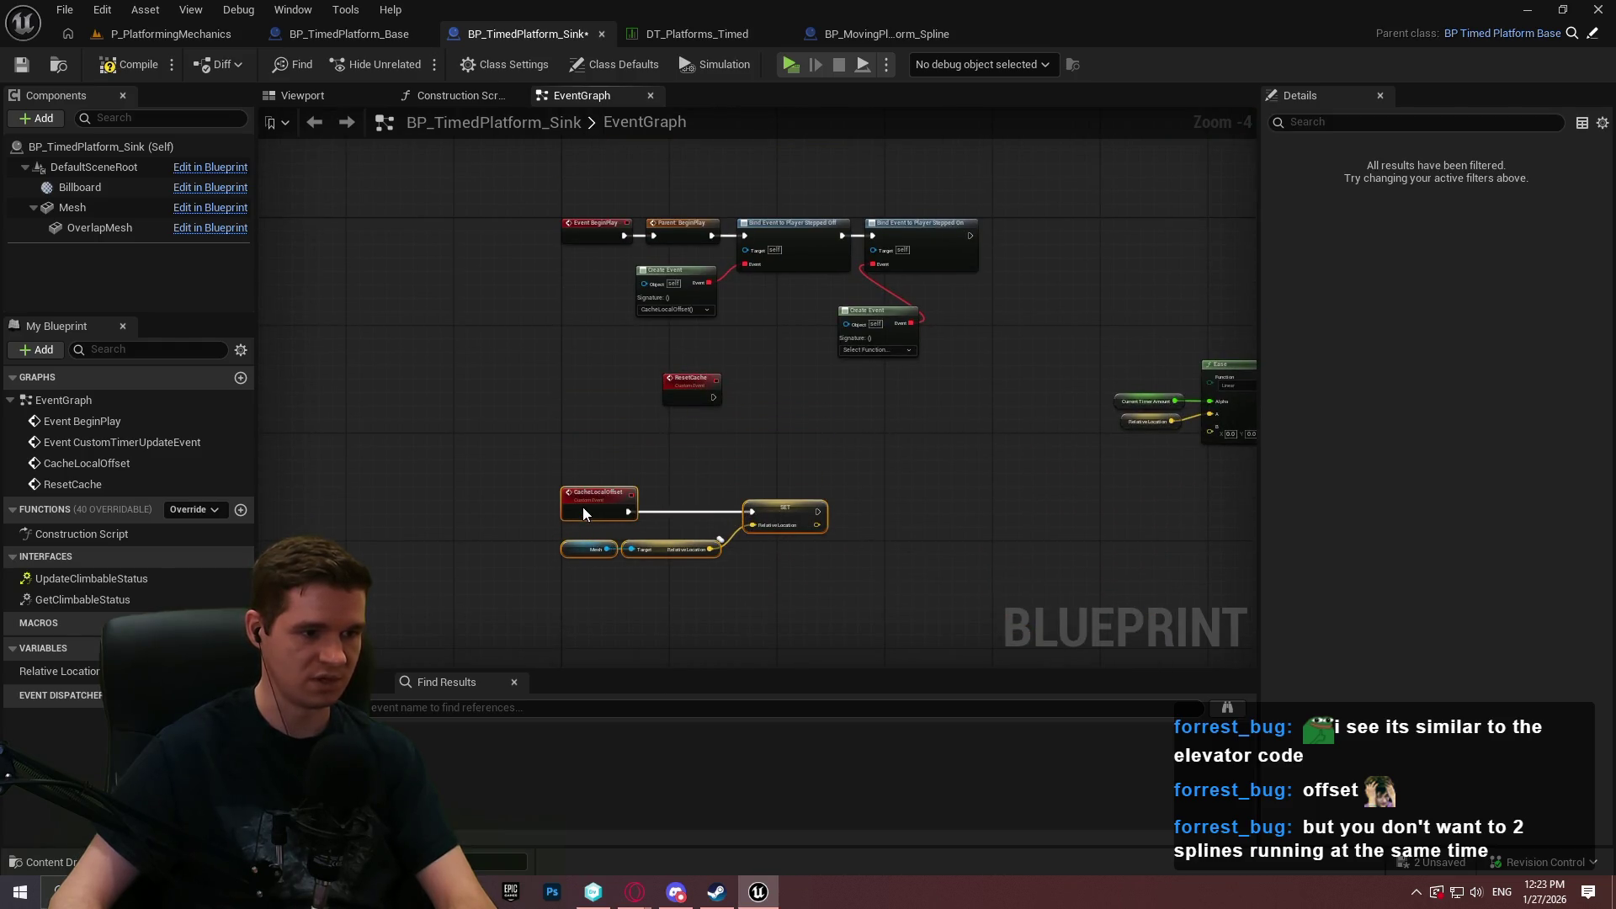
scroll(644, 362, up, 2)
drag(572, 410, 679, 337)
text(do once)
key(Return)
drag(825, 412, 1028, 379)
Hook ResetCache into the Do Once's Reset and rearrange the SET and Mesh getter nodes.
mouse_move(674, 208)
mouse_down()
mouse_move(504, 508)
mouse_move(451, 511)
mouse_move(695, 388)
mouse_move(675, 427)
mouse_up()
click(502, 468)
drag(455, 516, 525, 465)
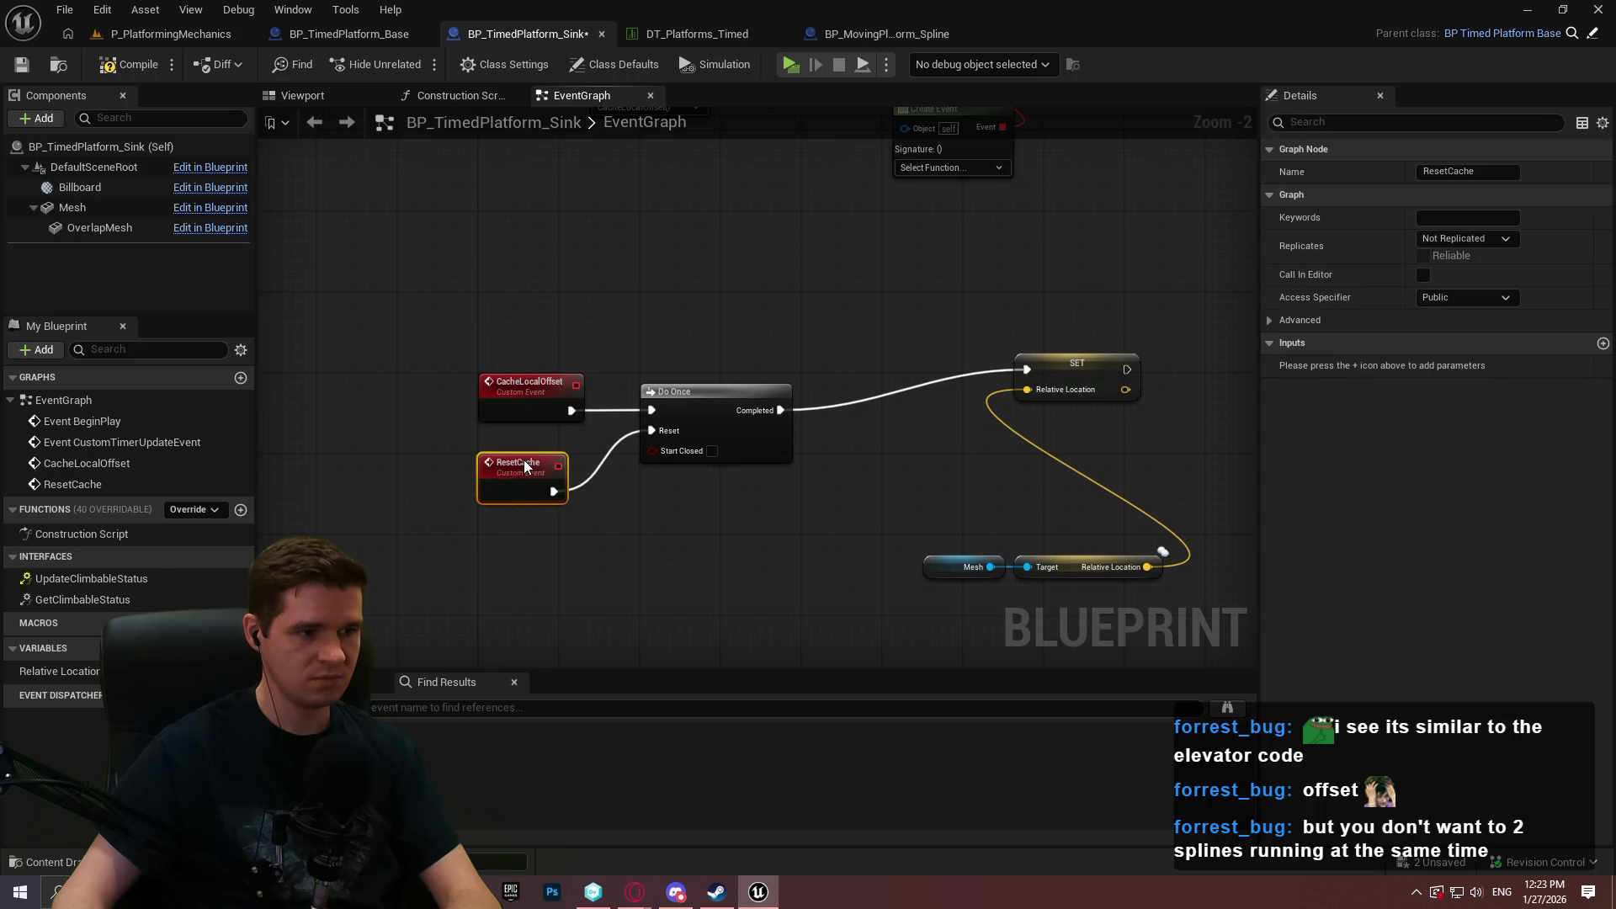
mouse_move(1043, 370)
mouse_down()
mouse_move(896, 426)
mouse_move(901, 402)
mouse_up()
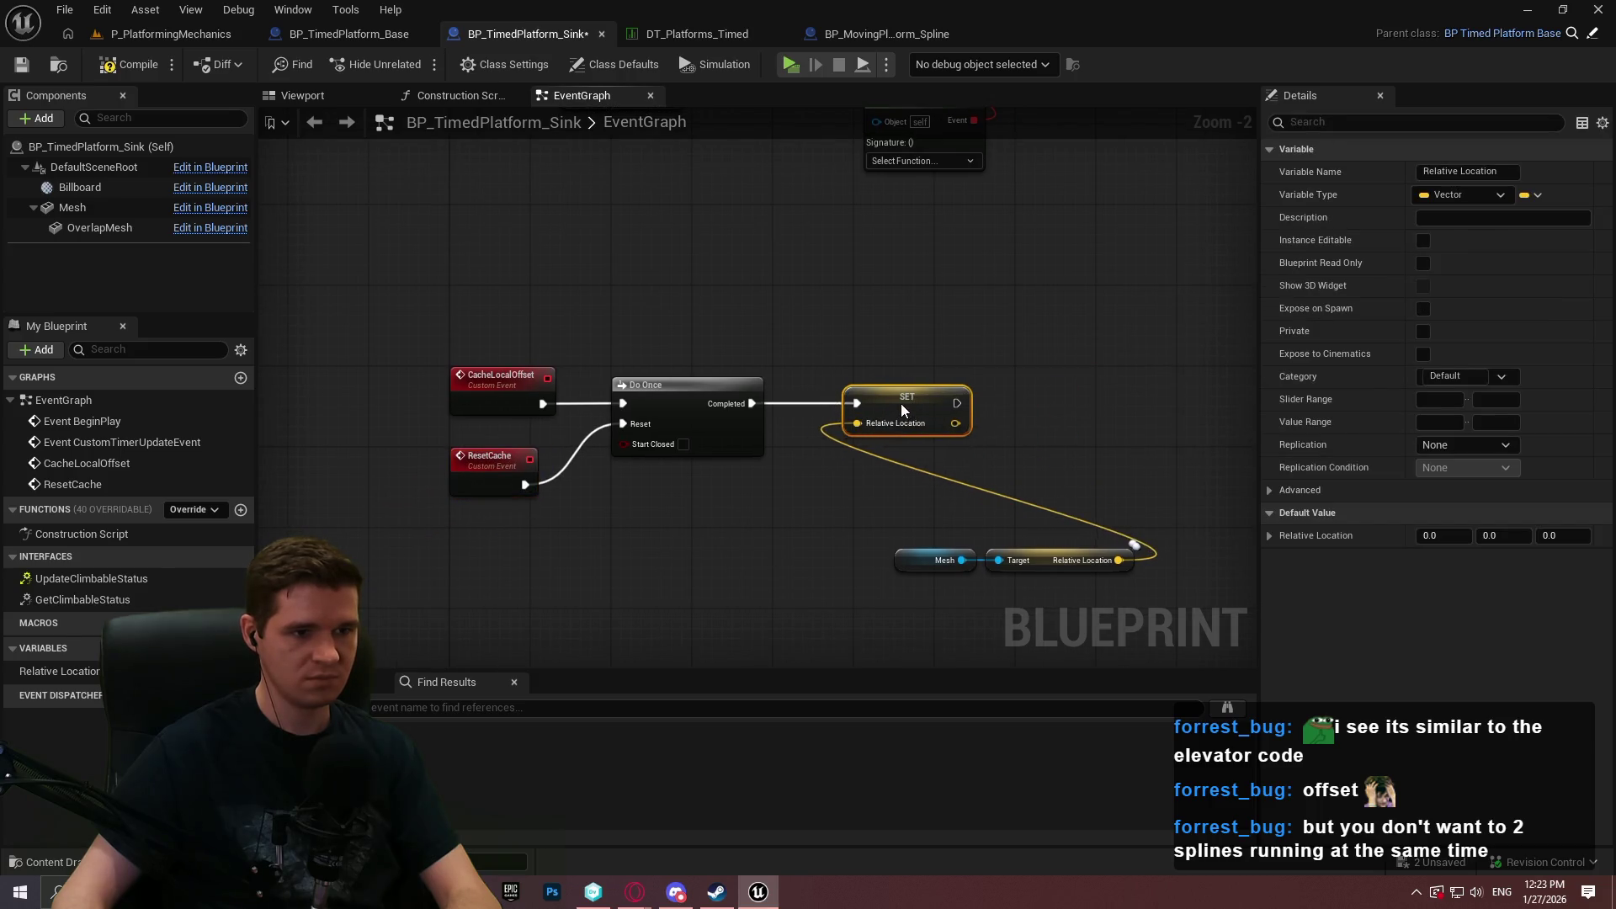
drag(1159, 498, 920, 572)
mouse_move(1038, 567)
mouse_down()
mouse_move(737, 506)
mouse_move(759, 499)
mouse_up()
click(915, 387)
mouse_move(959, 375)
mouse_down()
mouse_move(896, 448)
mouse_move(778, 402)
mouse_up()
click(692, 426)
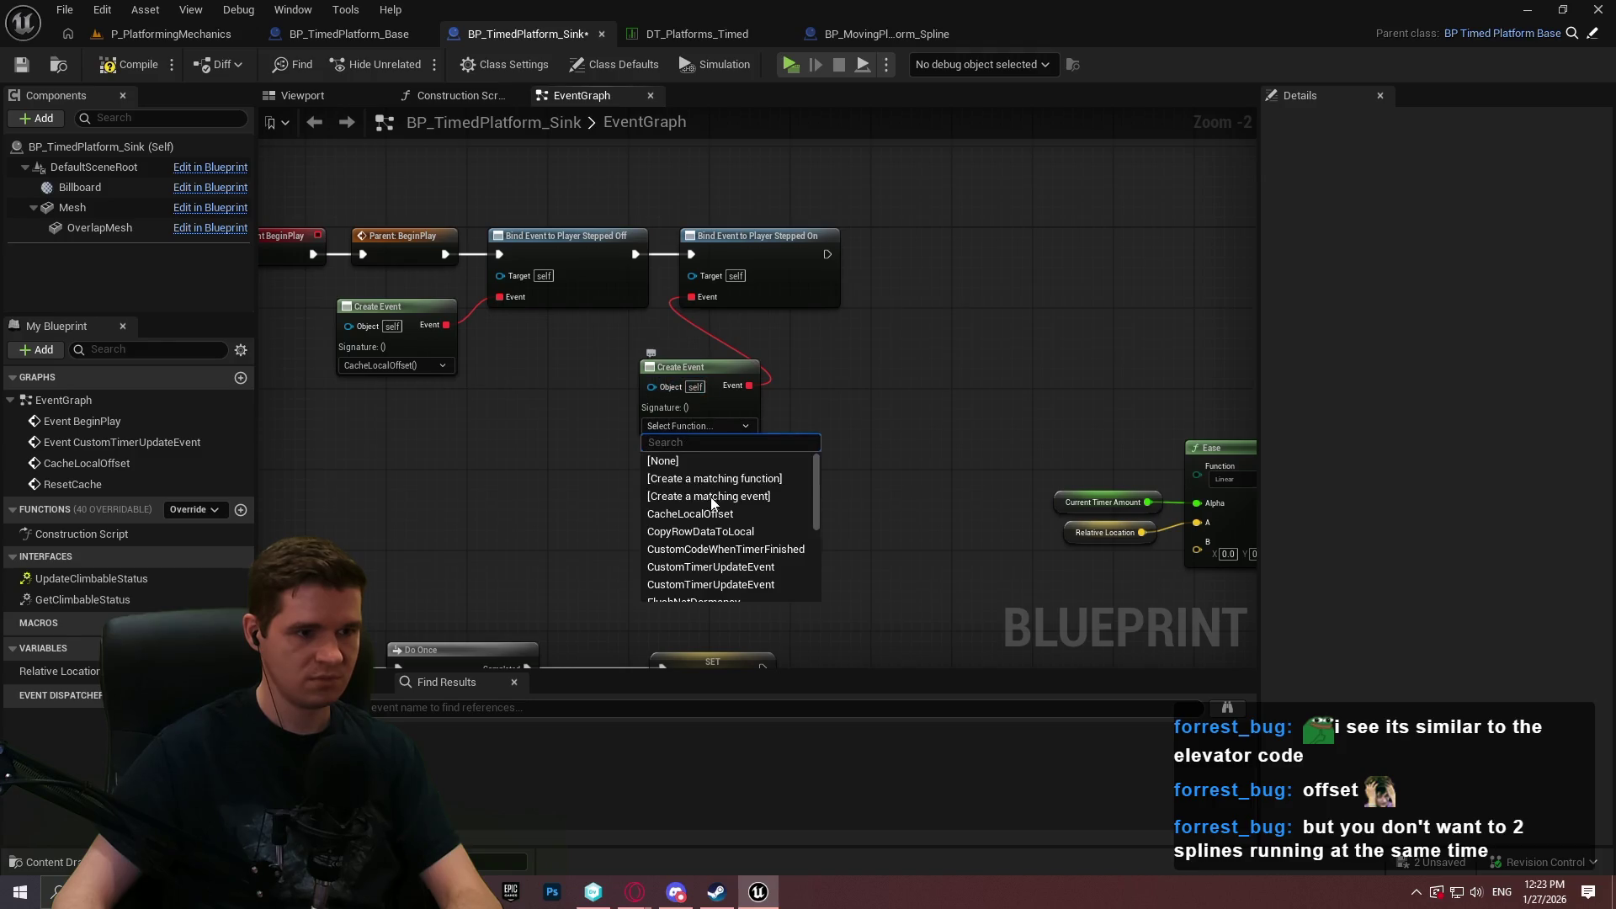
Set the Stepped On Create Event to call ResetCache and reposition its nodes.
scroll(751, 527, down, 8)
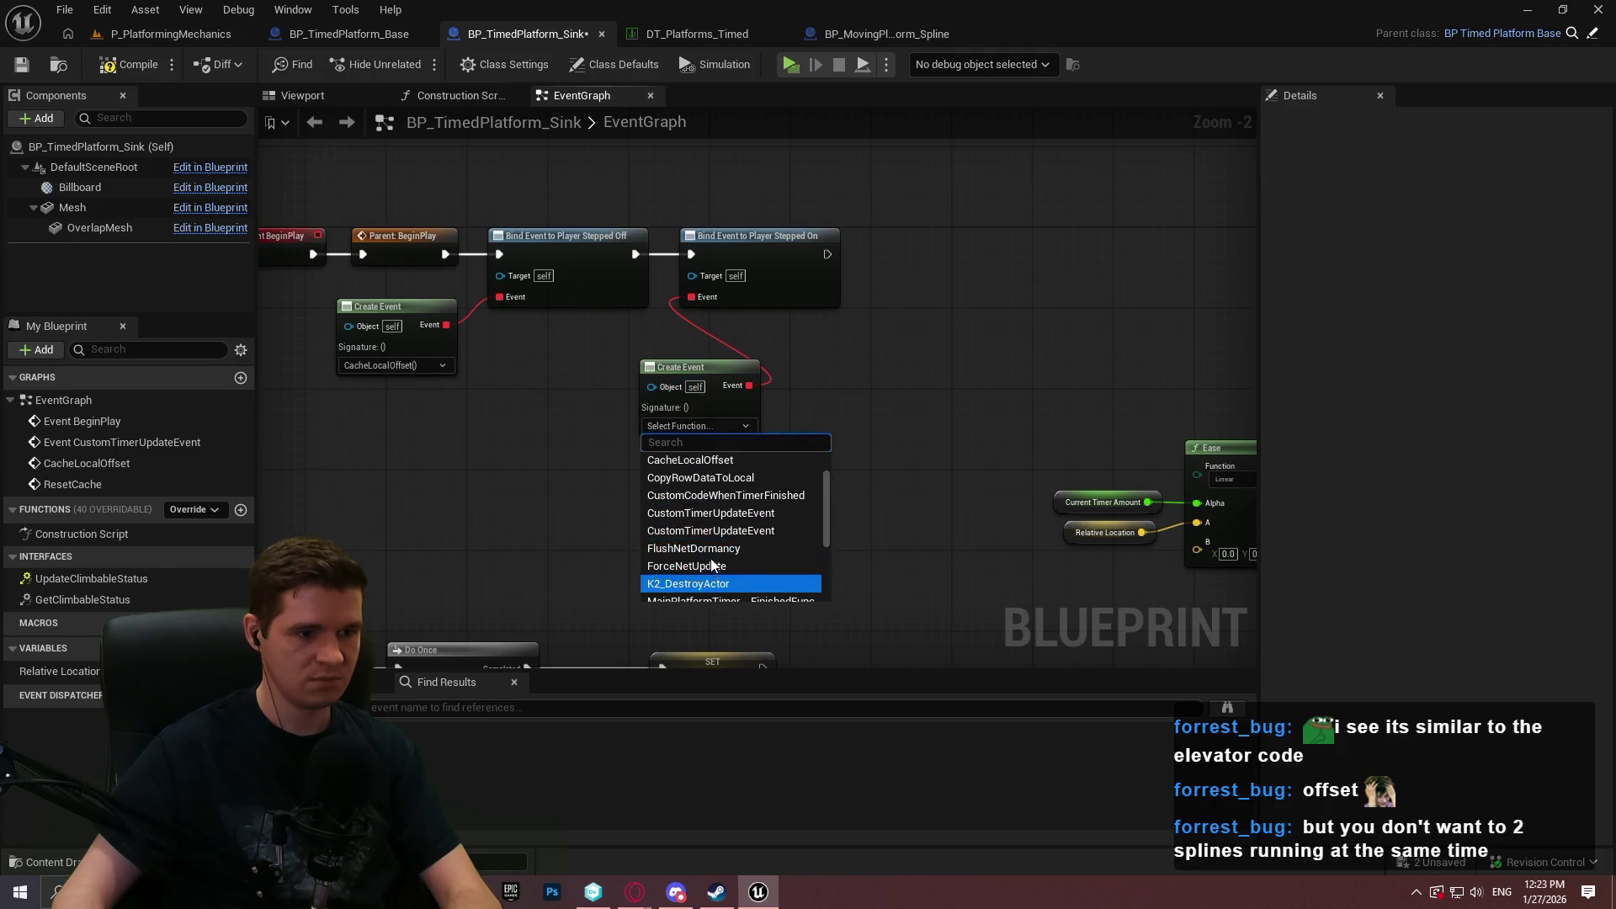
click(710, 515)
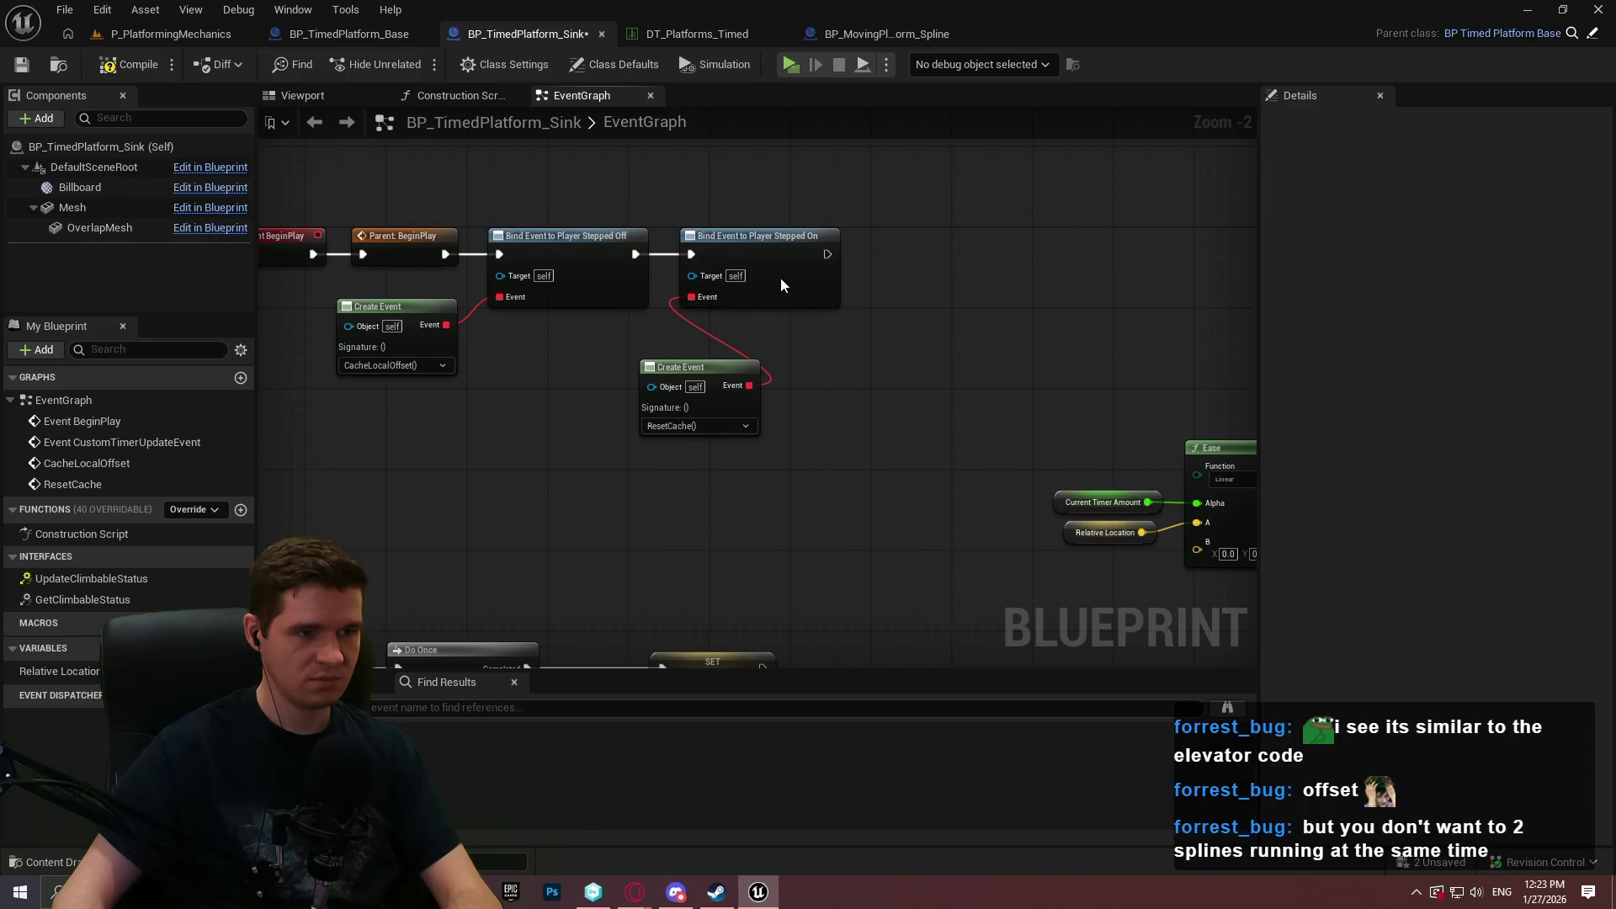
drag(793, 248, 883, 248)
drag(679, 368, 634, 332)
Connect SET's exec output to Set Relative Location's exec input.
mouse_move(750, 402)
mouse_down()
mouse_move(801, 311)
mouse_move(812, 106)
mouse_move(829, 124)
mouse_up()
mouse_move(705, 399)
mouse_down()
mouse_move(1136, 354)
mouse_move(605, 423)
mouse_move(707, 424)
mouse_move(542, 503)
mouse_up()
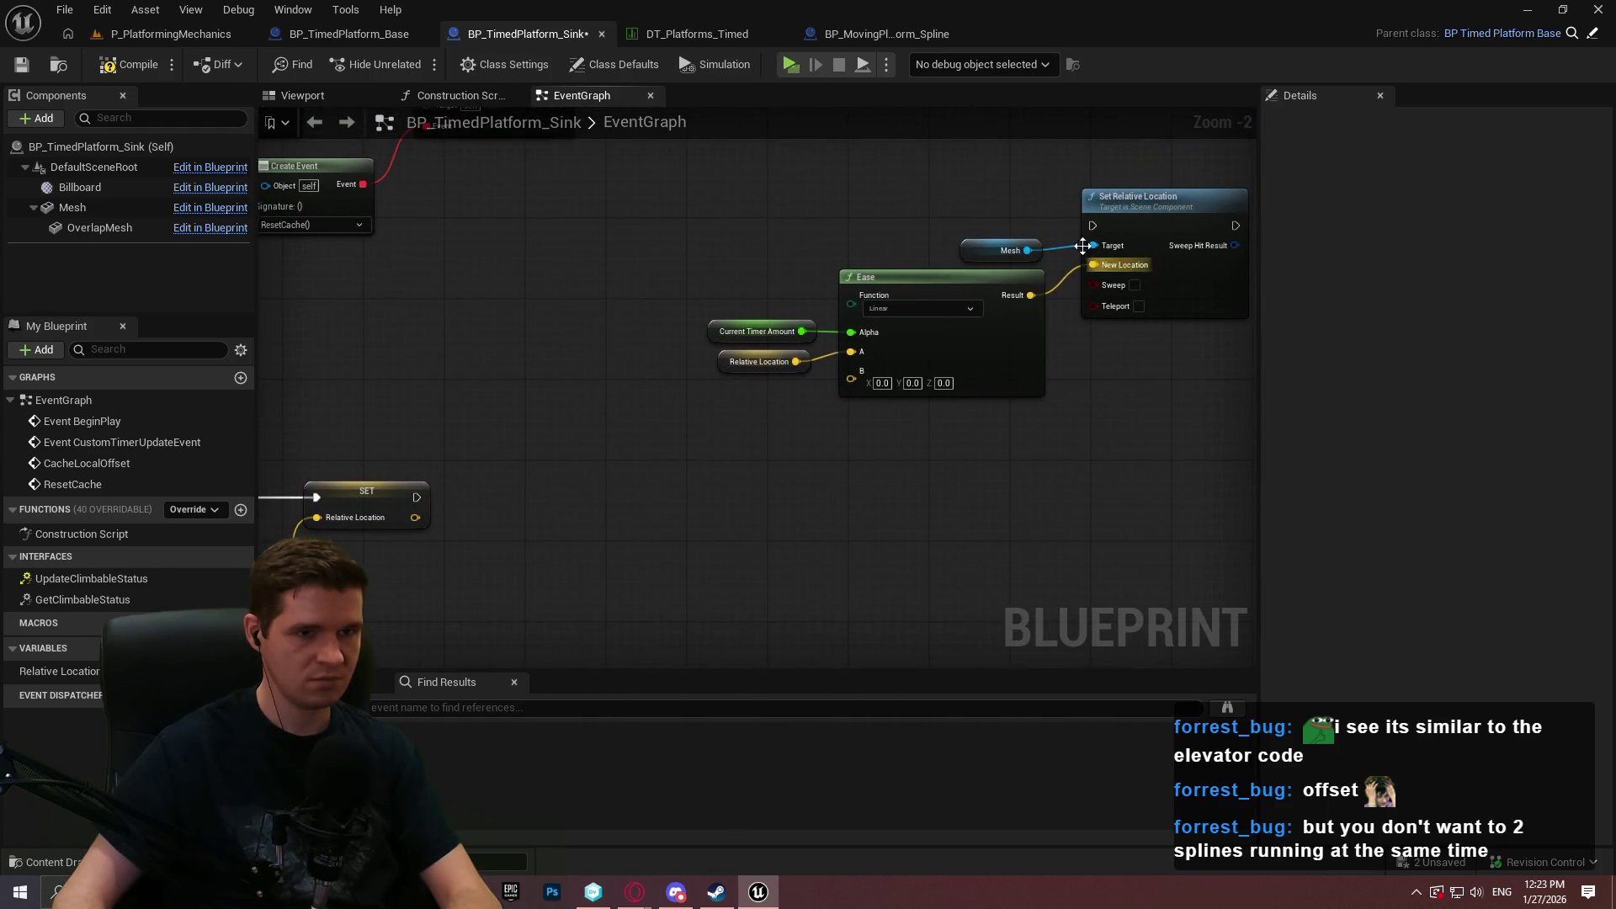
mouse_move(1092, 225)
mouse_down()
mouse_move(406, 493)
mouse_move(1027, 455)
mouse_move(1014, 465)
mouse_move(657, 361)
mouse_up()
mouse_move(475, 496)
mouse_down()
mouse_move(964, 301)
mouse_move(810, 535)
mouse_up()
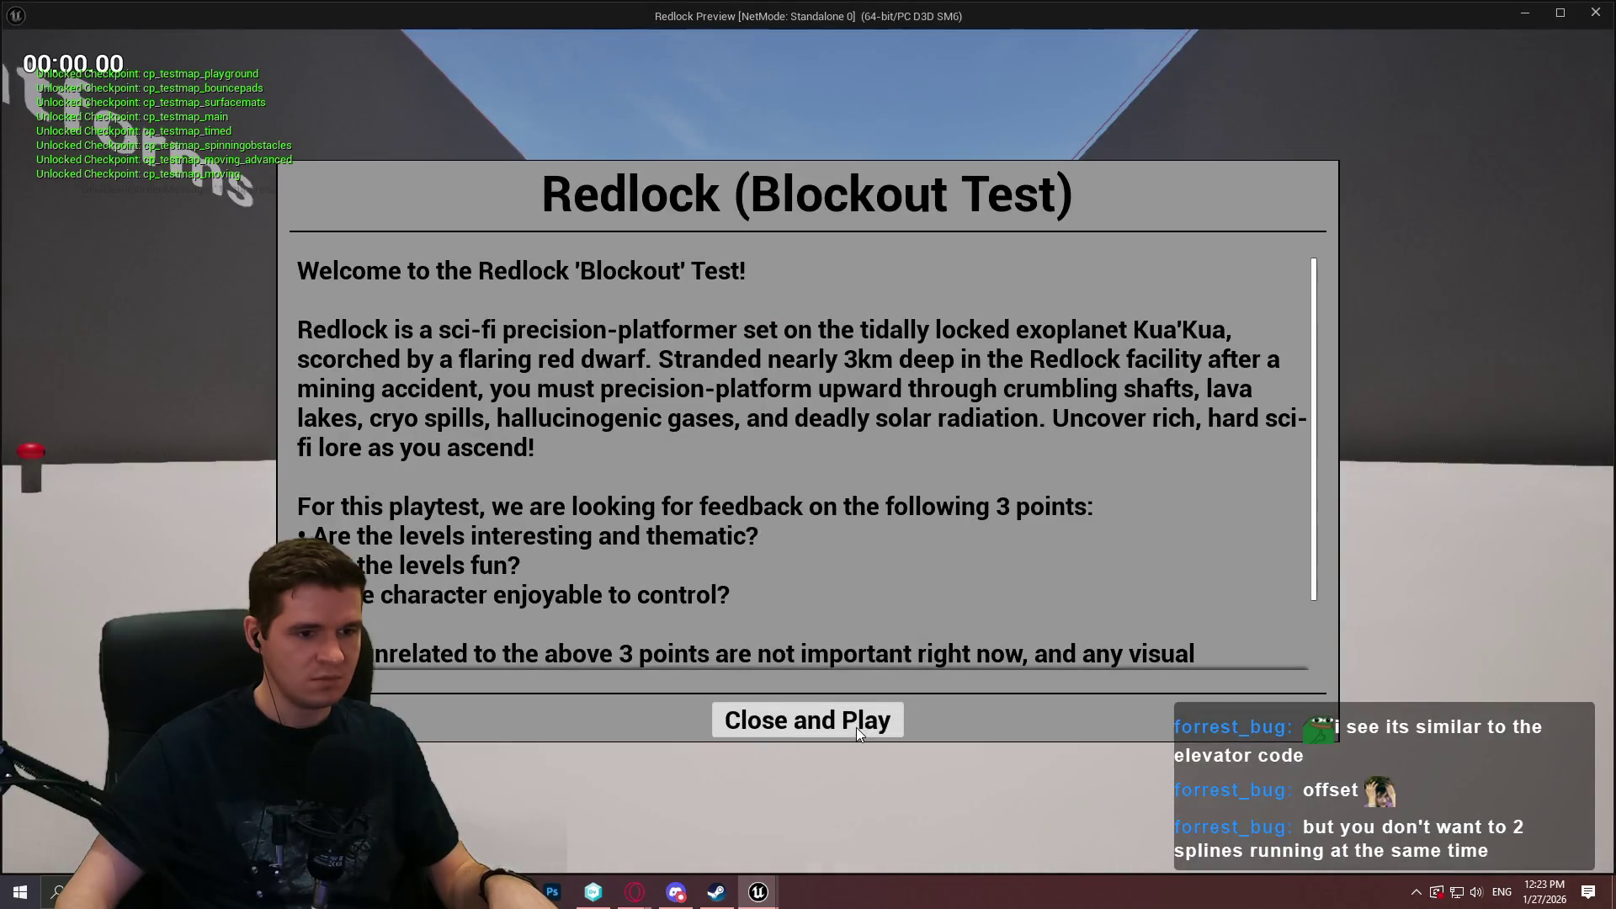
click(856, 727)
key(w)
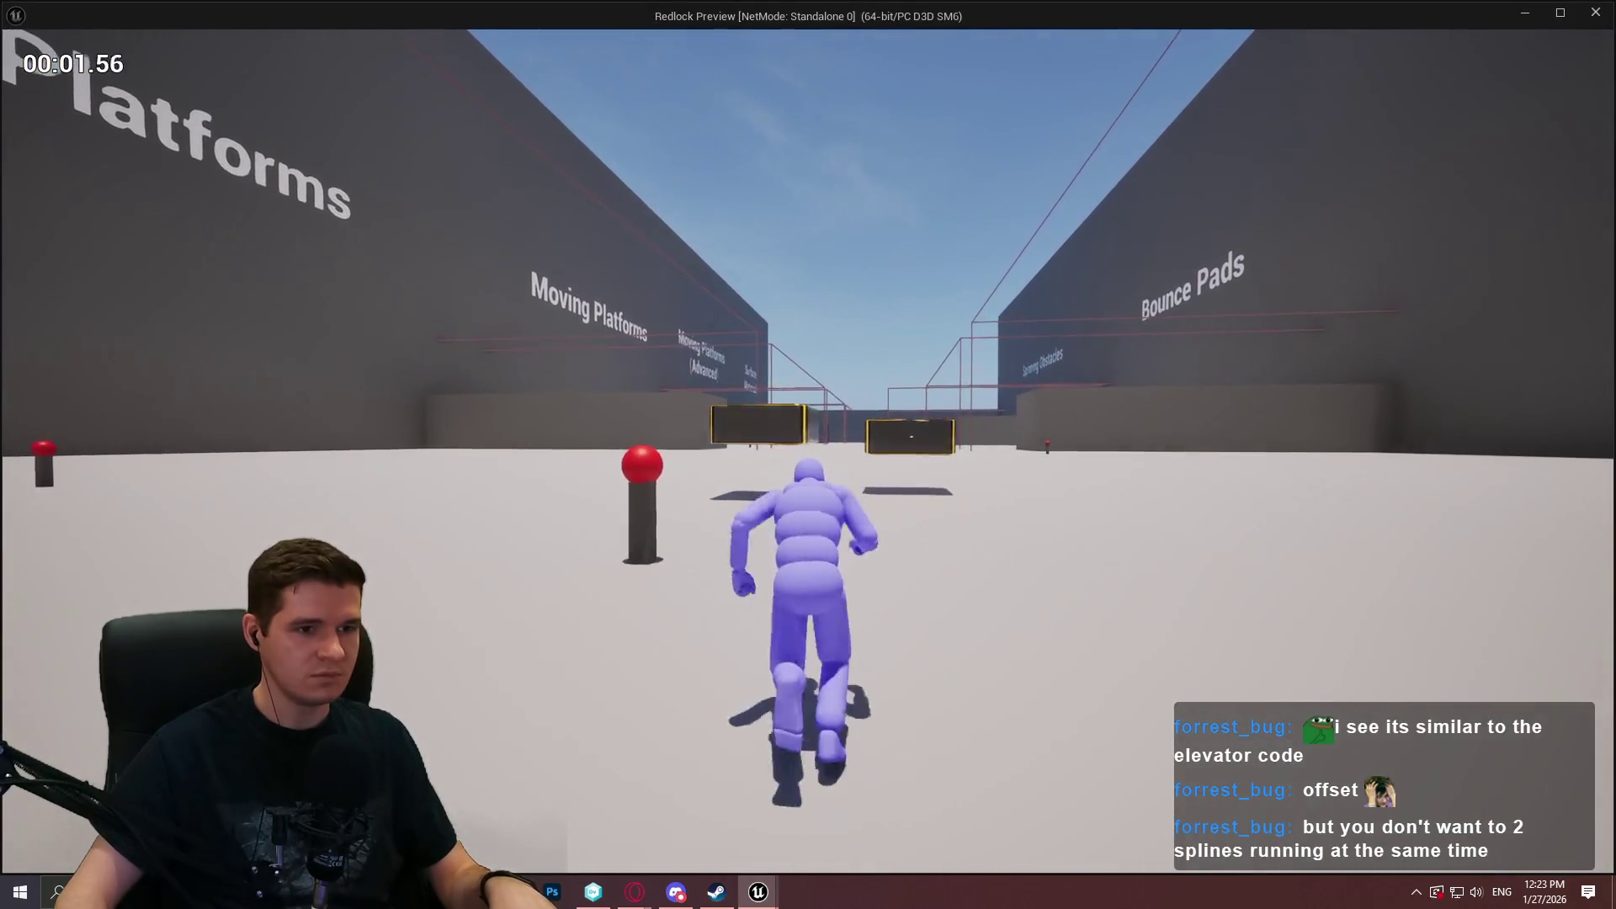
key(w)
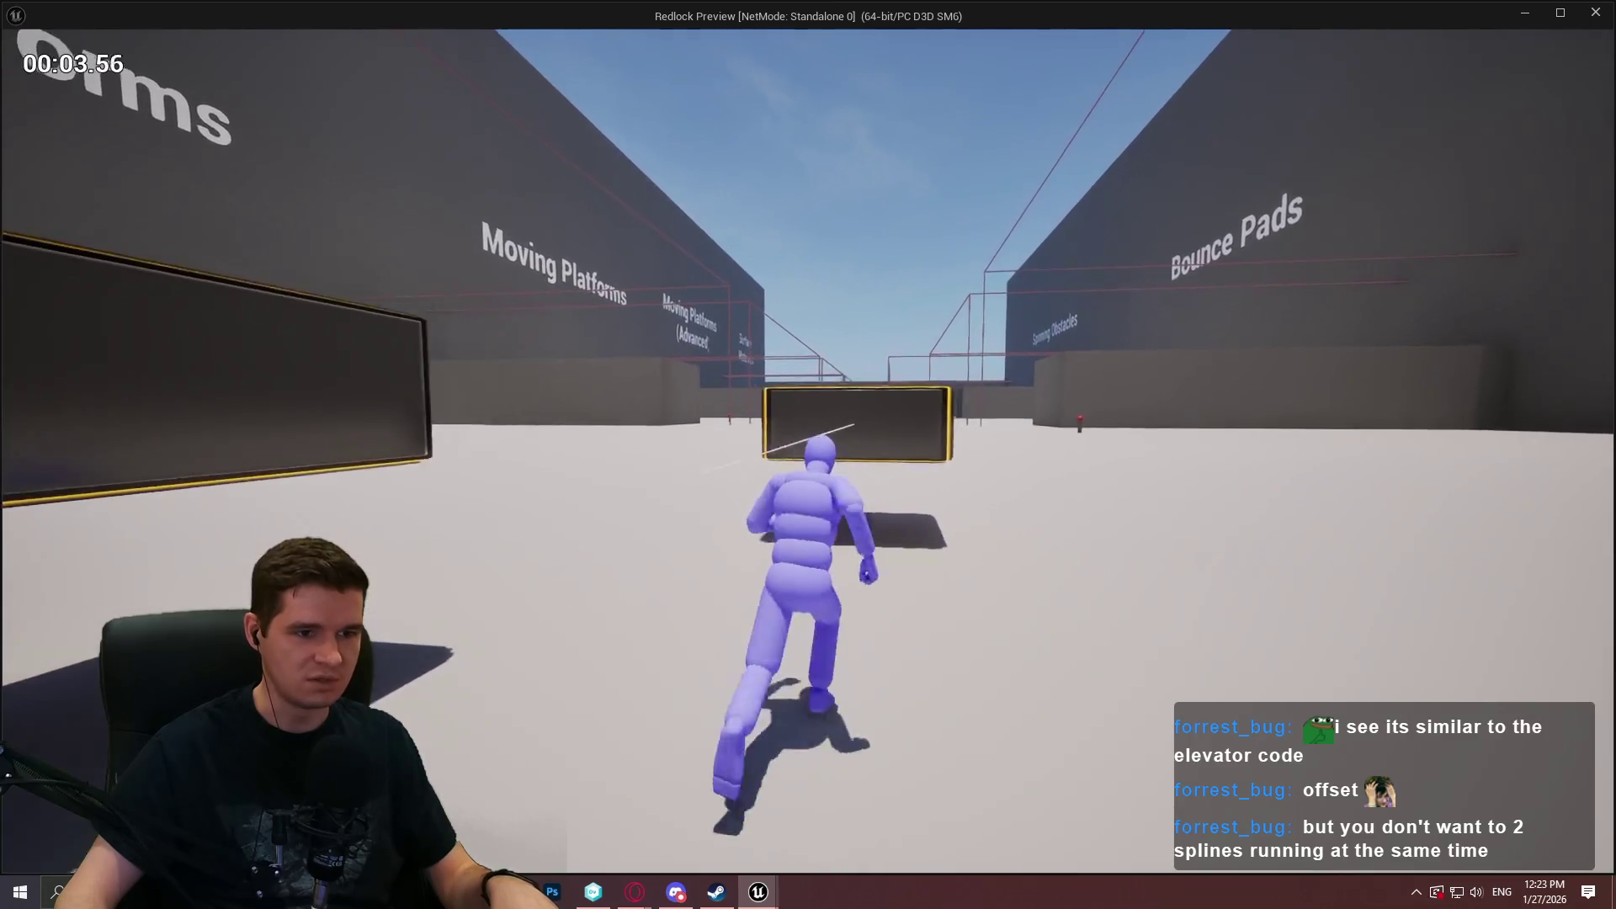
key(w)
key(space)
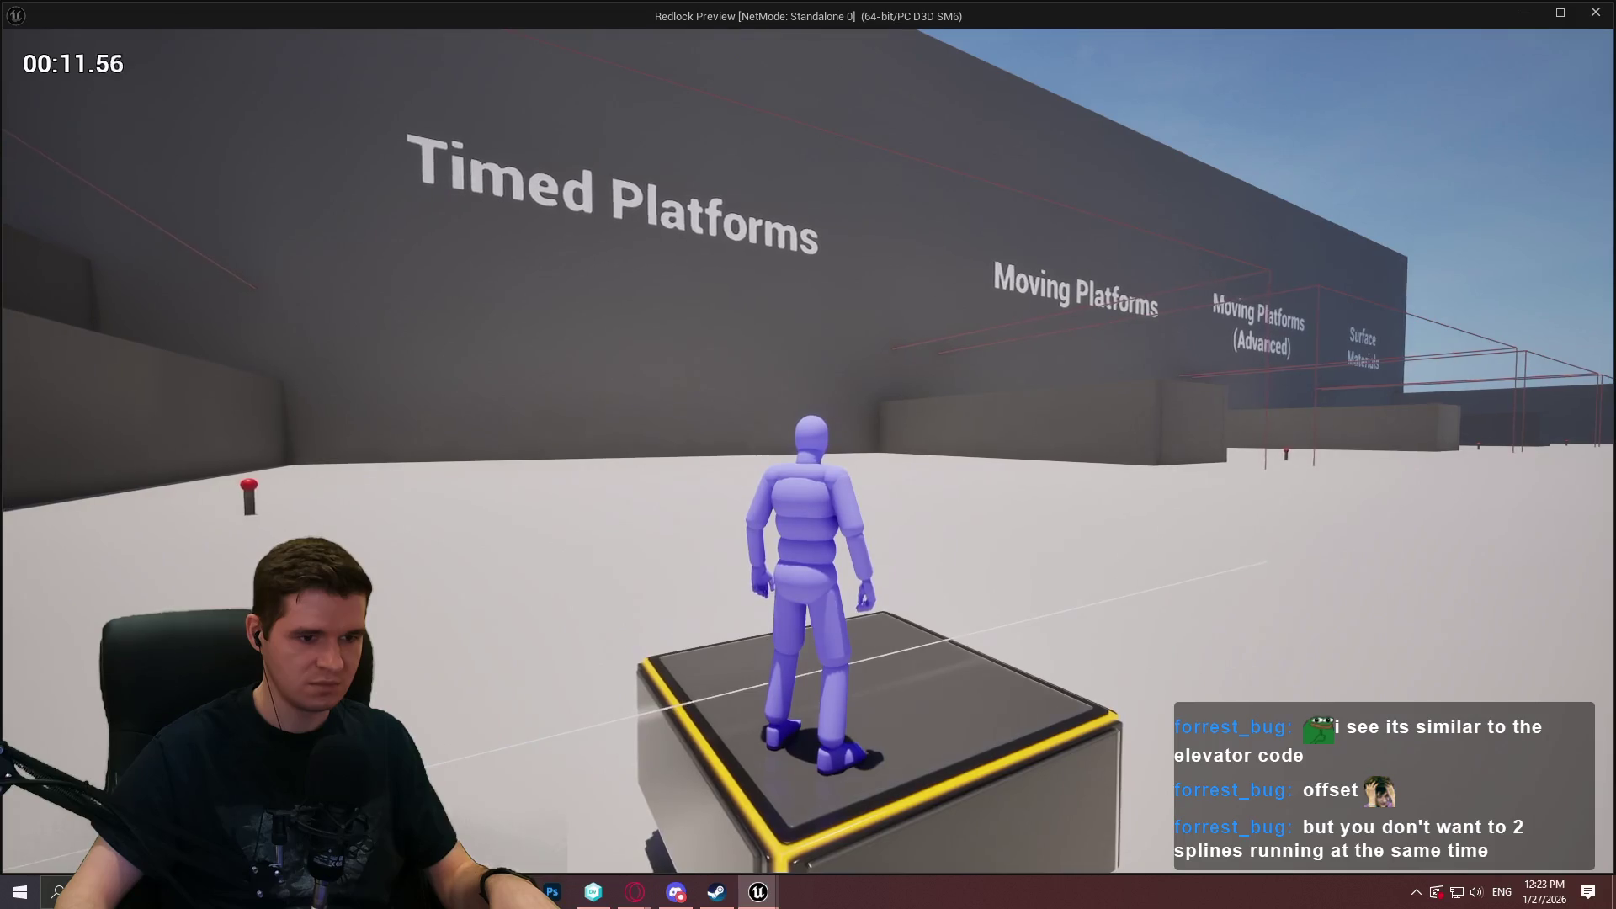
key(space)
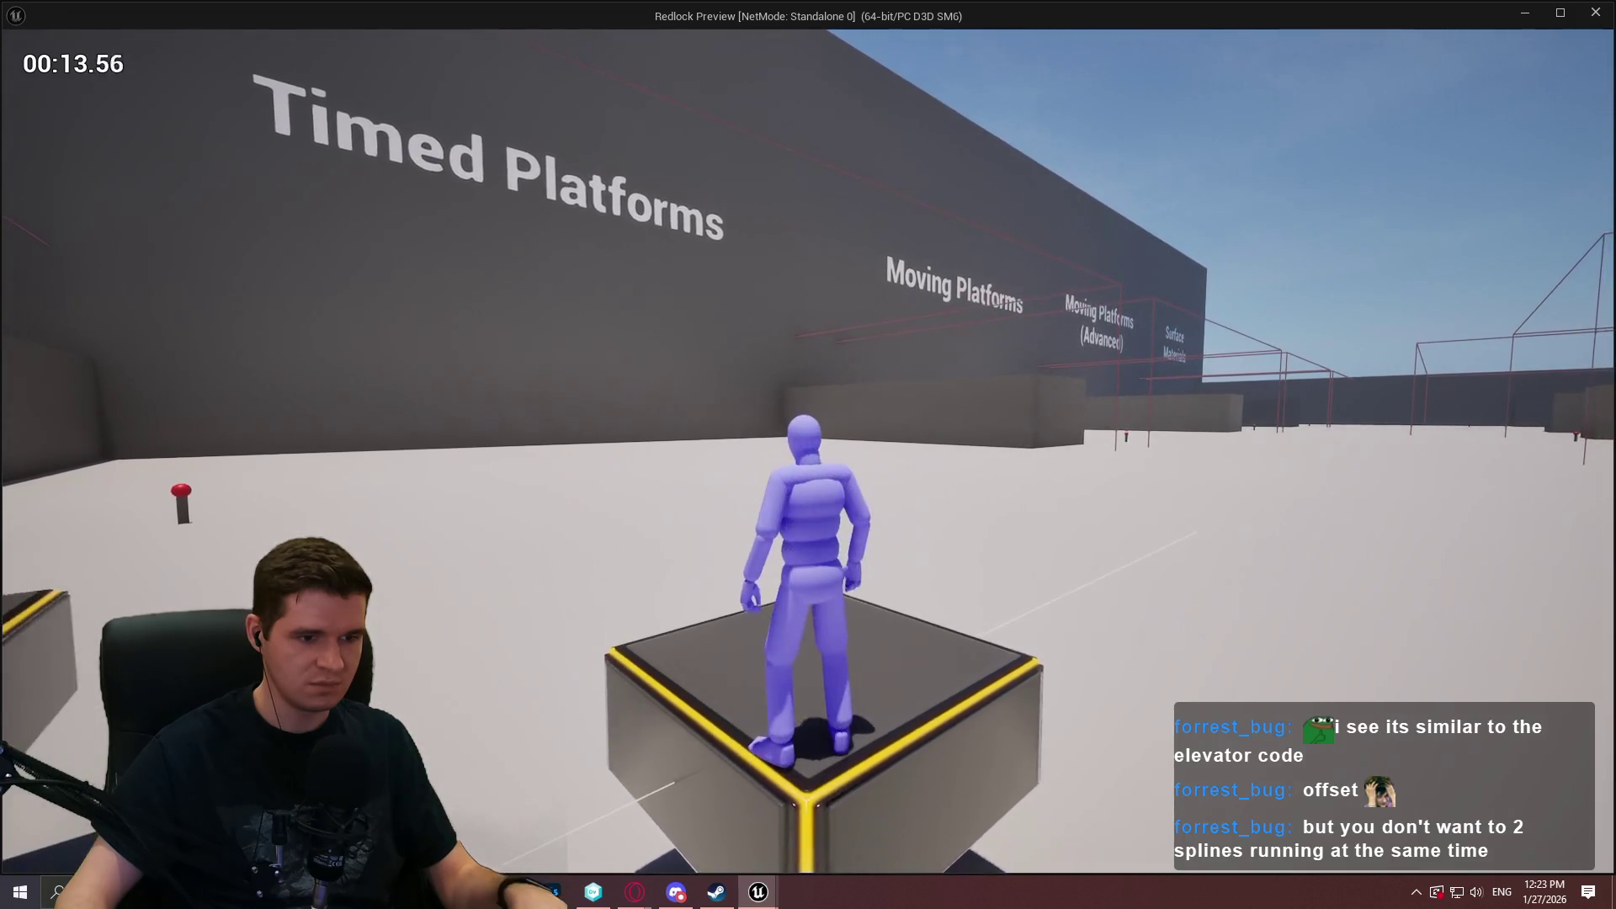
key(Escape)
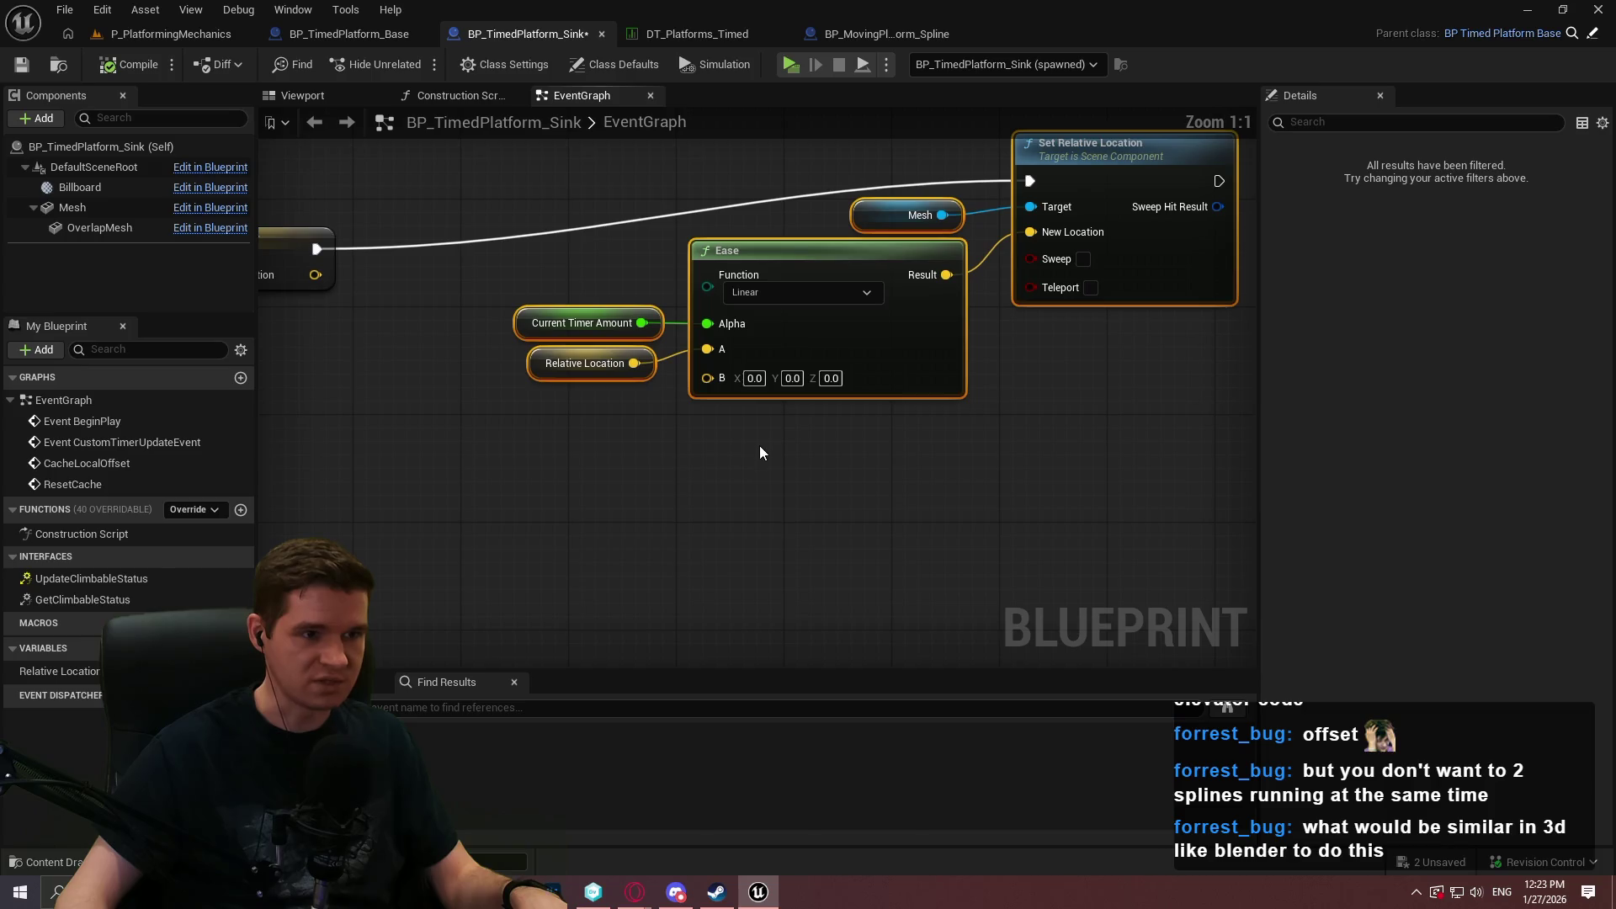
Add a VInterp To node from Relative Location, discarding an FInterp To tried first.
right_click(604, 468)
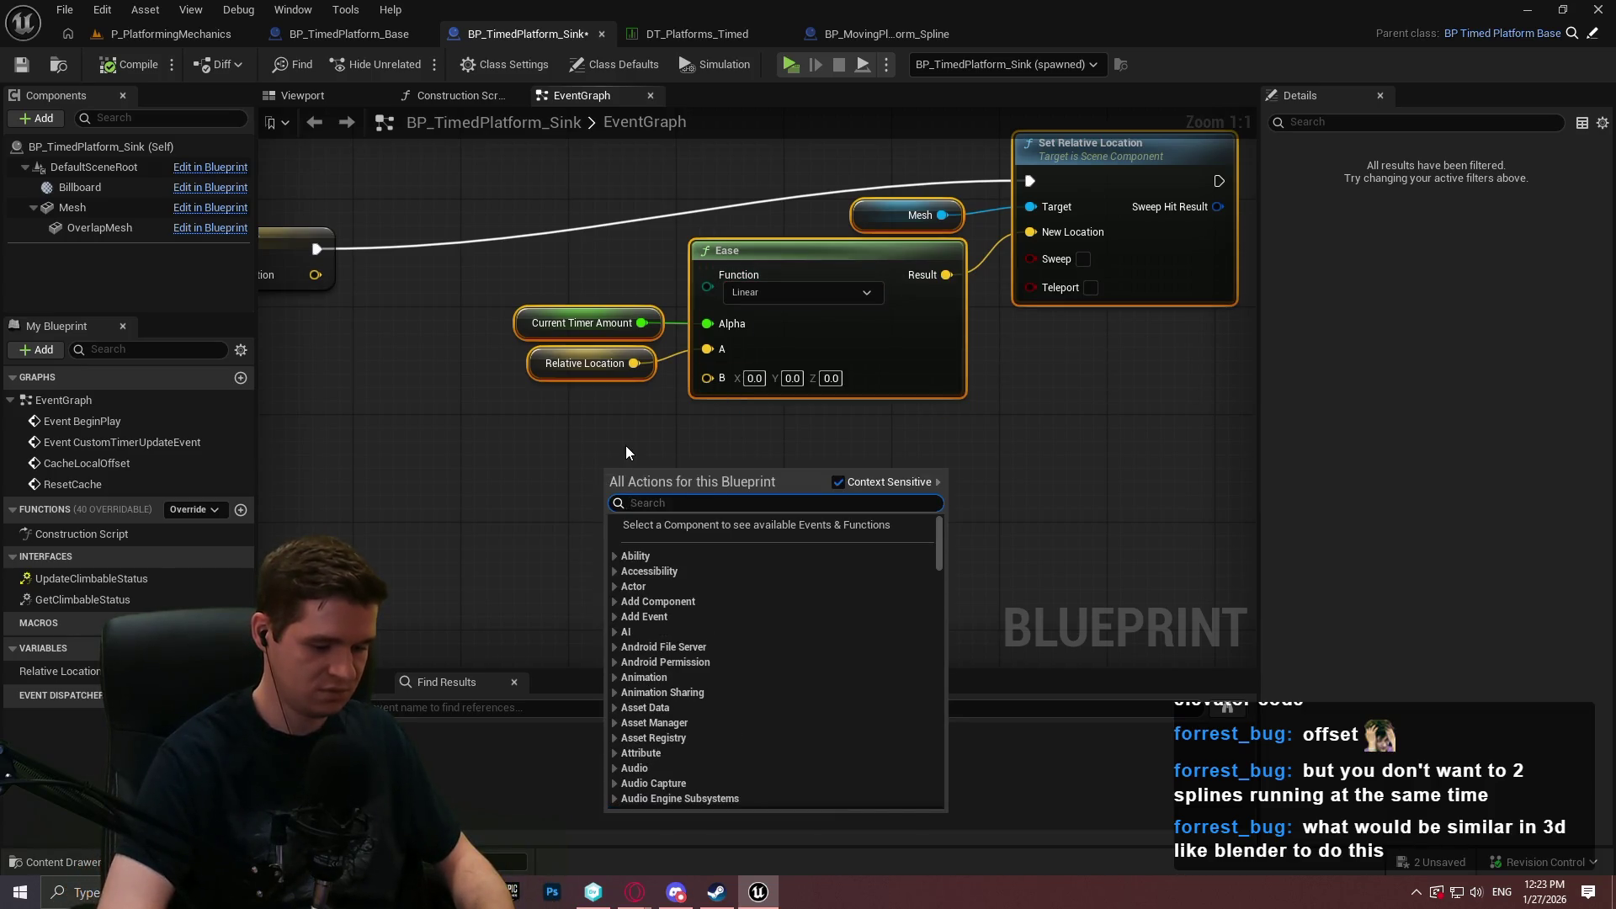
text(finterp)
key(Return)
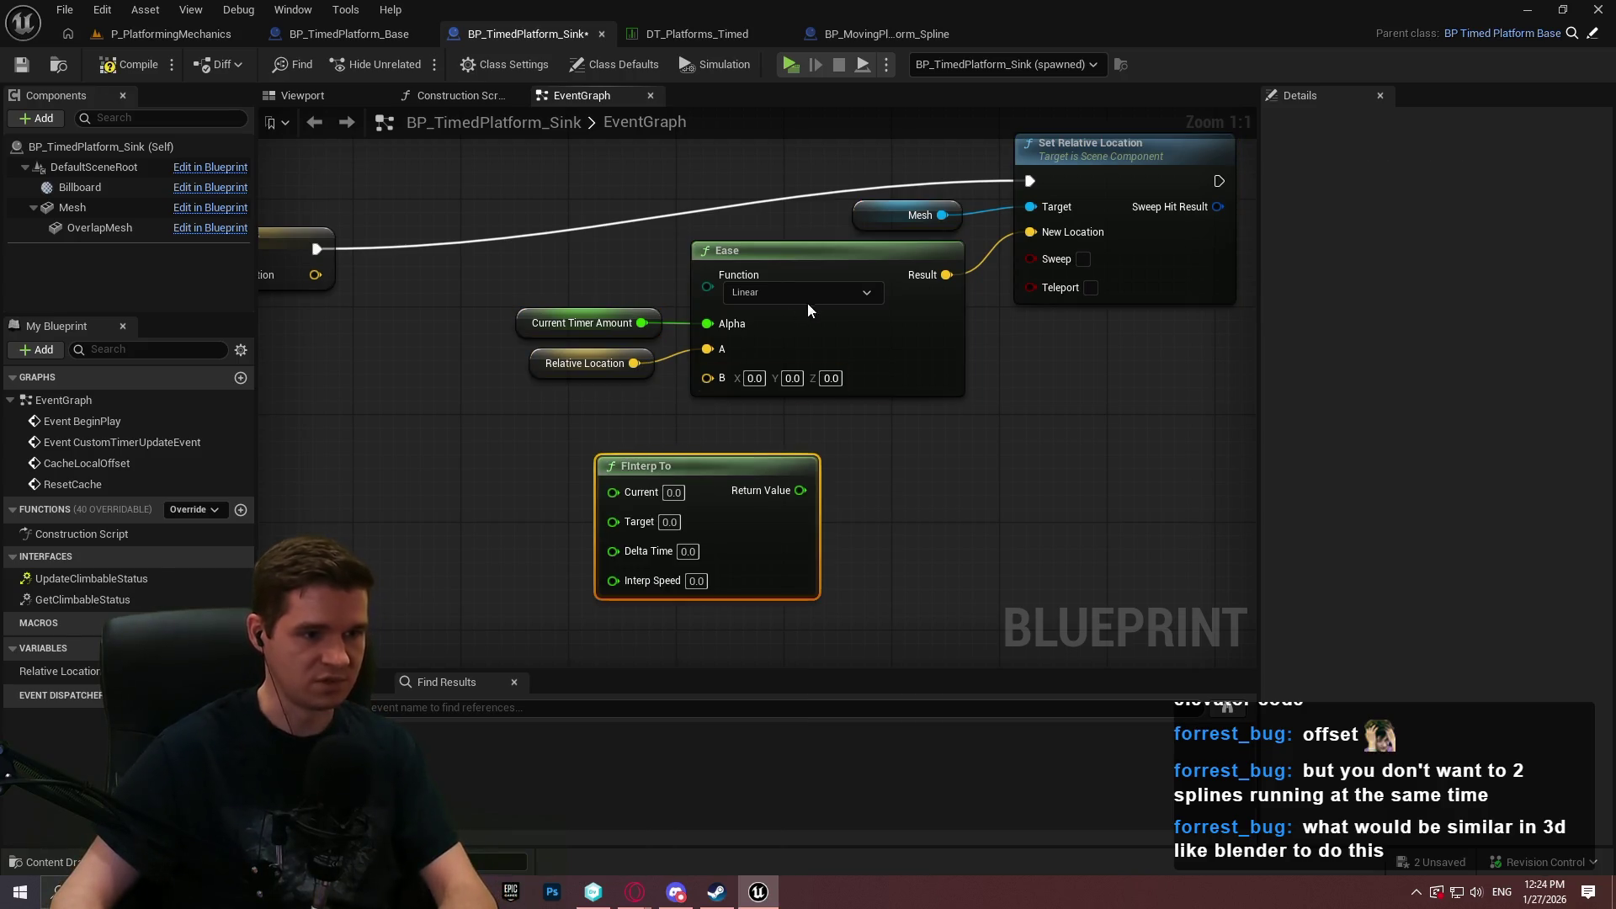
key(Delete)
drag(634, 363, 734, 503)
text(interp)
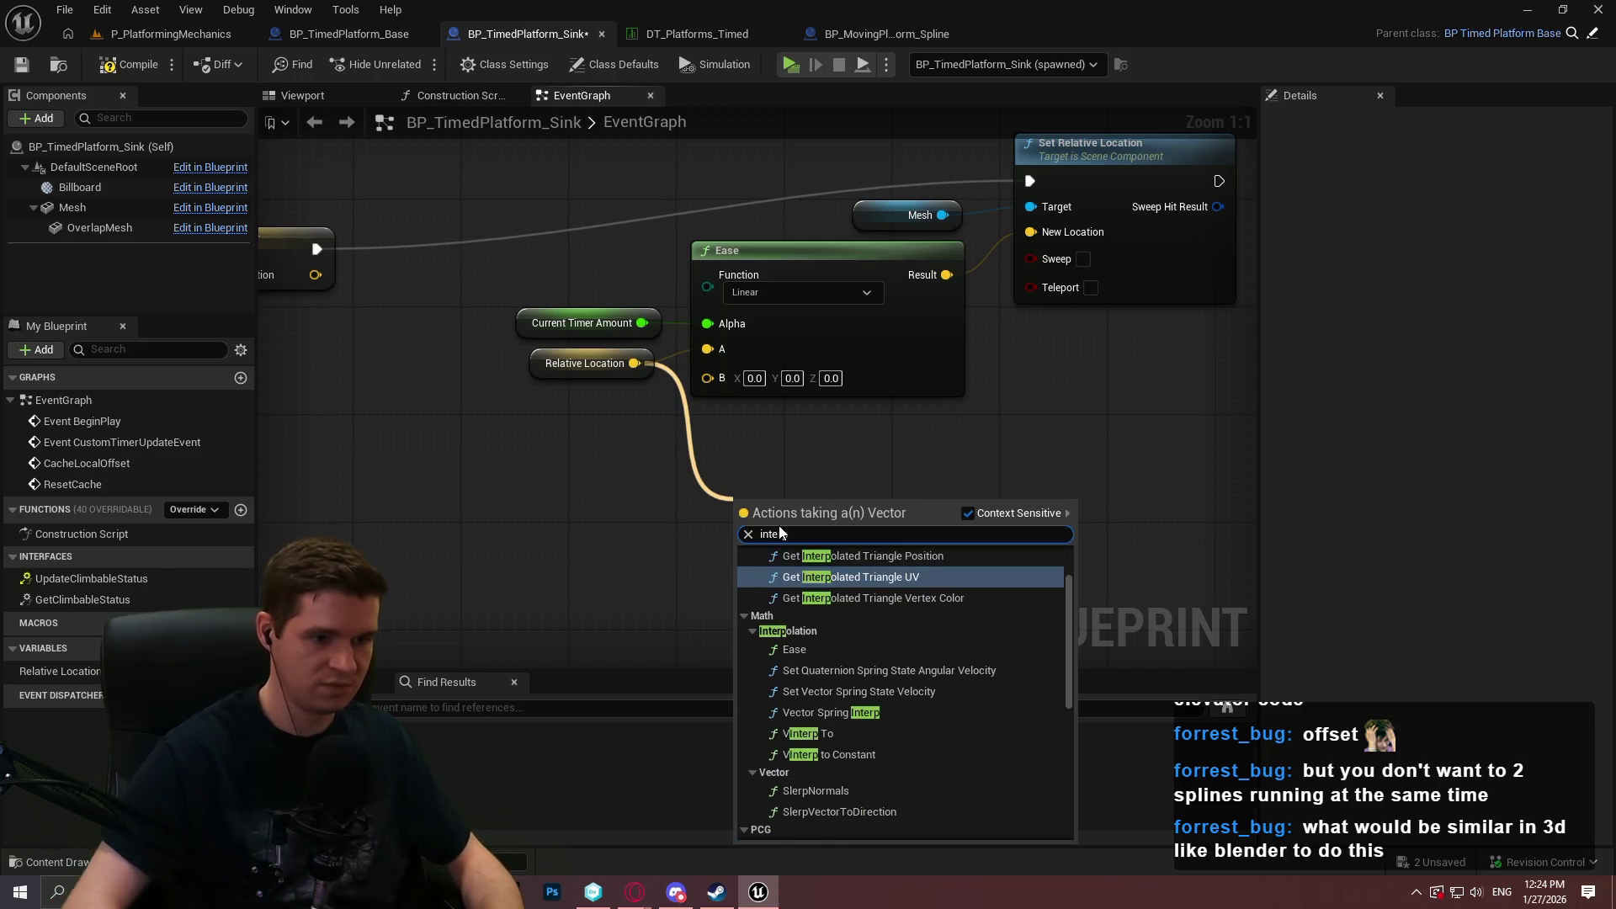
click(832, 734)
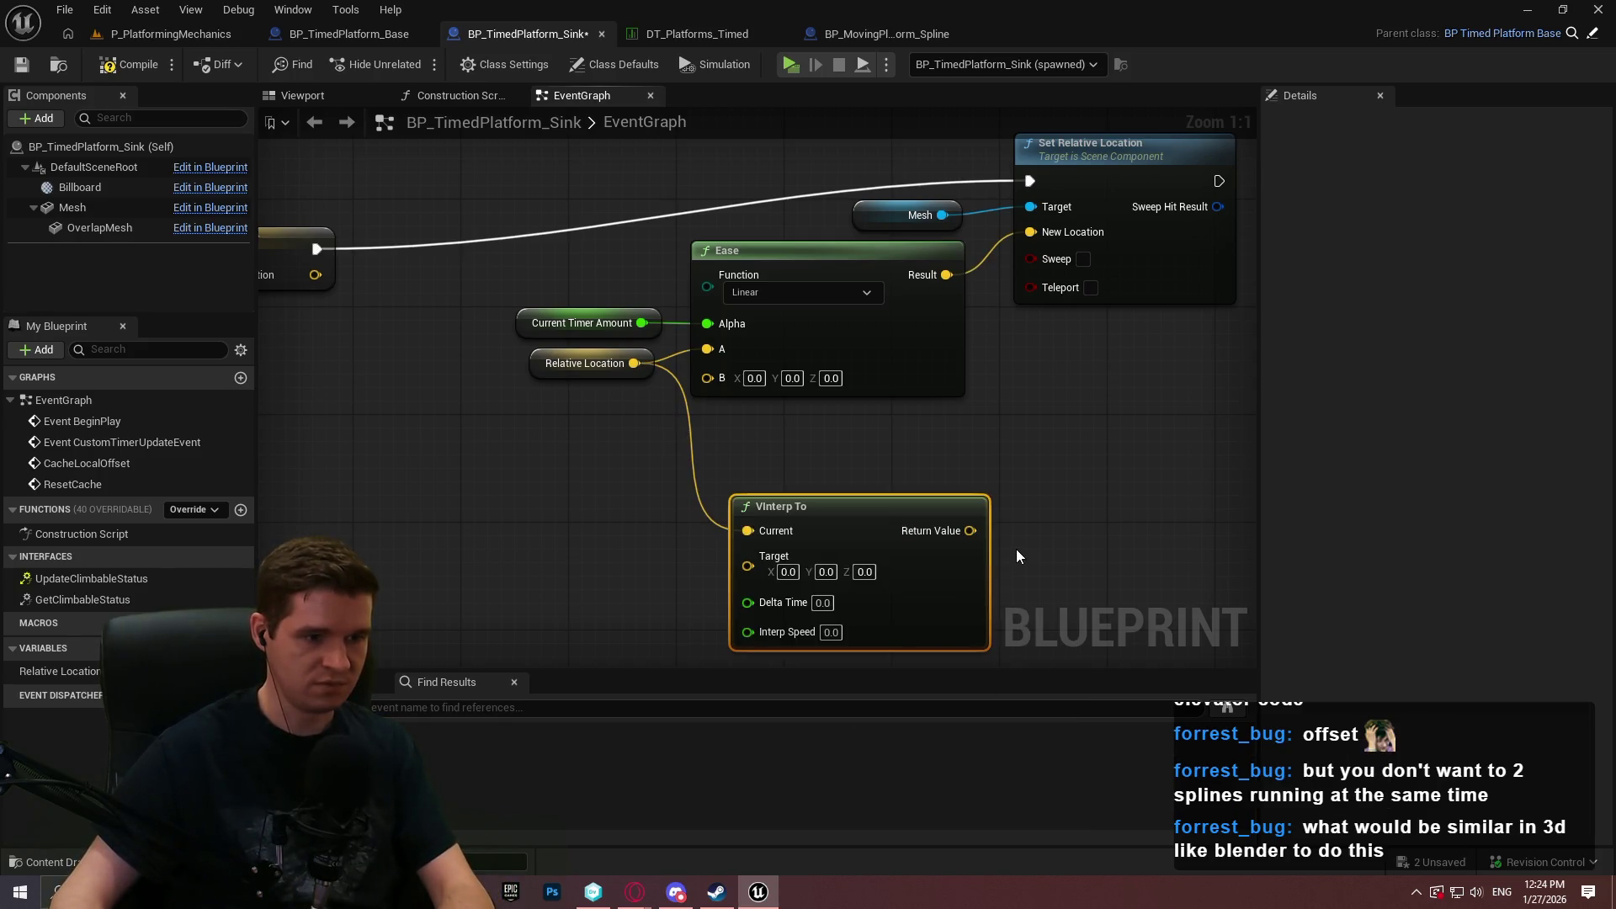
Delete the Ease node and feed VInterp To's Return Value into New Location.
click(825, 250)
key(Delete)
mouse_move(913, 512)
mouse_down()
mouse_move(845, 369)
mouse_move(887, 350)
mouse_up()
drag(1038, 241, 1038, 243)
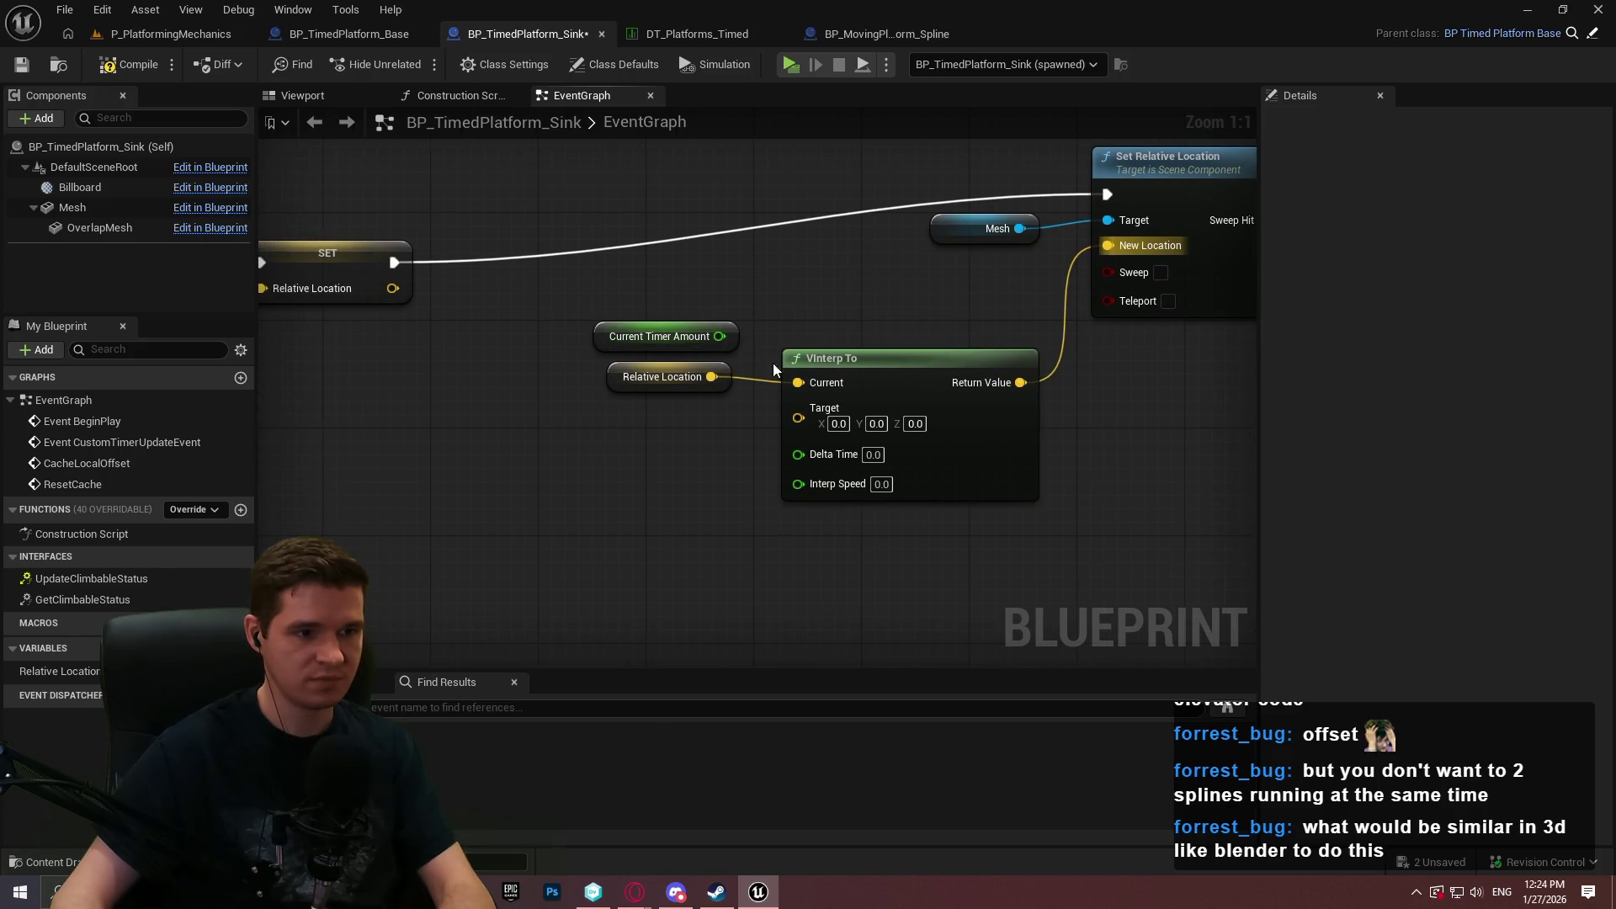
drag(734, 336, 710, 479)
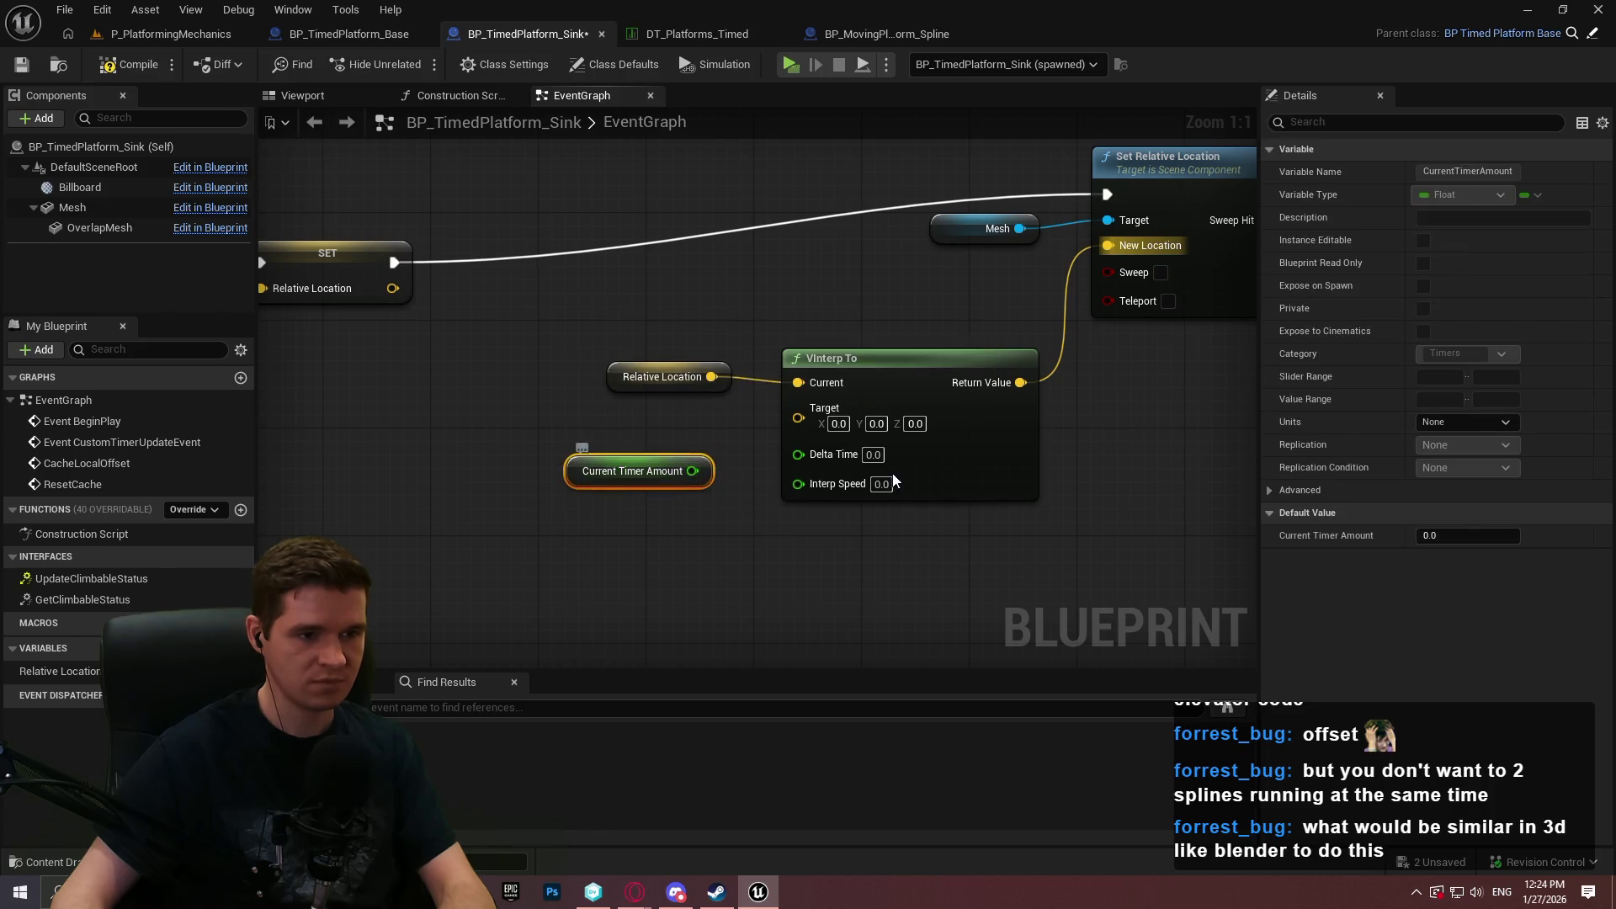
drag(876, 463, 813, 471)
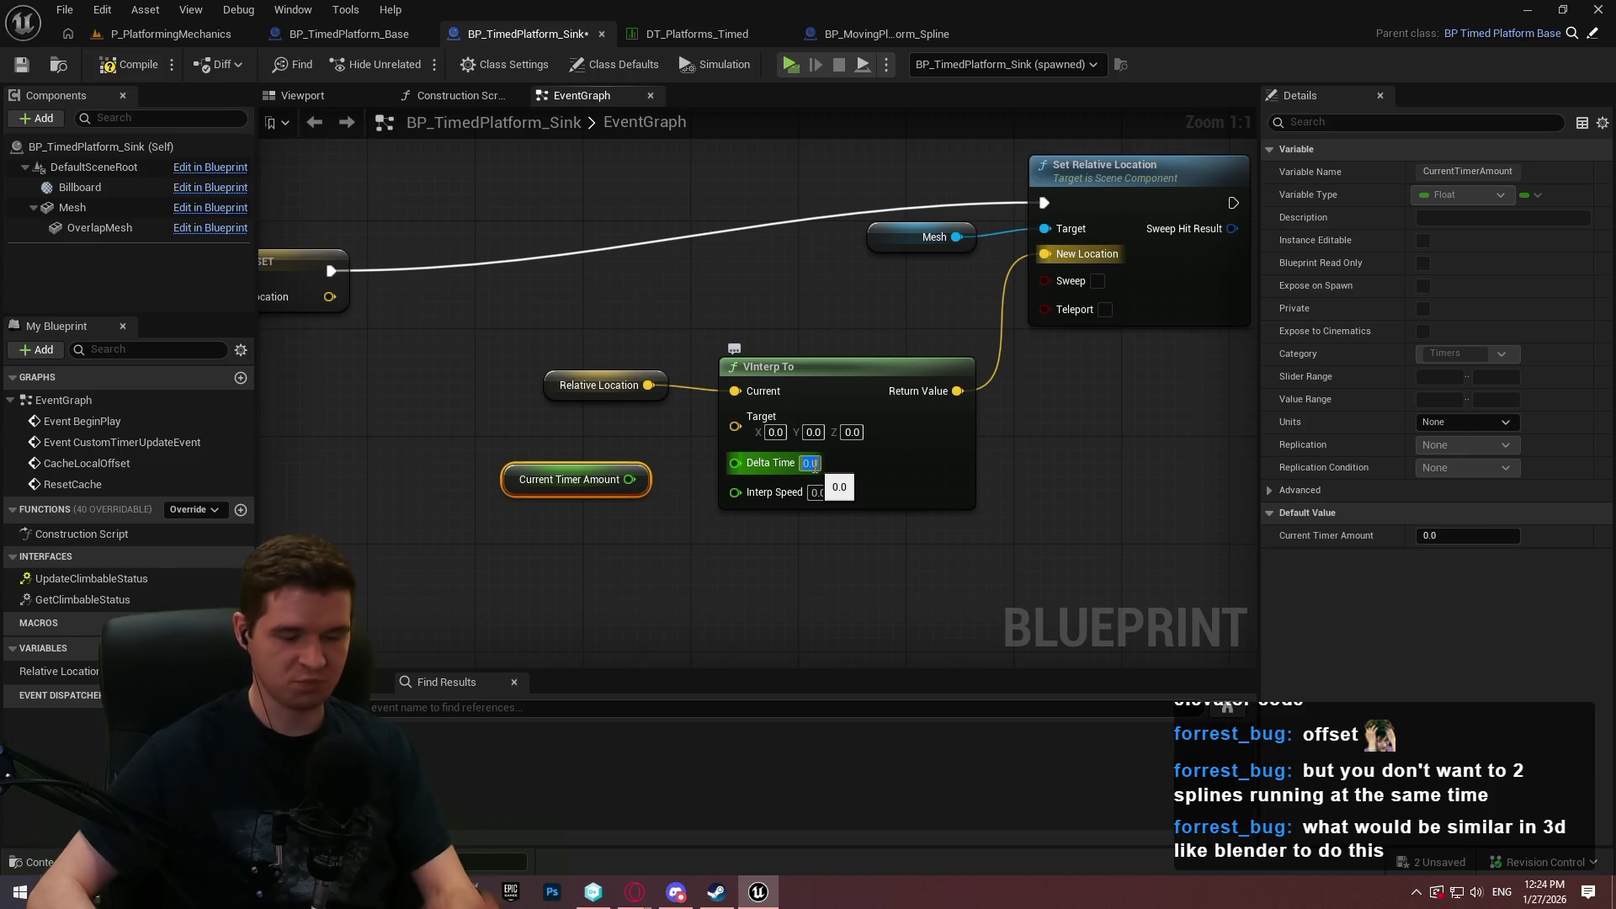
Set VInterp To's Delta Time to 3.0 and Interp Speed to 2.0.
text(3)
click(806, 510)
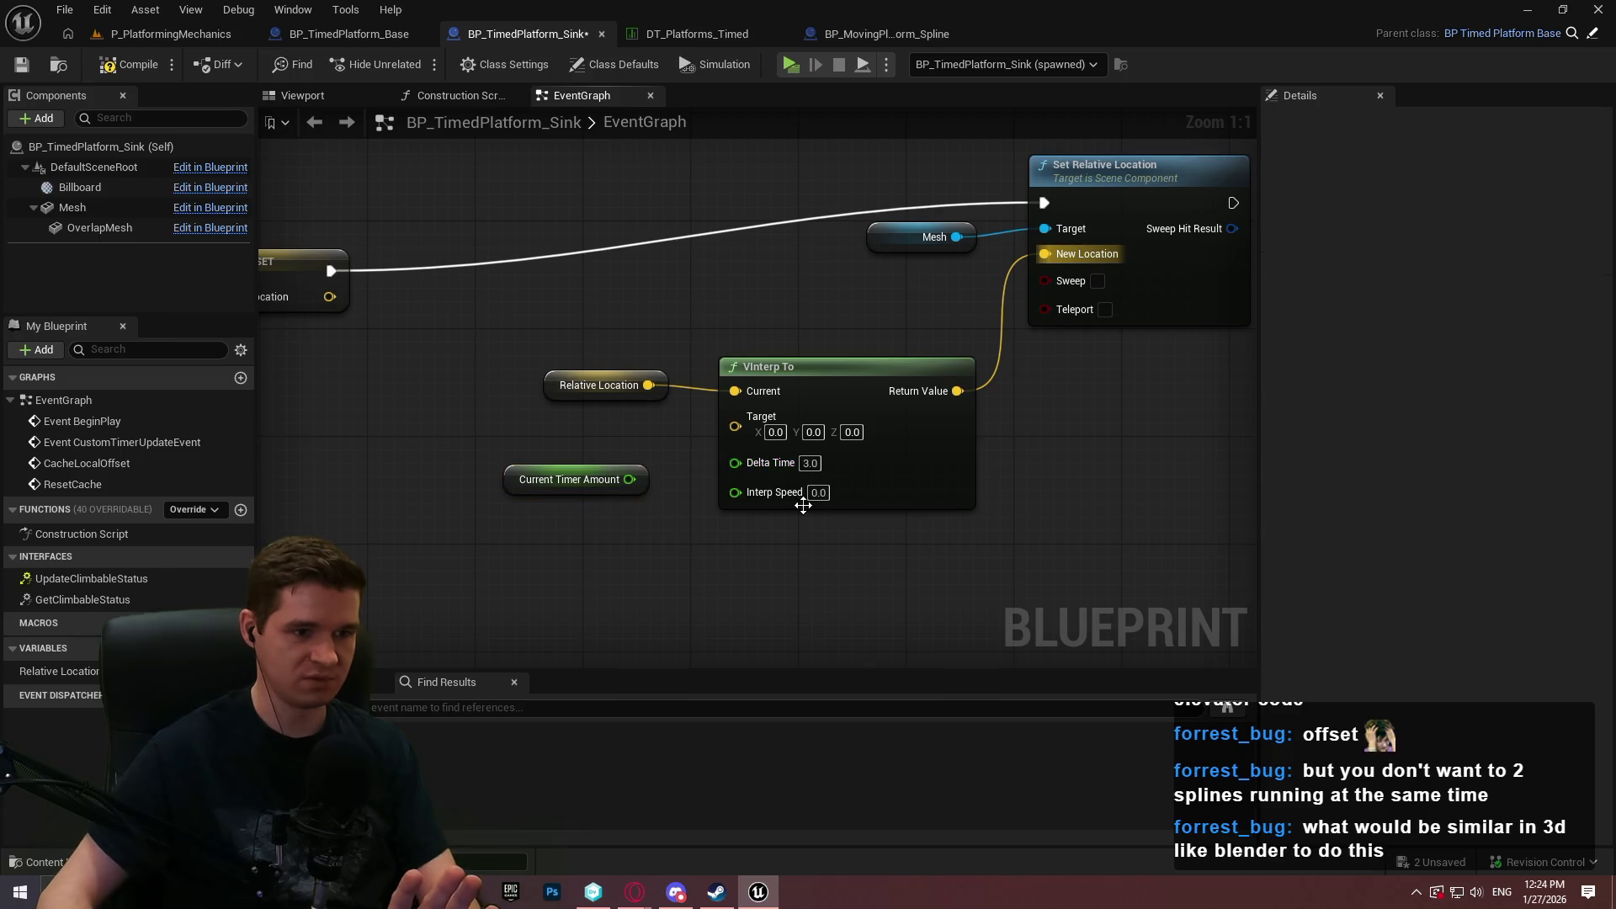
click(818, 491)
text(2)
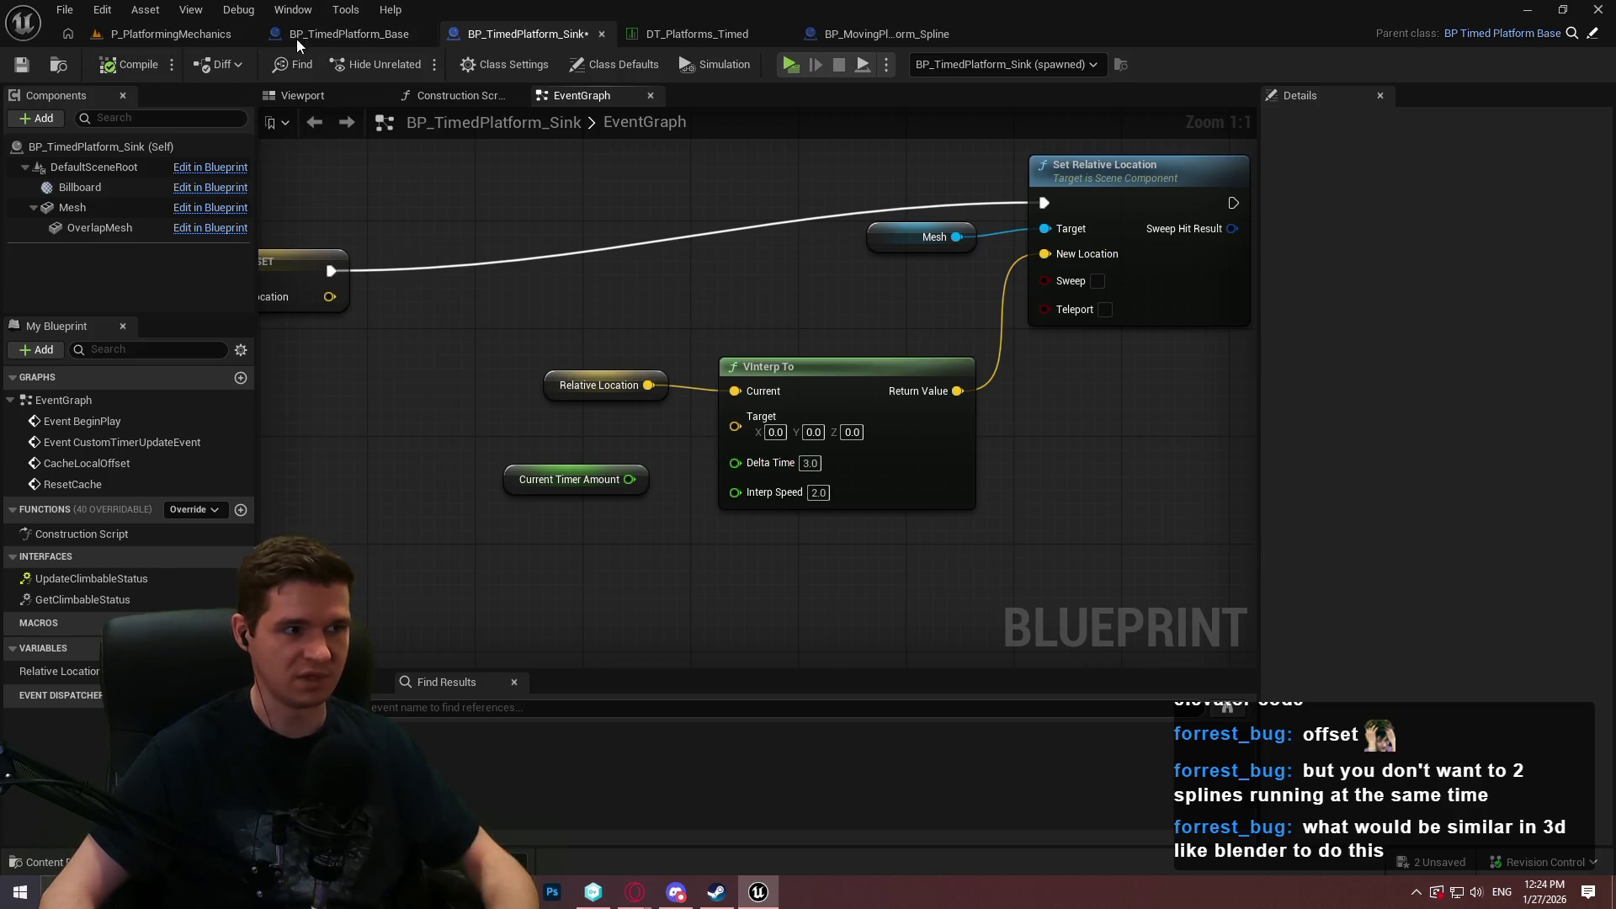
click(160, 32)
Play-test the level by jumping onto the sinking platform and stepping off, then return to the blueprint.
click(427, 71)
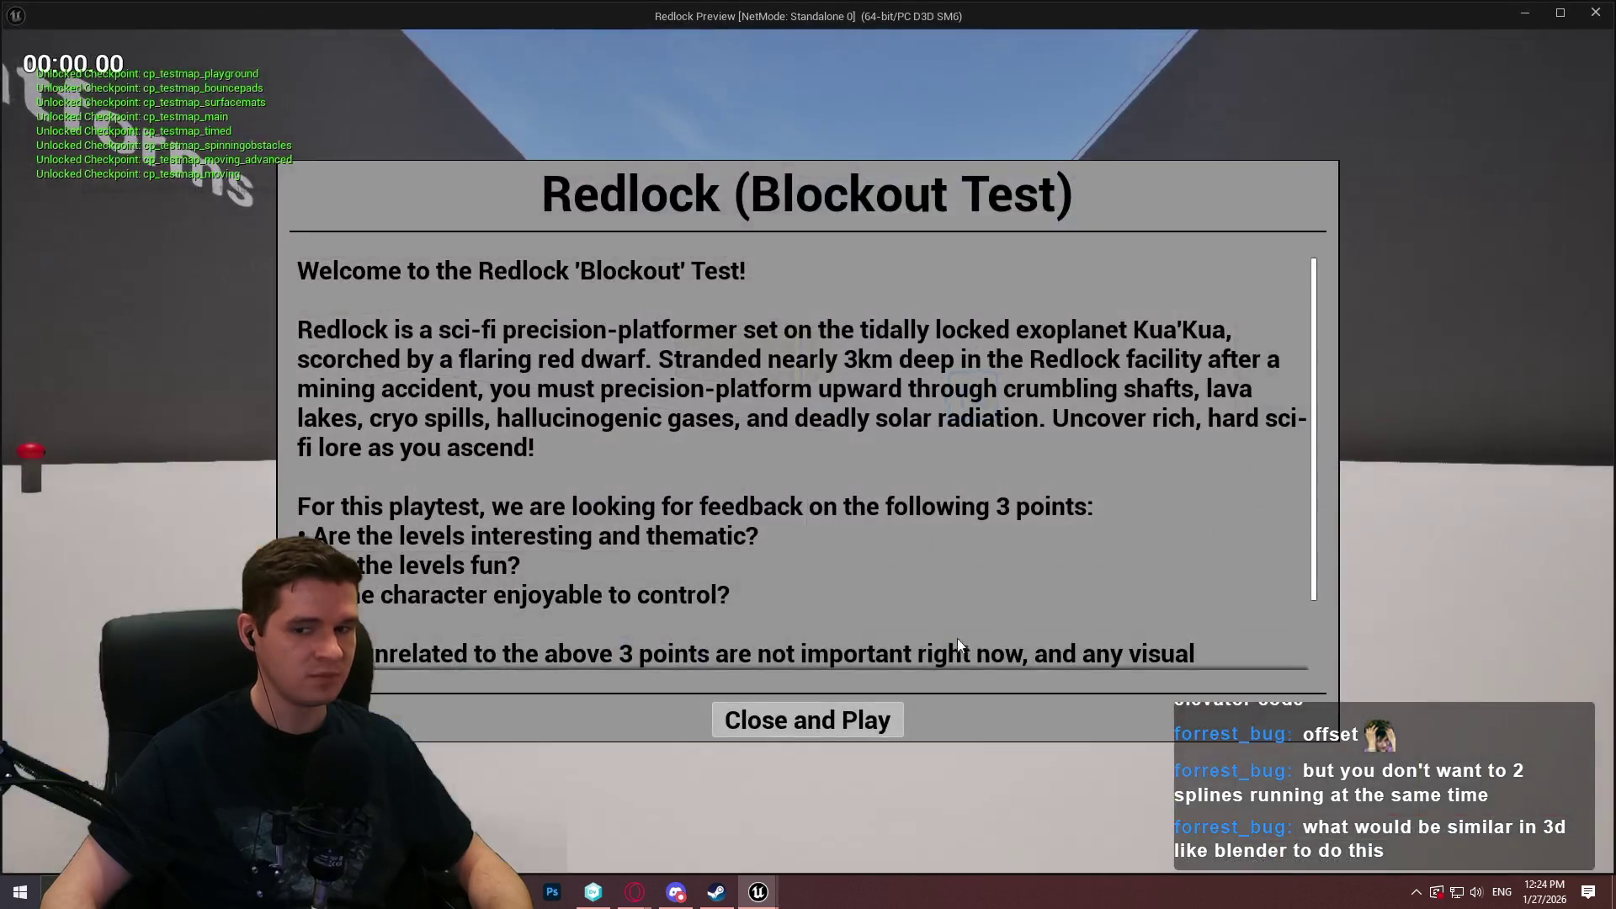
click(839, 720)
key(w)
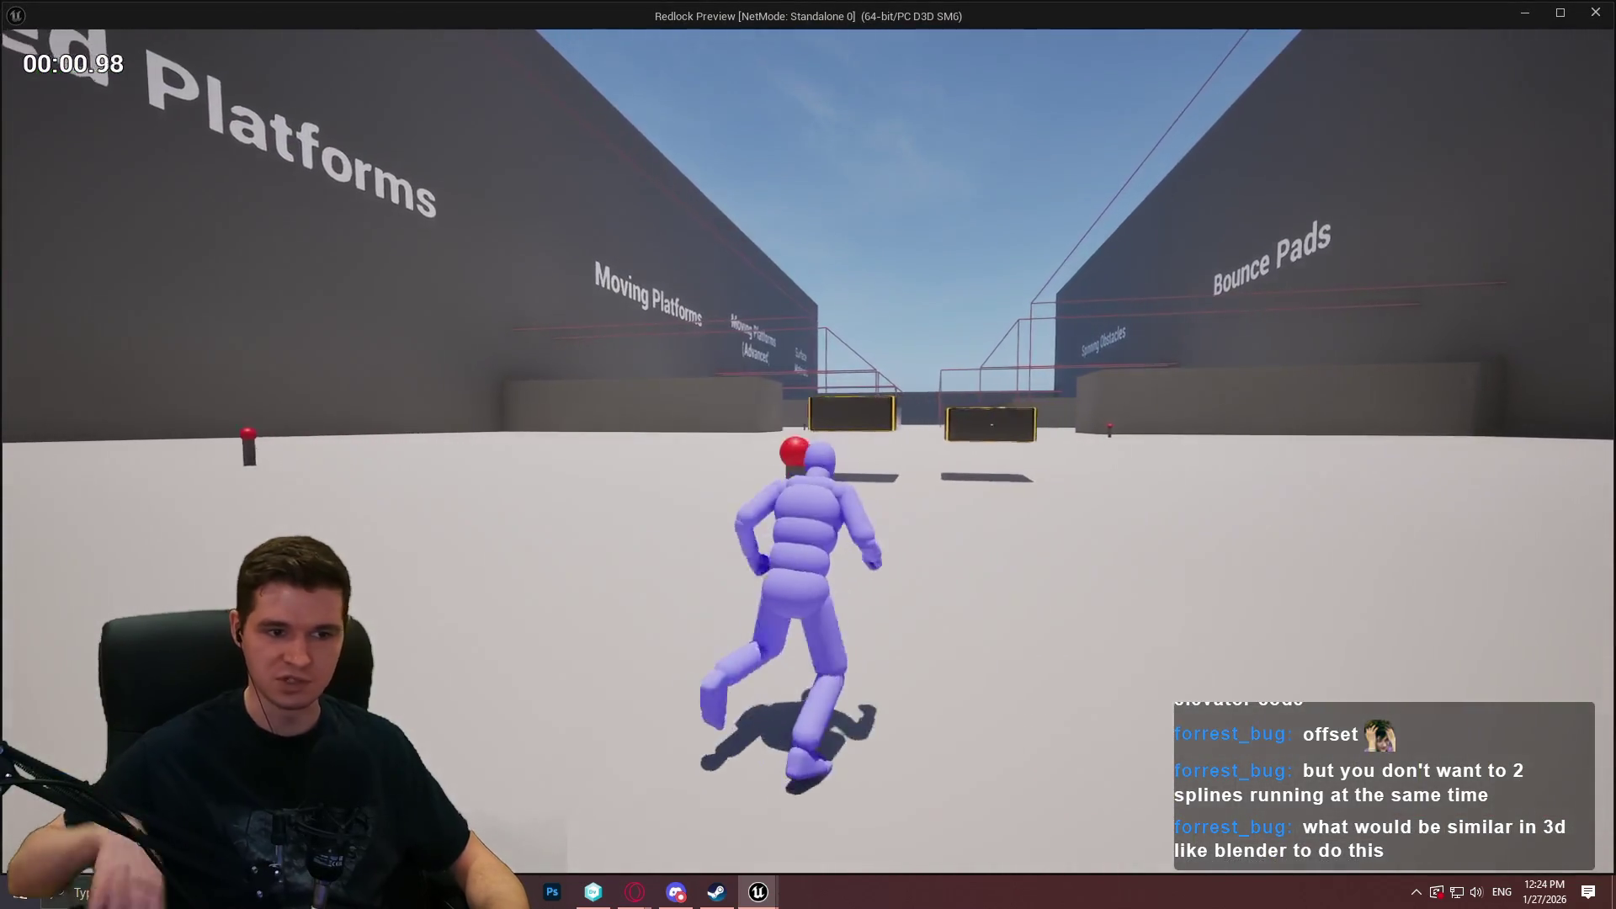
key(space)
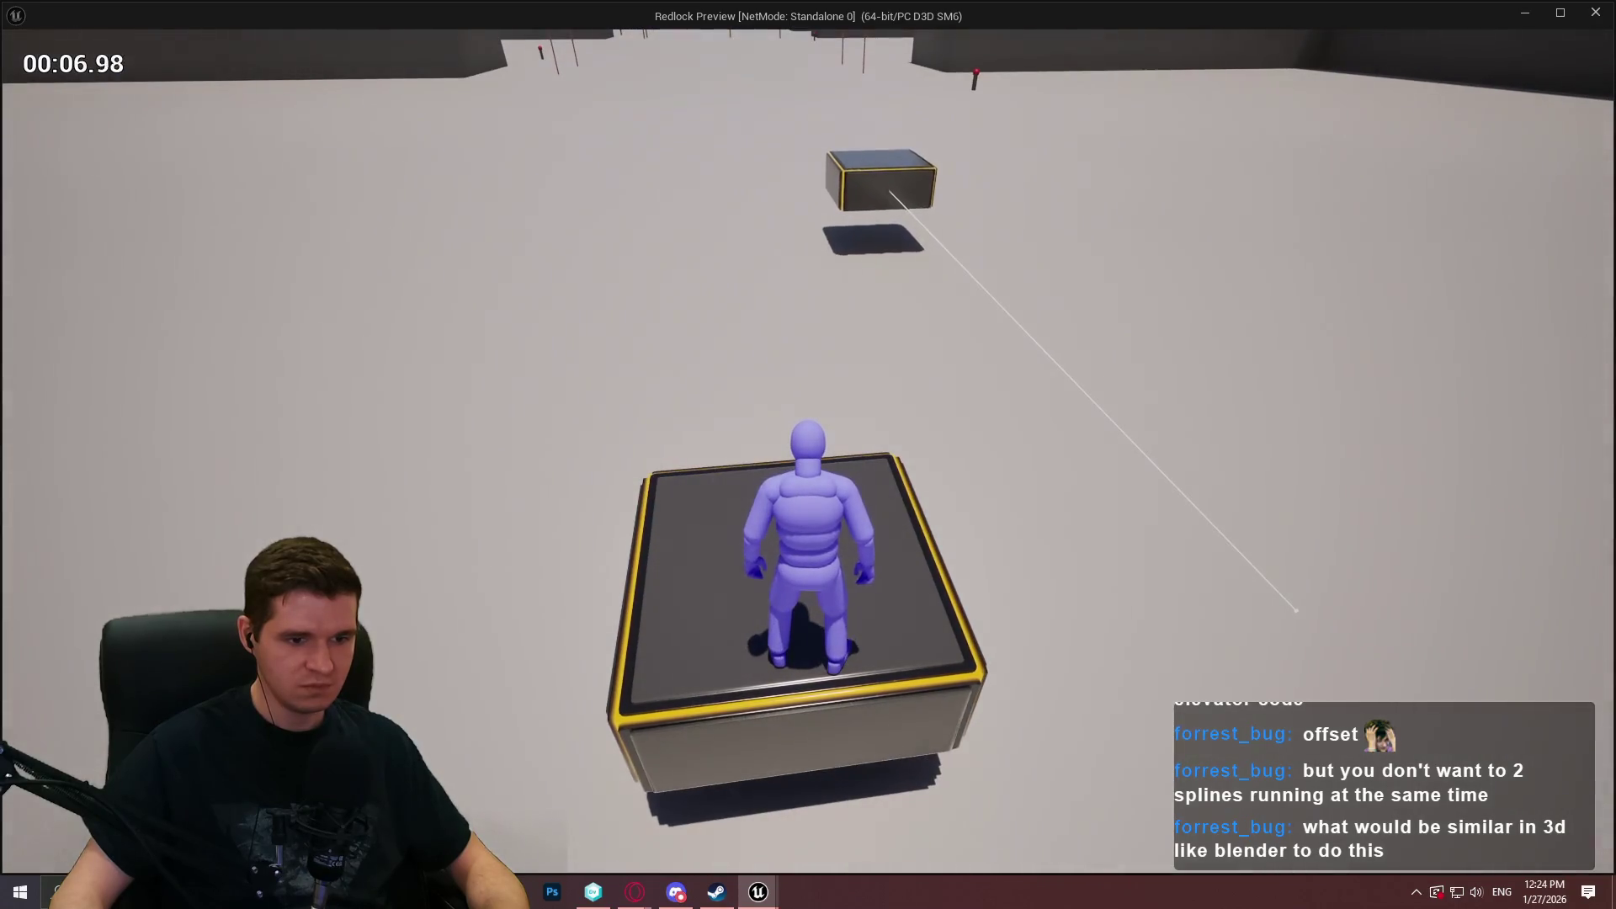
key(w)
key(s)
key(Escape)
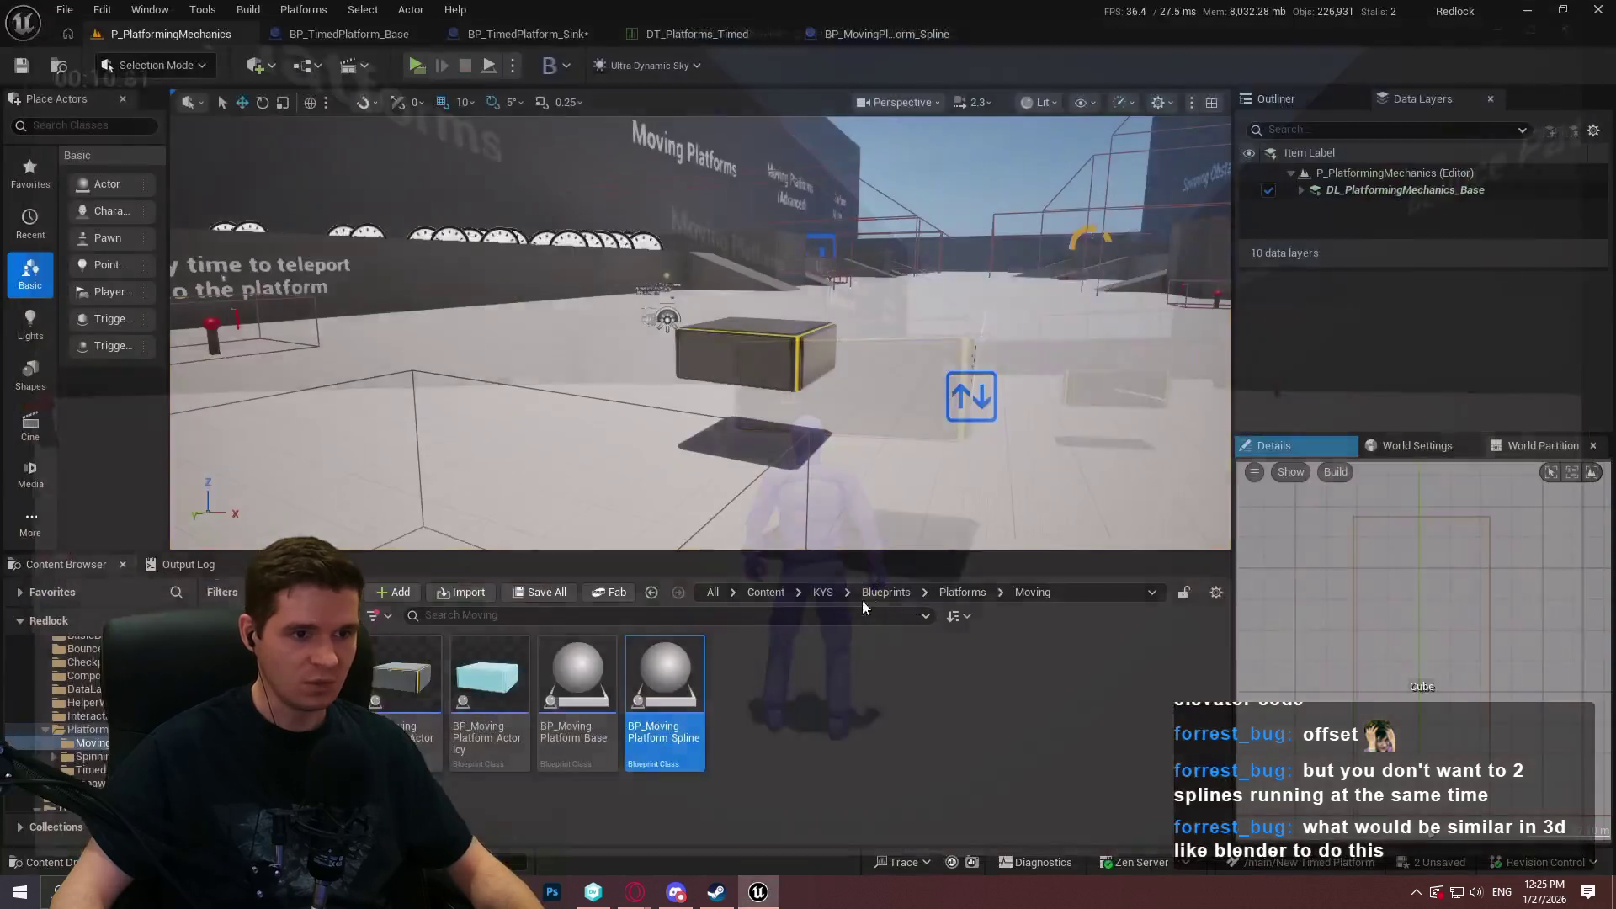
click(563, 34)
Add a Print String node after SET, feeding the cached Relative Location into In String.
mouse_move(723, 346)
mouse_down()
mouse_move(1043, 437)
mouse_move(1039, 463)
mouse_up()
scroll(660, 415, down, 2)
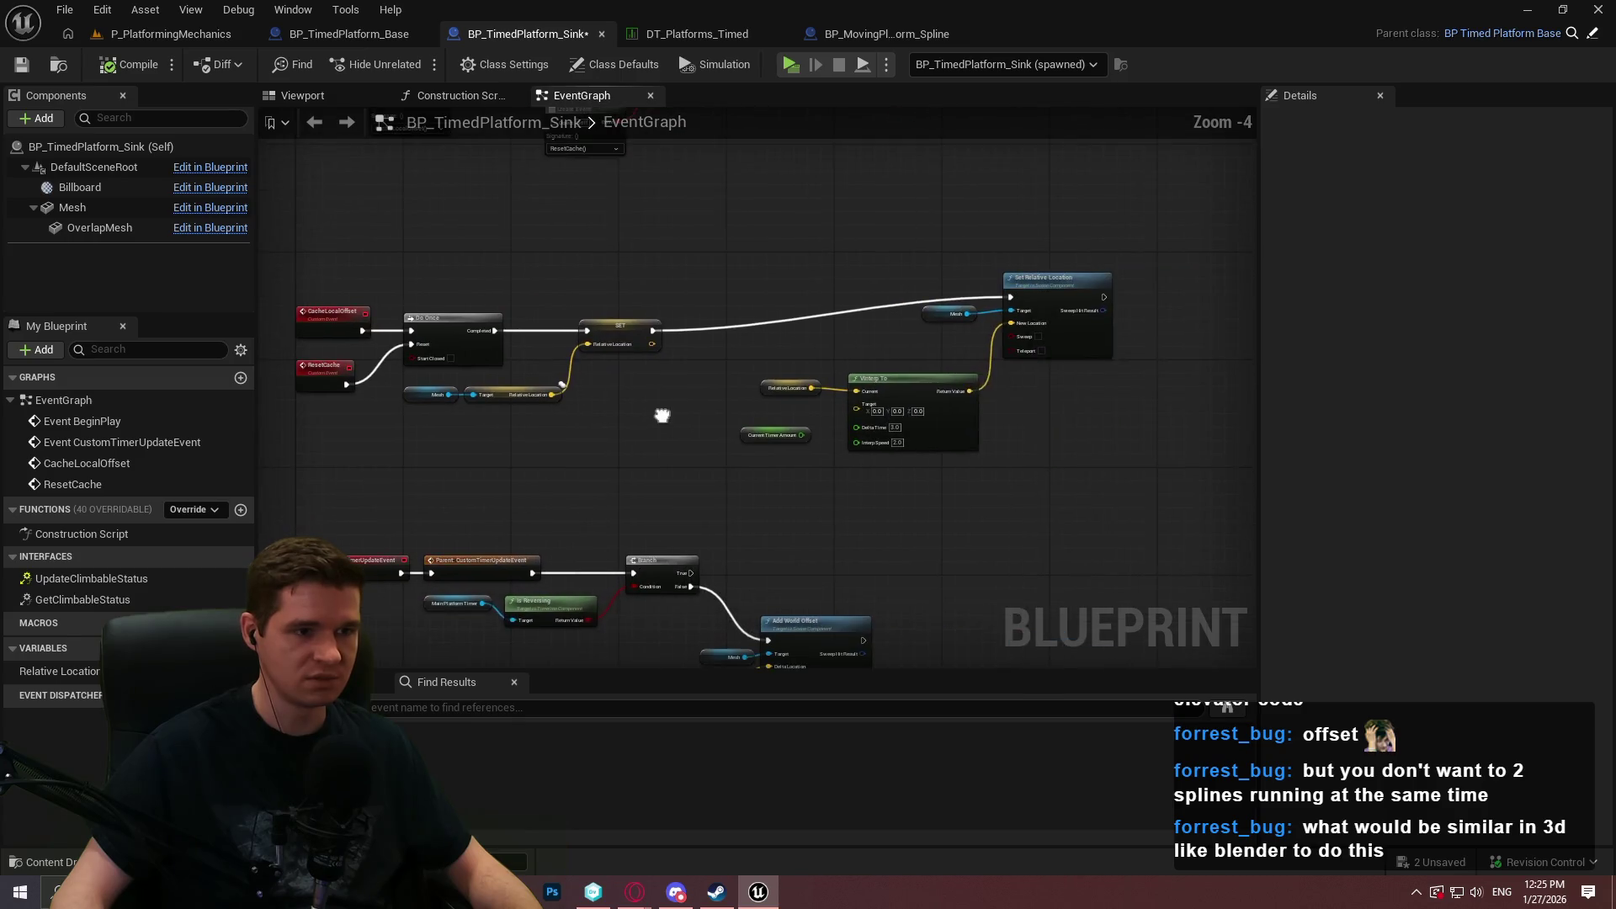
scroll(653, 426, up, 2)
mouse_move(653, 426)
mouse_down()
mouse_move(677, 406)
mouse_move(1001, 471)
mouse_up()
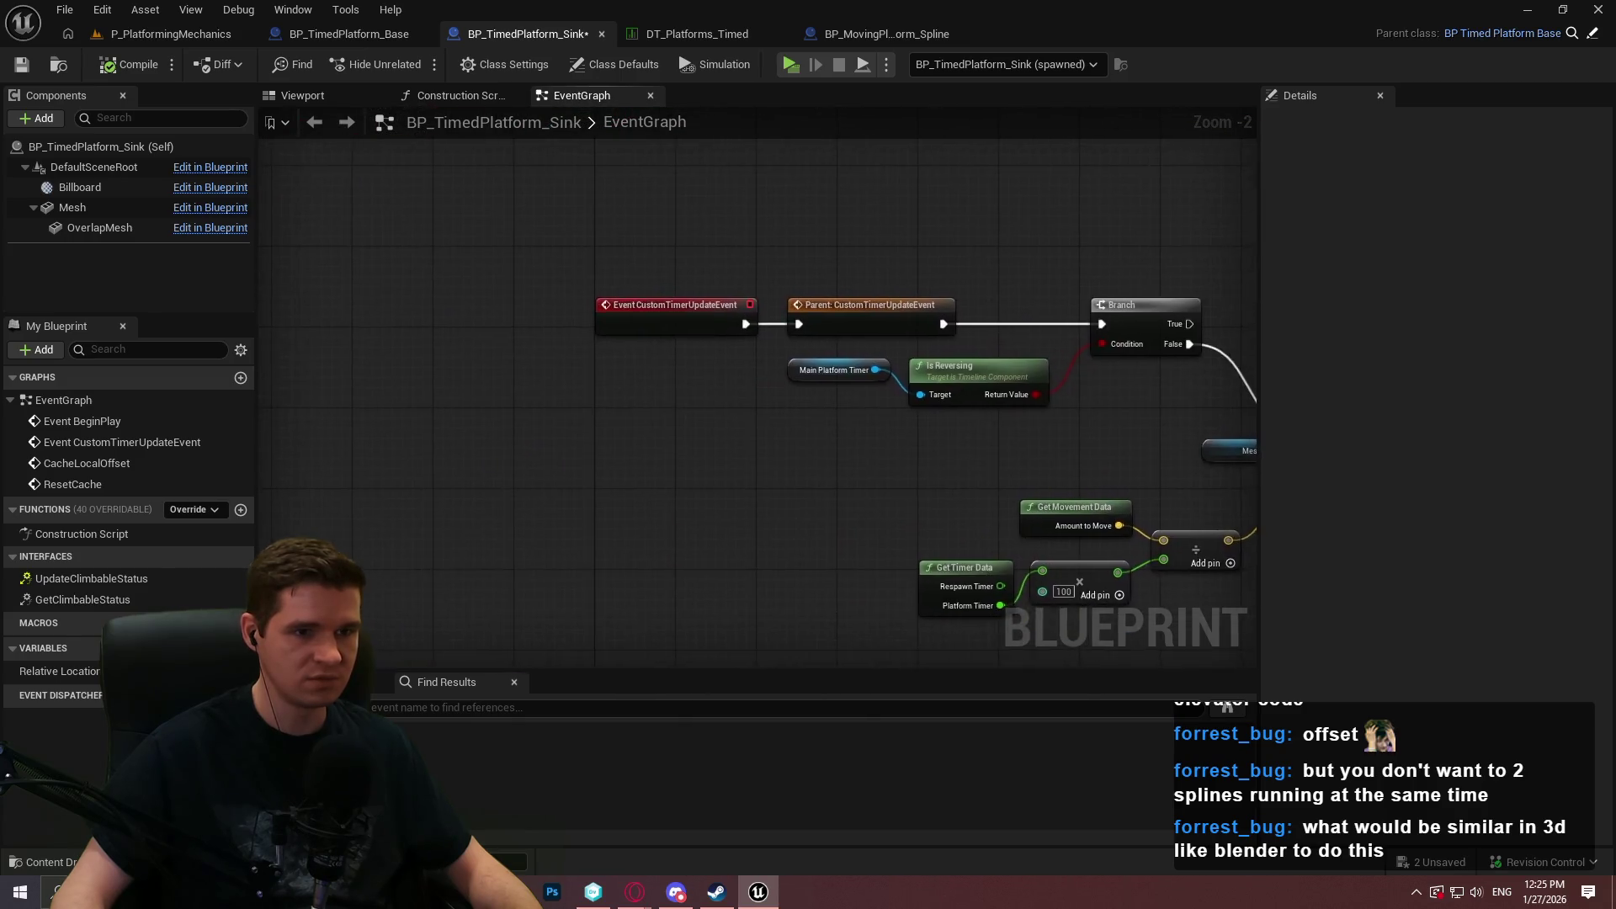
scroll(648, 552, up, 2)
drag(840, 522, 696, 508)
drag(817, 381, 875, 355)
text(print)
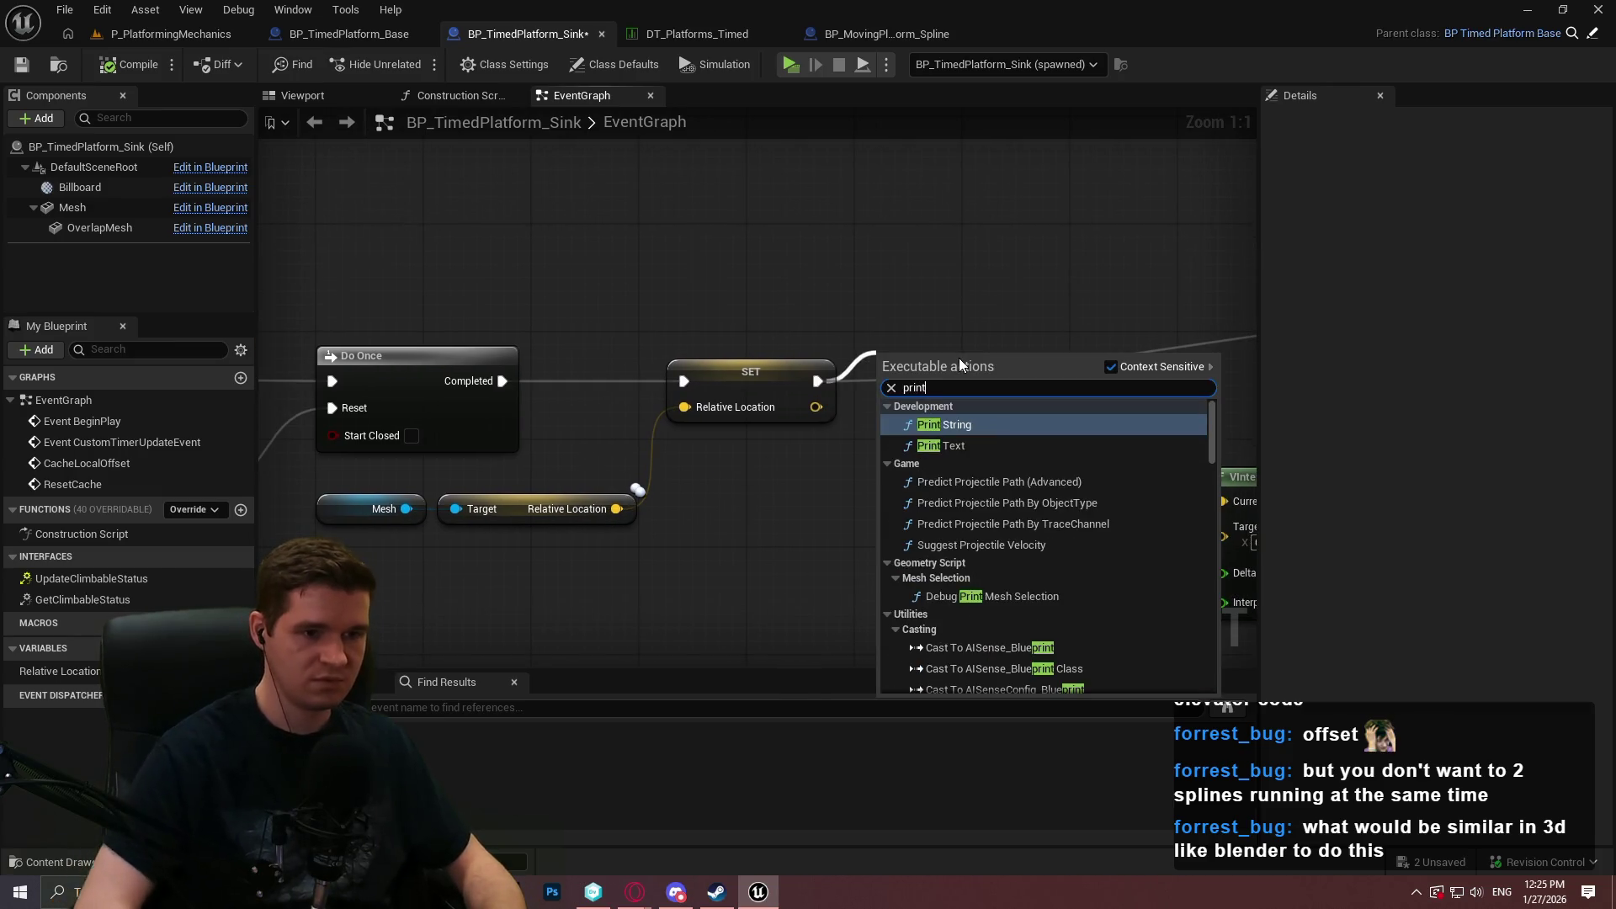
key(Return)
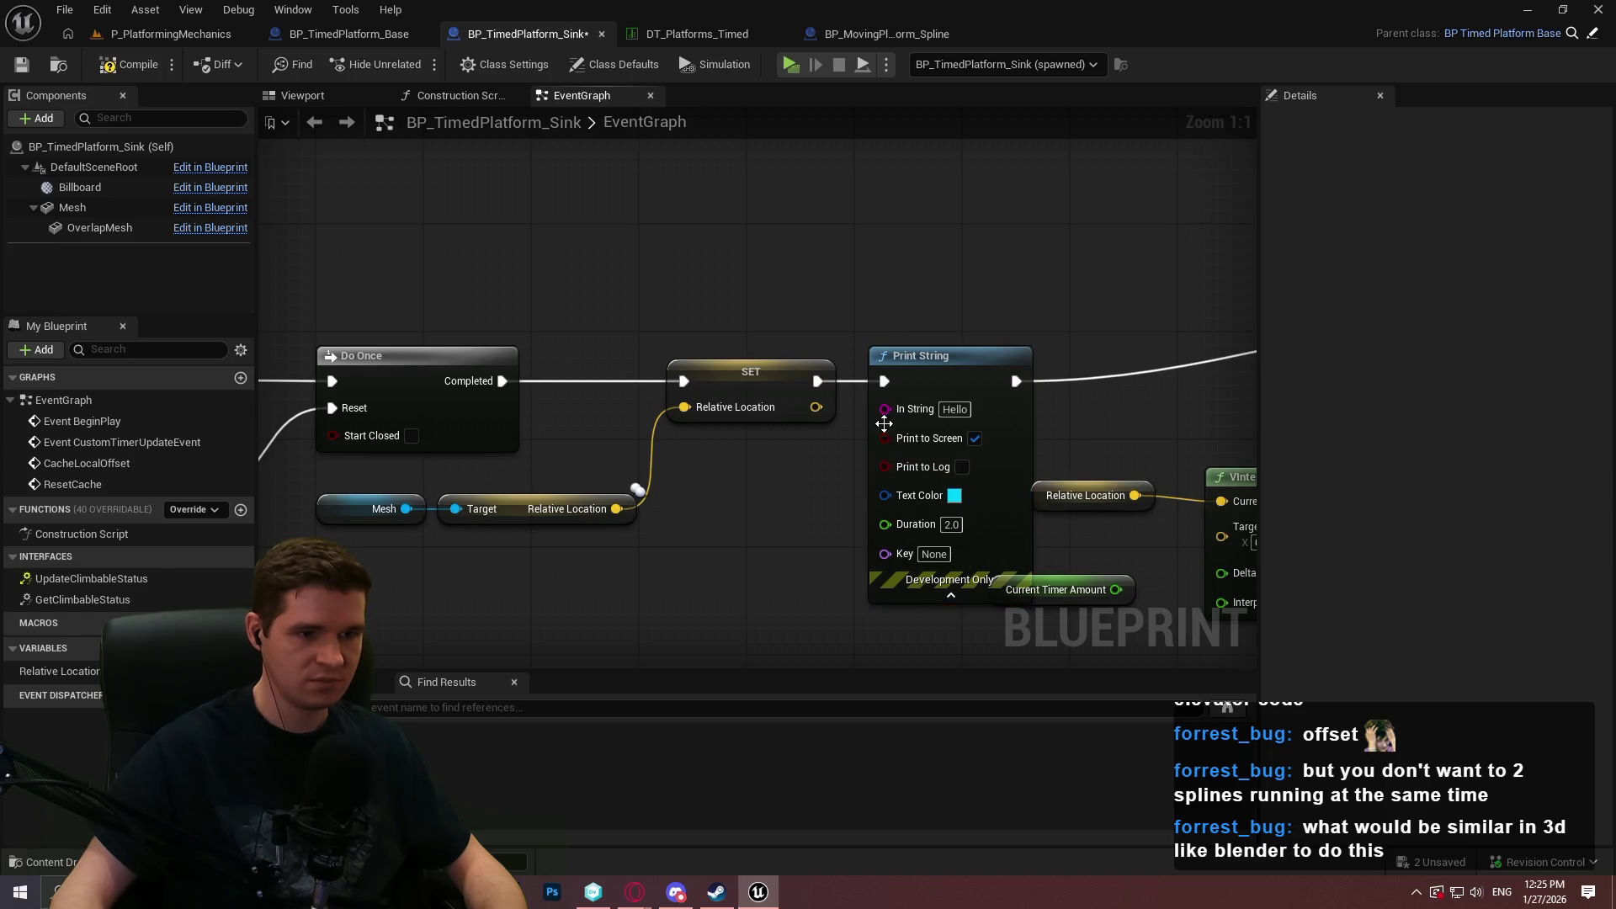
mouse_move(885, 434)
mouse_down()
mouse_move(922, 404)
mouse_move(860, 413)
mouse_up()
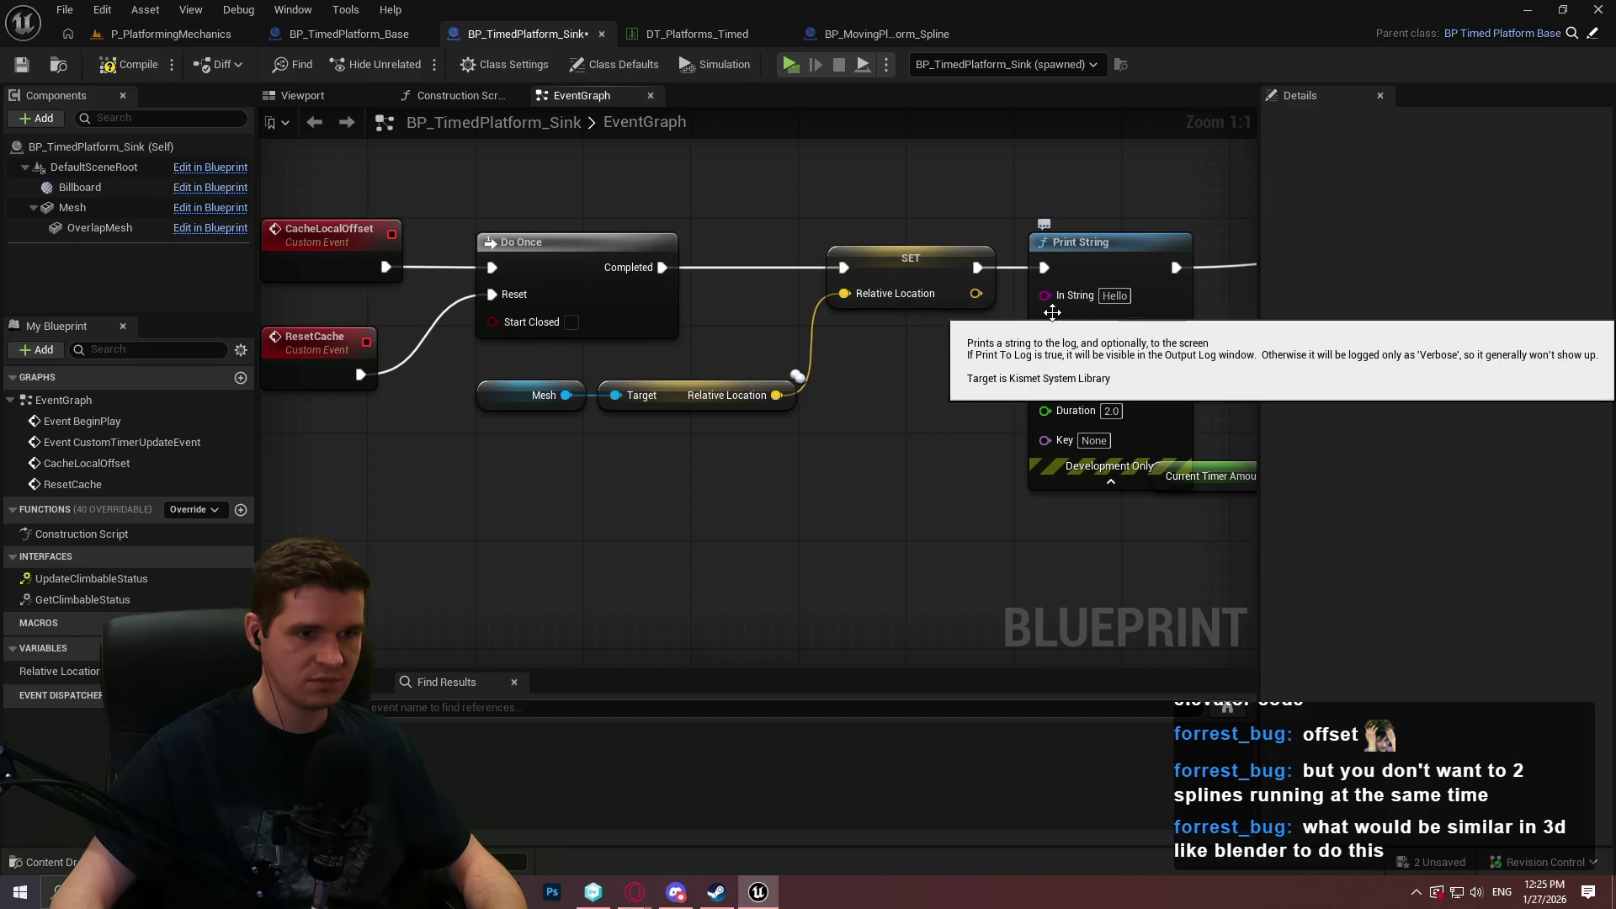
mouse_move(1013, 296)
mouse_down()
mouse_move(993, 302)
mouse_move(1044, 293)
mouse_up()
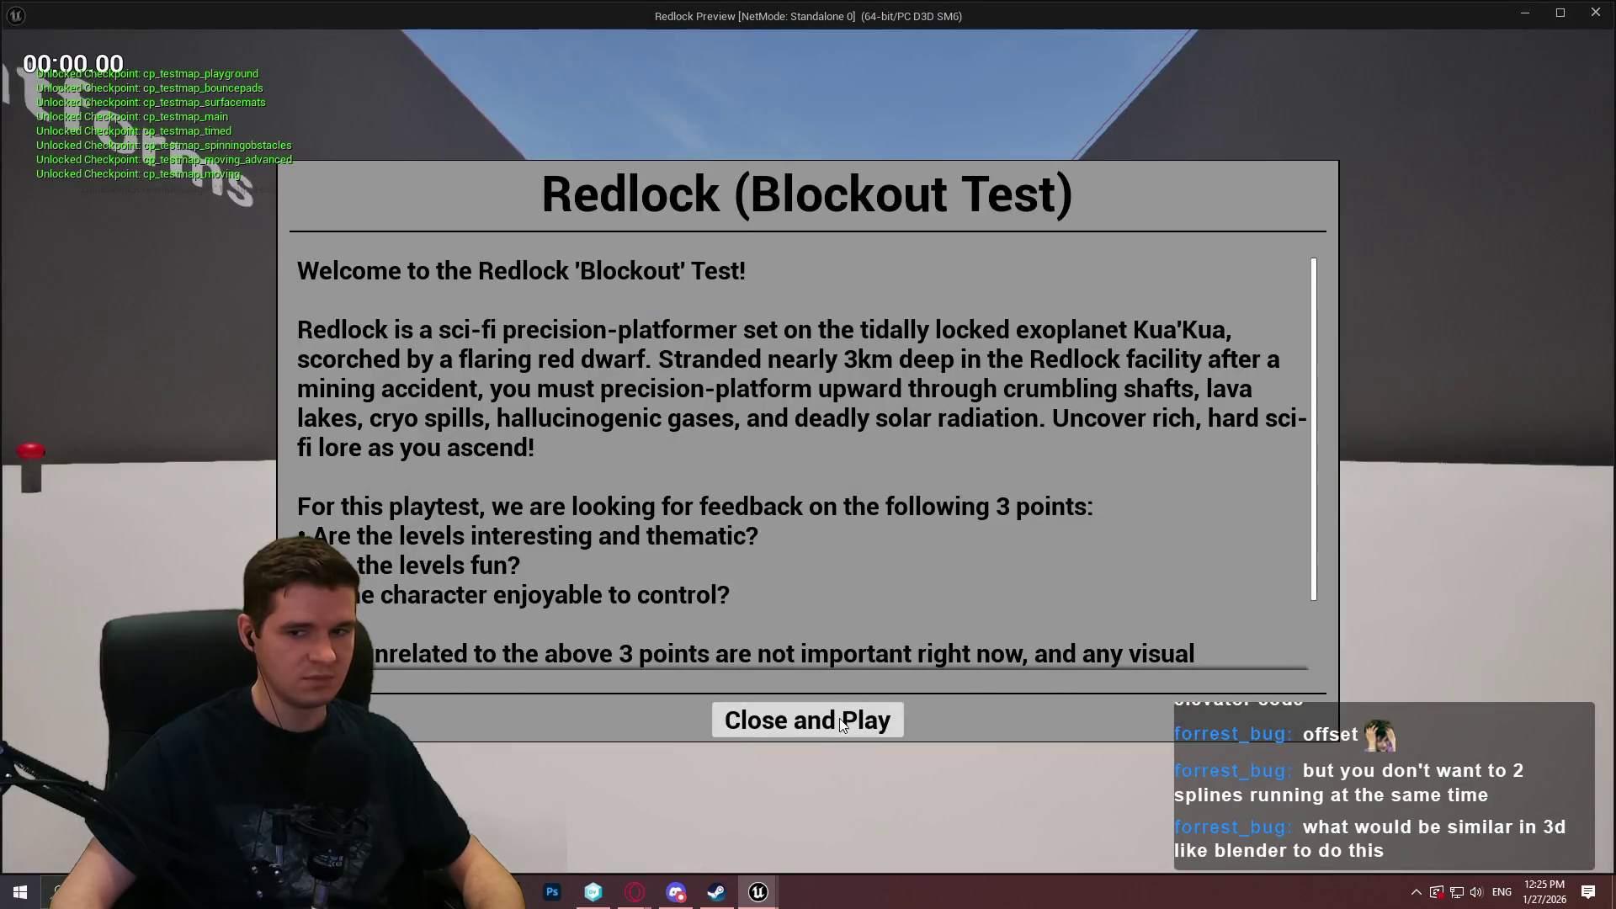
Play-test by jumping onto a yellow-edged platform to see Z=-0.500 printed, then exit.
click(841, 723)
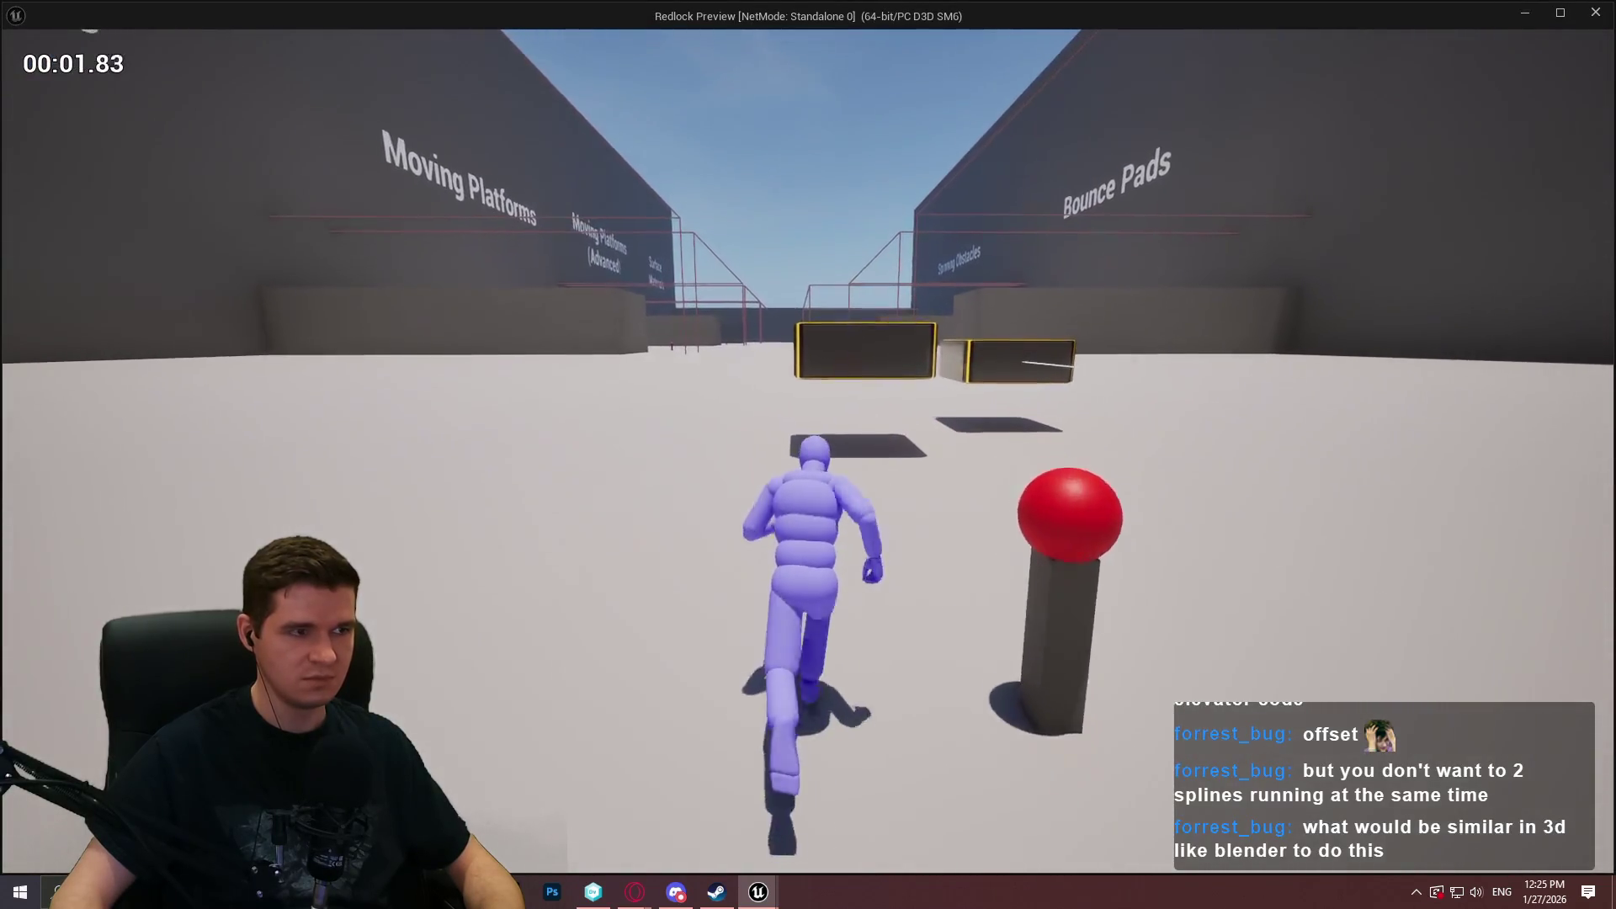
key(space)
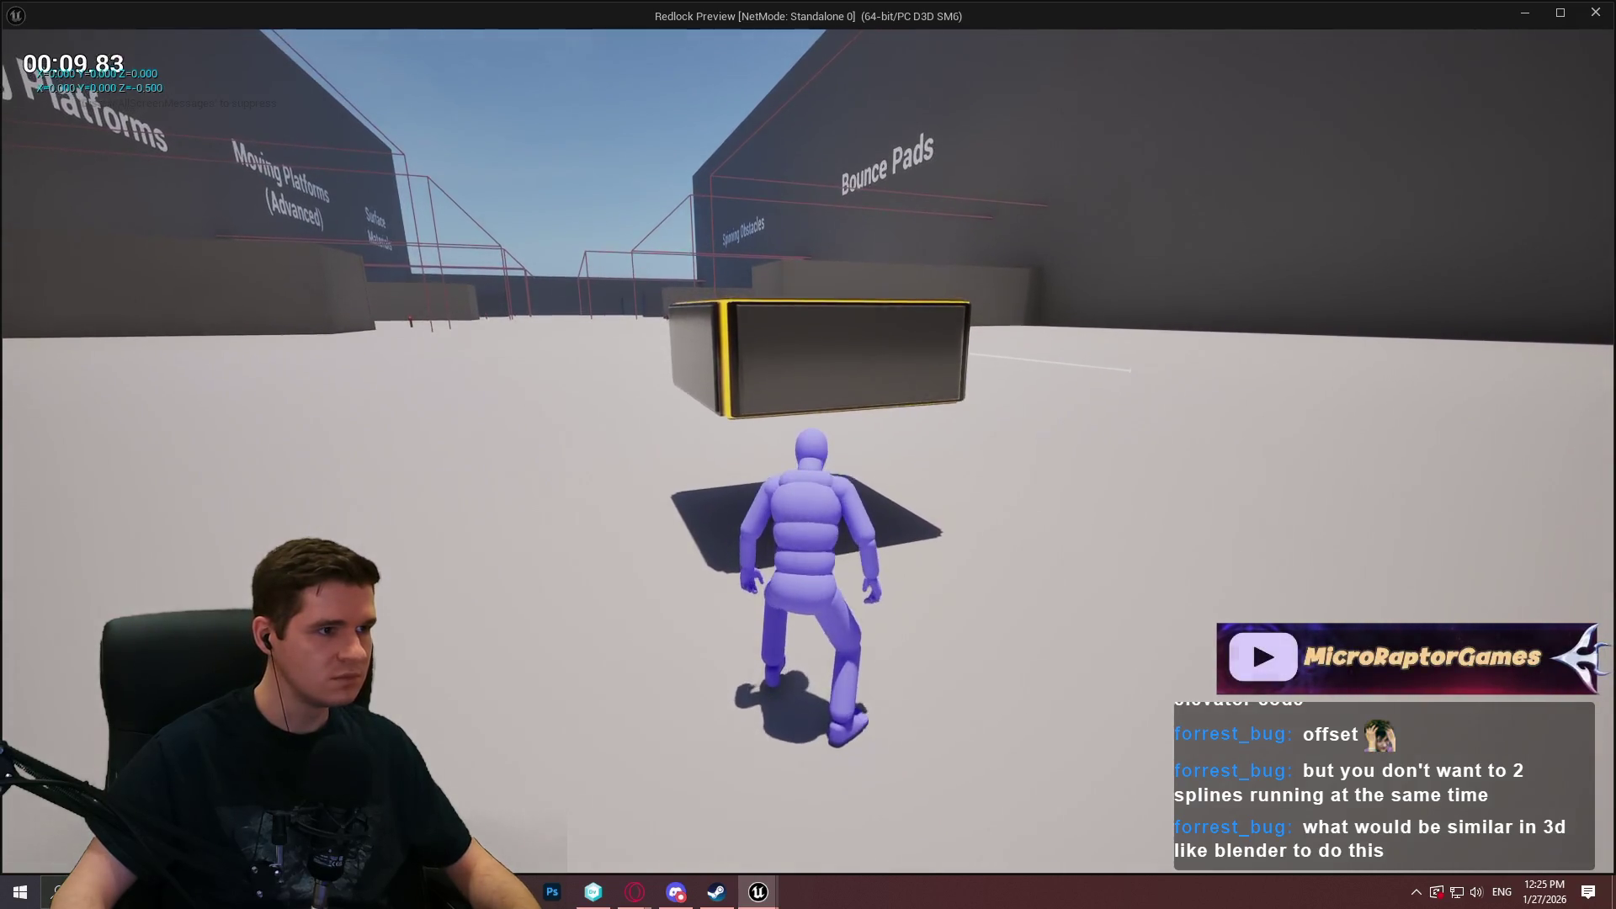
key(Escape)
scroll(1032, 487, down, 2)
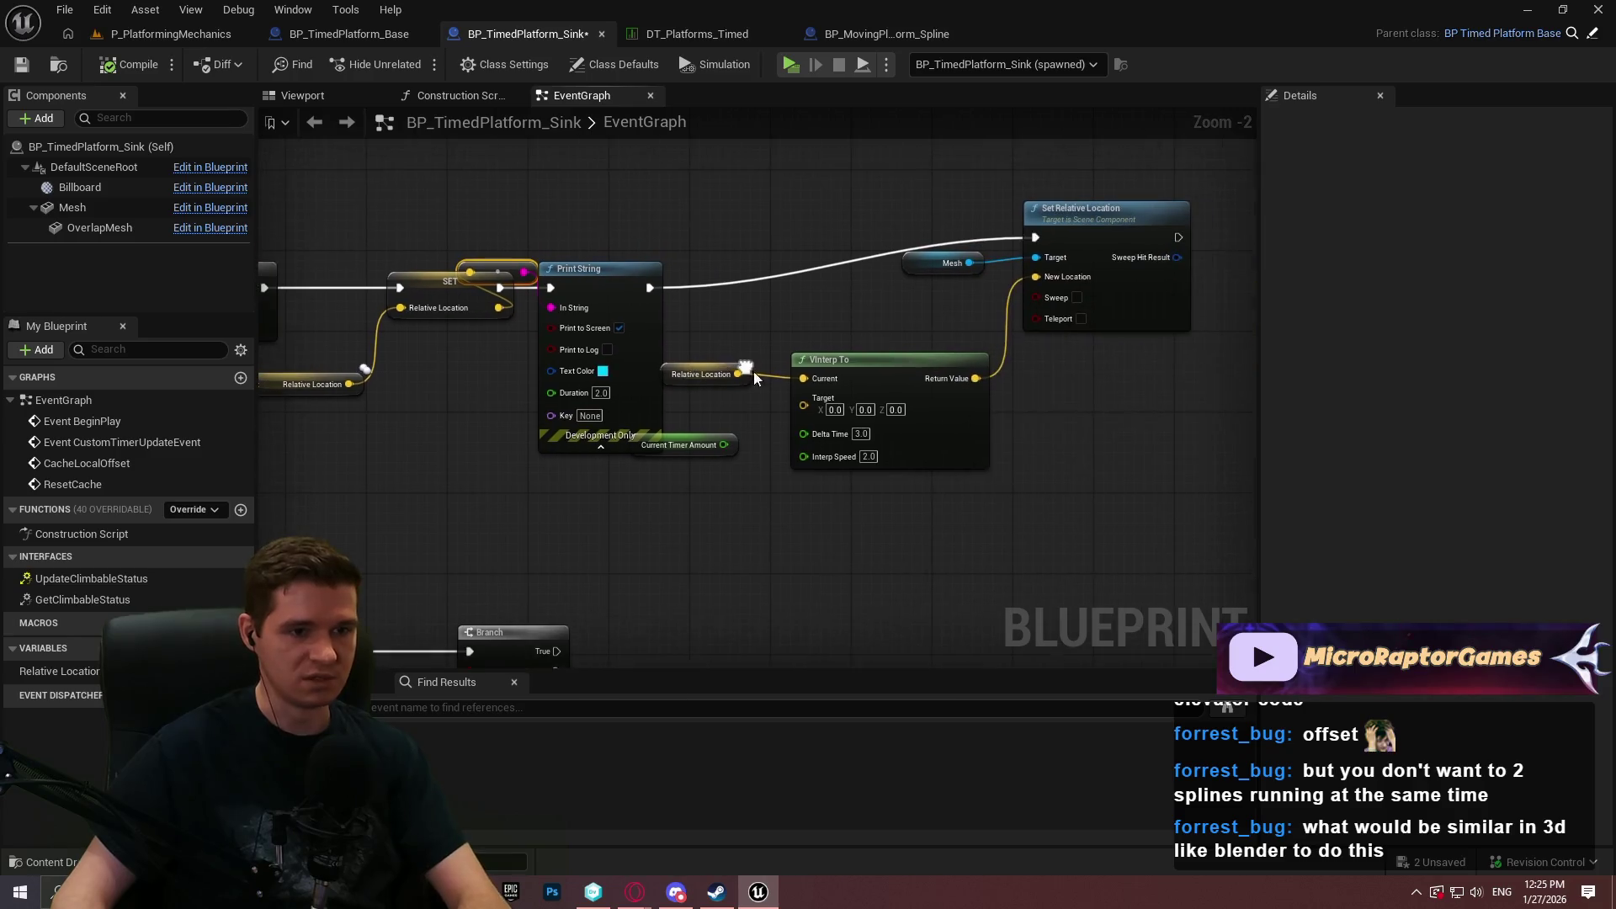
Run another play test, climbing the yellow-framed platforms while Z=-0.500 offsets print, then exit.
mouse_move(761, 371)
mouse_down()
mouse_move(926, 395)
mouse_move(739, 306)
mouse_move(808, 320)
mouse_move(762, 306)
mouse_move(836, 440)
mouse_move(696, 242)
mouse_up()
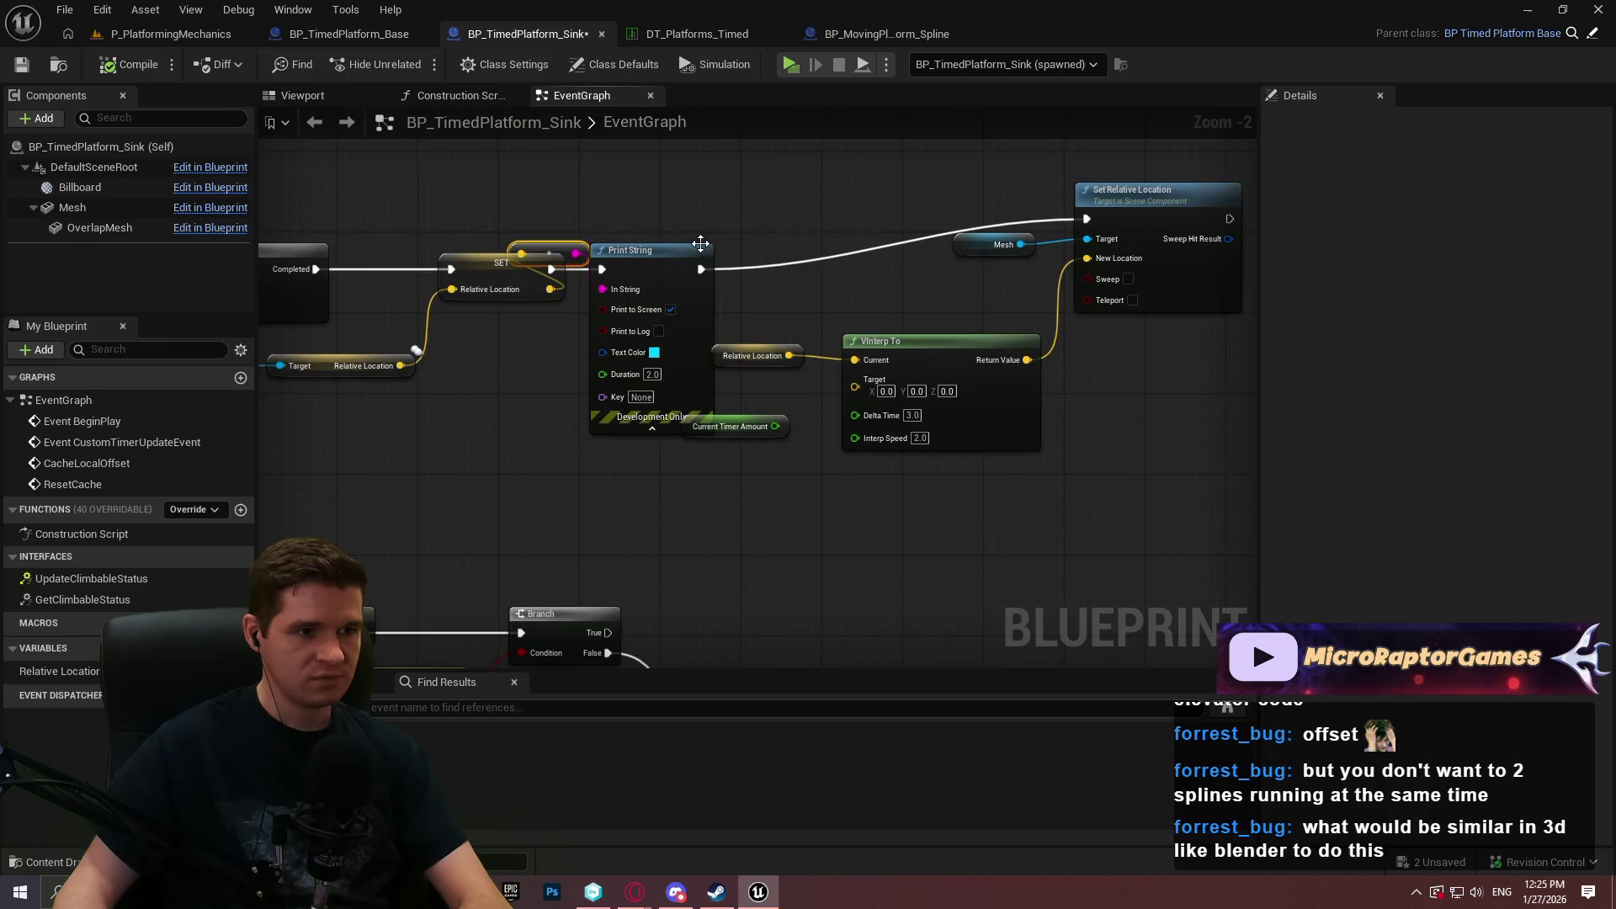
drag(835, 286, 810, 295)
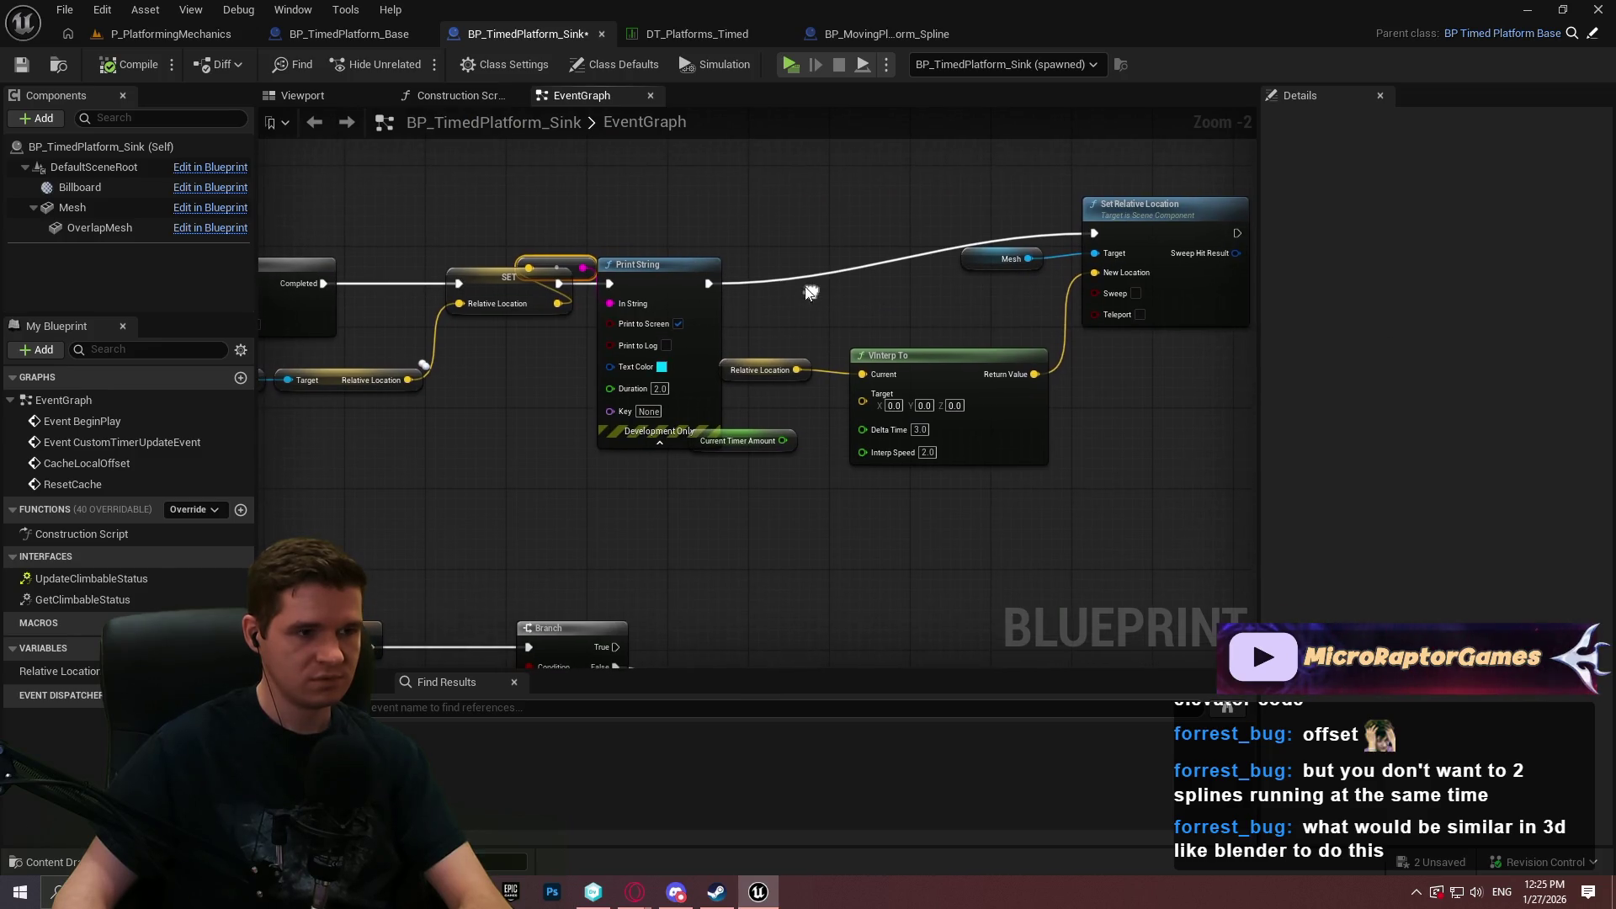
drag(588, 223, 669, 329)
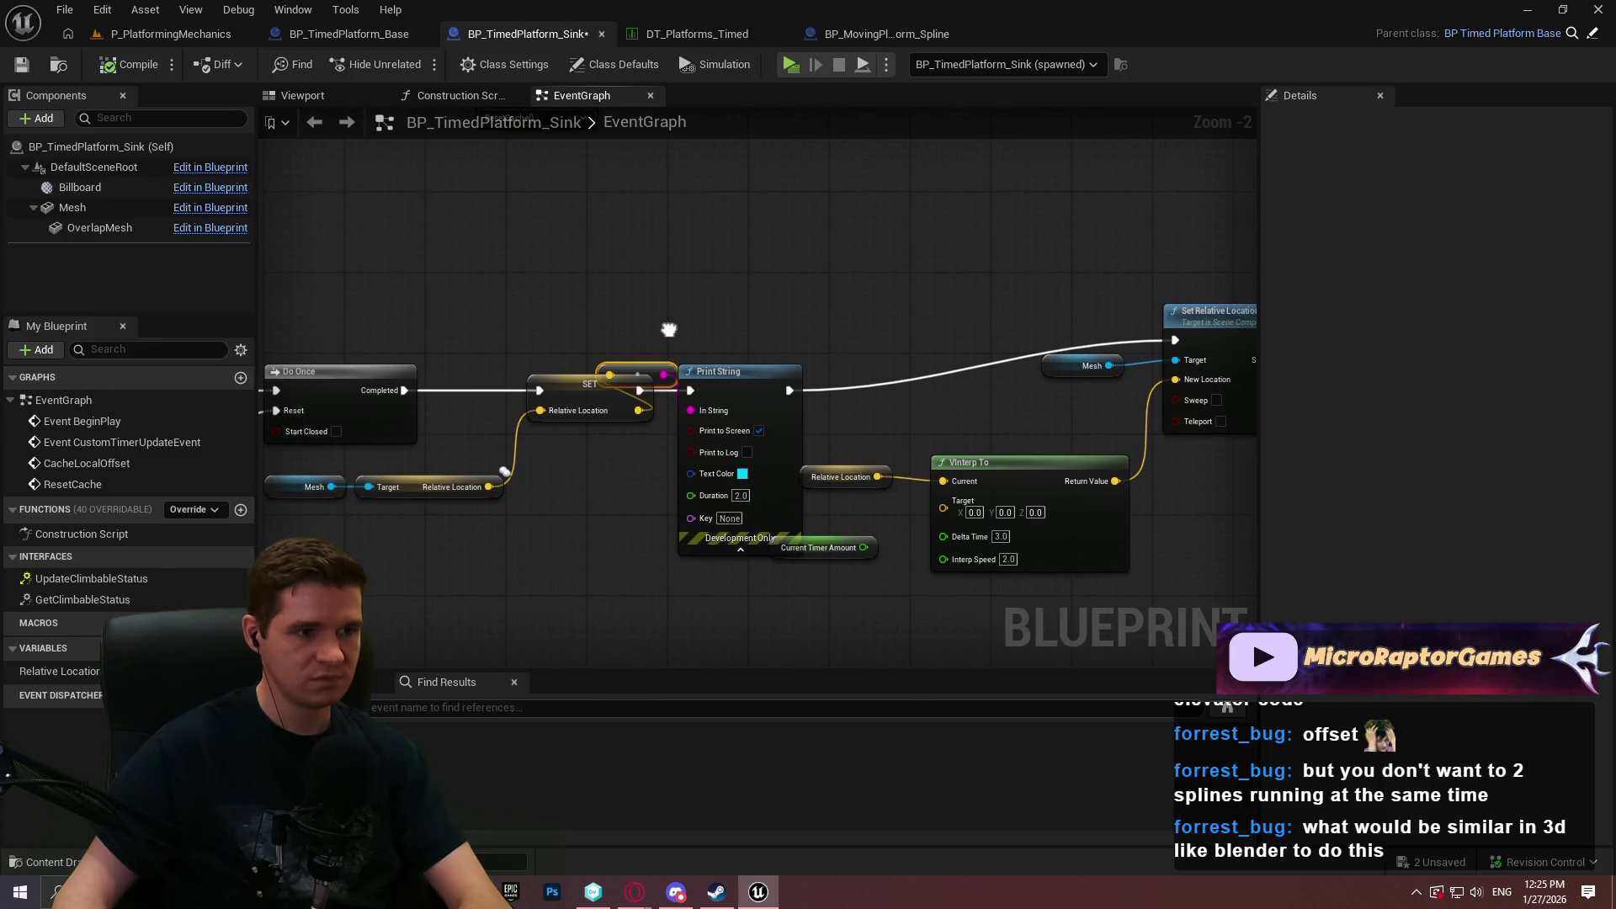
click(795, 70)
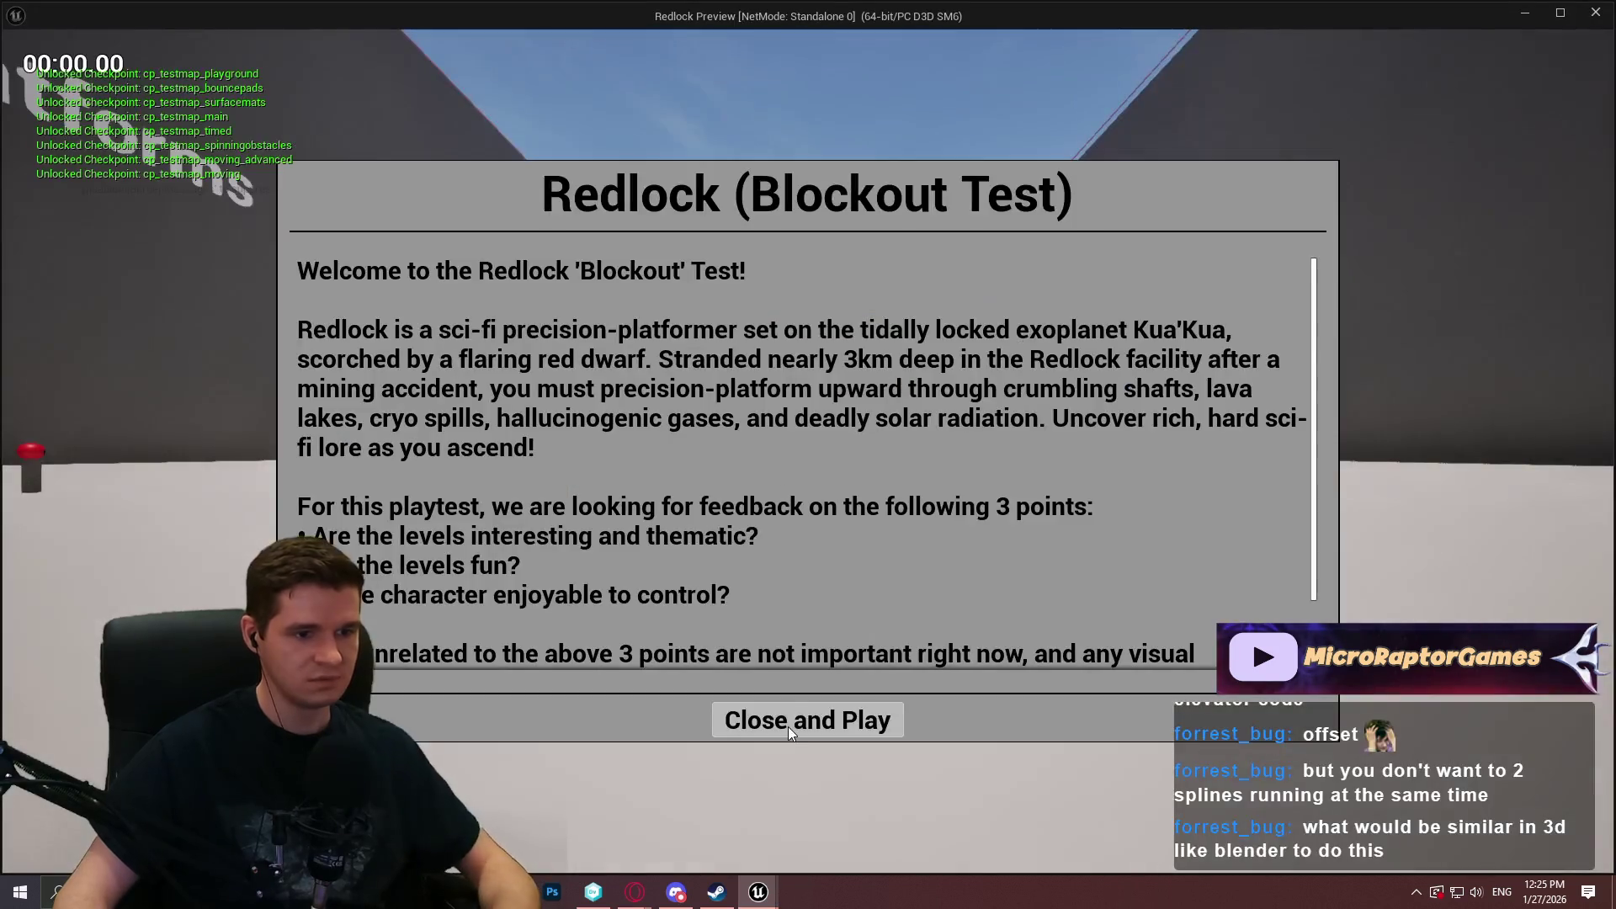
click(790, 729)
key(w)
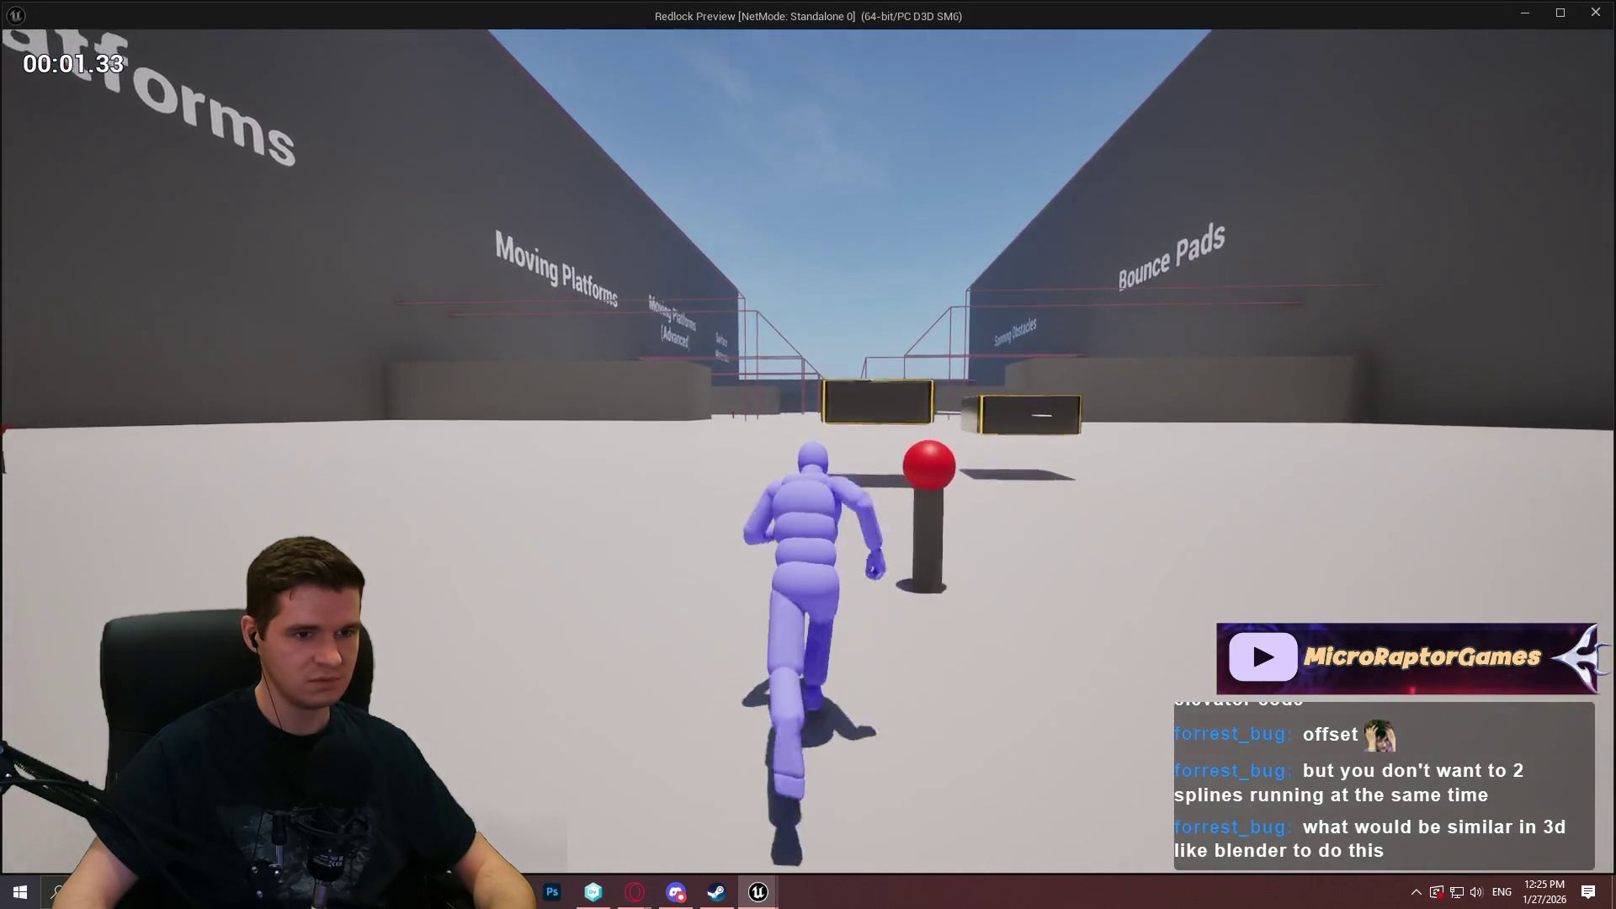
key(space)
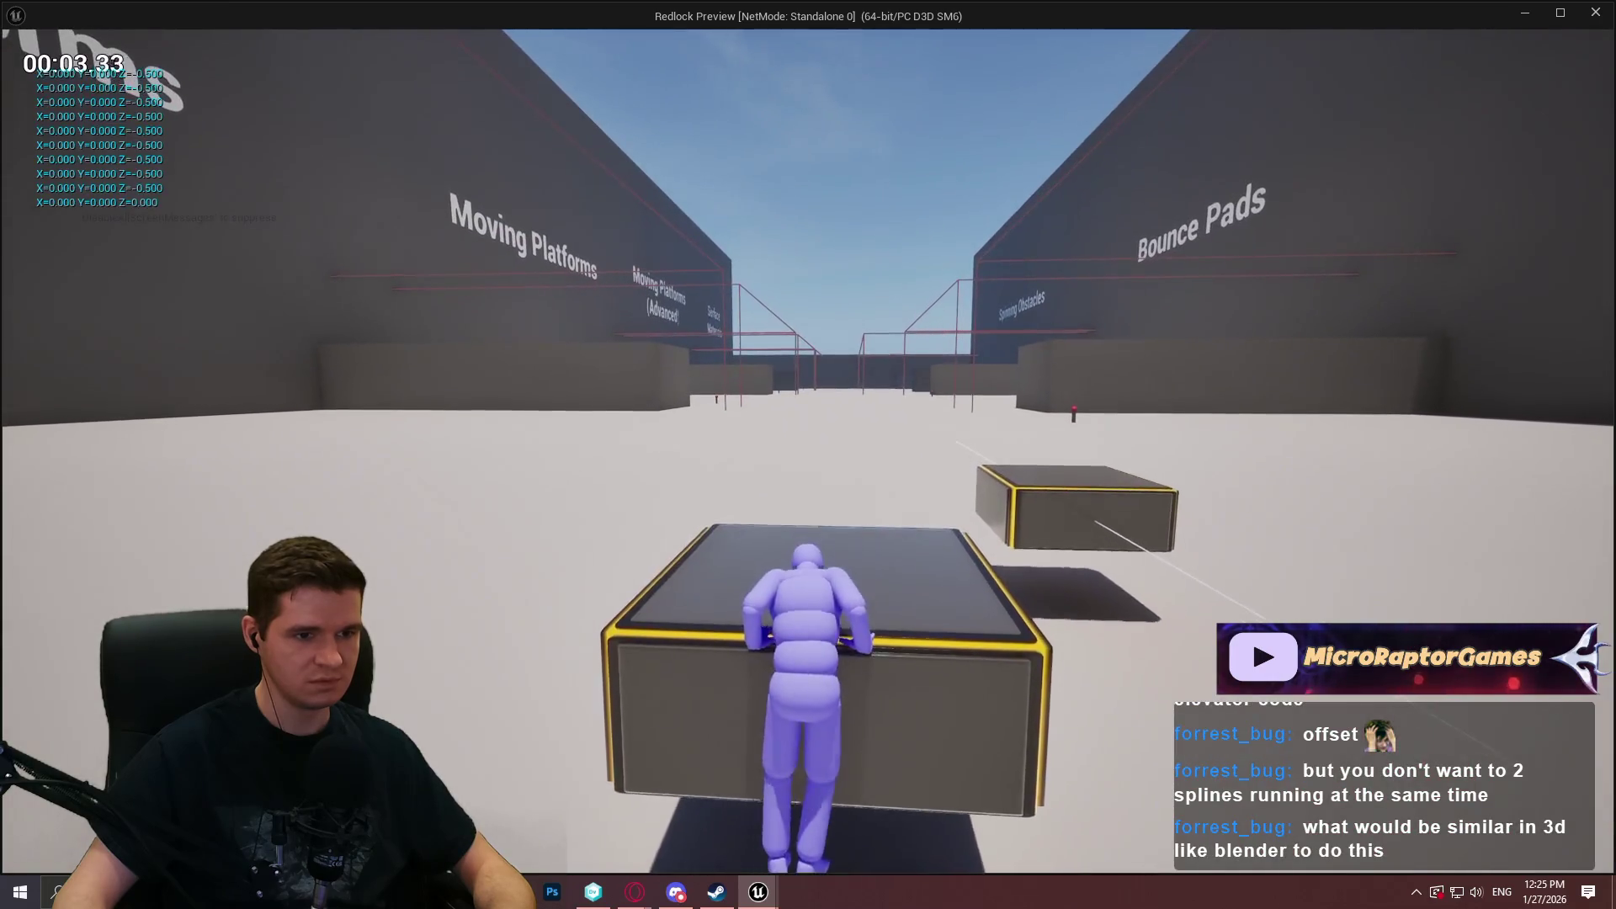
key(space)
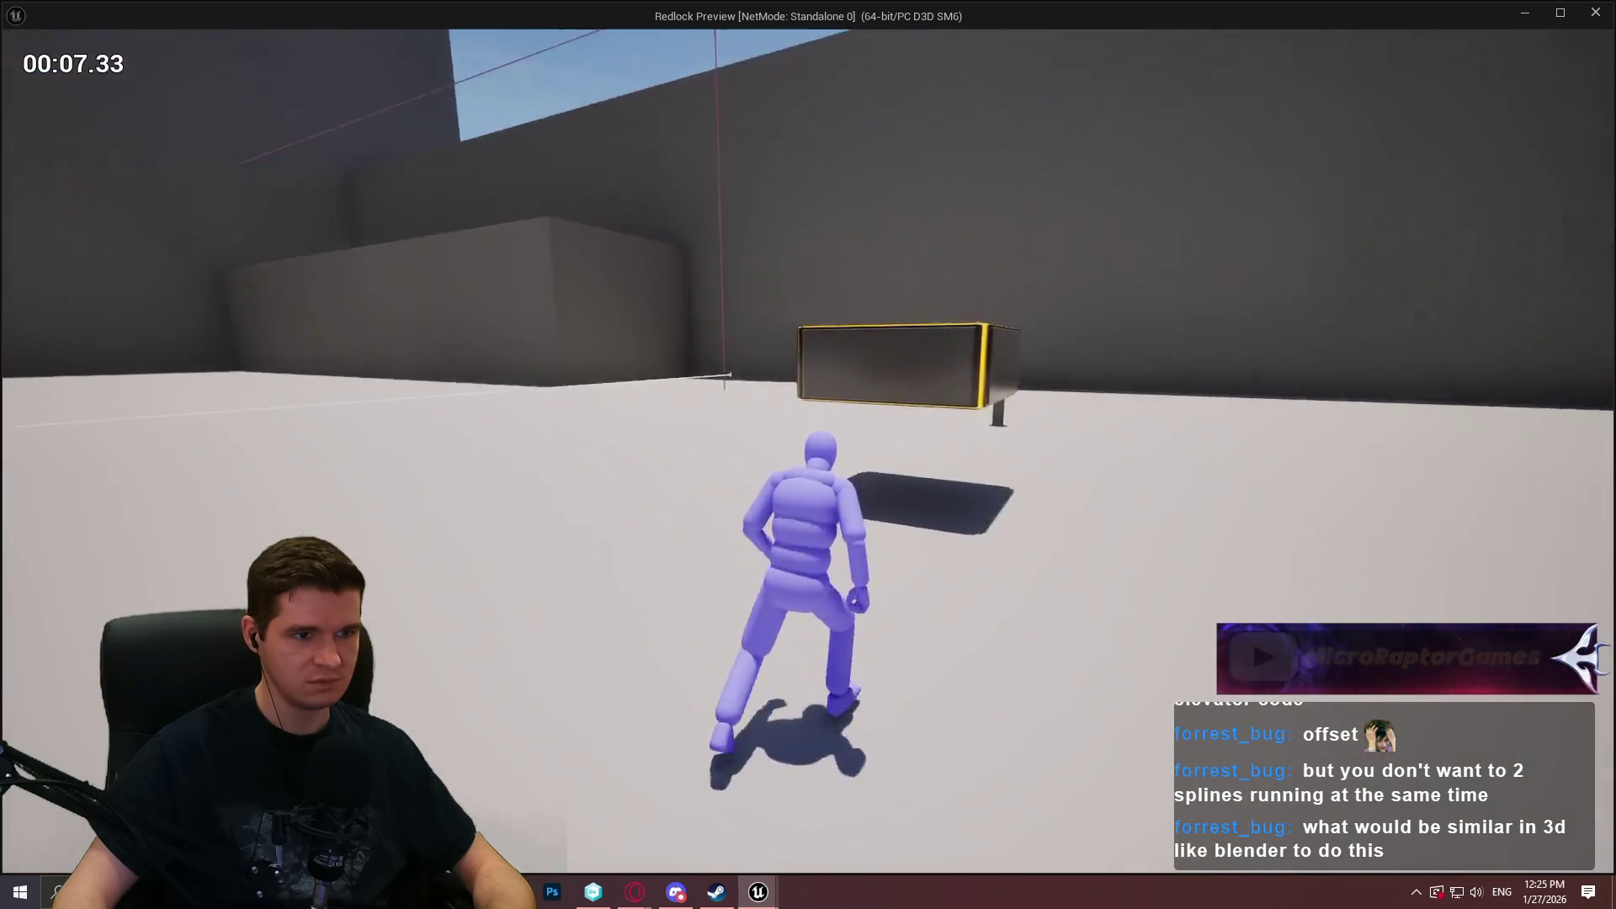
key(space)
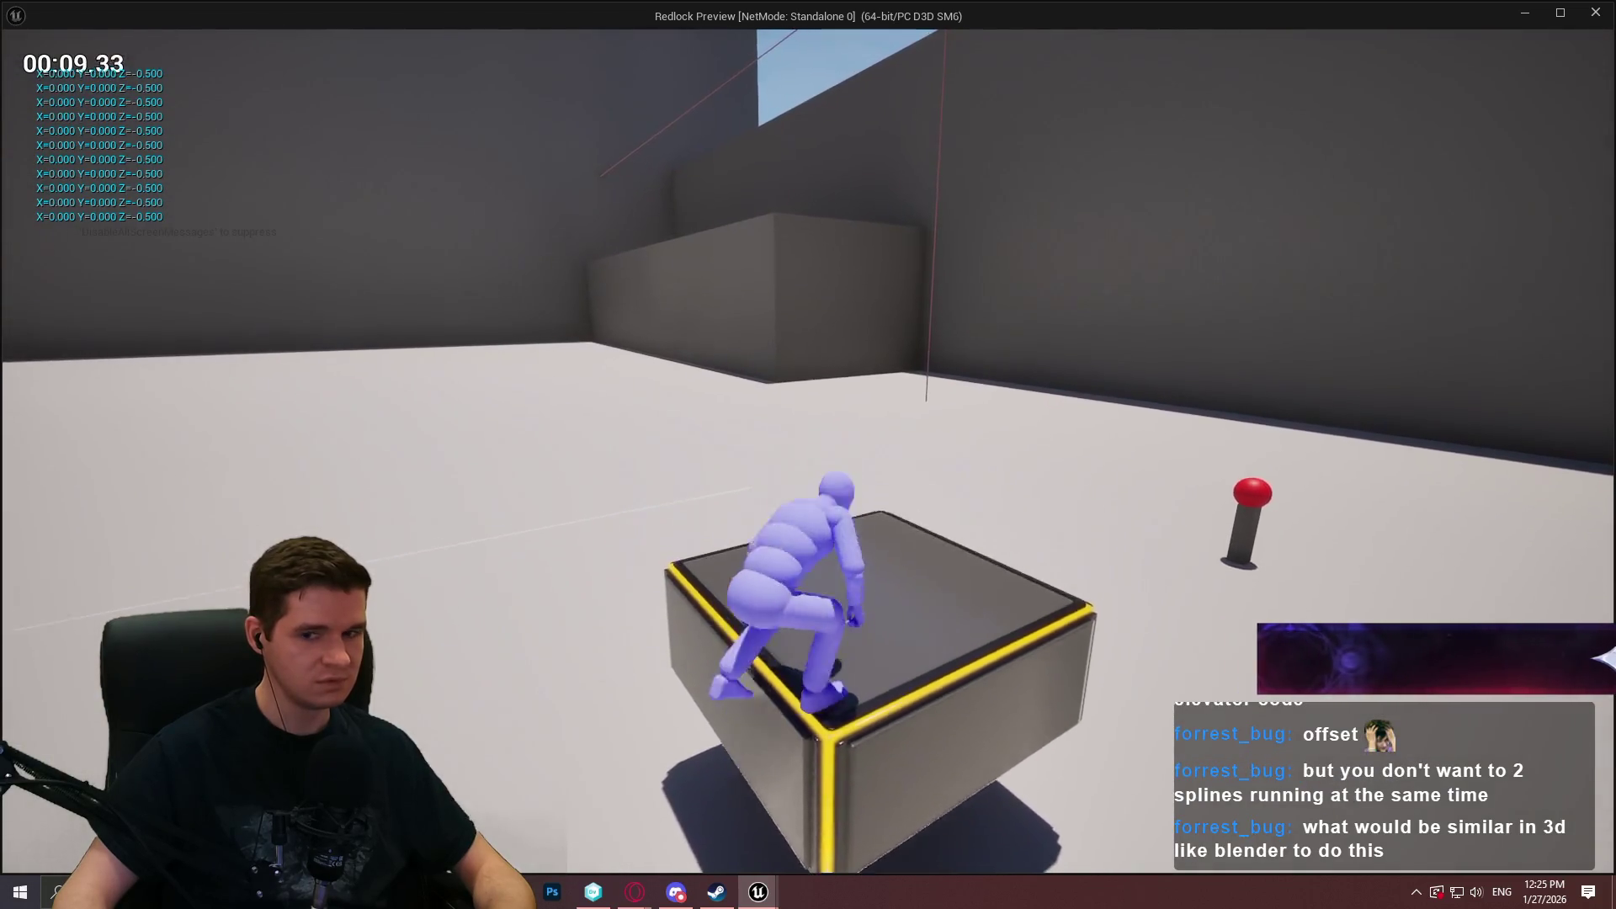
key(Escape)
scroll(688, 311, down, 1)
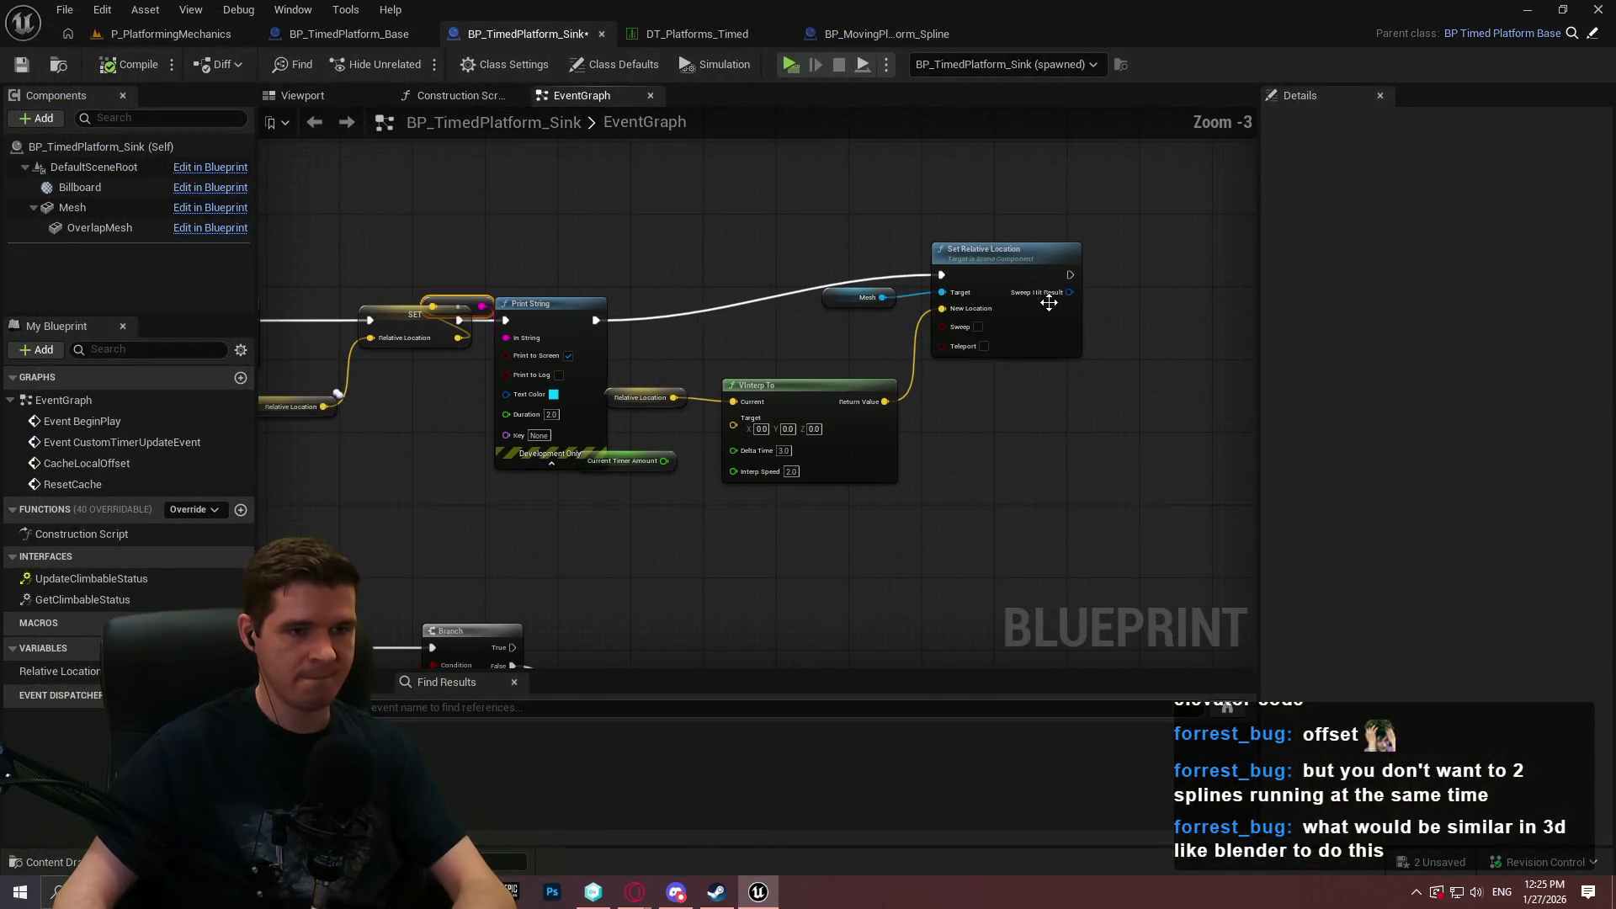
Add a 3.0-second Delay node beside the Set Relative Location node.
mouse_move(932, 451)
mouse_down()
mouse_move(1387, 397)
mouse_move(1256, 661)
mouse_up()
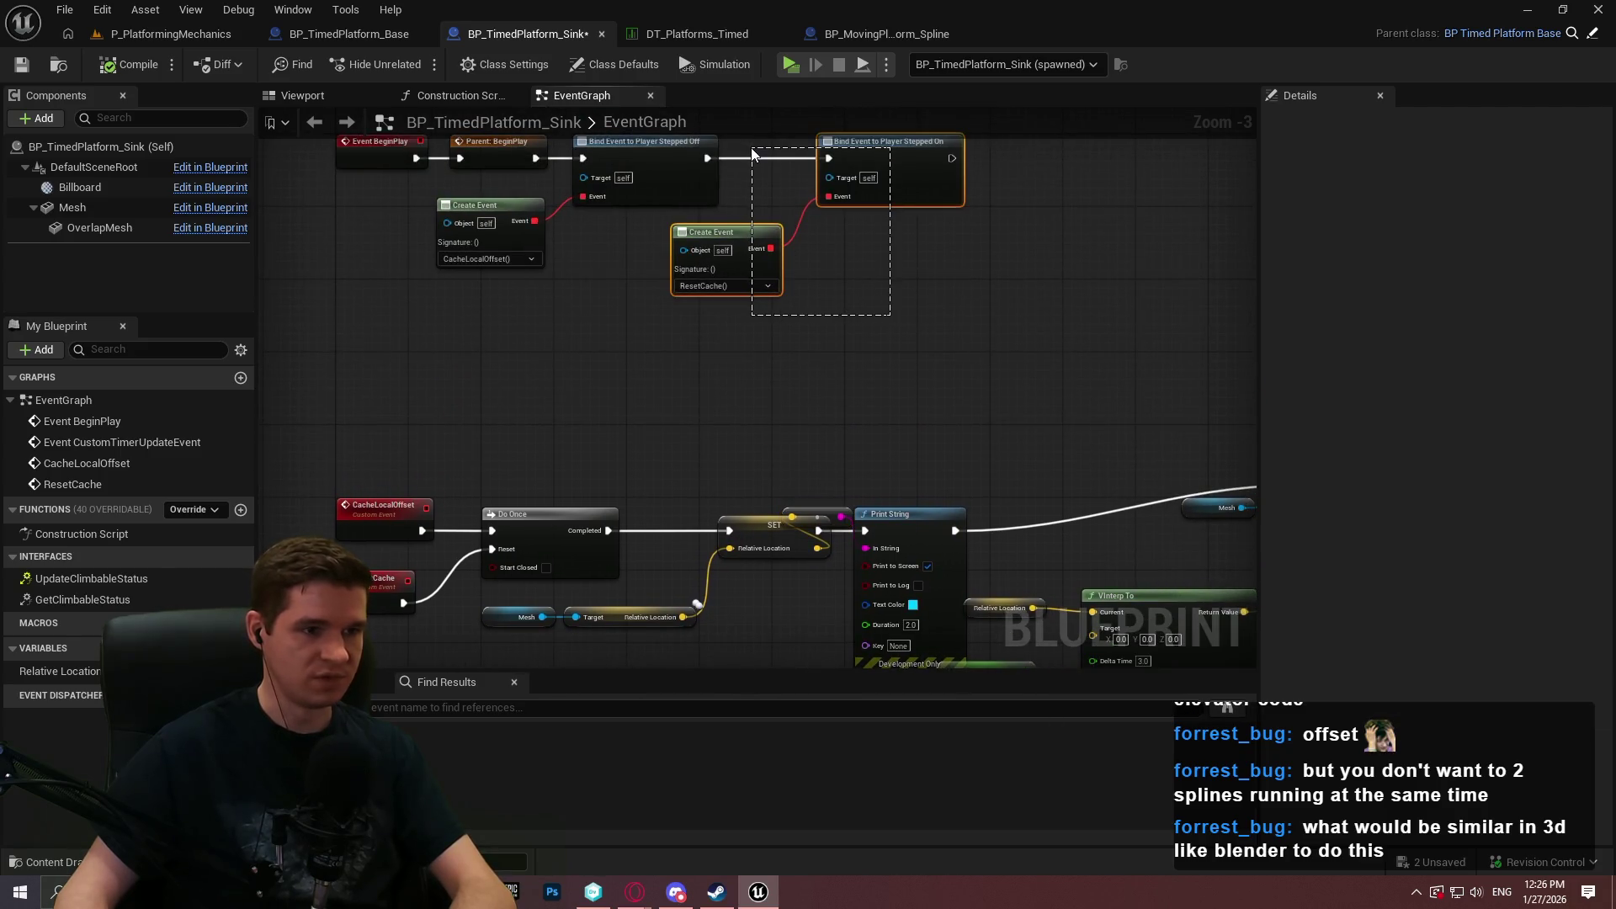
drag(753, 154, 751, 149)
drag(1119, 447, 719, 370)
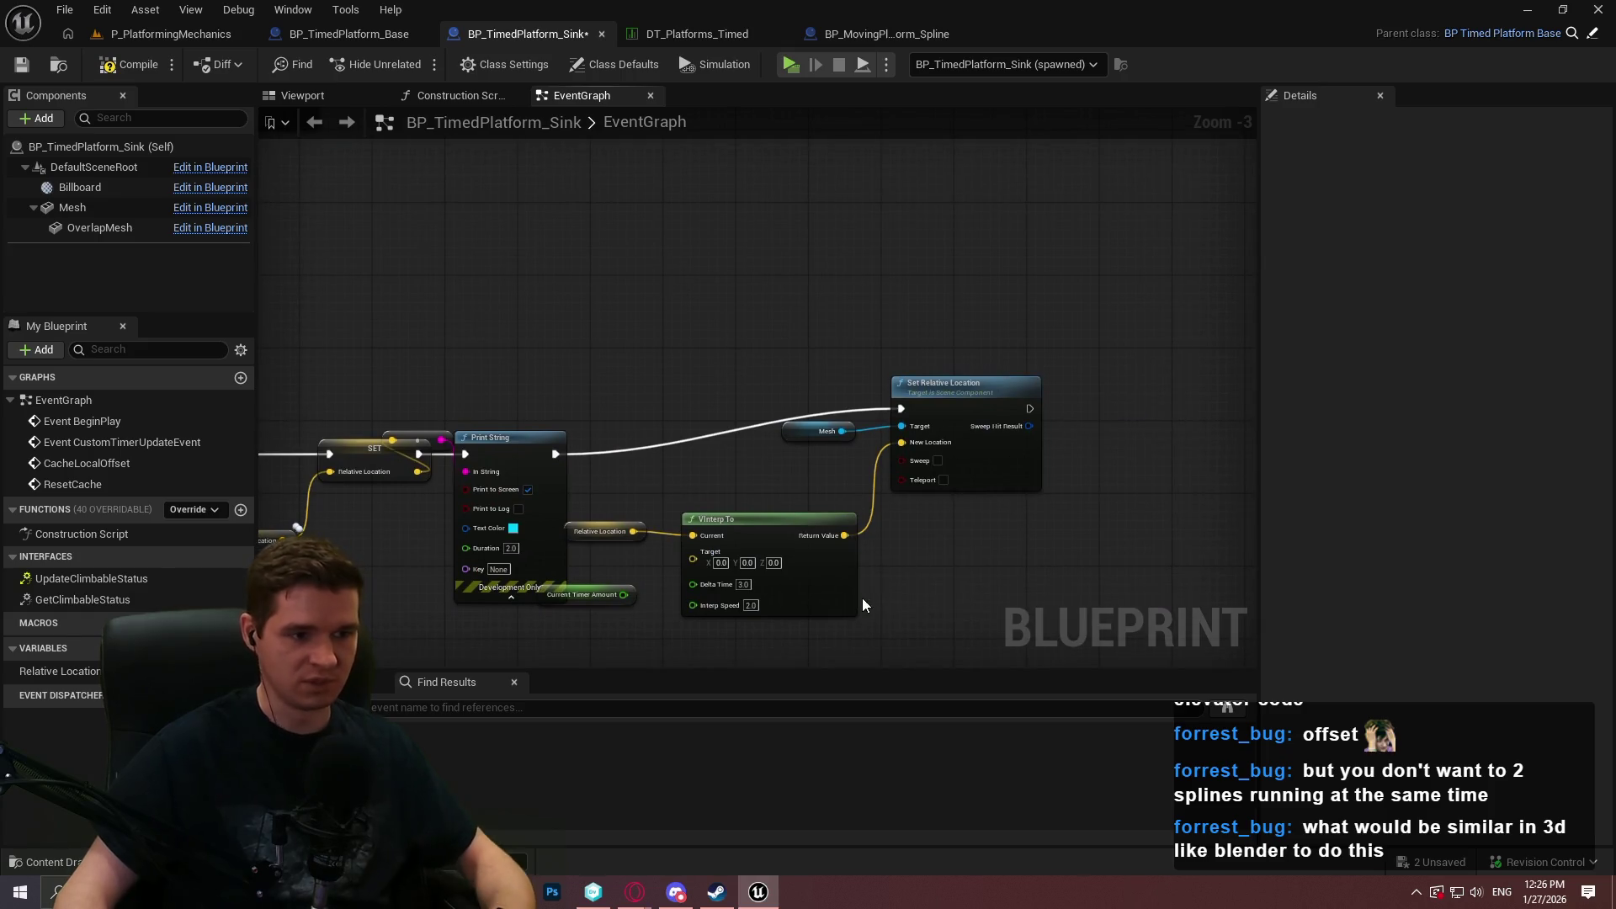
drag(867, 599, 884, 479)
scroll(712, 470, up, 2)
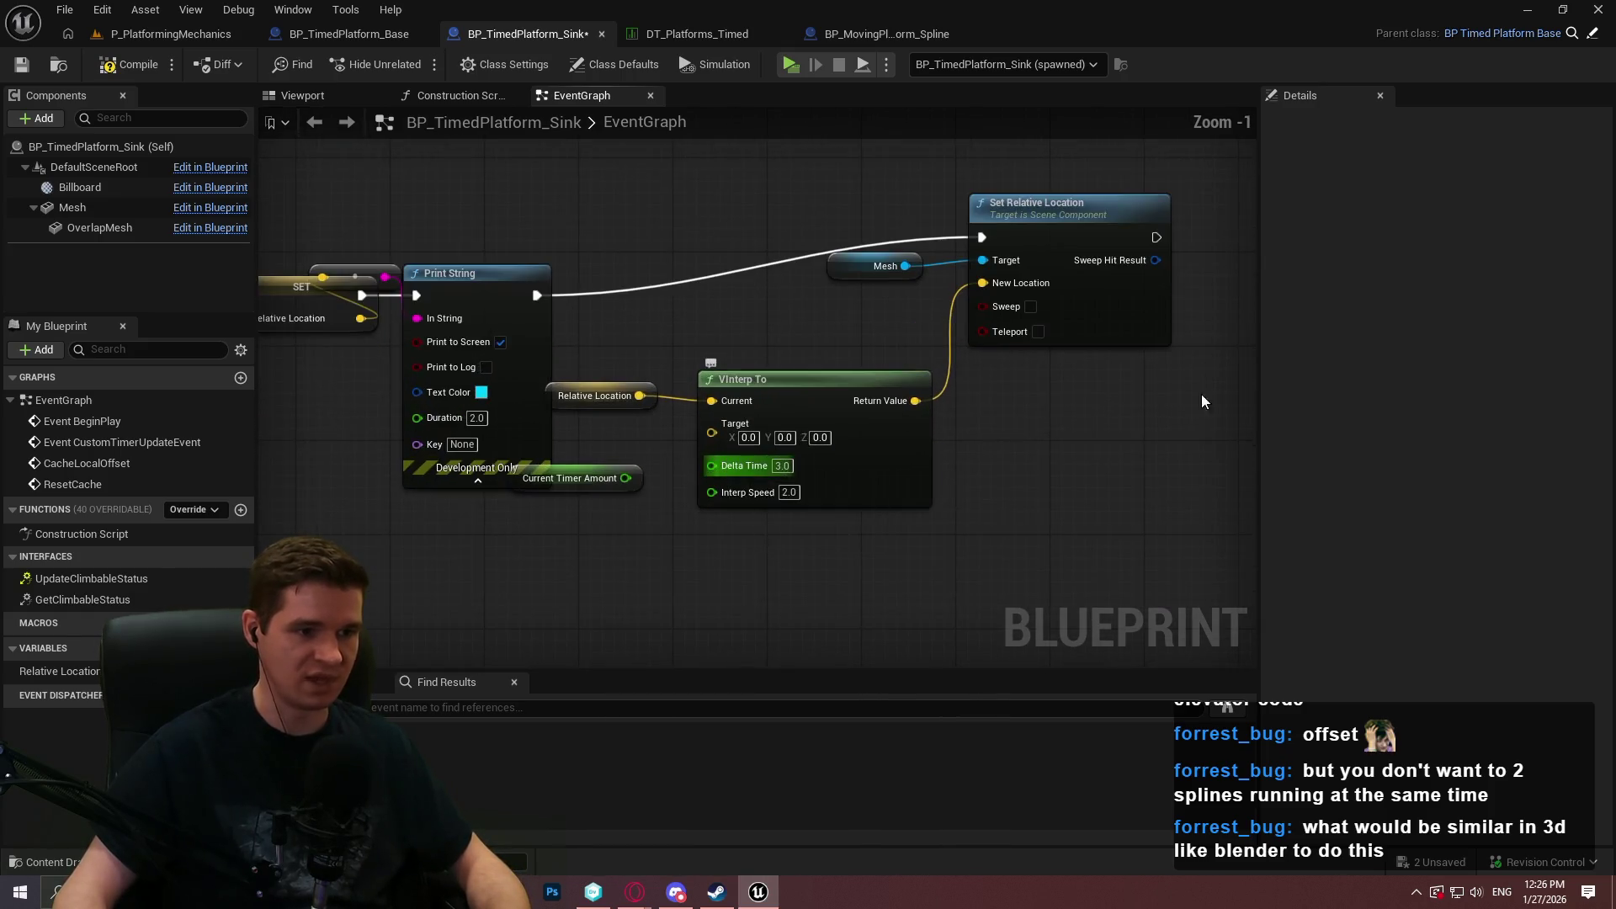
drag(1153, 402, 931, 467)
right_click(932, 468)
text(dela)
key(Return)
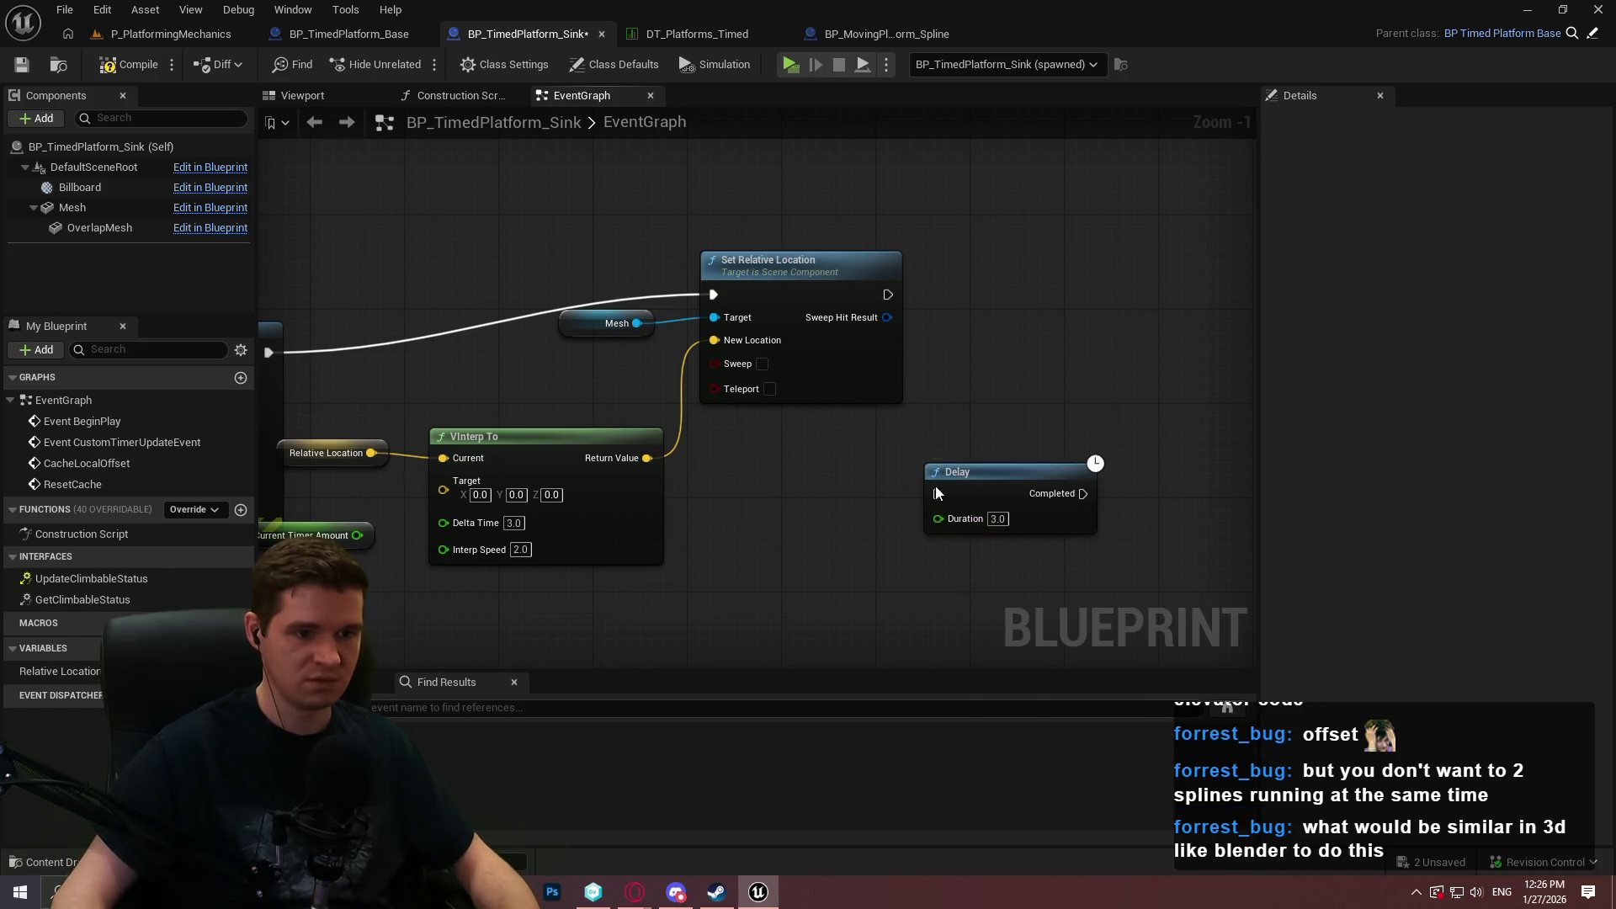
Wire the Delay's Completed output back to Do Once's Reset and compile the Blueprint.
drag(892, 286, 893, 288)
key(Escape)
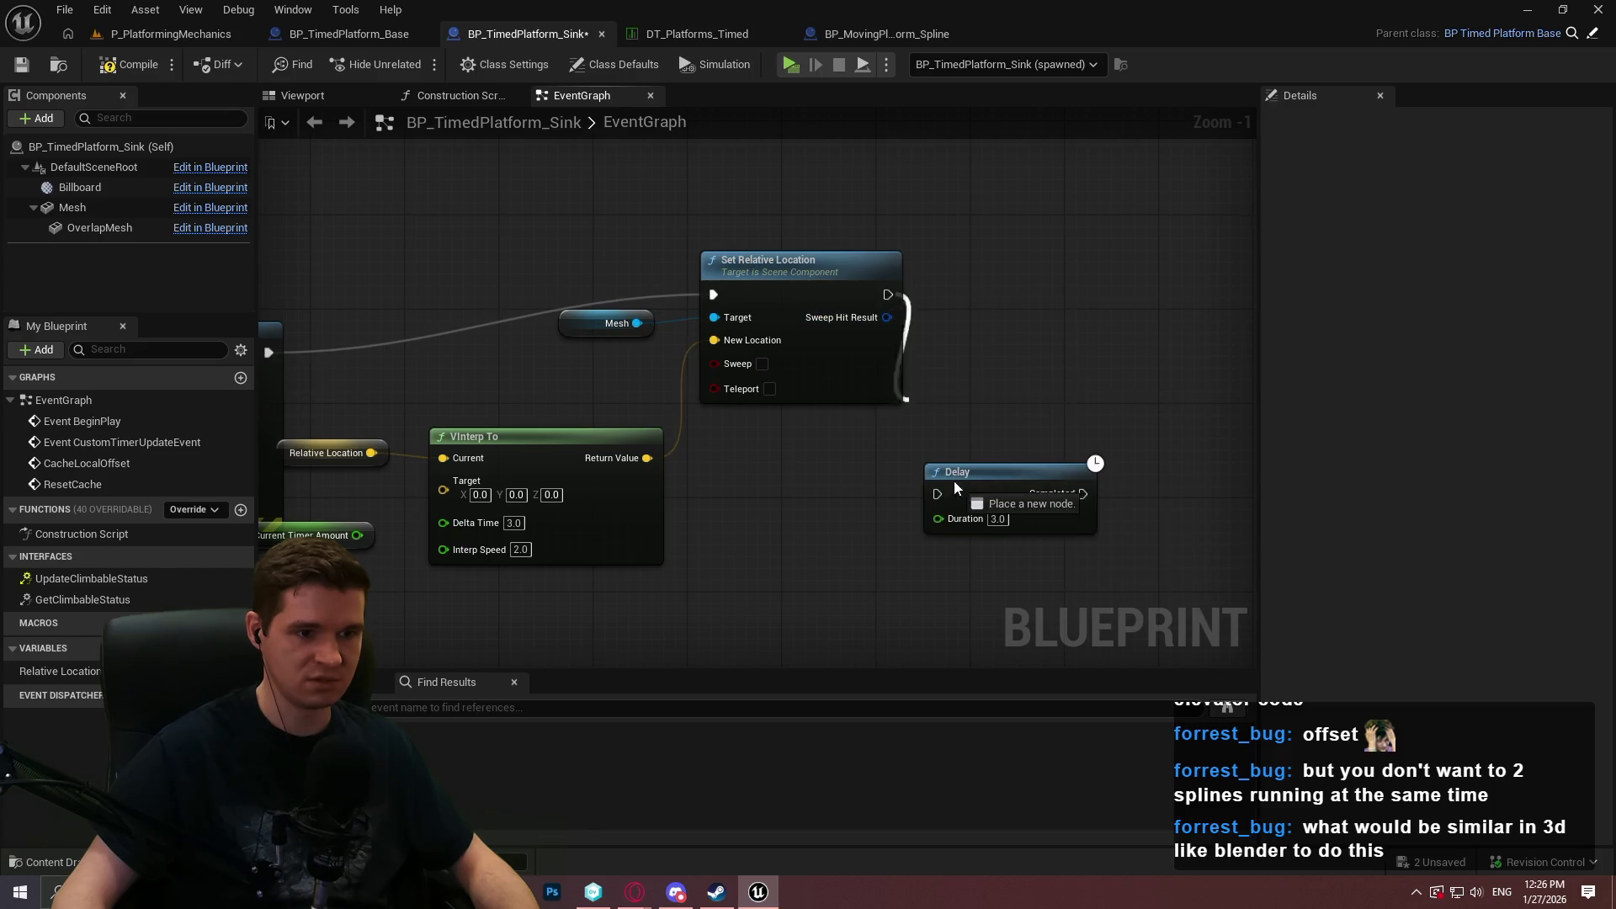
mouse_move(1084, 493)
mouse_down()
mouse_move(817, 556)
mouse_move(520, 466)
mouse_move(660, 367)
mouse_move(594, 323)
mouse_up()
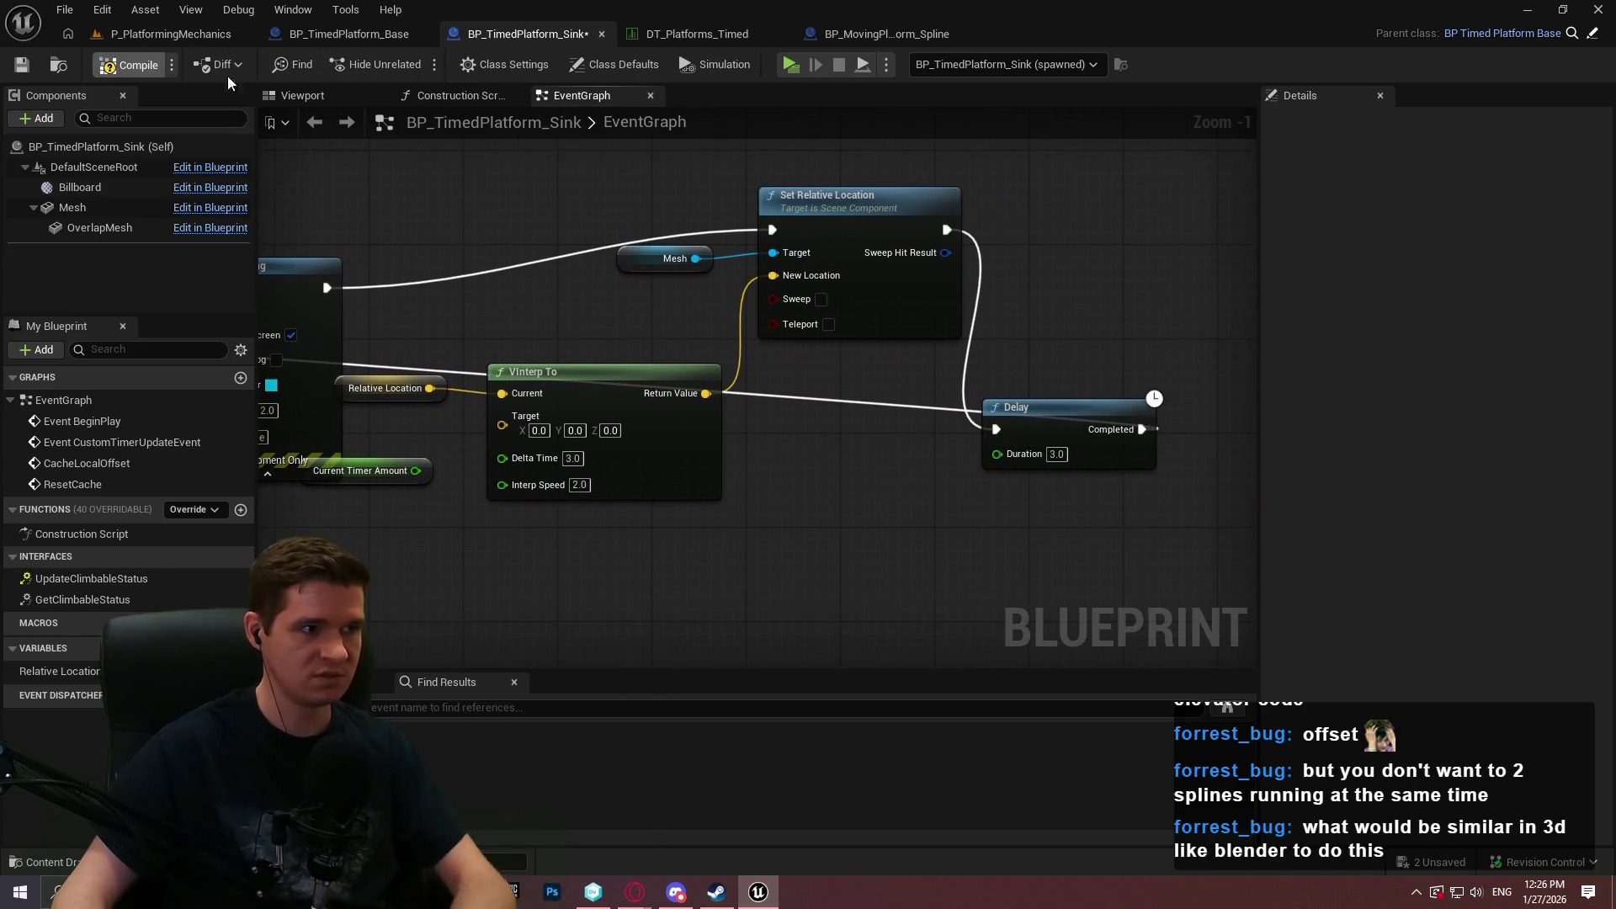
click(165, 70)
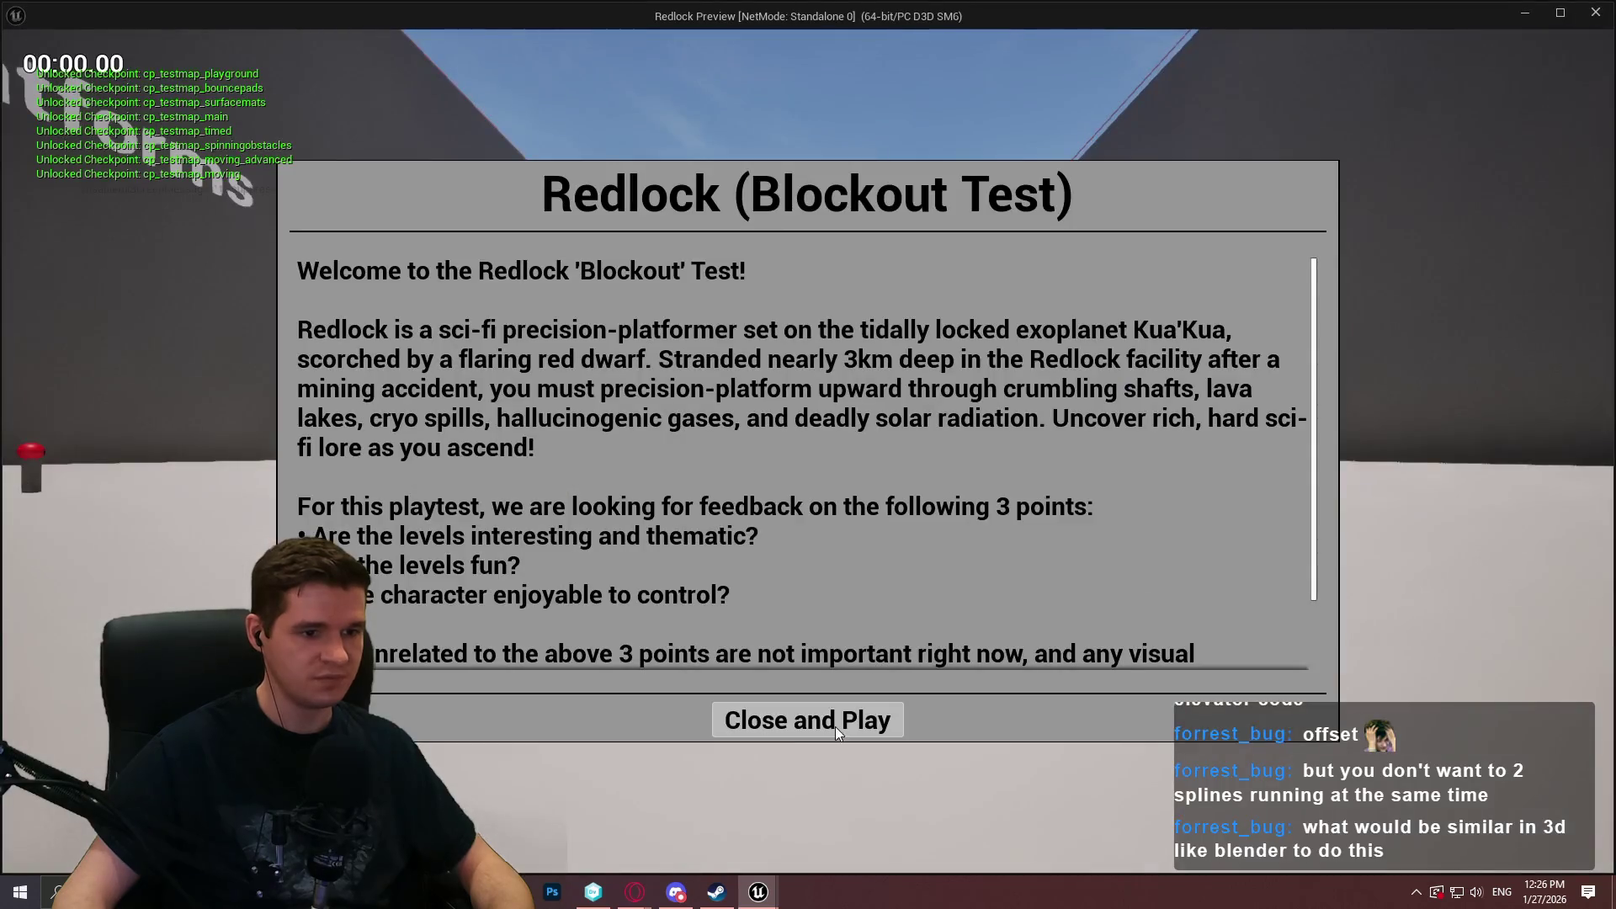
click(836, 726)
key(w)
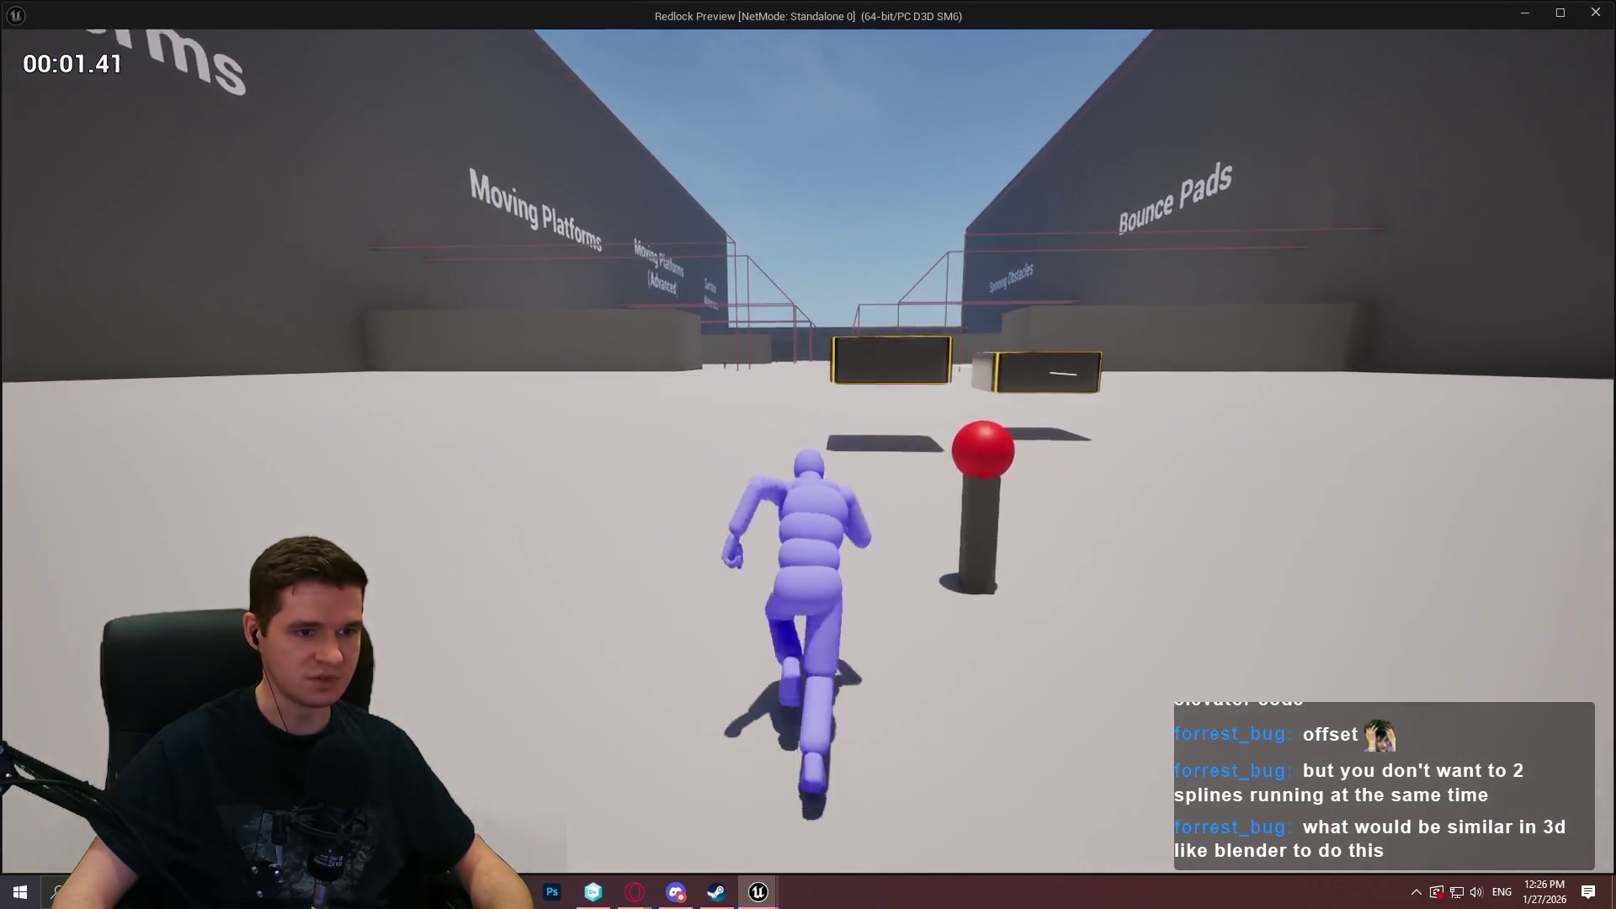
key(w)
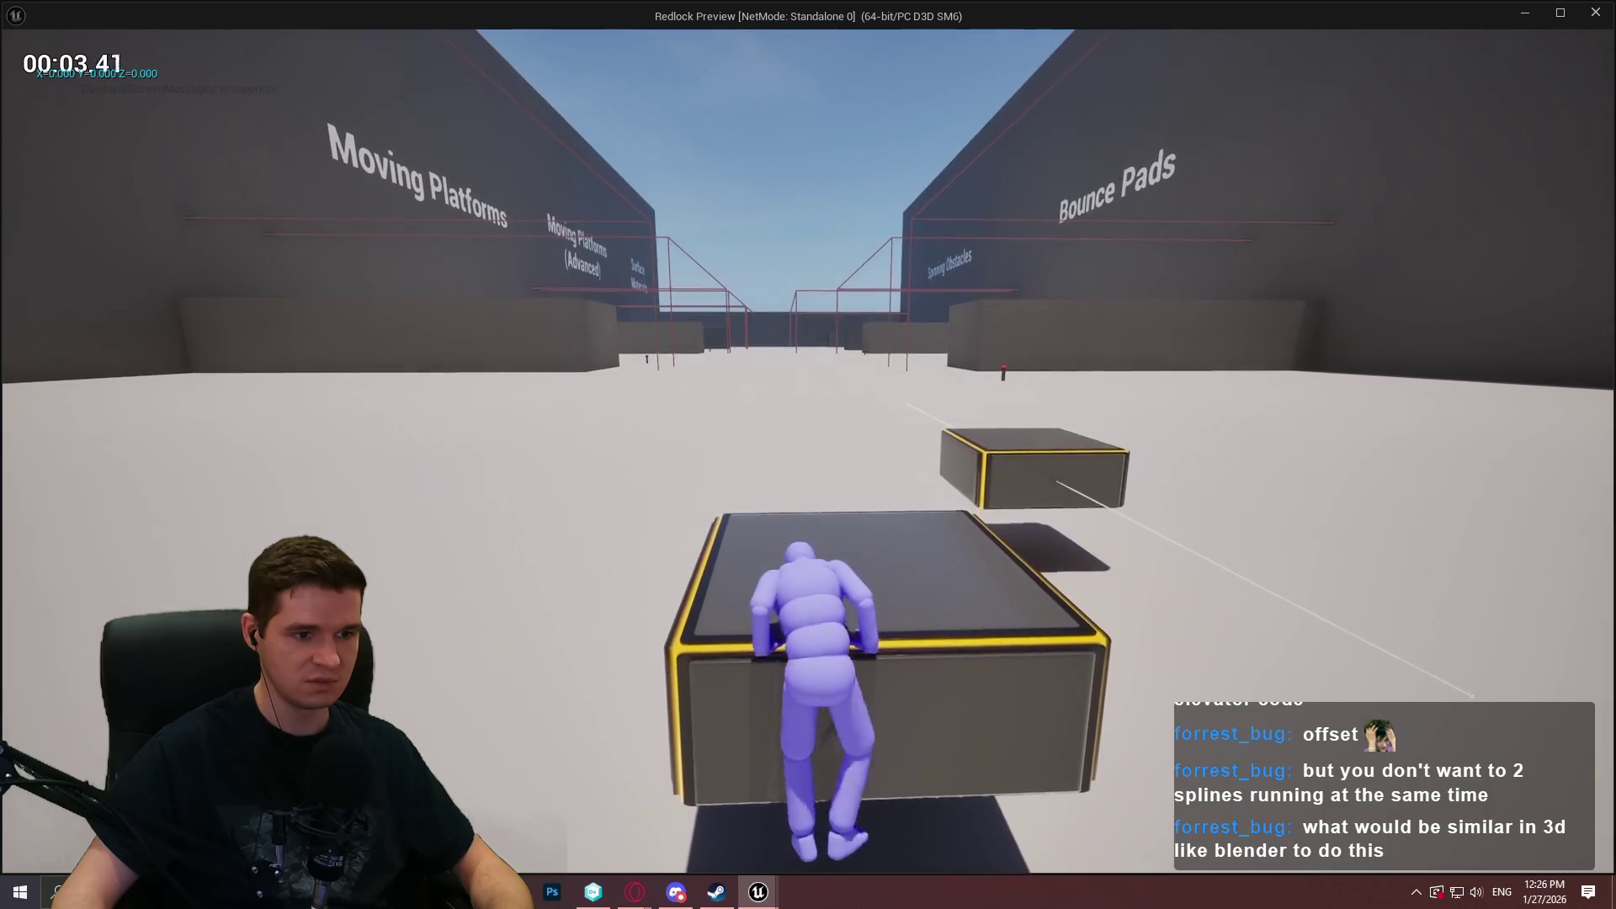
key(w)
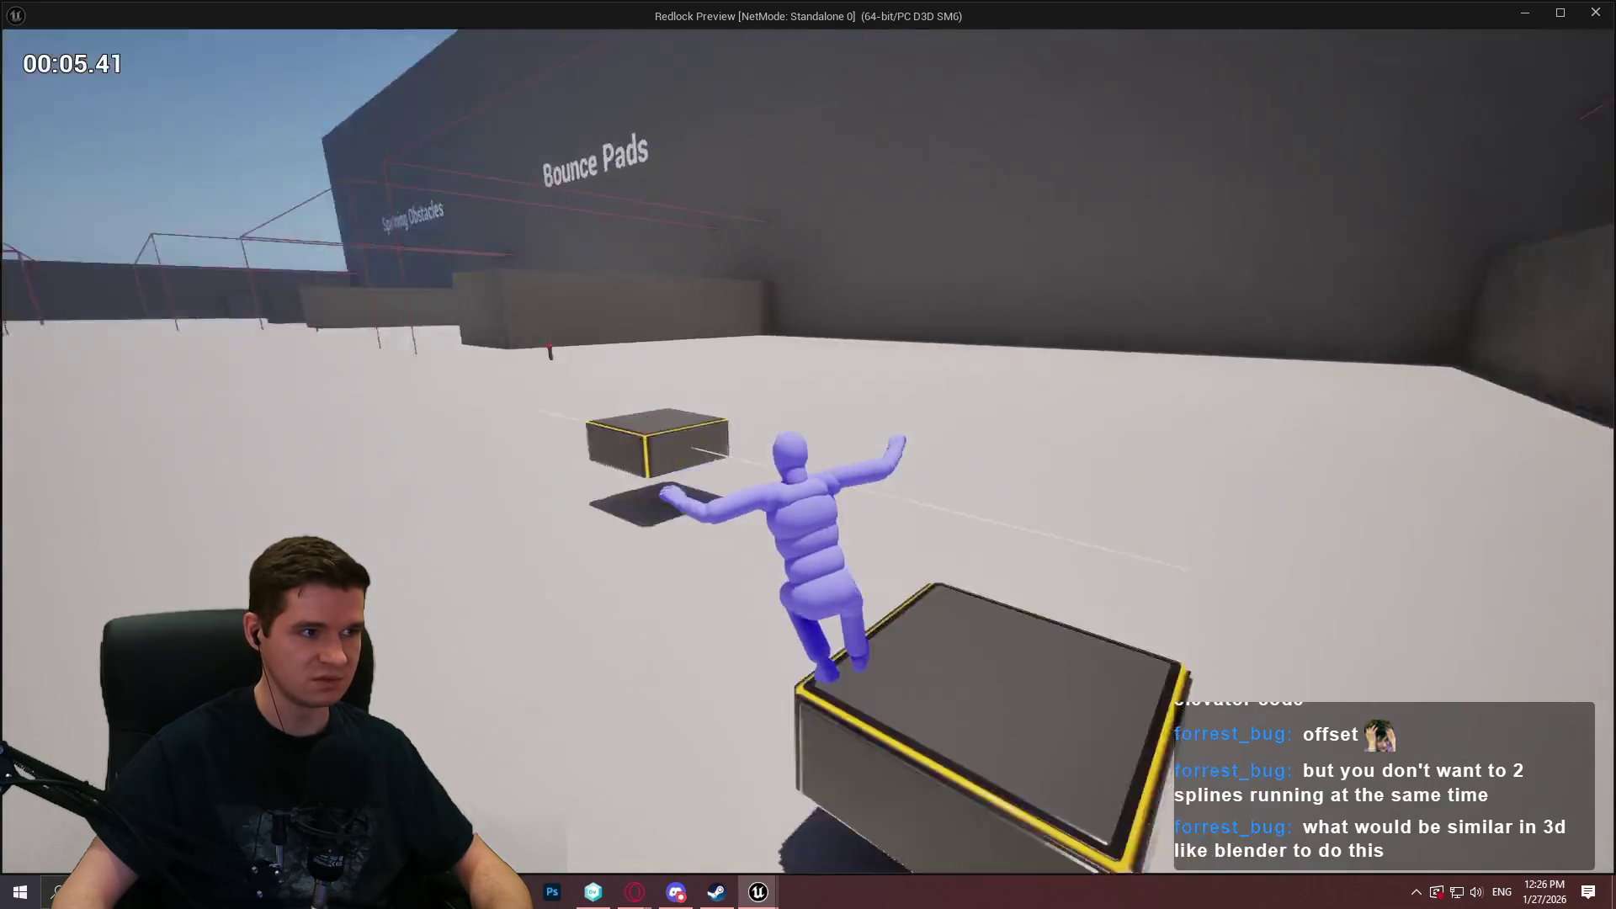
key(space)
key(w)
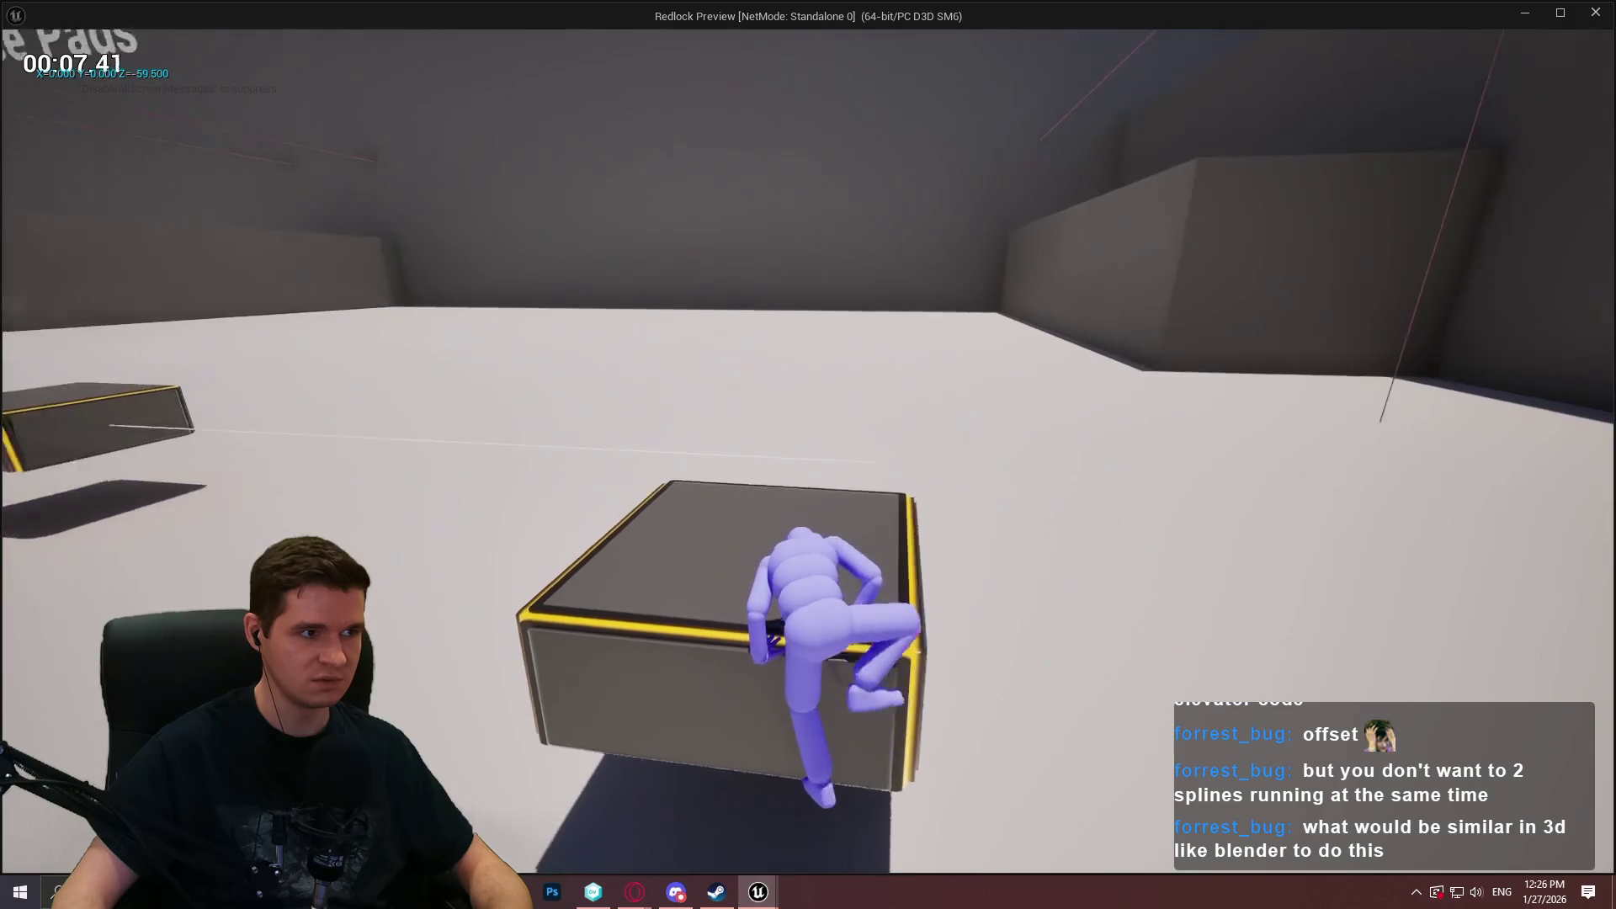
key(w)
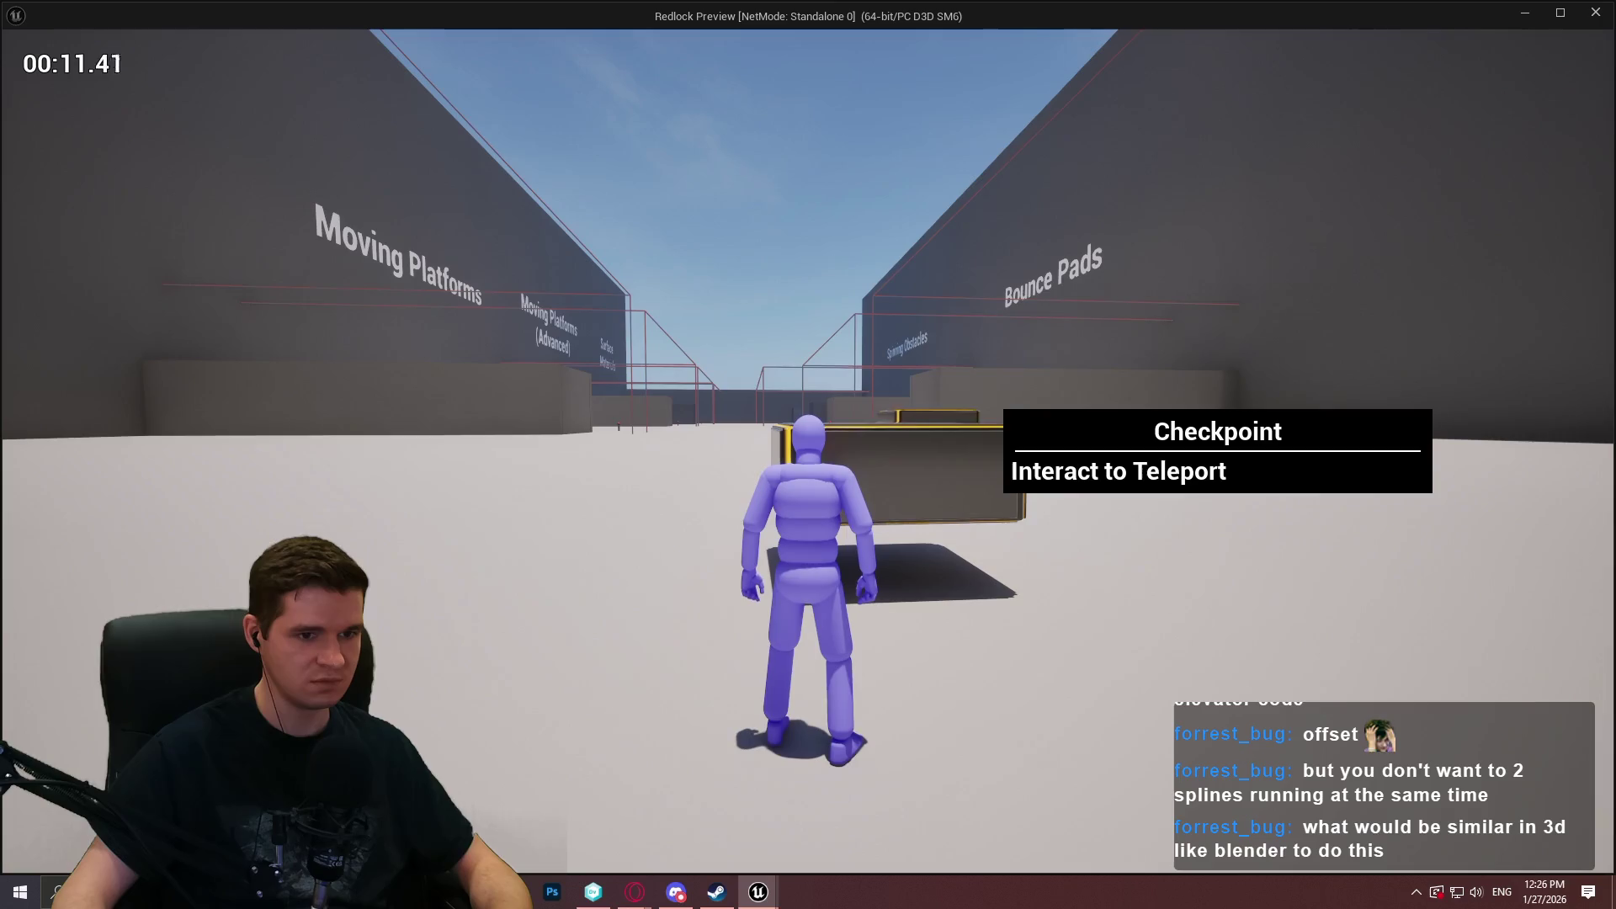
key(w)
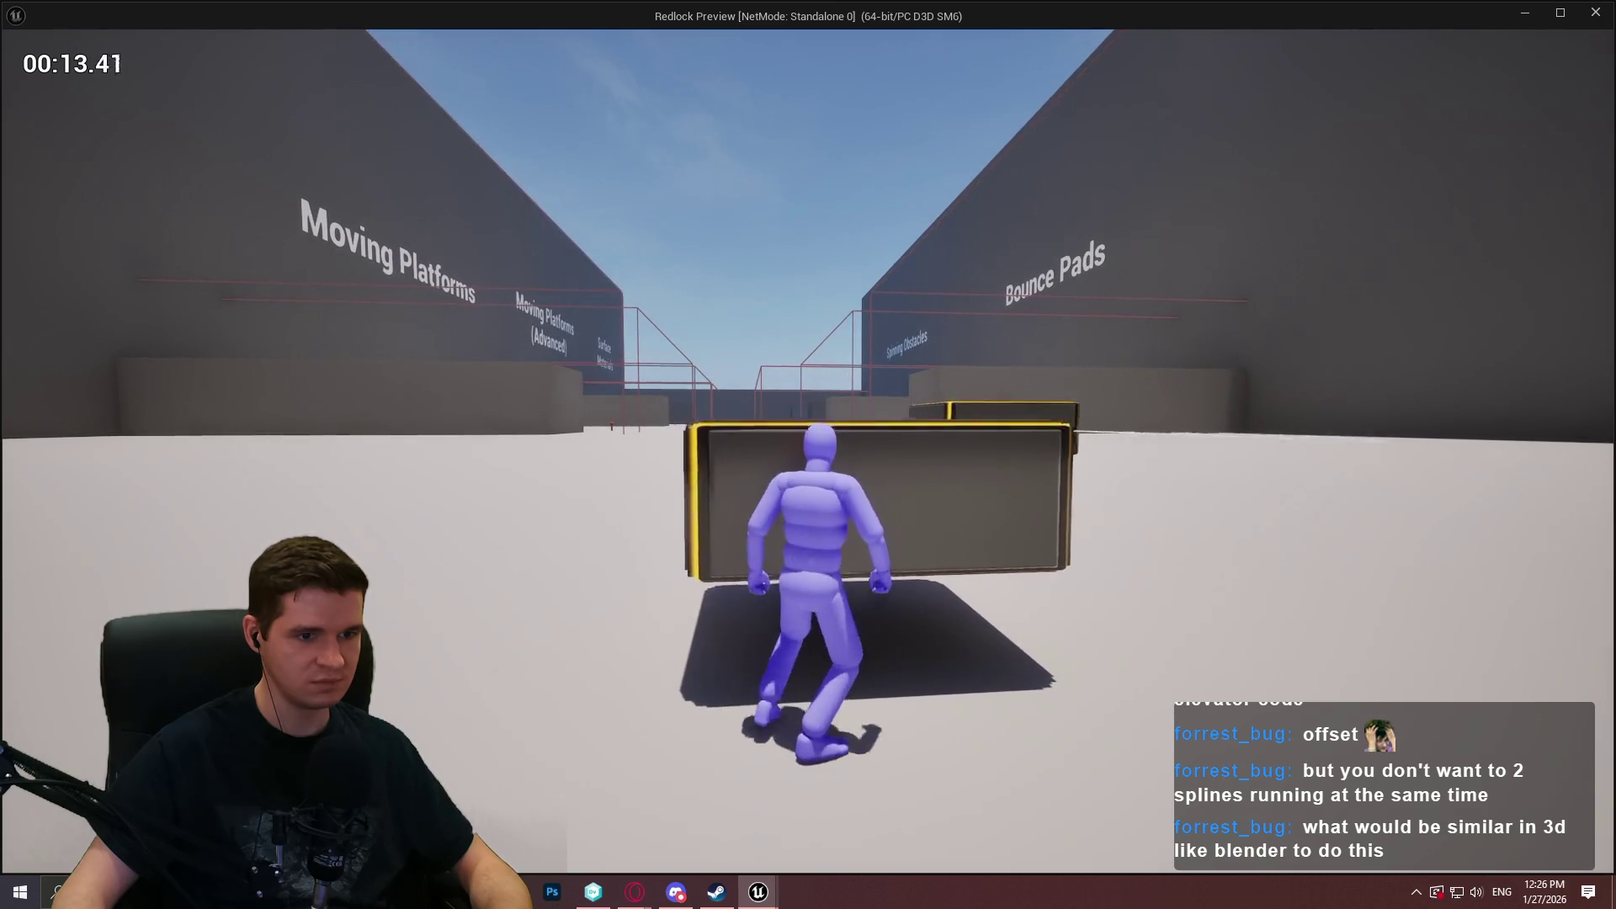
key(space)
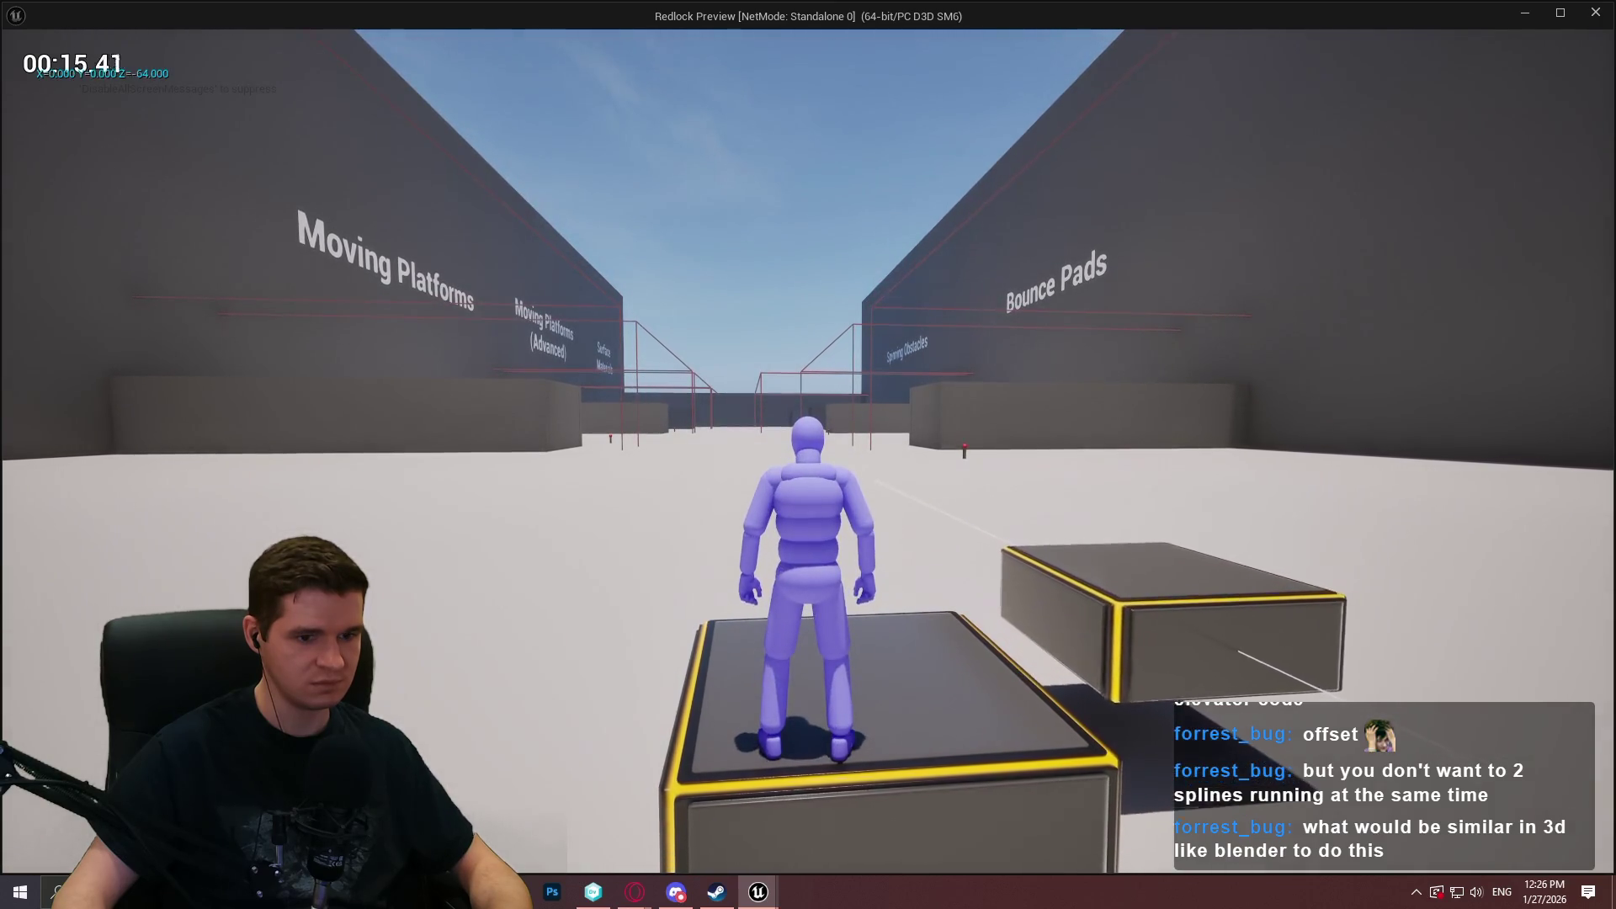
key(s)
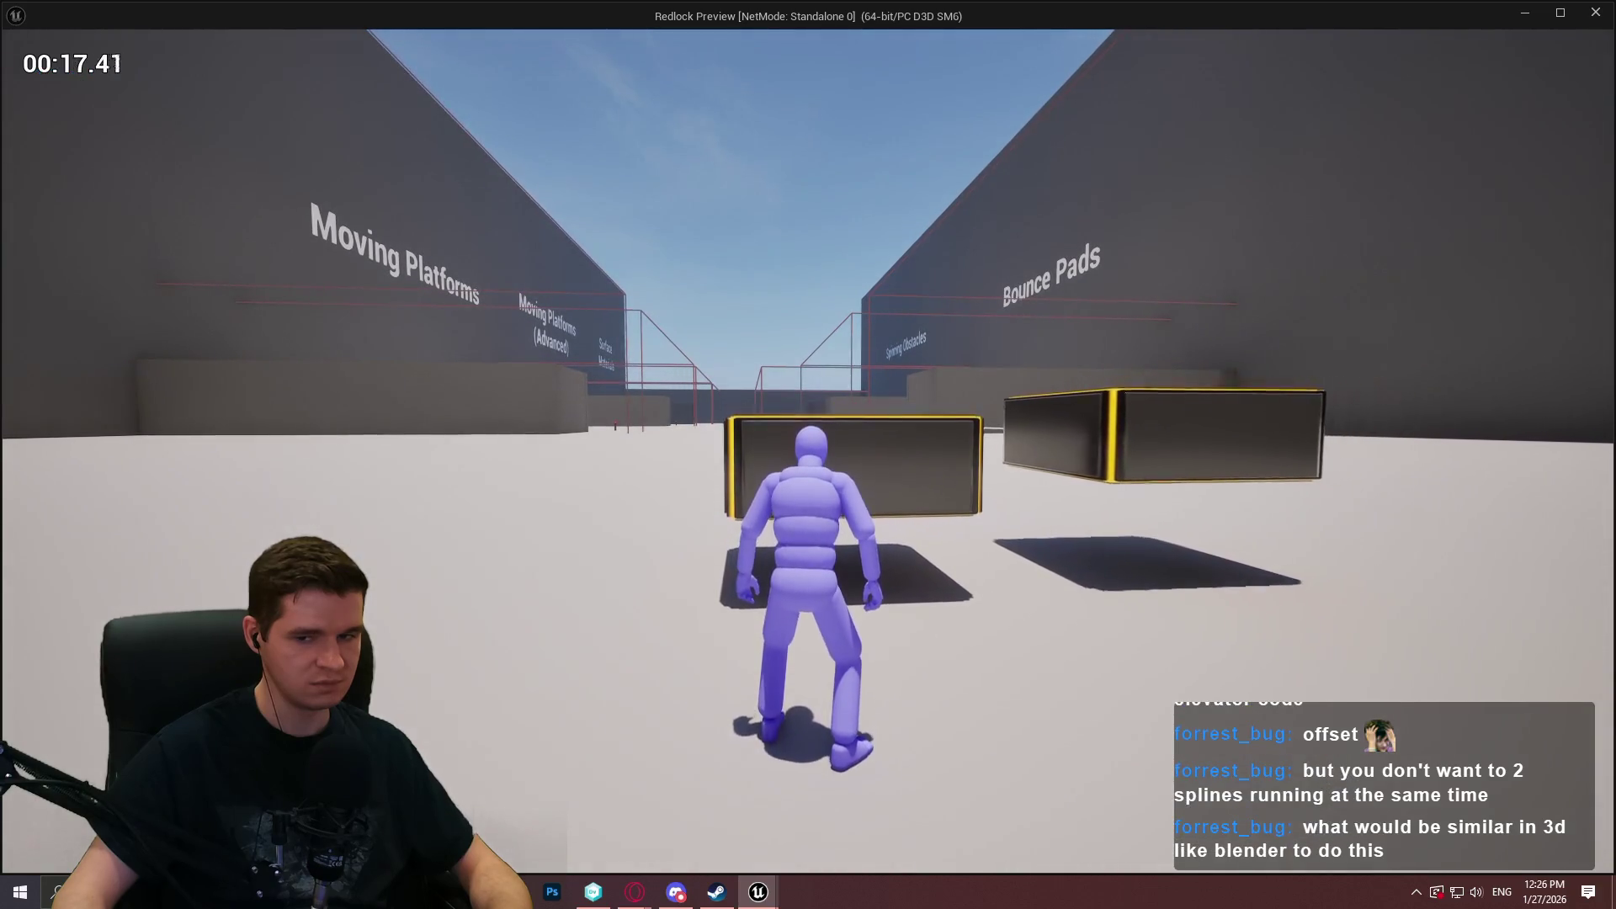
key(Escape)
scroll(828, 483, down, 1)
scroll(1143, 428, down, 1)
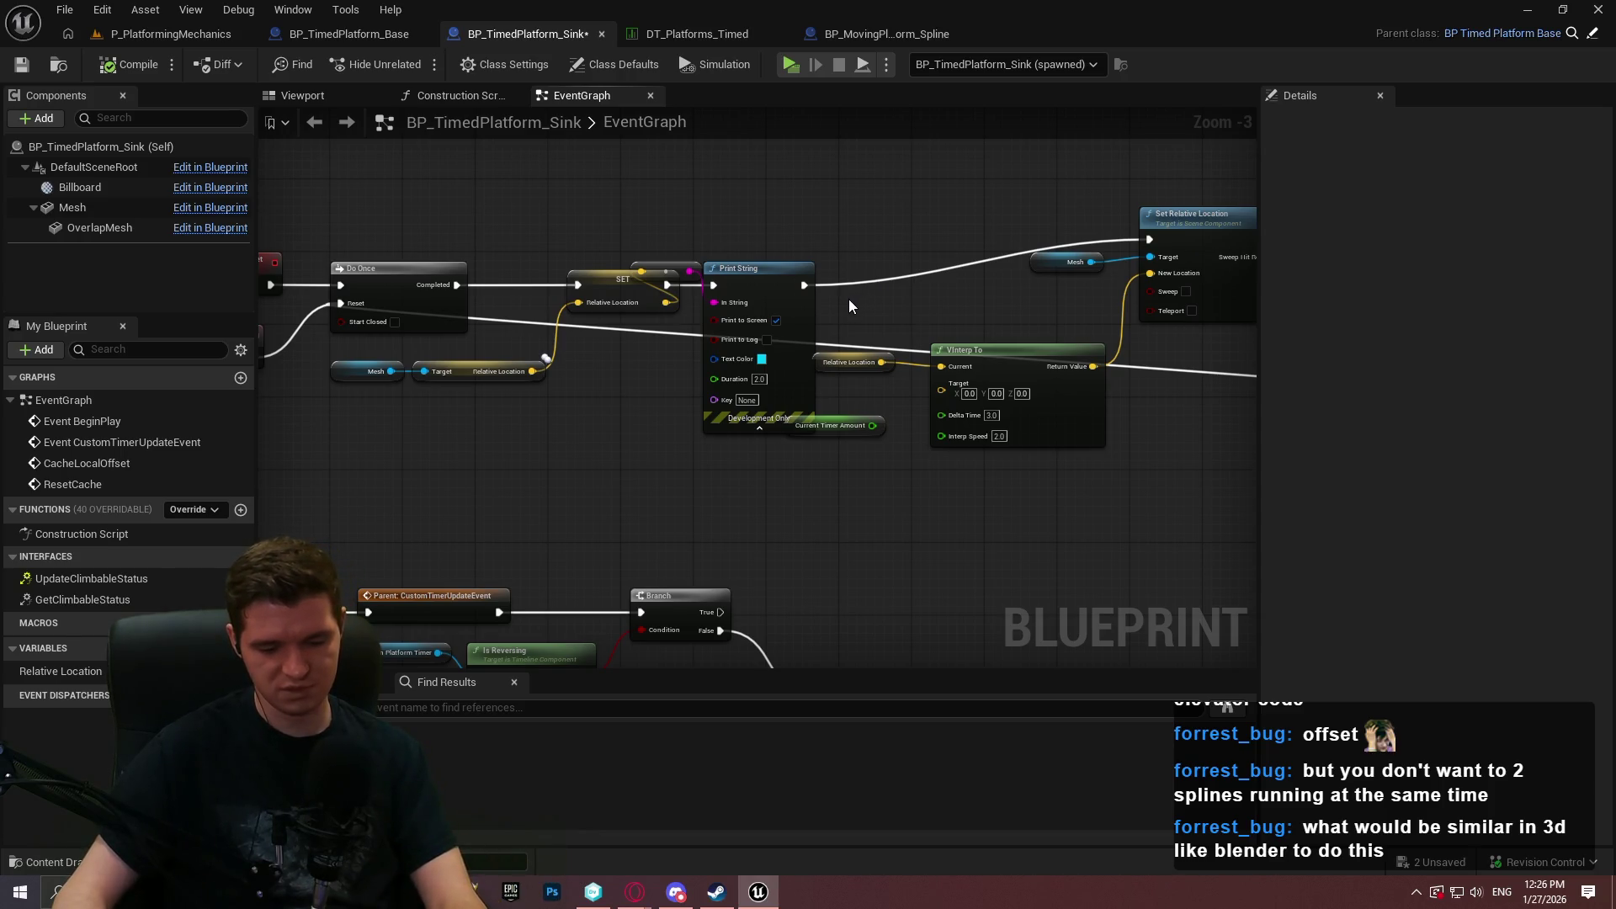
Add an Add Local Offset for the Mesh using the divided movement amount, then play-test.
mouse_move(848, 300)
mouse_down()
mouse_move(859, 480)
mouse_move(874, 210)
mouse_up()
scroll(867, 213, up, 1)
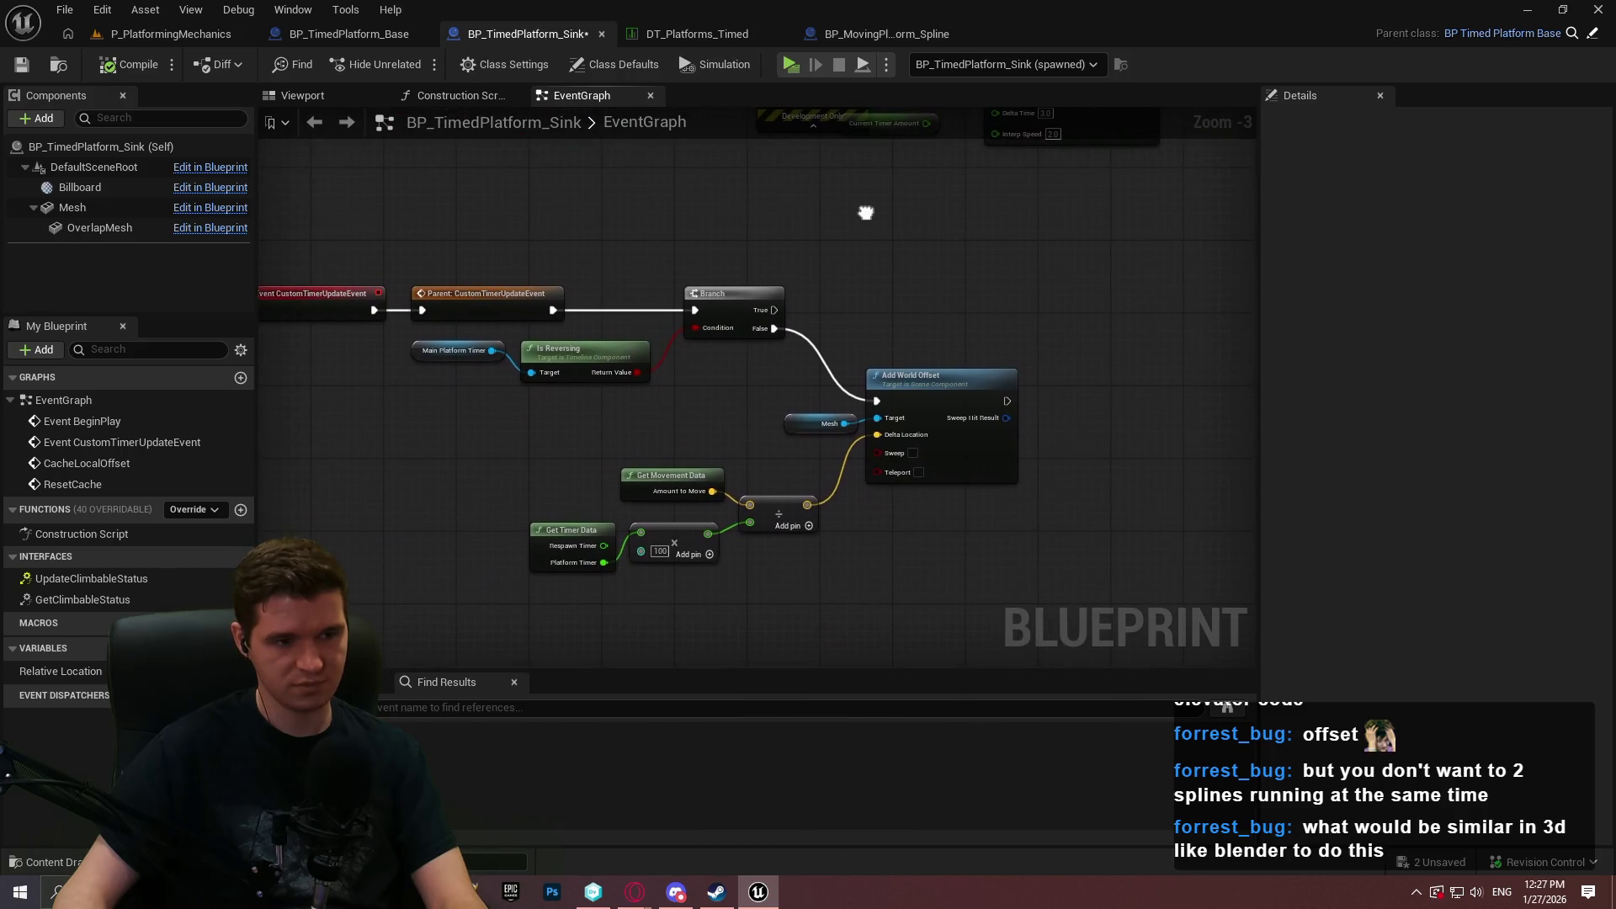
scroll(795, 326, up, 1)
mouse_move(834, 457)
mouse_down()
mouse_move(884, 625)
mouse_move(902, 609)
mouse_up()
text(add local)
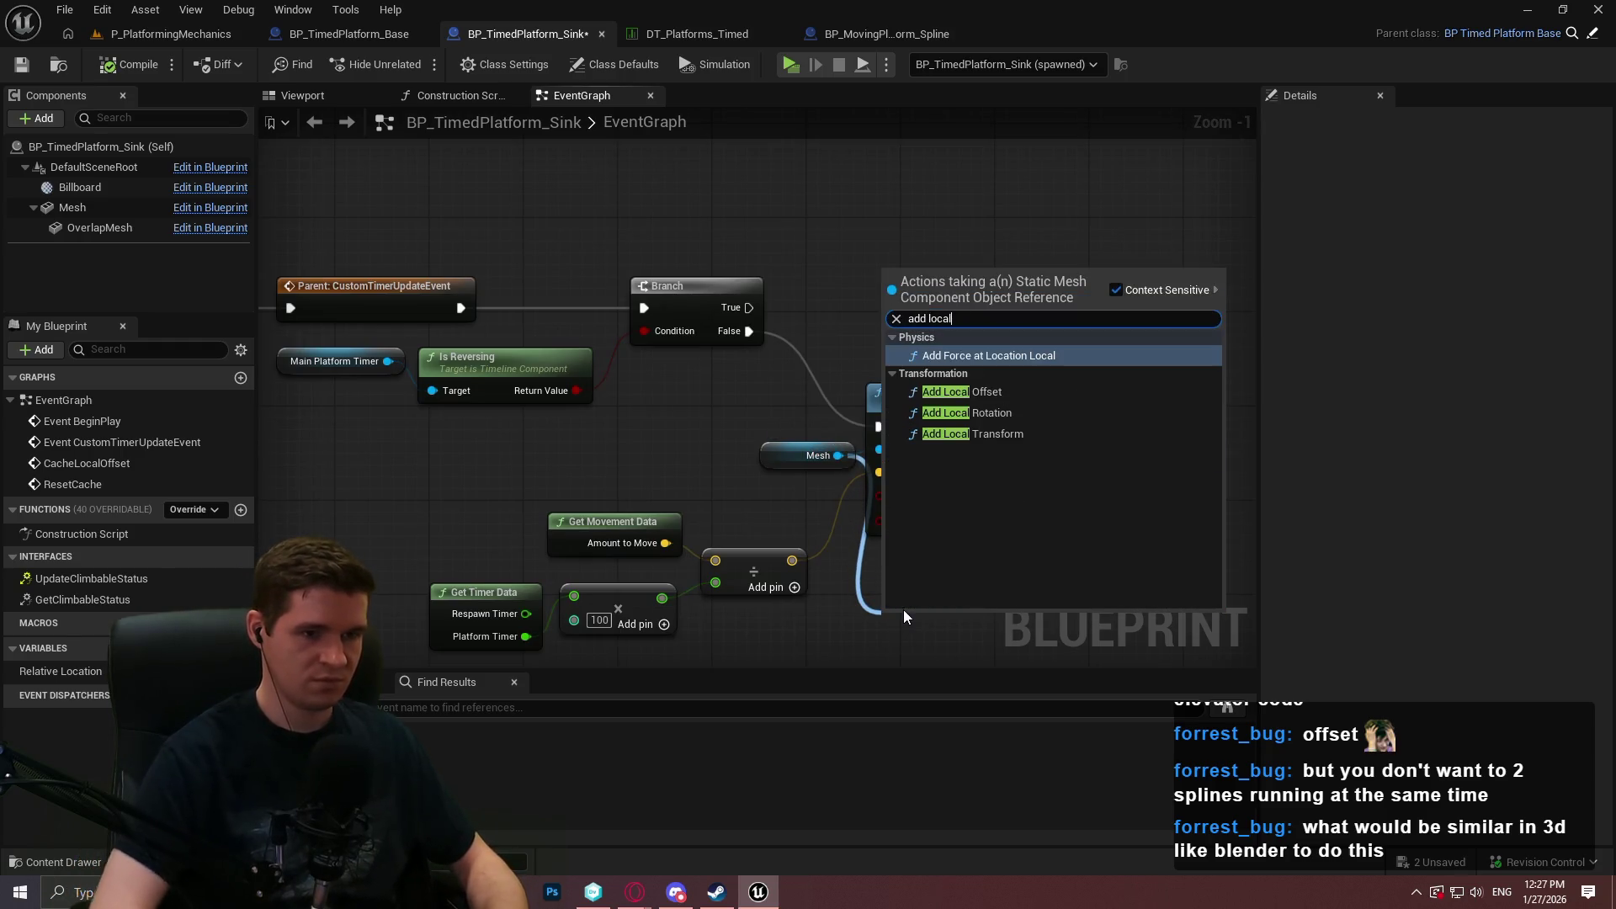
key(Down)
key(Down)
key(Up)
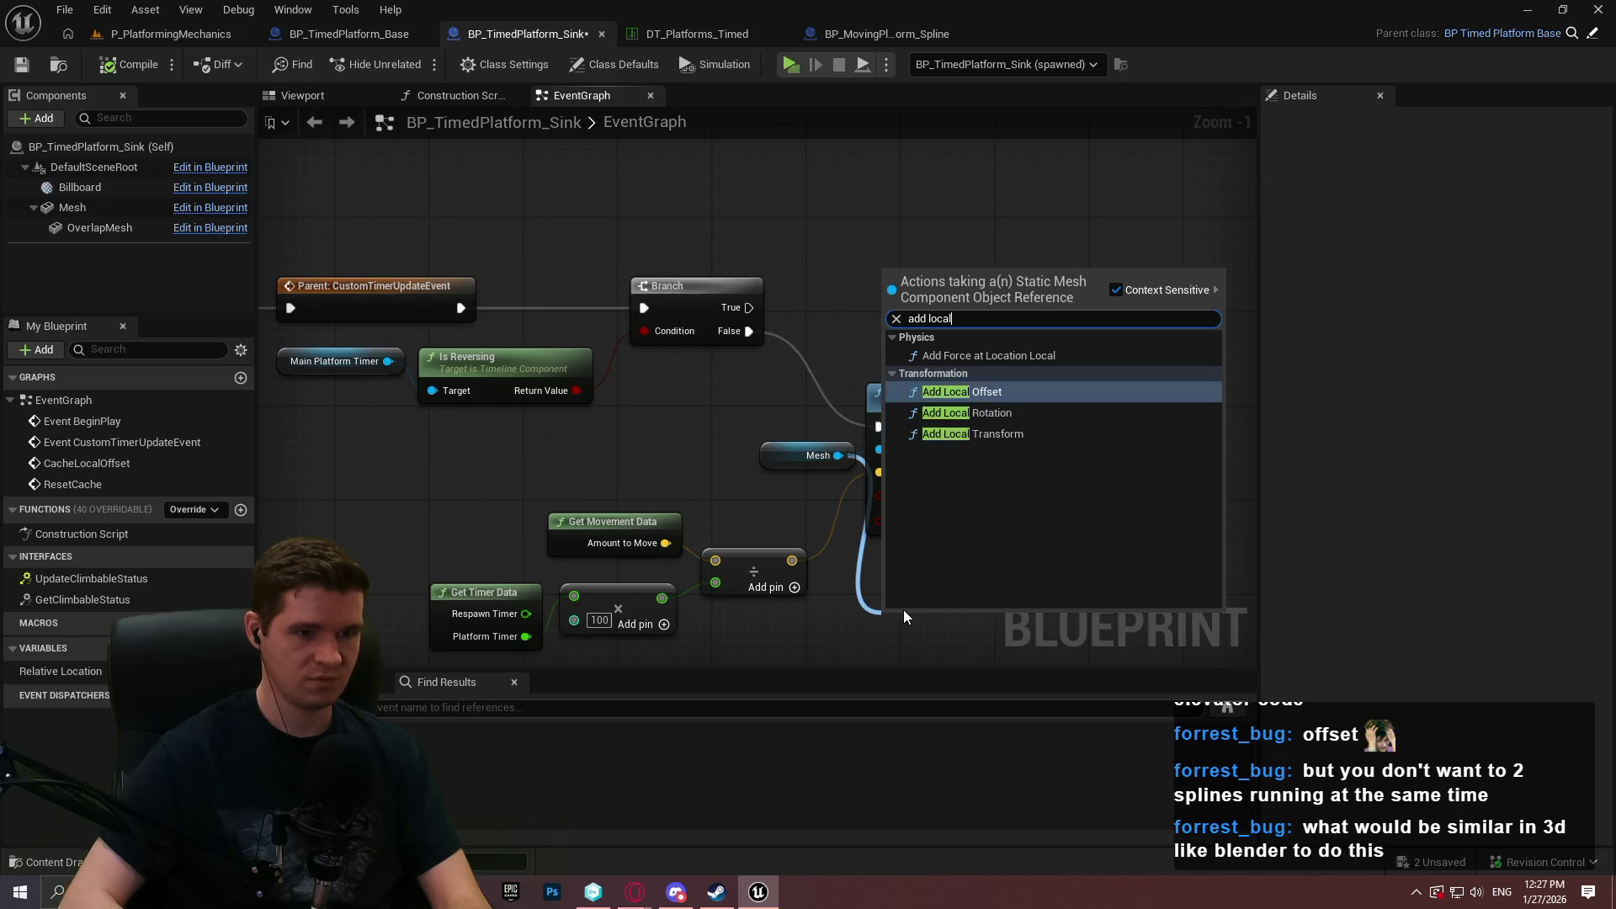
key(Return)
mouse_move(902, 610)
mouse_down()
mouse_move(795, 428)
mouse_move(806, 443)
mouse_up()
mouse_move(795, 539)
mouse_down()
mouse_move(695, 377)
mouse_move(692, 392)
mouse_move(796, 530)
mouse_move(655, 171)
mouse_up()
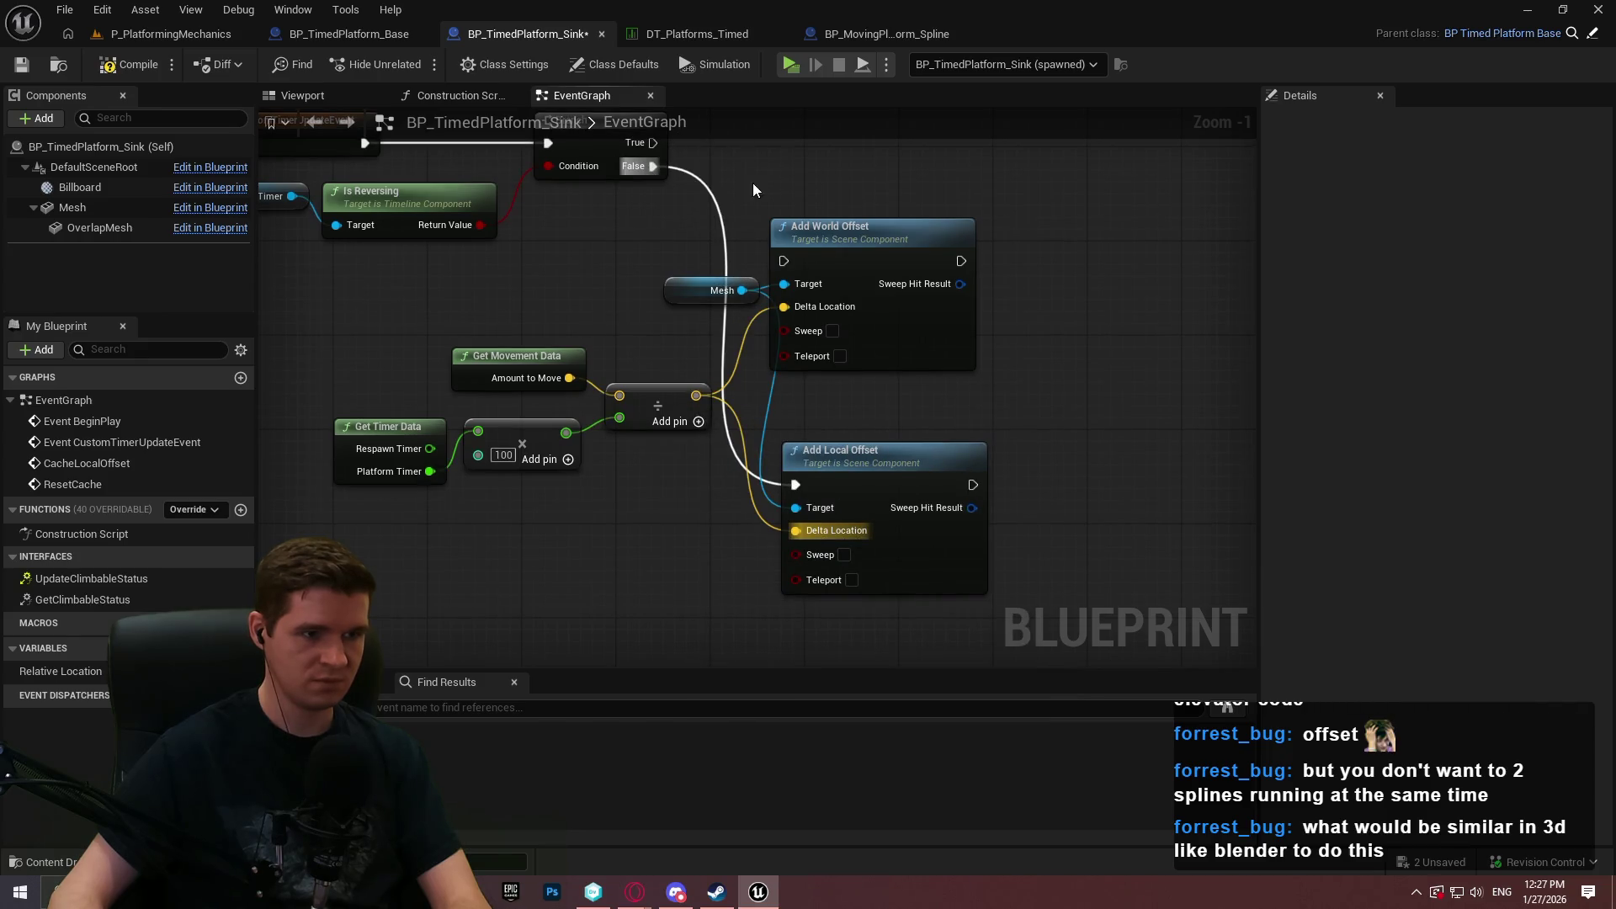
click(791, 65)
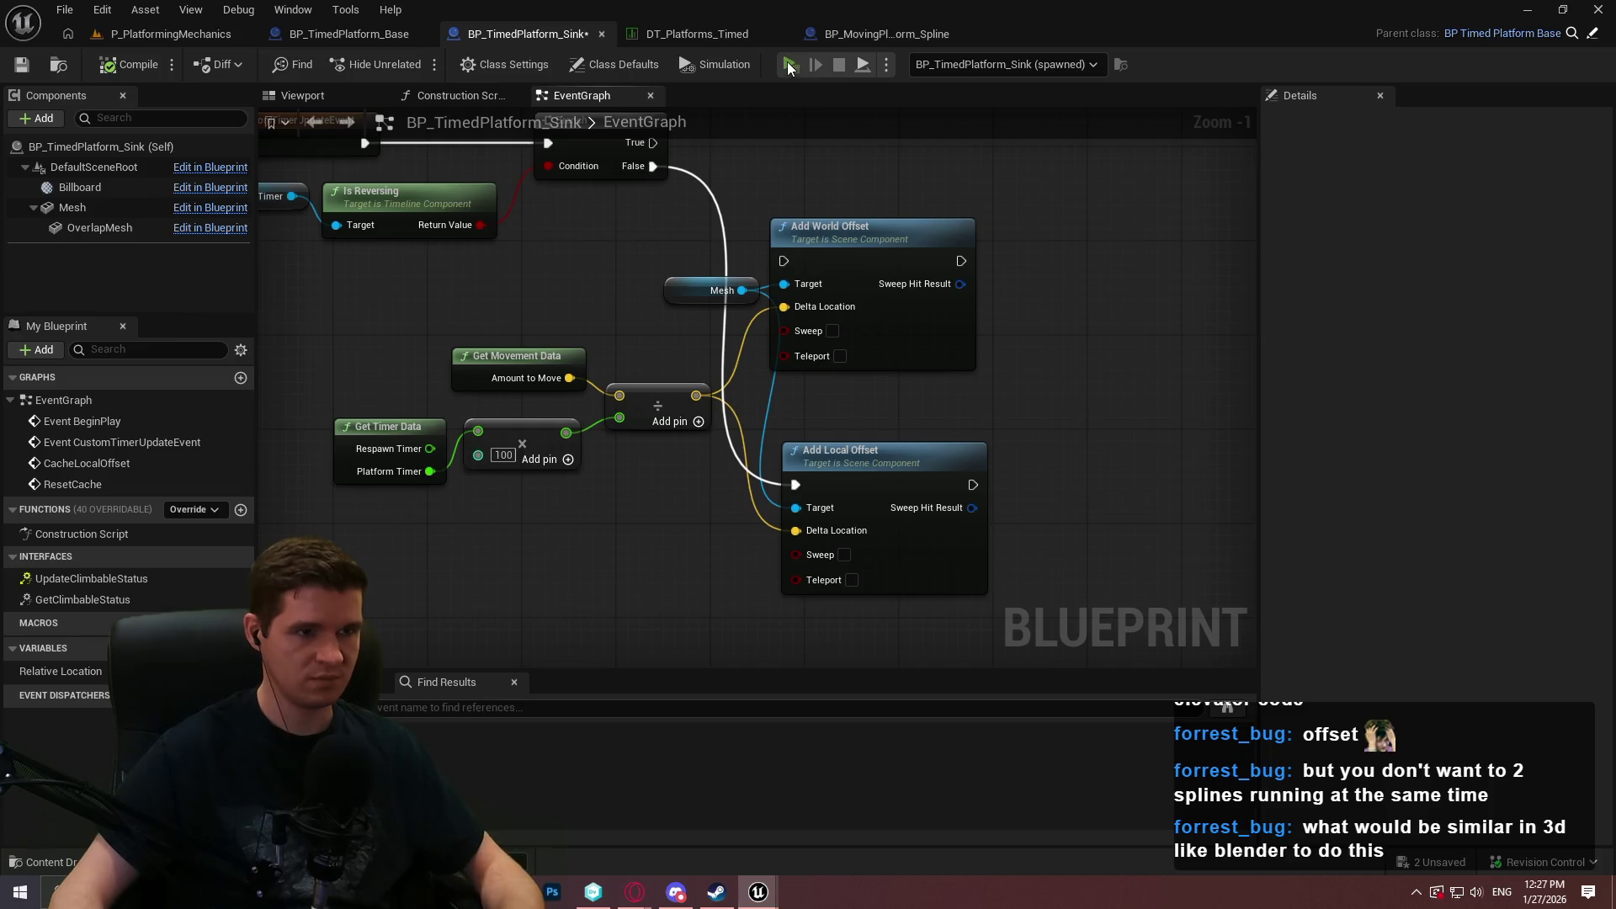
click(808, 718)
key(w)
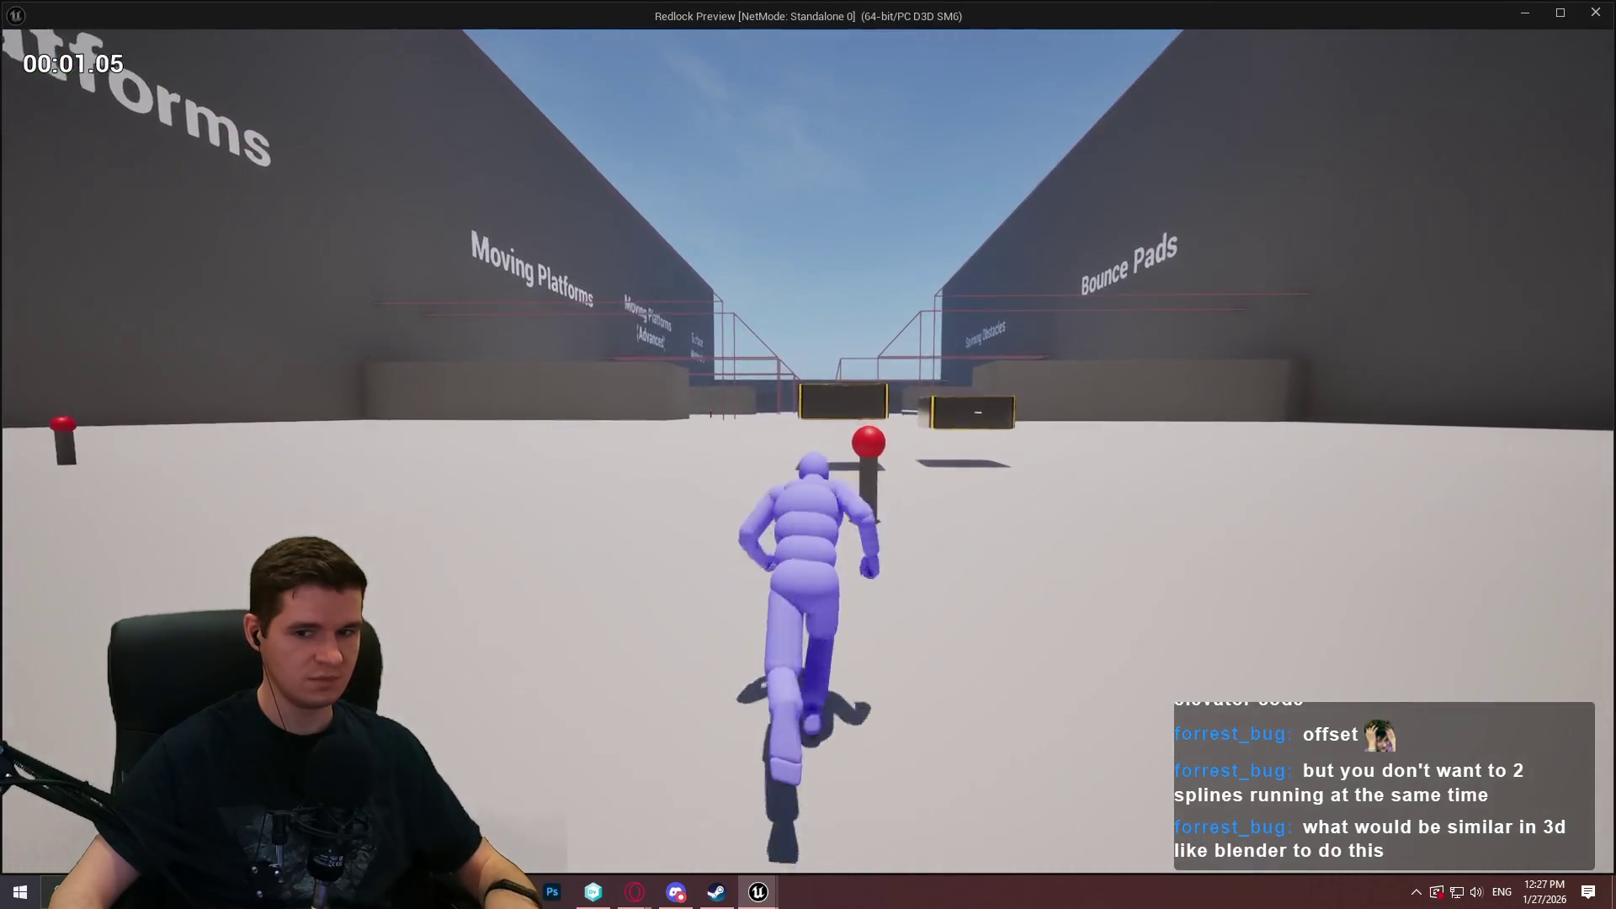
key(space)
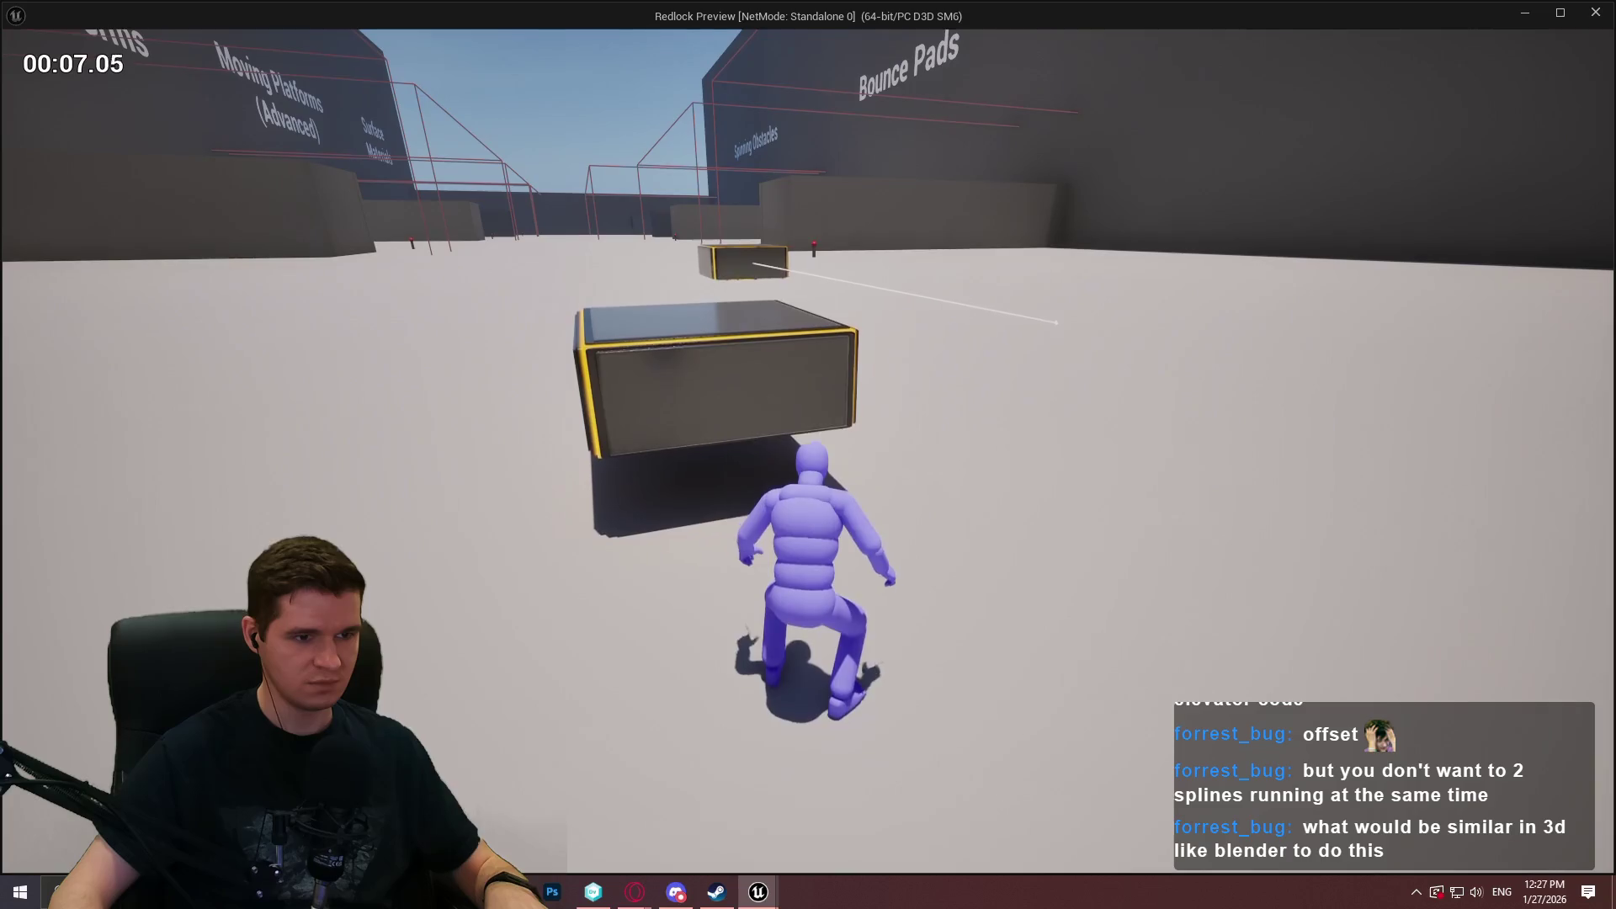
key(w)
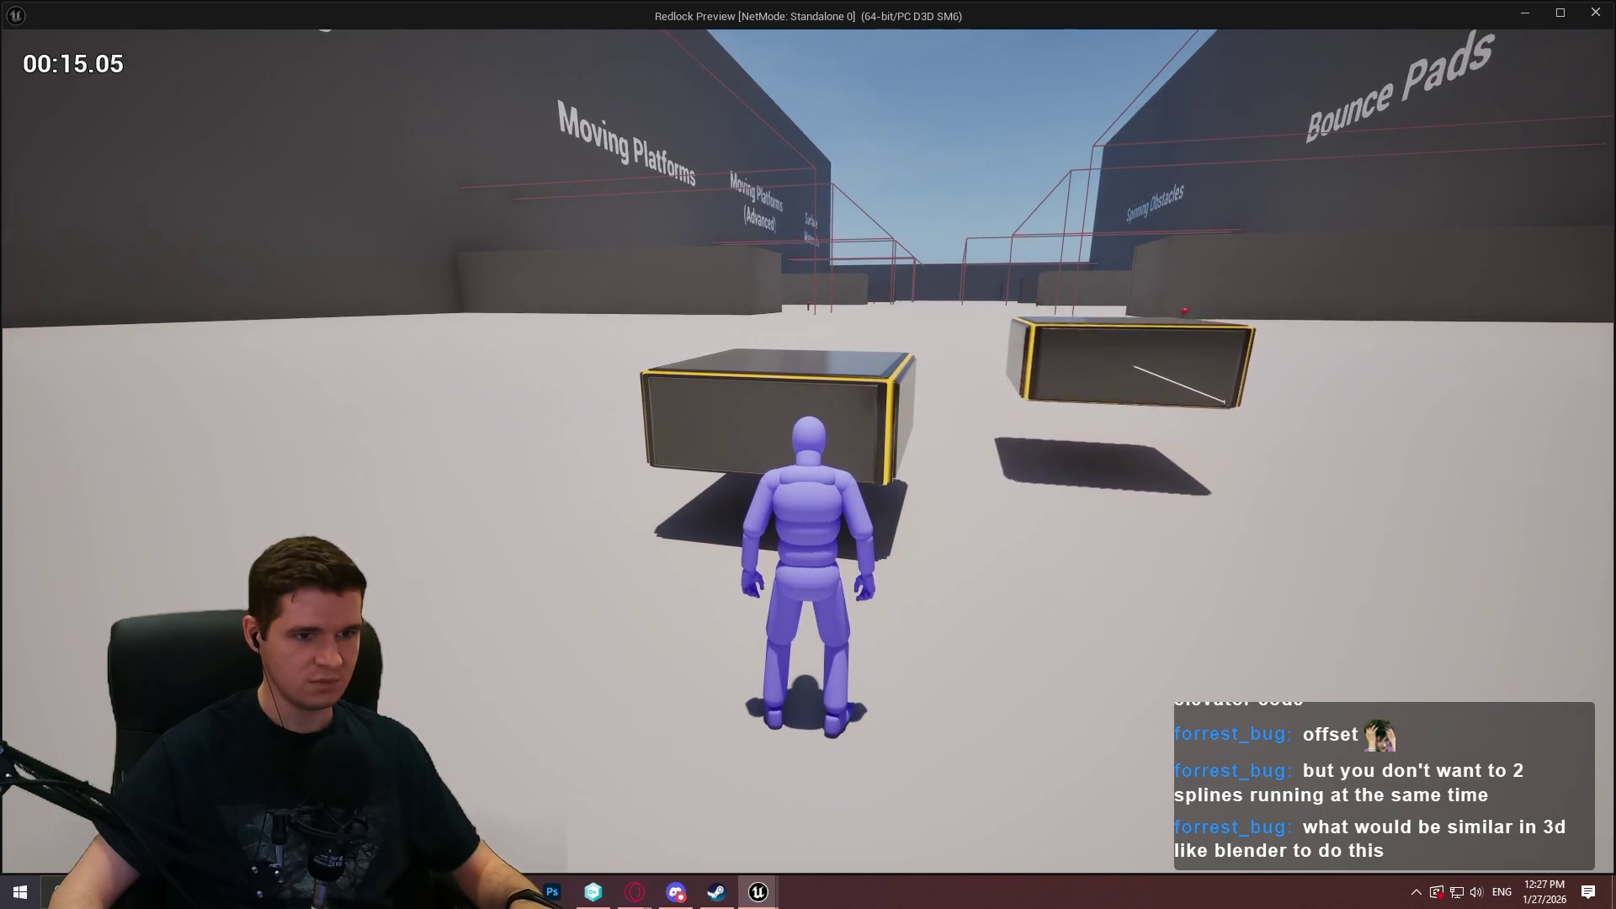
key(Escape)
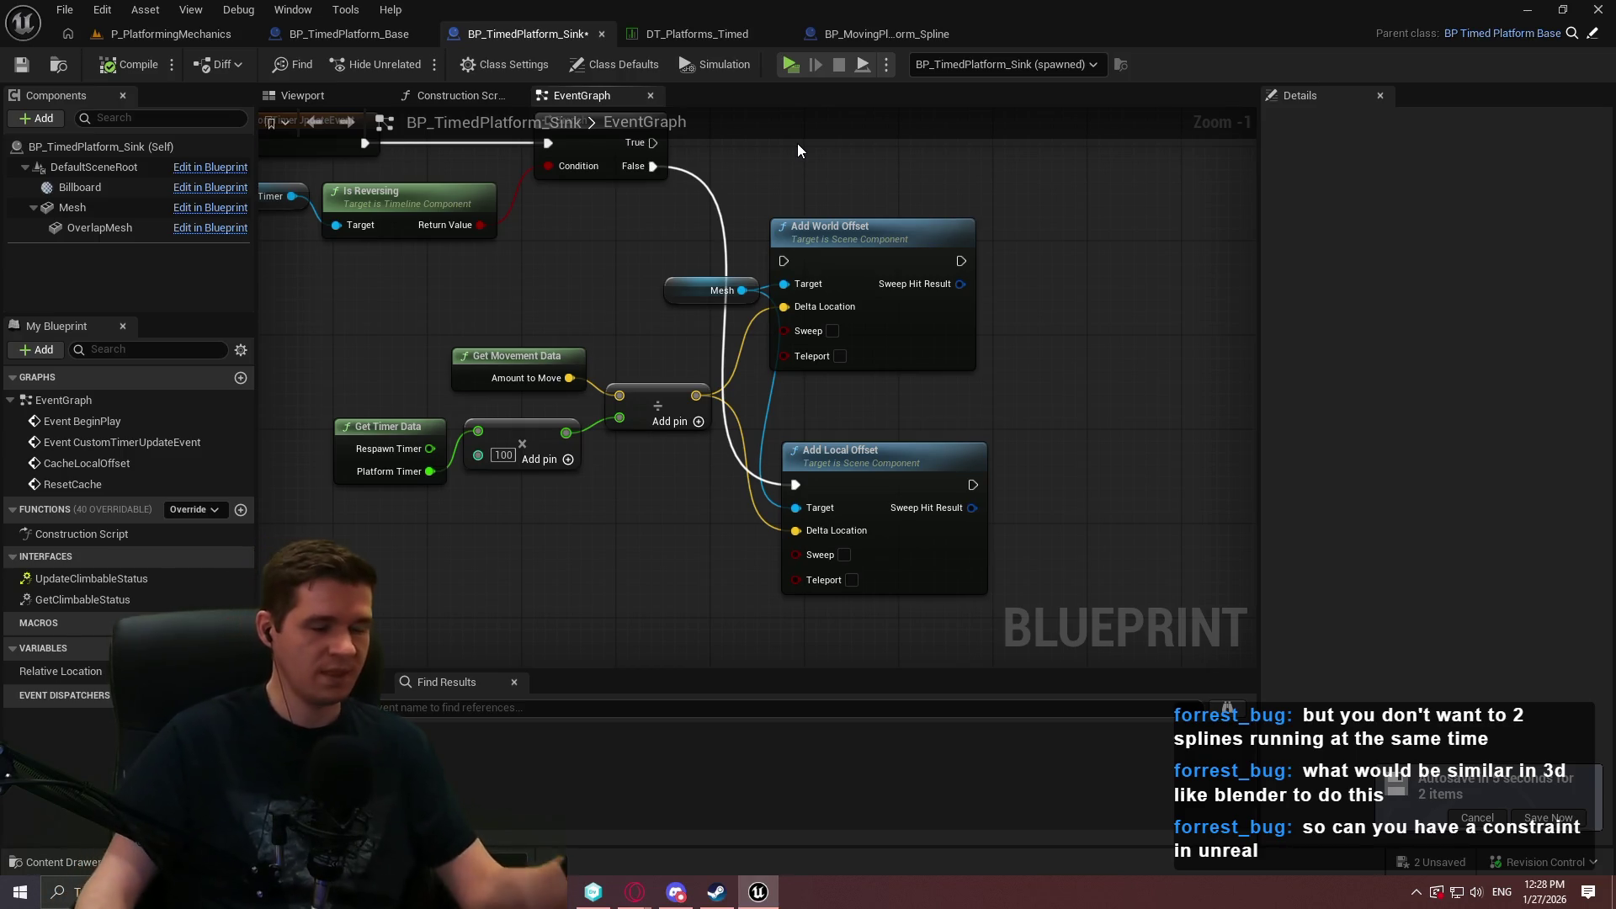
Delete the Add World Offset node and move the Mesh reference beside Add Local Offset.
drag(1138, 281, 724, 298)
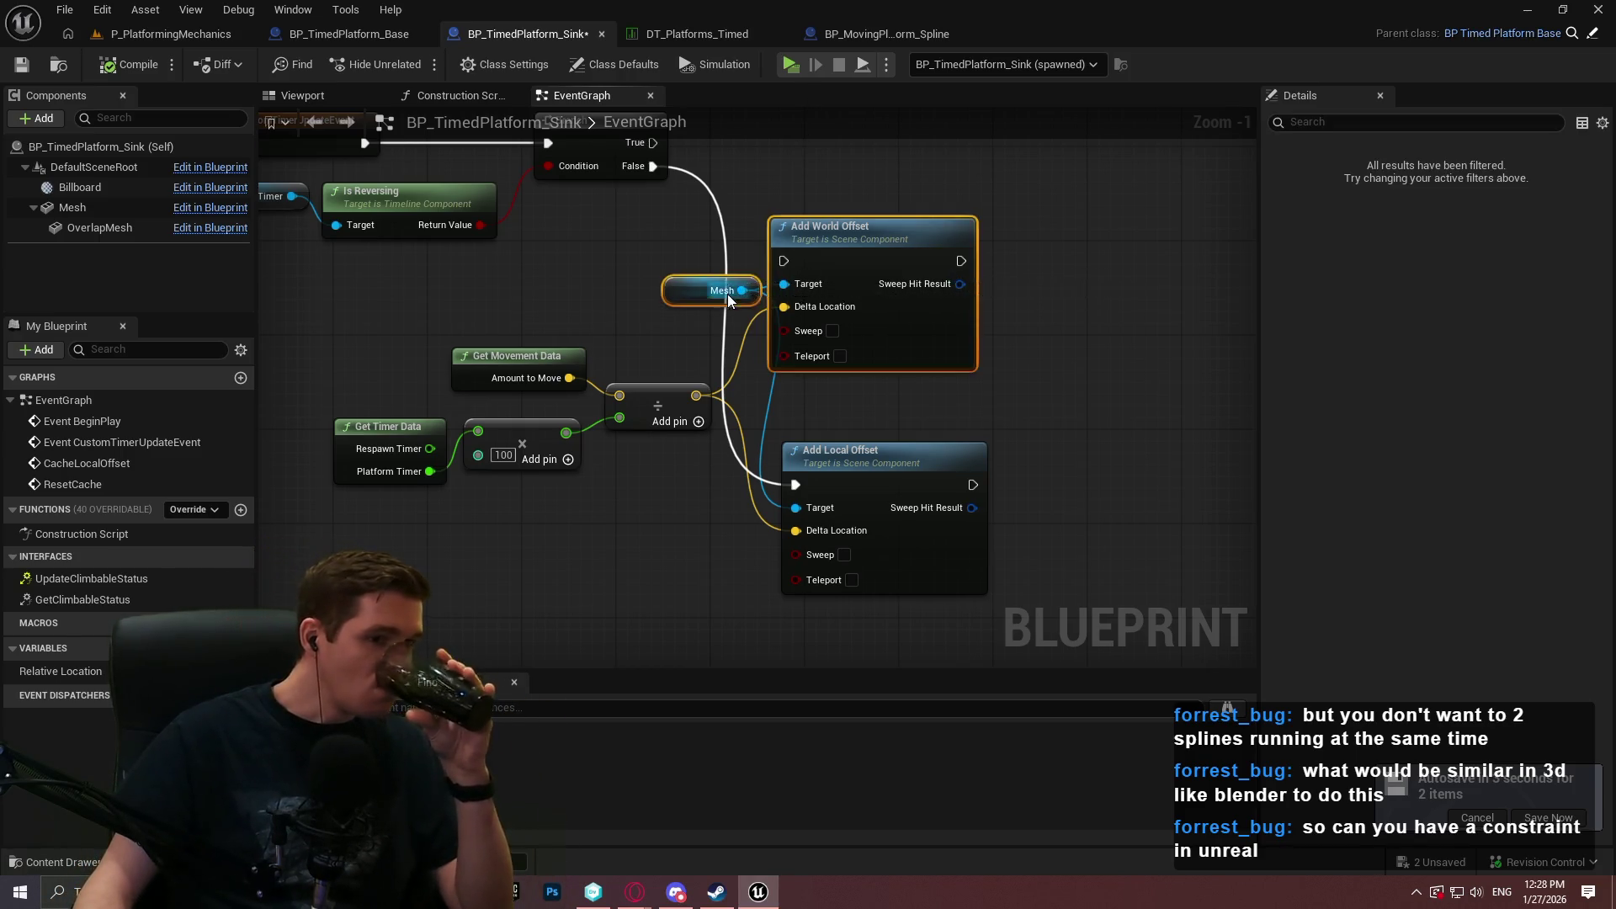
click(1086, 249)
click(862, 332)
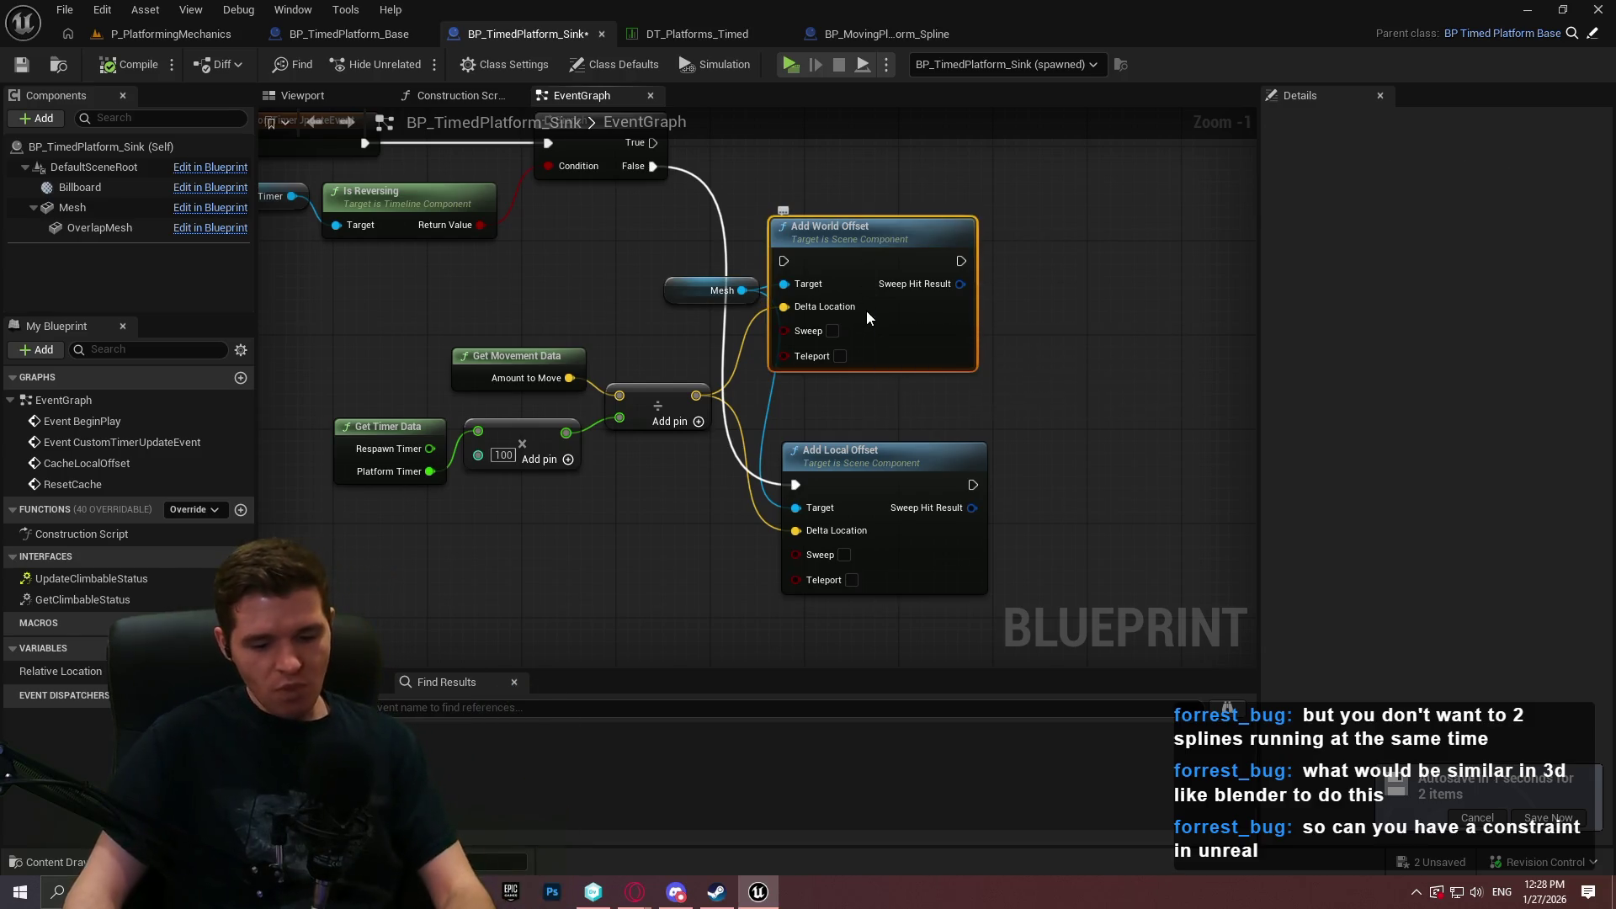
key(Delete)
mouse_move(684, 284)
mouse_down()
mouse_move(623, 537)
mouse_move(650, 471)
mouse_move(634, 277)
mouse_move(609, 355)
mouse_up()
Reposition the movement calculation nodes and bring Add Local Offset up beside the Branch.
drag(661, 514, 438, 337)
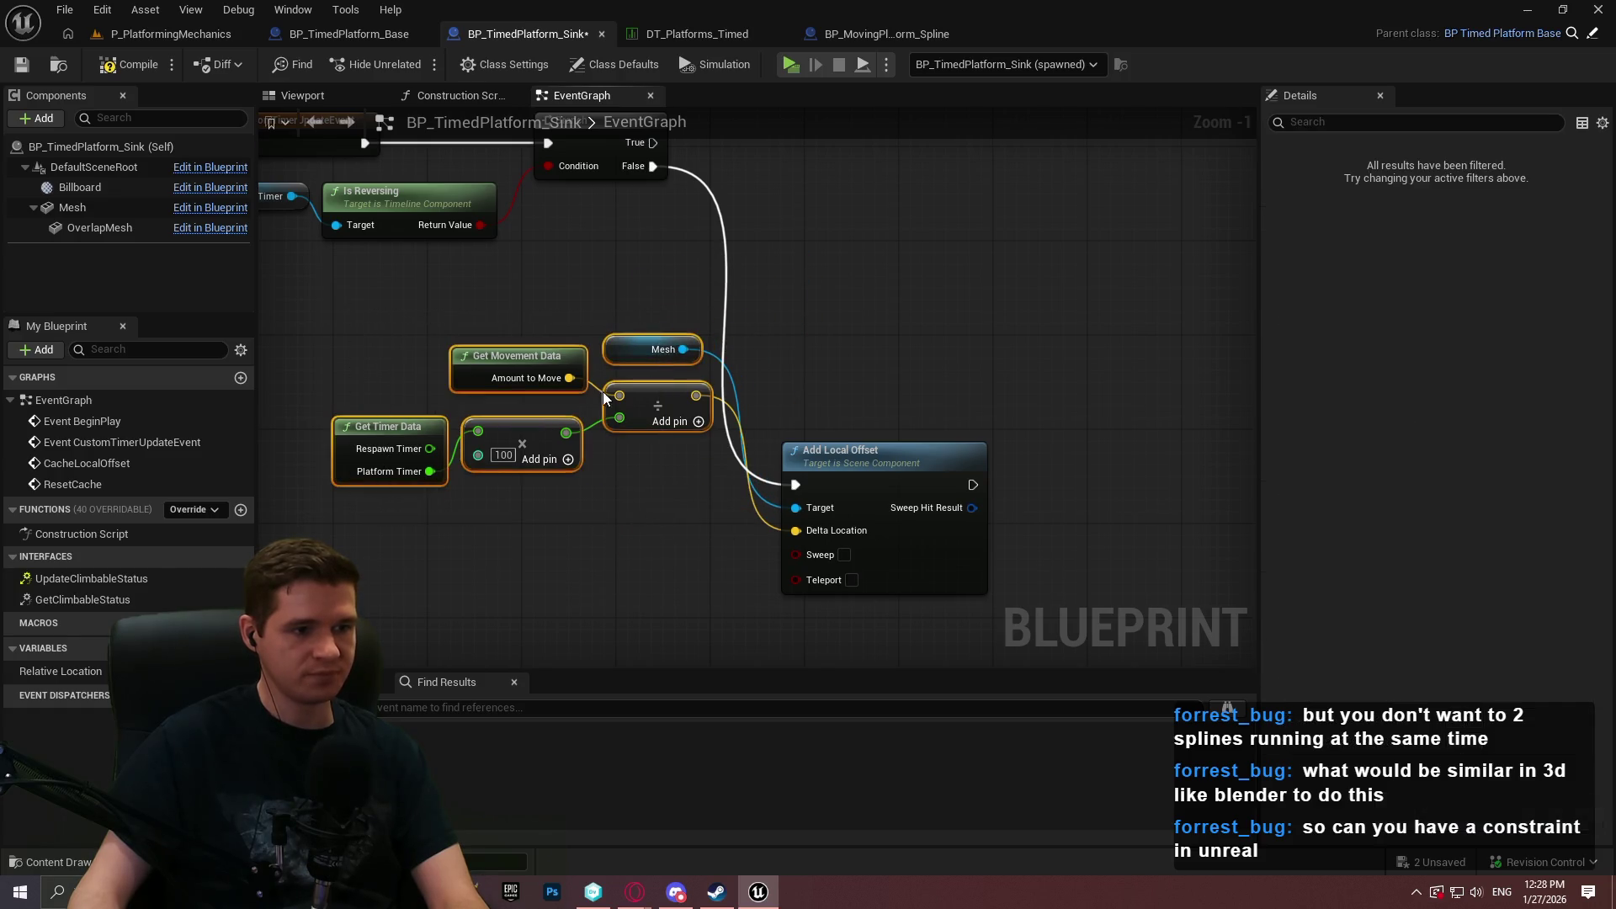
mouse_move(647, 394)
mouse_down()
mouse_move(529, 334)
mouse_move(529, 360)
mouse_up()
mouse_move(825, 454)
mouse_down()
mouse_move(802, 154)
mouse_move(811, 169)
mouse_move(795, 172)
mouse_up()
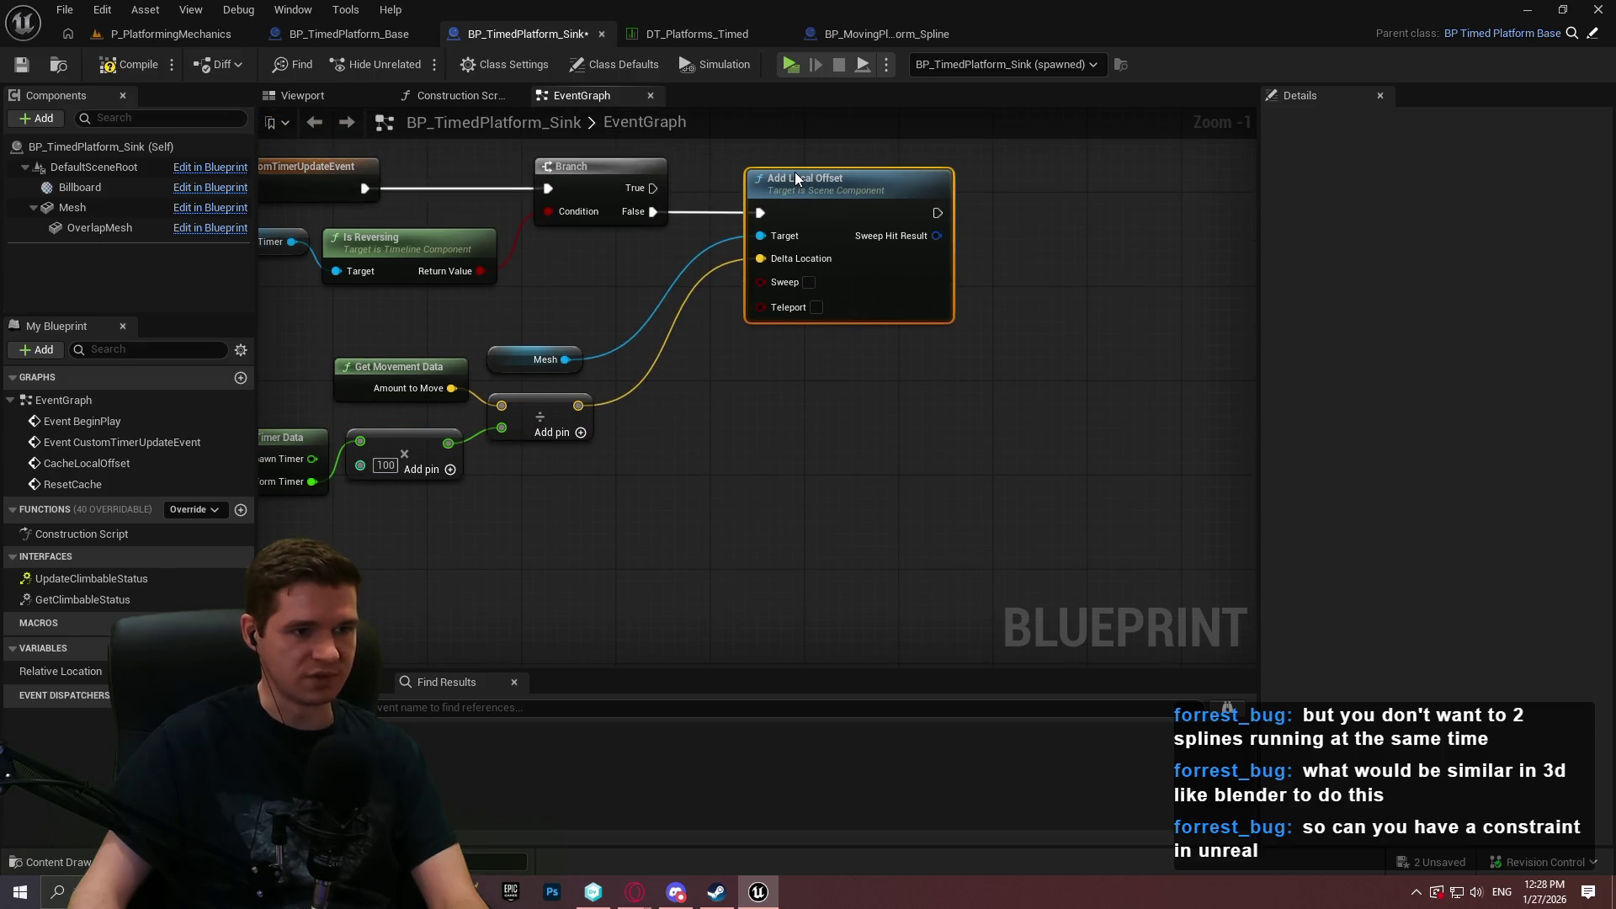
mouse_move(941, 513)
mouse_down()
mouse_move(1042, 484)
mouse_move(1121, 436)
mouse_up()
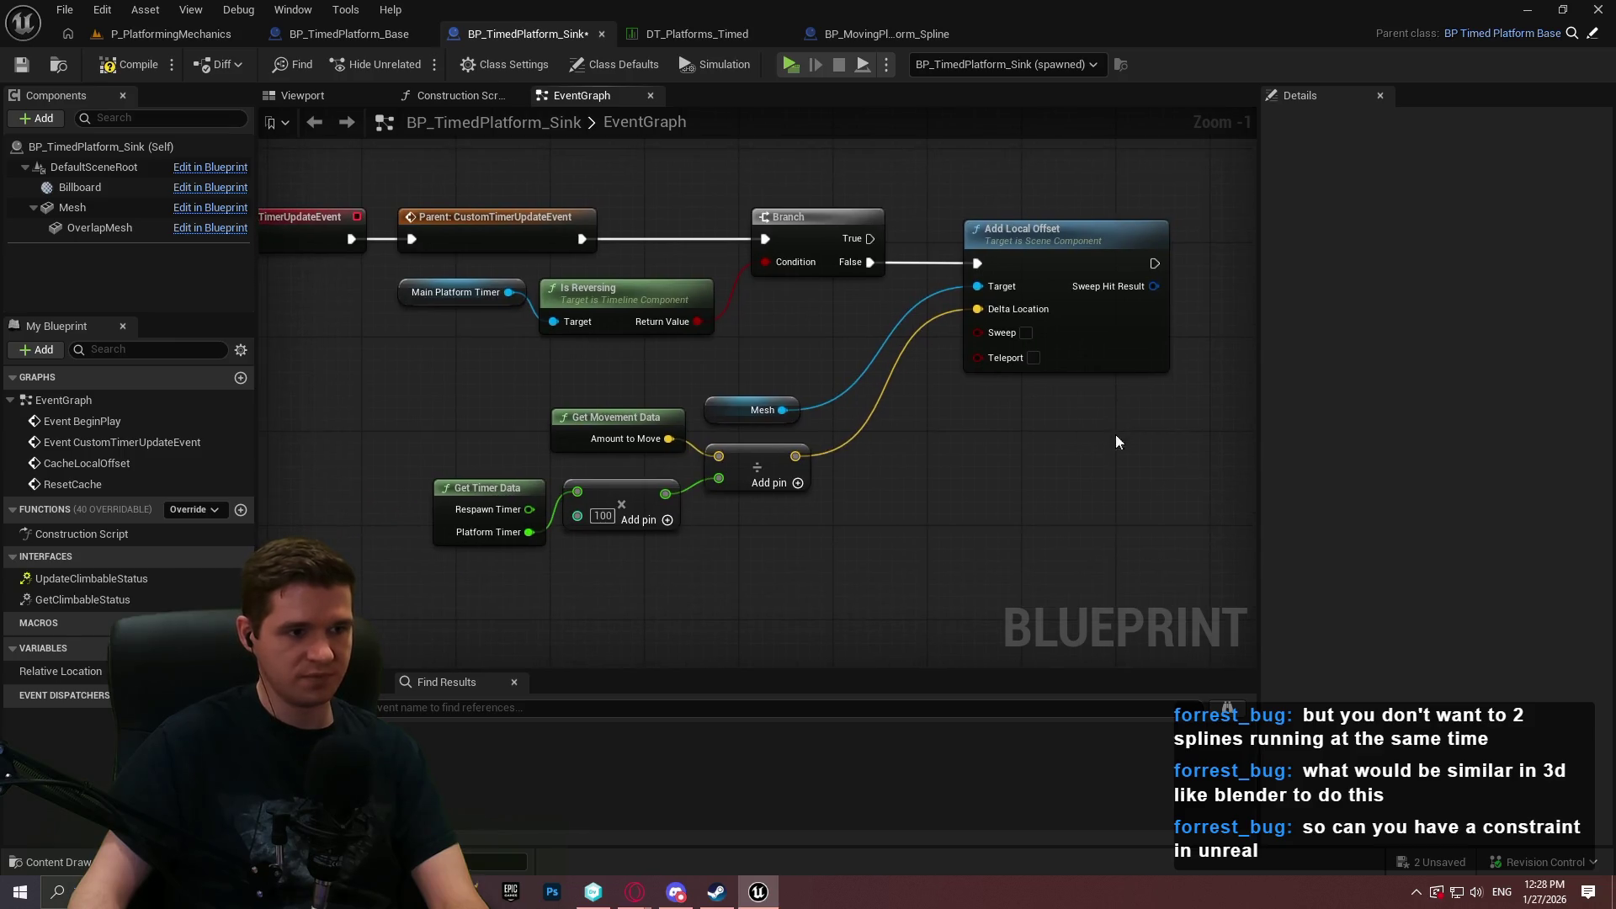
mouse_move(425, 391)
mouse_down()
mouse_move(817, 492)
mouse_move(841, 481)
mouse_up()
click(979, 486)
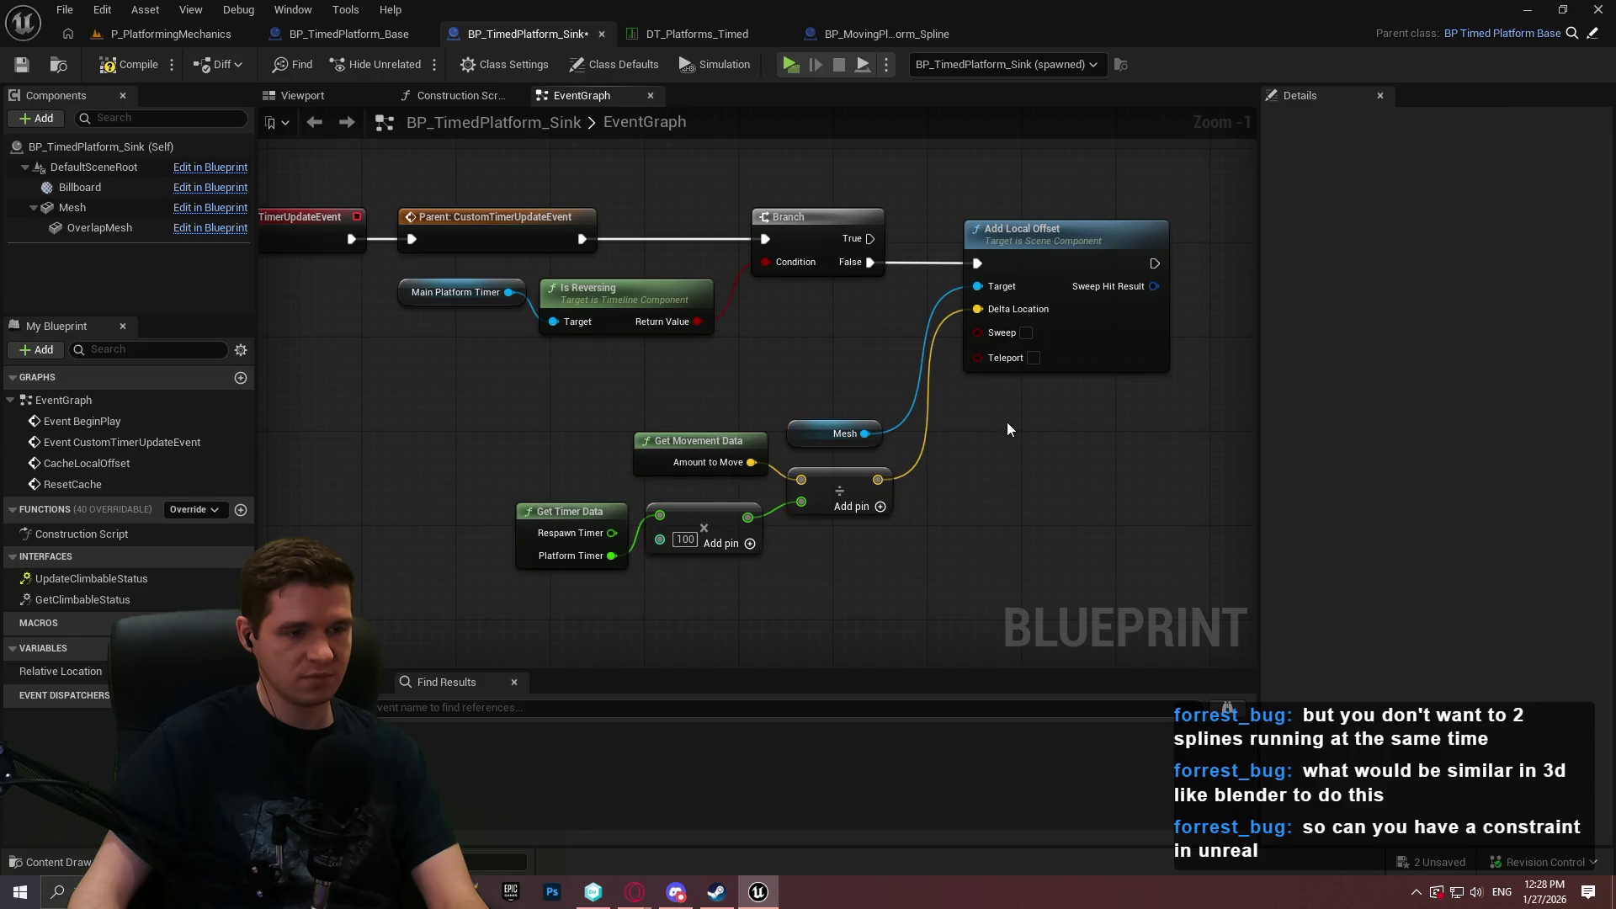
drag(996, 415, 912, 497)
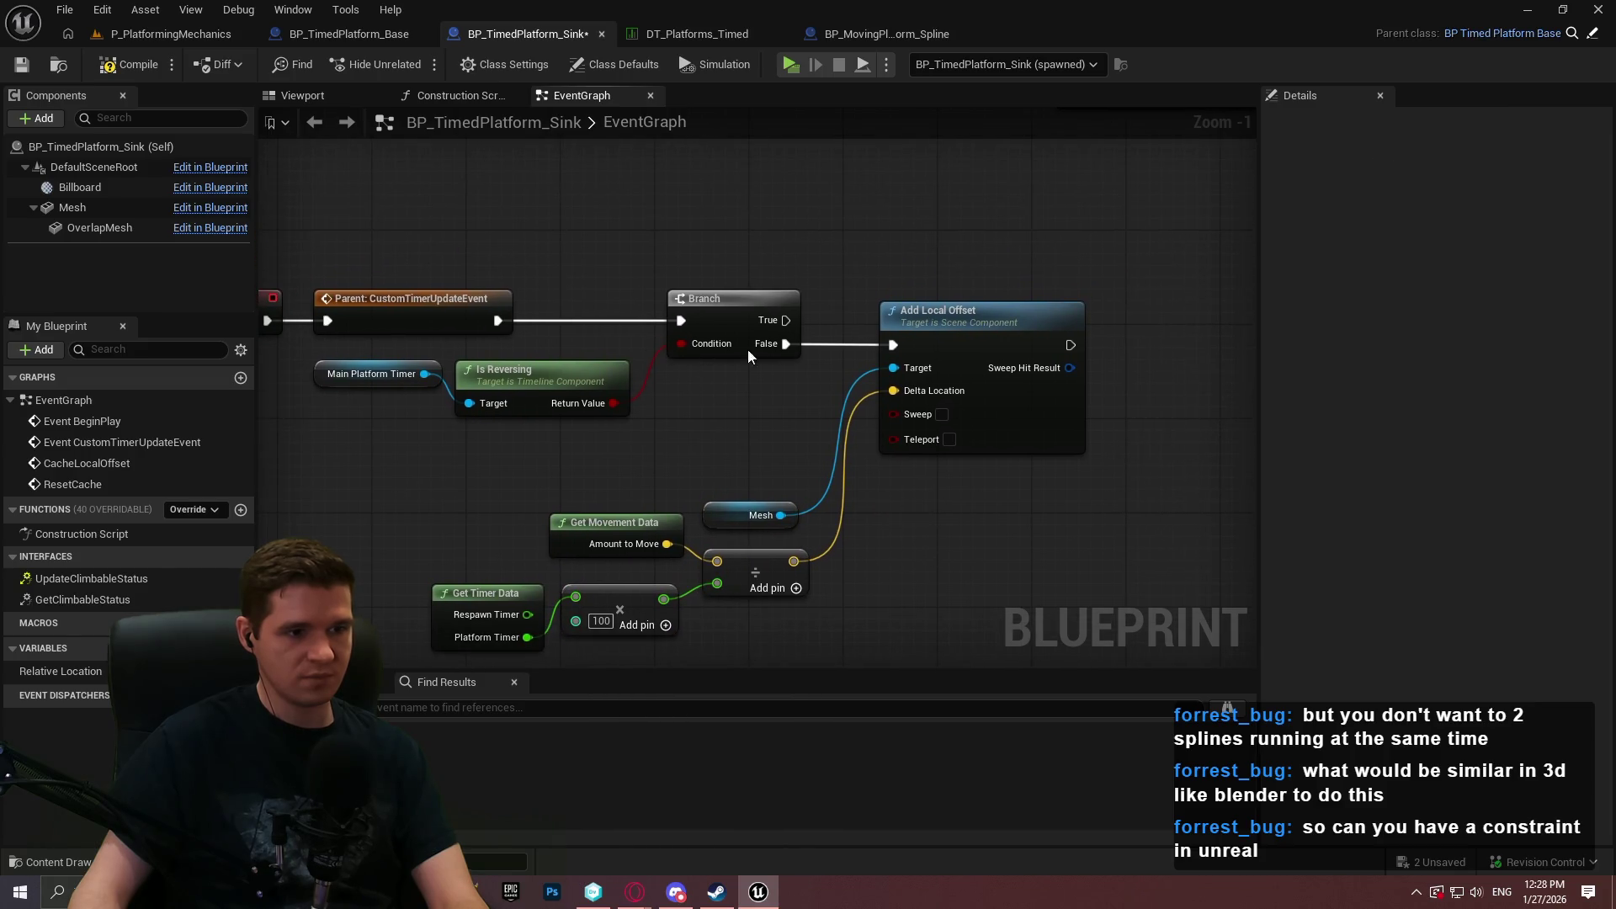
Delete the CacheLocalOffset and ResetCache node groups, then compile and save.
mouse_move(727, 348)
mouse_down()
mouse_move(813, 497)
mouse_move(1093, 498)
mouse_up()
scroll(1093, 498, down, 5)
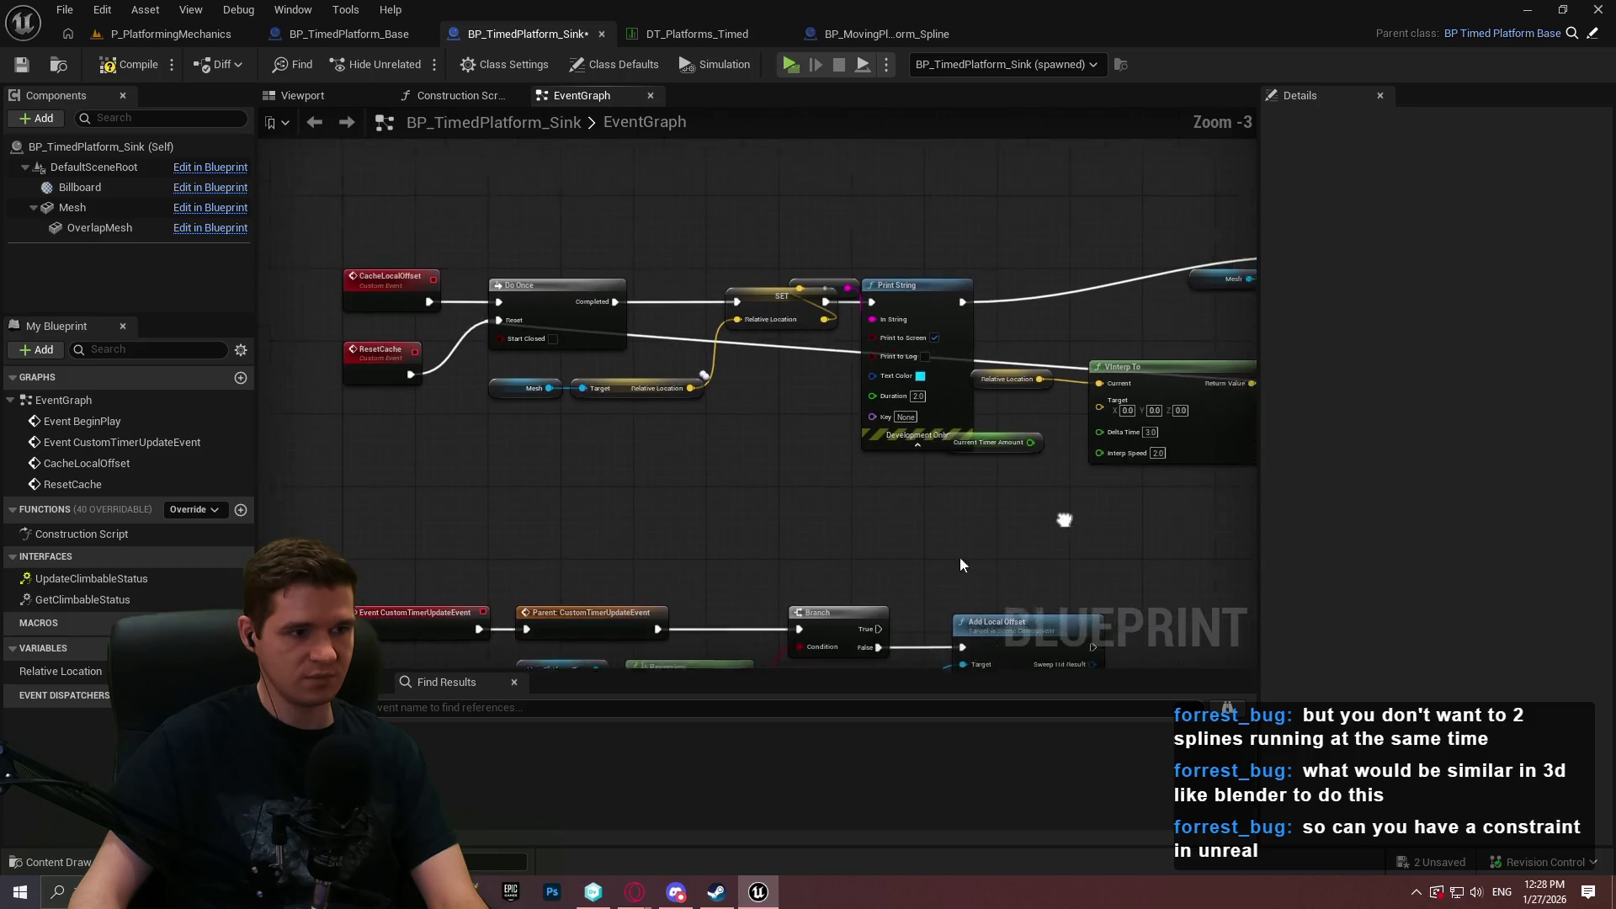
scroll(712, 385, up, 2)
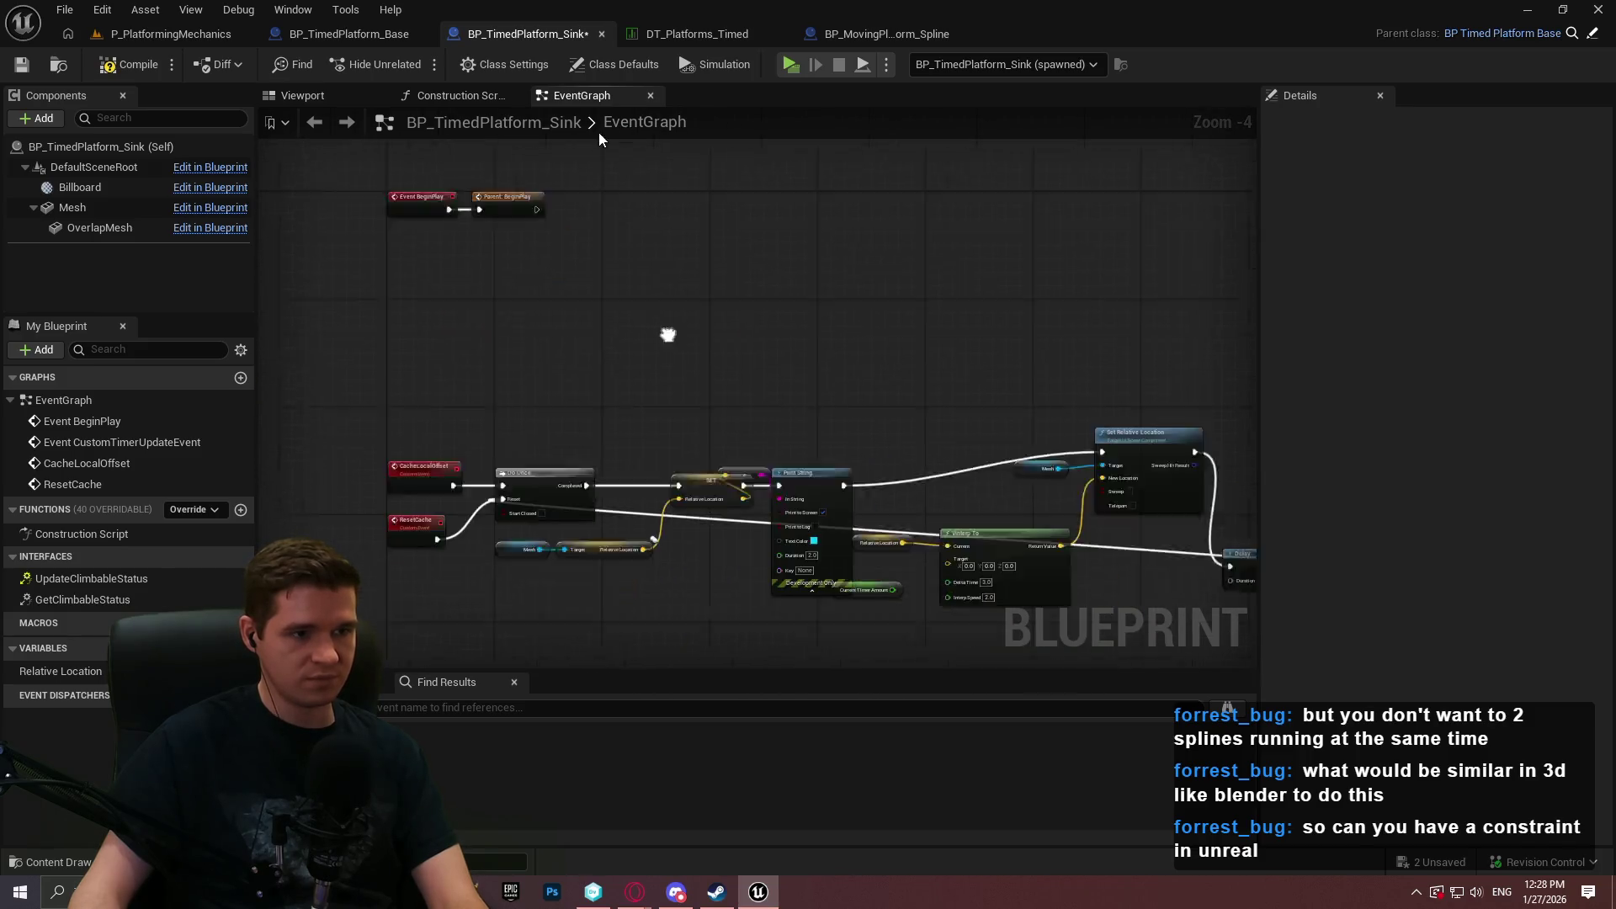
mouse_move(1215, 438)
mouse_down()
mouse_move(354, 229)
mouse_move(397, 219)
mouse_move(571, 280)
mouse_up()
key(Delete)
key(F7)
key(ctrl+s)
Move the Branch and Add Local Offset nodes to a new spot and save the Blueprint.
scroll(729, 286, up, 2)
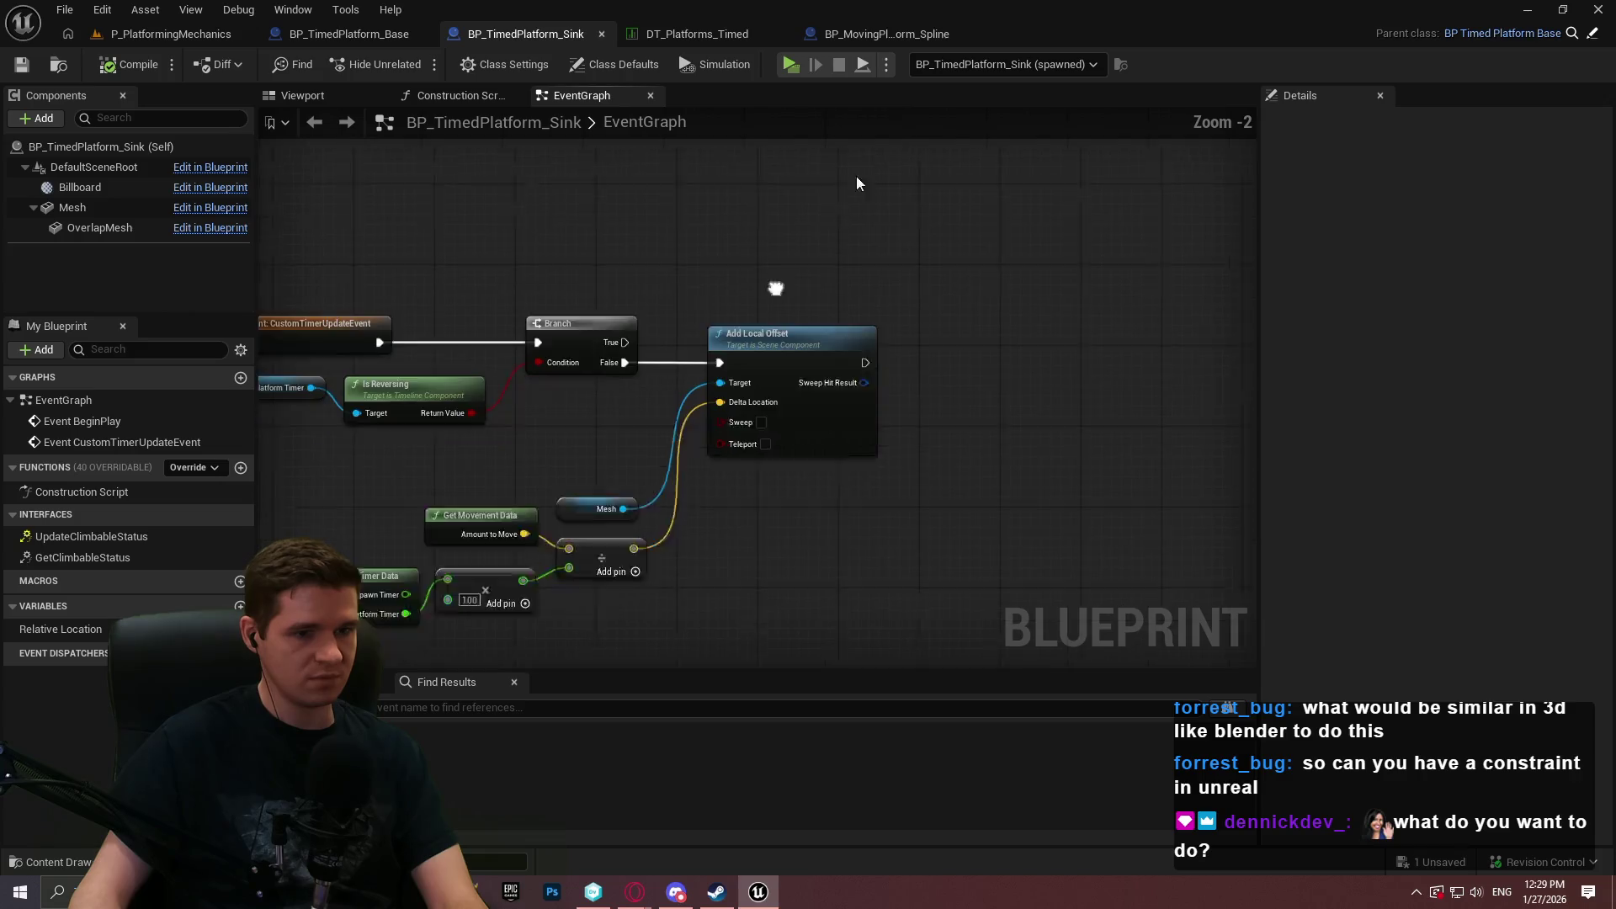
drag(895, 457, 344, 300)
mouse_move(857, 266)
mouse_down()
mouse_move(958, 443)
mouse_move(904, 428)
mouse_up()
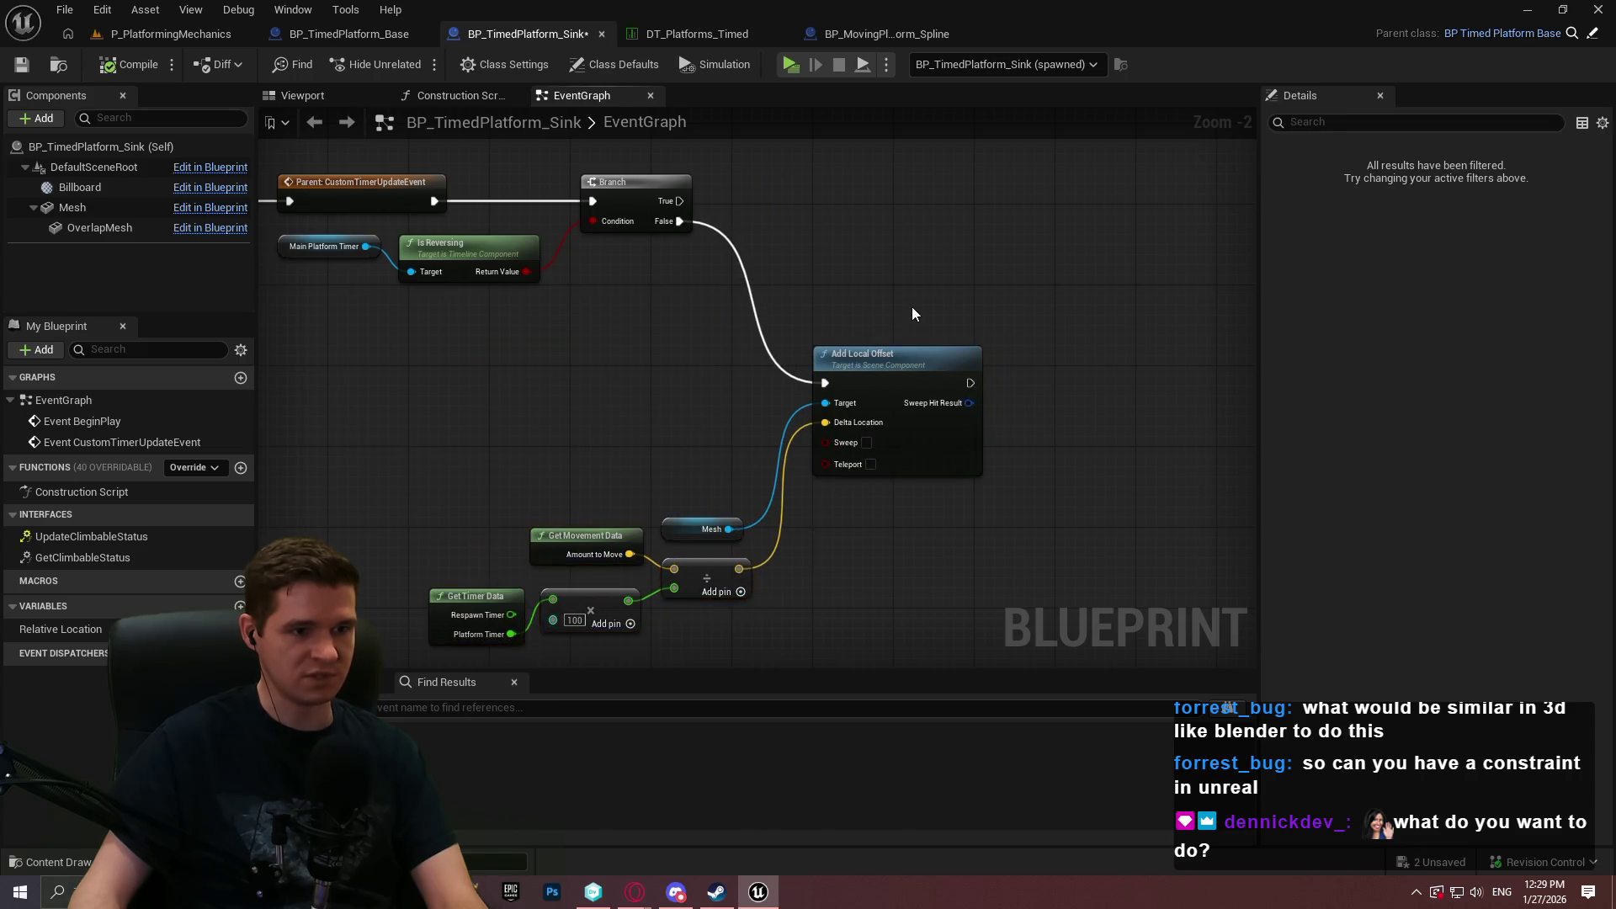
click(913, 306)
scroll(912, 305, up, 2)
drag(987, 369, 800, 465)
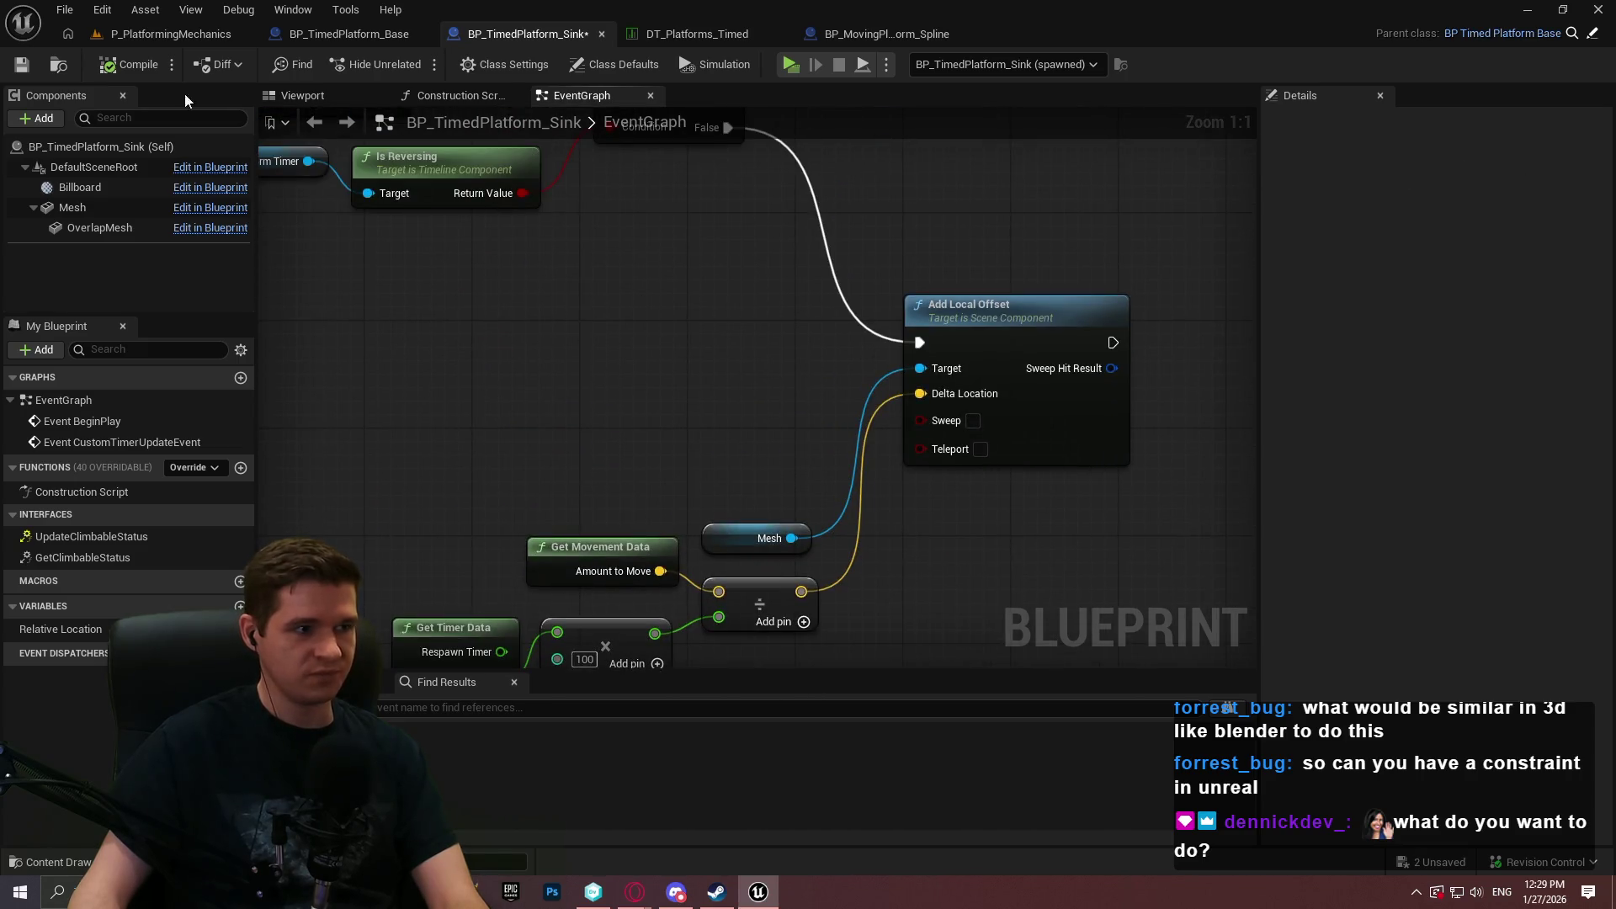
click(21, 64)
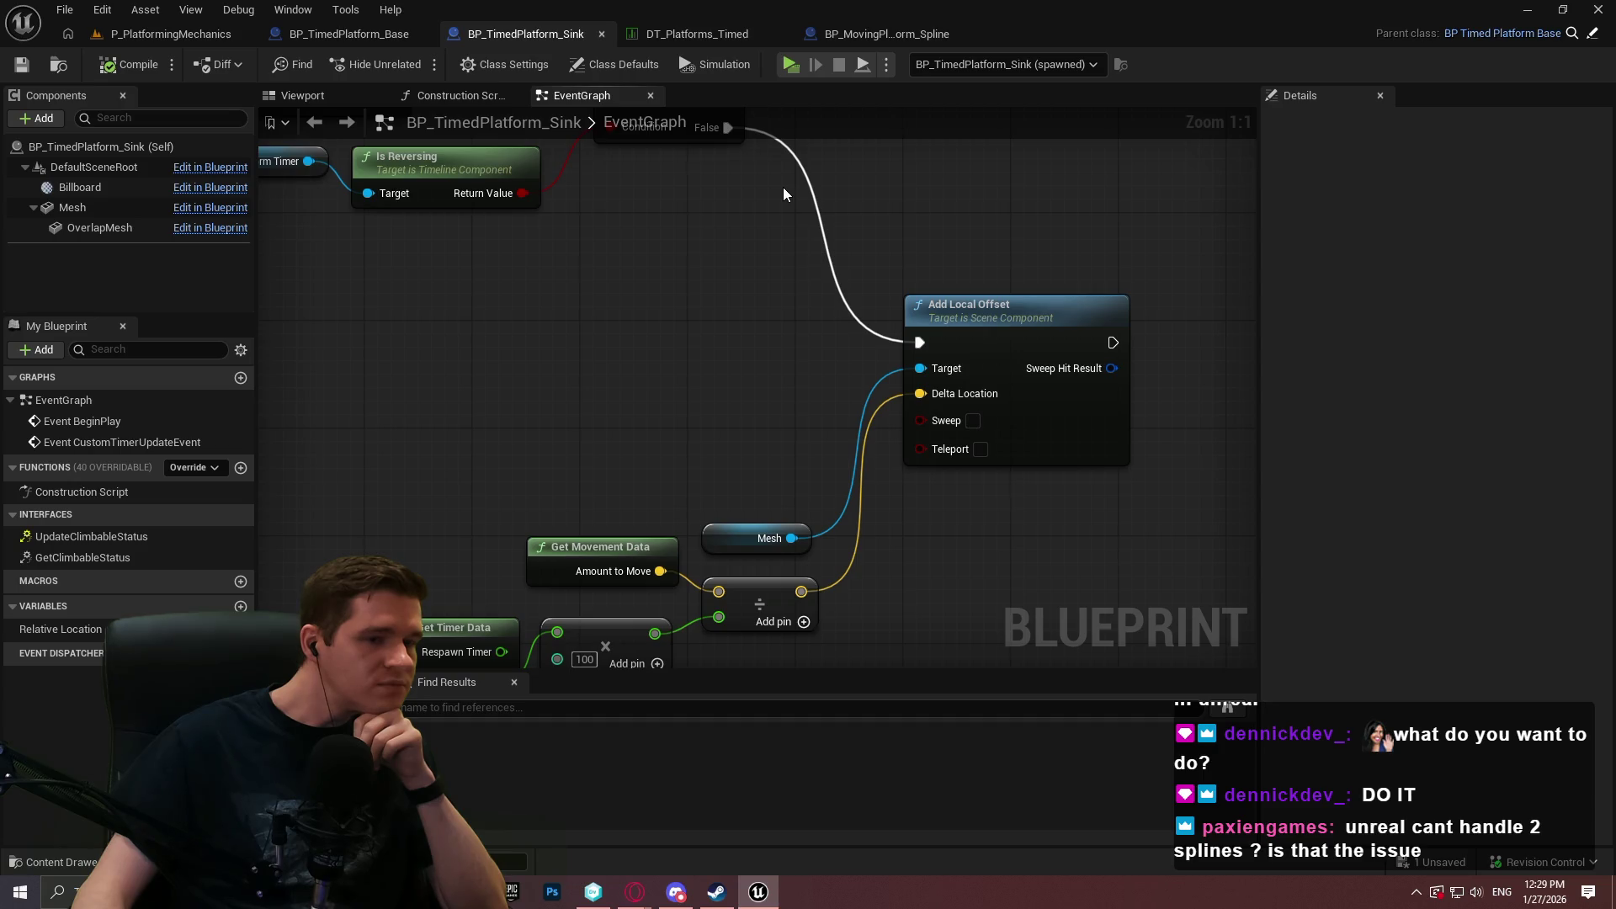
Pan to the Branch node and open the add-node action list on the empty graph beside it.
mouse_move(783, 186)
mouse_down()
mouse_move(786, 239)
mouse_move(830, 299)
mouse_up()
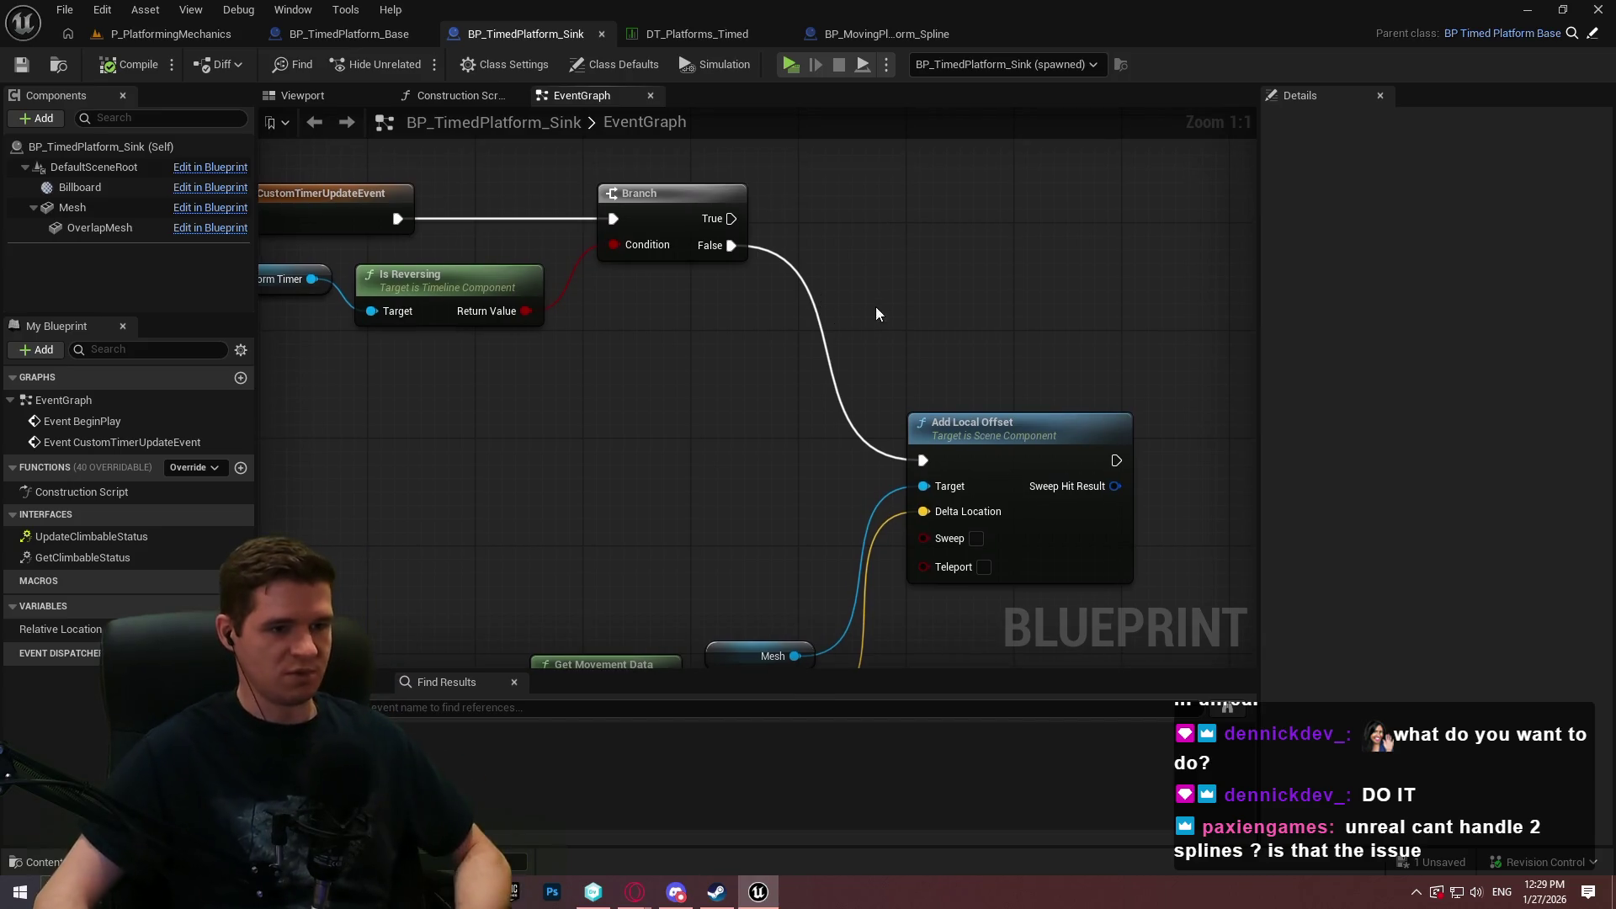
right_click(888, 271)
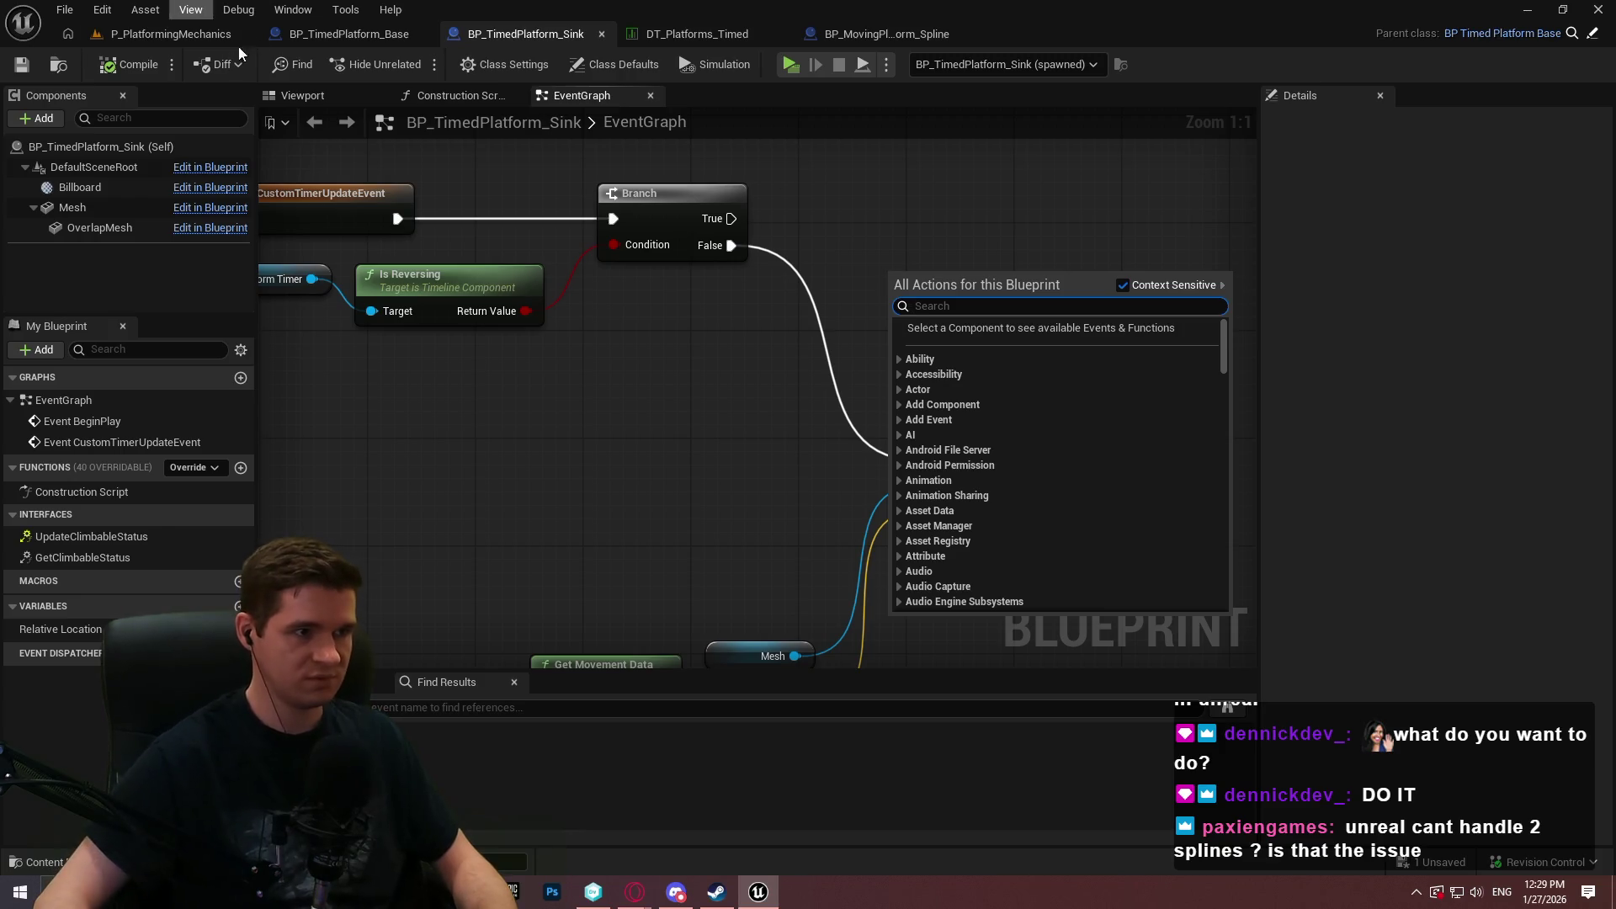
Add a Current Timer Amount getter to the BP_TimedPlatform_Sink graph.
click(348, 34)
click(500, 30)
right_click(841, 297)
text(current timer)
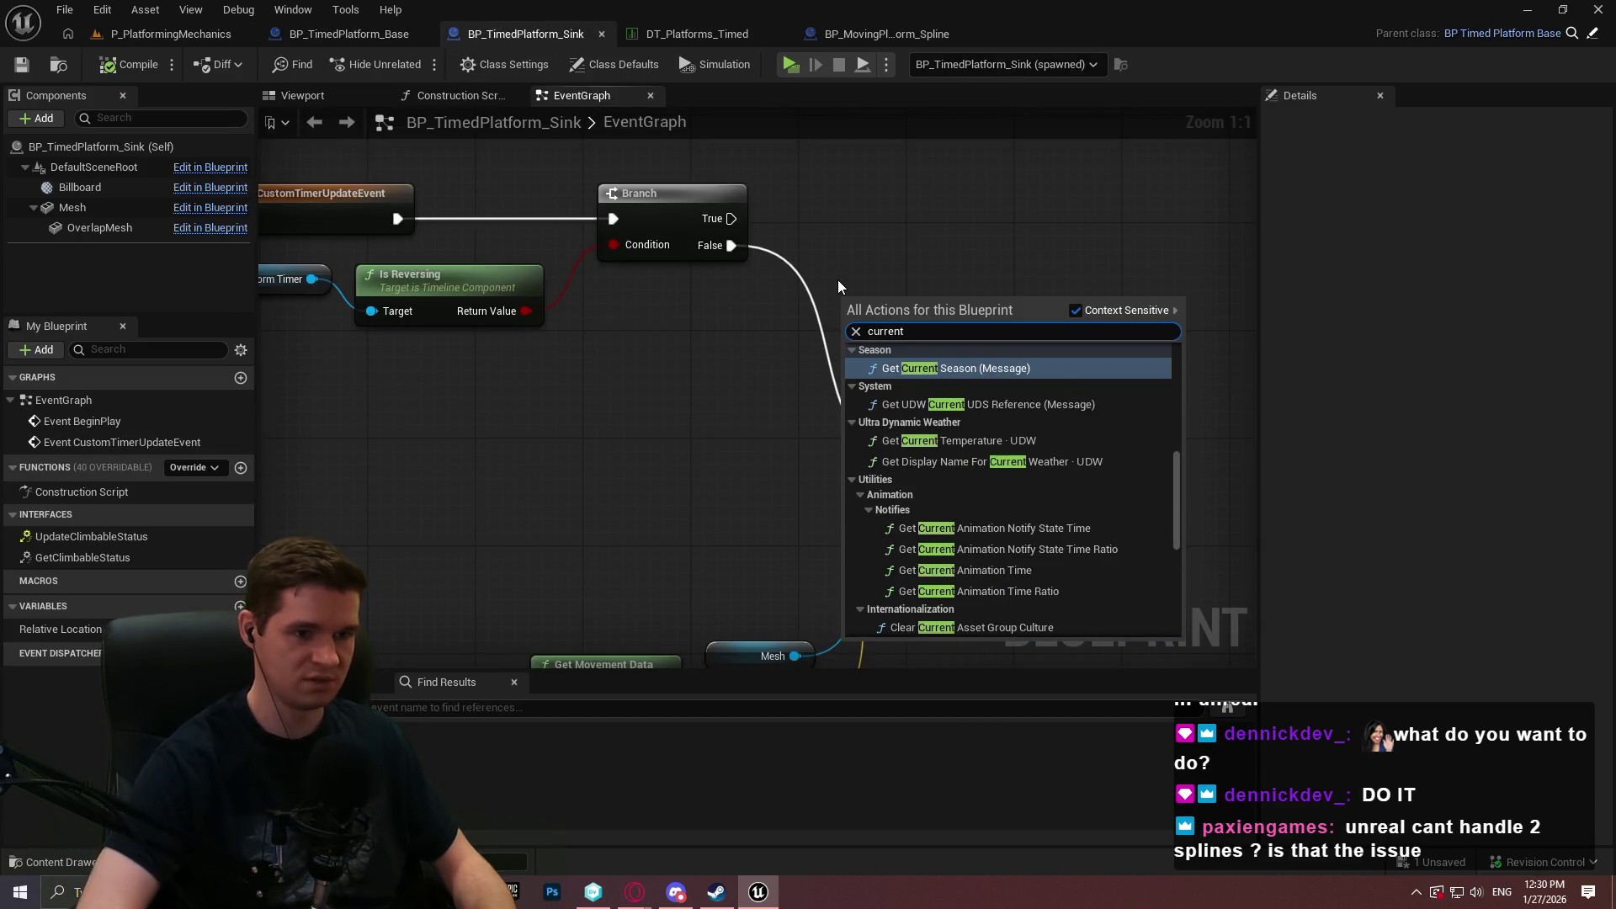
key(Return)
mouse_move(953, 371)
mouse_down()
mouse_move(801, 319)
mouse_move(780, 271)
mouse_up()
drag(640, 268, 704, 282)
Replace Add Local Offset with Add Relative Location on the Mesh, wiring Delta Location and exec, then play-test.
mouse_move(821, 252)
mouse_down()
mouse_move(821, 346)
mouse_move(953, 372)
mouse_up()
text(add relati)
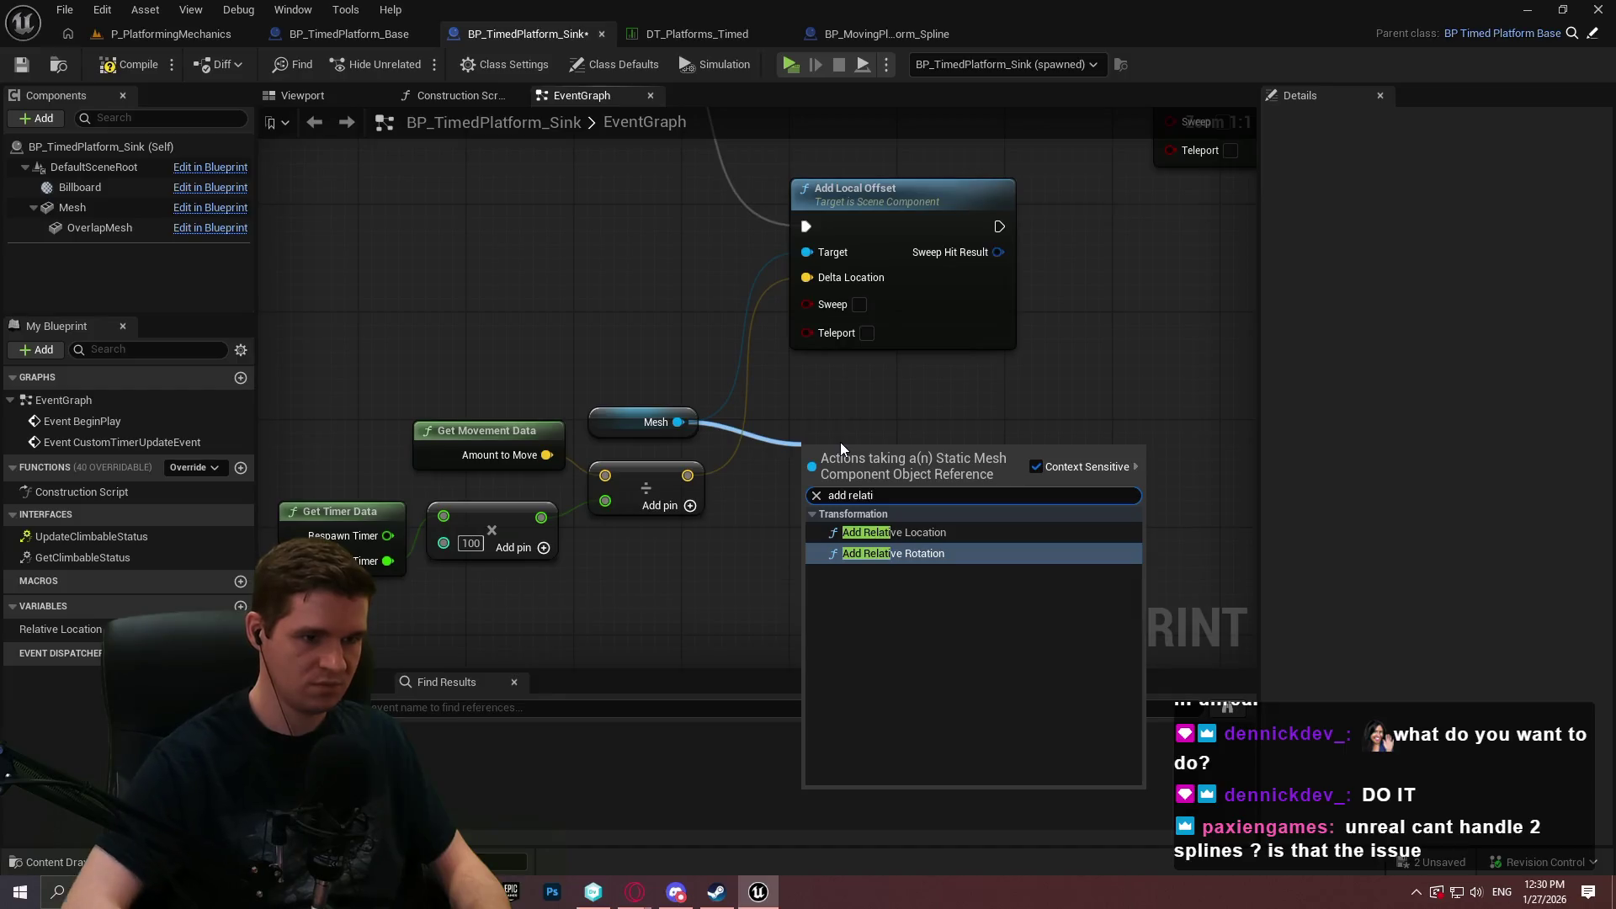
key(Return)
drag(805, 543, 689, 477)
drag(1024, 480, 914, 388)
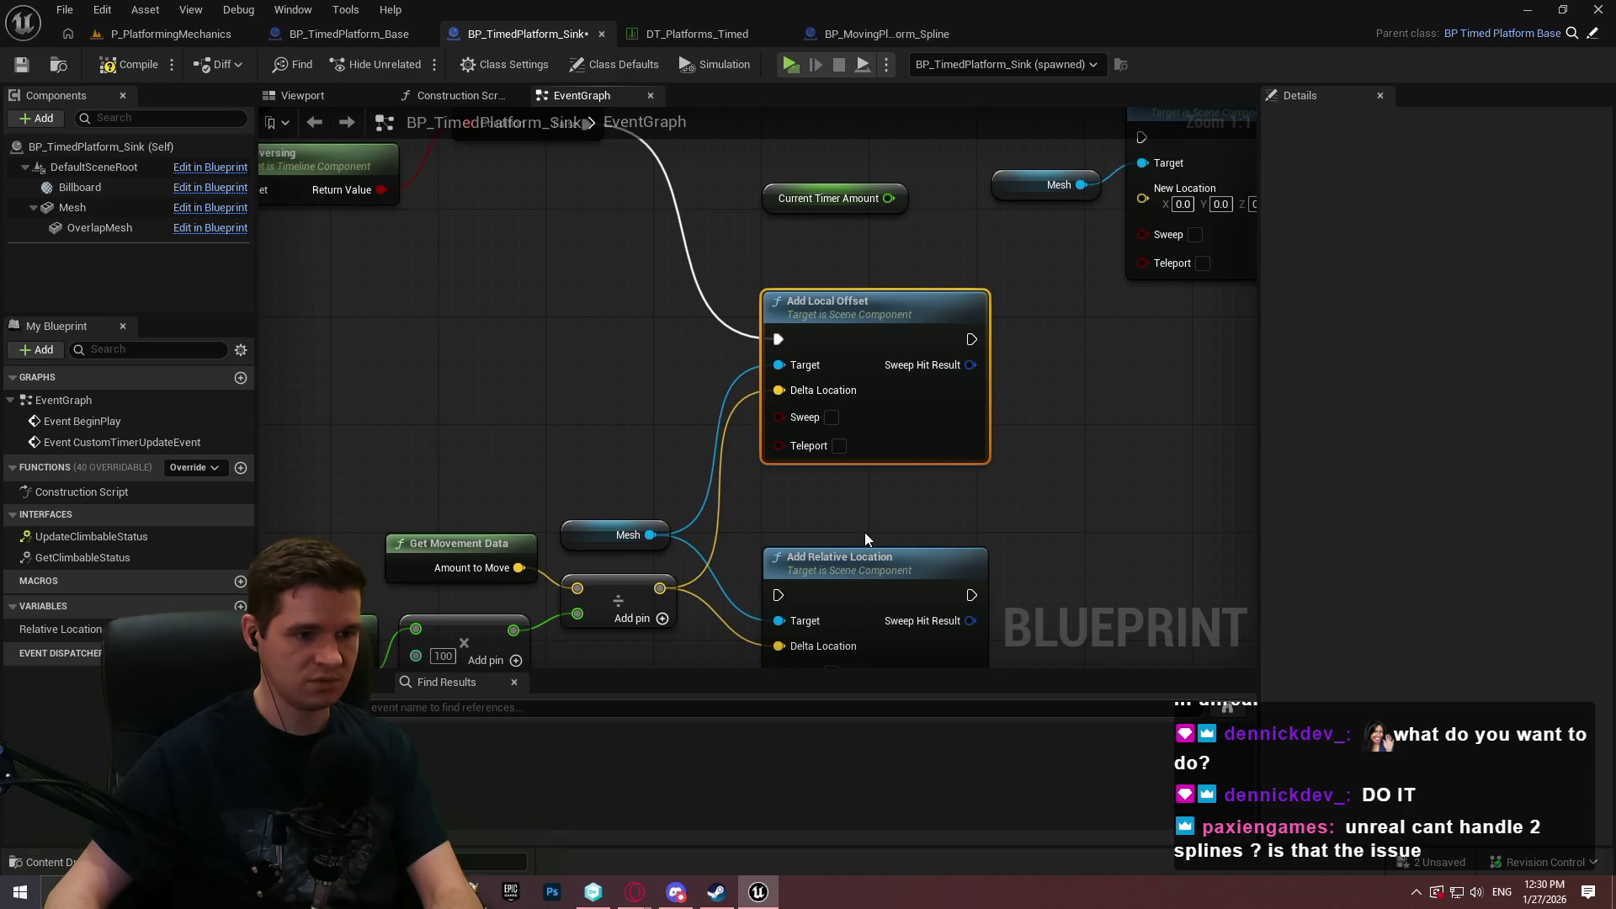
key(Delete)
drag(779, 595, 574, 361)
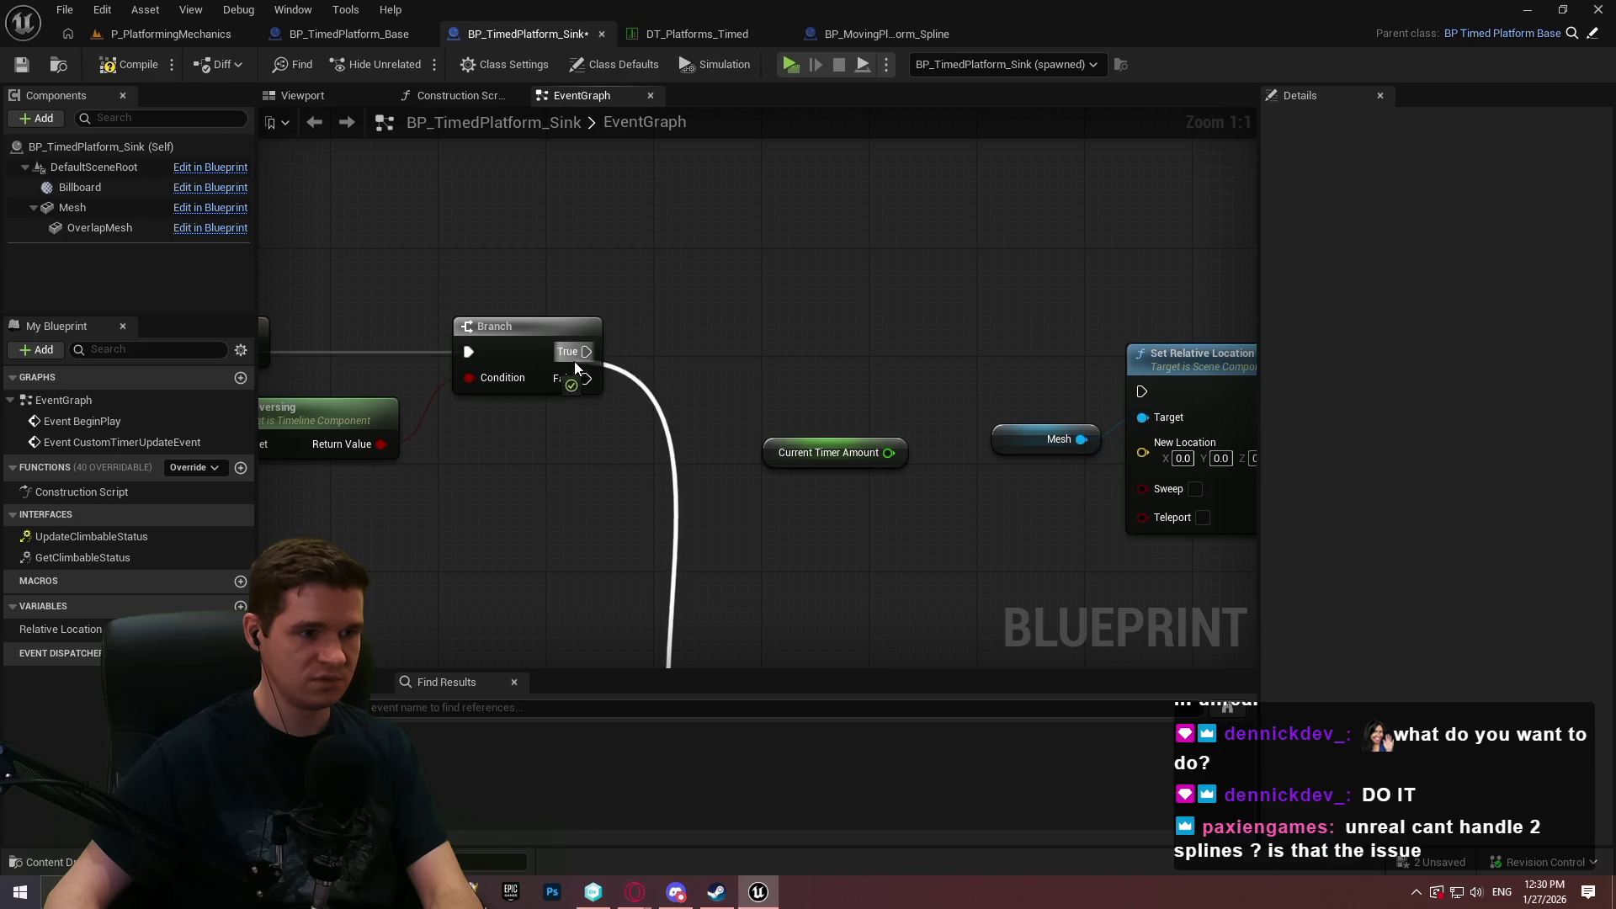
mouse_move(780, 459)
mouse_down()
mouse_move(736, 327)
mouse_move(725, 350)
mouse_up()
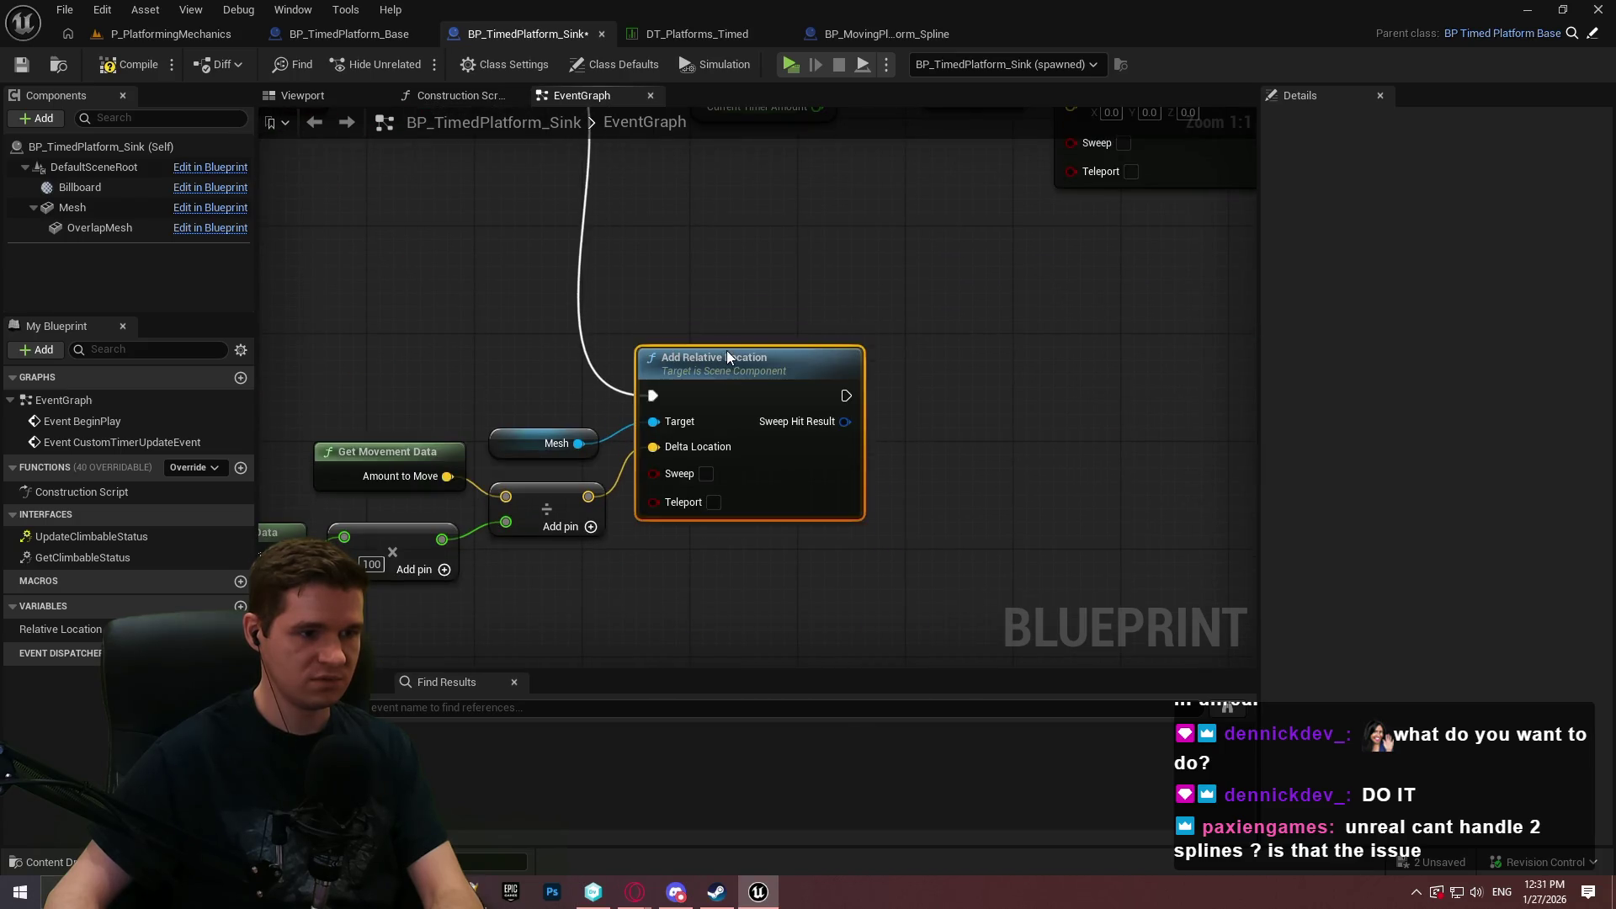
click(791, 65)
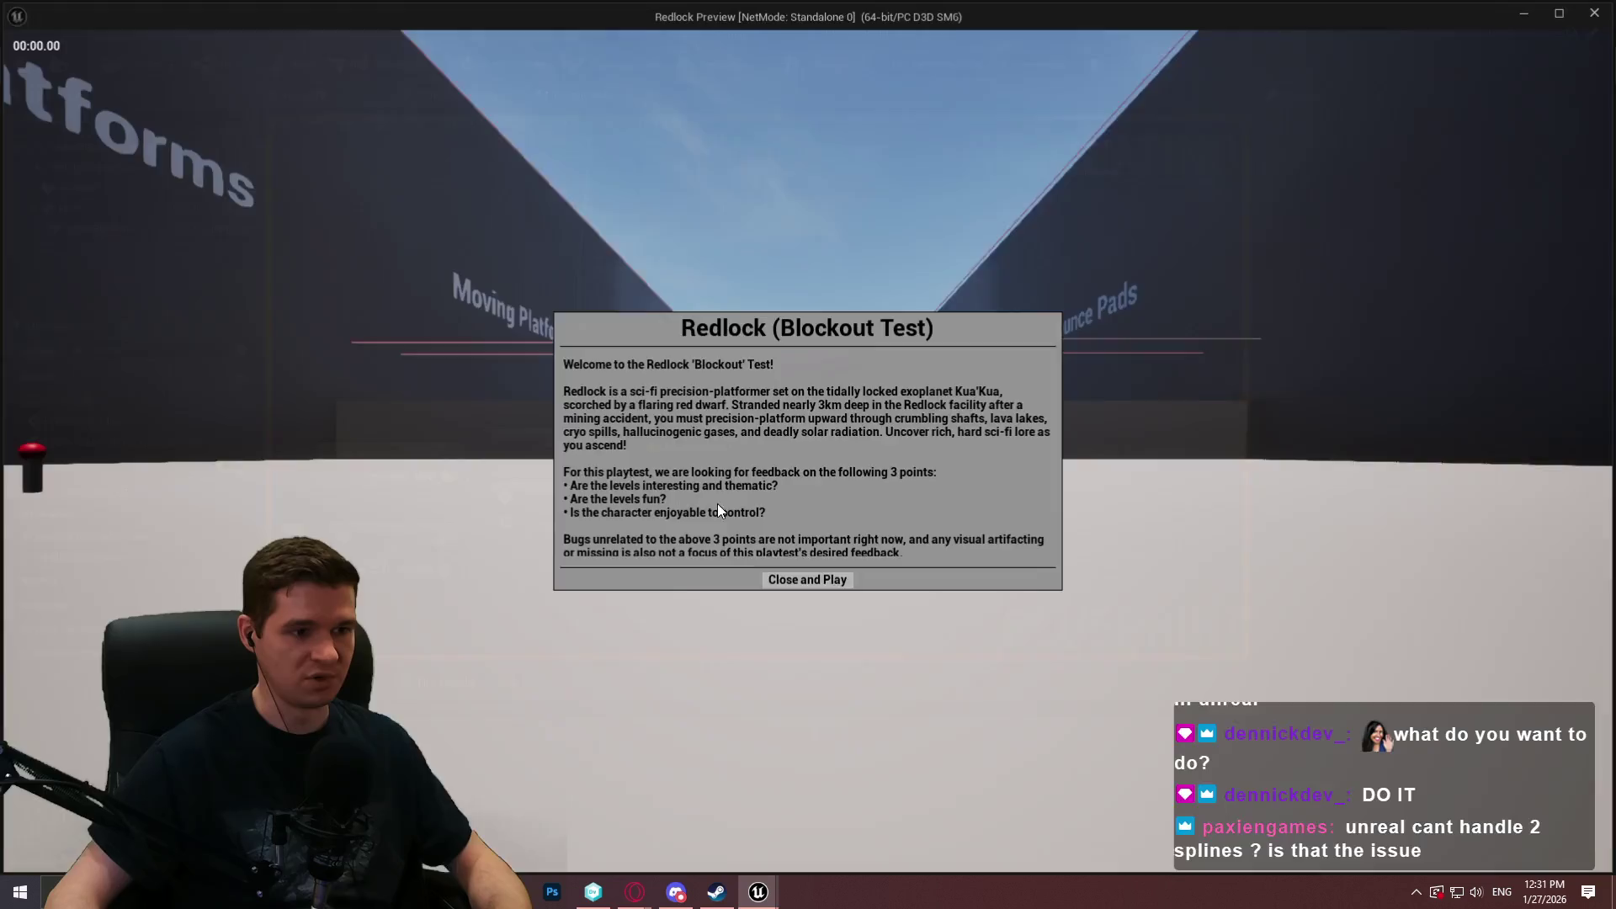
click(806, 721)
key(w)
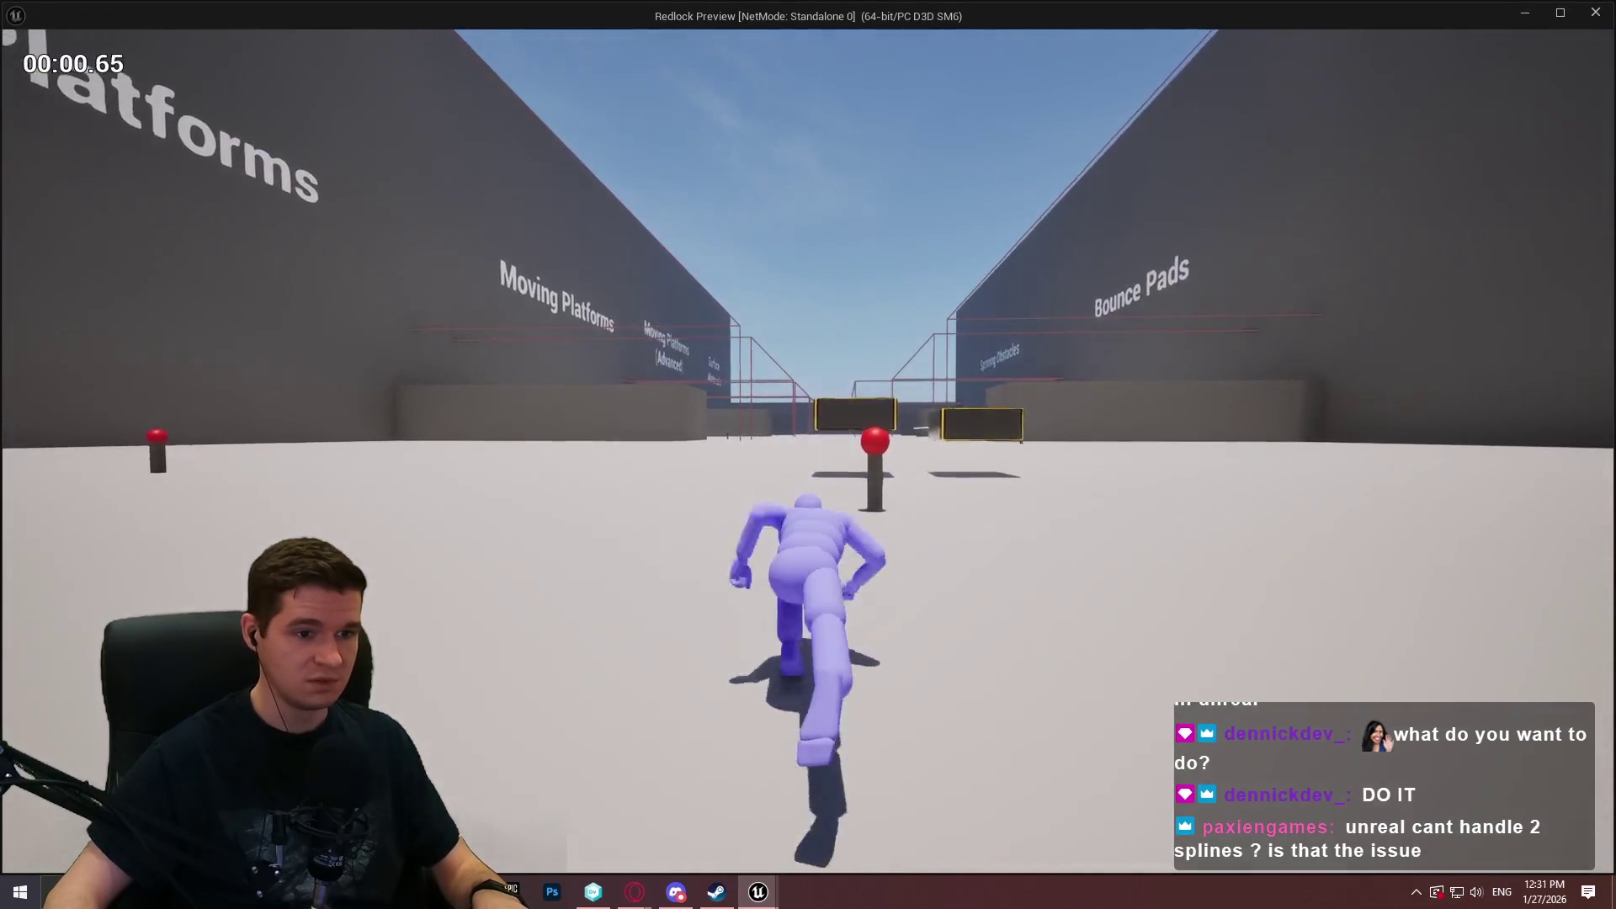
key(space)
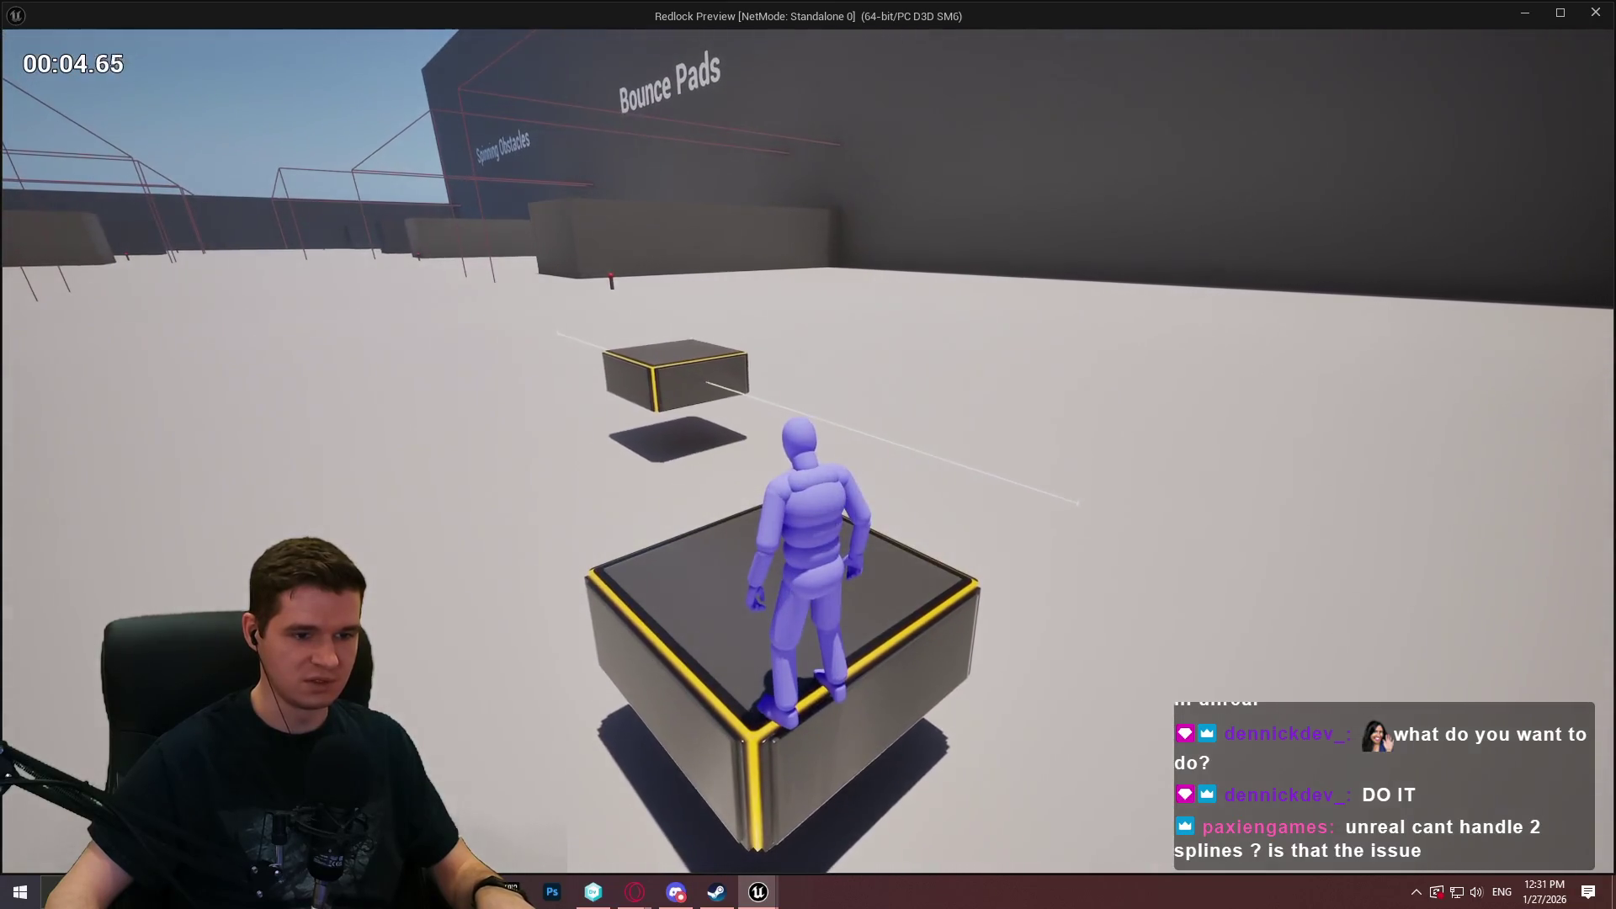
key(w)
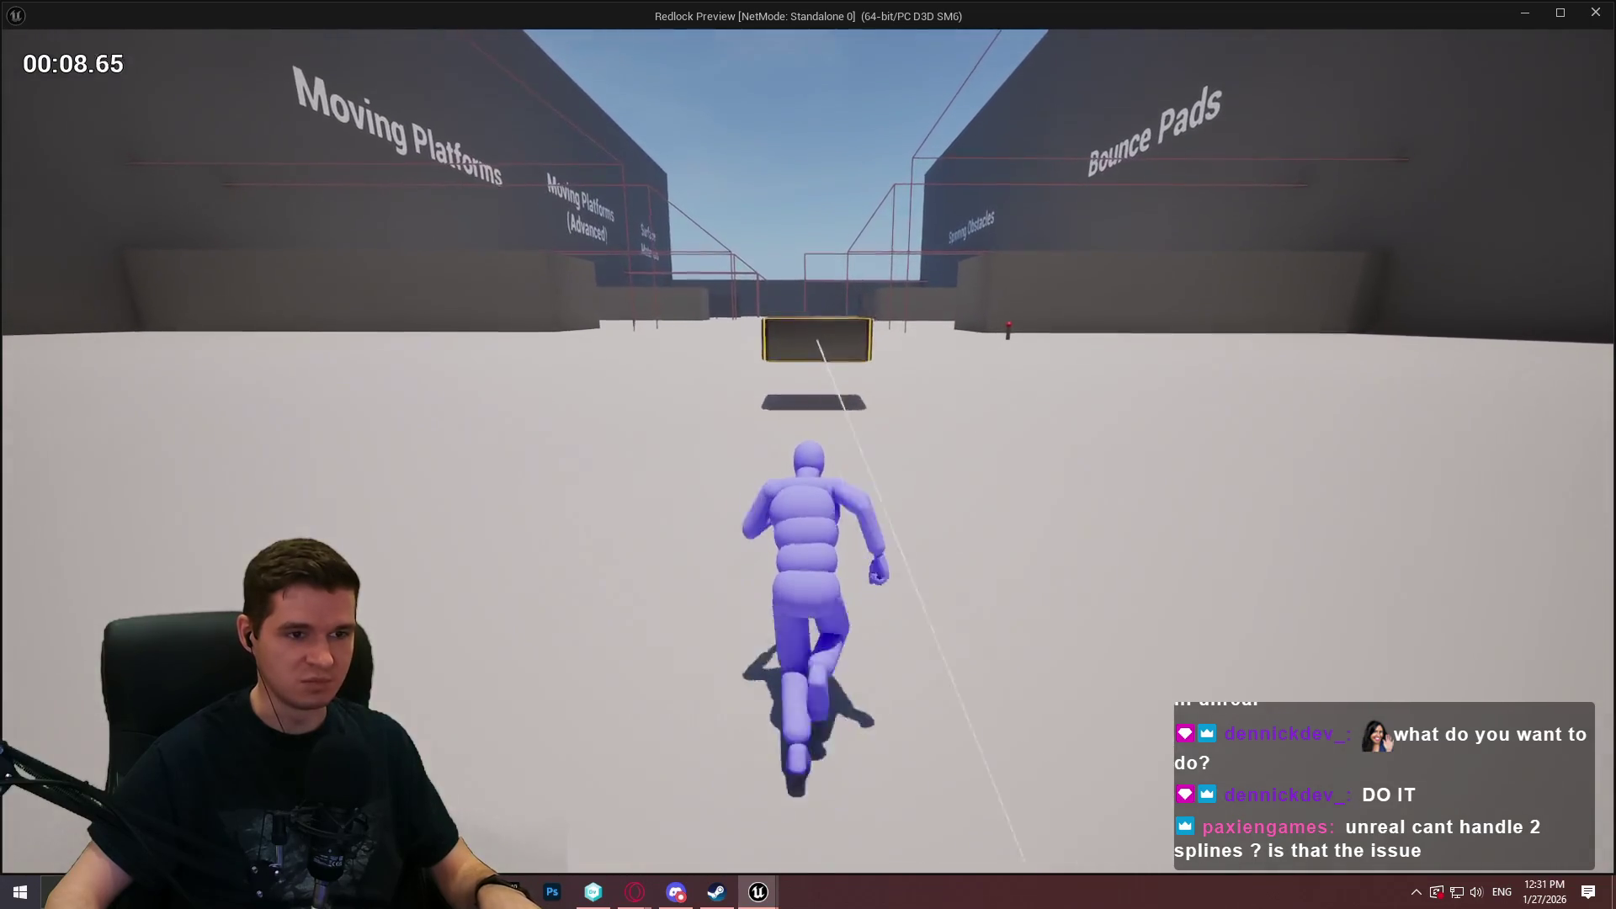
key(space)
key(space)
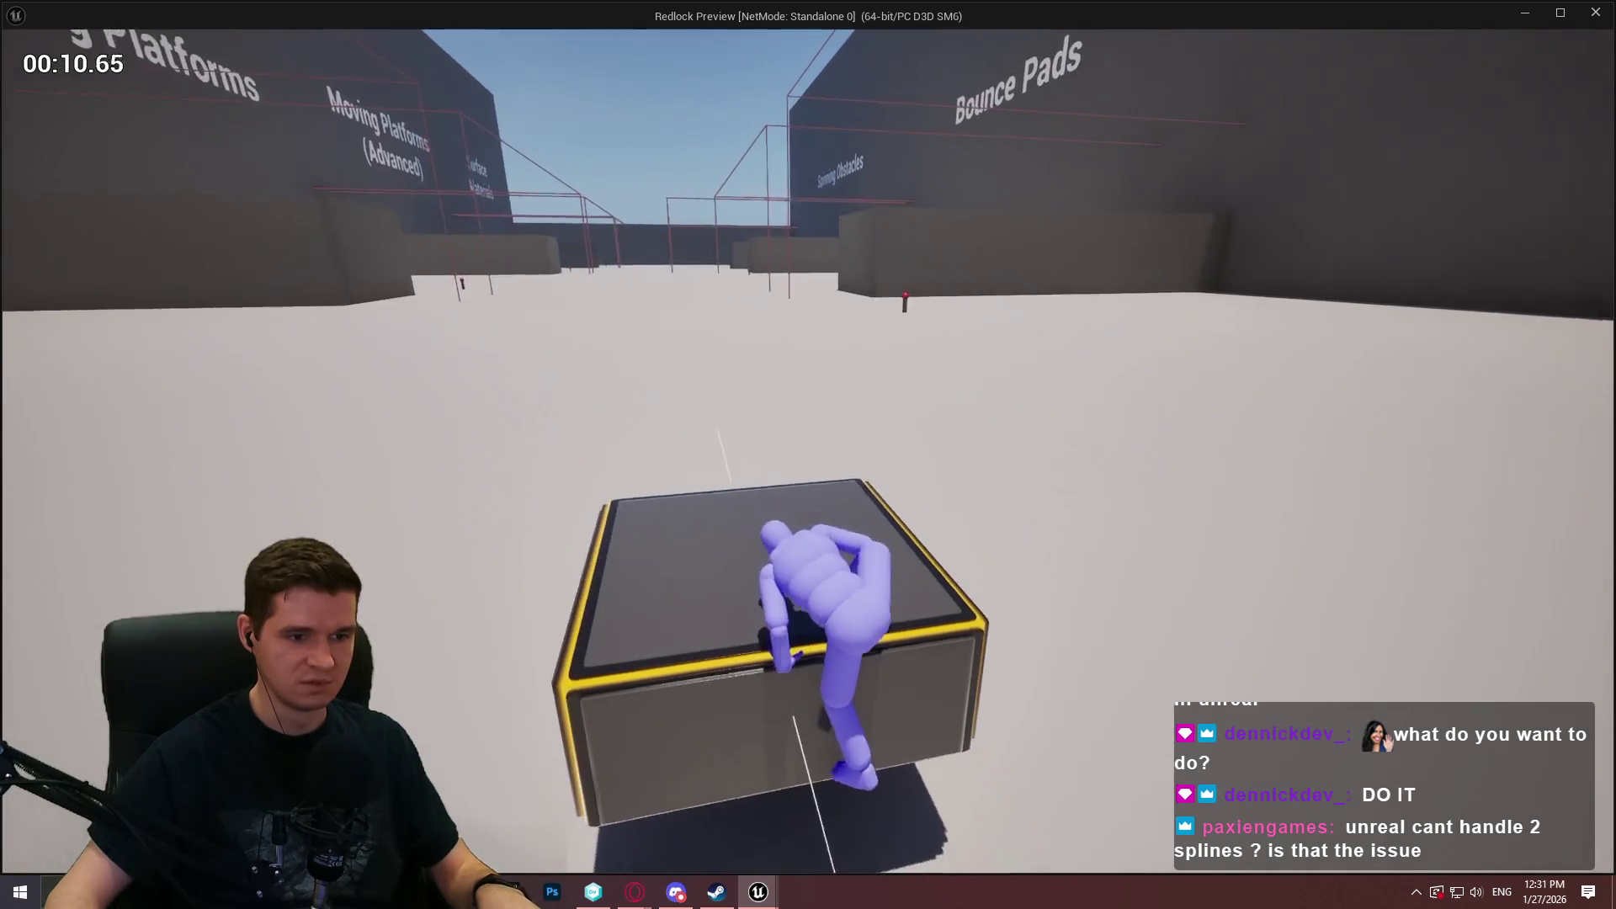
key(w)
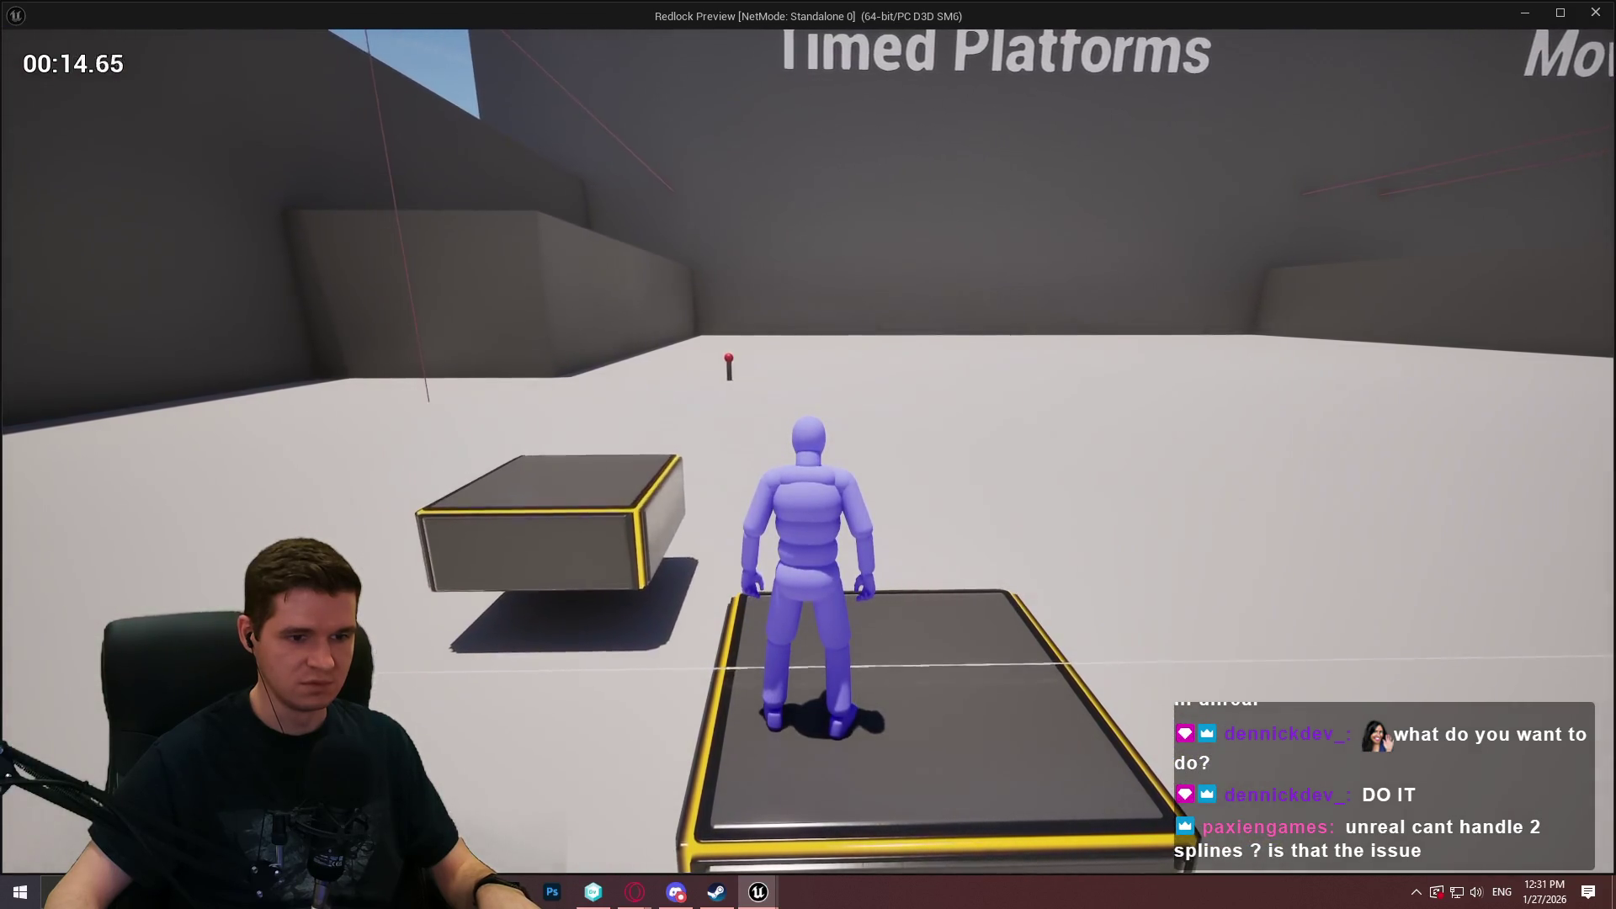
key(w)
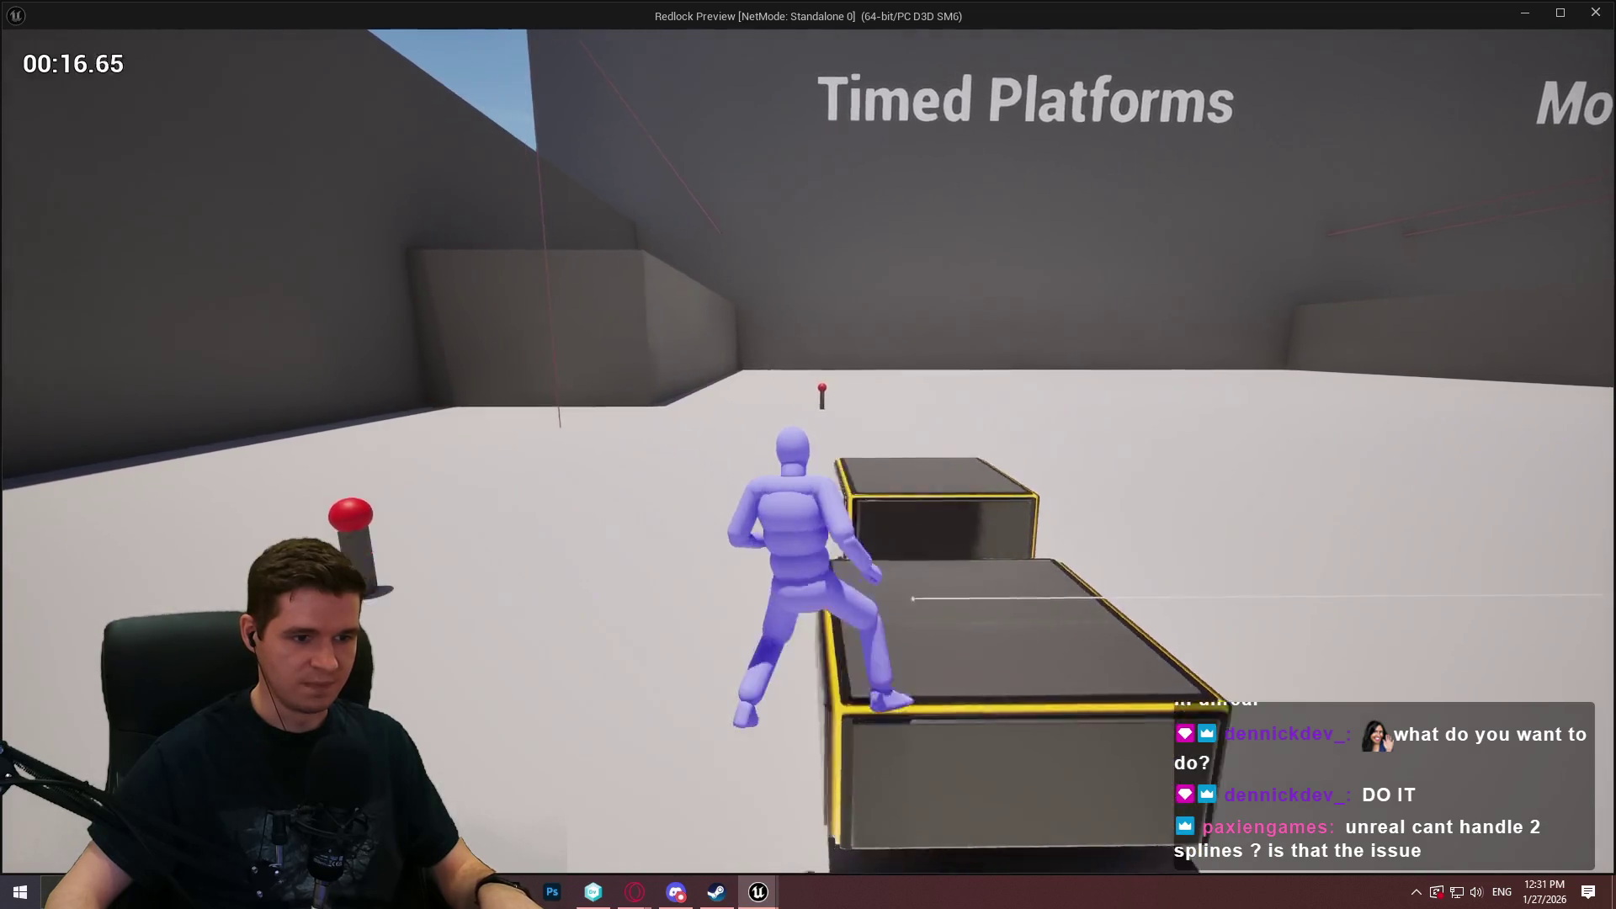
key(w)
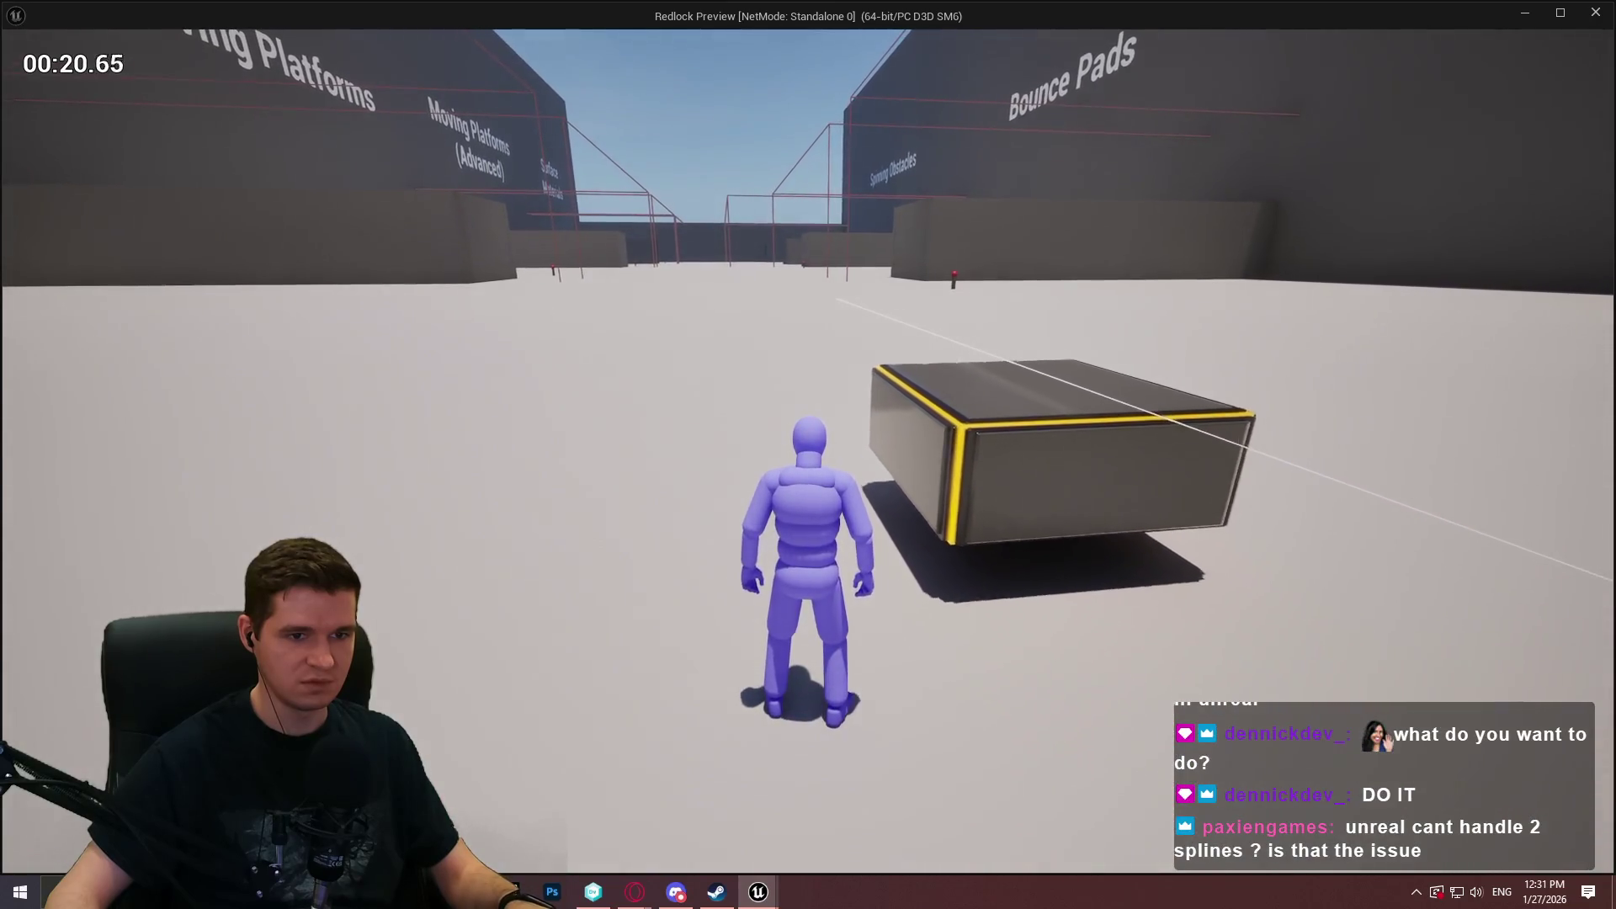
key(Escape)
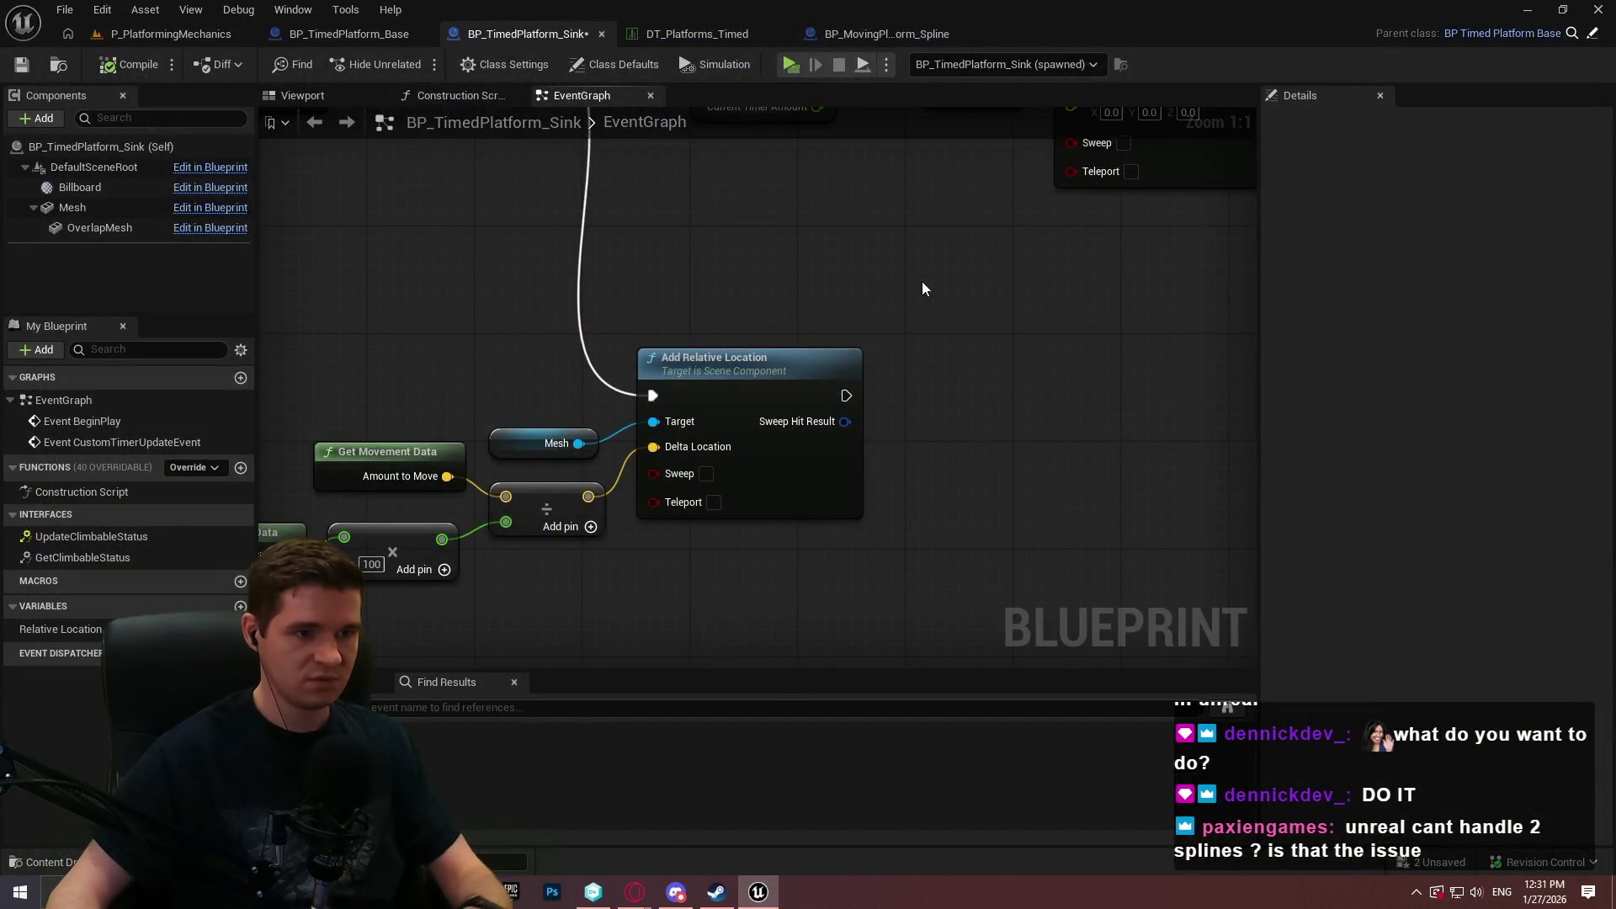
Add a Do Once node off the Branch's True output.
drag(881, 347, 851, 457)
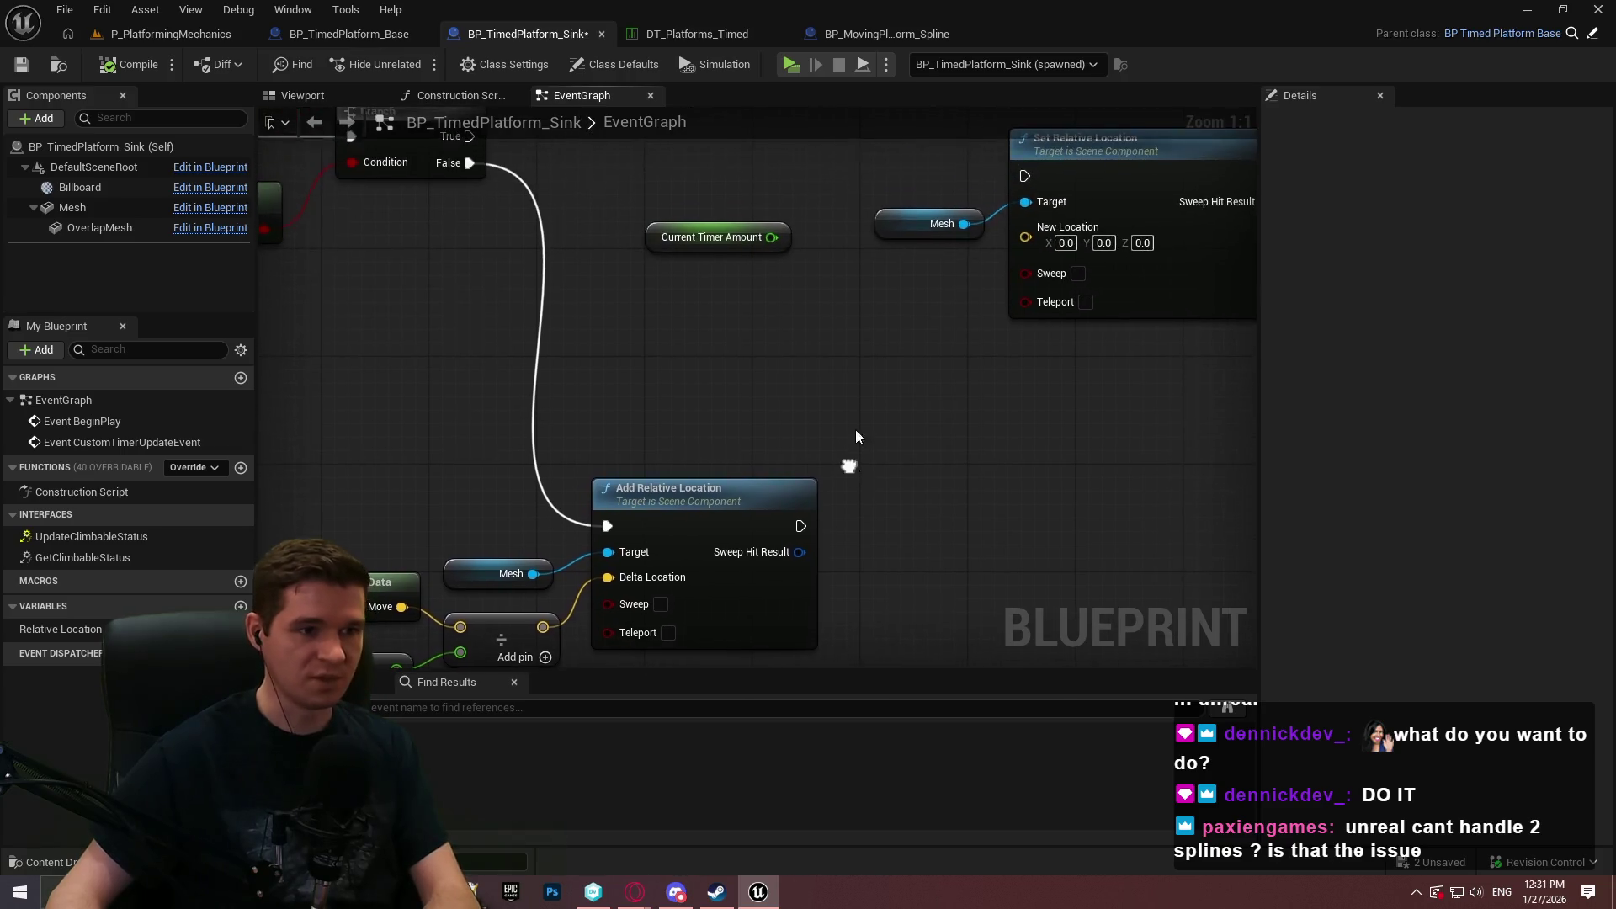
mouse_move(788, 243)
mouse_down()
mouse_move(827, 257)
mouse_move(729, 333)
mouse_move(983, 517)
mouse_move(1022, 340)
mouse_up()
mouse_move(954, 392)
mouse_down()
mouse_move(891, 332)
mouse_move(837, 495)
mouse_move(874, 309)
mouse_move(927, 462)
mouse_move(801, 483)
mouse_move(894, 317)
mouse_move(1254, 415)
mouse_up()
mouse_move(1168, 290)
mouse_down()
mouse_move(947, 420)
mouse_move(602, 409)
mouse_up()
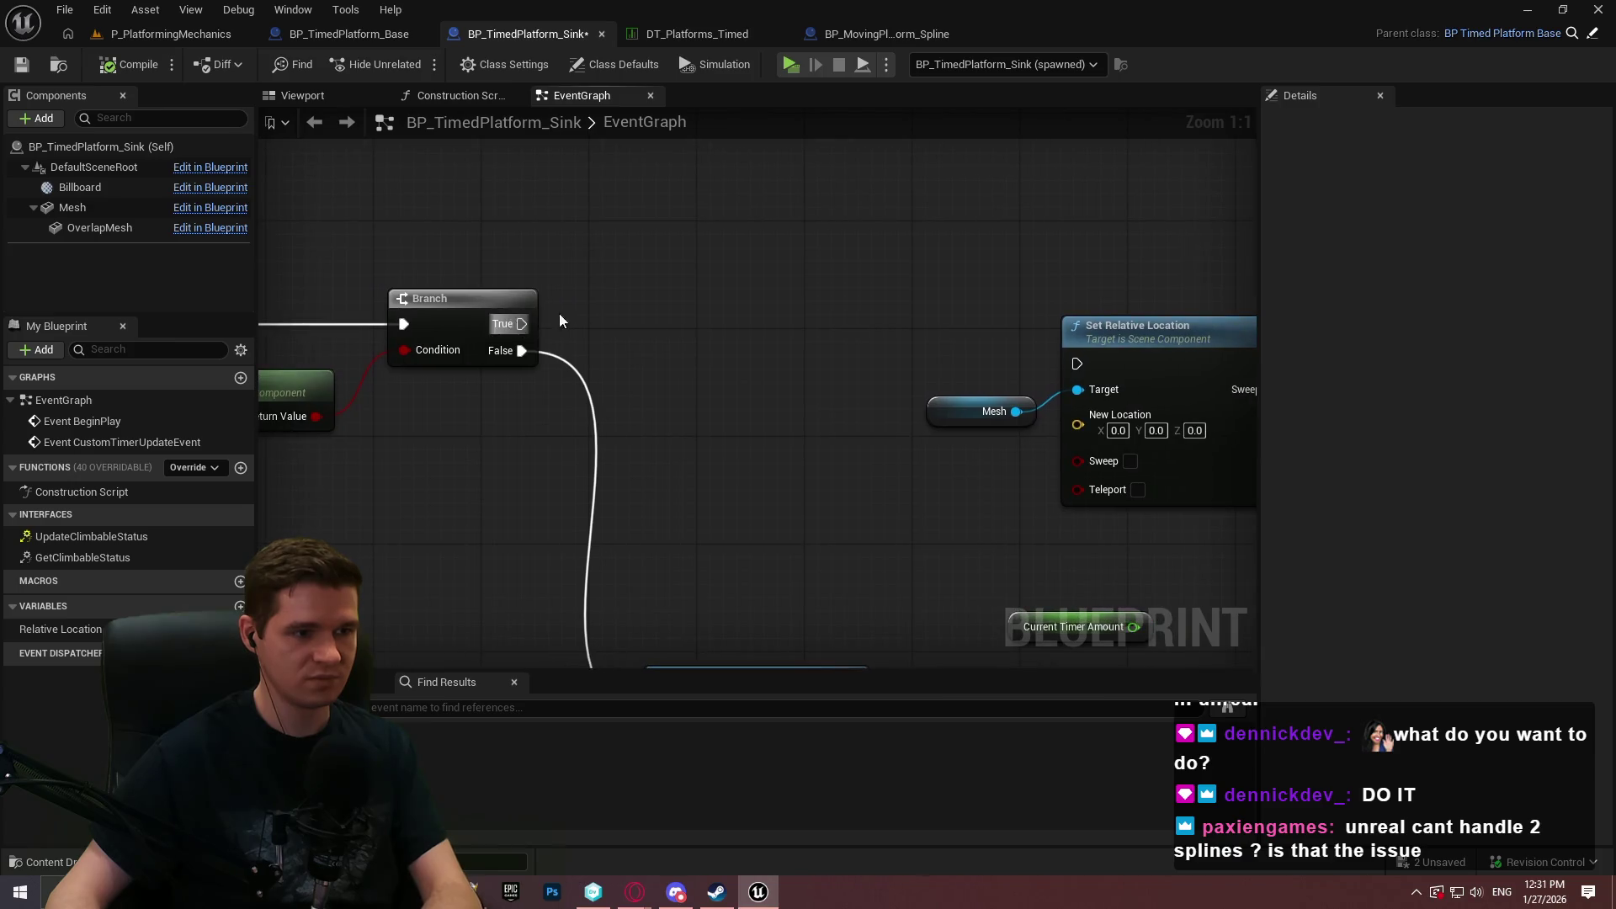
drag(521, 323, 700, 277)
text(do once)
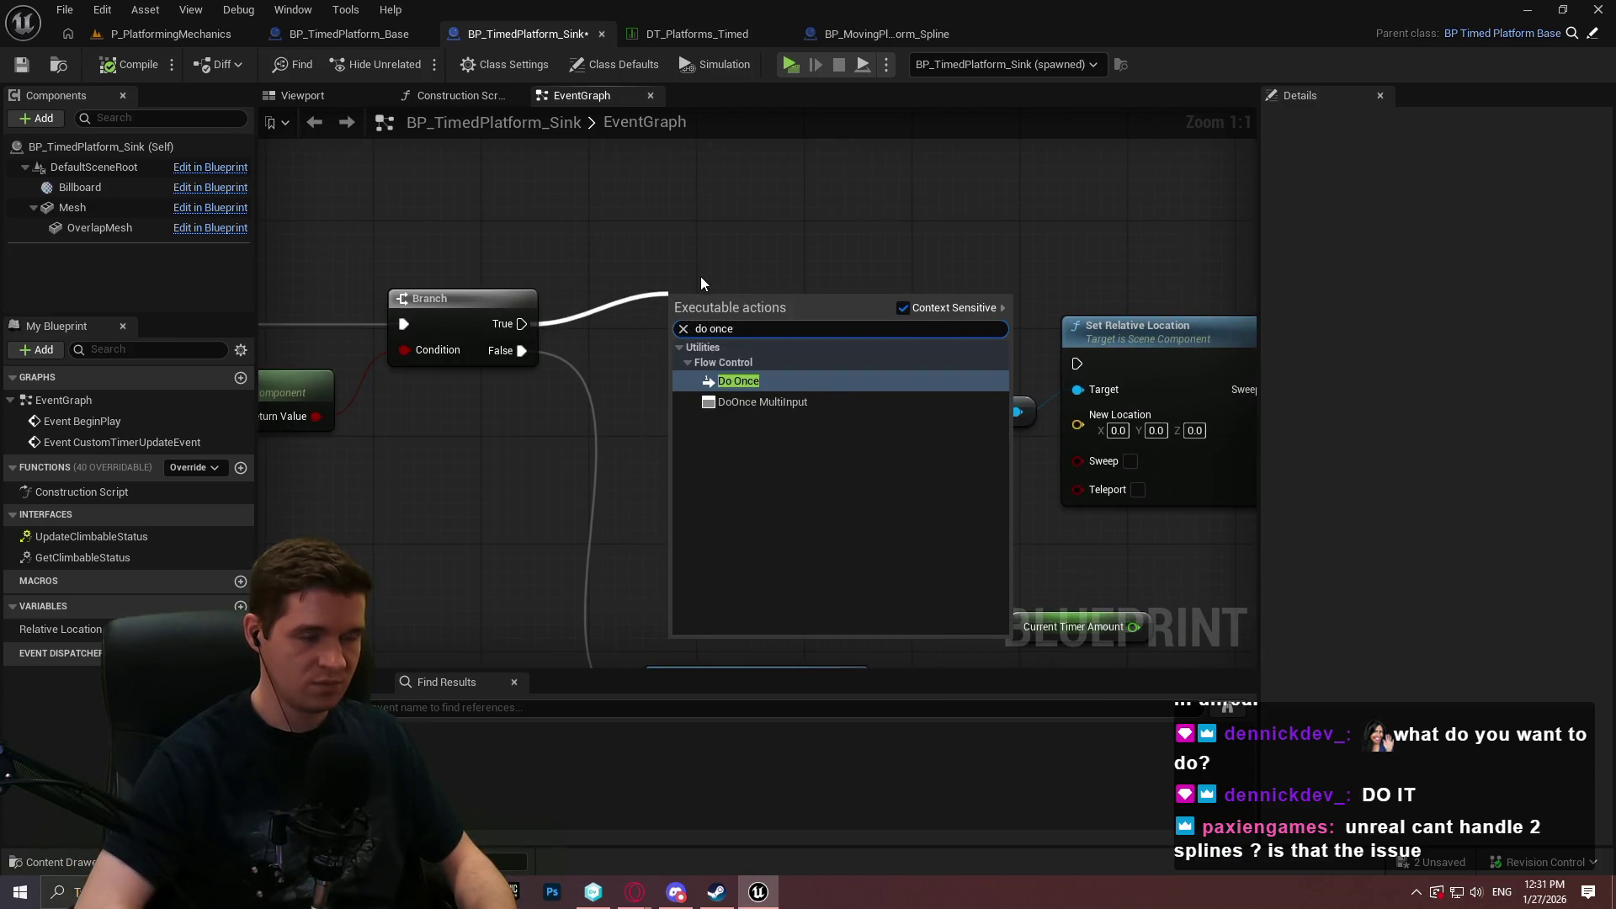
key(Return)
click(699, 433)
Put a Sequence before Do Once, arrange the nodes, and add a SET Relative Location node.
mouse_move(522, 323)
mouse_down()
mouse_move(653, 427)
mouse_move(633, 425)
mouse_up()
text(seq)
click(730, 505)
drag(724, 298, 833, 271)
mouse_move(664, 434)
mouse_down()
mouse_move(684, 284)
mouse_move(666, 291)
mouse_up()
drag(840, 297, 881, 320)
mouse_move(608, 500)
mouse_down()
mouse_move(429, 397)
mouse_move(672, 522)
mouse_up()
drag(527, 496, 790, 463)
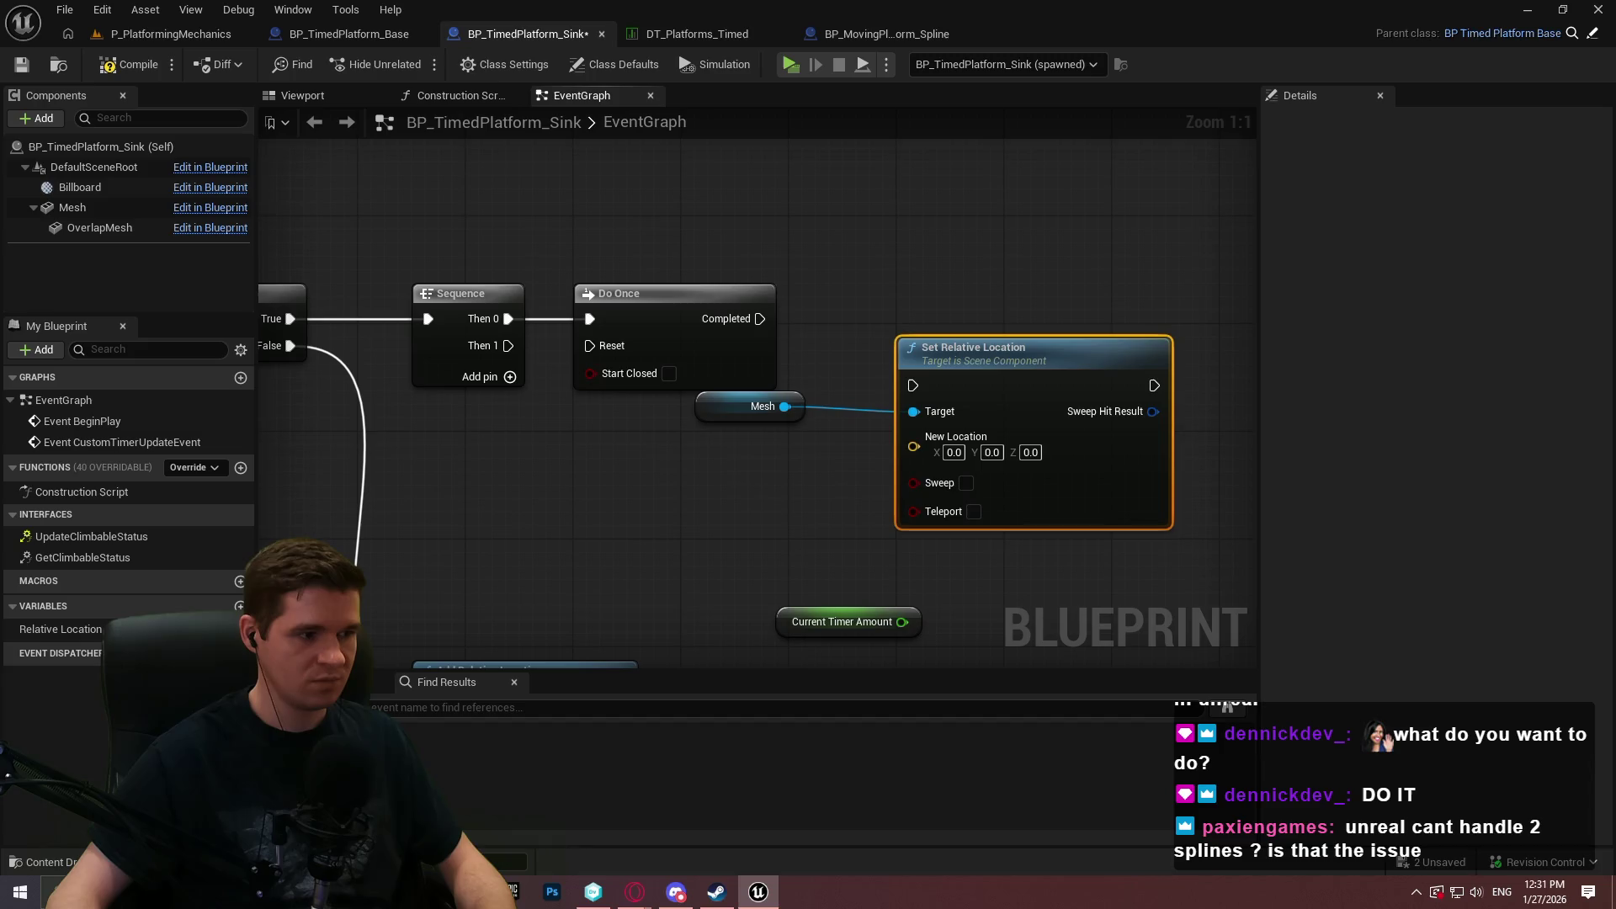
drag(60, 628, 989, 265)
click(1043, 245)
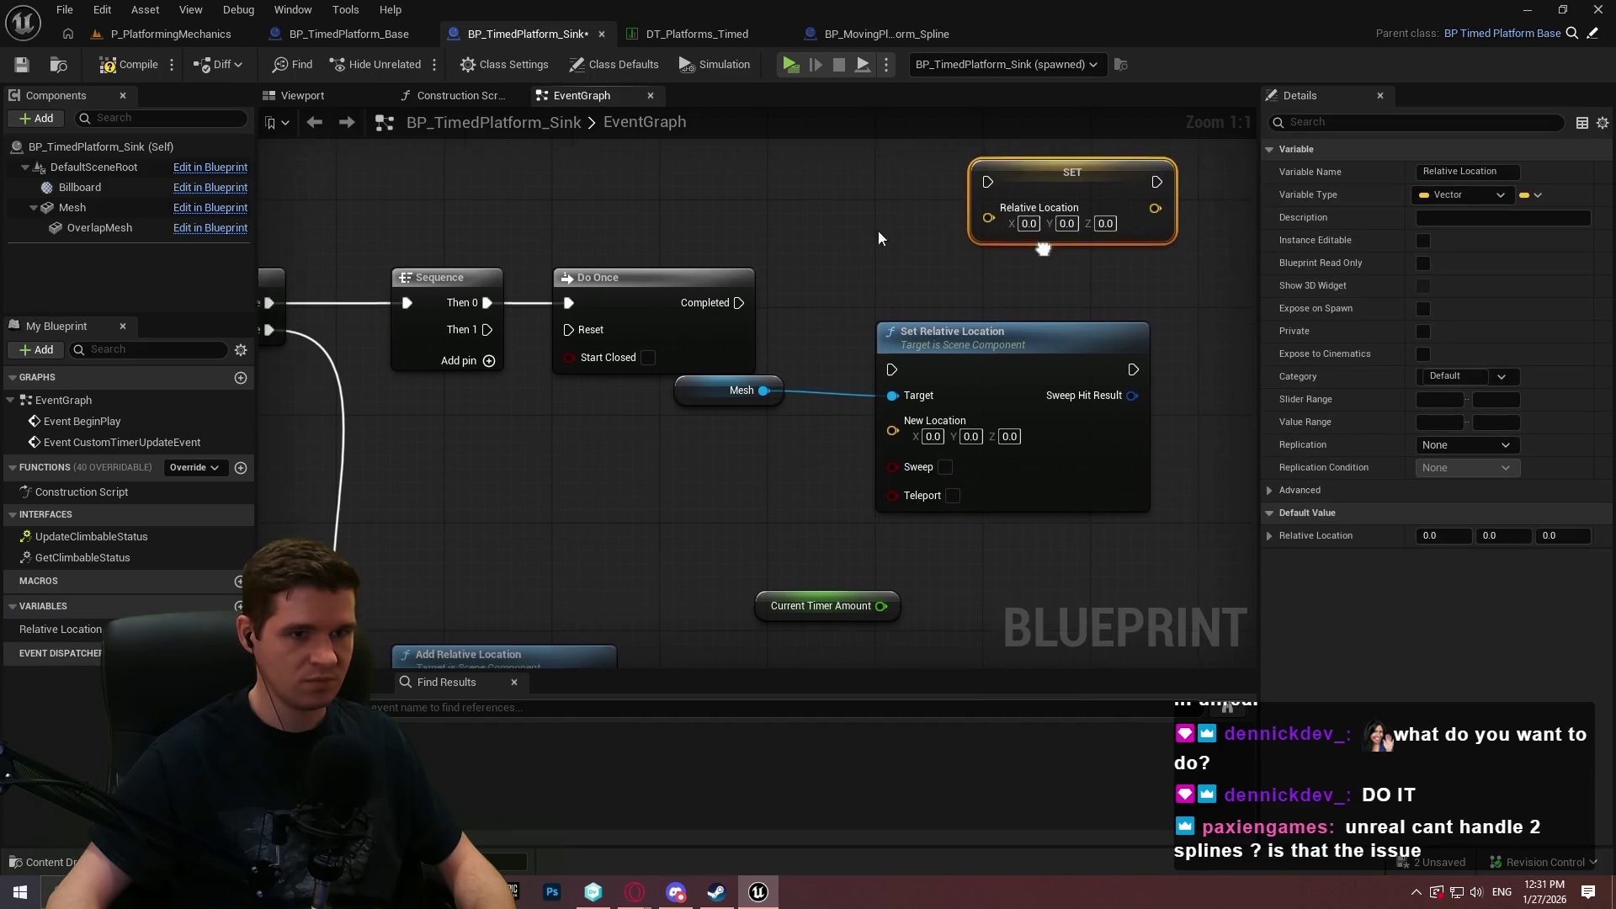
Add Get Relative Location for the Mesh and feed it into the SET Relative Location node.
mouse_move(72, 207)
mouse_down()
mouse_move(759, 222)
mouse_move(593, 187)
mouse_move(765, 178)
mouse_up()
text(relative loca)
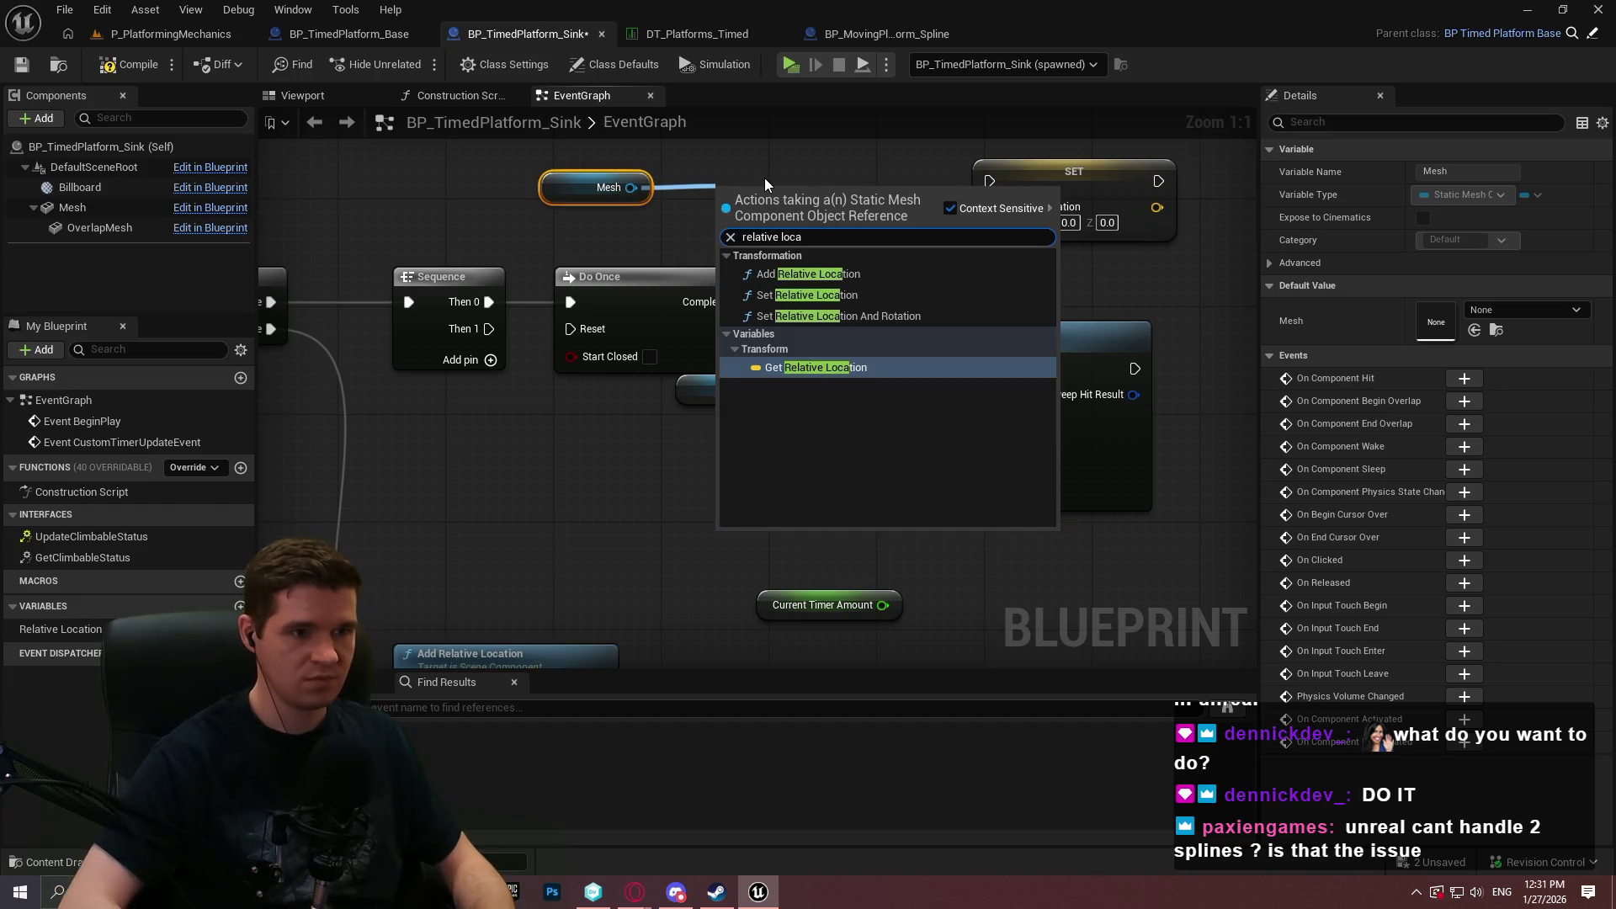
key(Return)
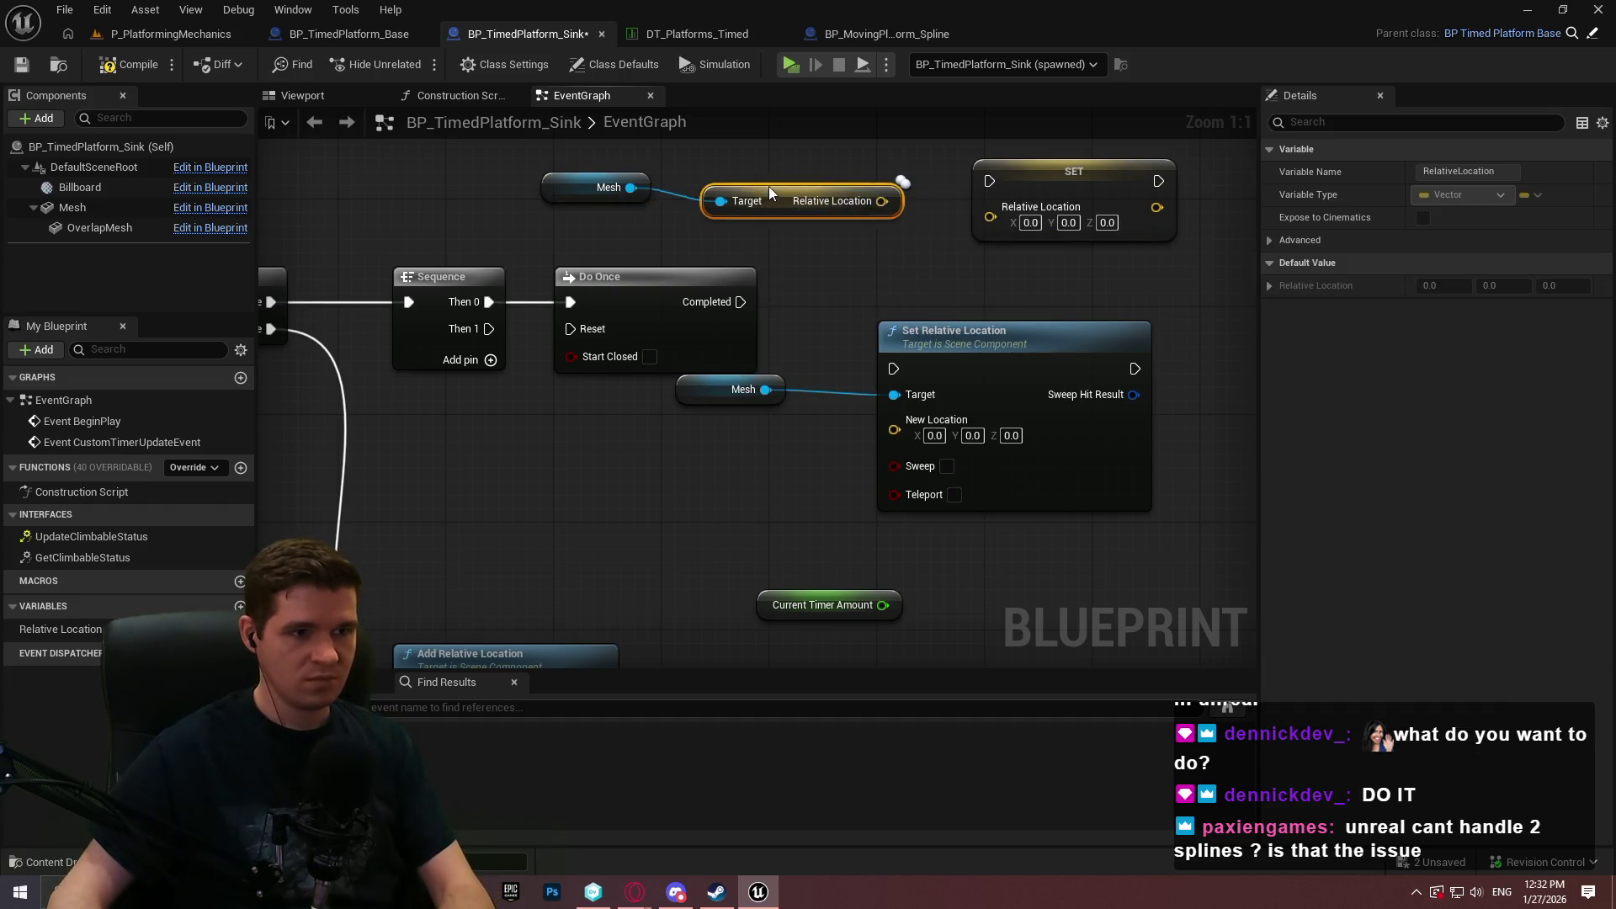
mouse_move(750, 185)
mouse_down()
mouse_move(750, 199)
mouse_move(1008, 205)
mouse_move(994, 207)
mouse_up()
Place a Relative Location getter and wire Do Once's Completed into the SET node.
mouse_move(44, 628)
mouse_down()
mouse_move(918, 447)
mouse_move(673, 458)
mouse_move(620, 489)
mouse_up()
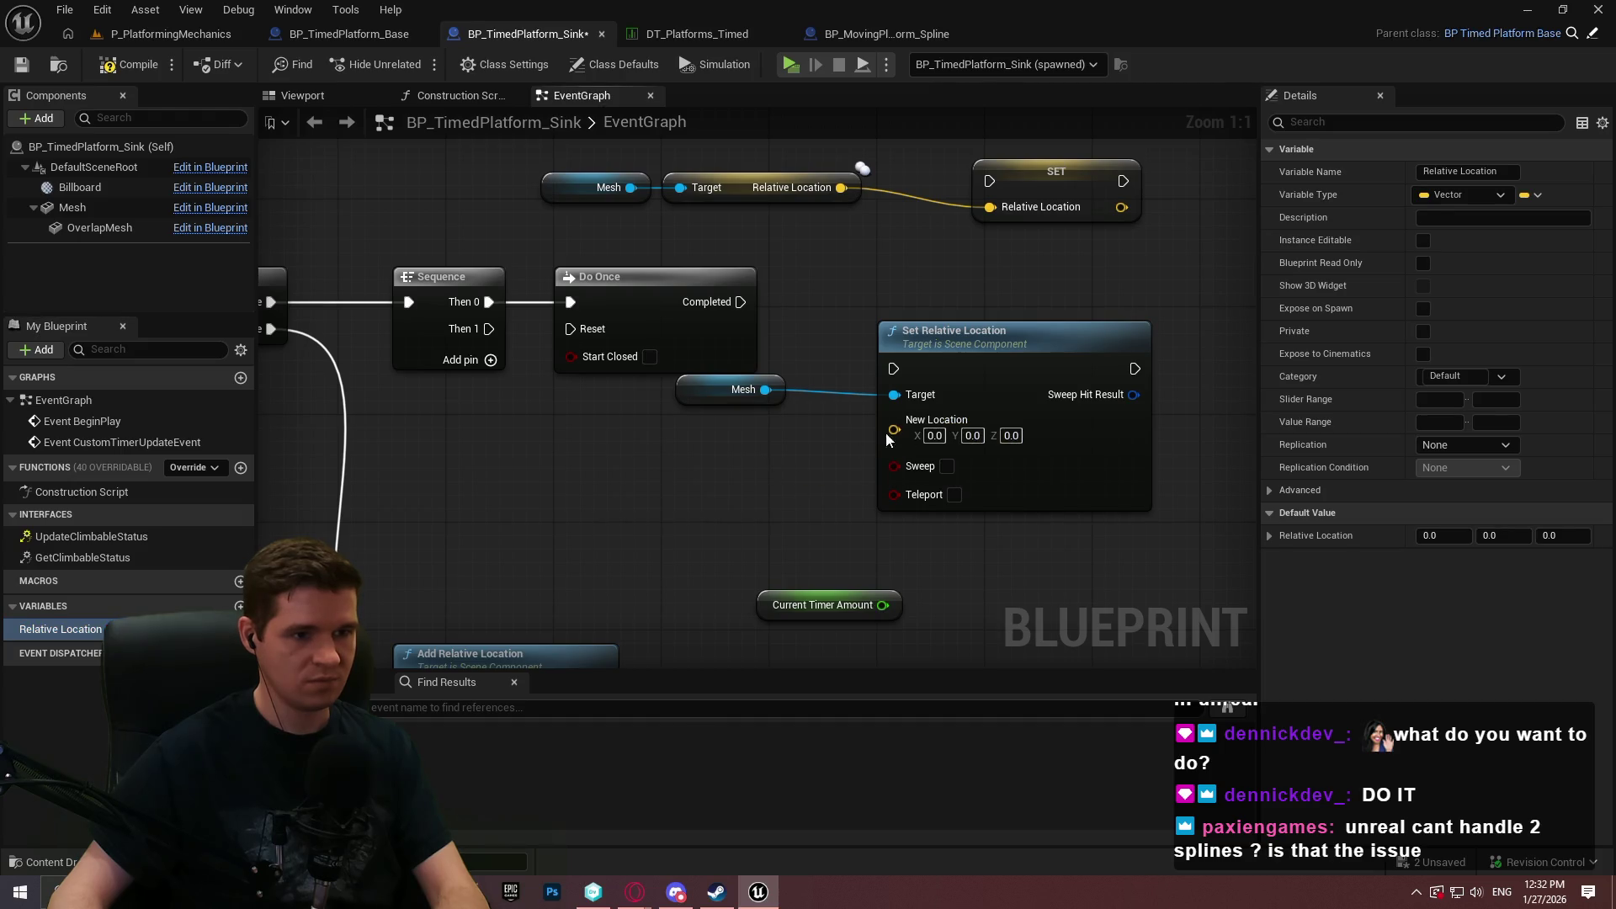
drag(22, 633, 557, 463)
click(578, 502)
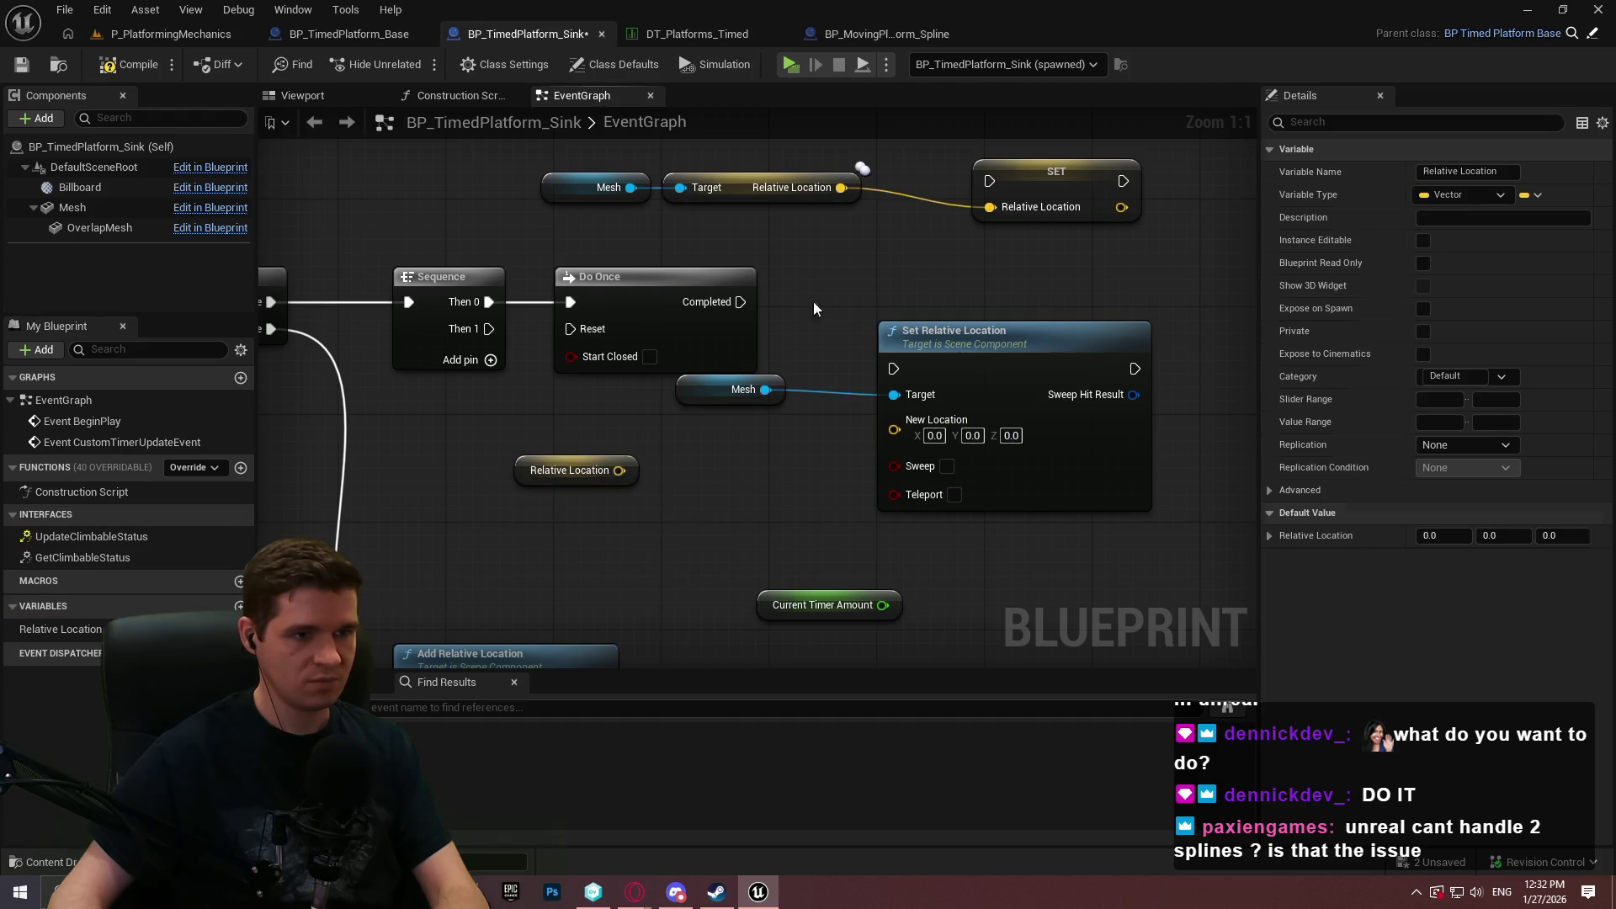
mouse_move(989, 180)
mouse_down()
mouse_move(826, 280)
mouse_move(855, 331)
mouse_move(866, 258)
mouse_move(817, 534)
mouse_move(809, 332)
mouse_move(931, 253)
mouse_move(660, 379)
mouse_up()
drag(566, 209, 677, 271)
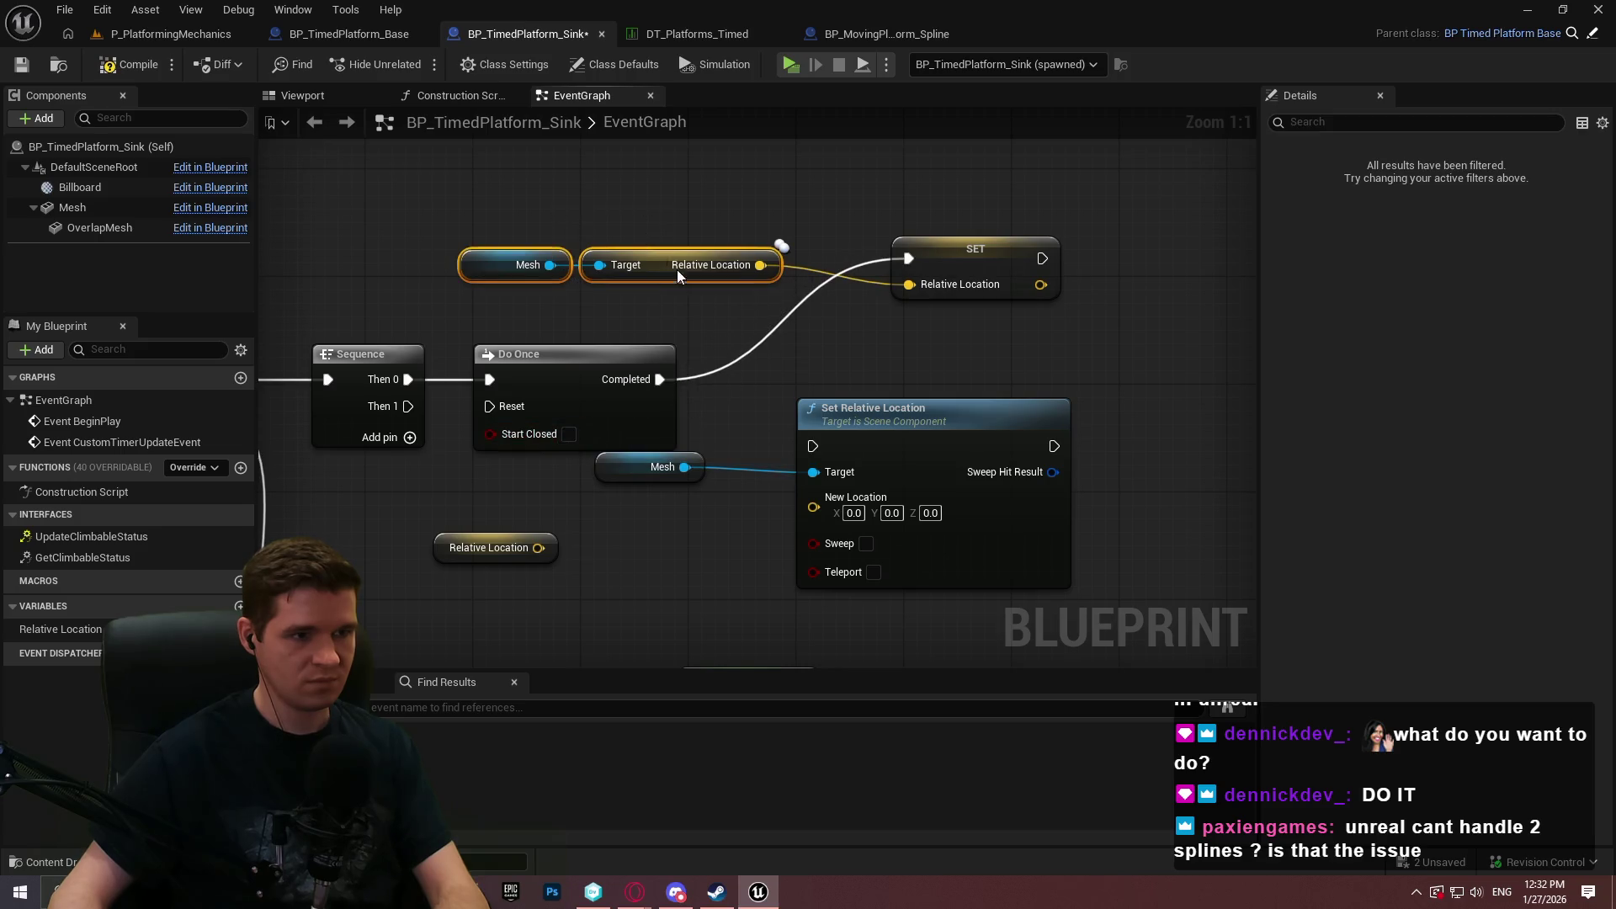
Rearrange the SET, Mesh and Set Relative Location nodes into a tidy layout.
click(927, 288)
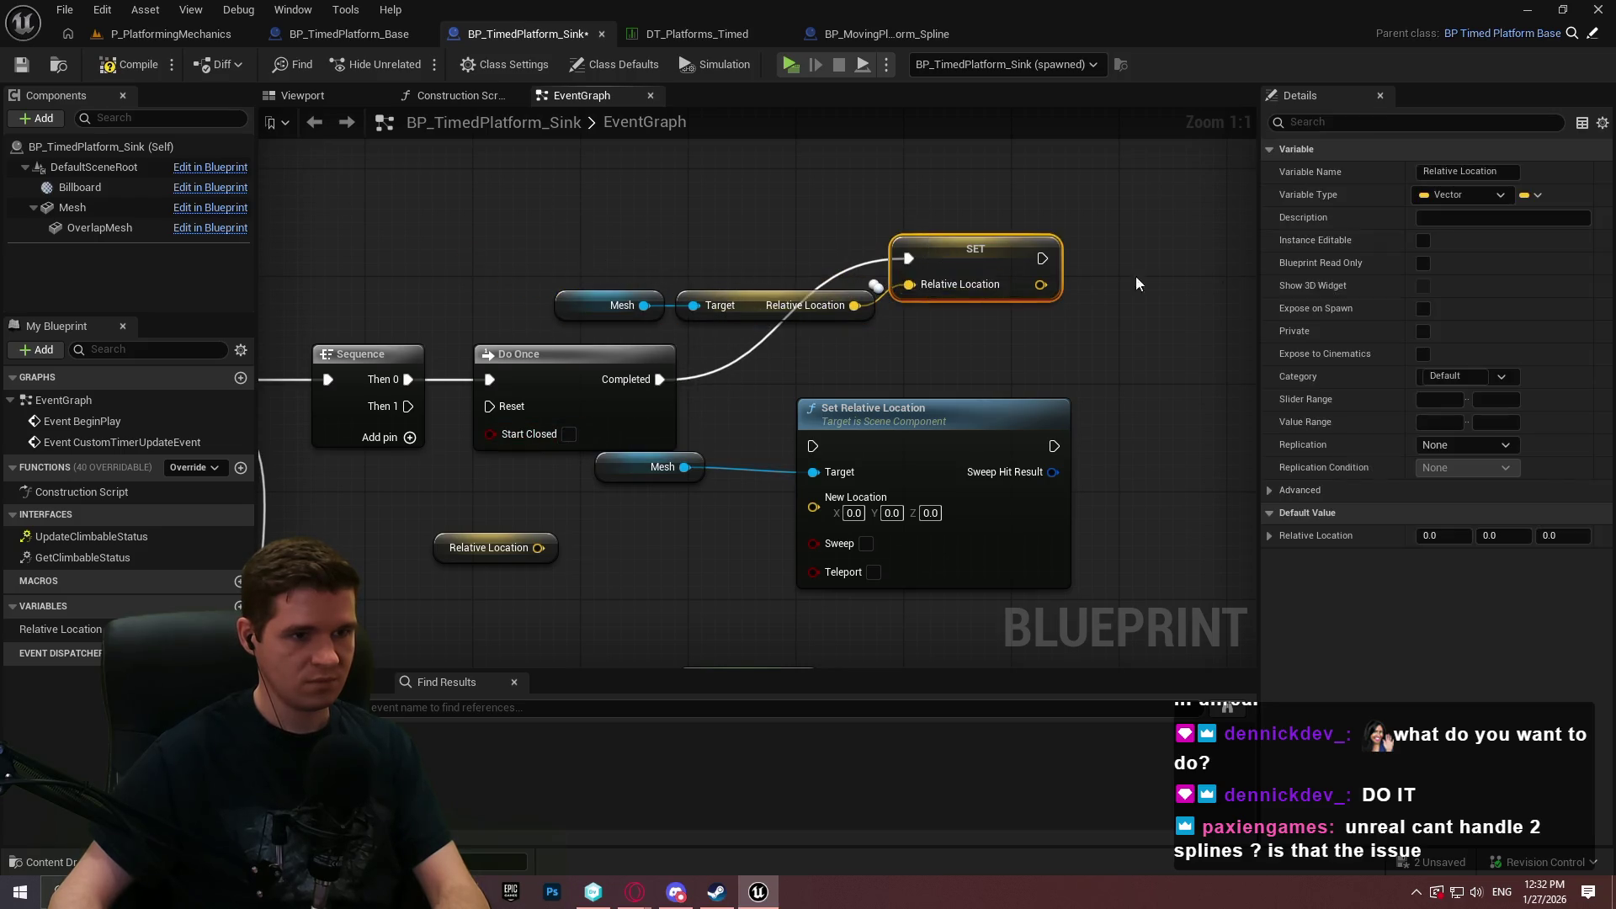
drag(1088, 275, 1167, 307)
drag(418, 266, 652, 294)
mouse_move(484, 310)
mouse_down()
mouse_move(943, 336)
mouse_move(916, 335)
mouse_up()
mouse_move(826, 242)
mouse_down()
mouse_move(1012, 335)
mouse_move(1215, 362)
mouse_up()
mouse_move(1185, 295)
mouse_down()
mouse_move(1221, 314)
mouse_move(1149, 376)
mouse_move(1159, 363)
mouse_up()
mouse_move(1064, 497)
mouse_down()
mouse_move(1064, 426)
mouse_move(1172, 389)
mouse_up()
mouse_move(1015, 332)
mouse_down()
mouse_move(684, 417)
mouse_move(1060, 463)
mouse_move(638, 313)
mouse_up()
mouse_move(934, 283)
mouse_down()
mouse_move(1164, 495)
mouse_move(1047, 468)
mouse_move(1047, 441)
mouse_up()
click(1005, 419)
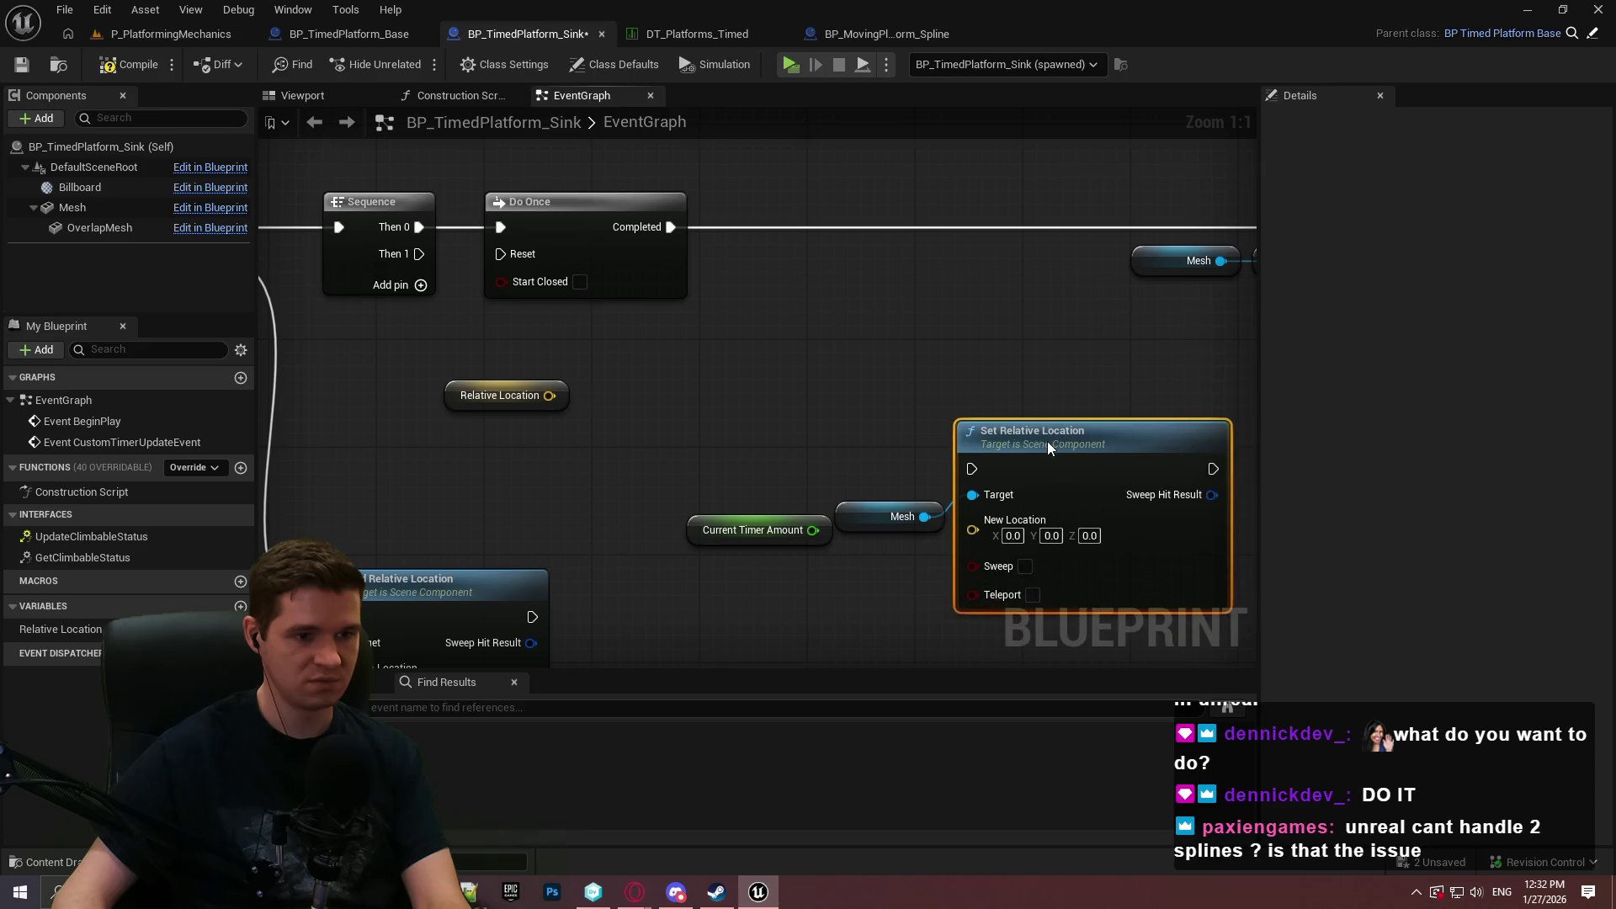
Rearrange Current Timer Amount, Do Once and the Mesh/Target/SET group closer together.
click(843, 481)
drag(758, 530, 731, 583)
click(842, 471)
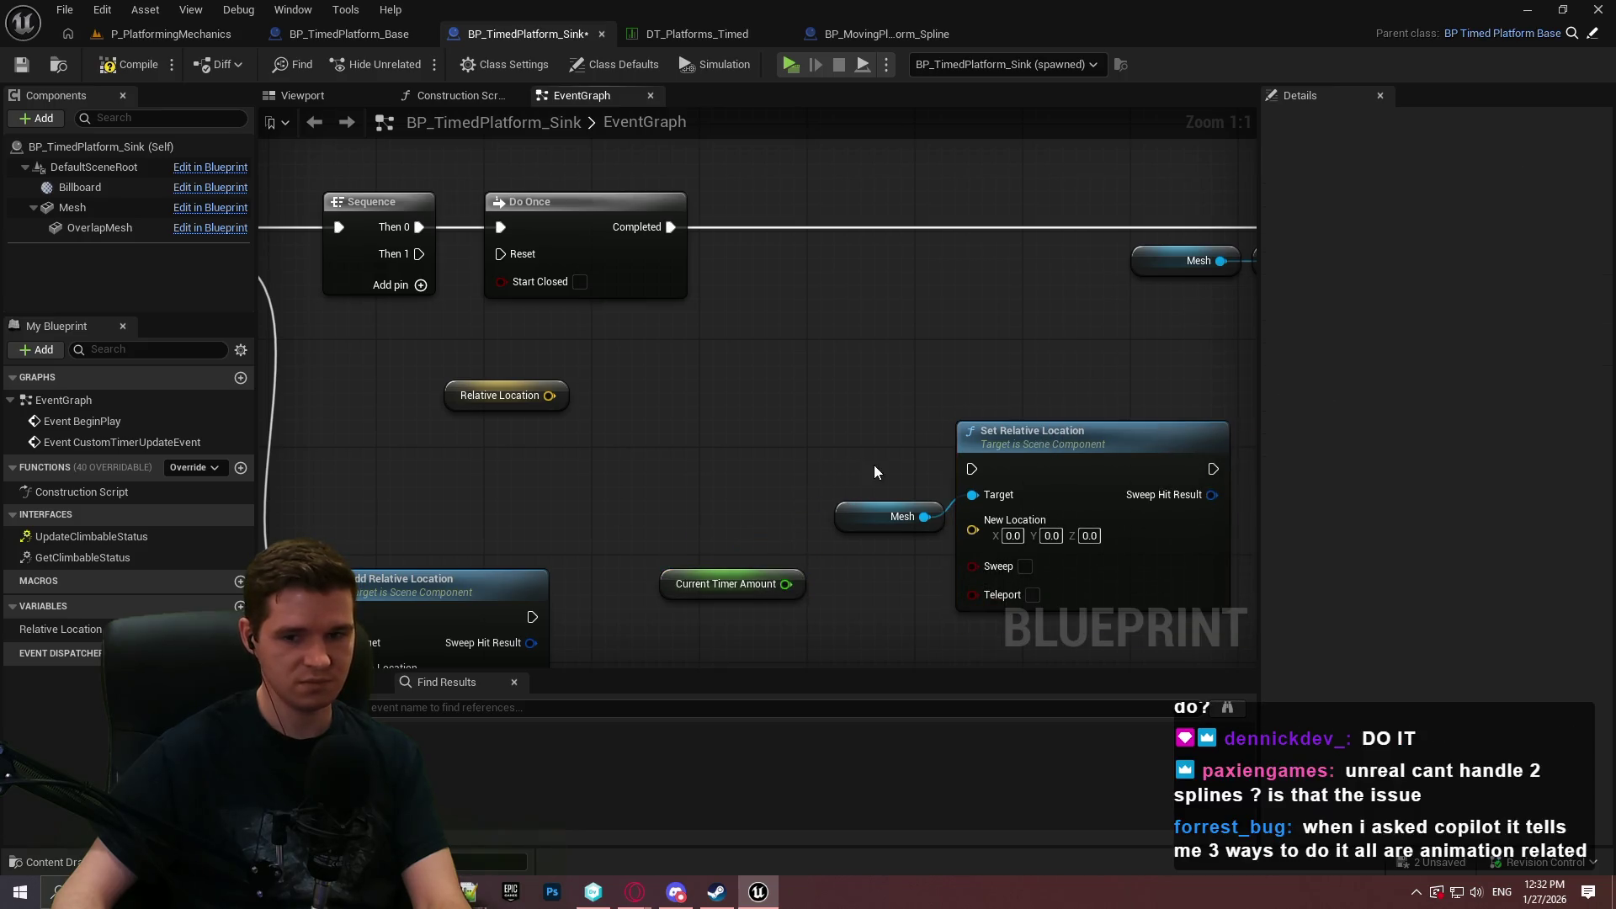
drag(867, 464, 844, 465)
scroll(578, 318, down, 1)
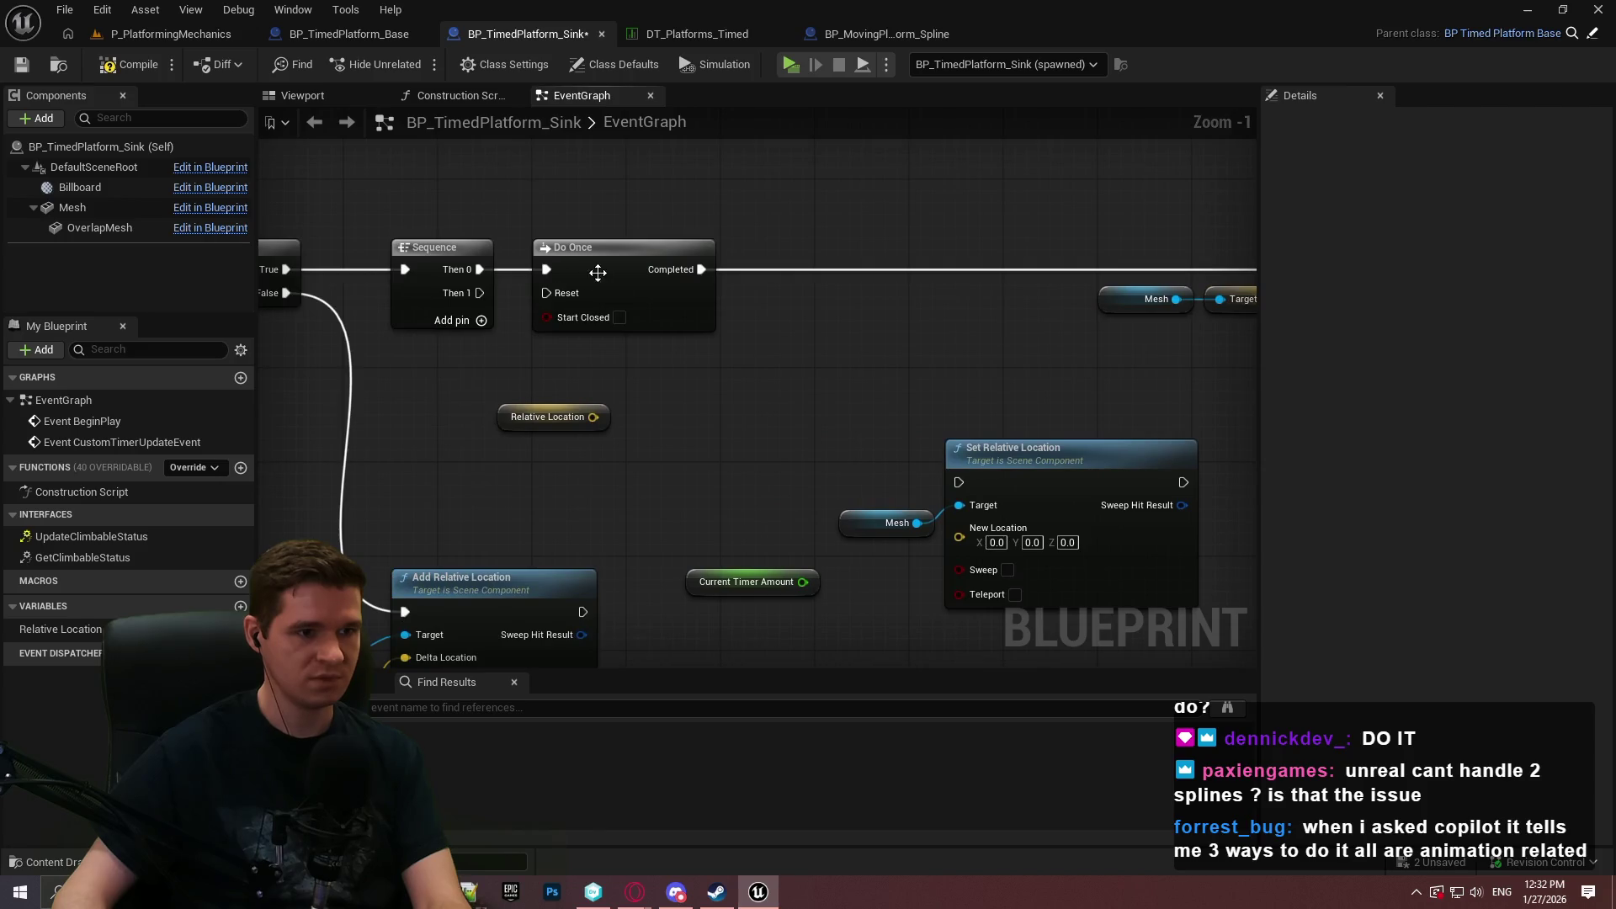
drag(594, 271, 706, 272)
mouse_move(1069, 204)
mouse_down()
mouse_move(678, 217)
mouse_move(1058, 295)
mouse_up()
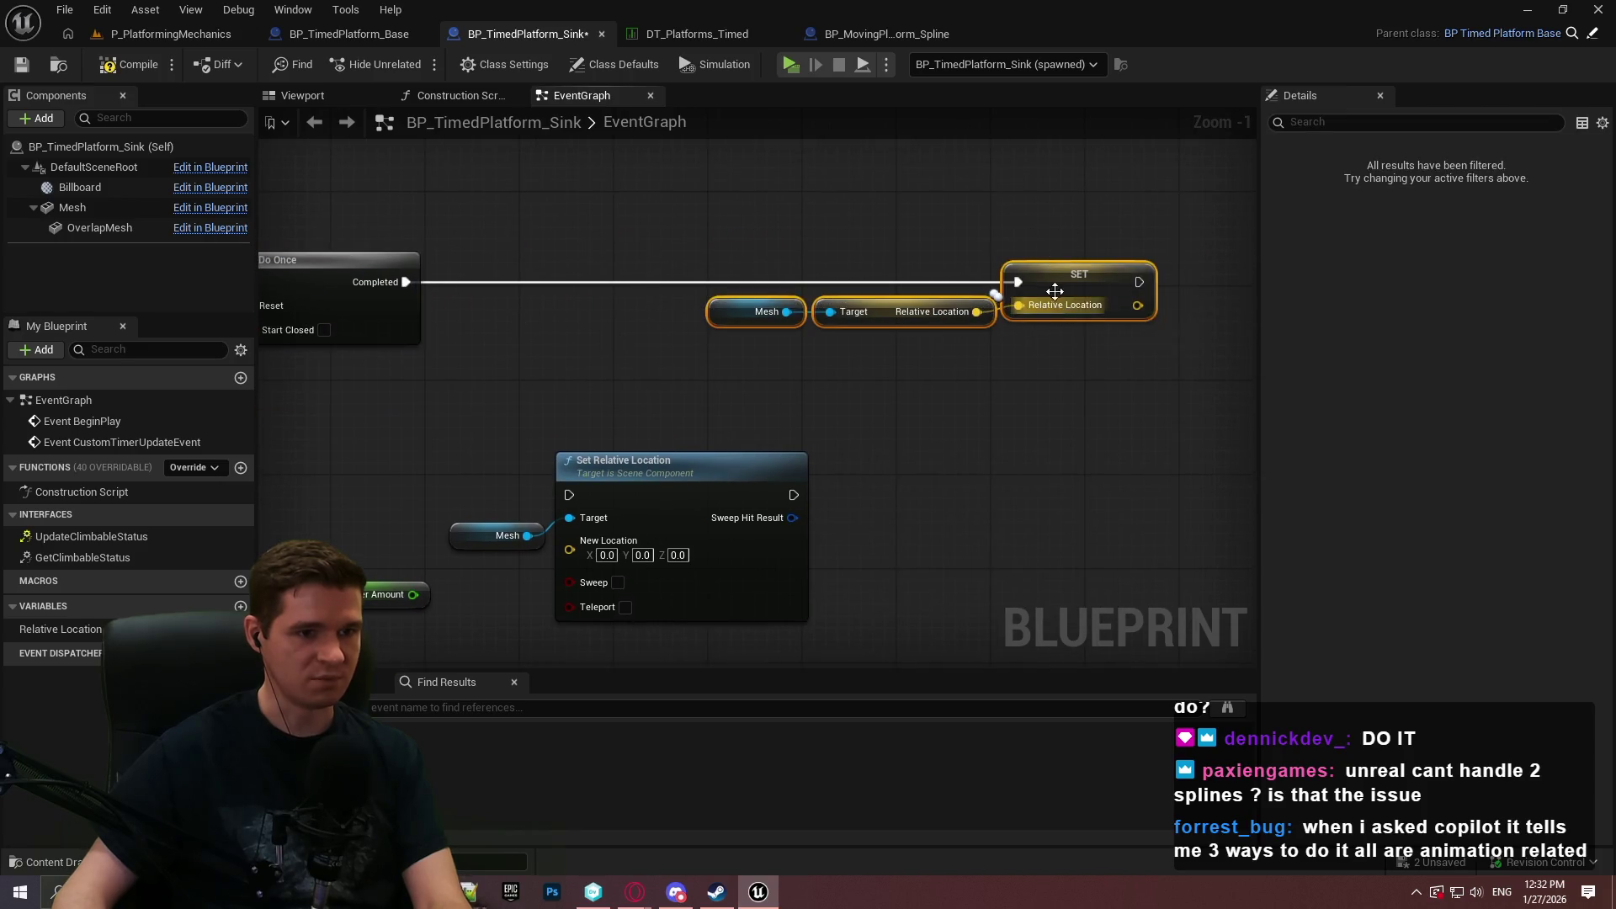
mouse_move(912, 312)
mouse_down()
mouse_move(689, 312)
mouse_move(1017, 308)
mouse_up()
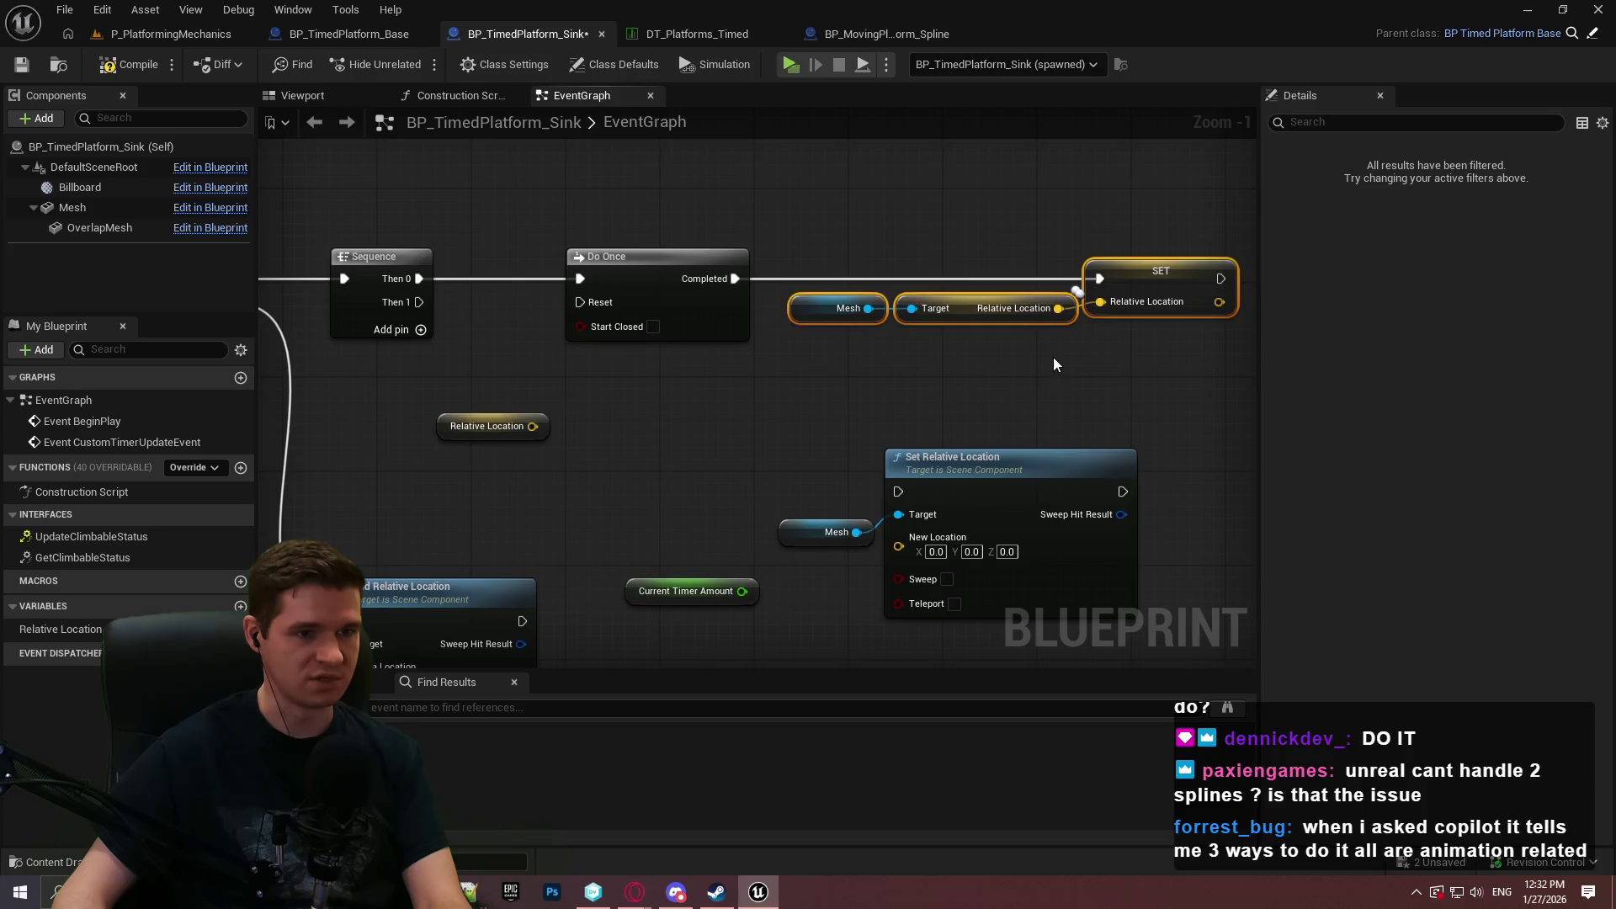
drag(1114, 355, 905, 273)
Wire Sequence Then 1 into Set Relative Location and place Sequence beside Do Once.
mouse_move(689, 410)
mouse_down()
mouse_move(308, 327)
mouse_move(628, 222)
mouse_up()
ctrl+click(828, 211)
mouse_move(828, 210)
mouse_down()
mouse_move(978, 314)
mouse_move(846, 202)
mouse_move(781, 186)
mouse_move(814, 180)
mouse_up()
mouse_move(434, 175)
mouse_down()
mouse_move(719, 183)
mouse_move(723, 170)
mouse_up()
Move the Add Relative Location group and the Relative Location getter down and right.
scroll(659, 266, down, 3)
drag(830, 541, 513, 411)
drag(789, 413, 904, 543)
scroll(1000, 446, up, 4)
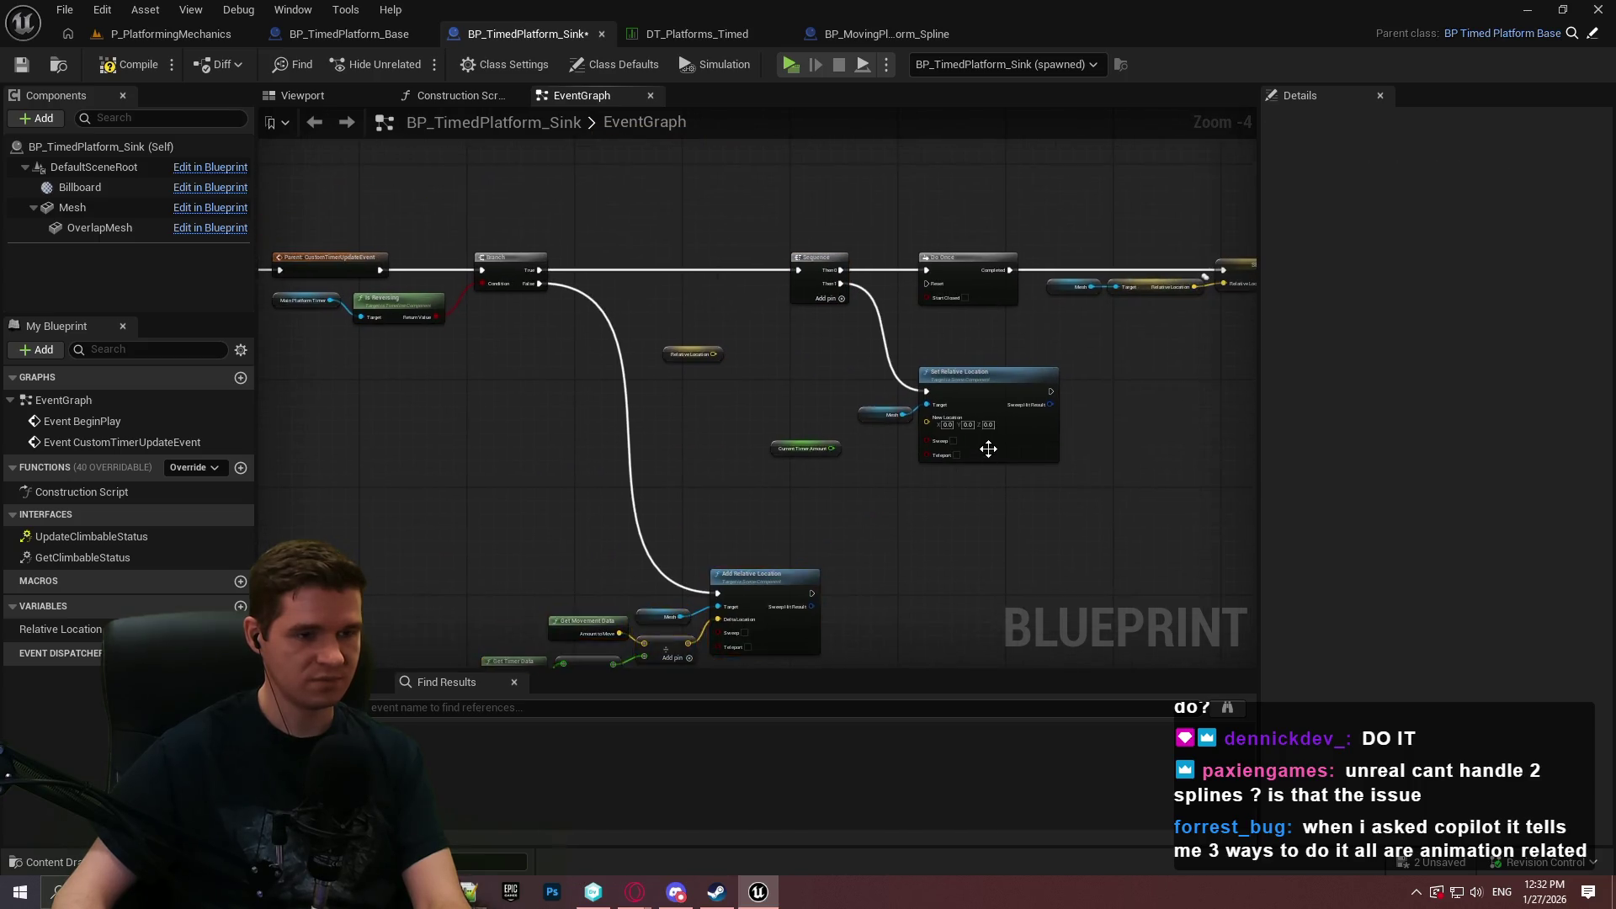
mouse_move(528, 242)
mouse_down()
mouse_move(837, 566)
mouse_move(640, 513)
mouse_up()
drag(741, 335, 736, 474)
Add a Lerp (Vector) node feeding Set Relative Location's New Location input.
text(lerp)
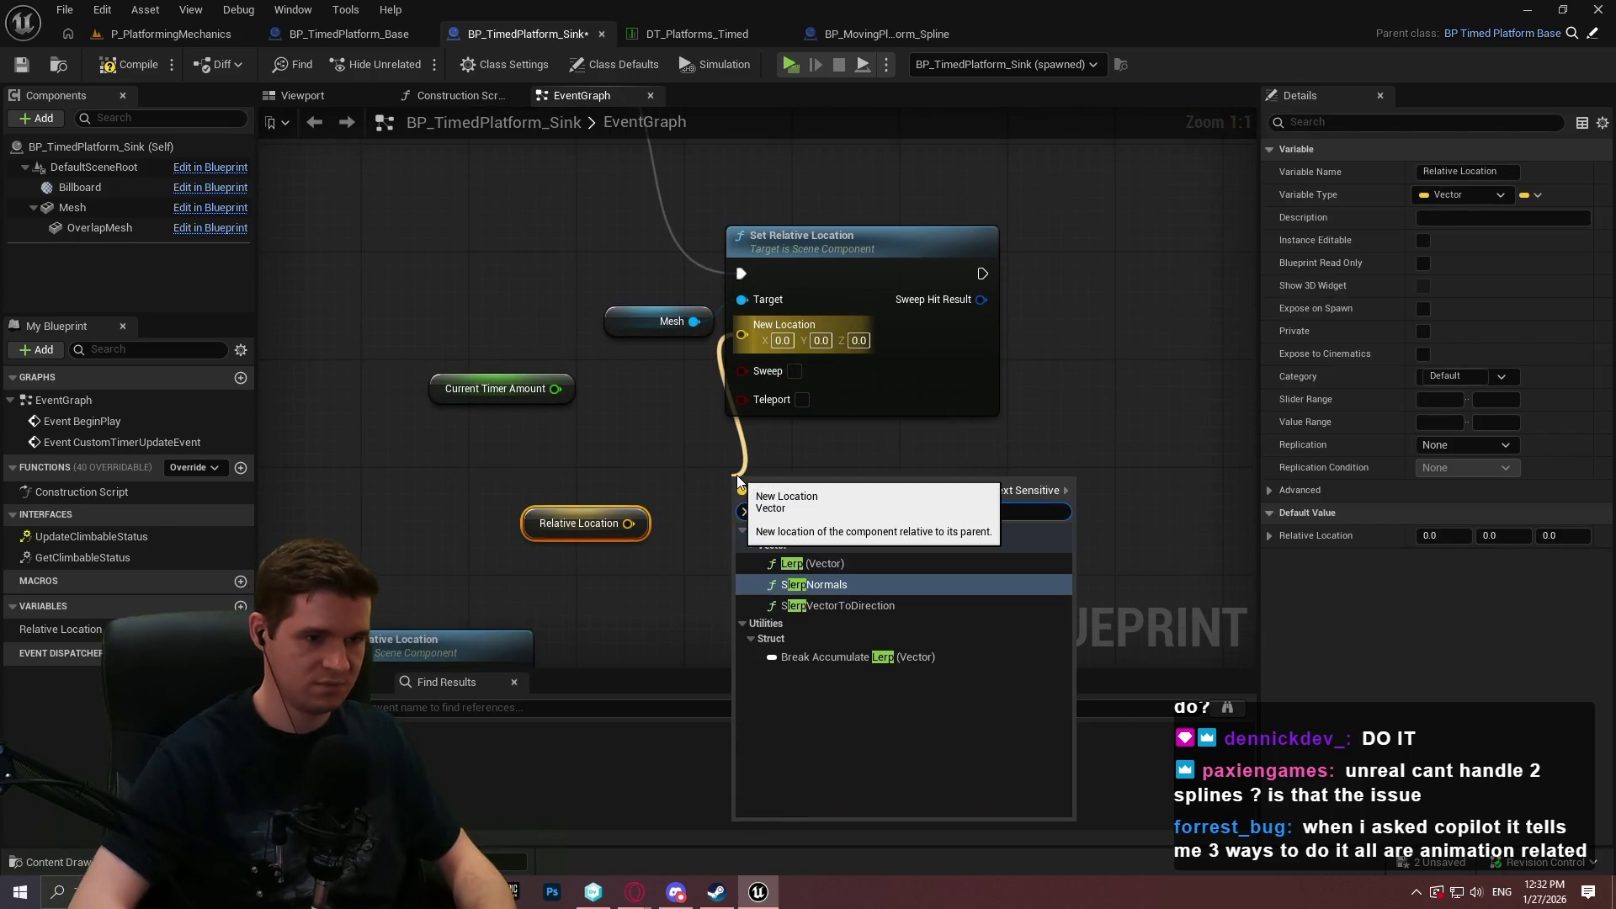
key(Return)
right_click(812, 481)
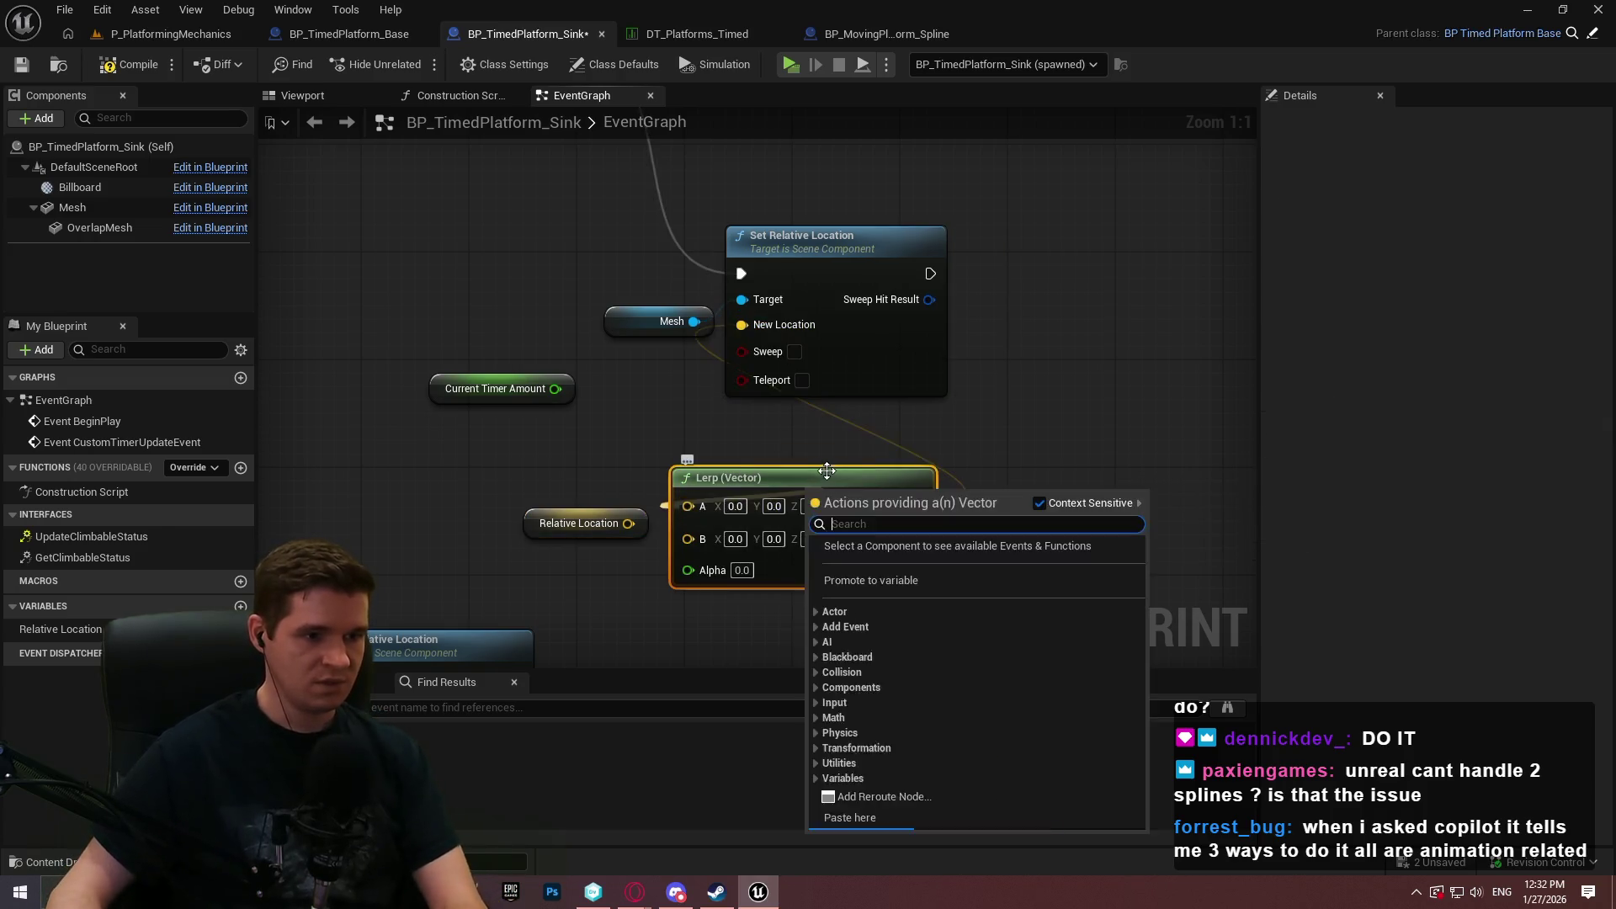
drag(813, 484, 853, 457)
Shift Mesh and Set Relative Location to the right of the Lerp node.
mouse_move(681, 245)
mouse_down()
mouse_move(949, 332)
mouse_move(1216, 330)
mouse_move(1242, 370)
mouse_up()
click(642, 406)
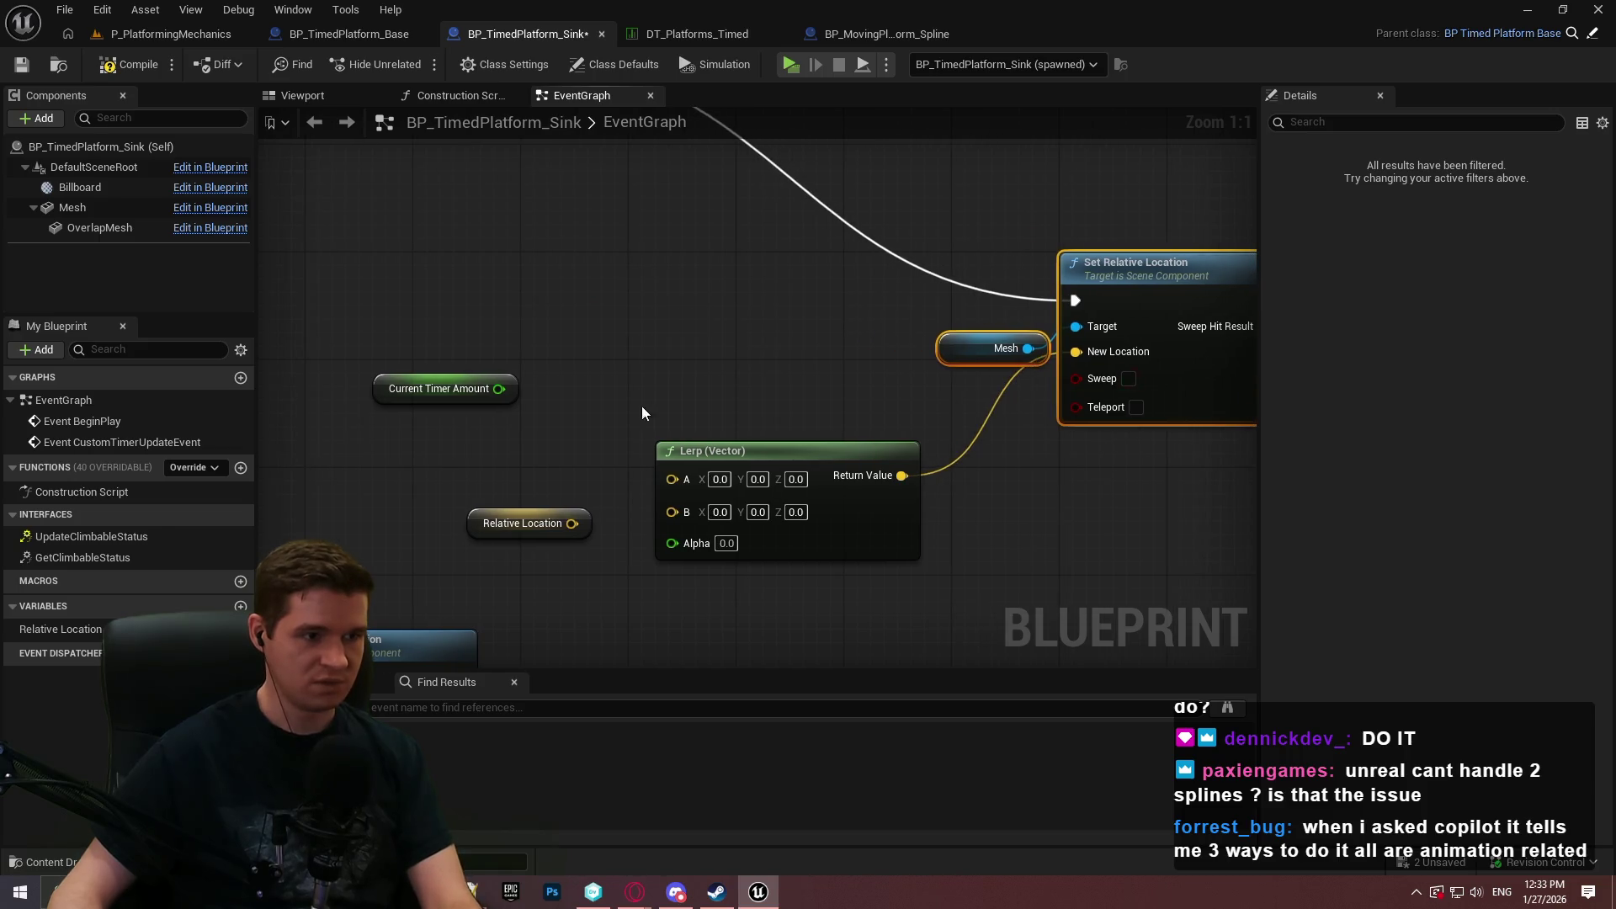
drag(641, 406, 885, 401)
drag(797, 351, 724, 458)
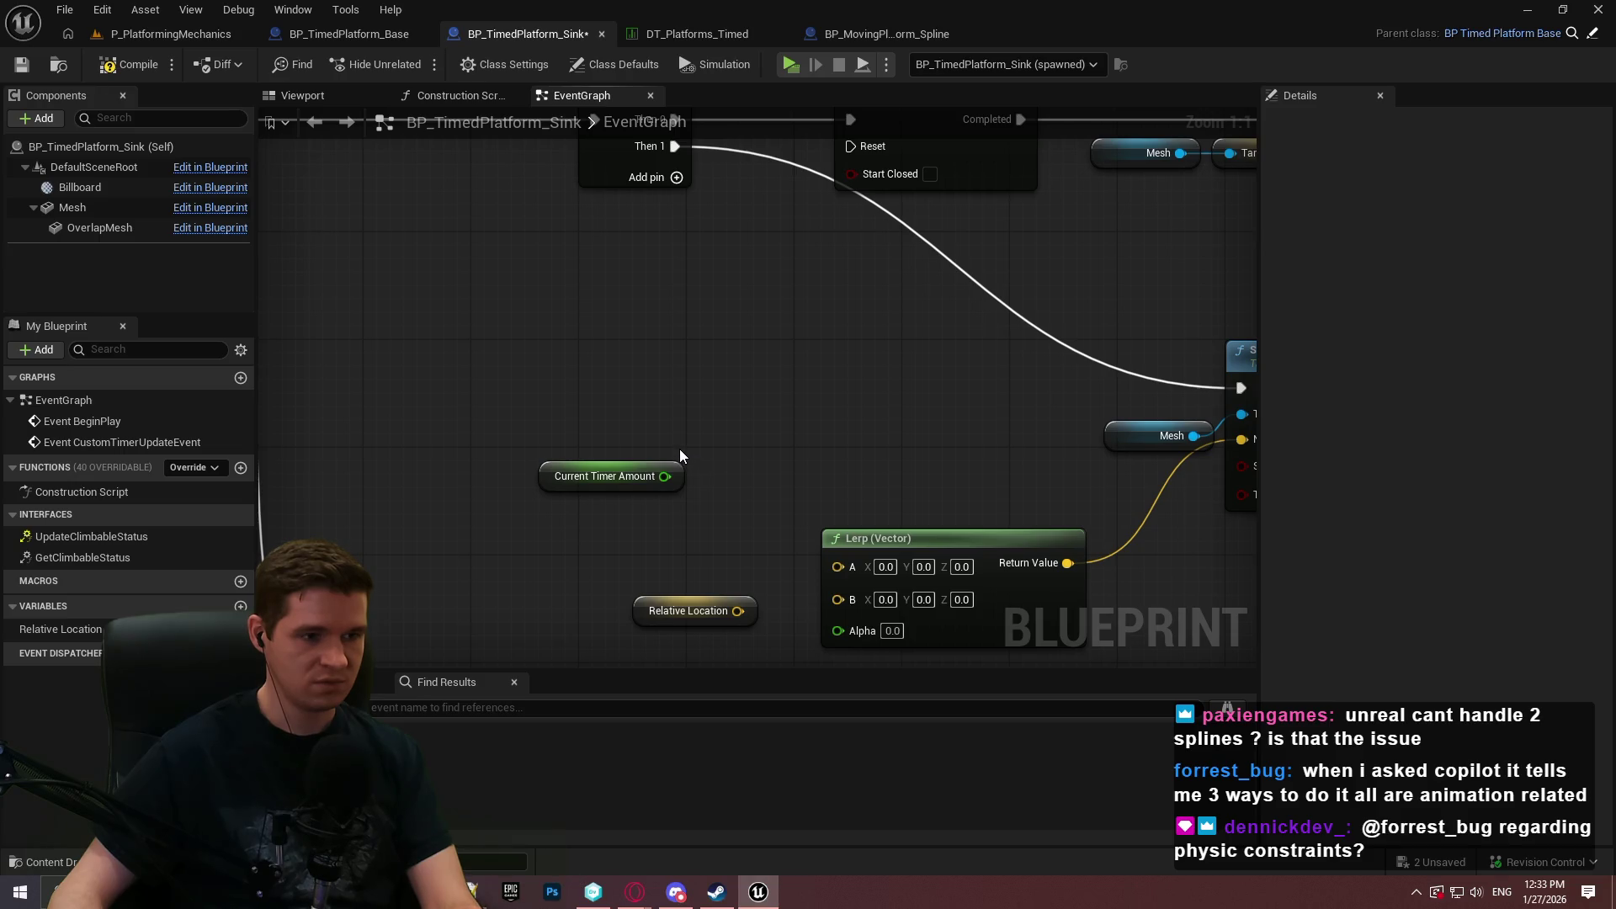
right_click(681, 361)
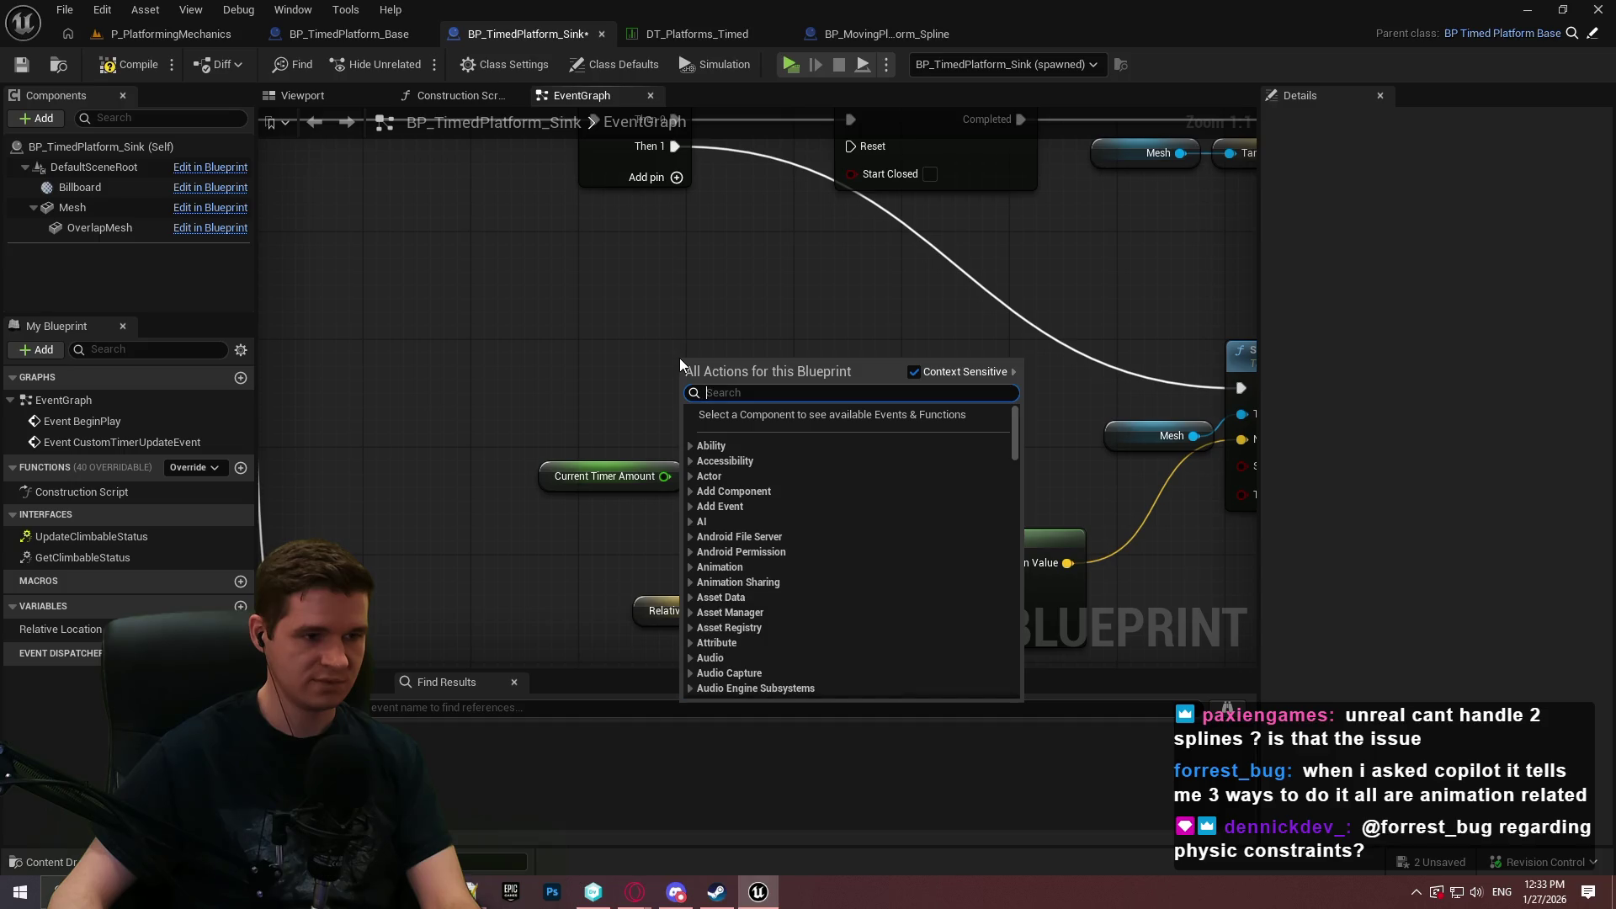
Add an FInterp To node, after adding and deleting a VInterp To node.
text(f inter)
key(BackSpace)
key(BackSpace)
key(BackSpace)
text(vinte)
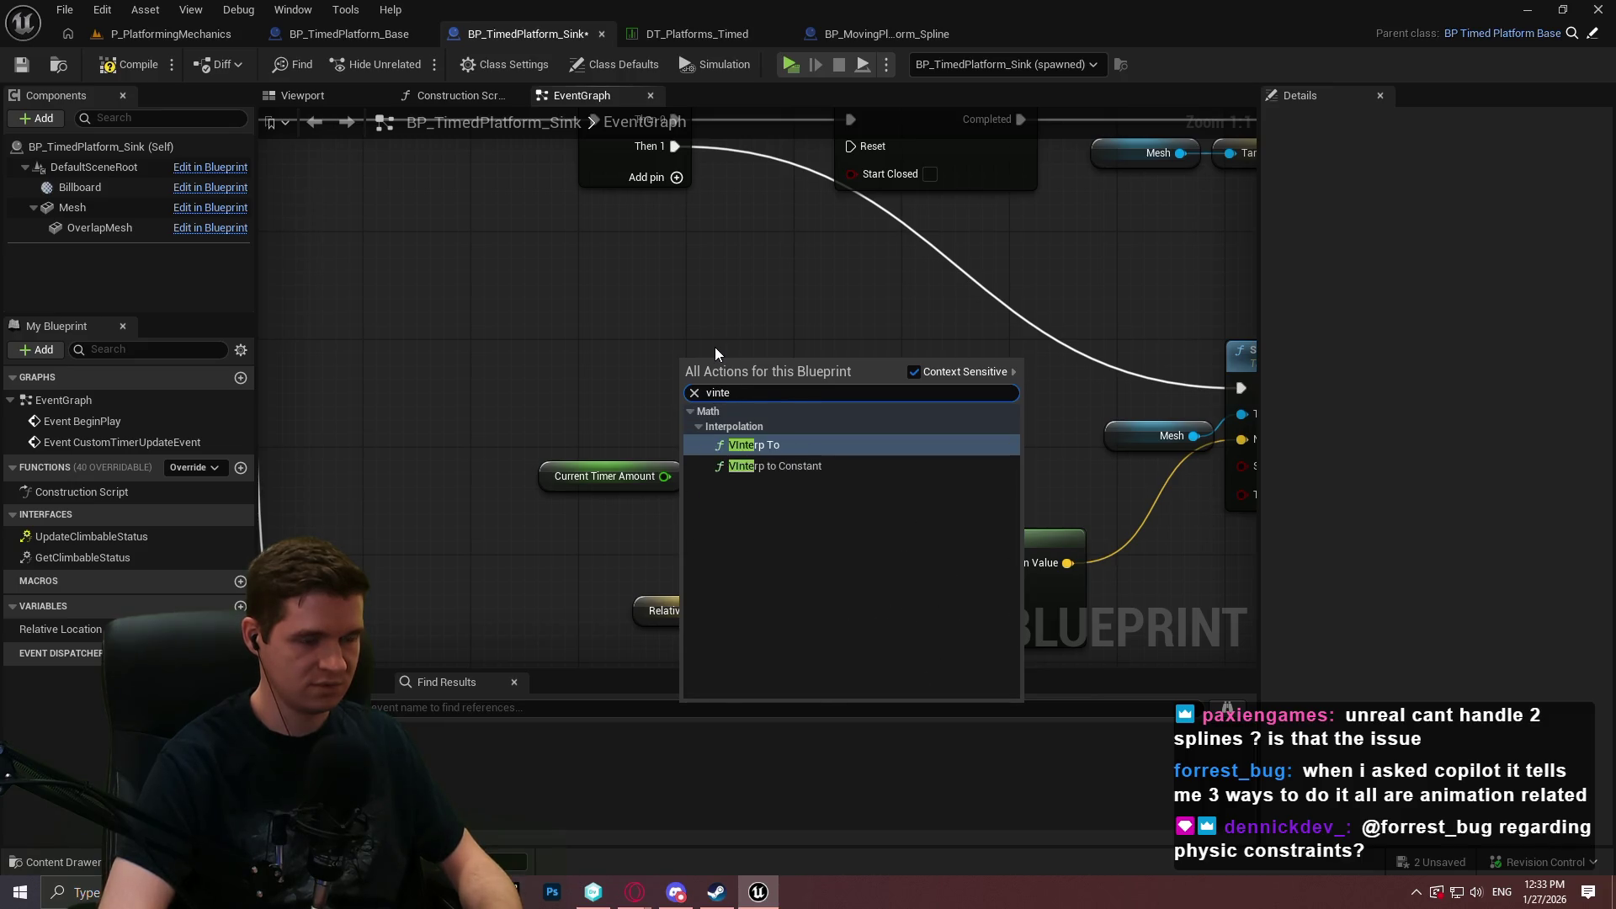
key(Return)
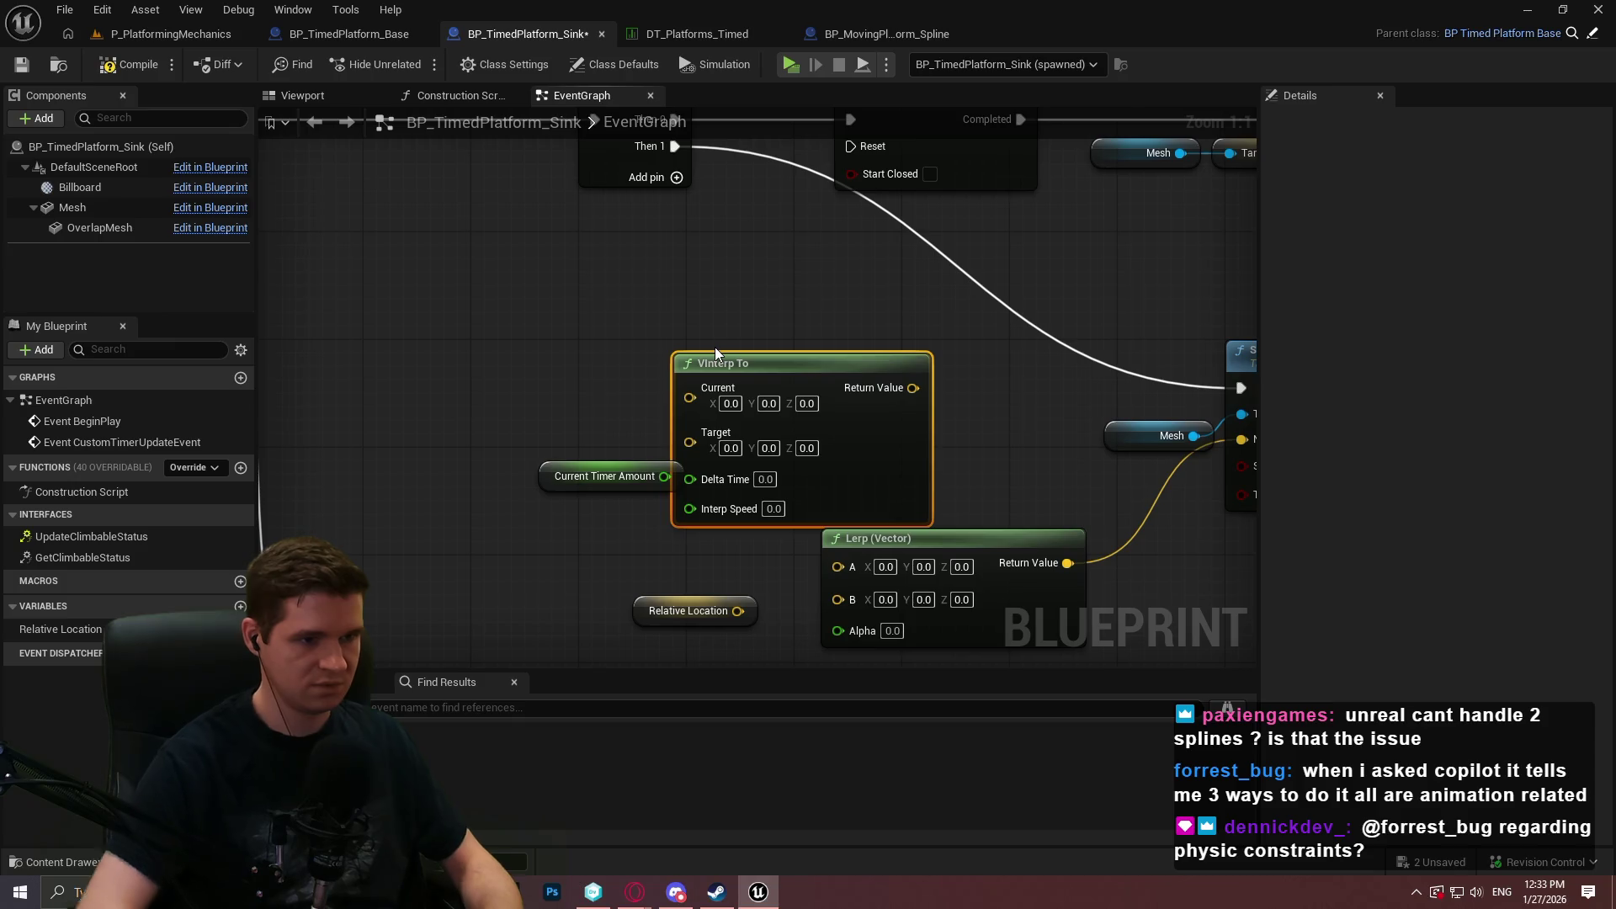
key(Delete)
right_click(694, 308)
text(finter)
key(Return)
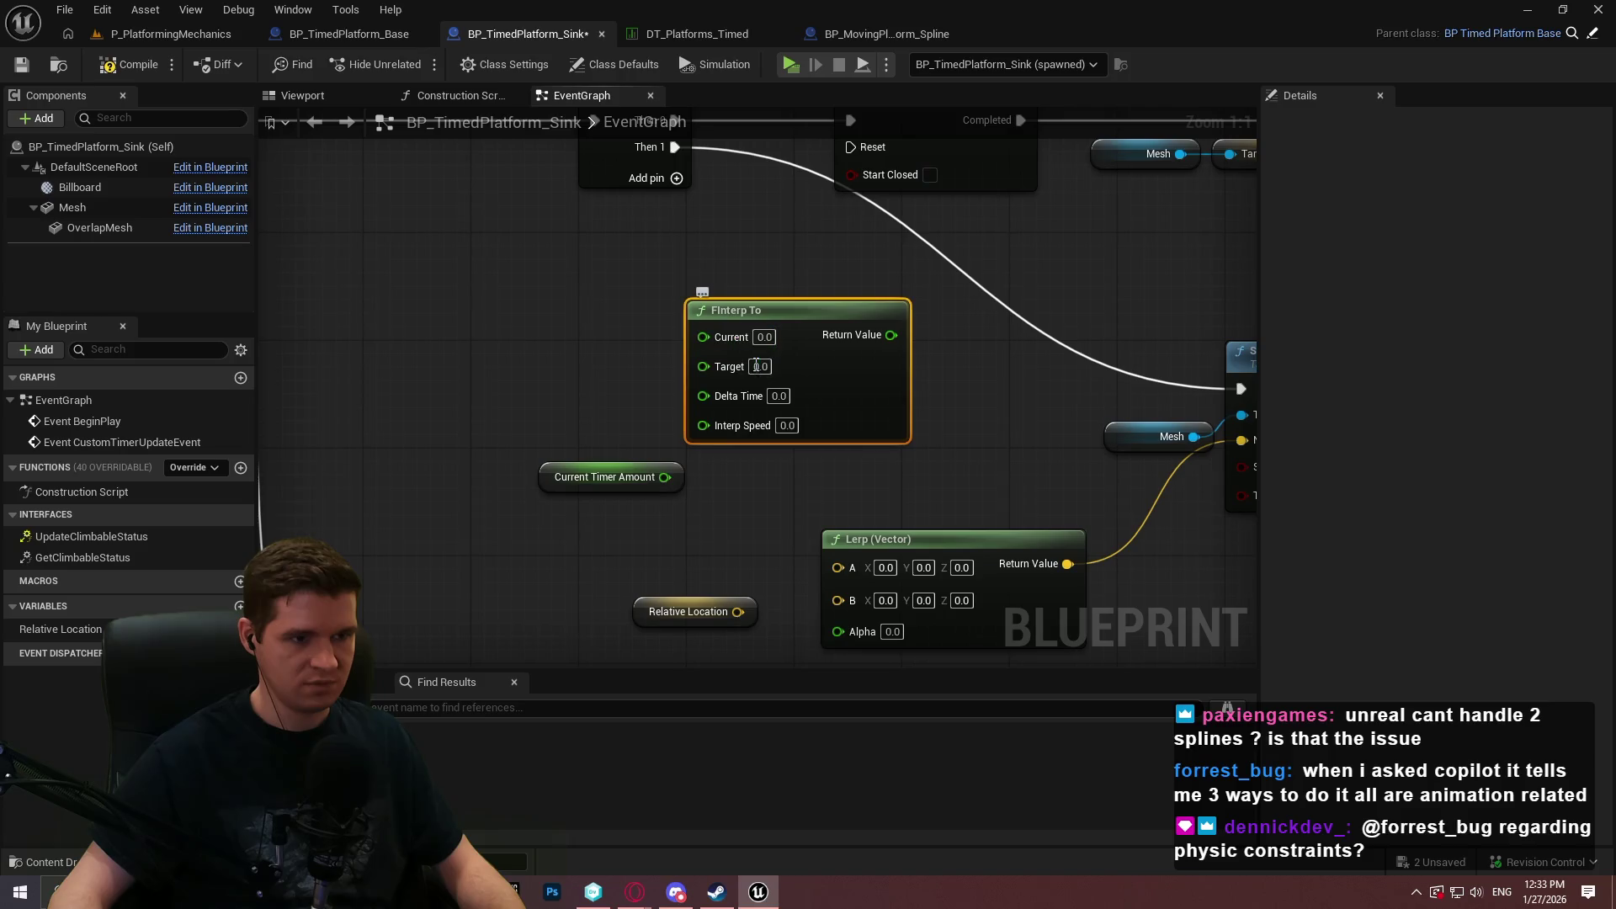
click(950, 396)
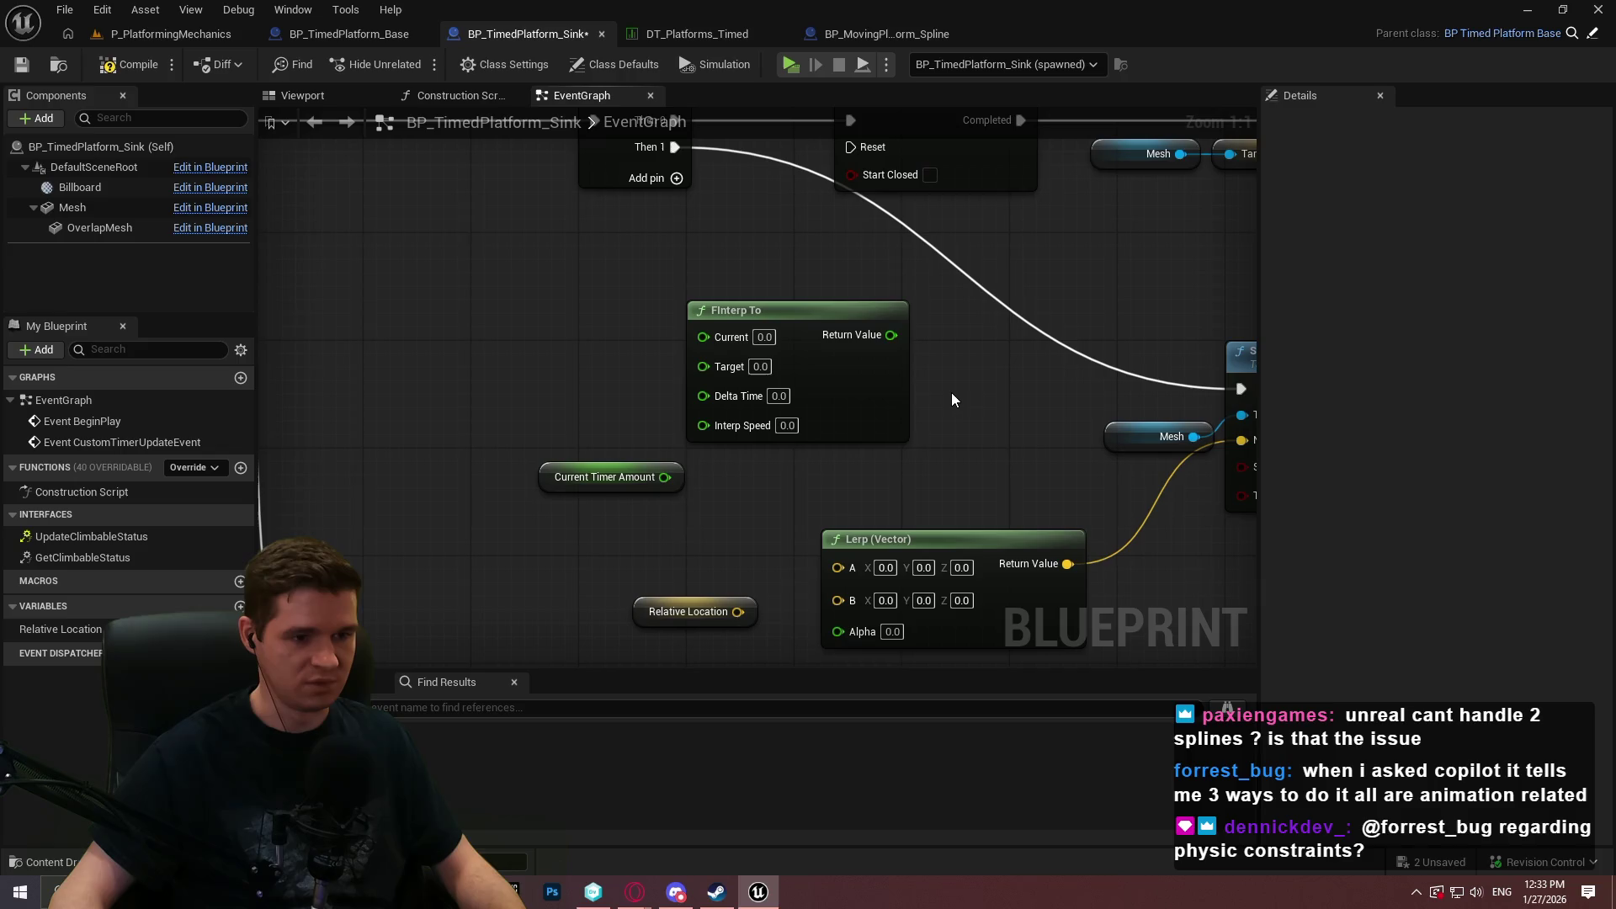
Reposition the Current Timer Amount node up and left of the Lerp.
mouse_move(680, 477)
mouse_down()
mouse_move(564, 372)
mouse_move(640, 362)
mouse_move(704, 392)
mouse_move(404, 281)
mouse_up()
drag(567, 420, 566, 419)
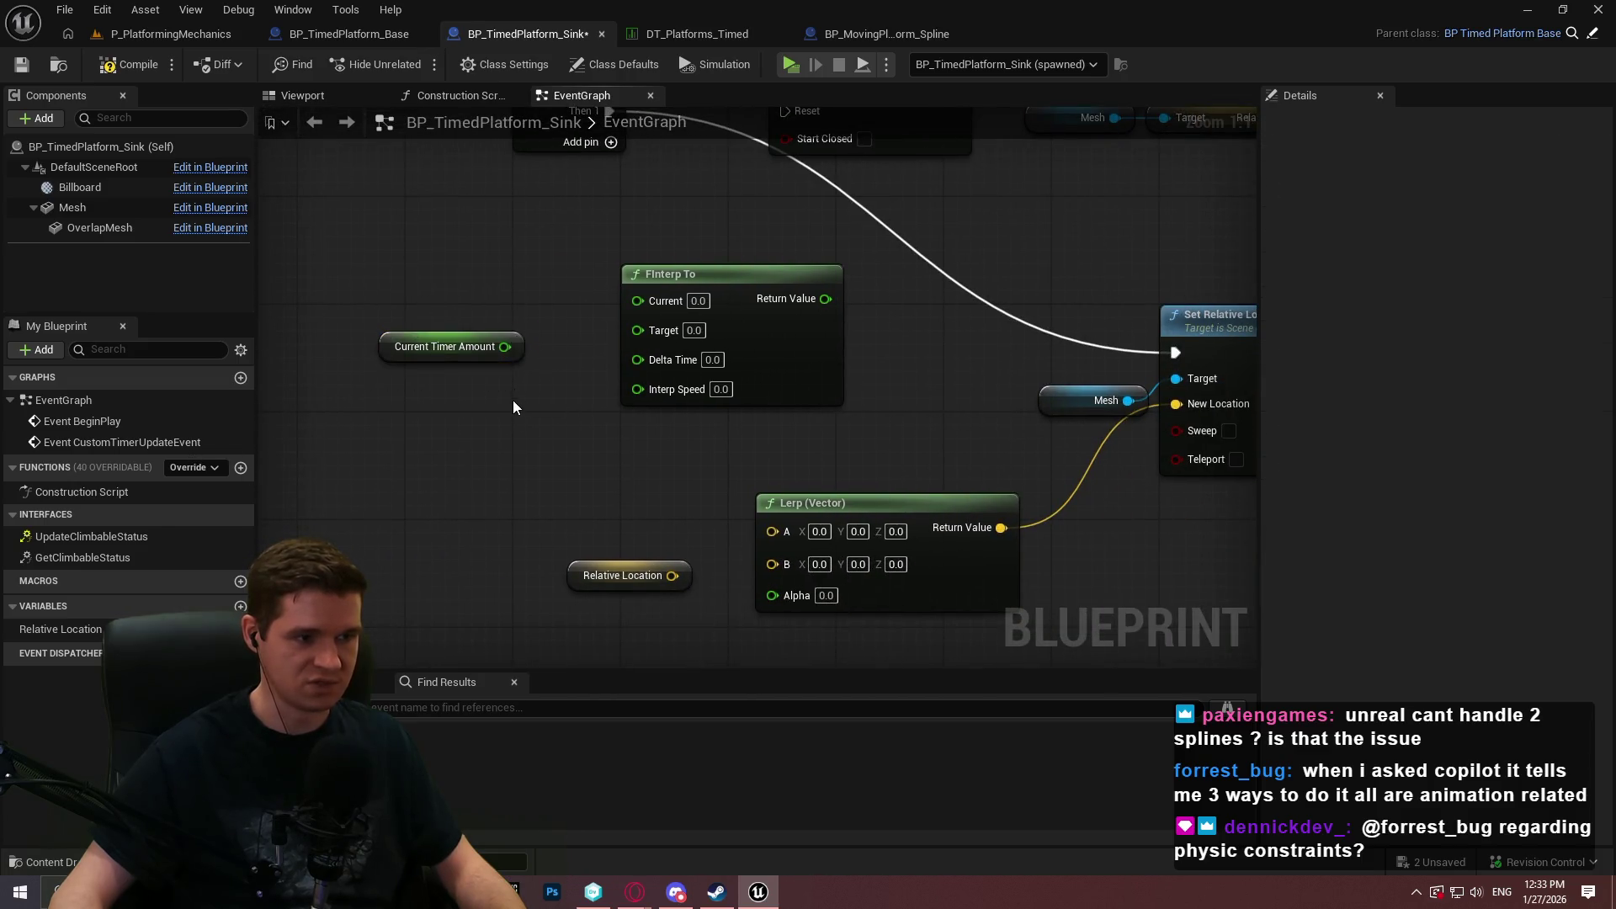
drag(497, 348, 497, 416)
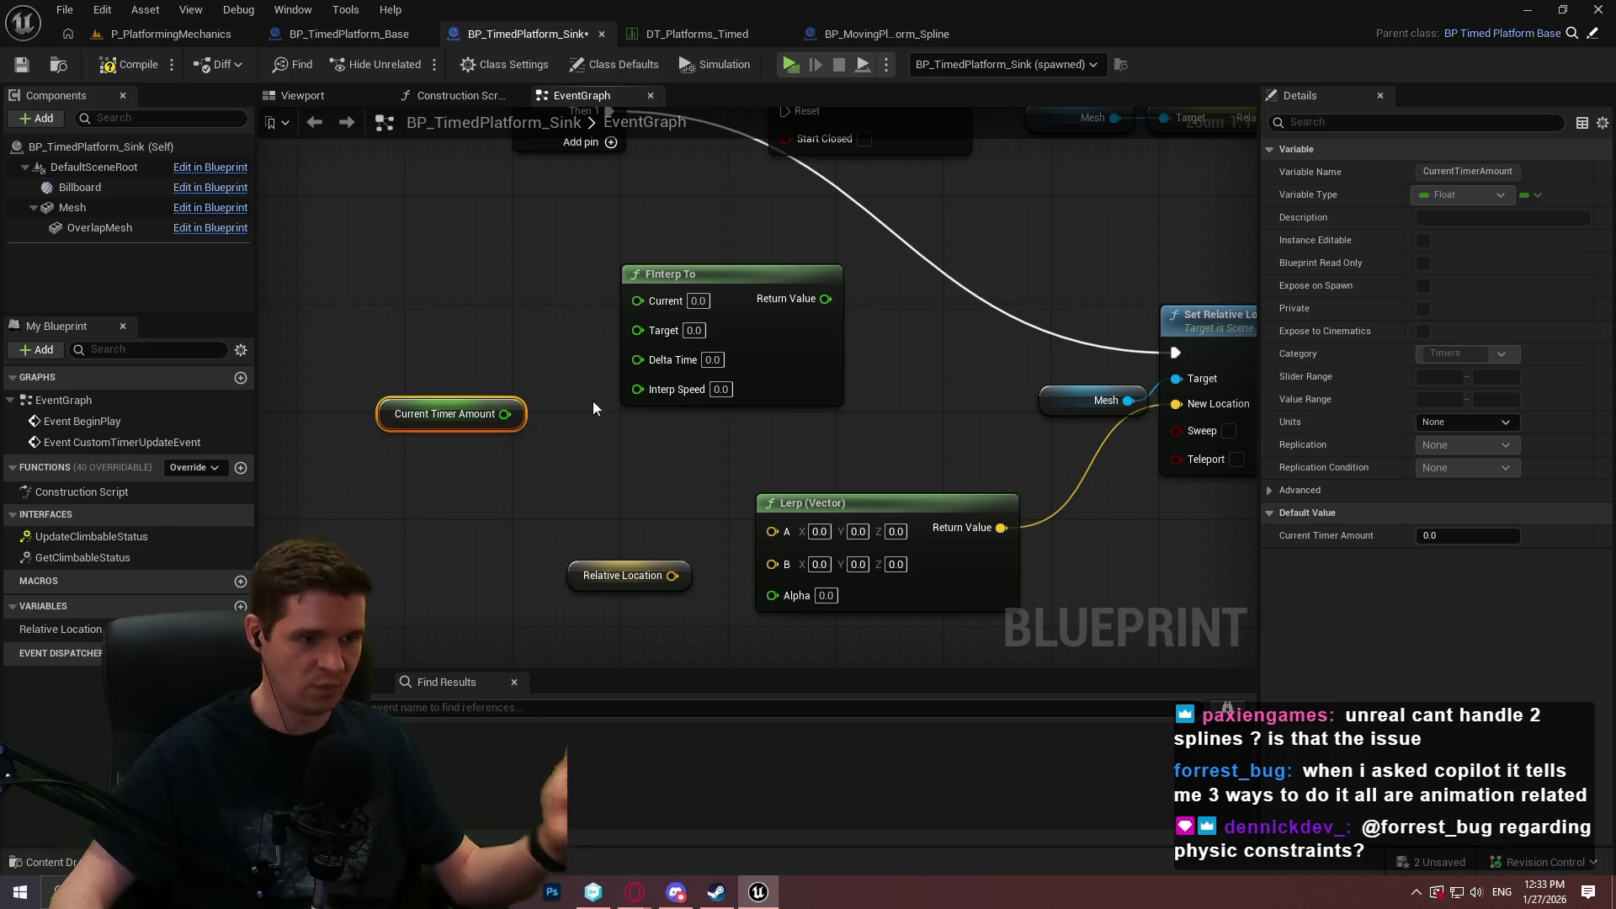
mouse_move(648, 449)
mouse_down()
mouse_move(621, 415)
mouse_move(524, 379)
mouse_move(600, 336)
mouse_up()
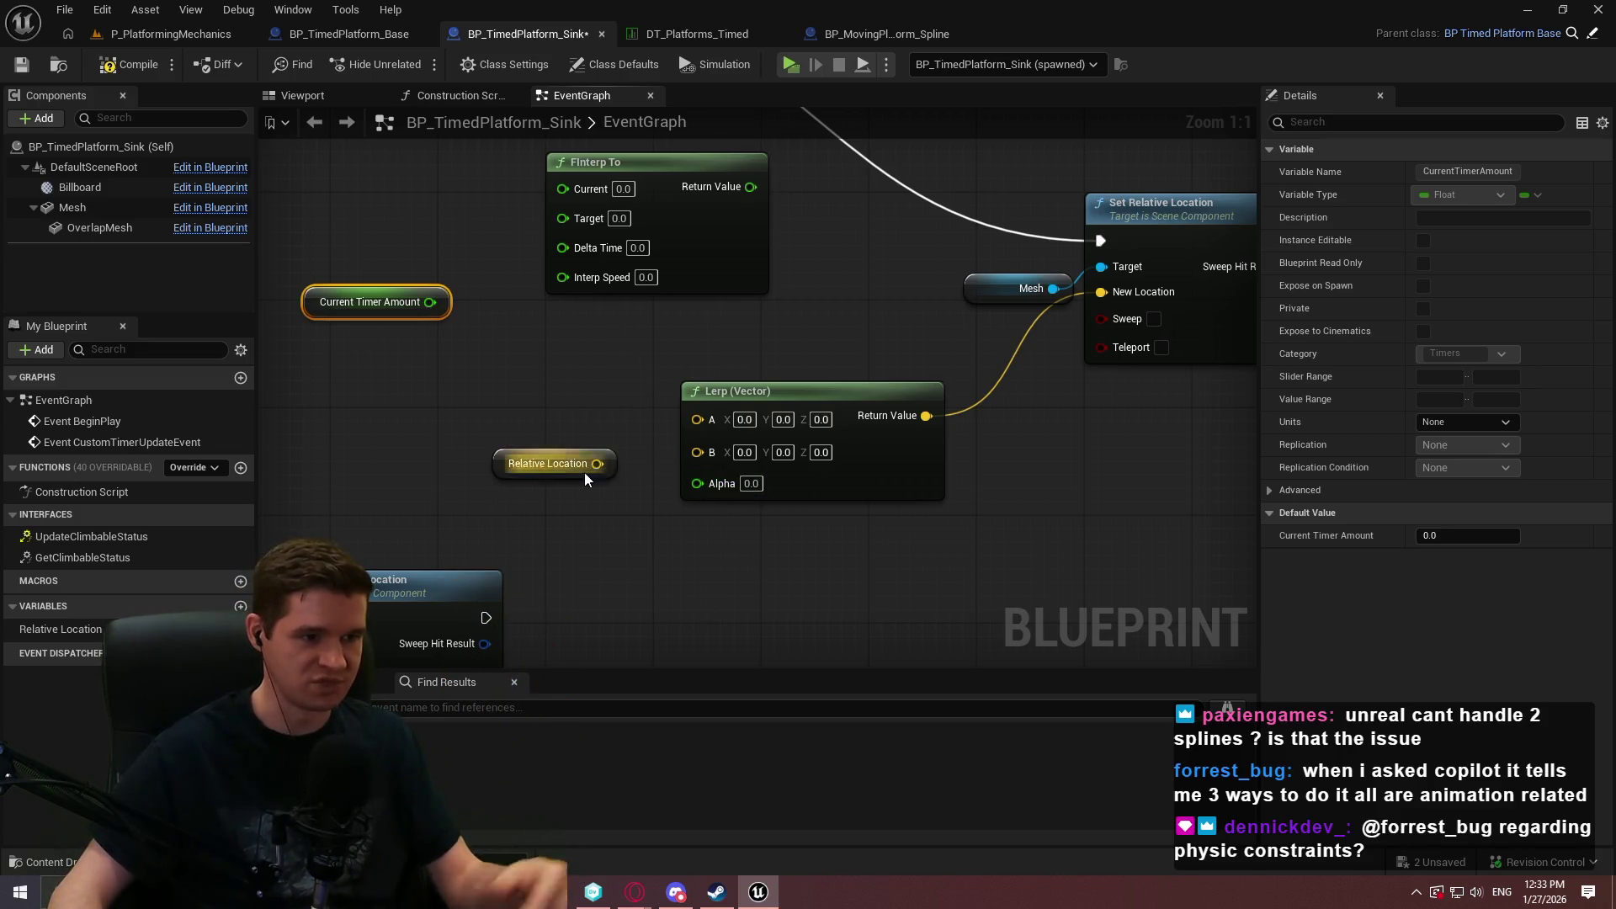
Connect Relative Location to the Lerp (Vector) A input and tidy the surrounding nodes.
drag(585, 472, 585, 445)
mouse_move(624, 410)
mouse_down()
mouse_move(697, 420)
mouse_move(669, 405)
mouse_up()
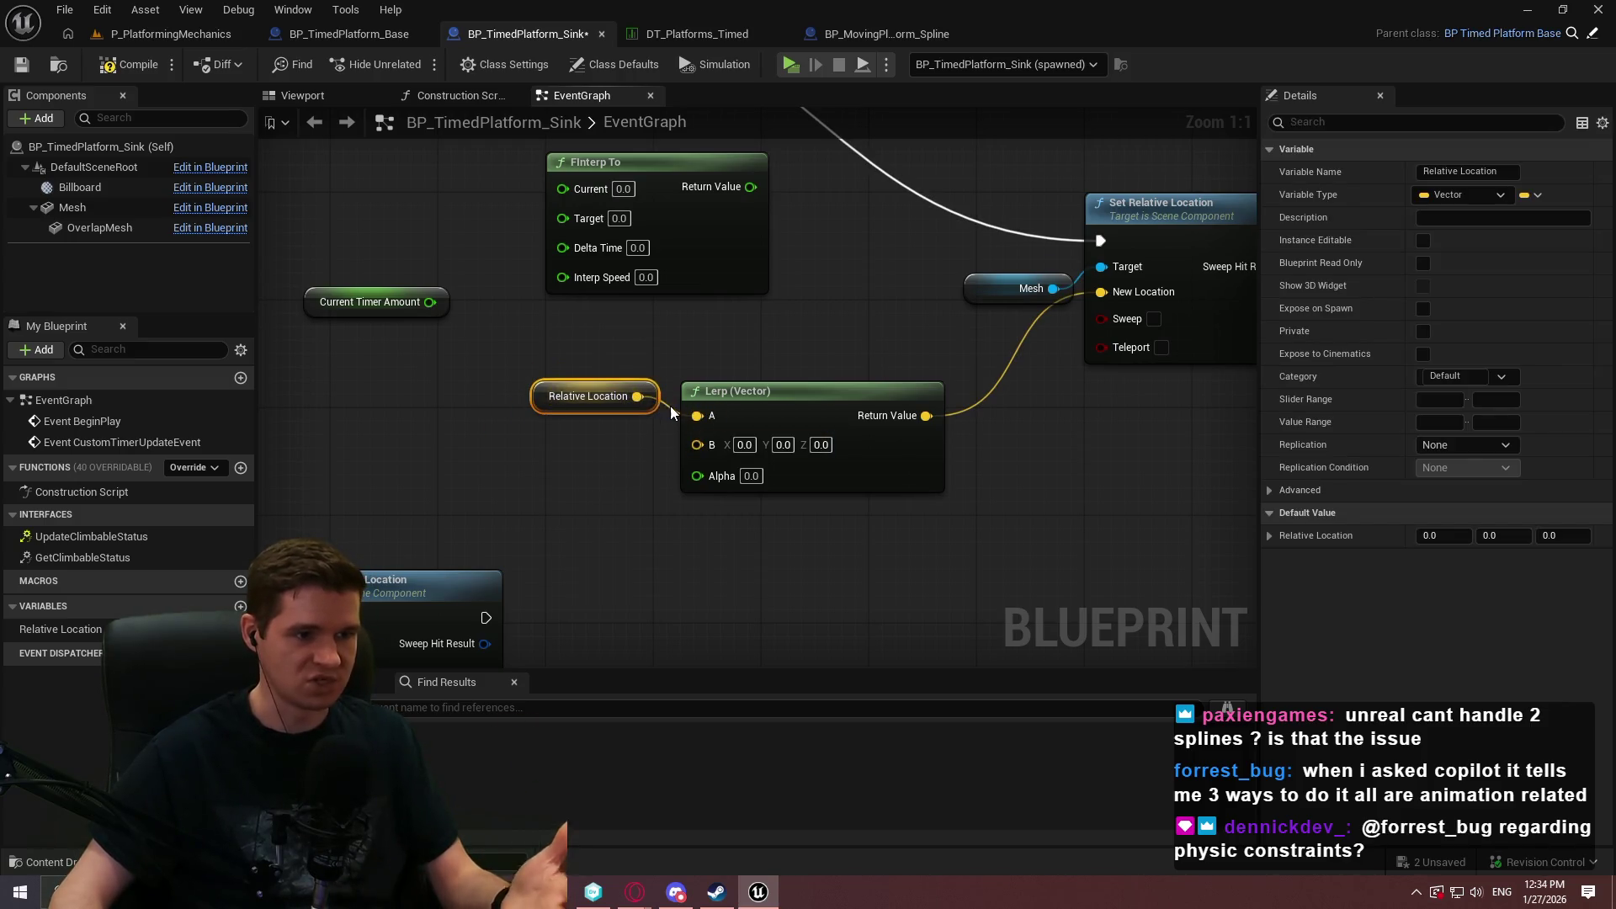
drag(955, 542, 543, 350)
drag(943, 427, 1023, 387)
right_click(703, 425)
mouse_move(754, 330)
mouse_down()
mouse_move(656, 384)
mouse_move(626, 342)
mouse_up()
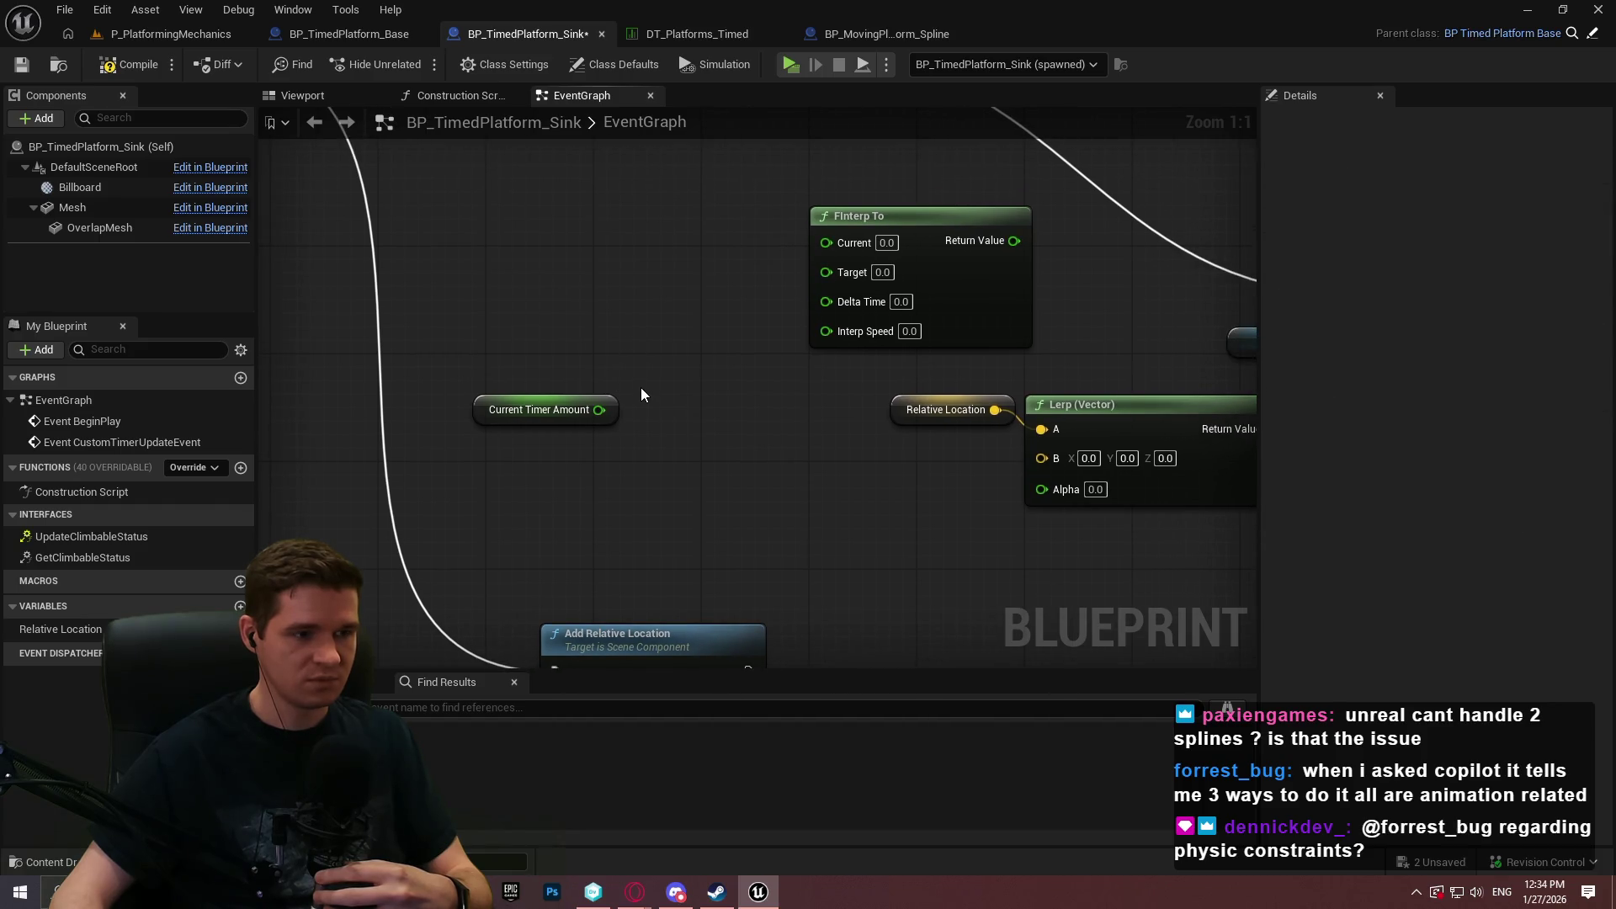
mouse_move(602, 411)
mouse_down()
mouse_move(588, 386)
mouse_move(512, 359)
mouse_up()
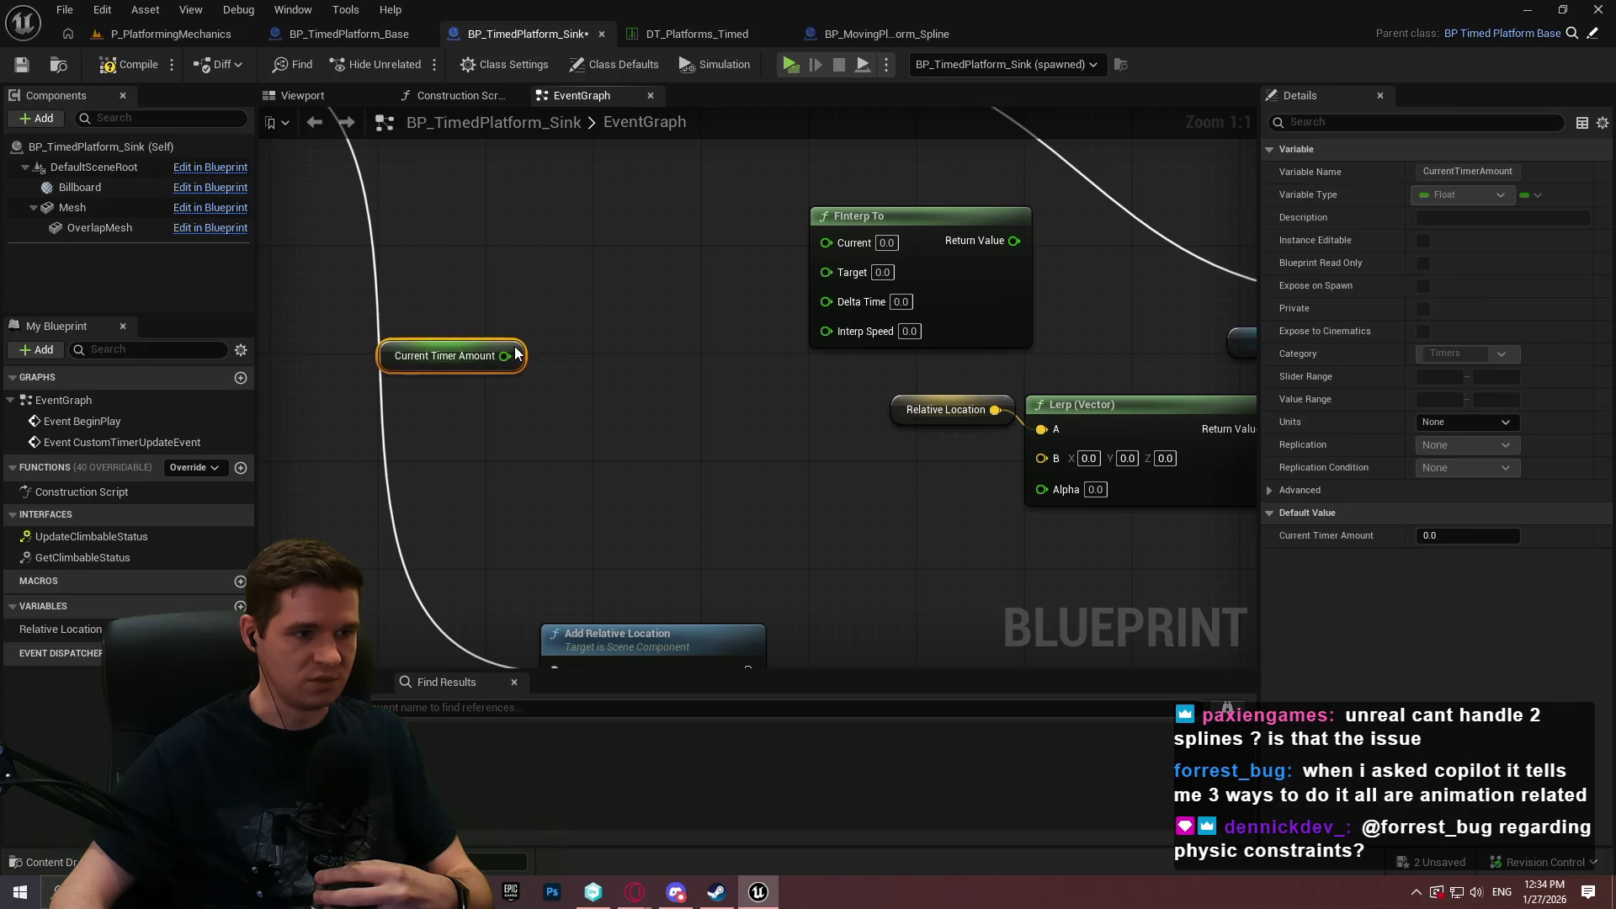
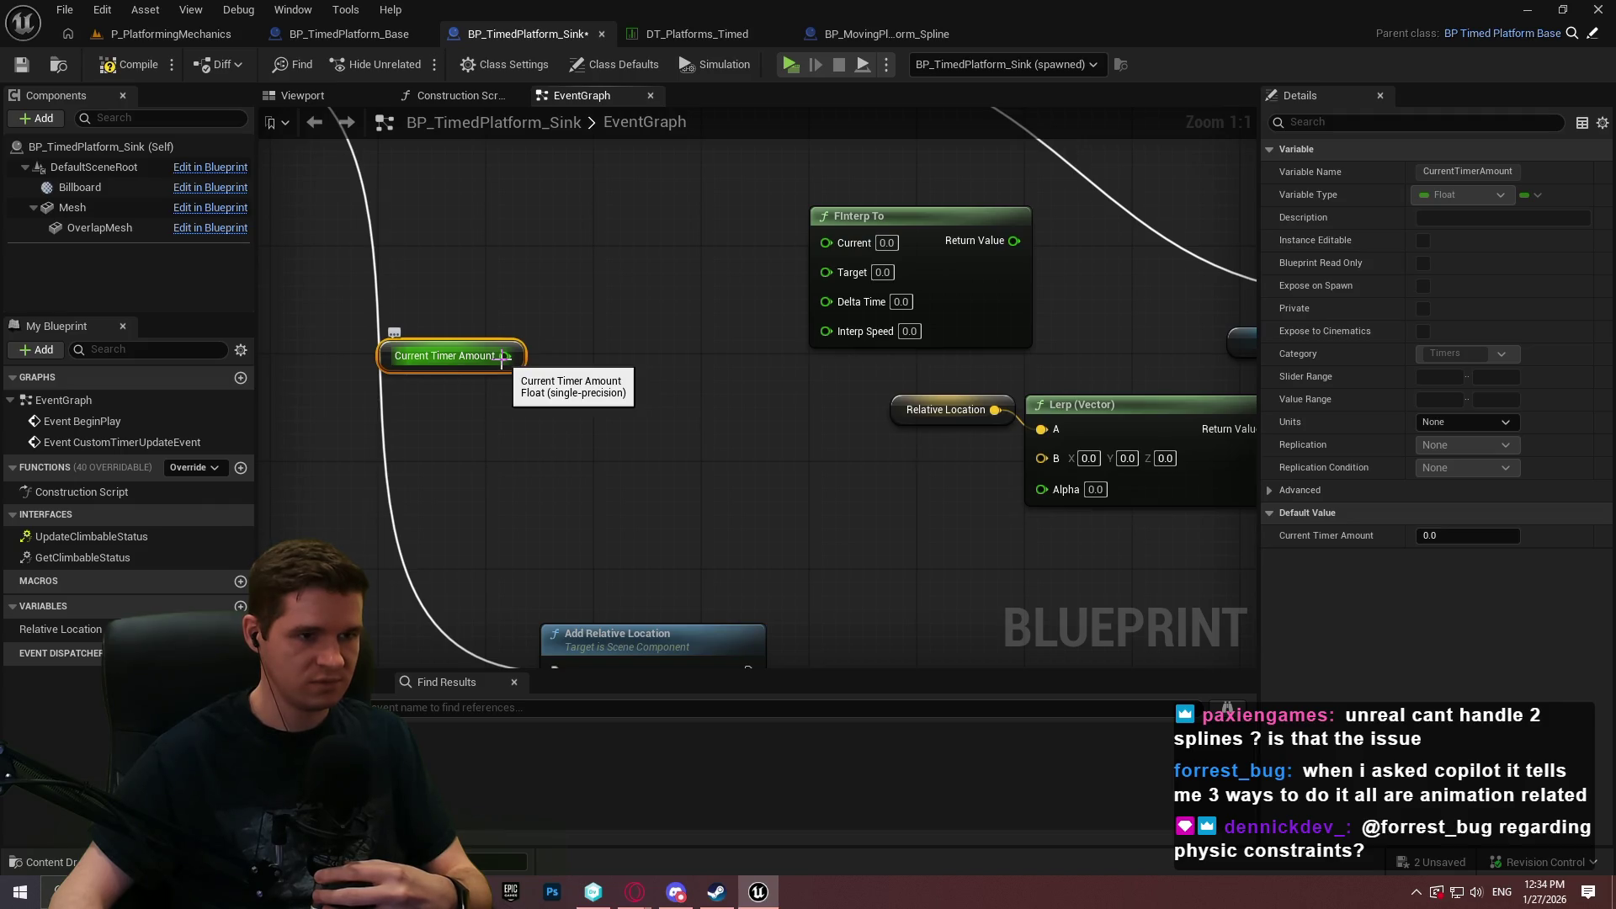
Add a Normalize to Range node with Current Timer Amount feeding both Value and Range Max.
right_click(558, 310)
text(normalize to range)
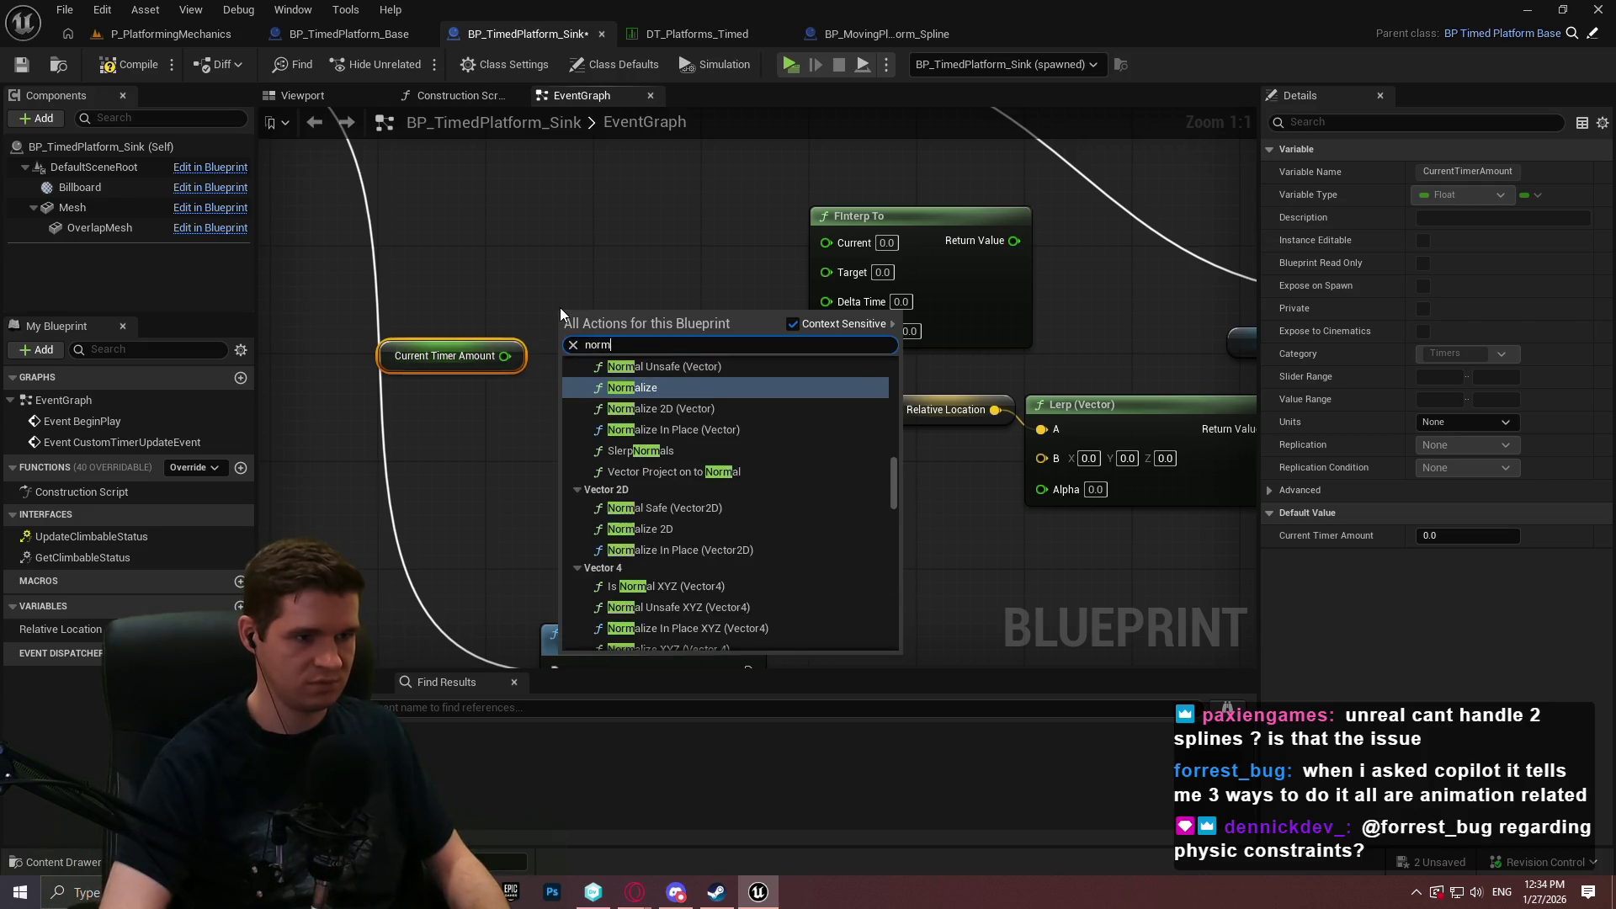
key(Return)
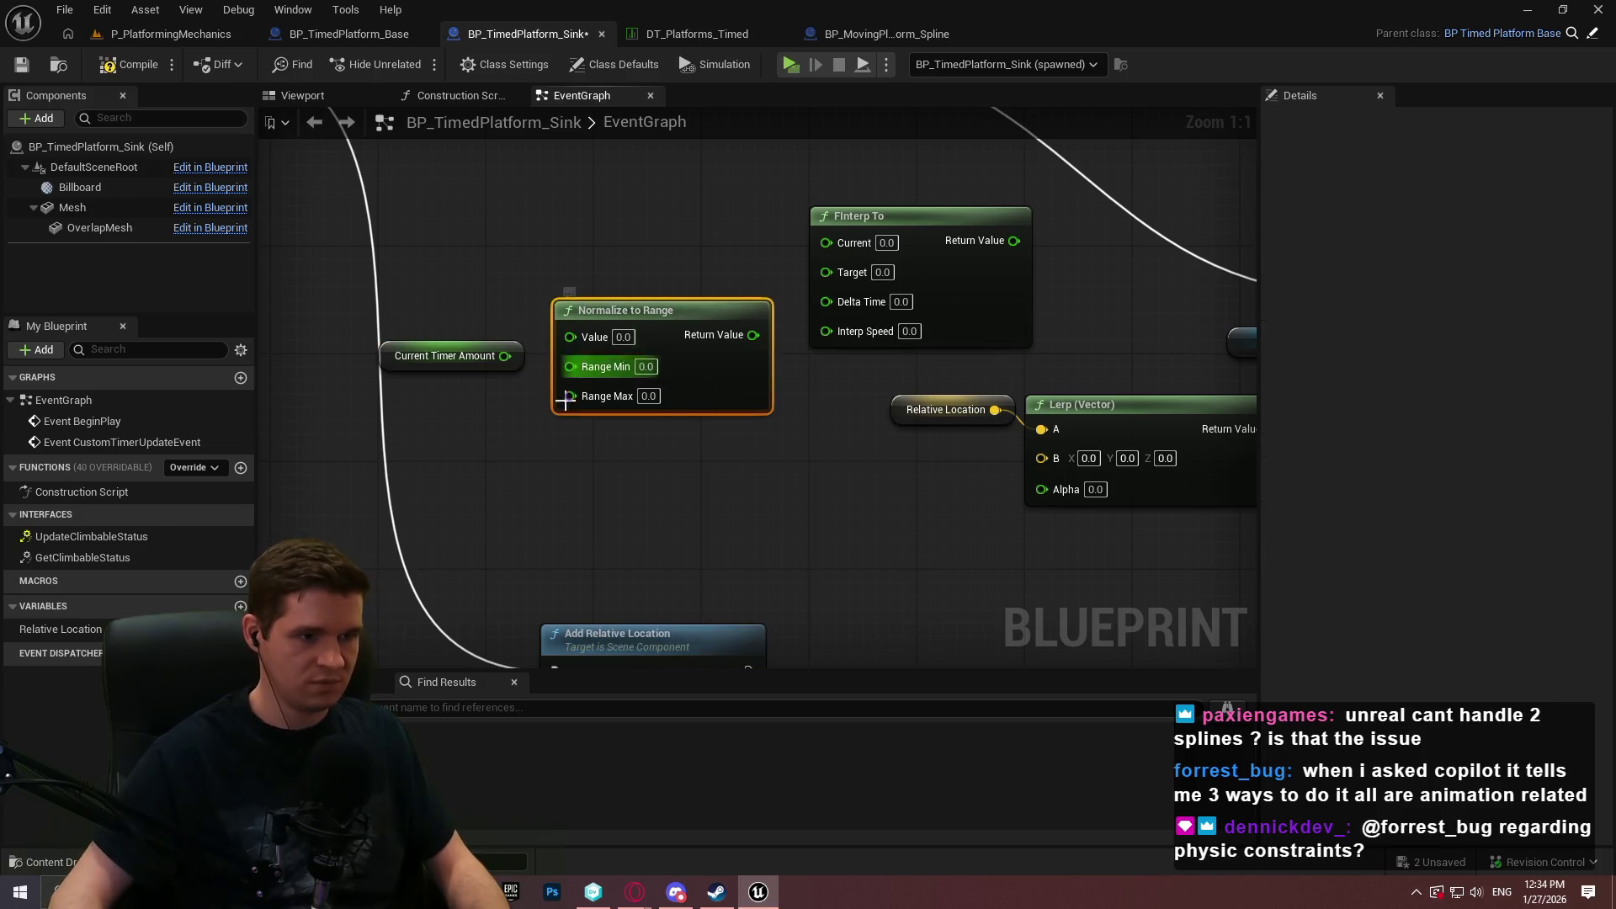
drag(505, 356, 588, 394)
mouse_move(517, 351)
mouse_down()
mouse_move(542, 403)
mouse_move(529, 397)
mouse_up()
click(567, 470)
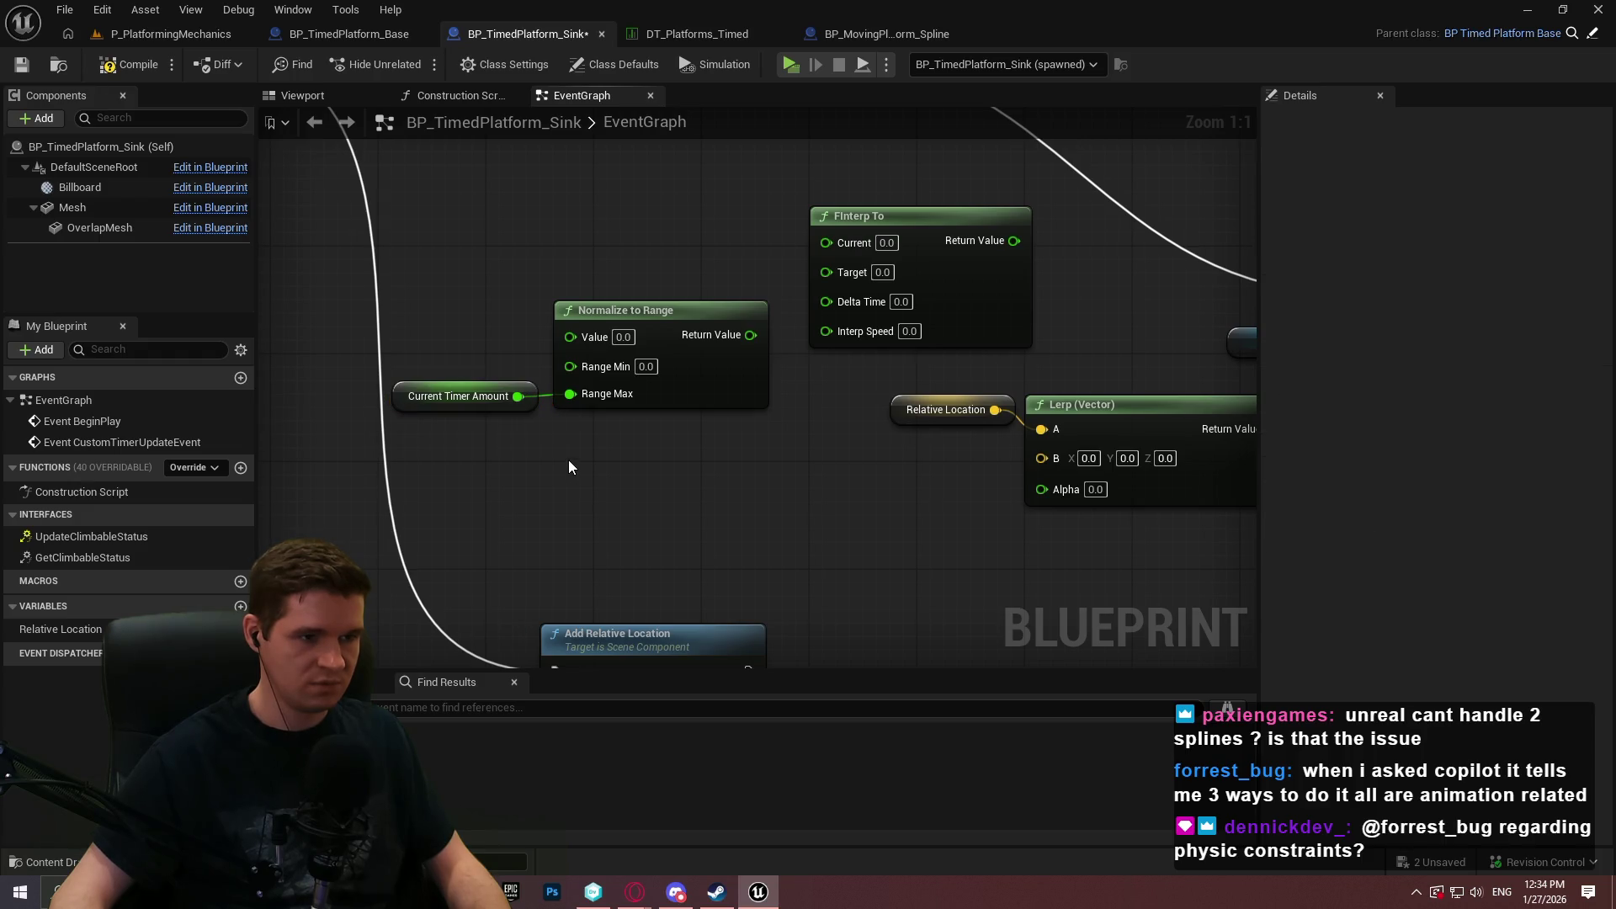
drag(517, 396, 570, 335)
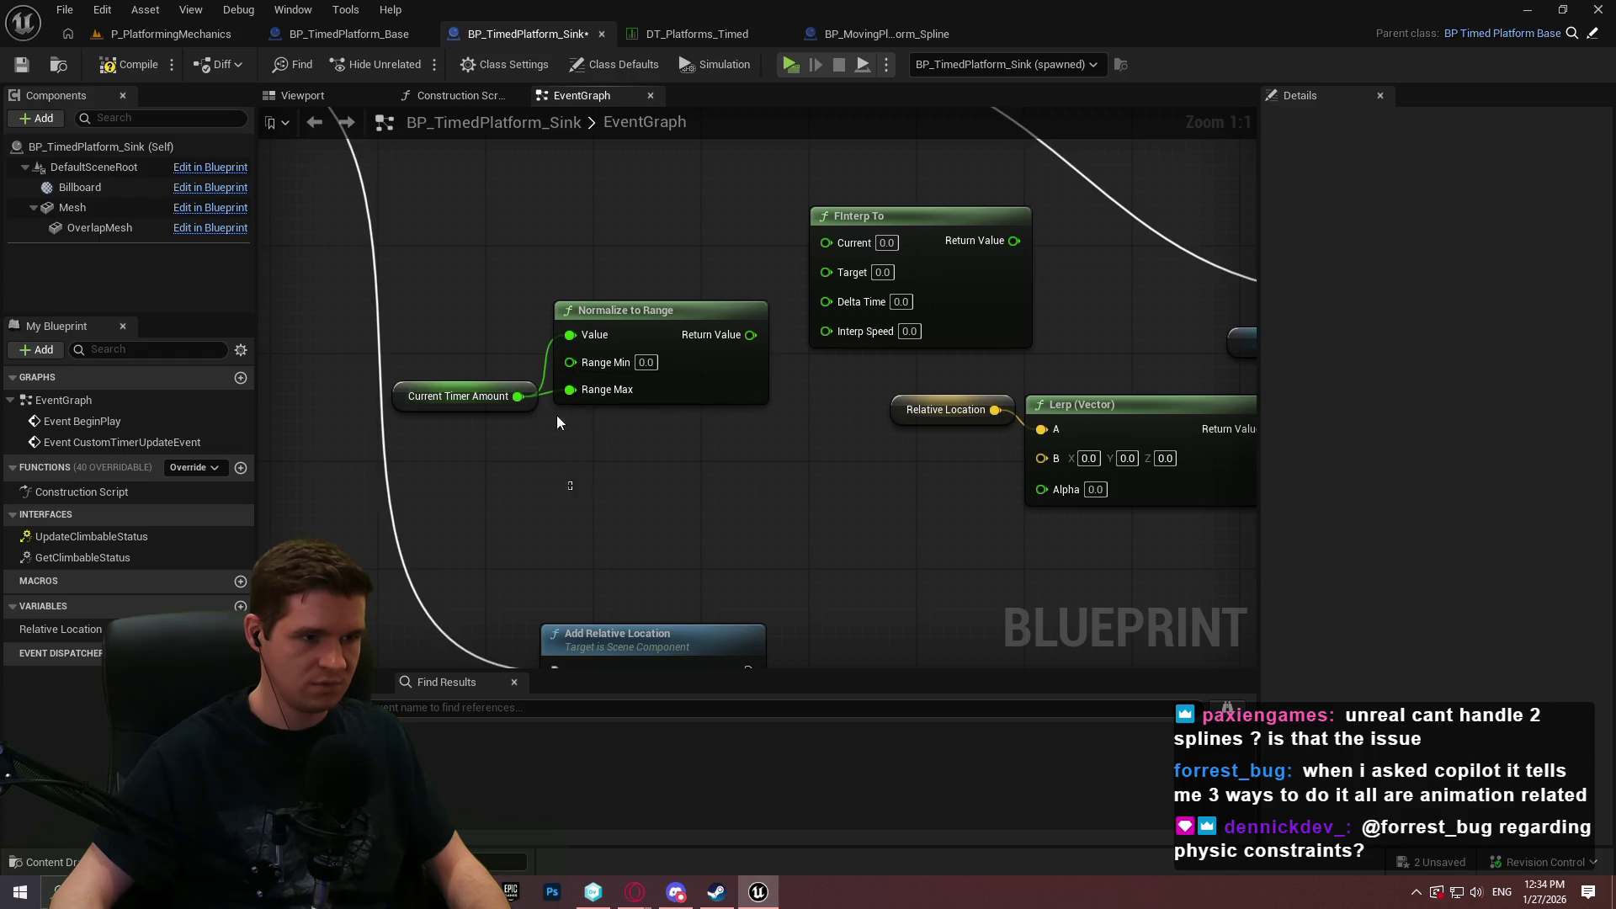
drag(533, 385, 519, 345)
click(537, 434)
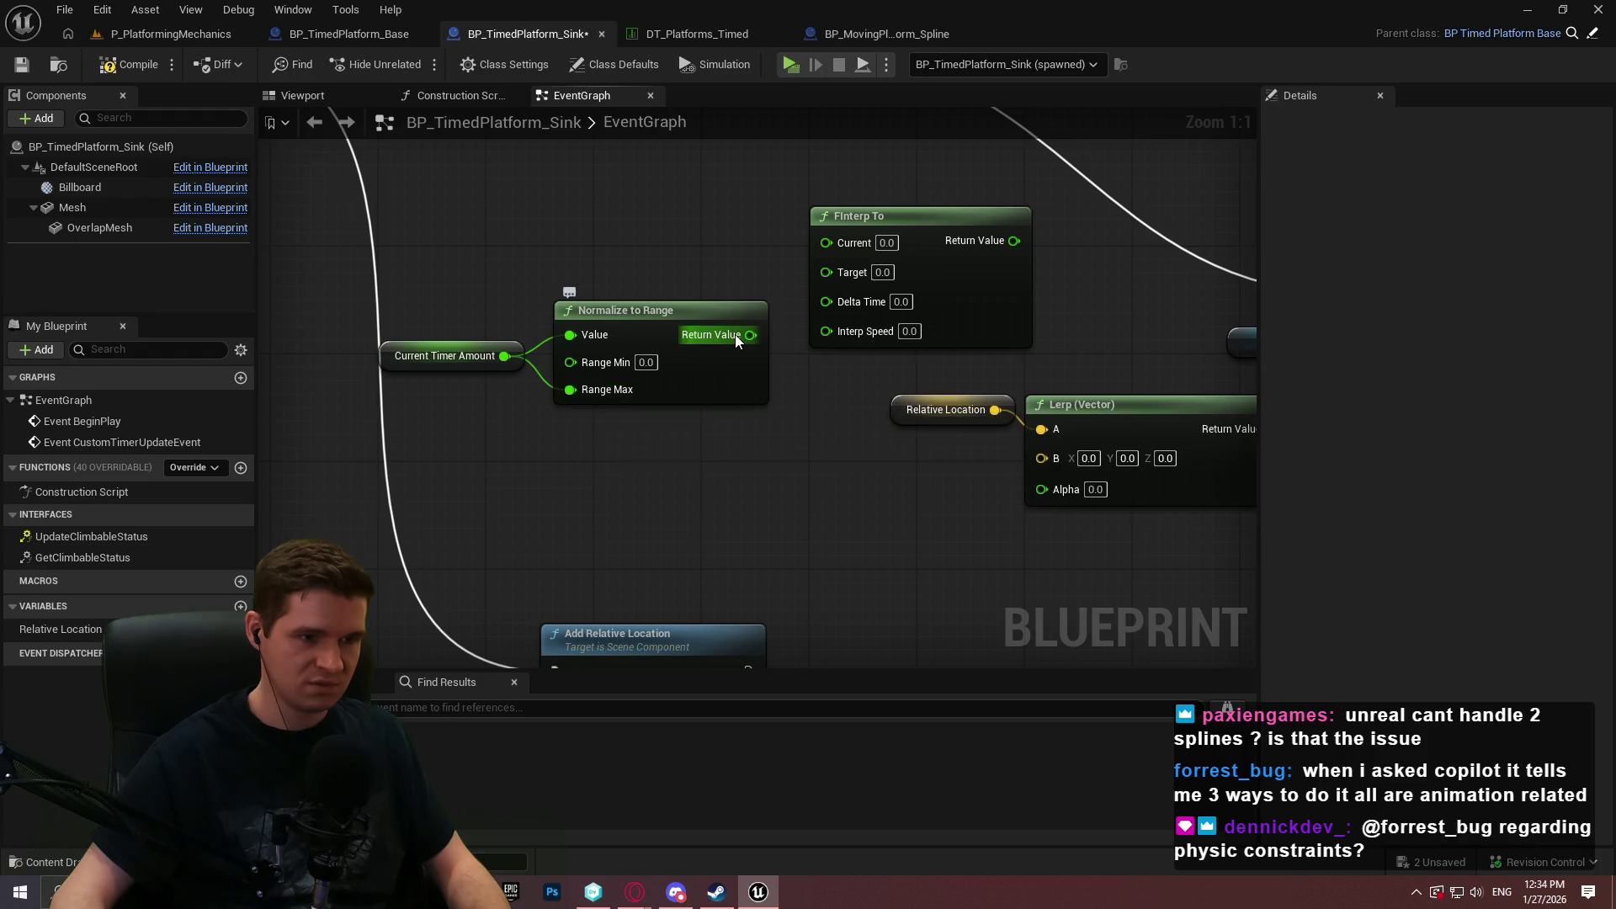
Wire Normalize to Range's Return Value into the Lerp (Vector) Alpha and tidy the movement chain.
mouse_move(732, 335)
mouse_down()
mouse_move(1028, 610)
mouse_move(1039, 593)
mouse_move(780, 500)
mouse_up()
mouse_move(751, 335)
mouse_down()
mouse_move(1064, 500)
mouse_move(1042, 489)
mouse_up()
drag(748, 515, 376, 292)
drag(705, 394, 948, 556)
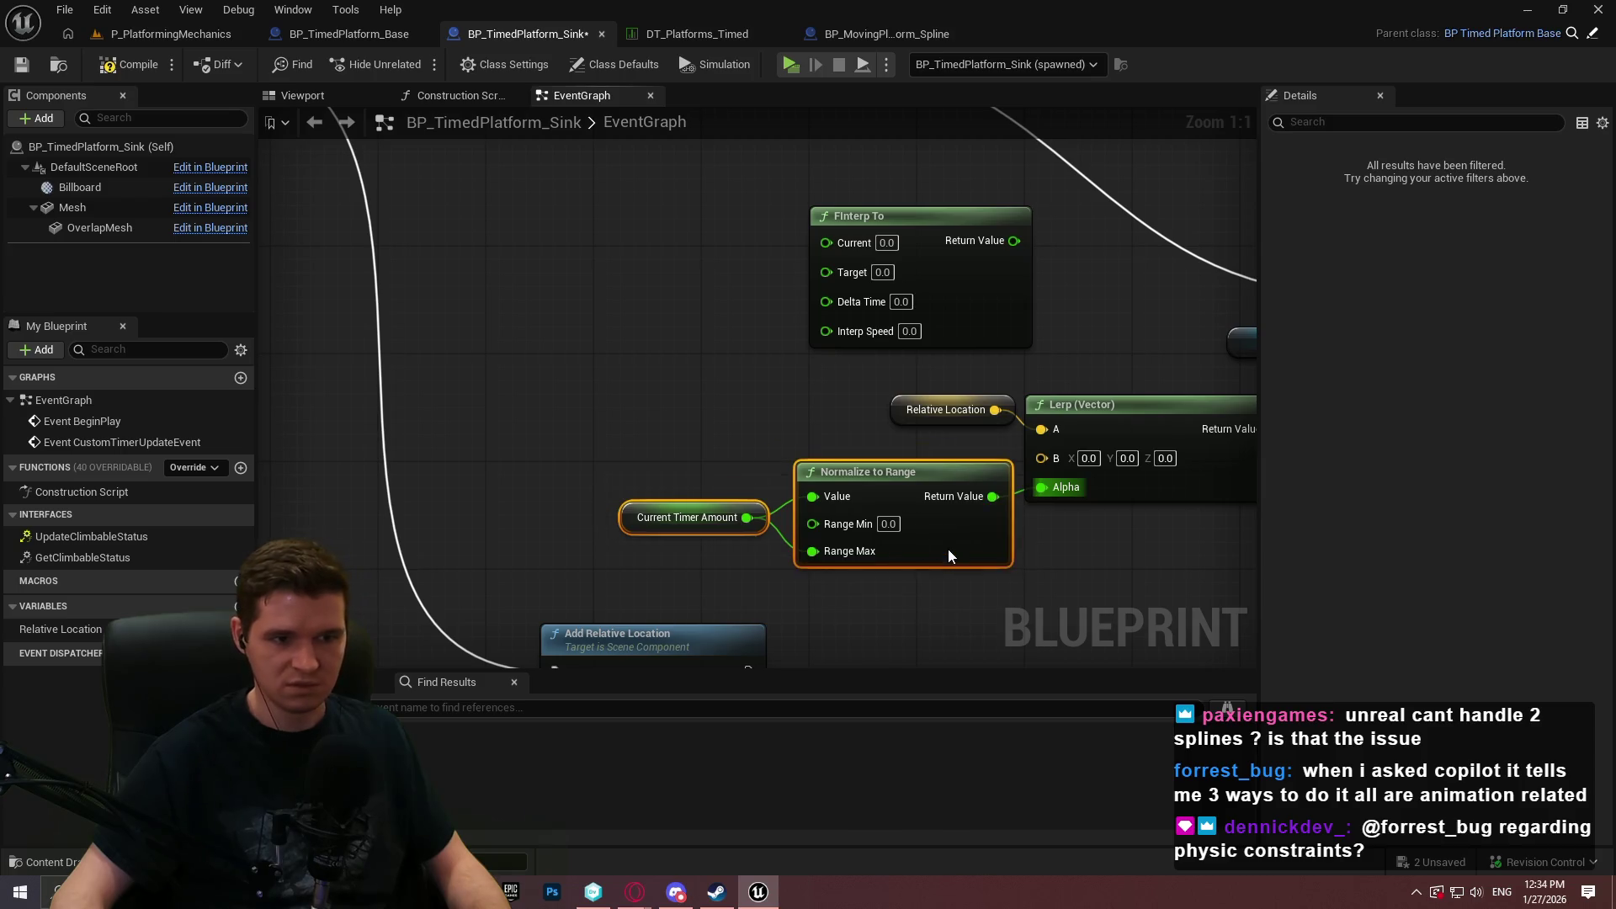
scroll(948, 549, down, 1)
scroll(881, 518, down, 2)
click(773, 326)
drag(1060, 501, 491, 341)
mouse_move(993, 307)
mouse_down()
mouse_move(1234, 377)
mouse_move(1101, 398)
mouse_up()
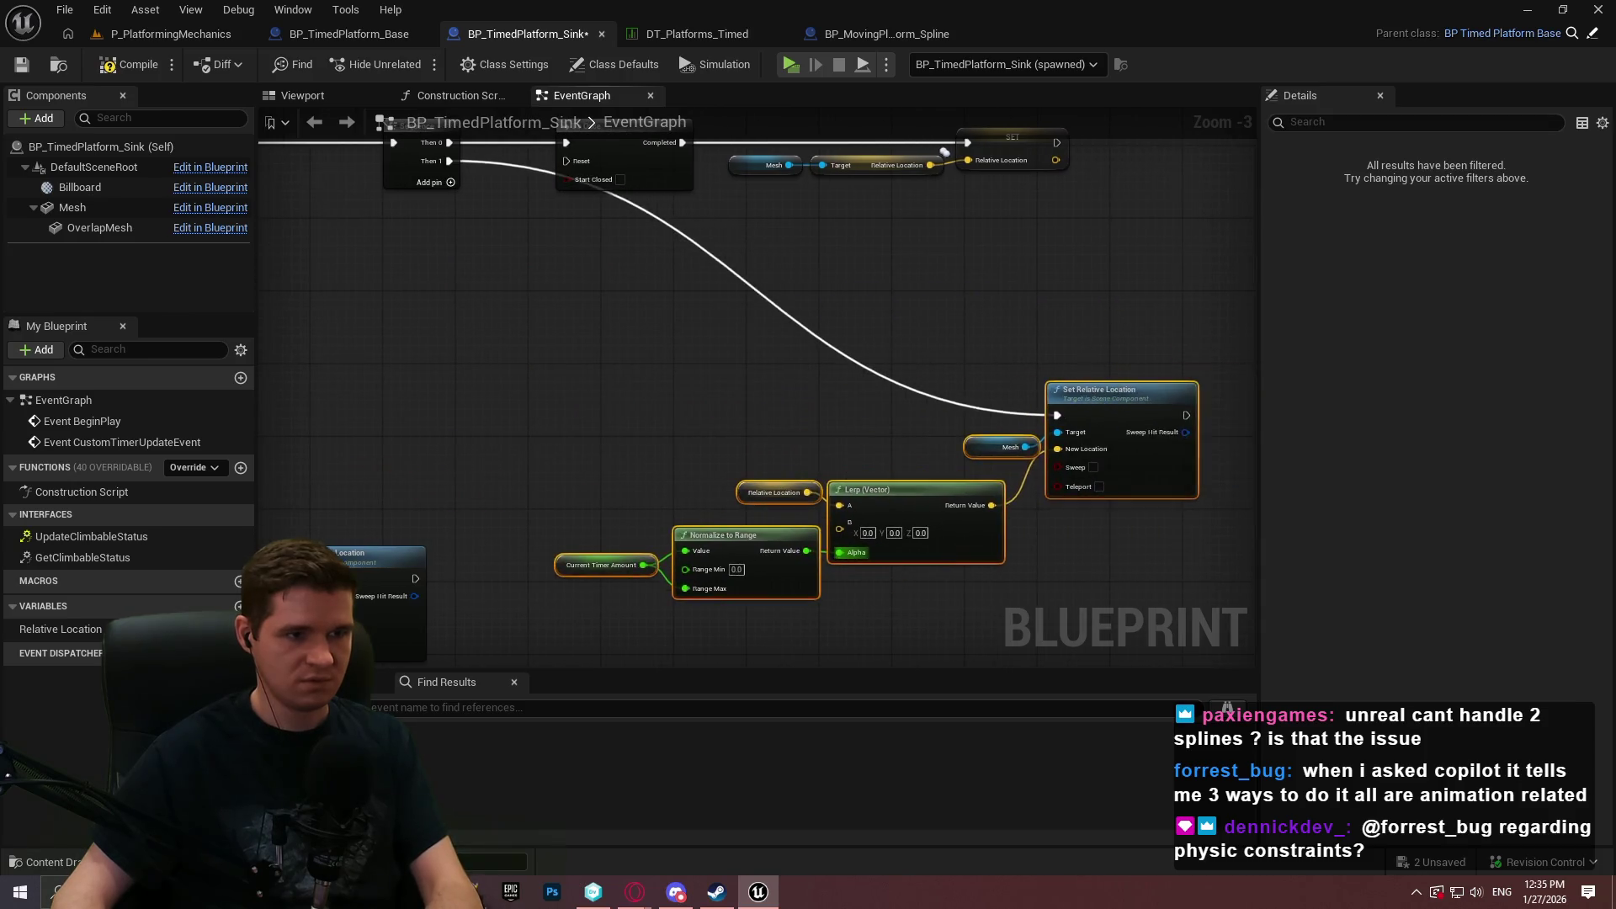
scroll(1086, 352, down, 1)
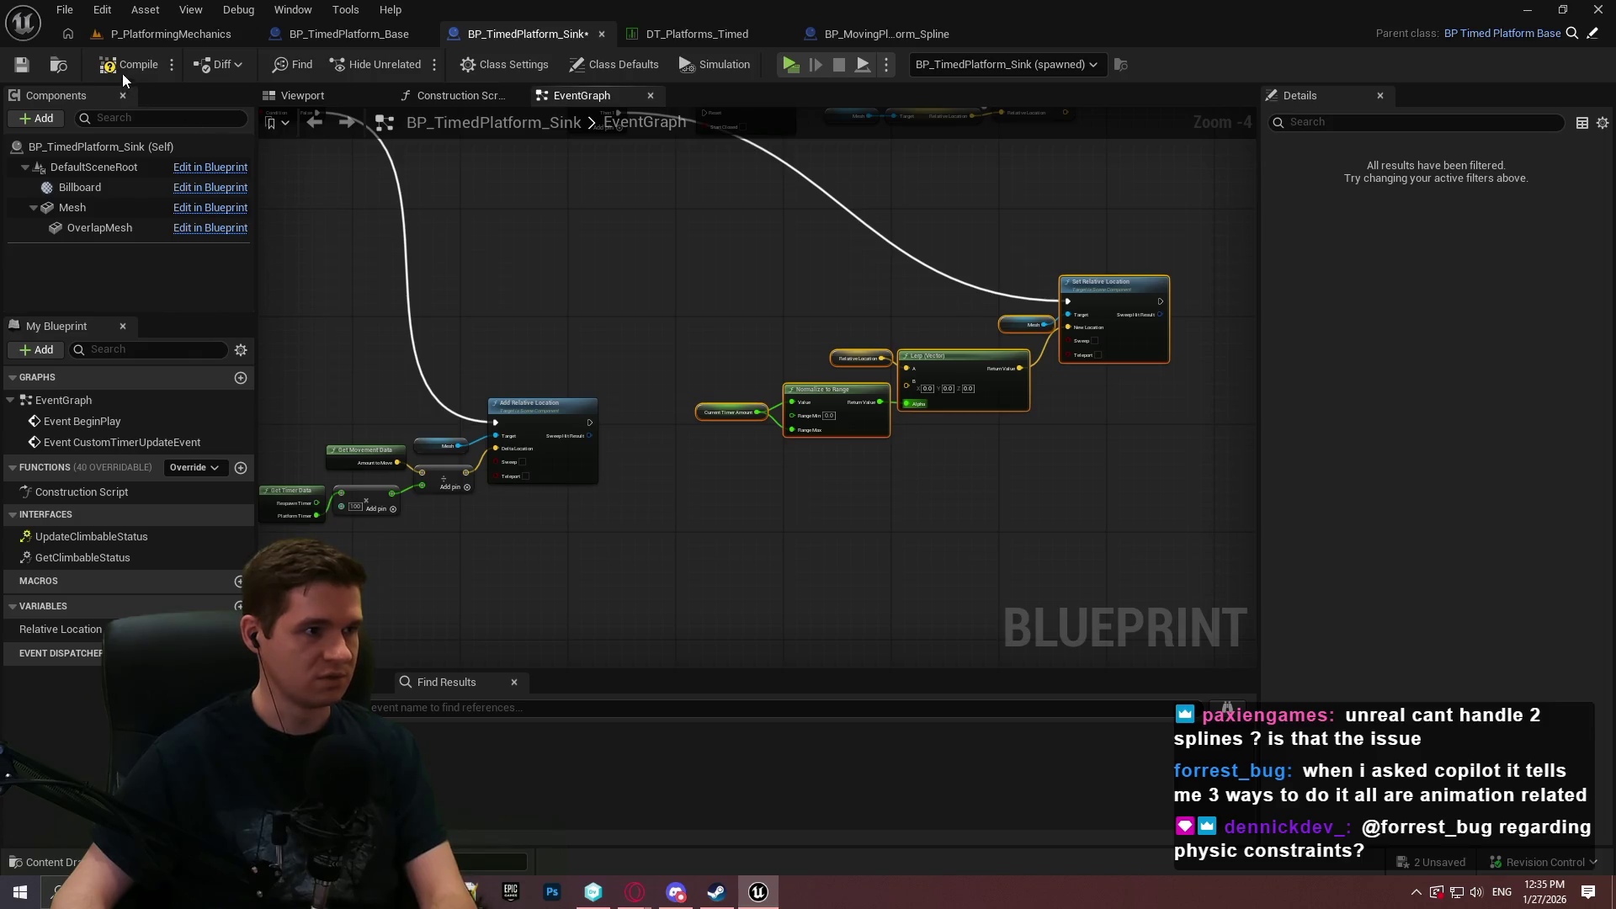
scroll(741, 328, up, 2)
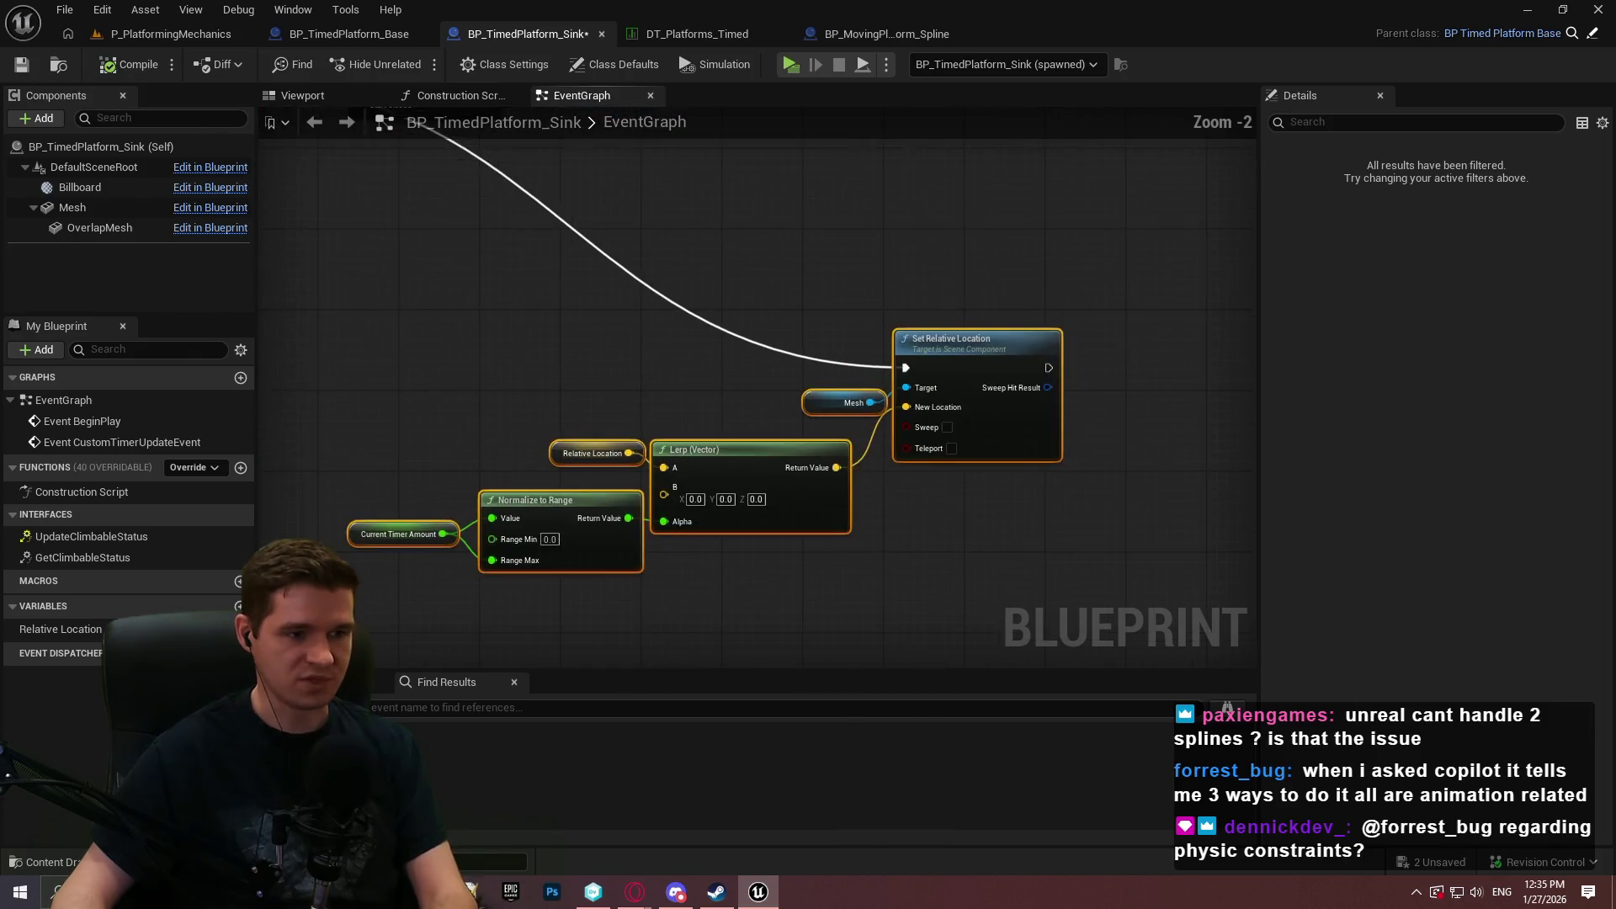
mouse_move(804, 338)
mouse_down()
mouse_move(1004, 488)
mouse_move(1006, 525)
mouse_move(857, 484)
mouse_move(858, 314)
mouse_move(1039, 660)
mouse_move(892, 665)
mouse_up()
drag(999, 369, 414, 321)
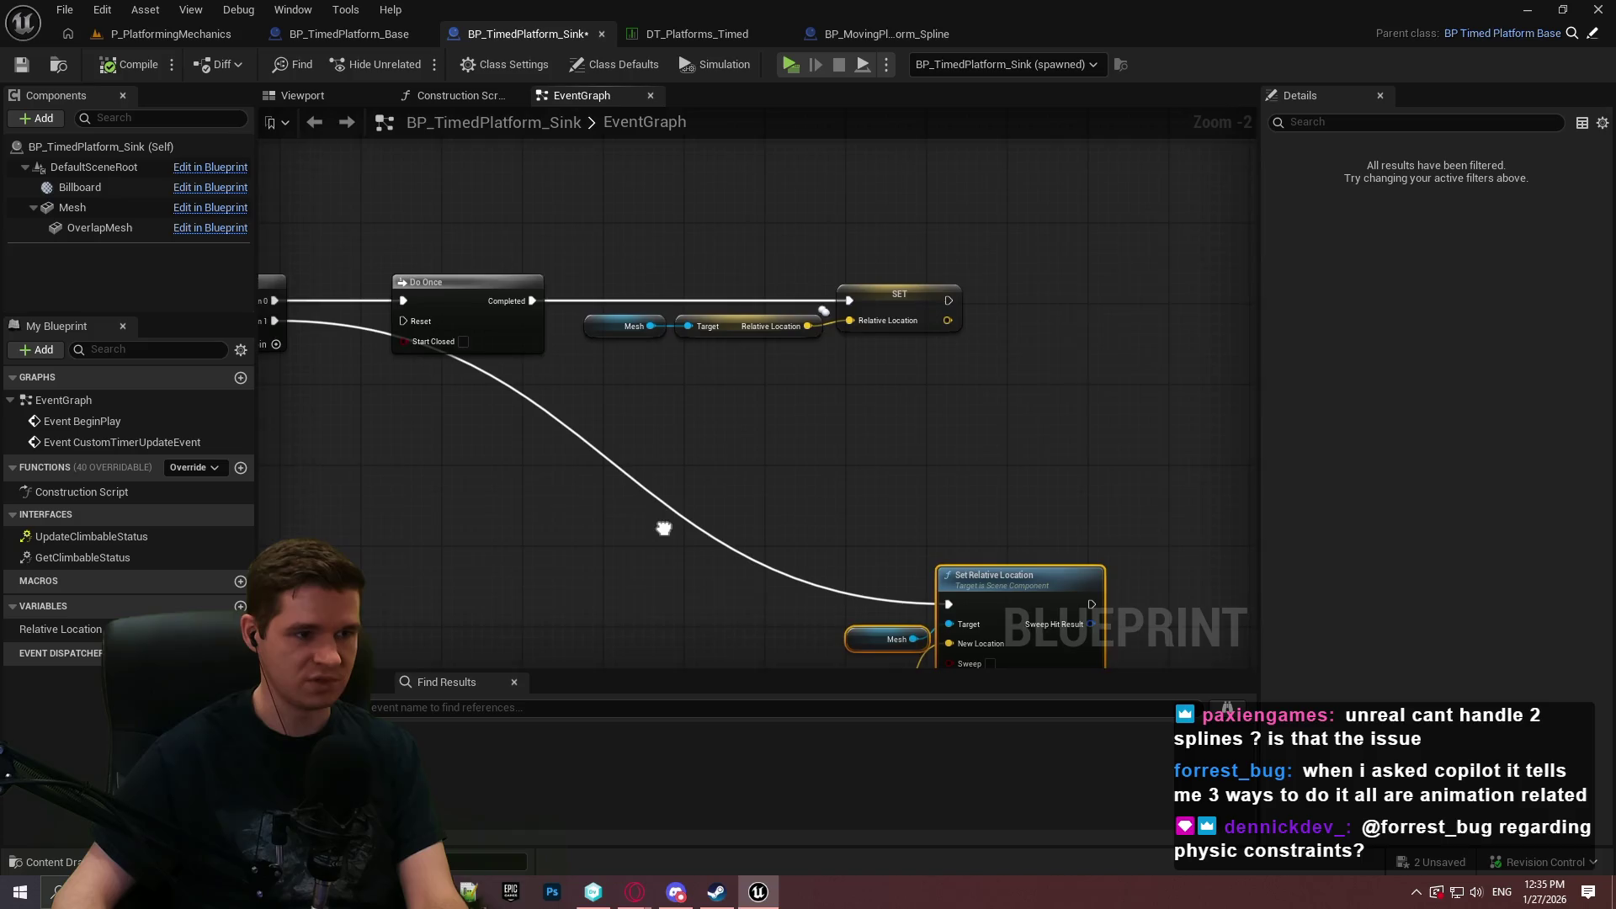
click(790, 65)
Playtest by jumping onto the yellow-edged platform, then stop the preview and recentre the graph.
click(825, 721)
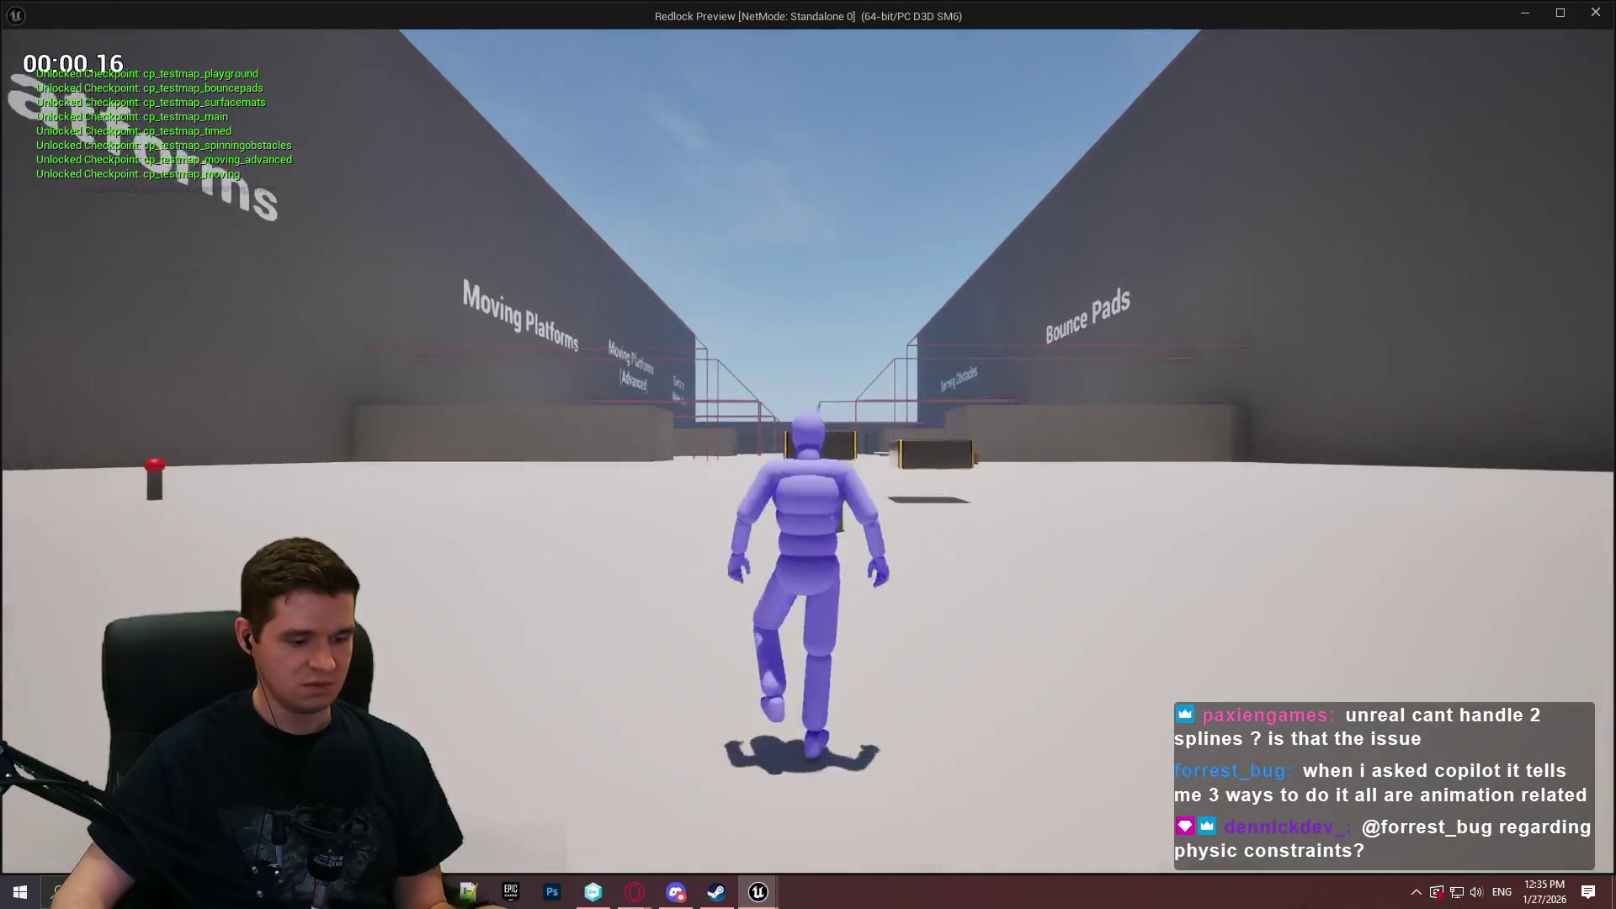
key(w)
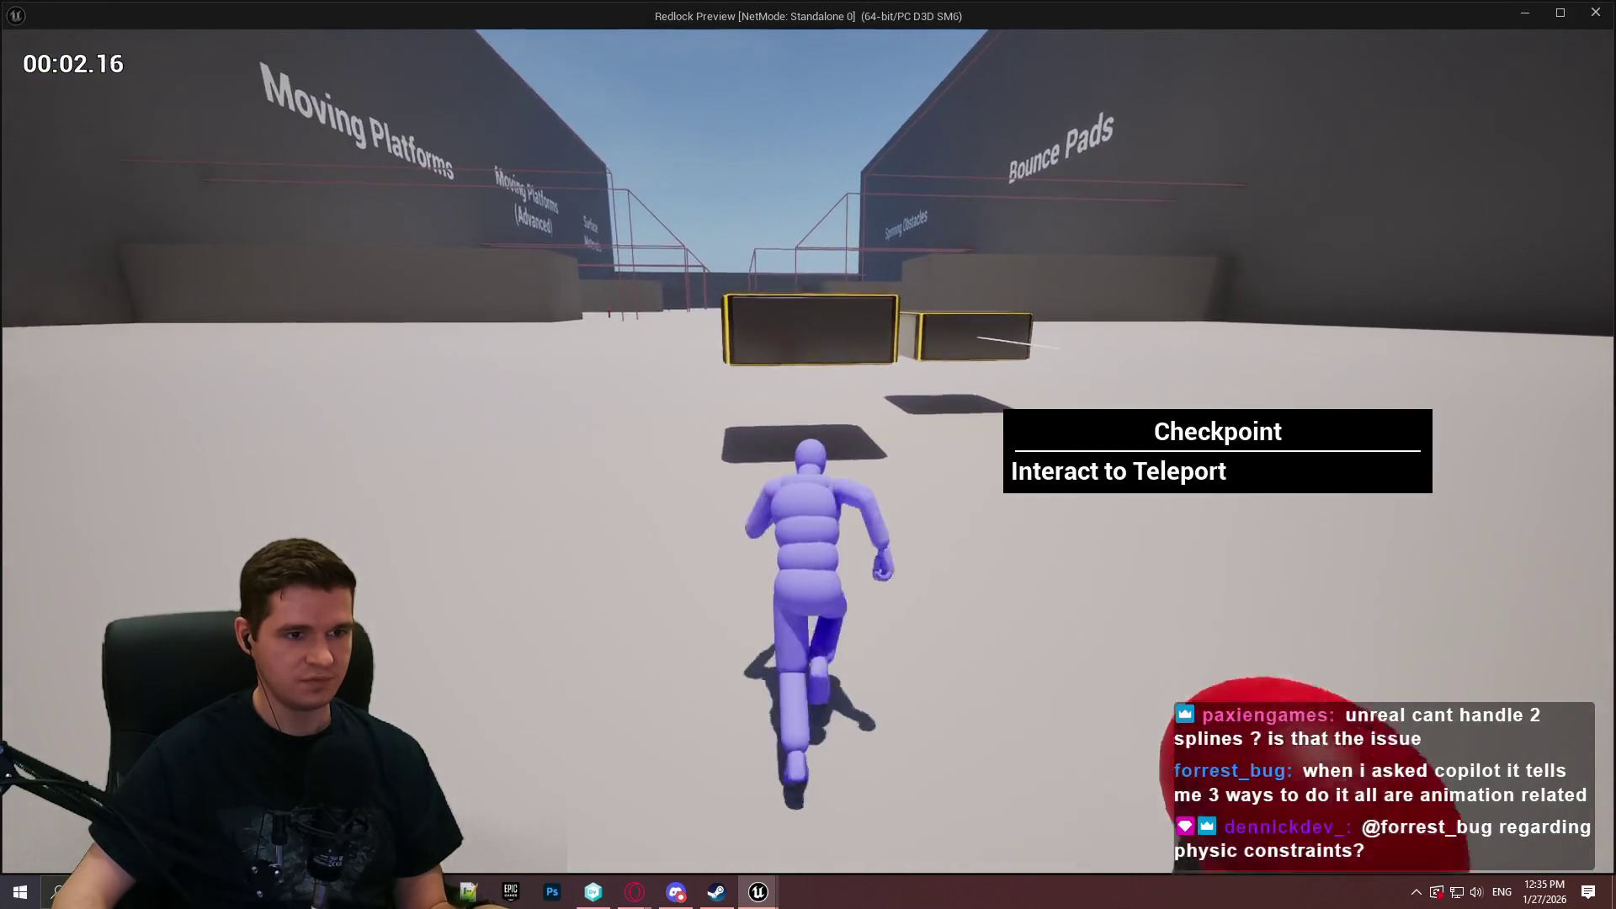
key(space)
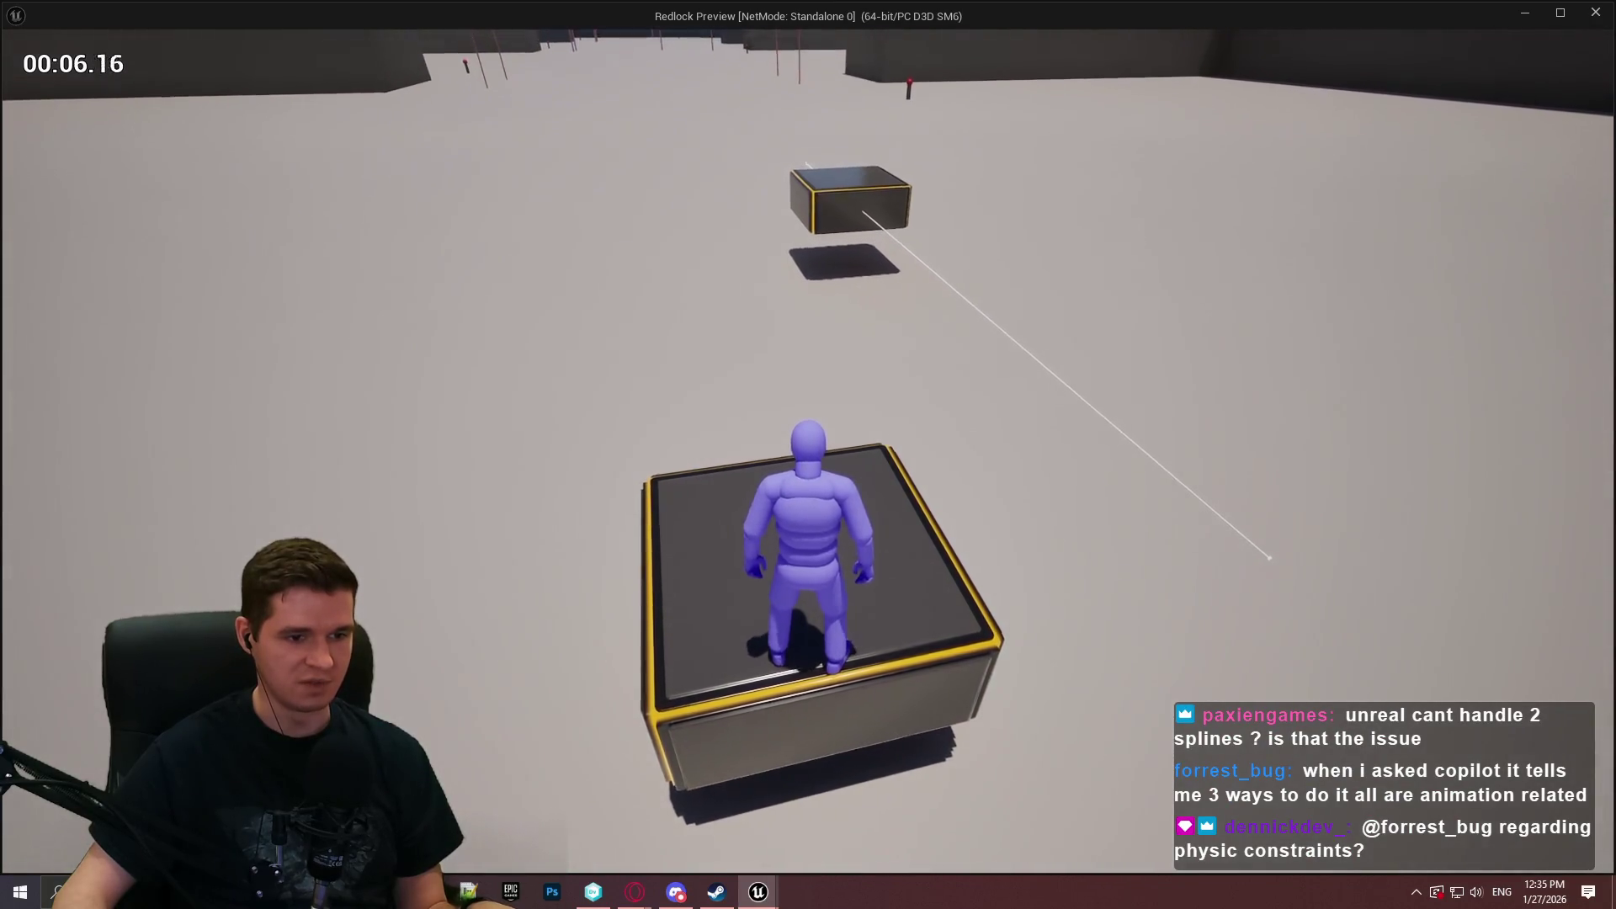
key(s)
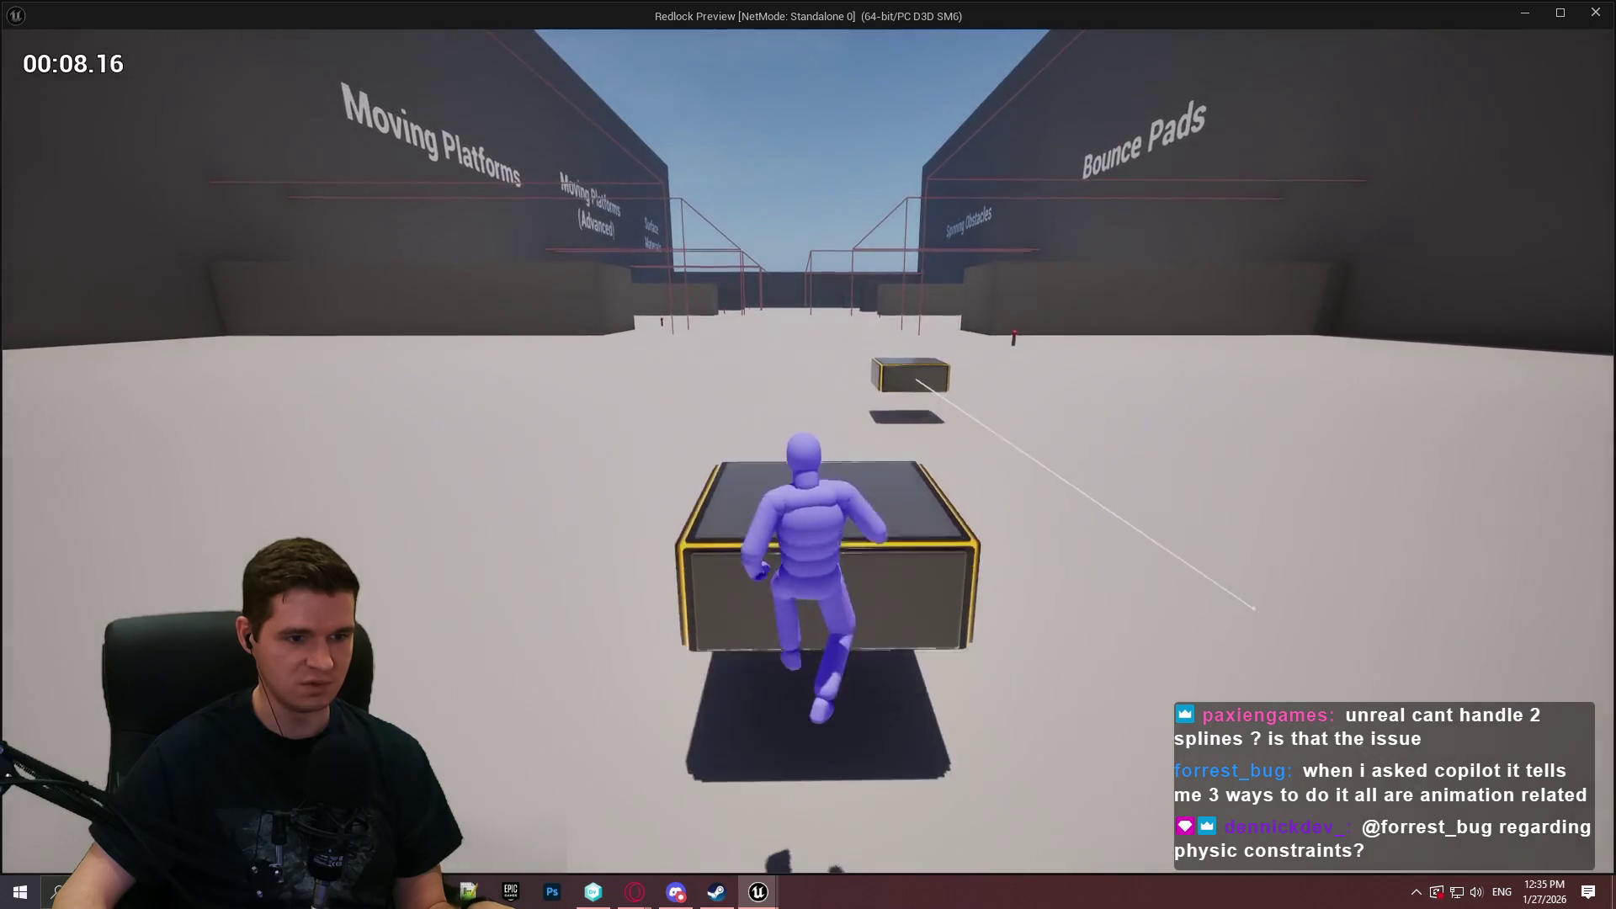
key(Escape)
drag(1005, 583, 1106, 312)
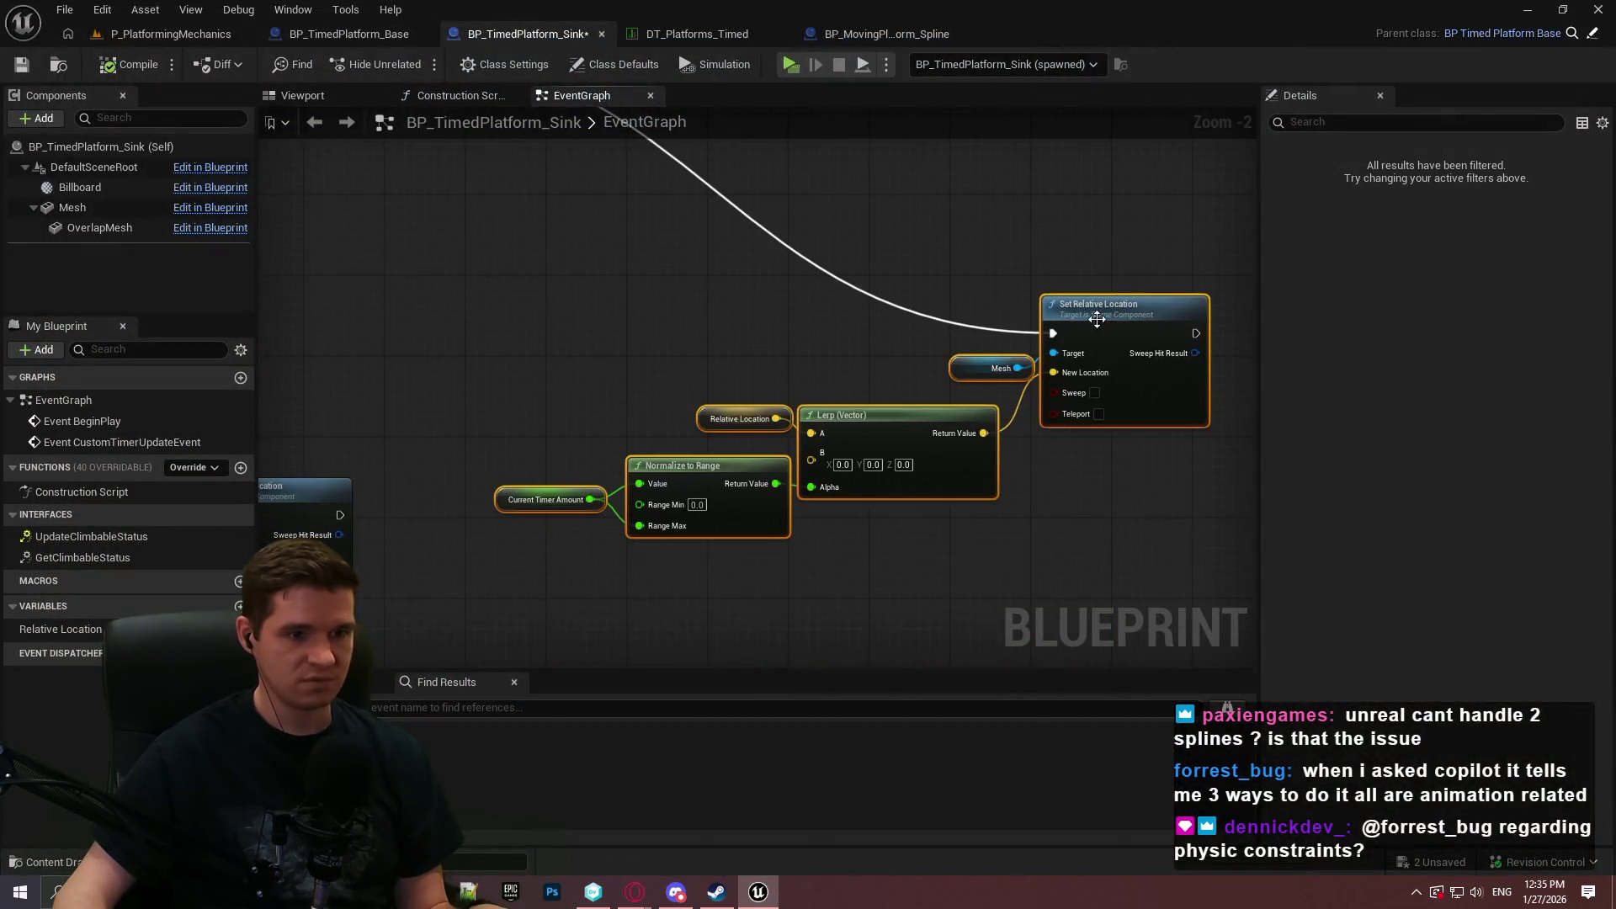
Add a breakpoint on Set Relative Location and launch a playtest.
right_click(1098, 323)
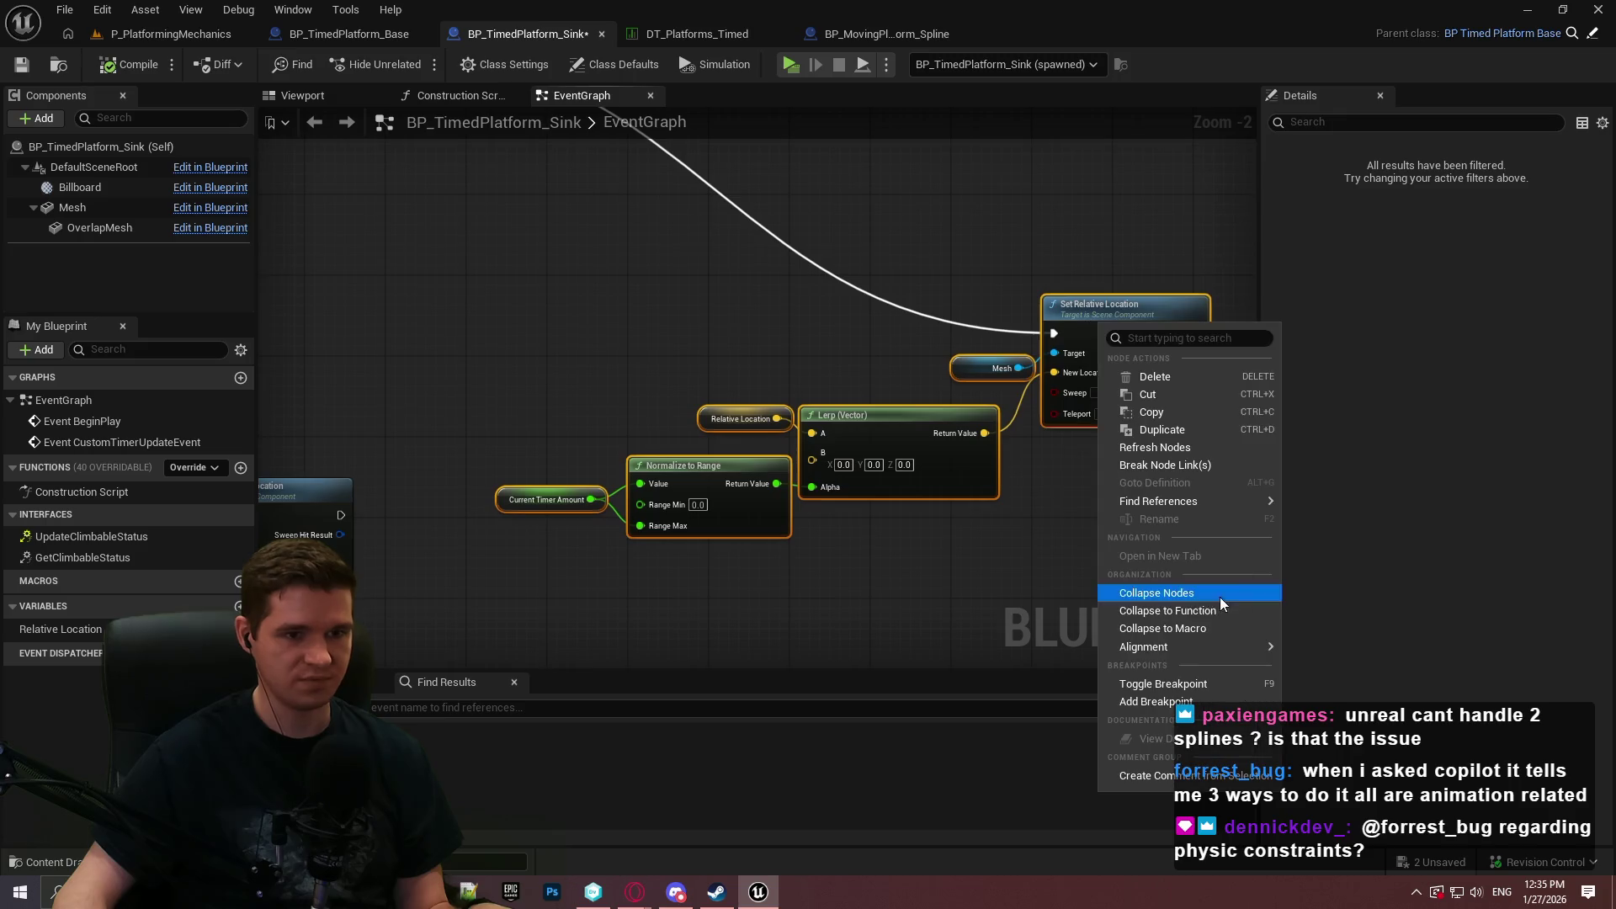
click(1148, 702)
click(797, 63)
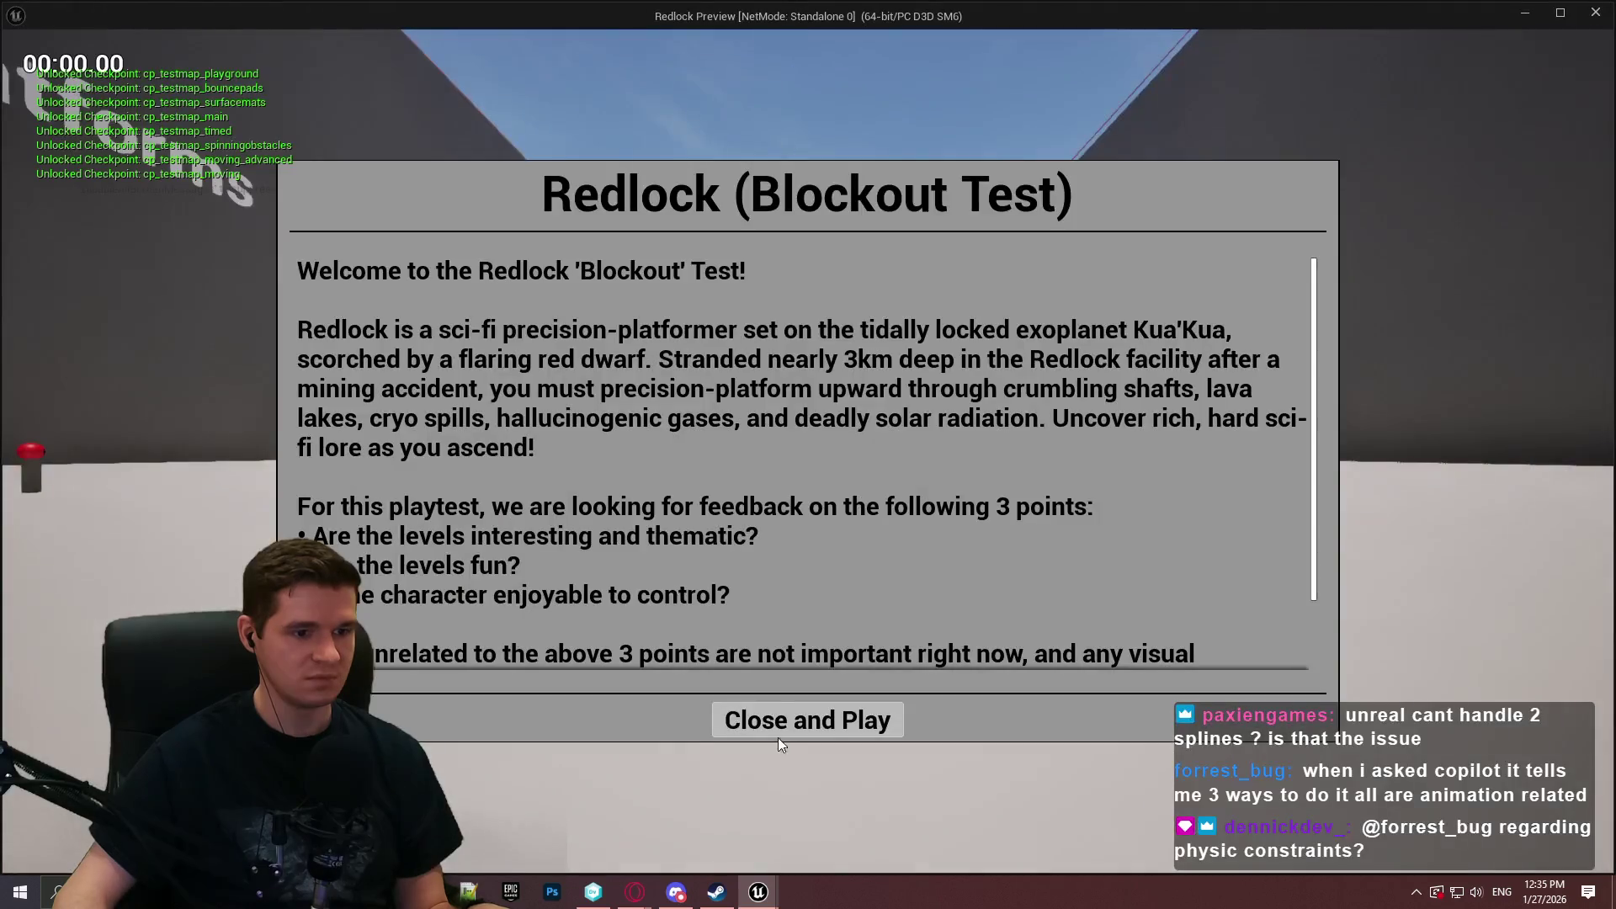
Jump onto the platform to hit the breakpoint, read Normalize to Range returning 1.000000, then stop.
key(Return)
key(w)
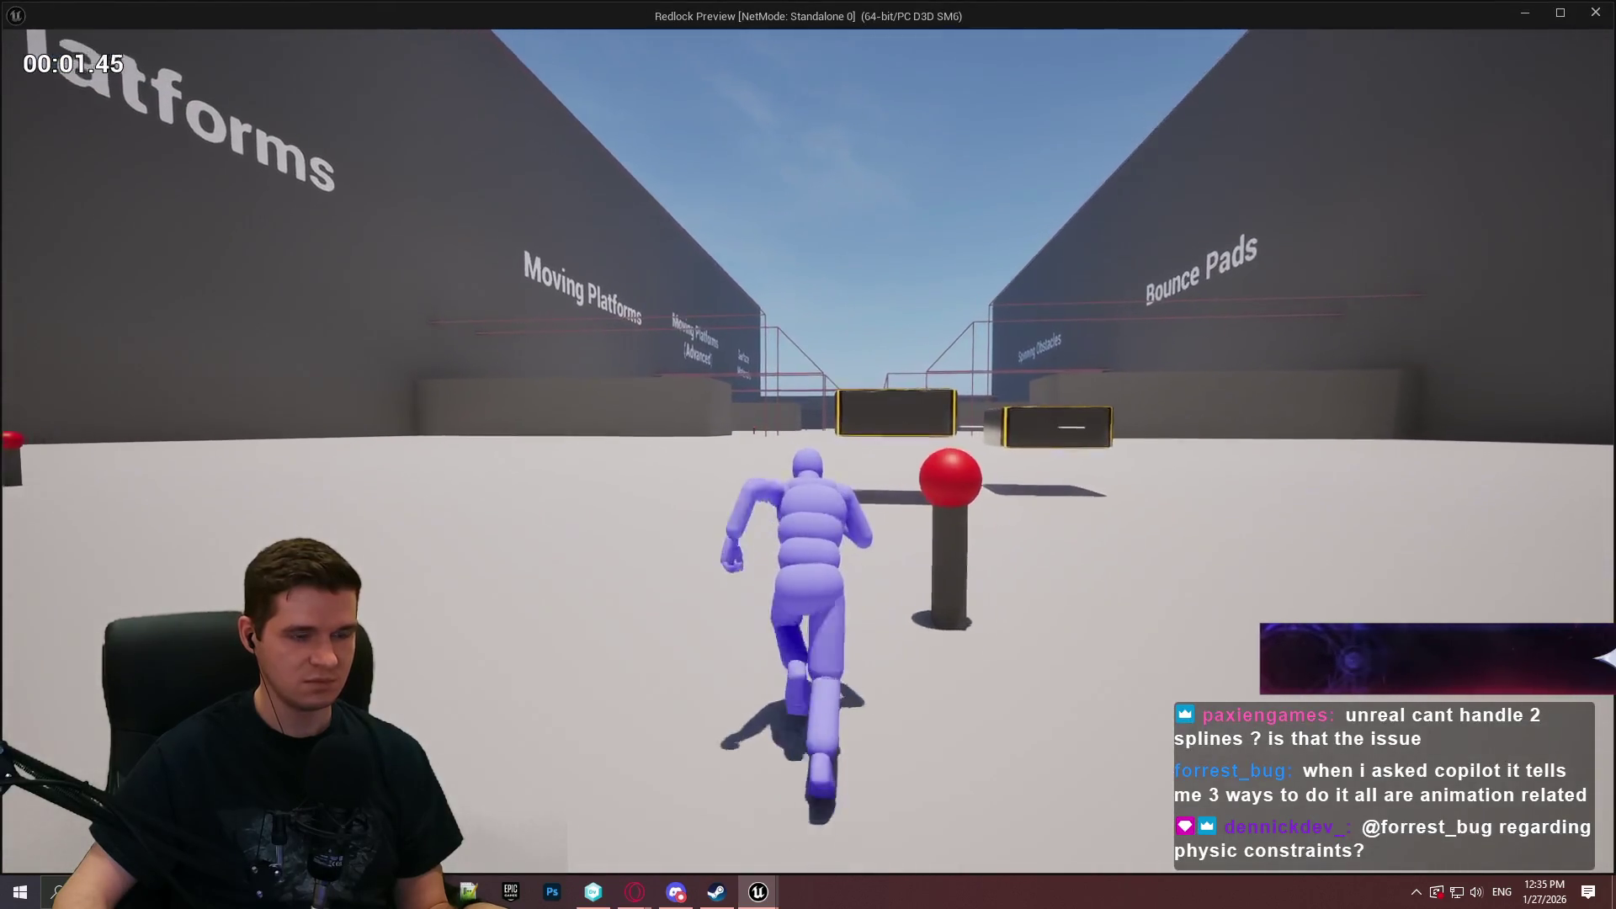
key(space)
key(space)
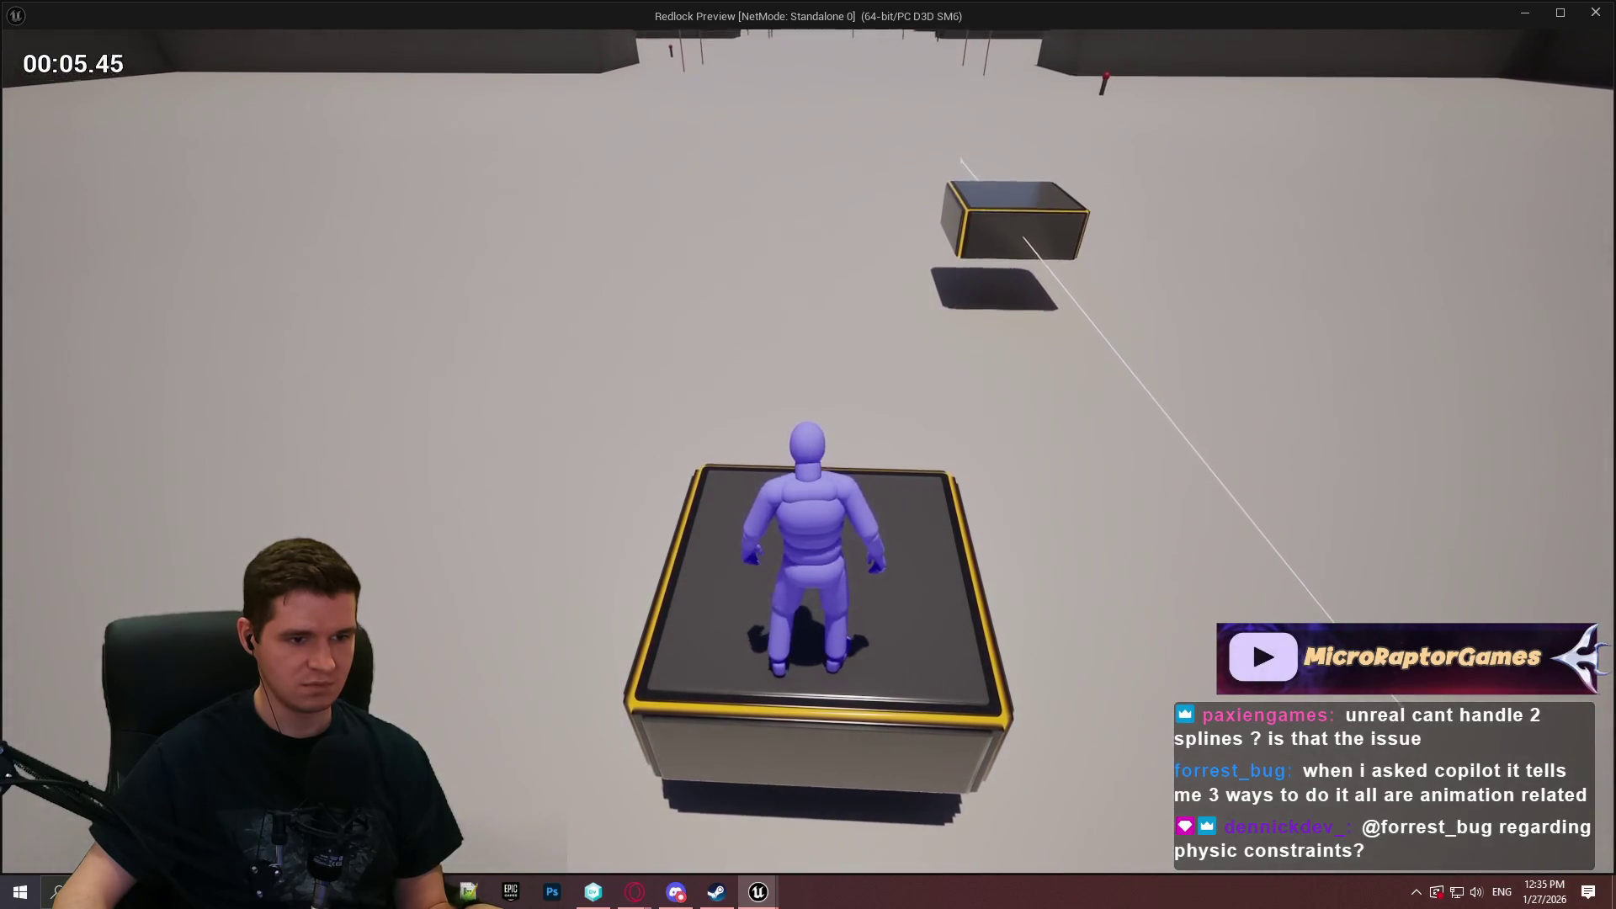
key(alt+Tab)
mouse_move(830, 339)
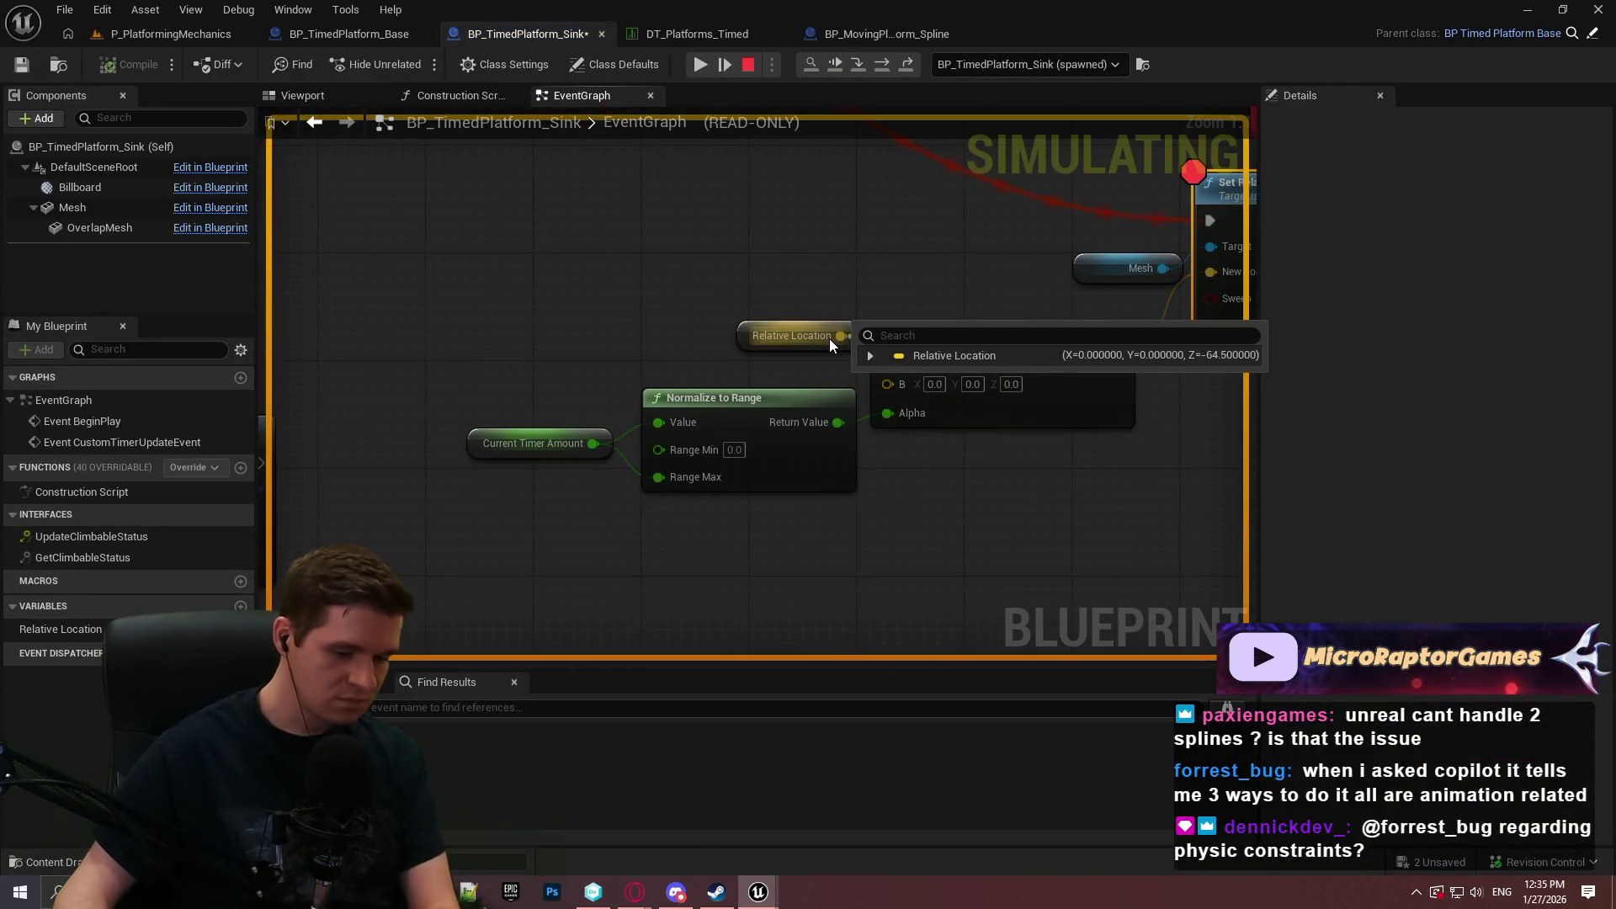
mouse_move(843, 423)
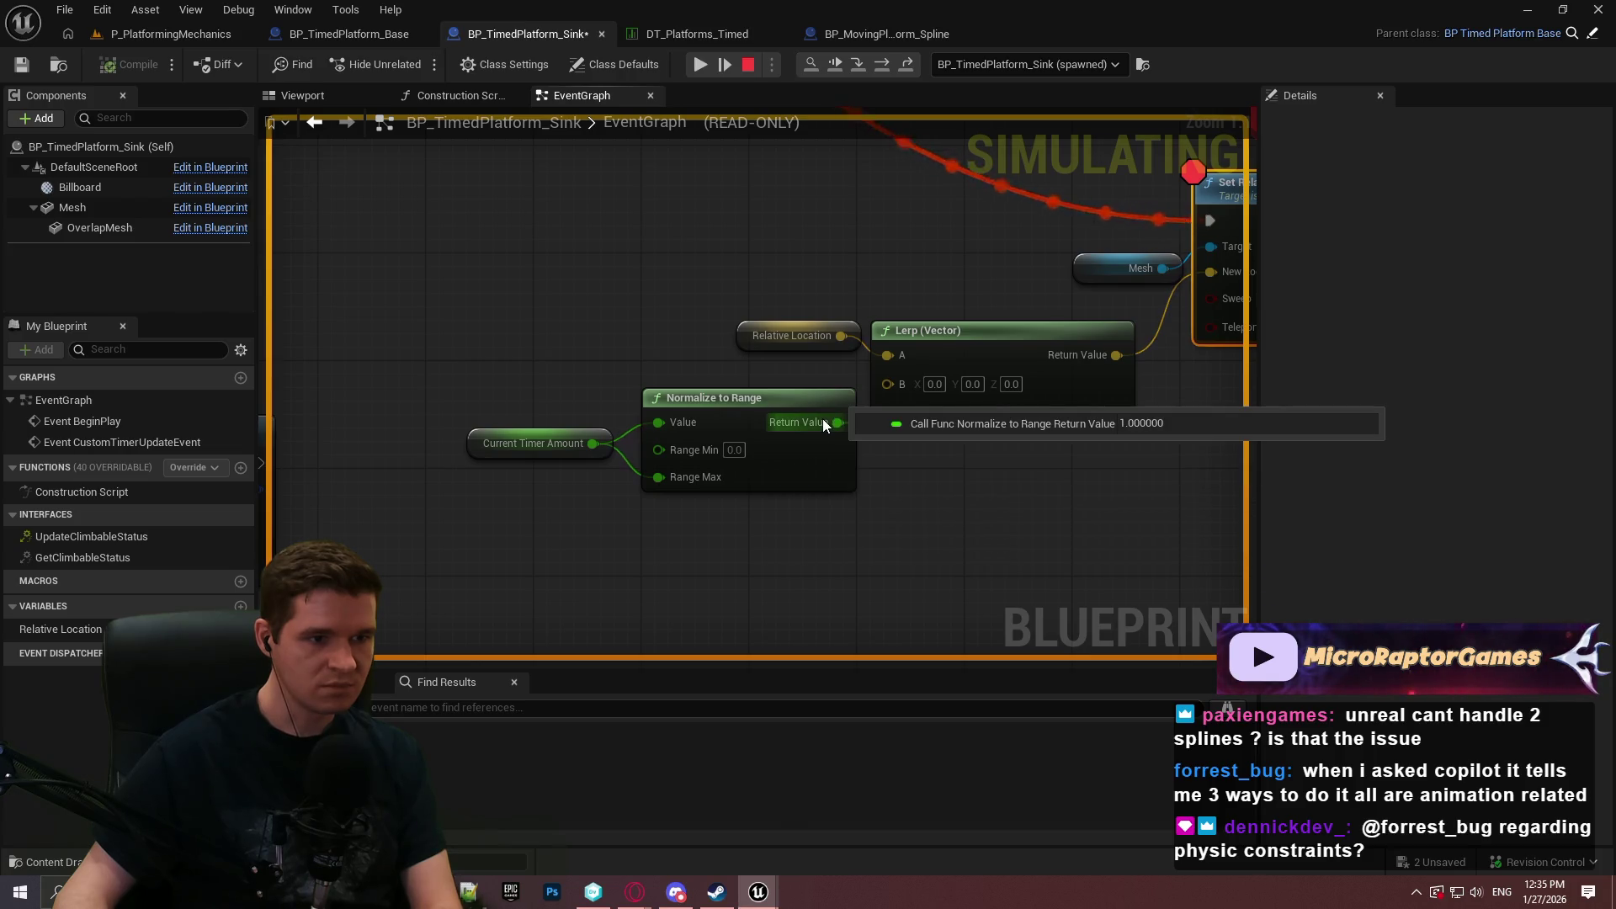
click(749, 64)
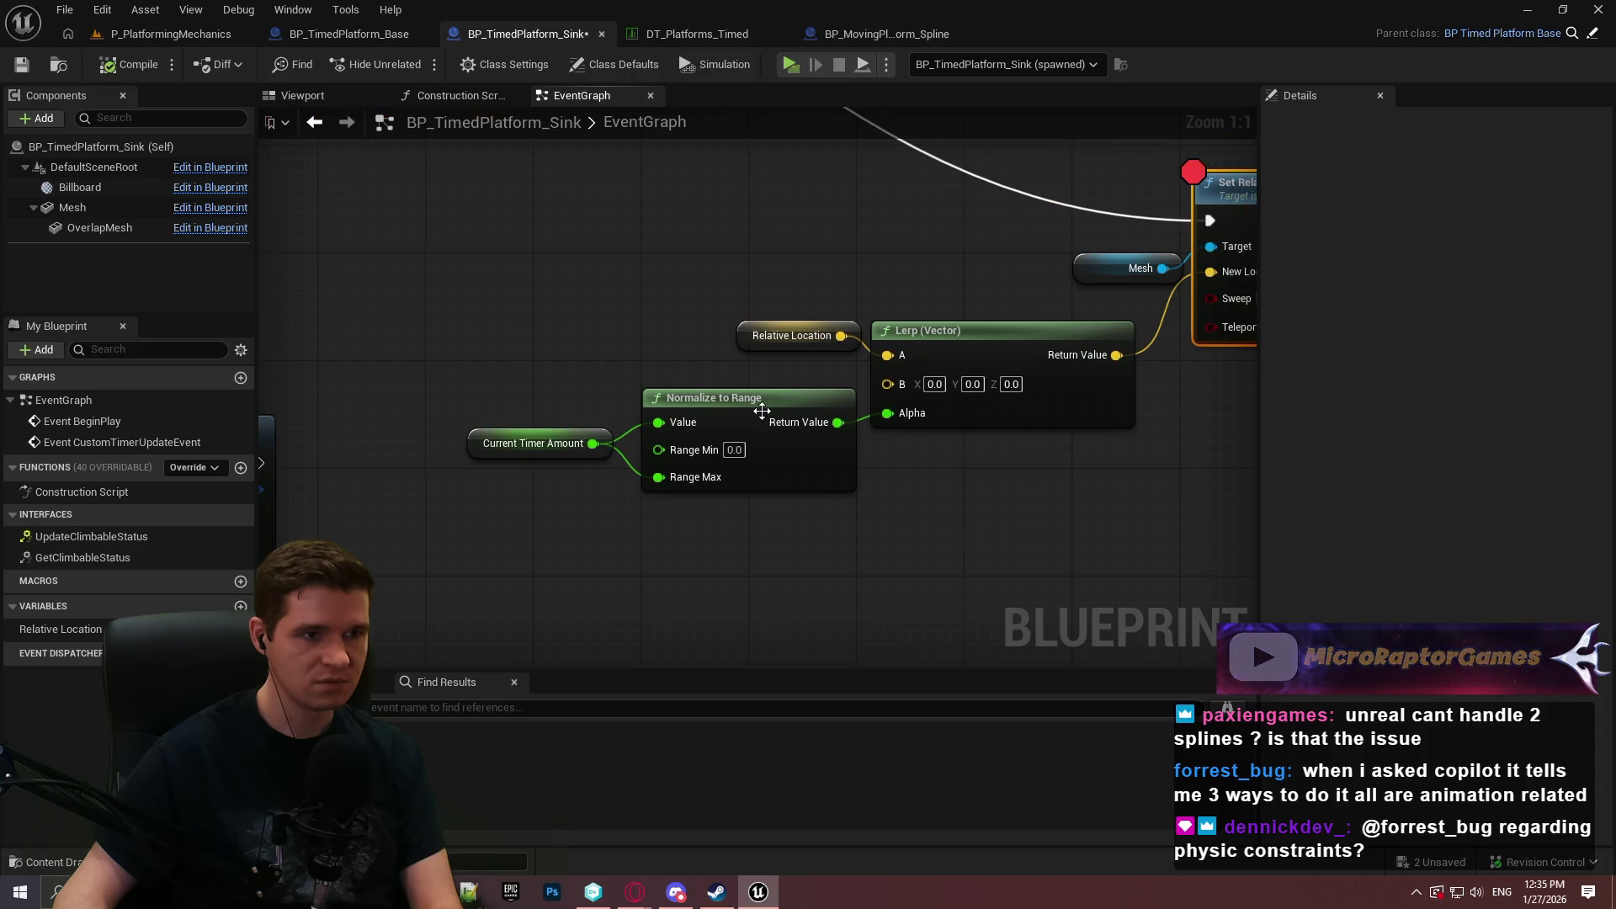
Move the Relative Location wire from the Lerp's A input to B and start a new playtest.
click(811, 589)
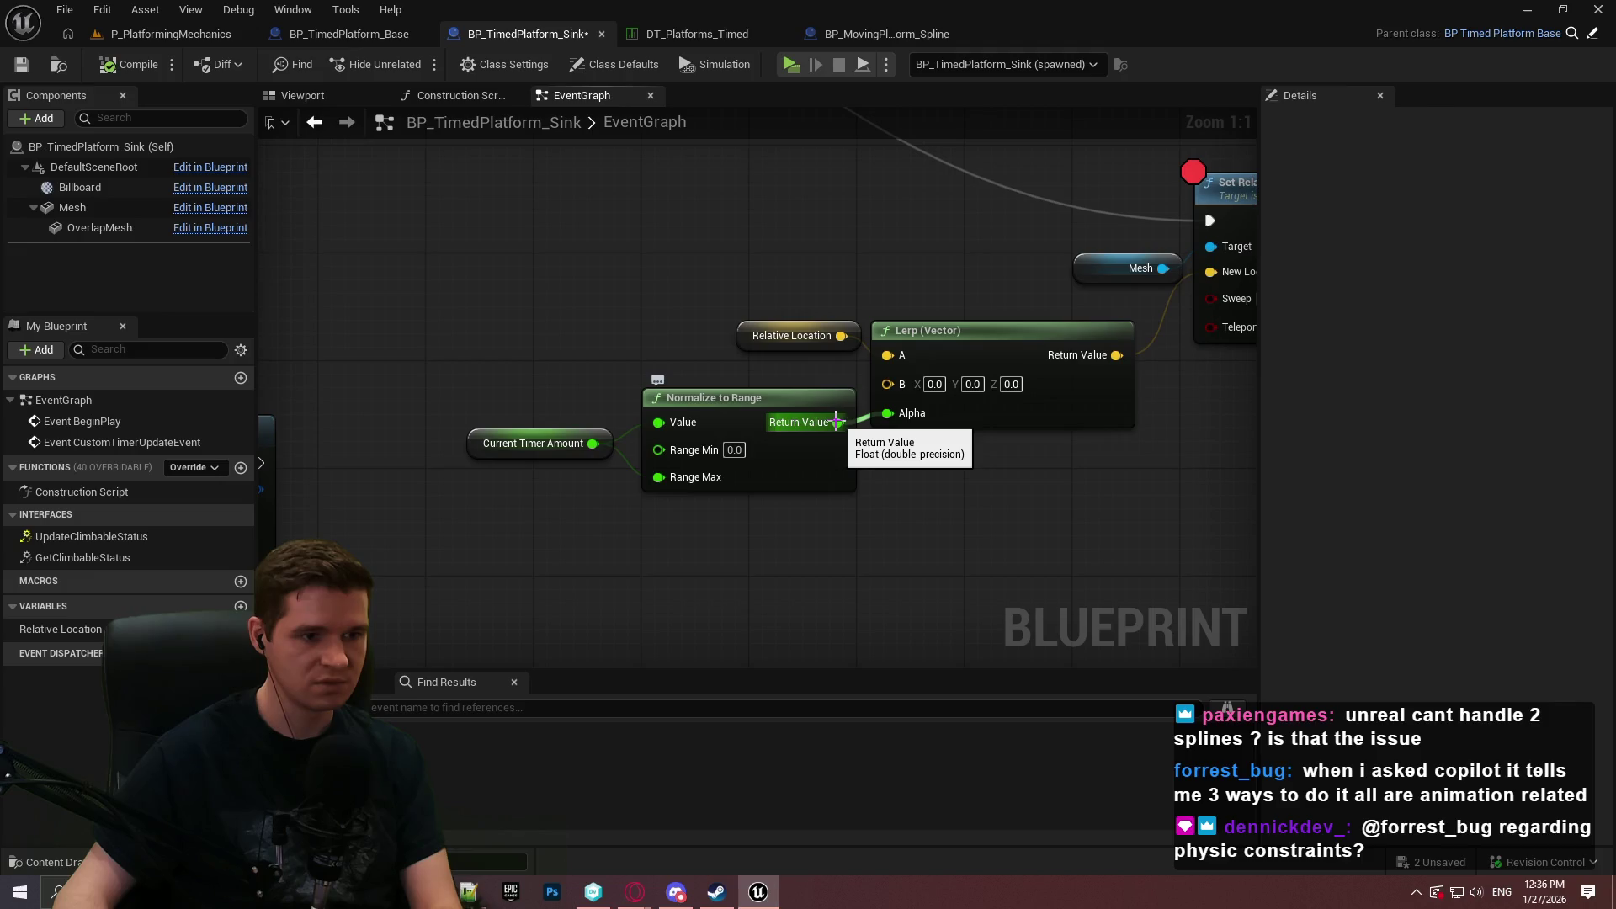
mouse_move(836, 421)
mouse_down()
mouse_move(887, 498)
mouse_move(887, 412)
mouse_up()
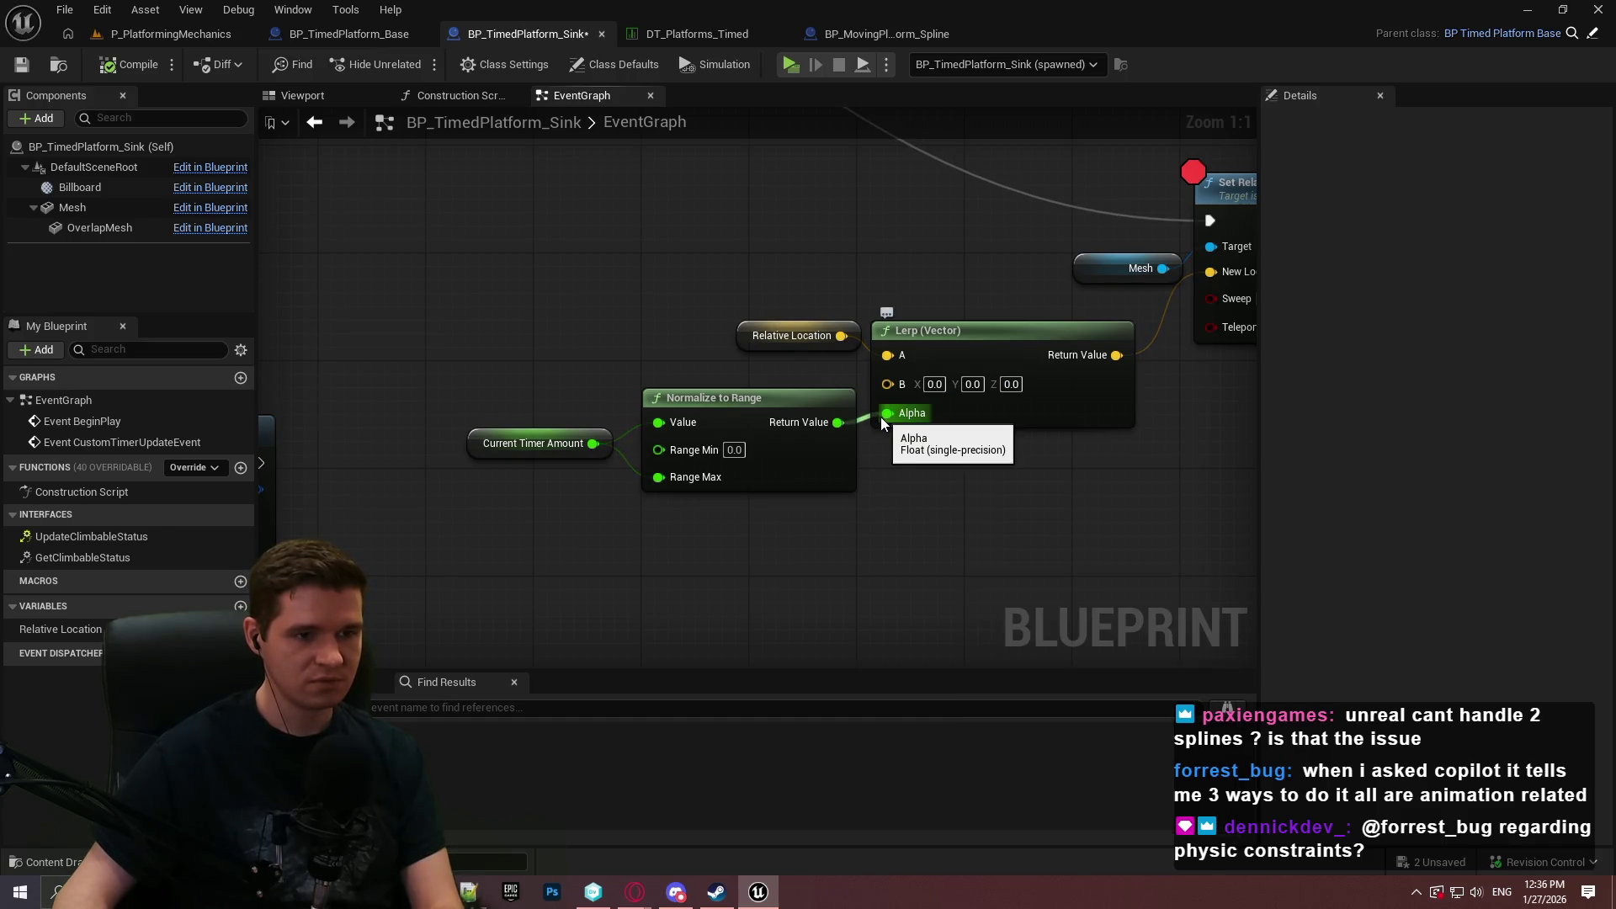
mouse_move(841, 335)
mouse_down()
mouse_move(890, 383)
mouse_move(847, 322)
mouse_move(844, 351)
mouse_up()
click(852, 301)
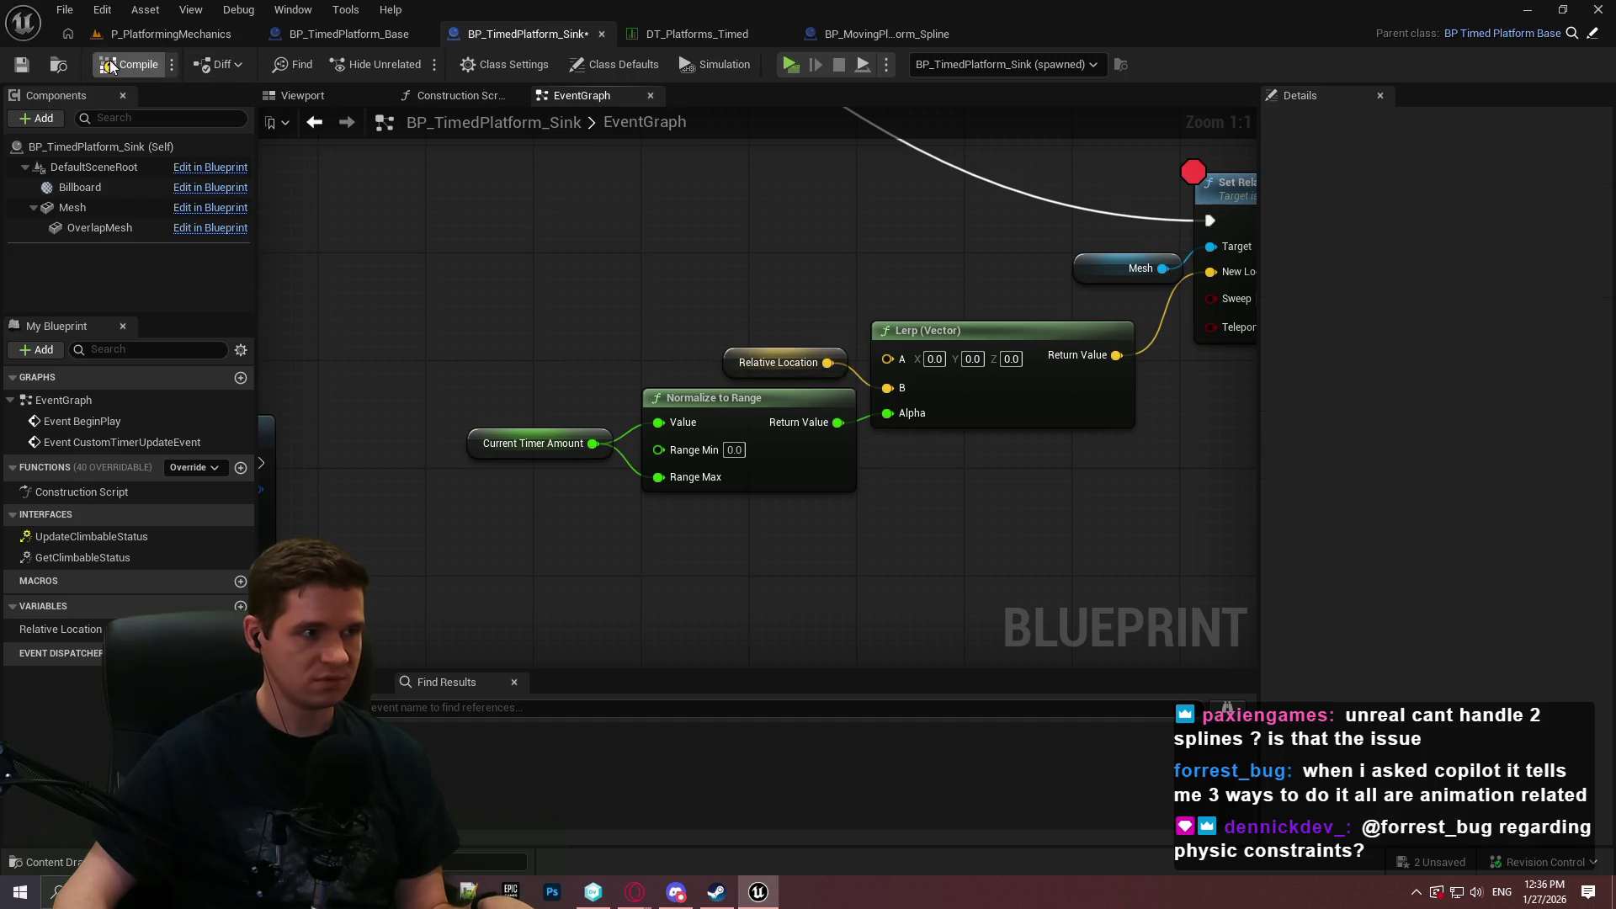
click(801, 72)
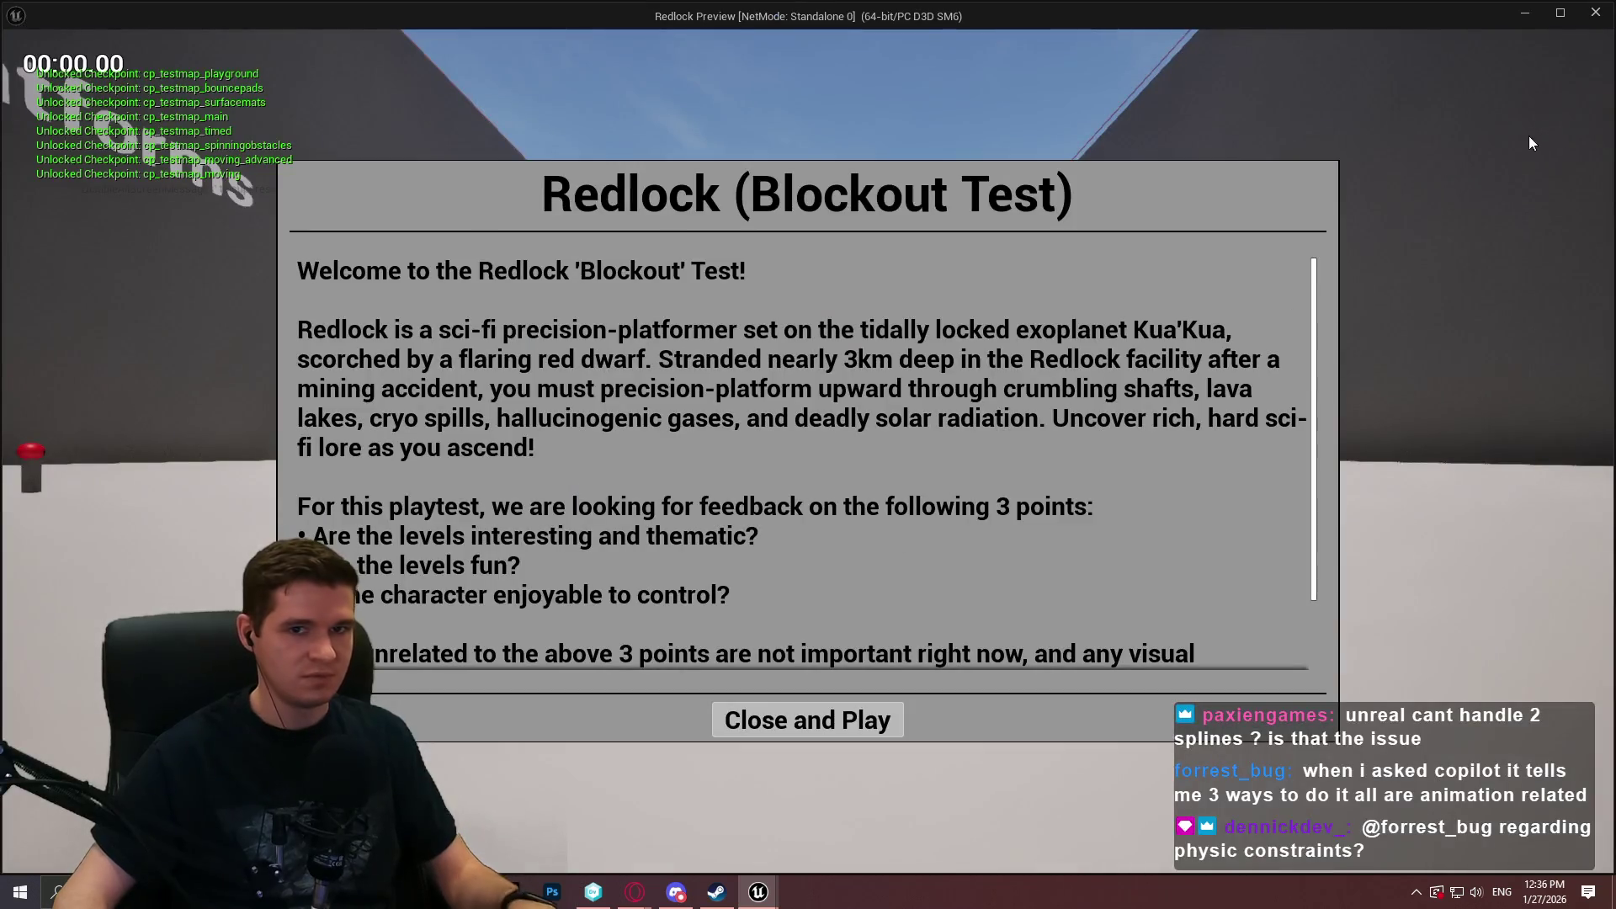
Close the previous playtest window and launch a fresh playtest.
key(Escape)
right_click(1231, 178)
key(Escape)
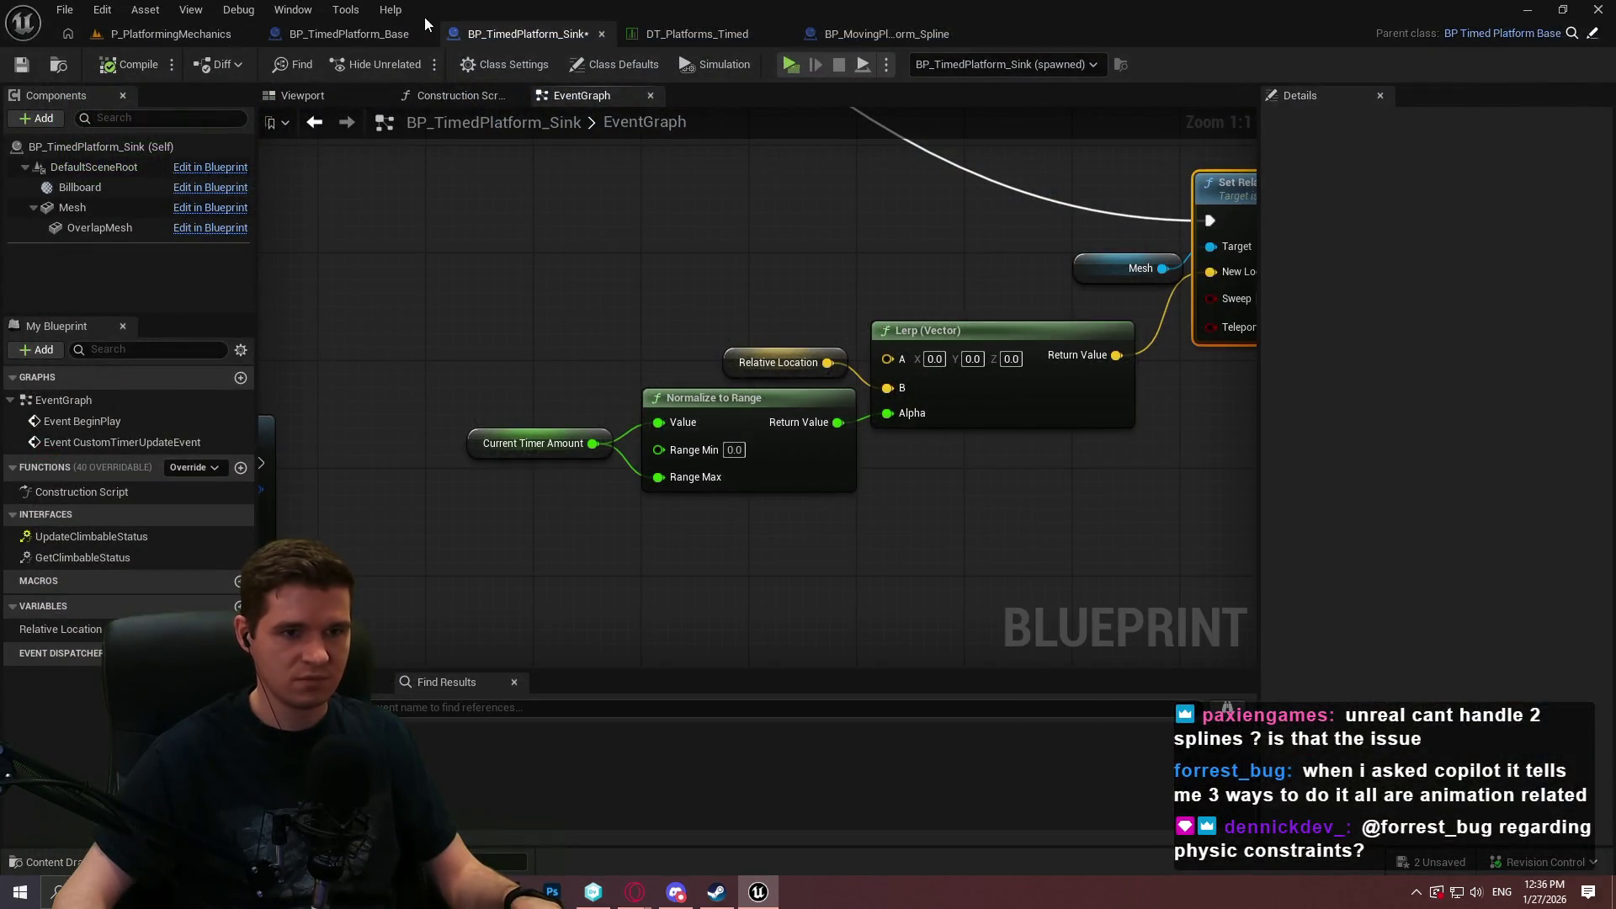
click(790, 65)
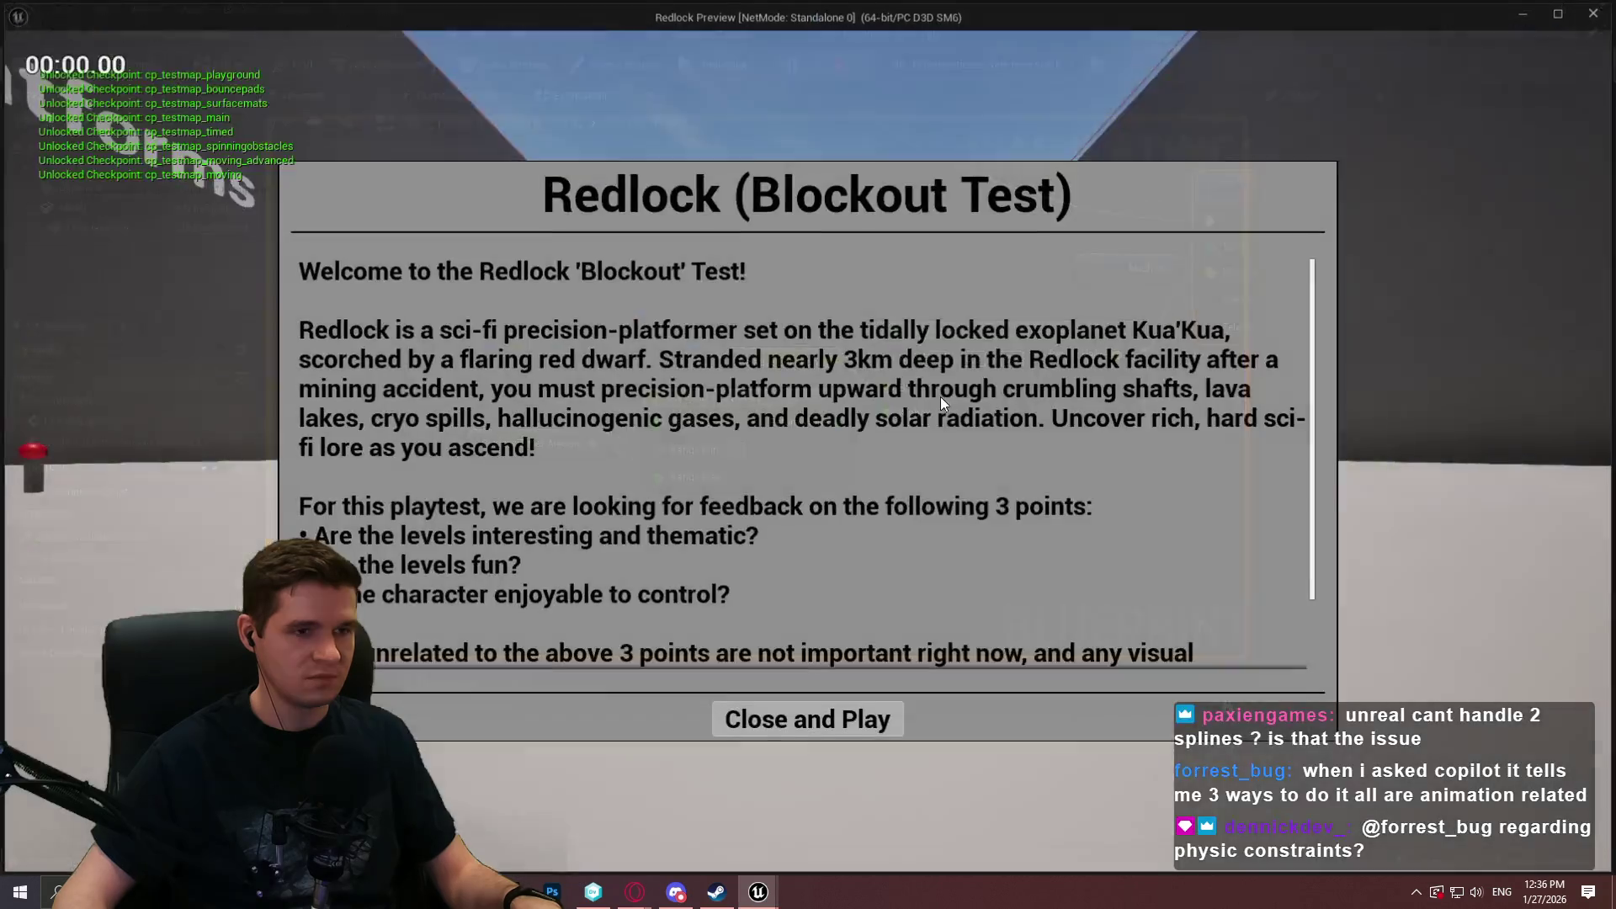
Climb on and off the yellow-edged sinking platform several times, then end the playtest.
click(808, 718)
key(w)
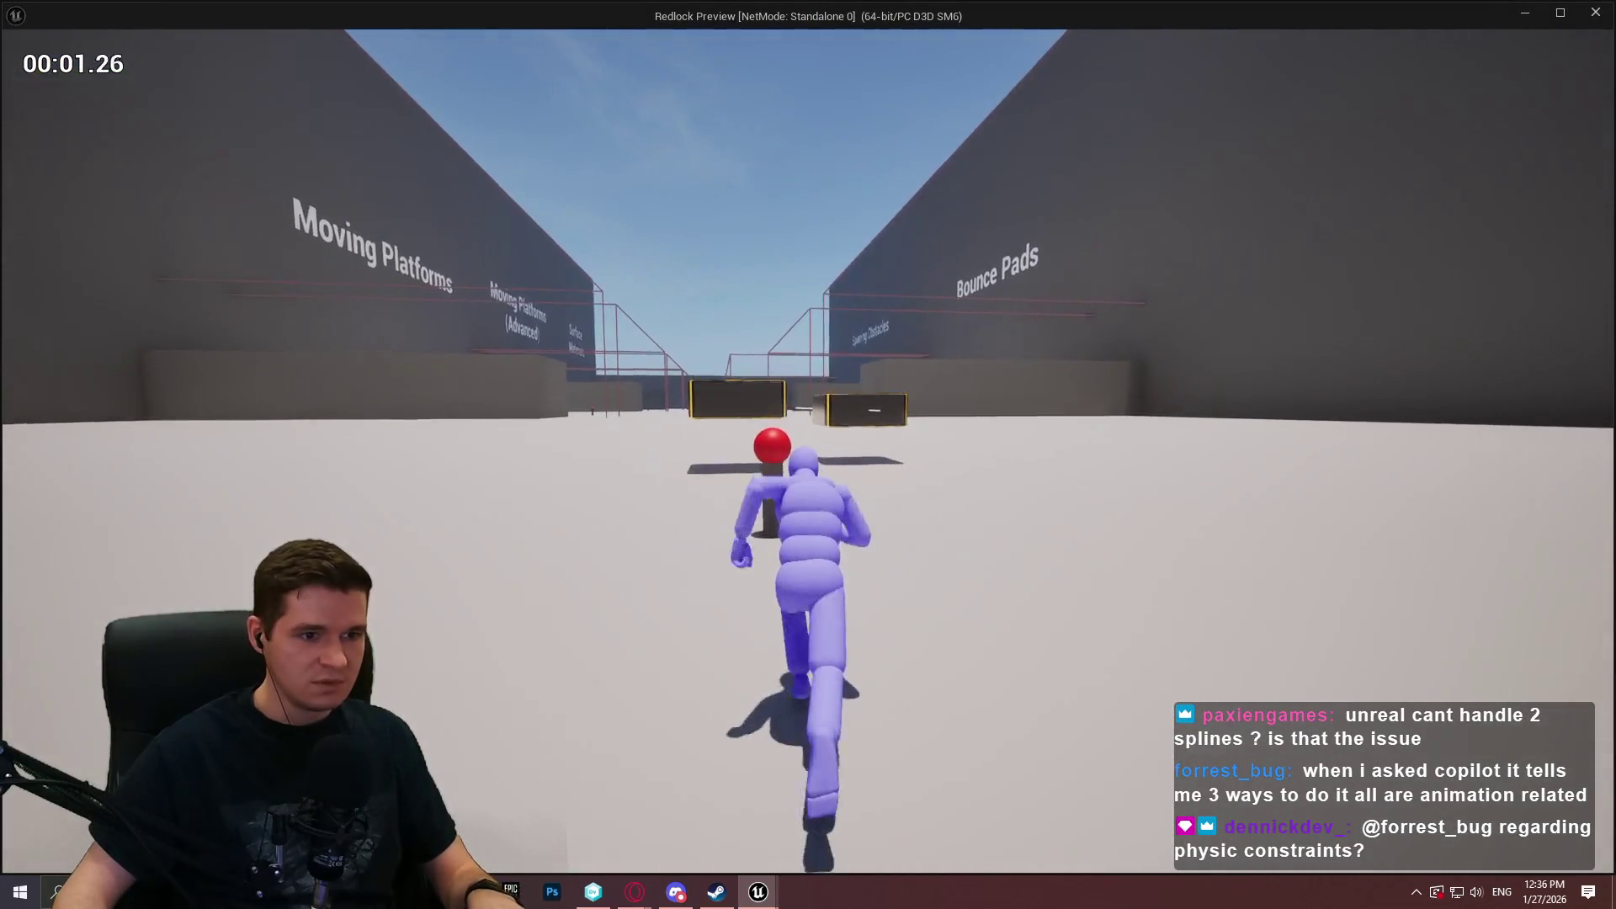
key(w)
key(space)
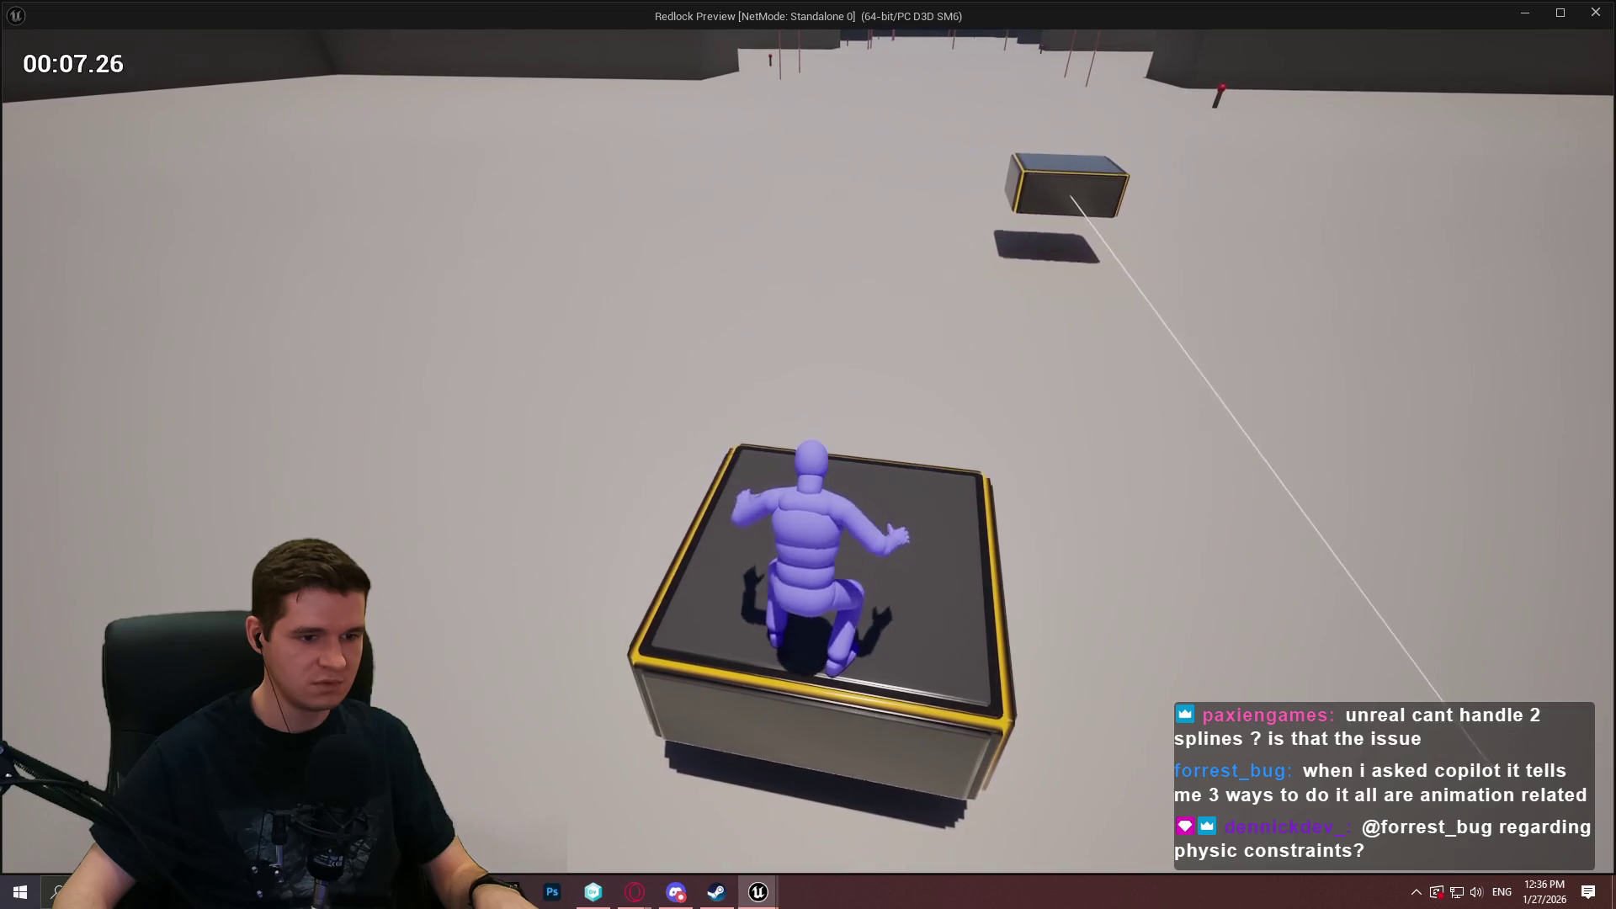
key(s)
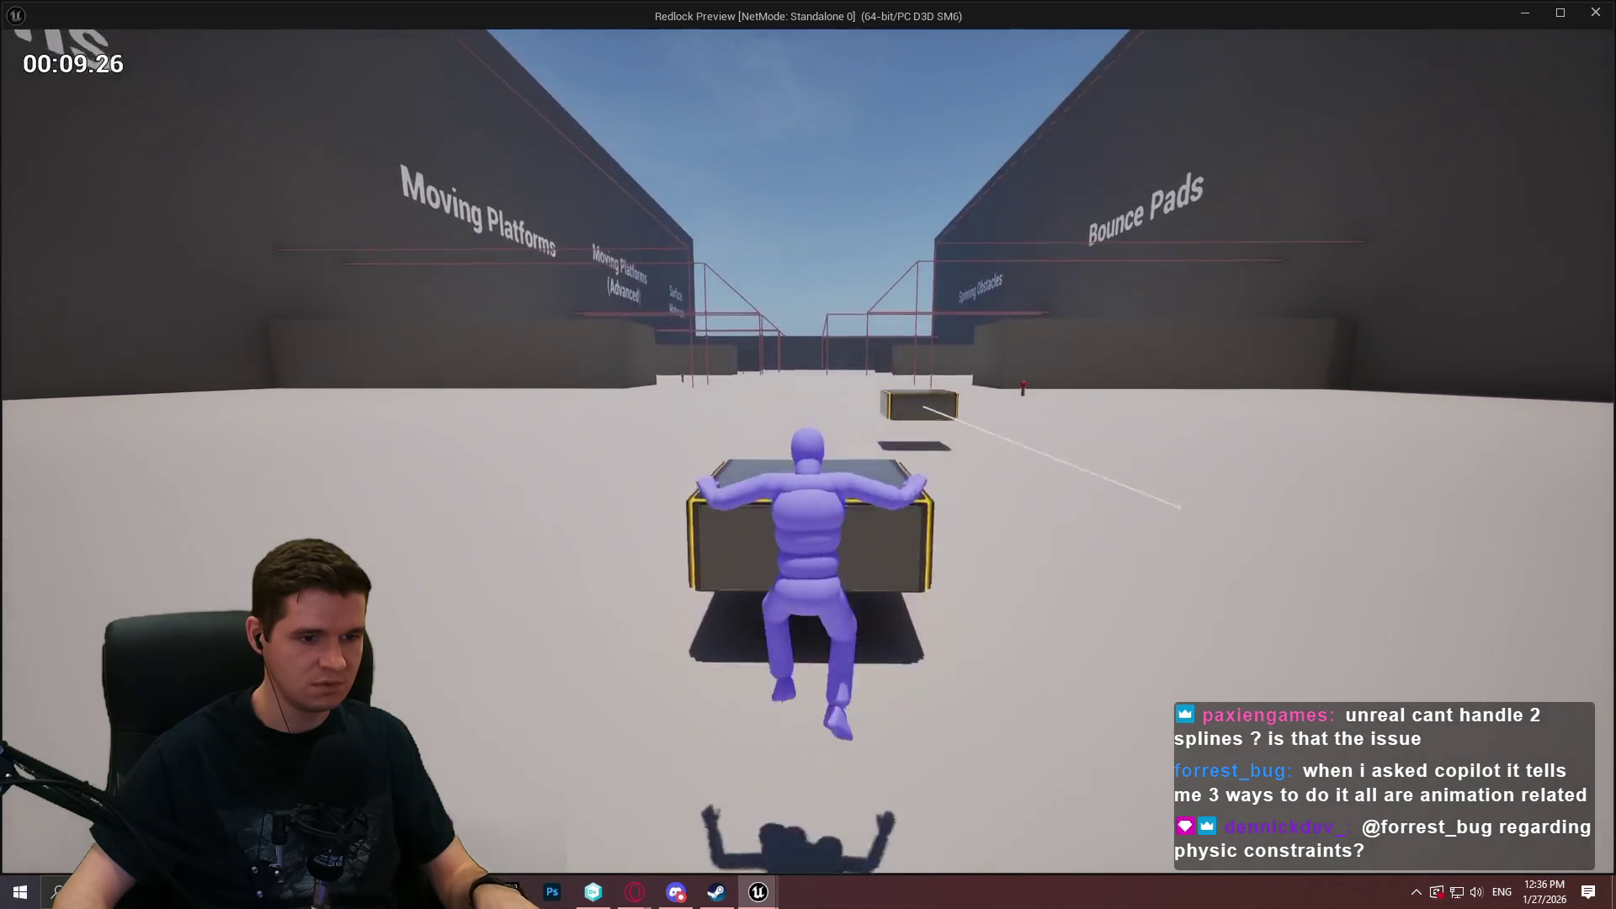
key(w)
key(space)
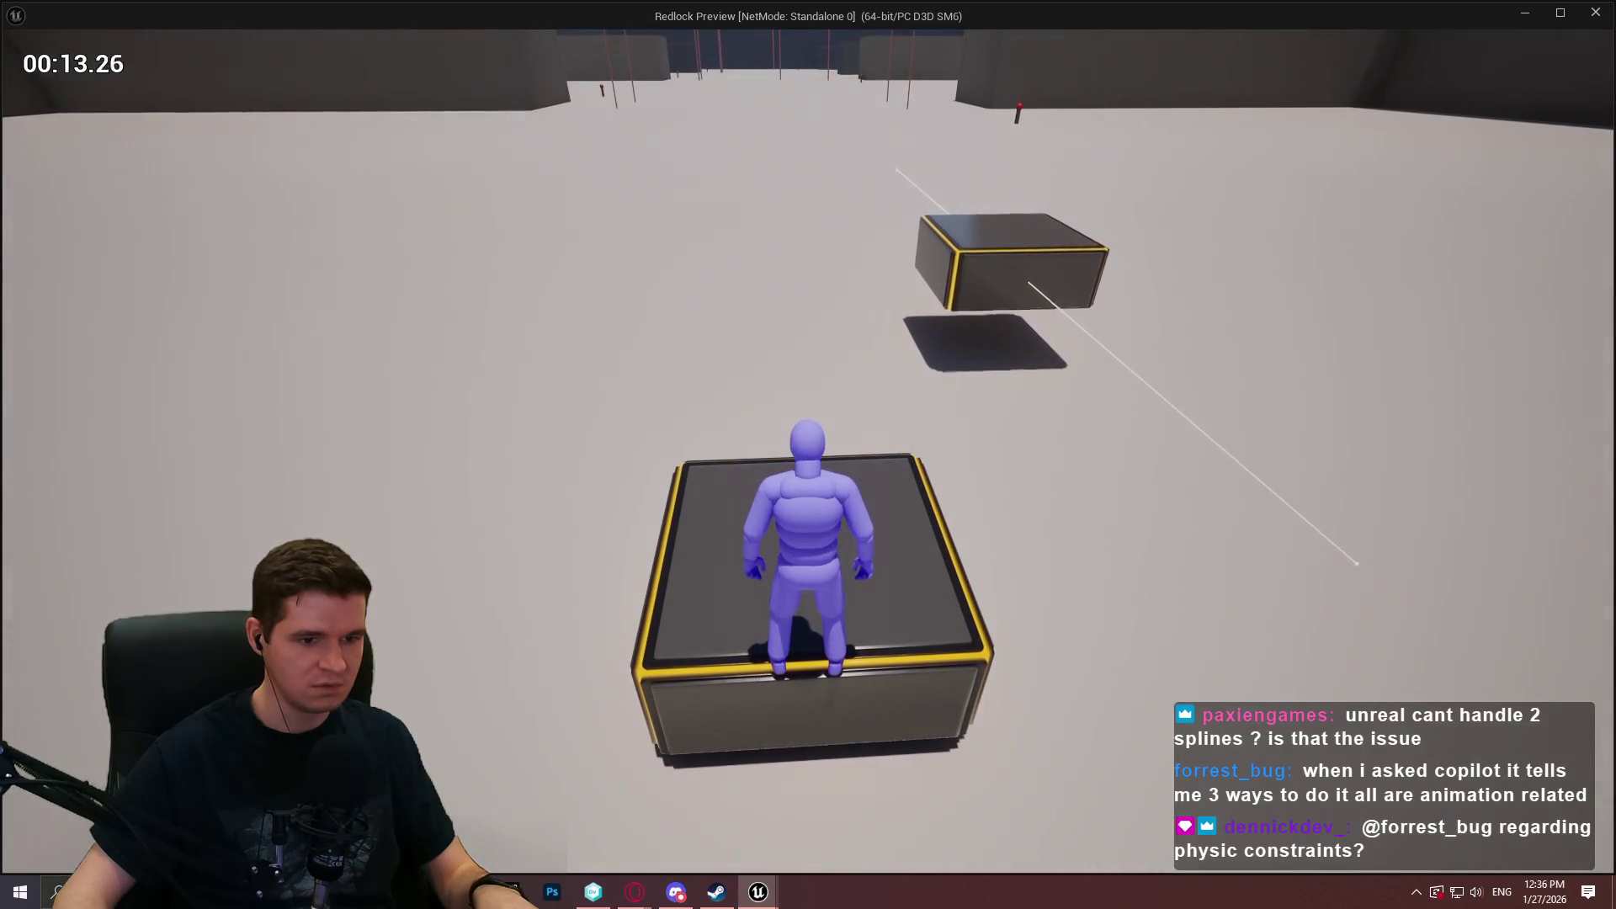
key(s)
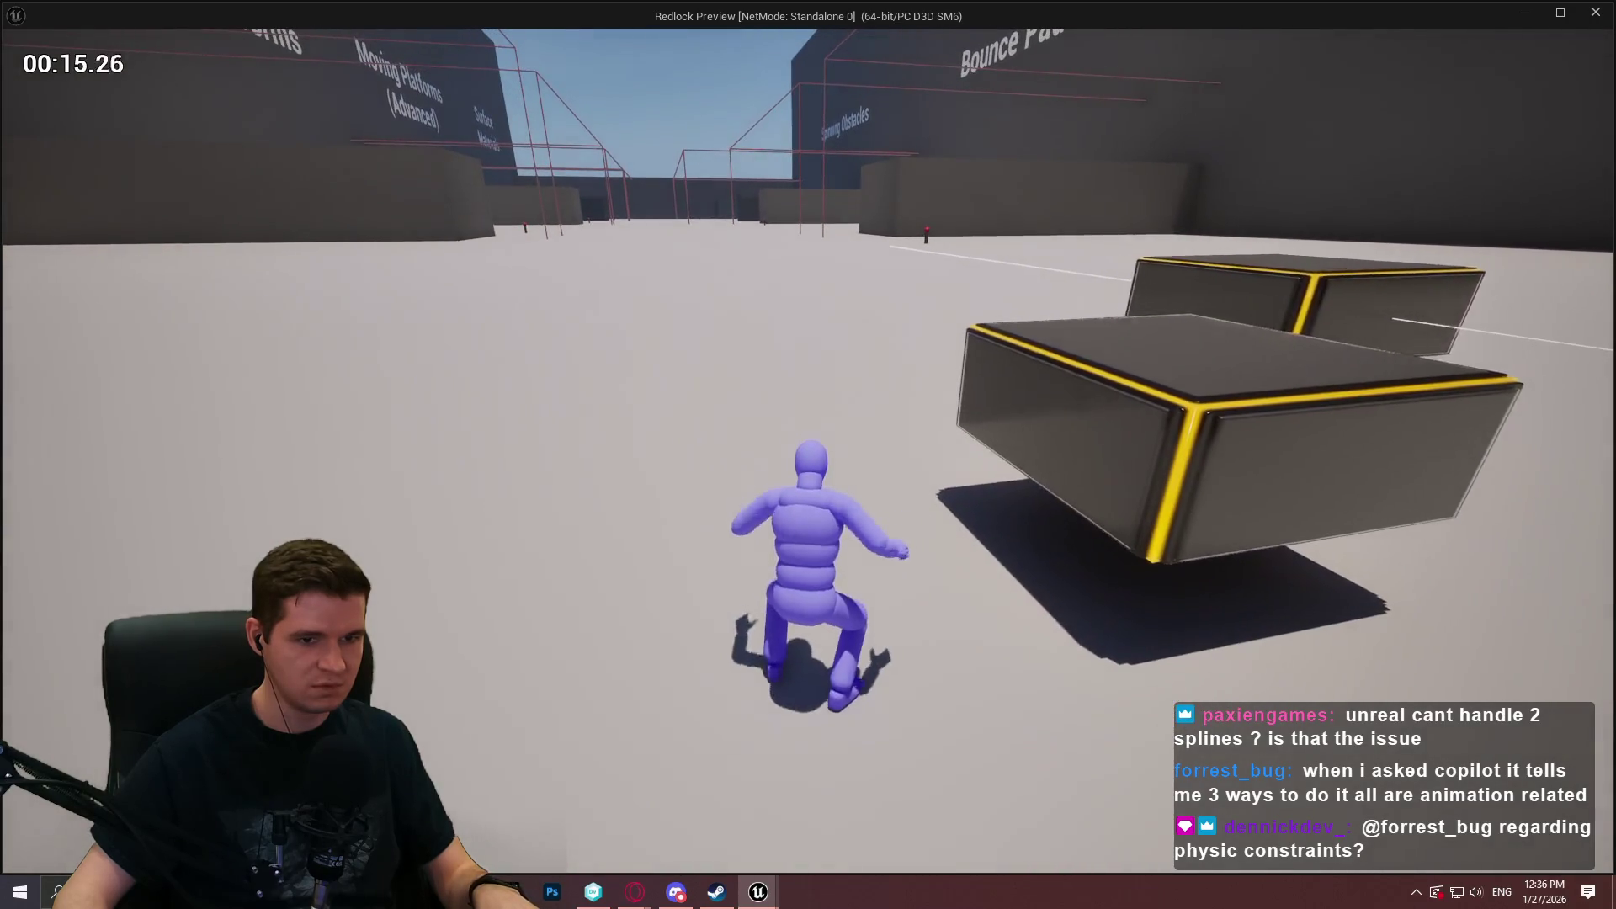
key(space)
key(w)
key(s)
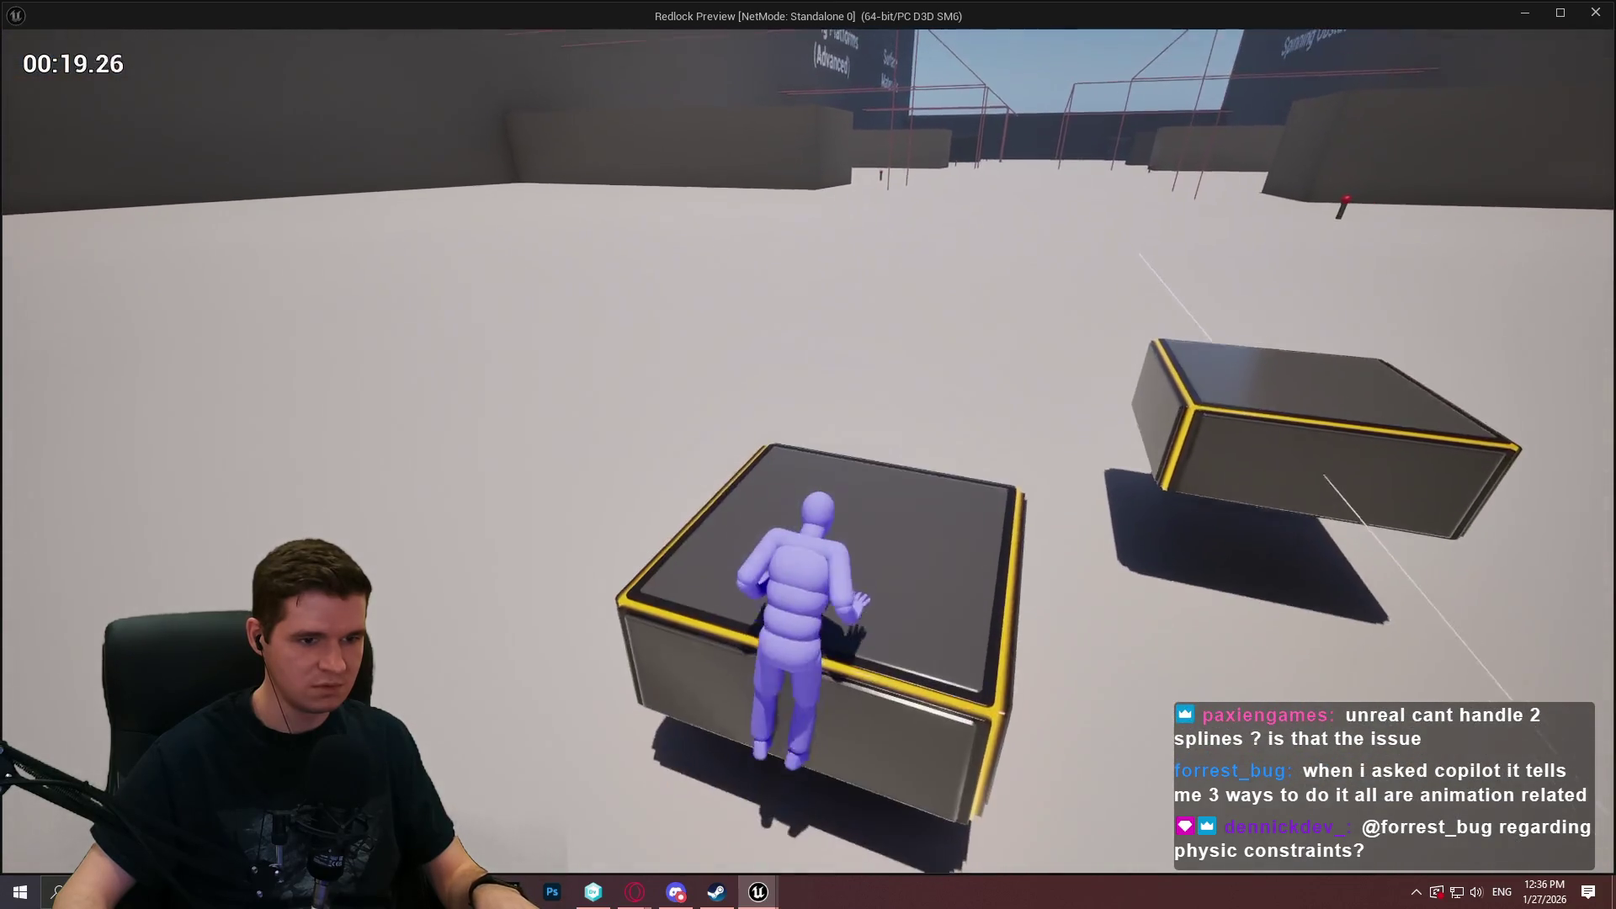
key(s)
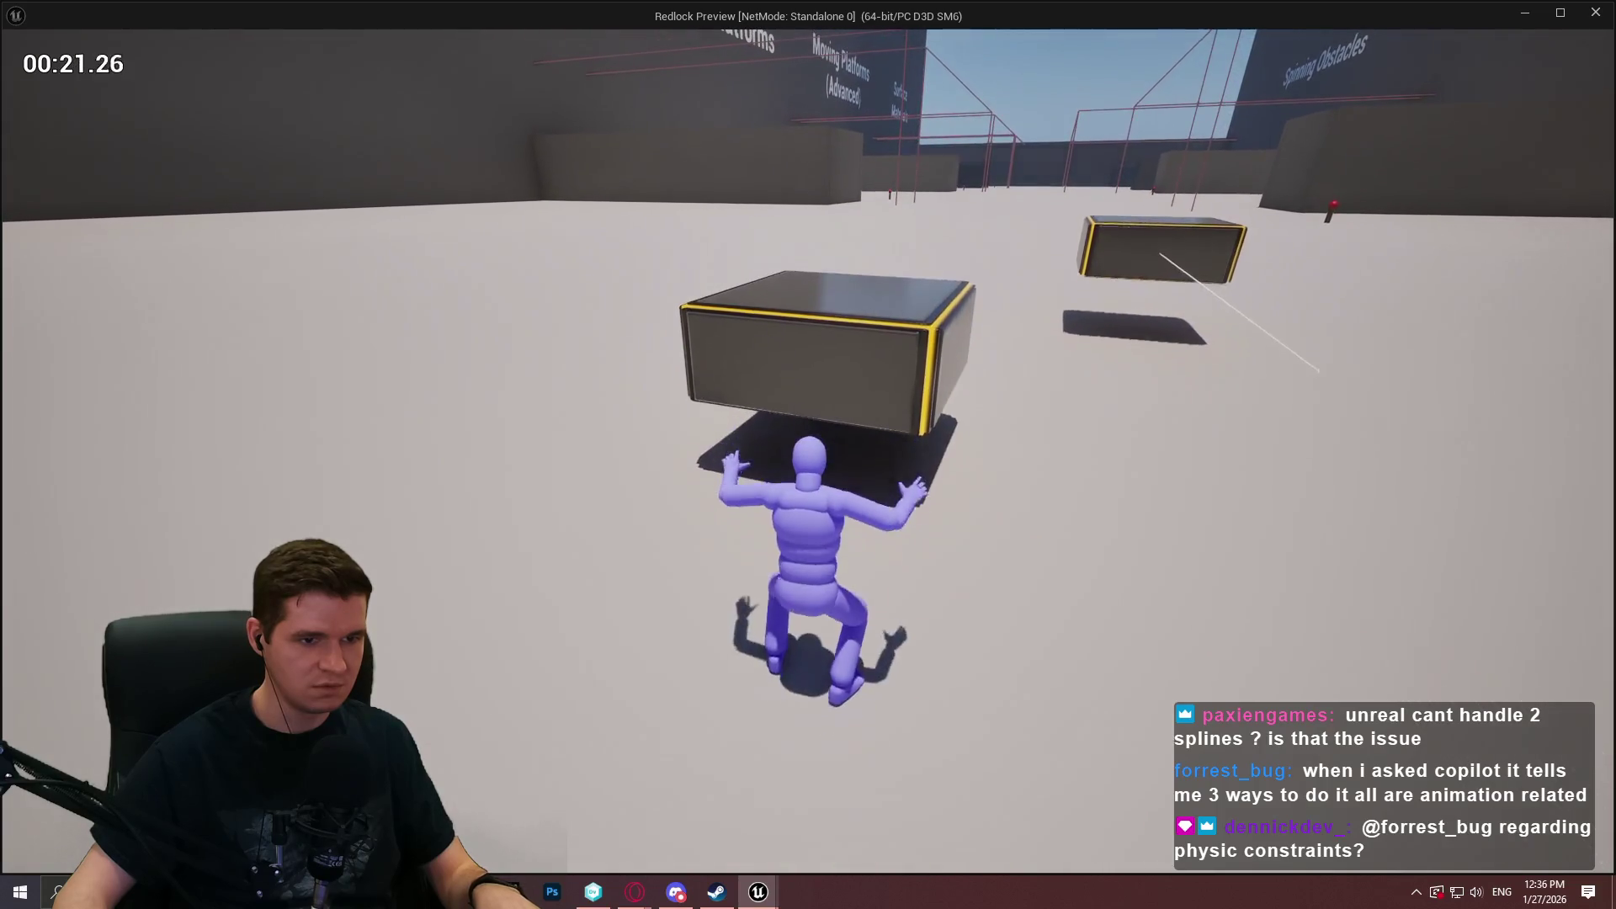
key(Escape)
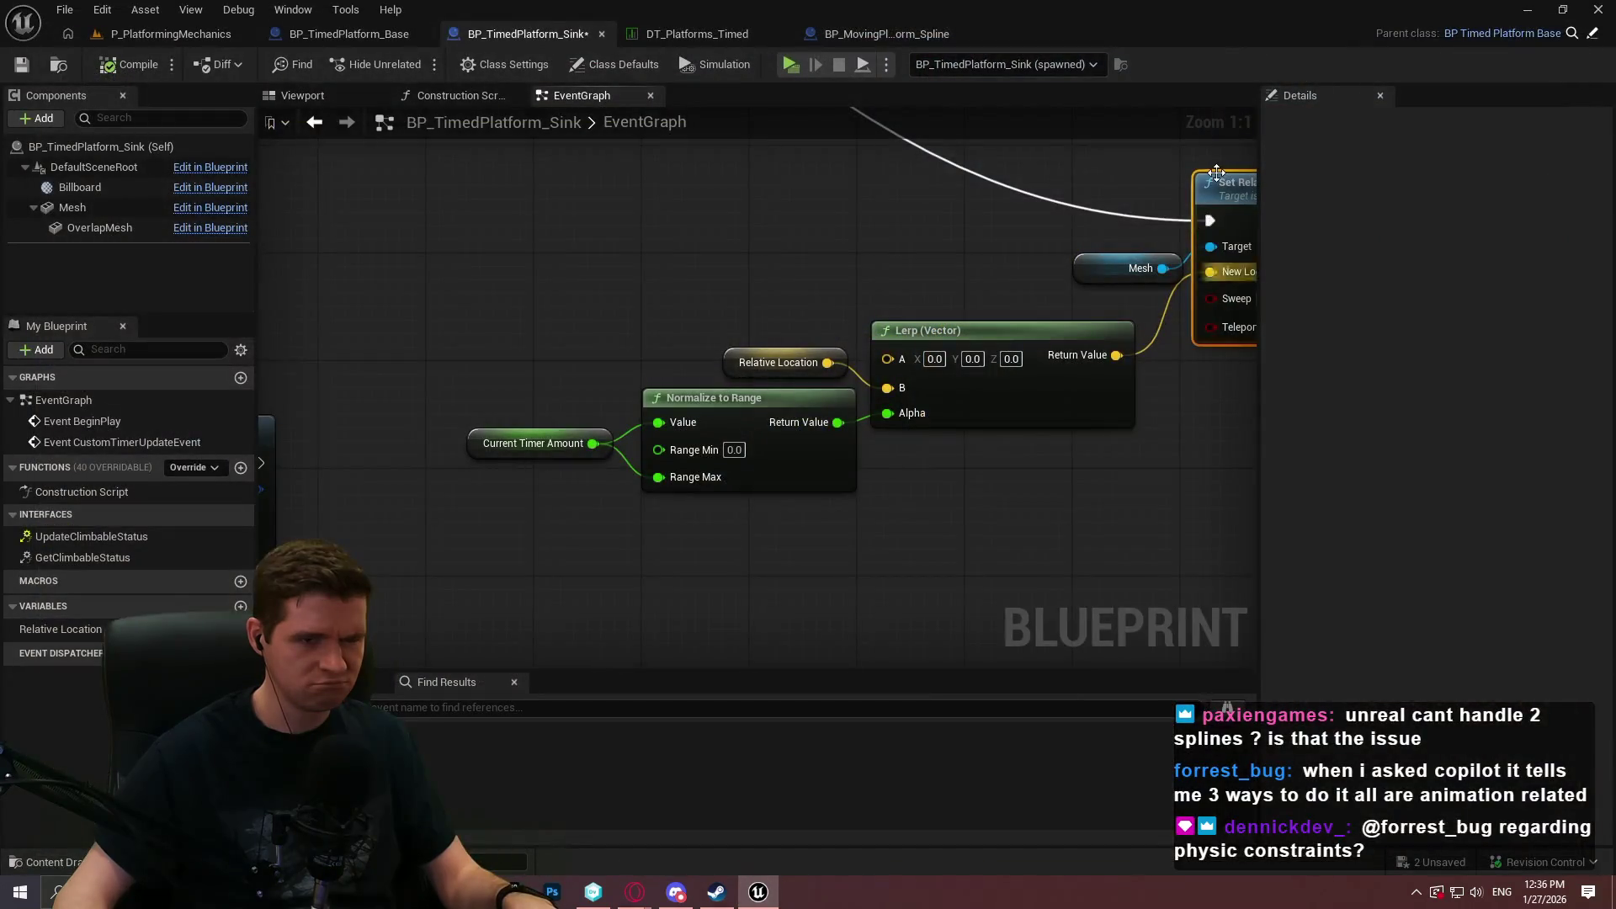
Add a Print String after Set Relative Location printing the Lerp result, then start a standalone playtest.
mouse_move(1047, 212)
mouse_down()
mouse_move(917, 360)
mouse_move(968, 337)
mouse_move(1103, 479)
mouse_move(884, 513)
mouse_move(842, 336)
mouse_move(590, 421)
mouse_move(378, 396)
mouse_move(298, 354)
mouse_move(849, 442)
mouse_move(1007, 407)
mouse_up()
text(print)
key(Return)
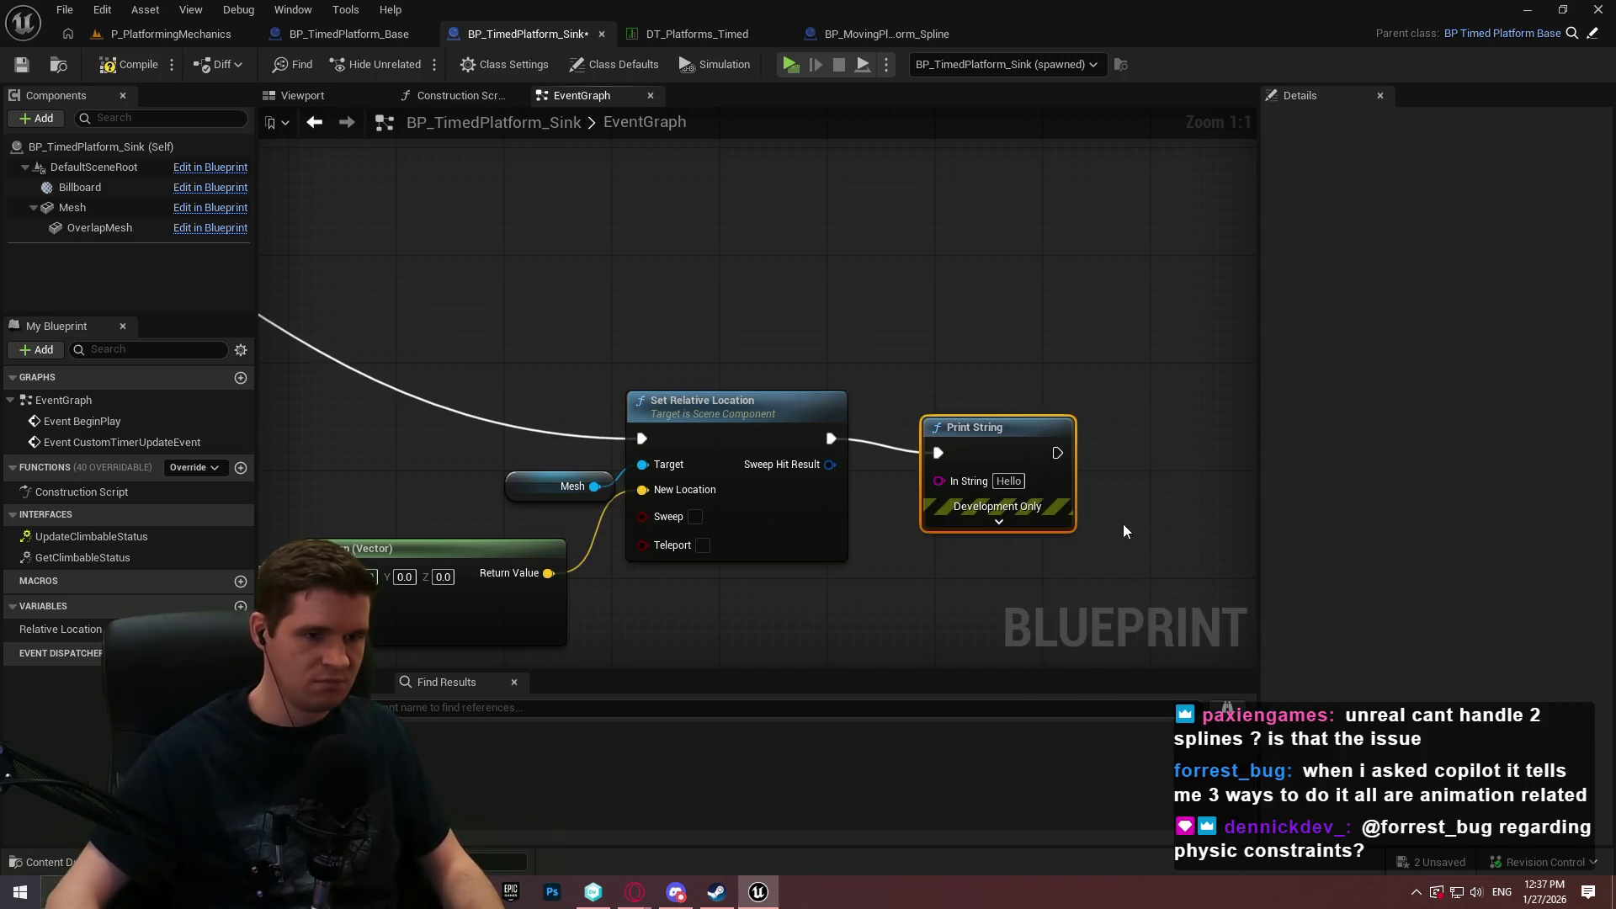
click(1015, 537)
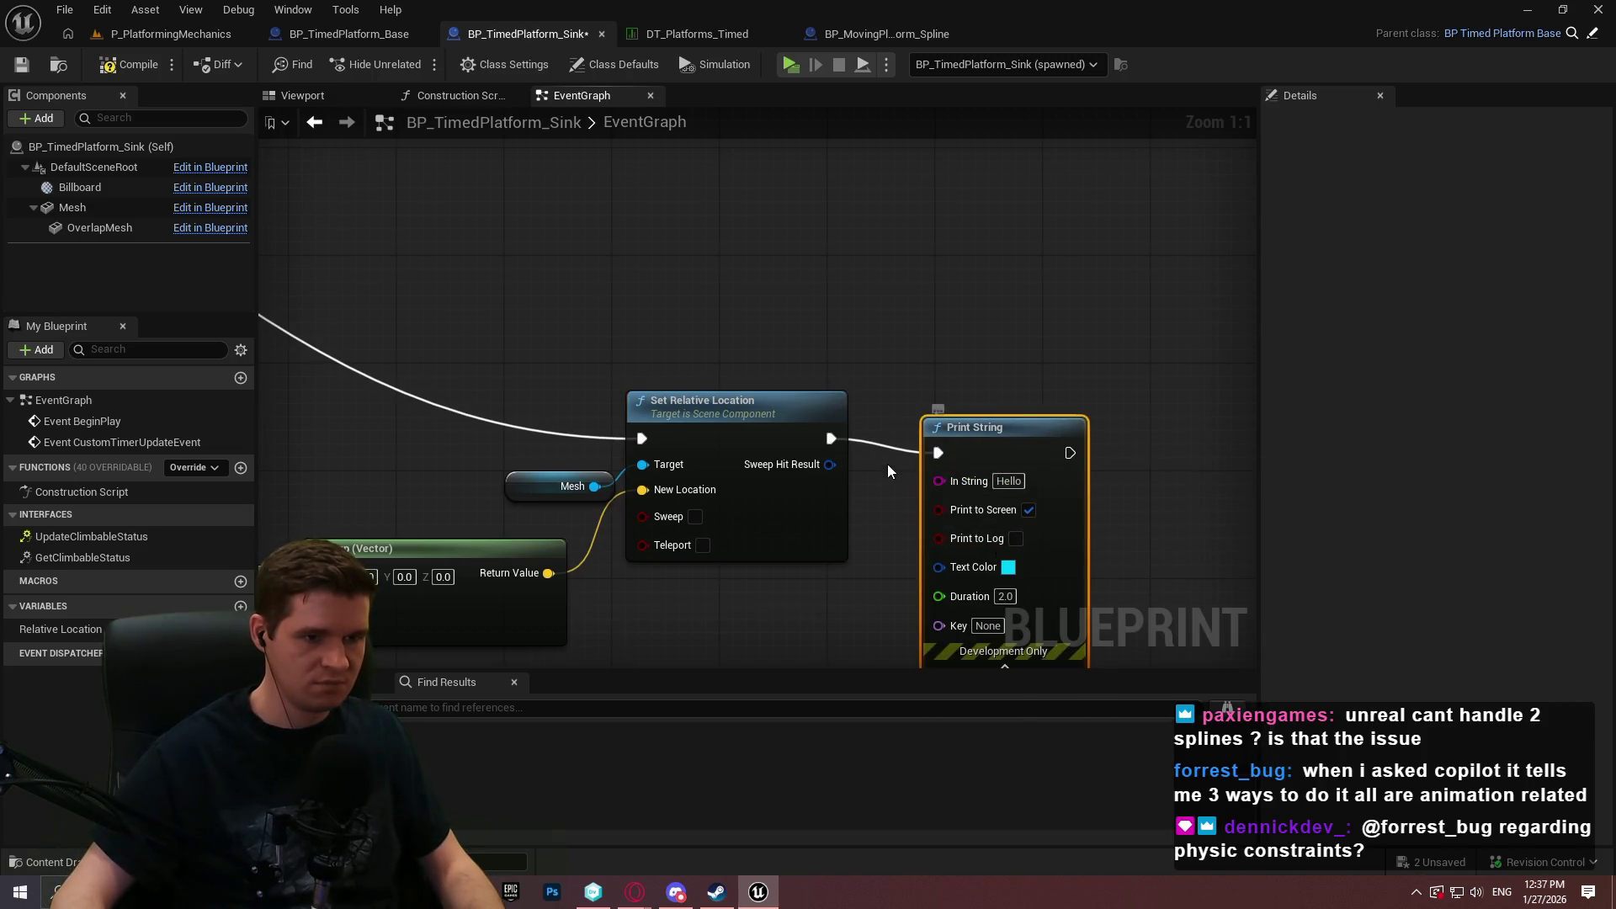
drag(939, 479, 548, 573)
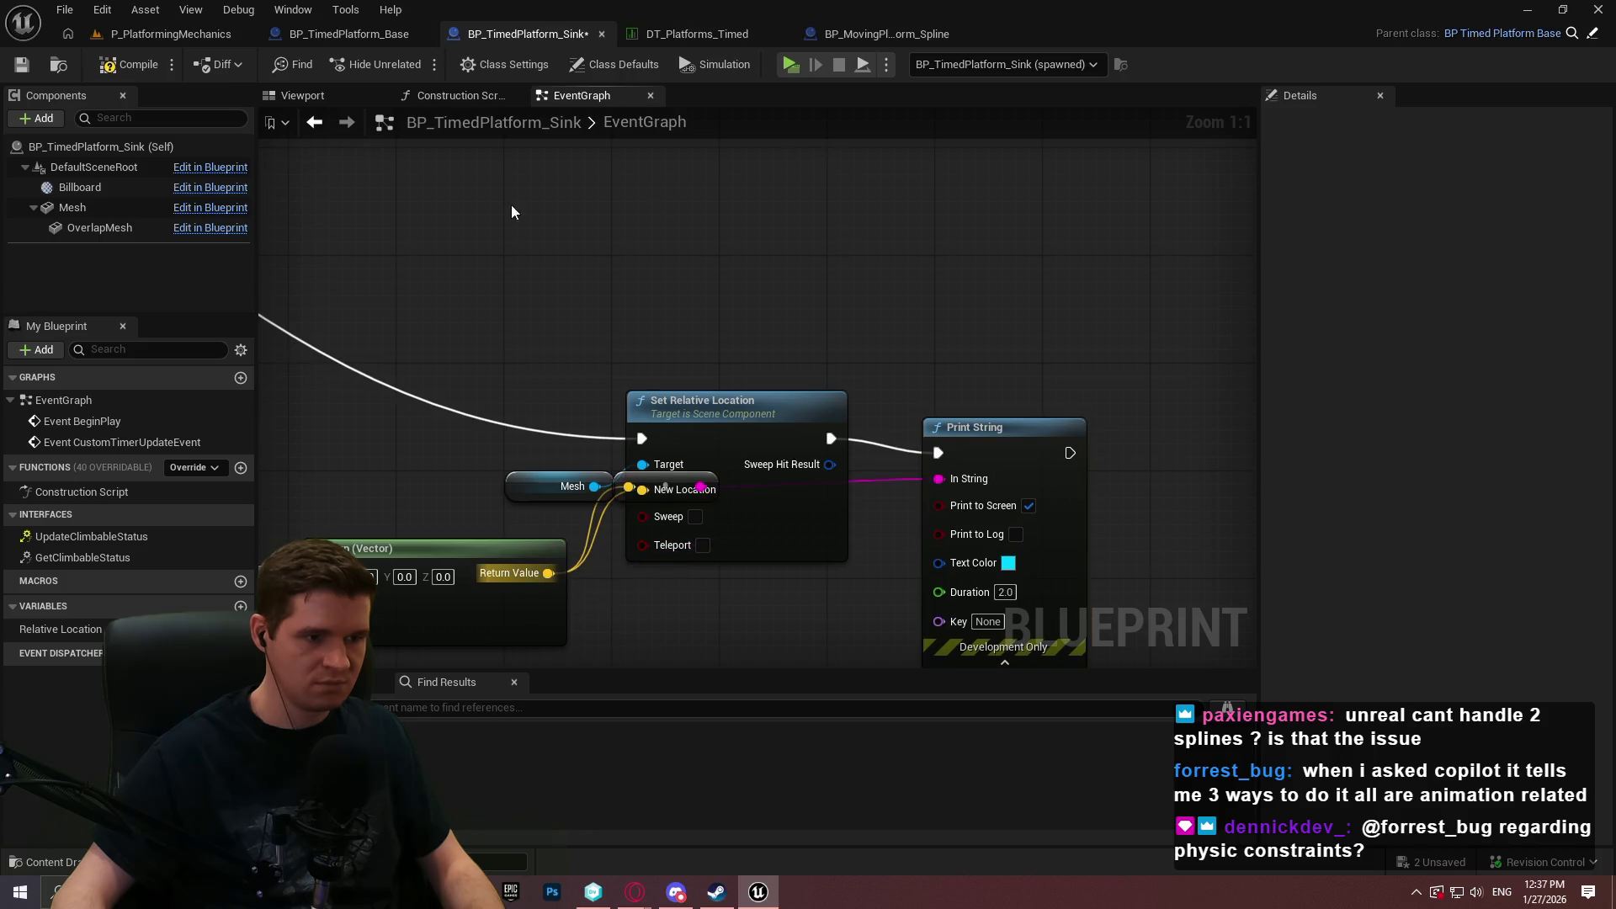
click(120, 65)
click(801, 64)
click(808, 720)
Climb onto the timed platform while it prints X=0 Y=0 Z=-64.5, then end the playtest.
key(w)
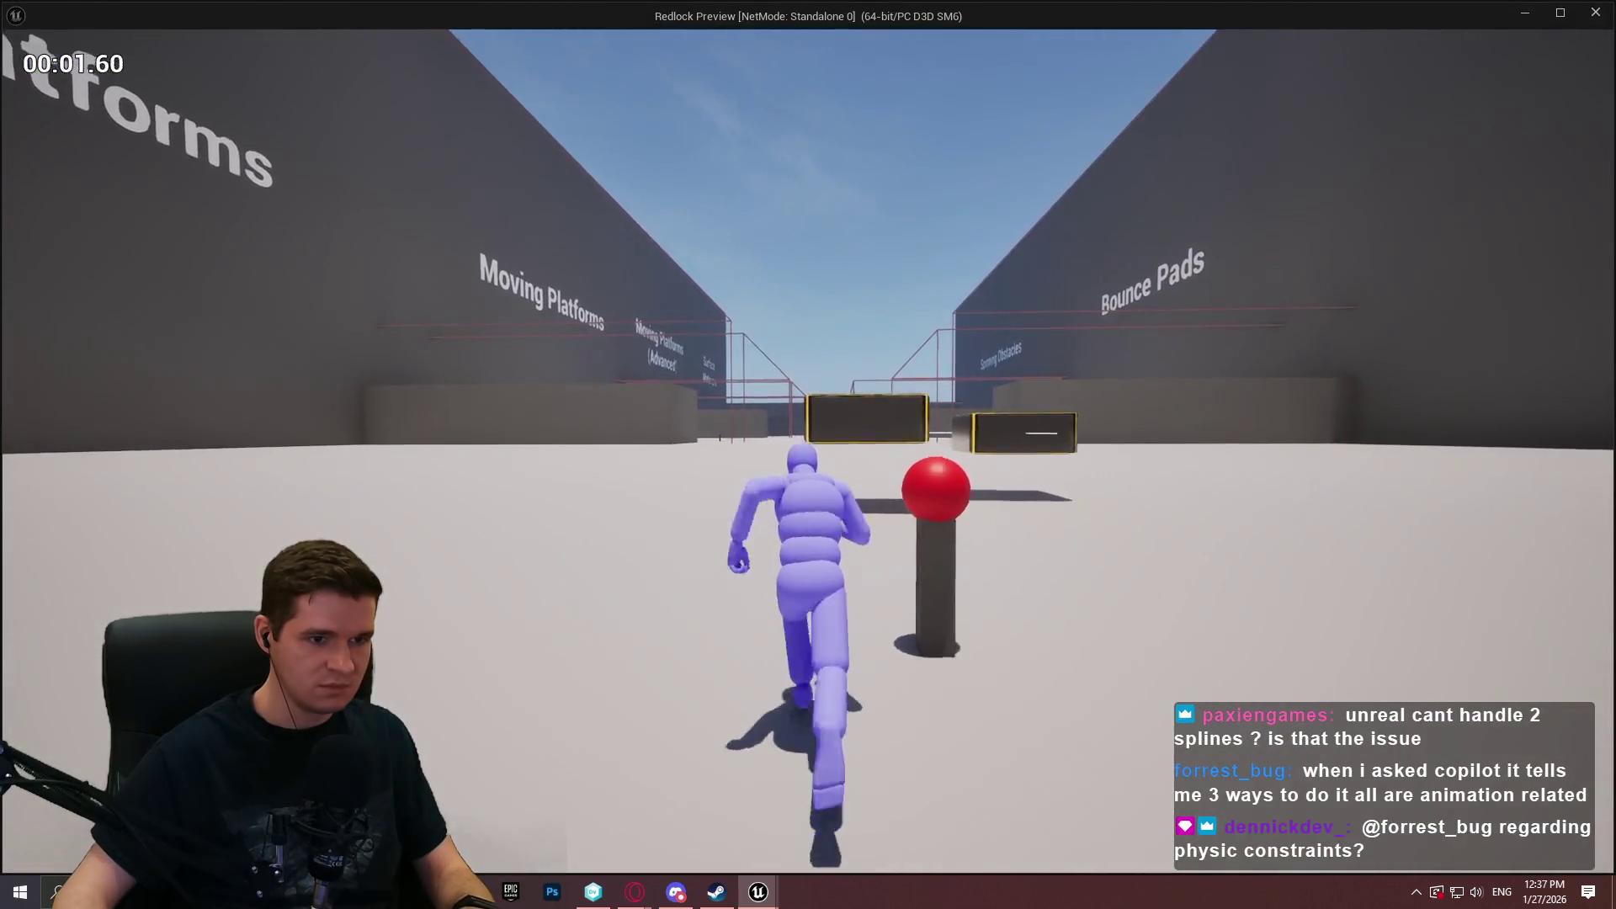
key(e)
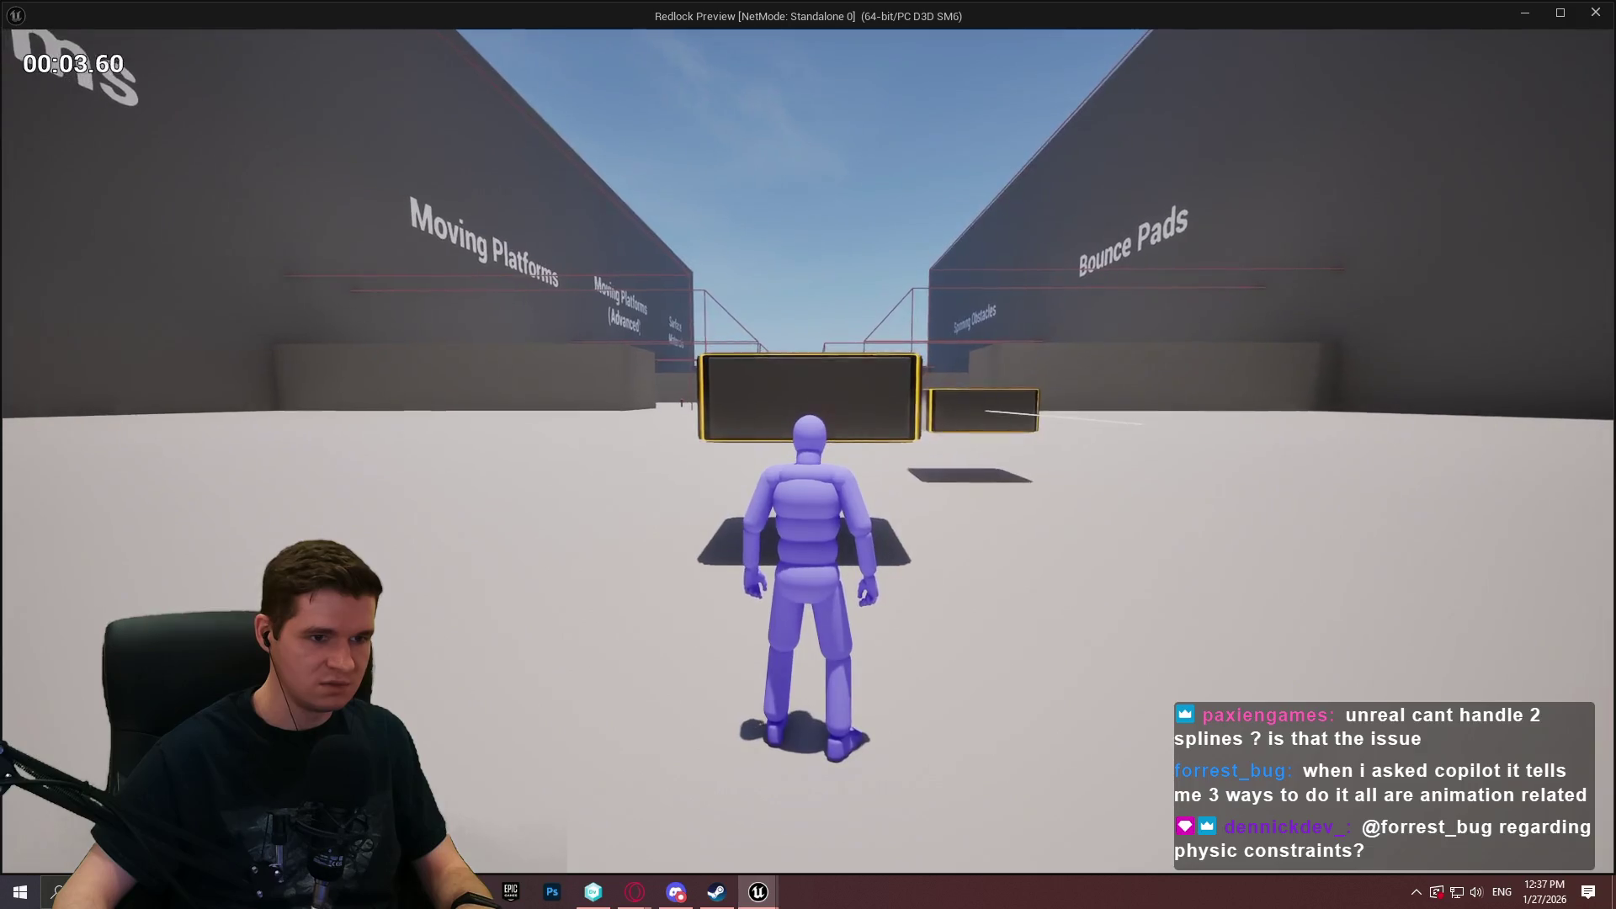
key(w)
key(space)
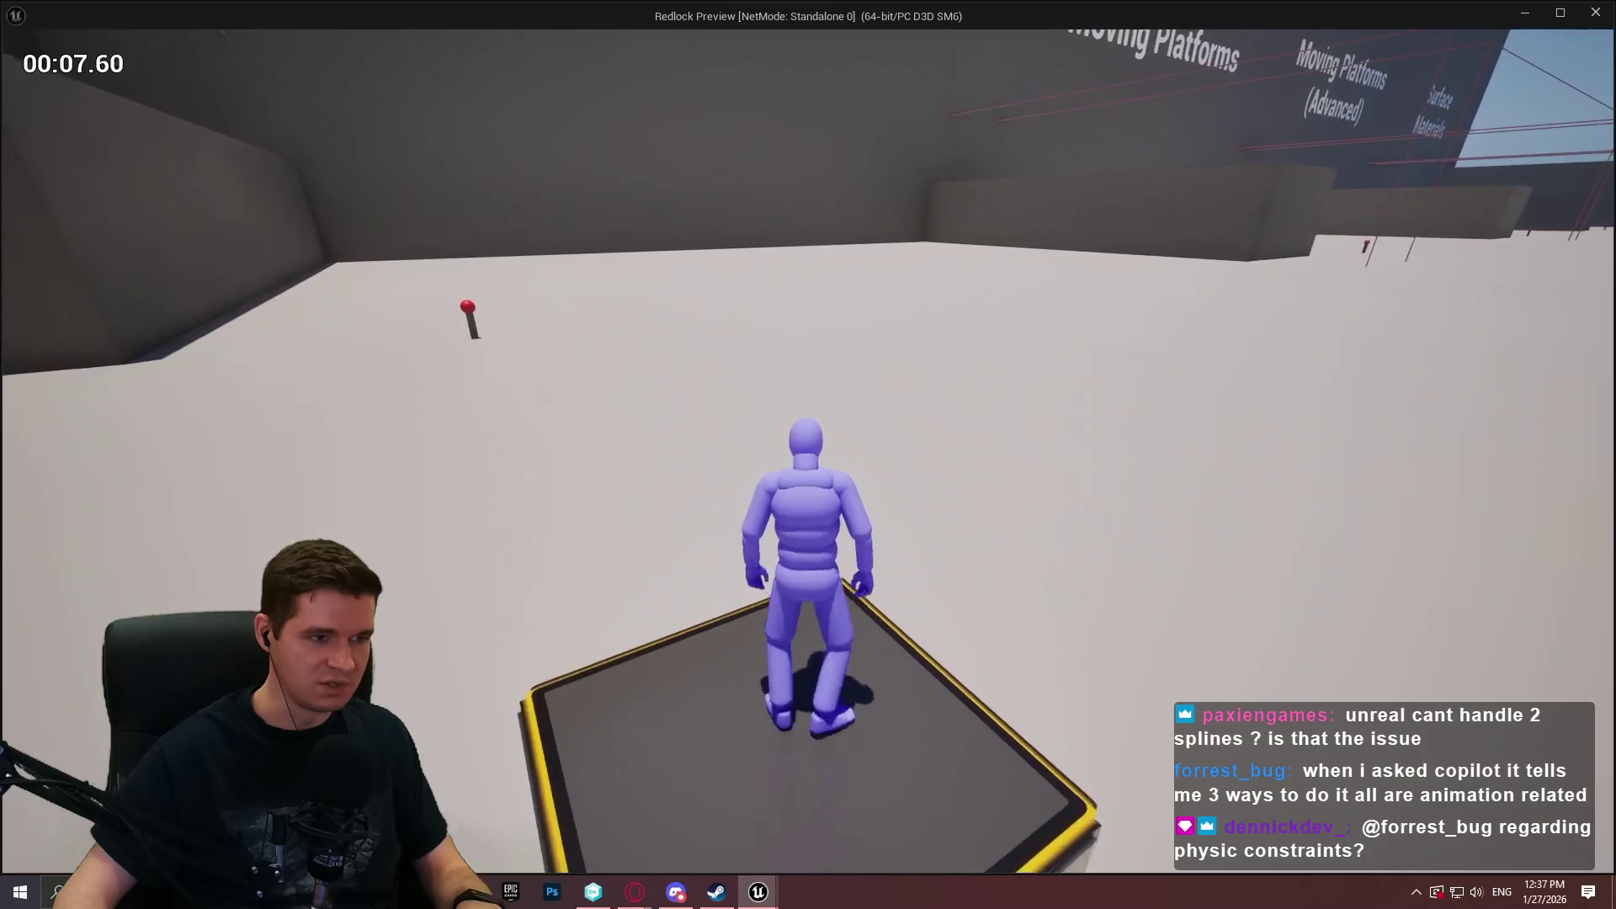
key(w)
key(space)
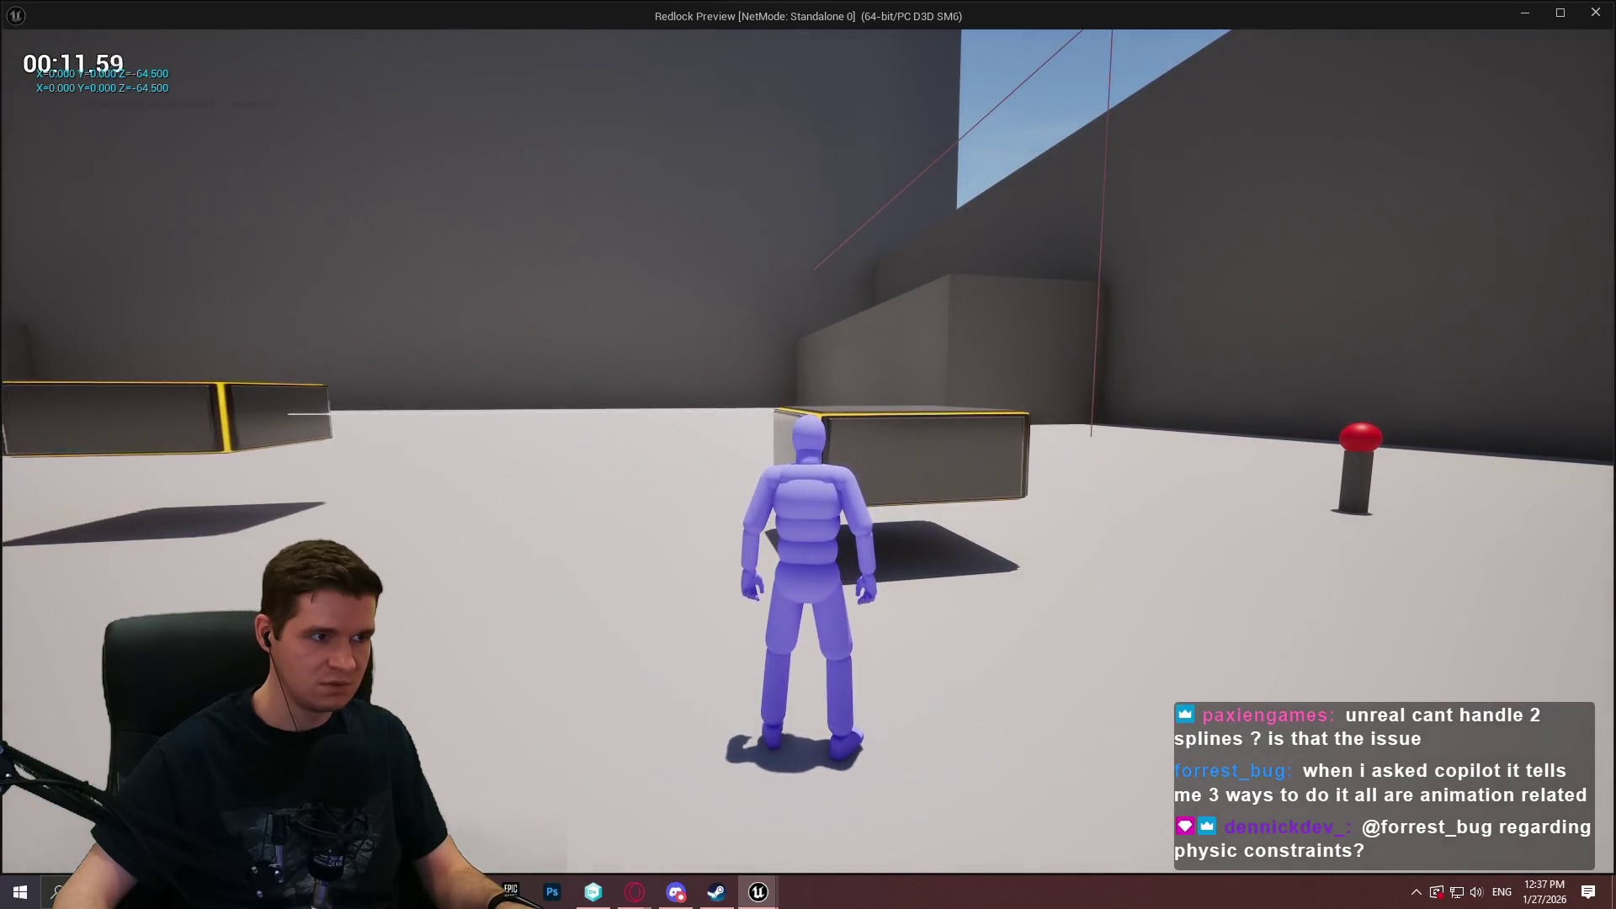
key(Escape)
mouse_move(401, 546)
mouse_down()
mouse_move(524, 469)
mouse_move(478, 429)
mouse_move(944, 462)
mouse_move(967, 246)
mouse_up()
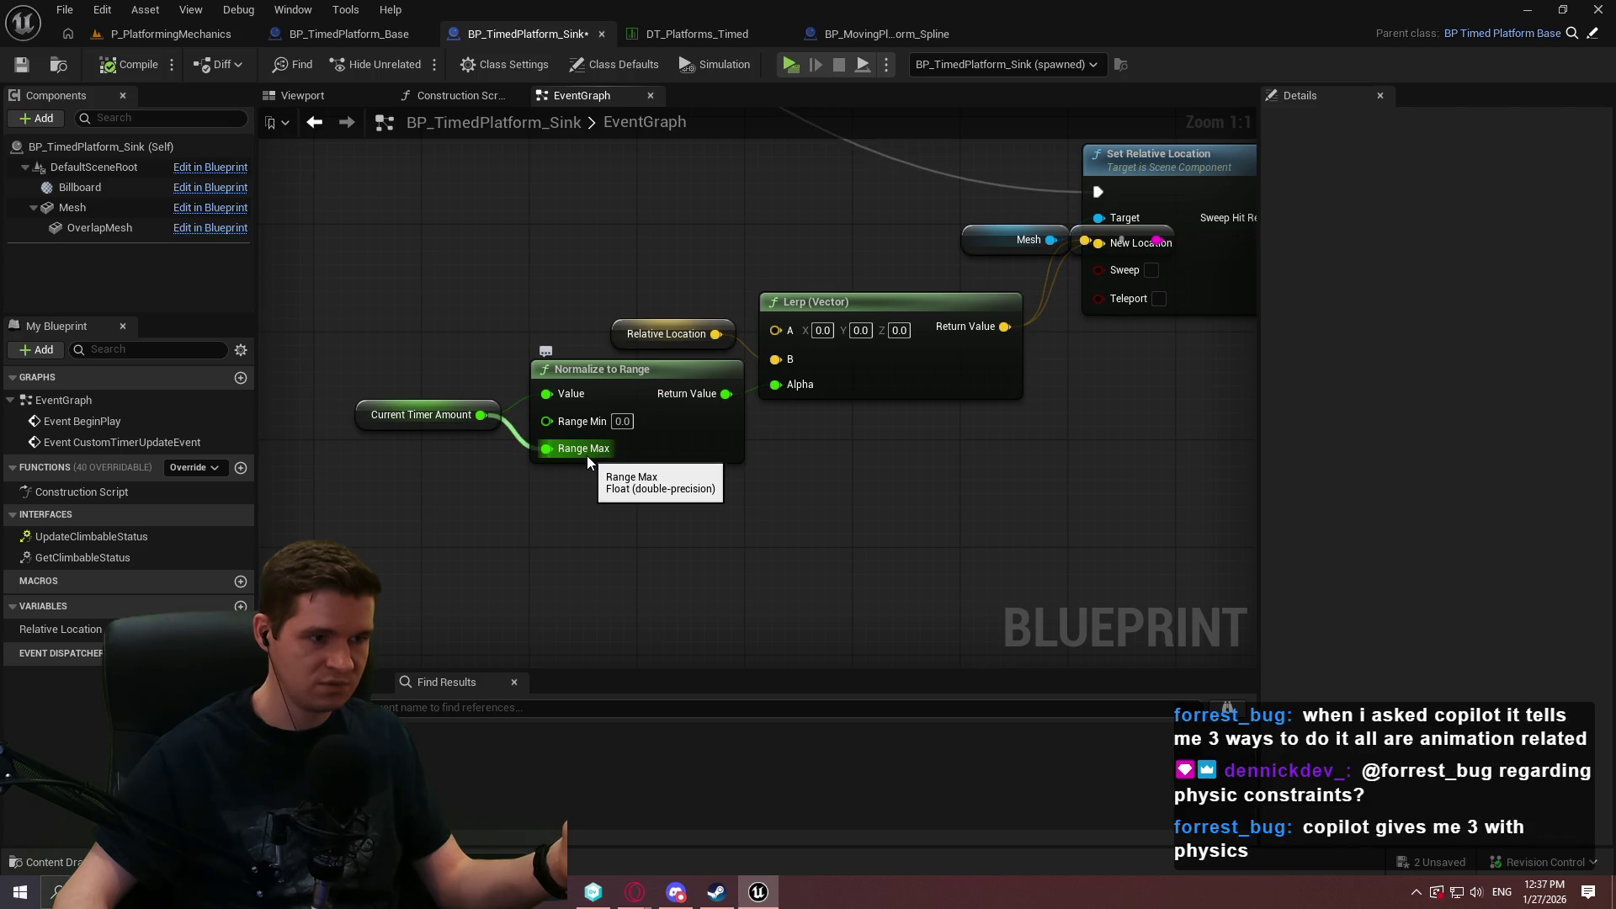
Add a SET storing the timer amount and rename the variables CachedTimerAmount and CachedLocation.
mouse_move(526, 354)
mouse_down()
mouse_move(785, 367)
mouse_move(835, 424)
mouse_move(665, 296)
mouse_move(635, 438)
mouse_up()
double_click(45, 631)
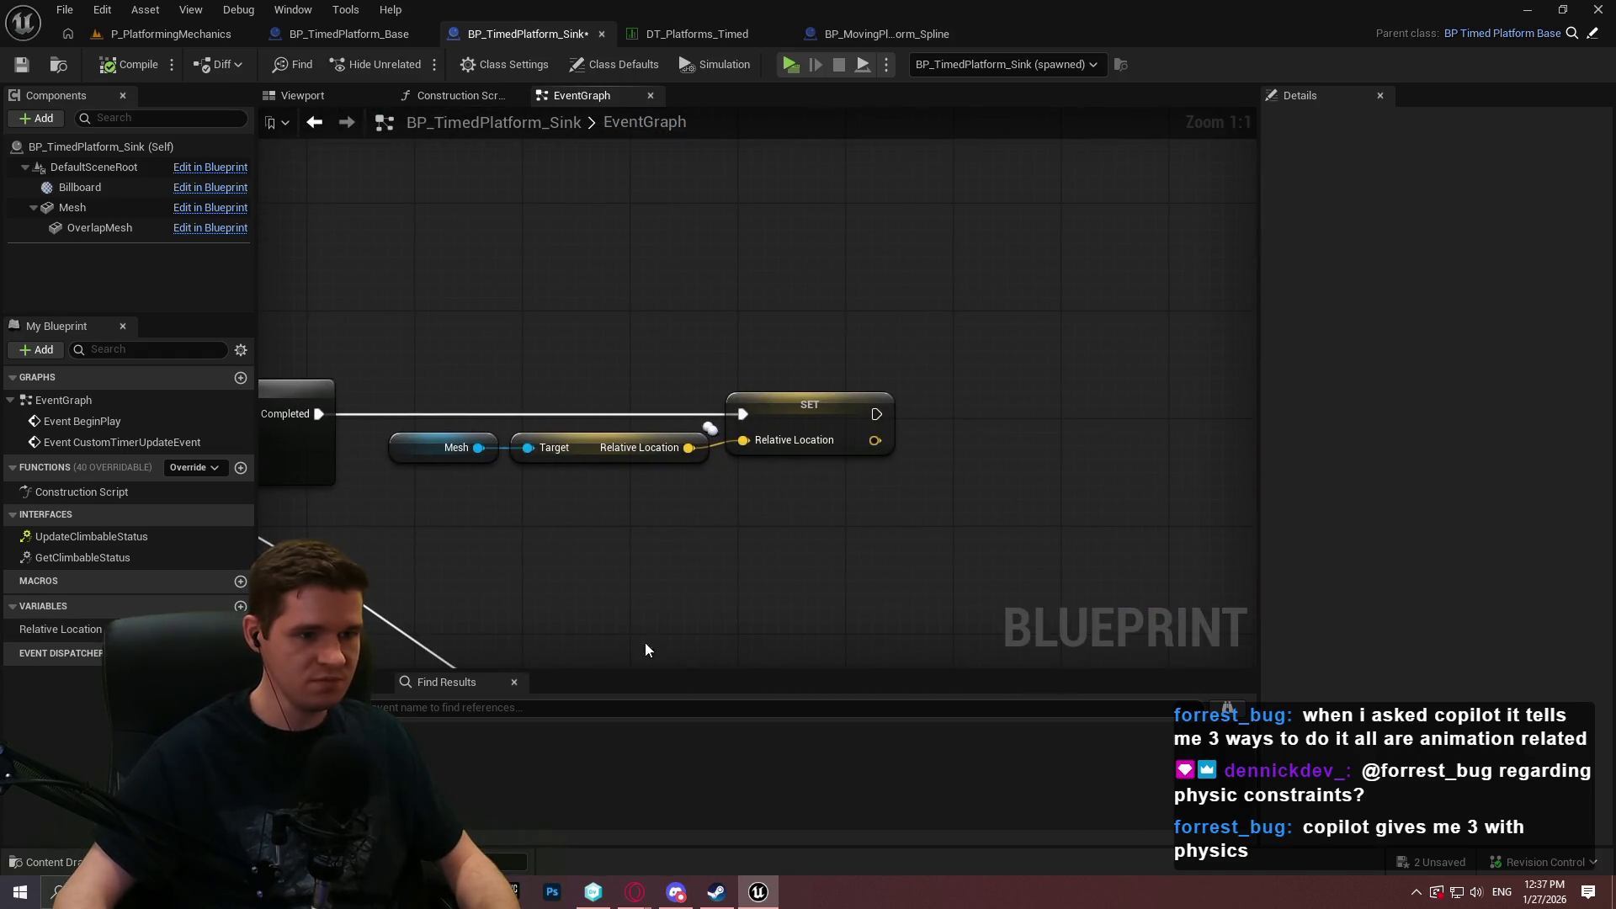
click(473, 454)
key(ctrl+v)
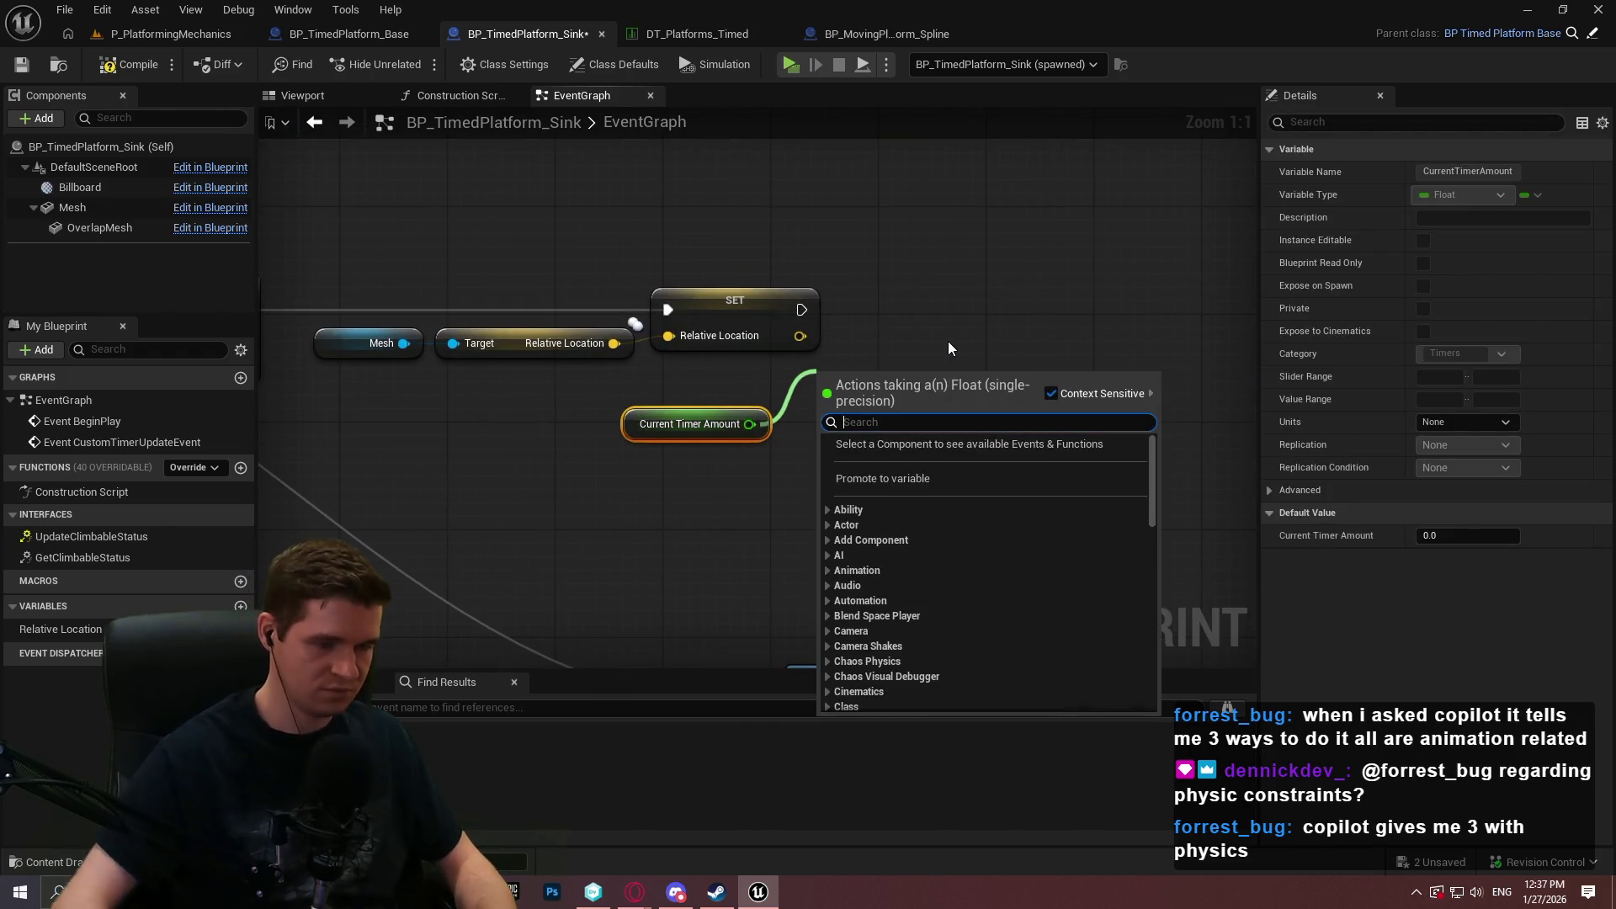
click(936, 476)
text(CachedTimer)
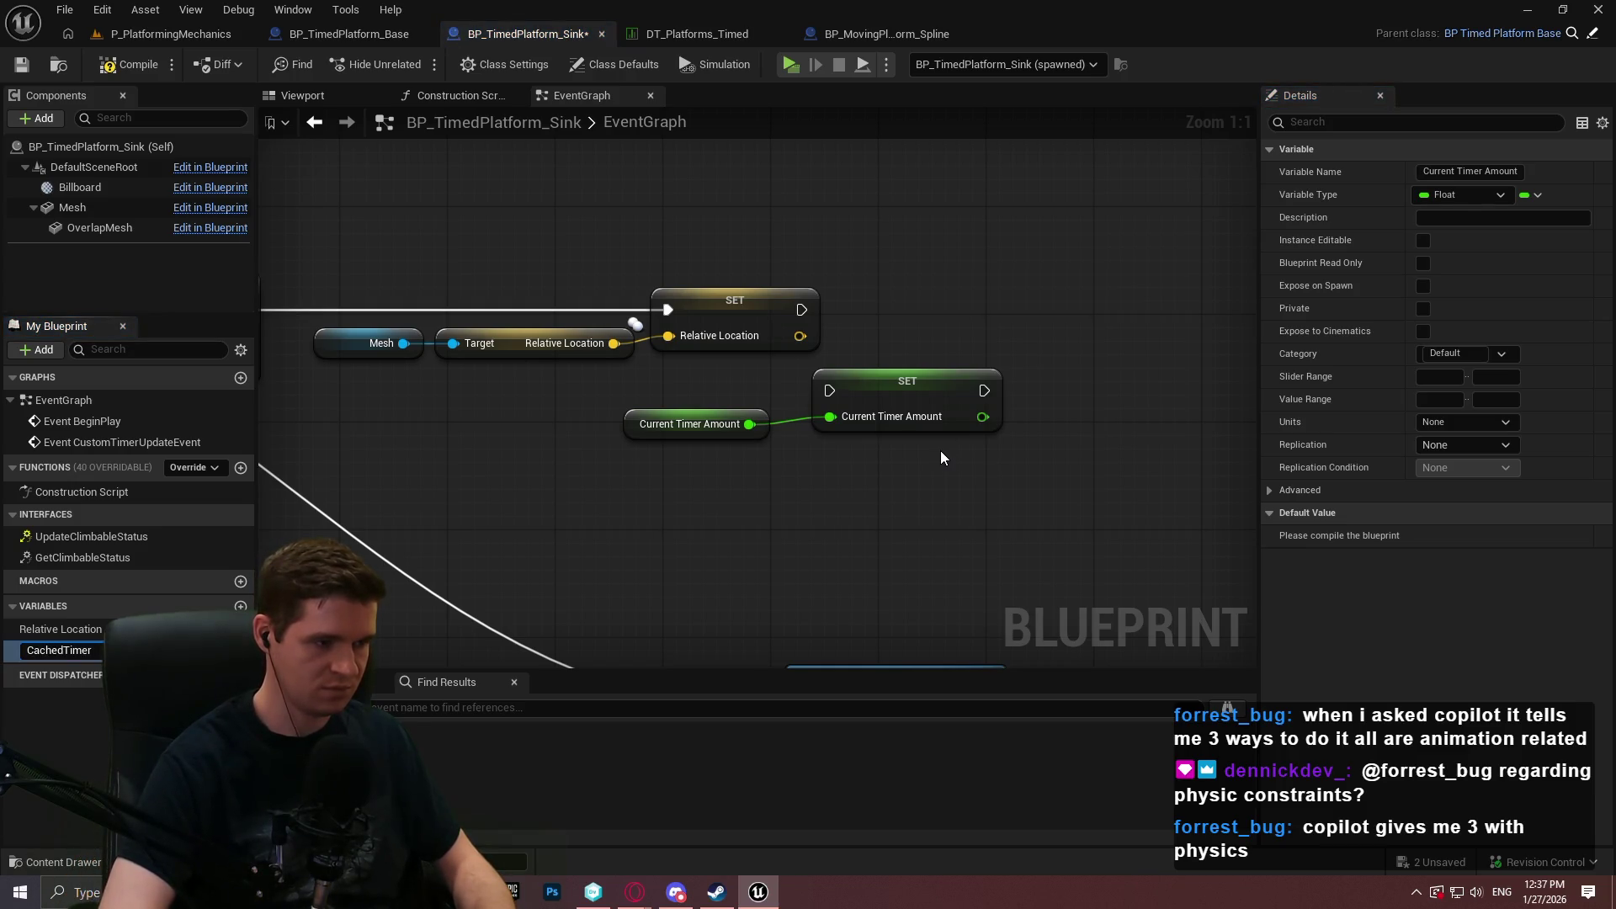
key(Return)
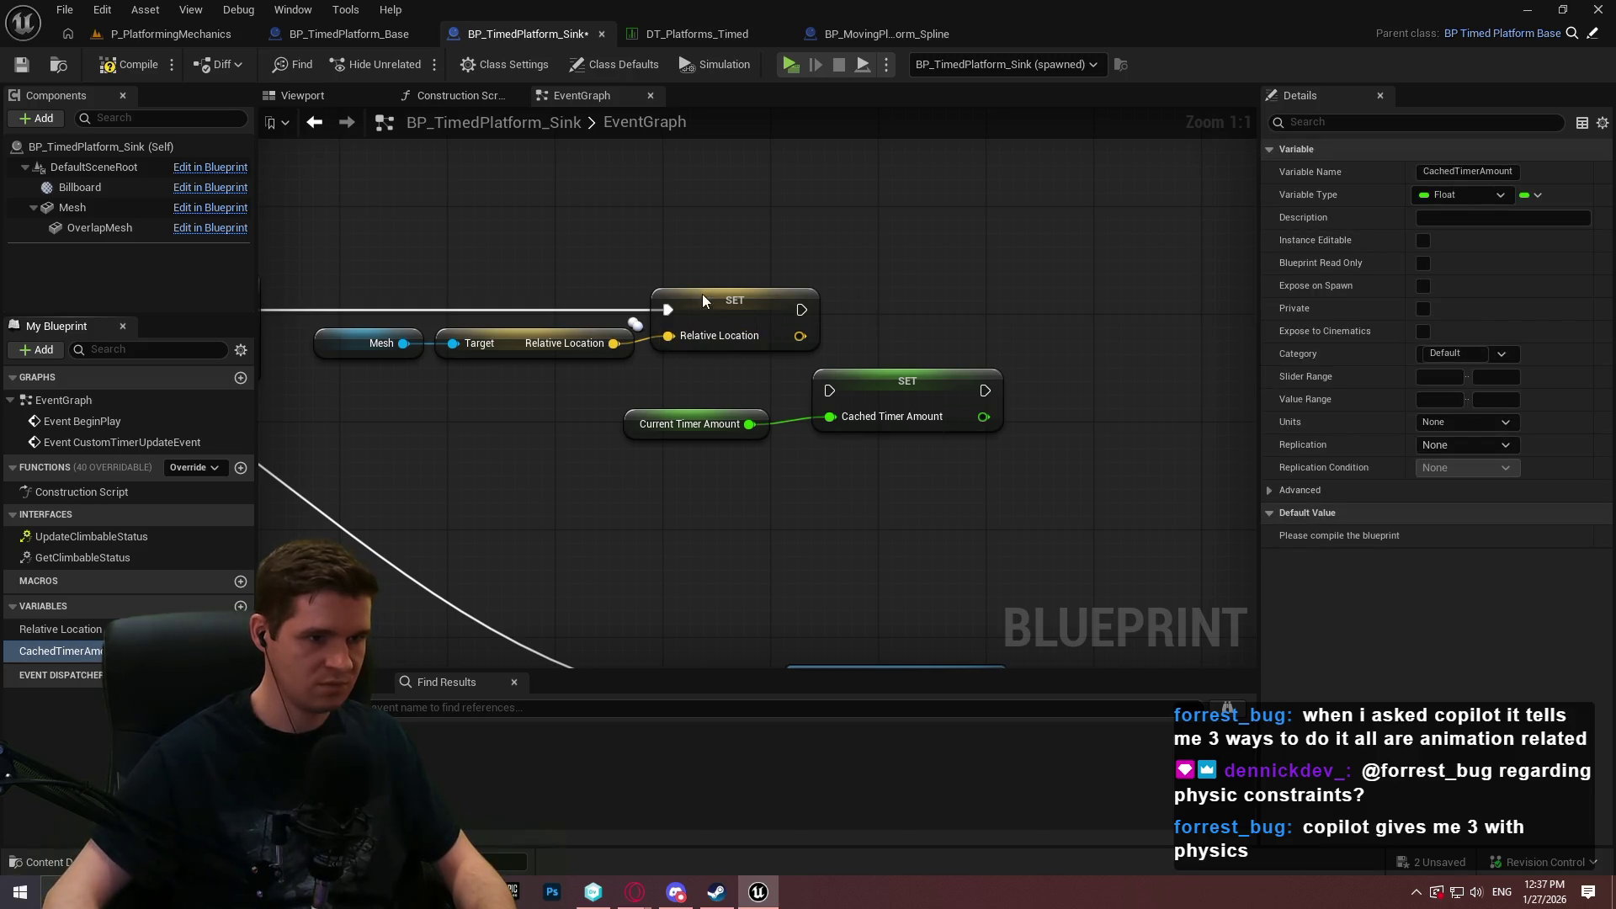
click(702, 294)
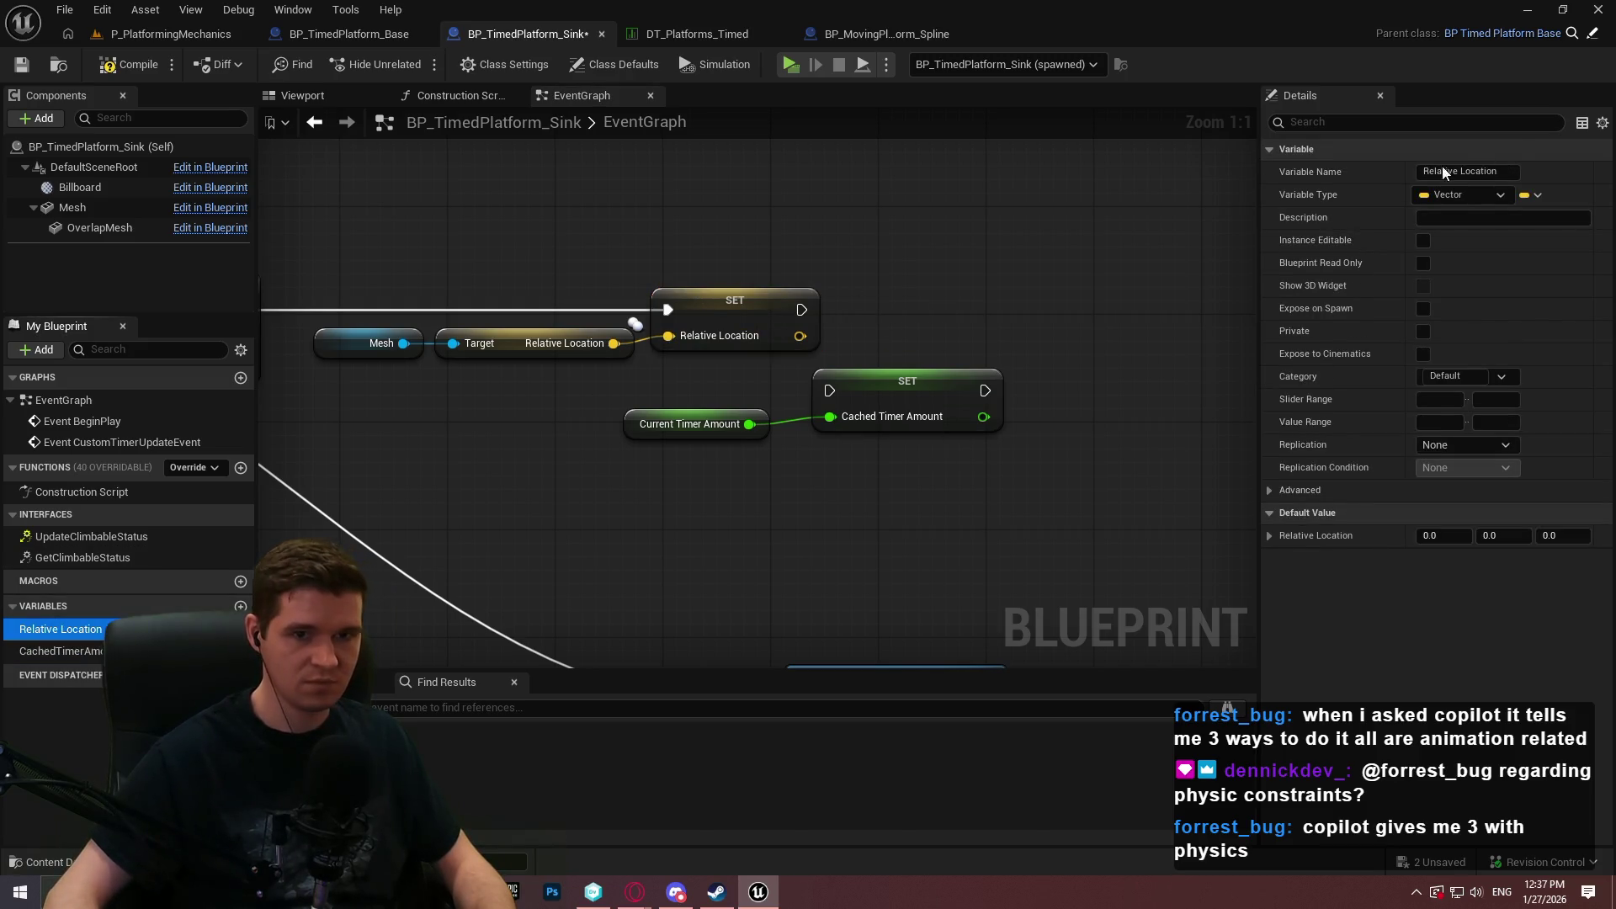
click(1504, 172)
text(Cached)
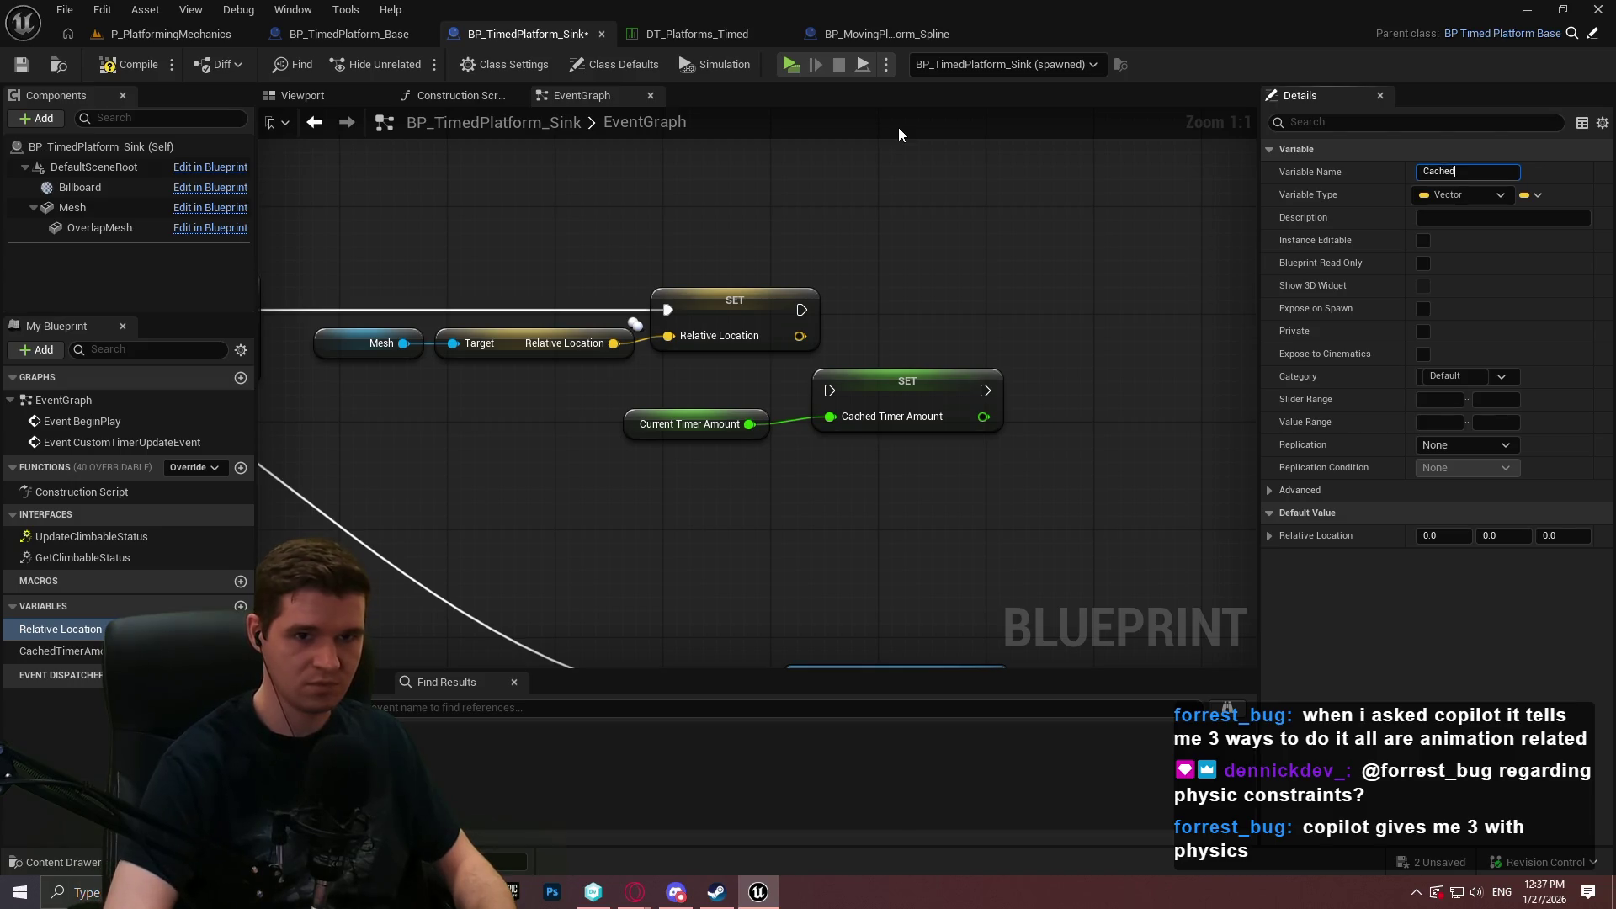
text(Location)
key(Return)
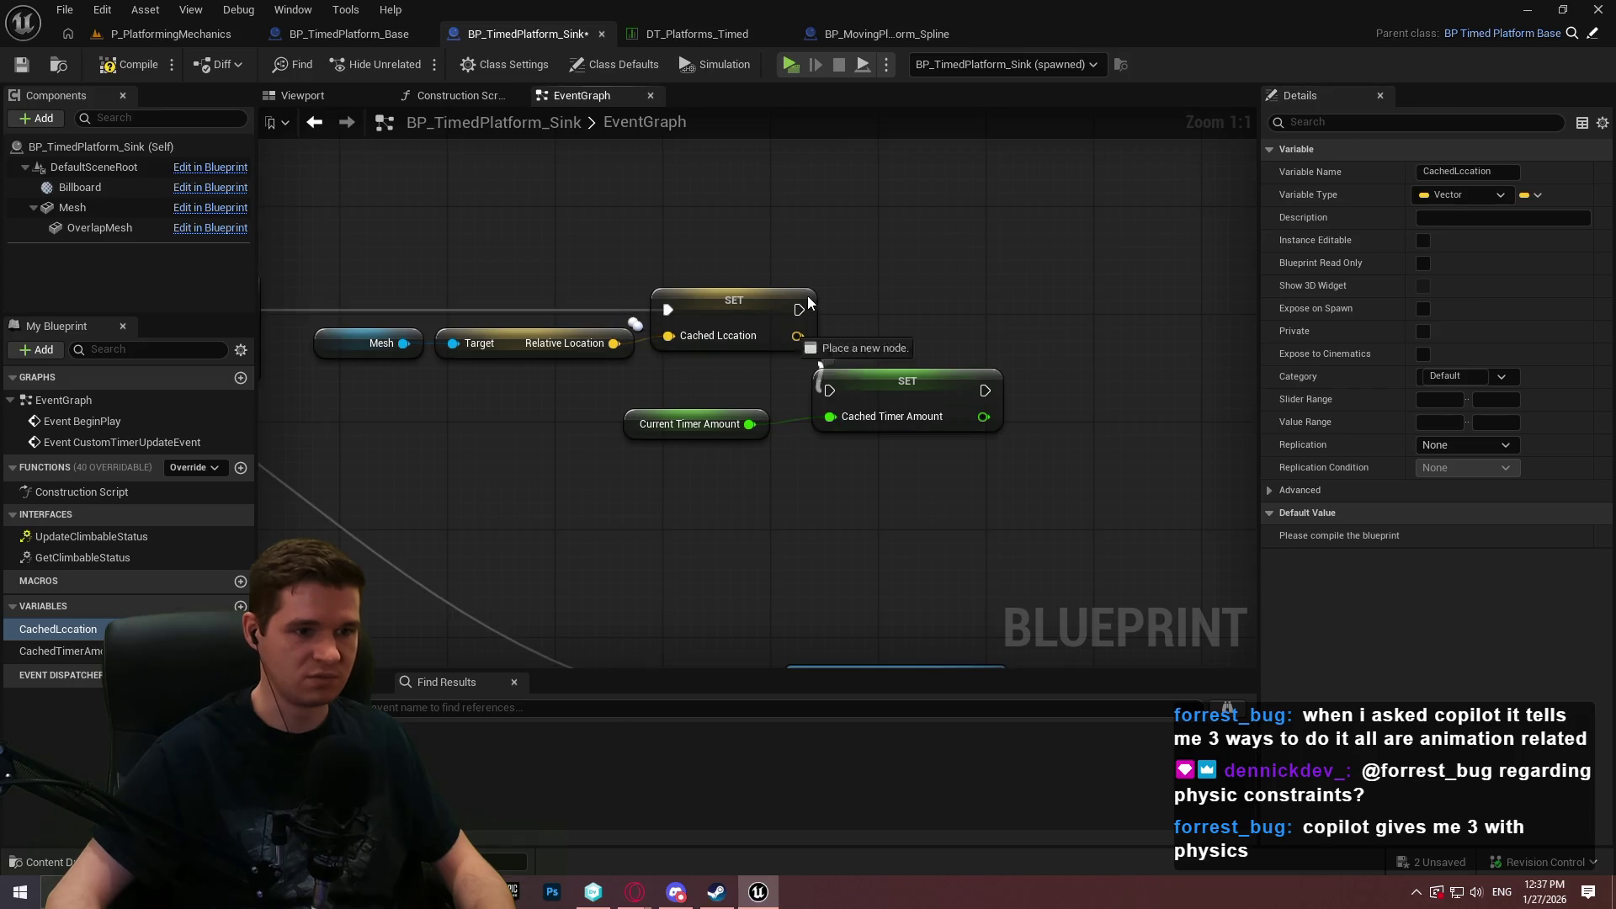
Chain the timer SET after the location SET and wire Cached Timer Amount into Range Max.
mouse_move(798, 308)
mouse_down()
mouse_move(822, 390)
mouse_move(901, 305)
mouse_up()
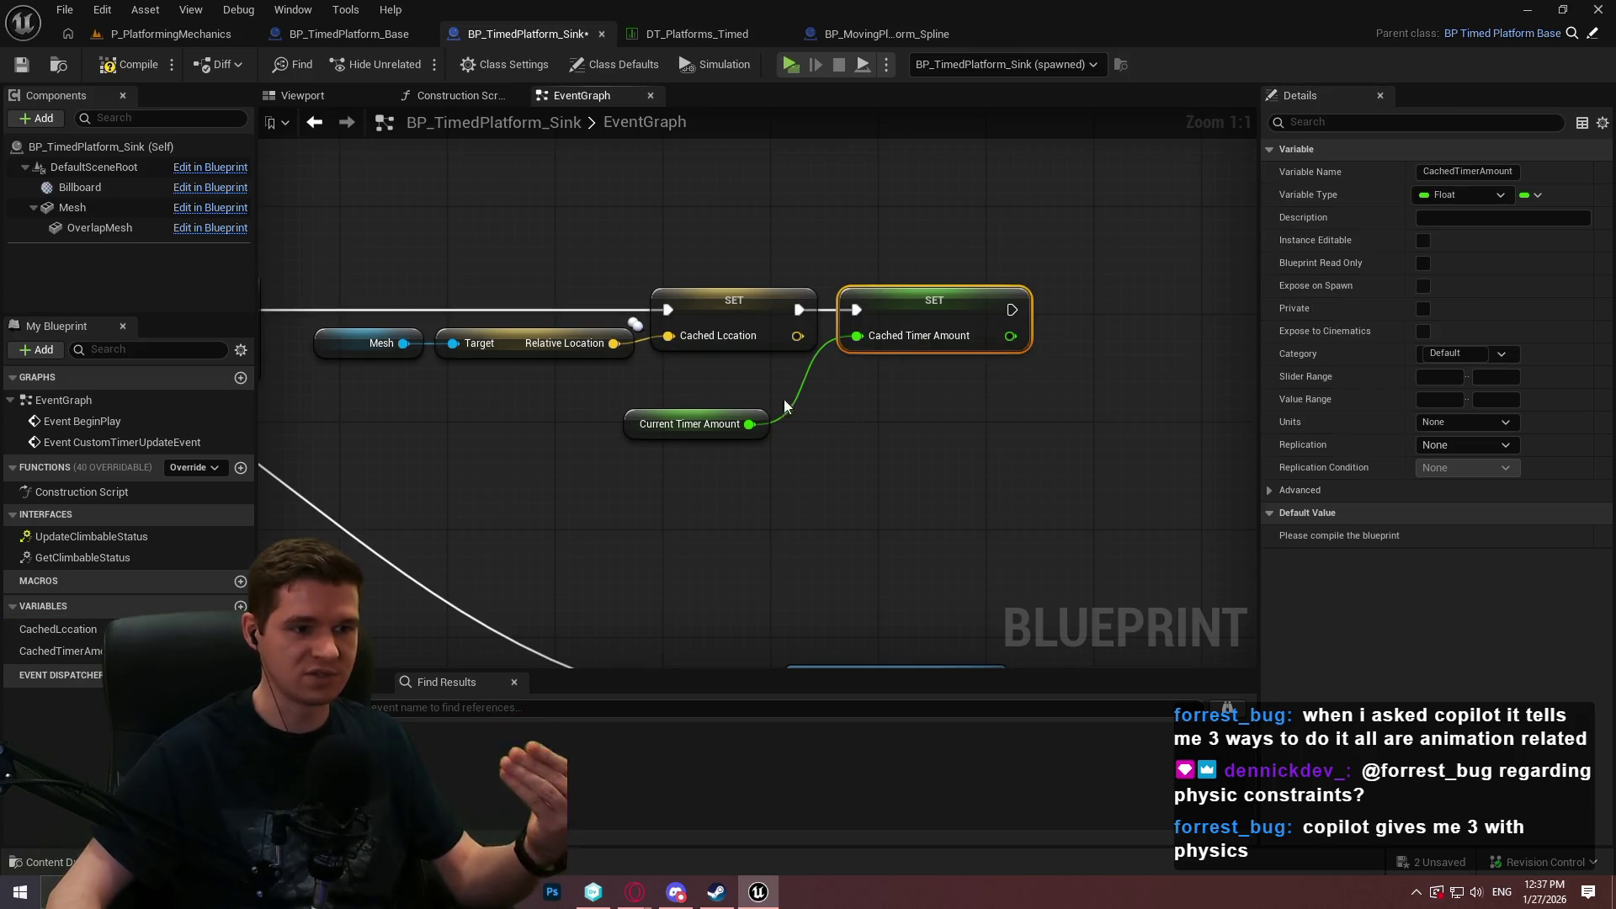
mouse_move(763, 426)
mouse_down()
mouse_move(818, 386)
mouse_move(921, 451)
mouse_move(775, 357)
mouse_up()
drag(604, 483, 593, 357)
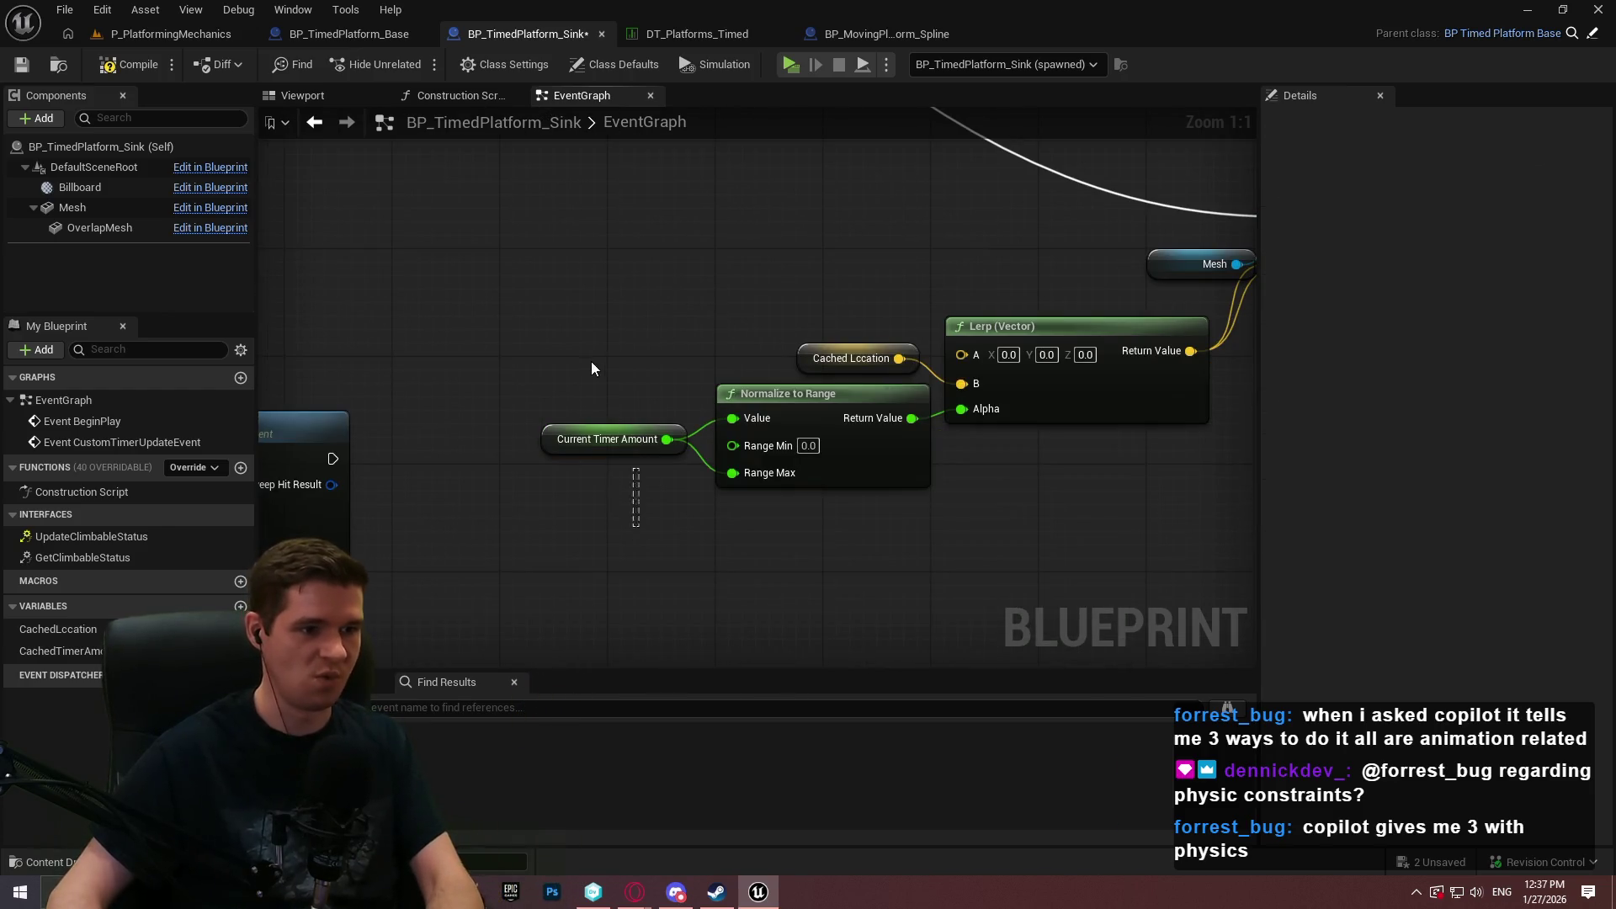
key(Delete)
drag(59, 651, 734, 478)
Feed a new Current Timer Amount getter into Normalize's Value input and launch a playtest.
mouse_move(733, 420)
mouse_down()
mouse_move(578, 411)
mouse_move(552, 388)
mouse_up()
text(cu8rr)
key(BackSpace)
text(rrent tim)
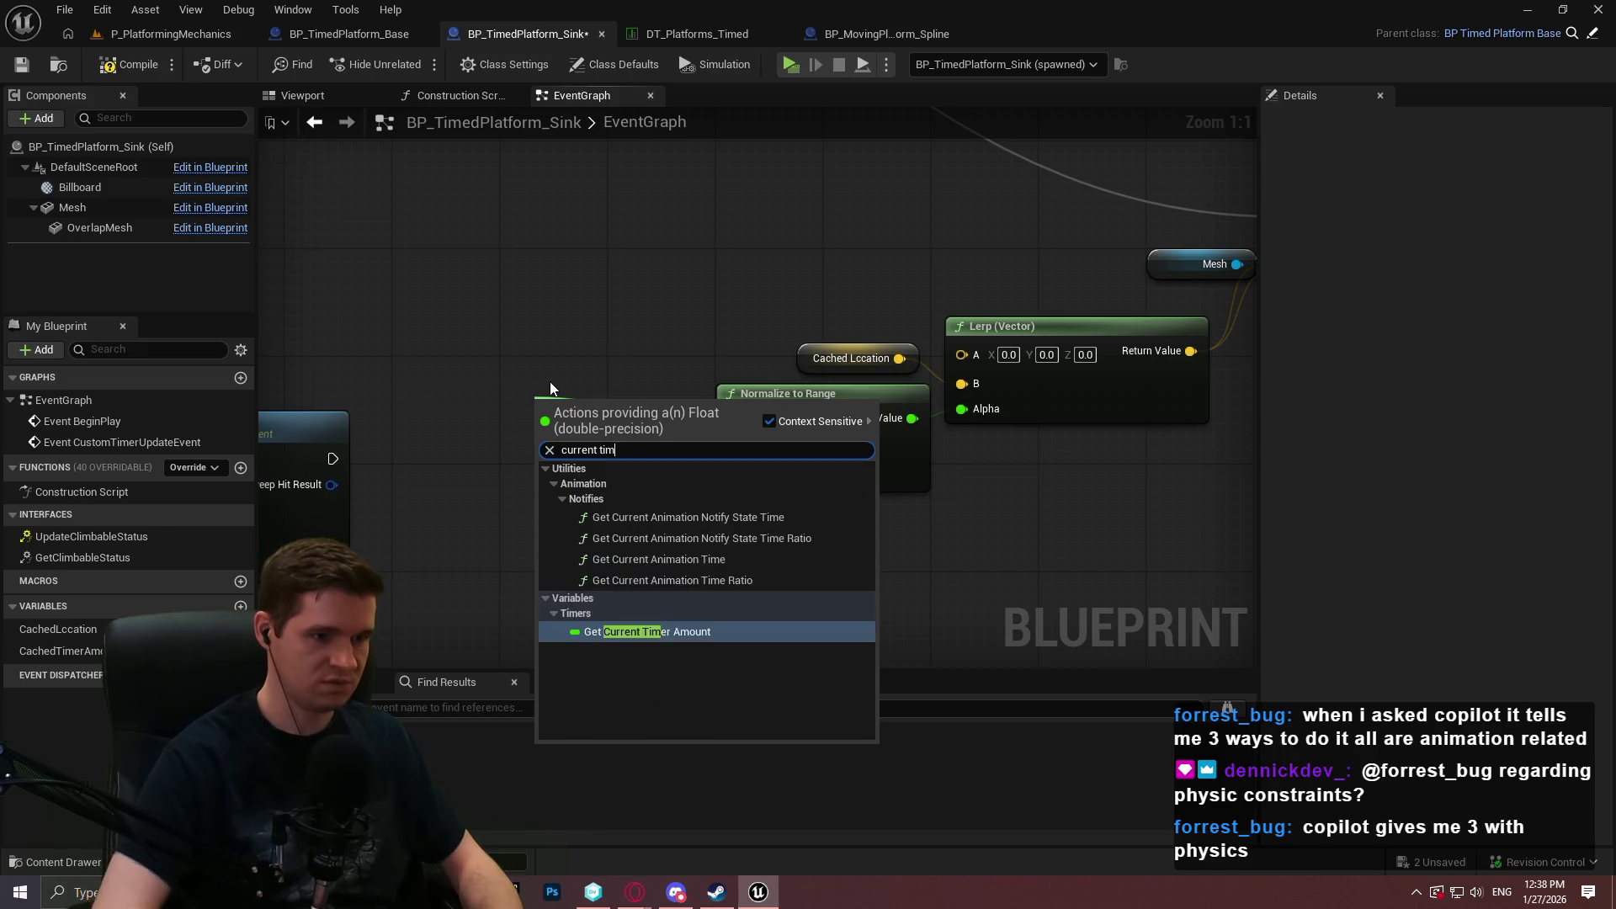
key(Return)
click(554, 439)
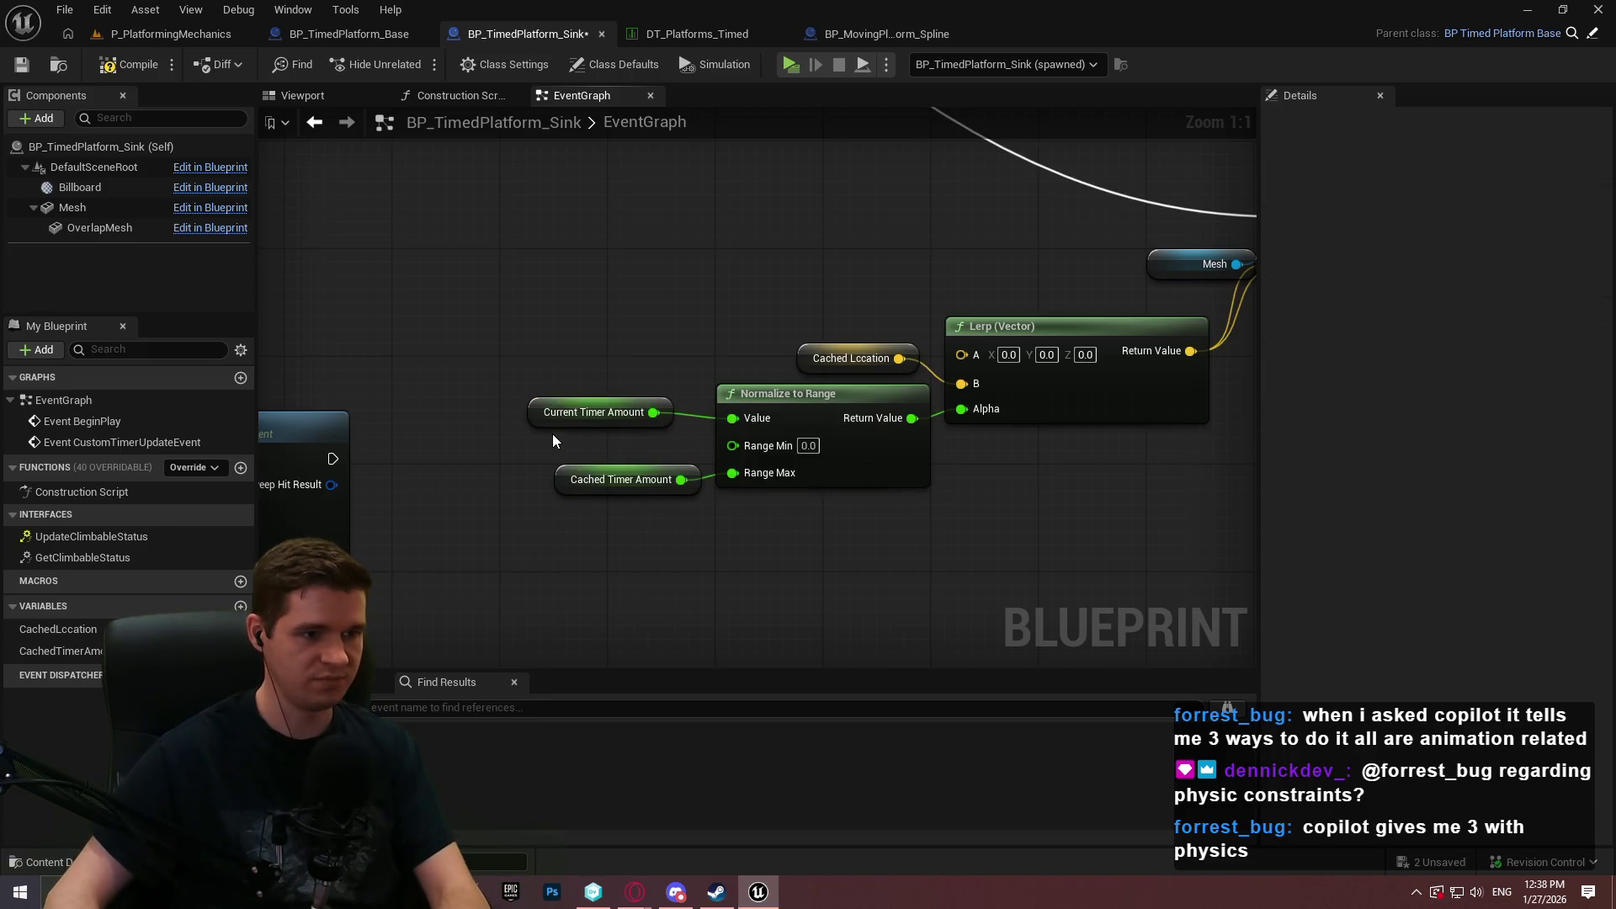
click(572, 416)
drag(575, 410, 601, 397)
click(681, 506)
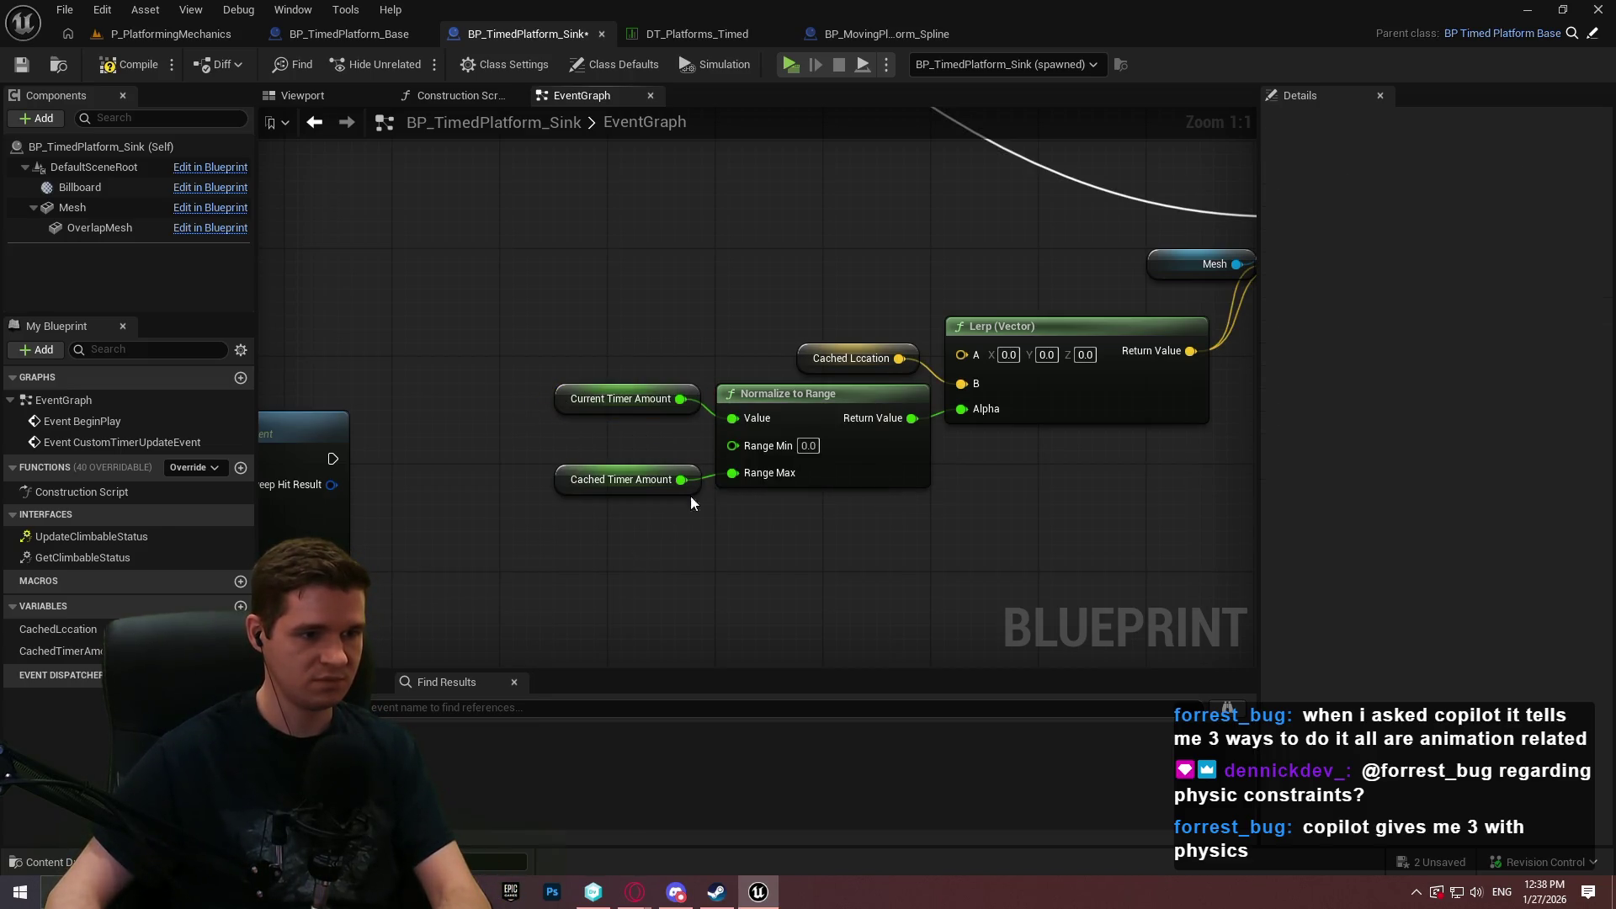
click(800, 68)
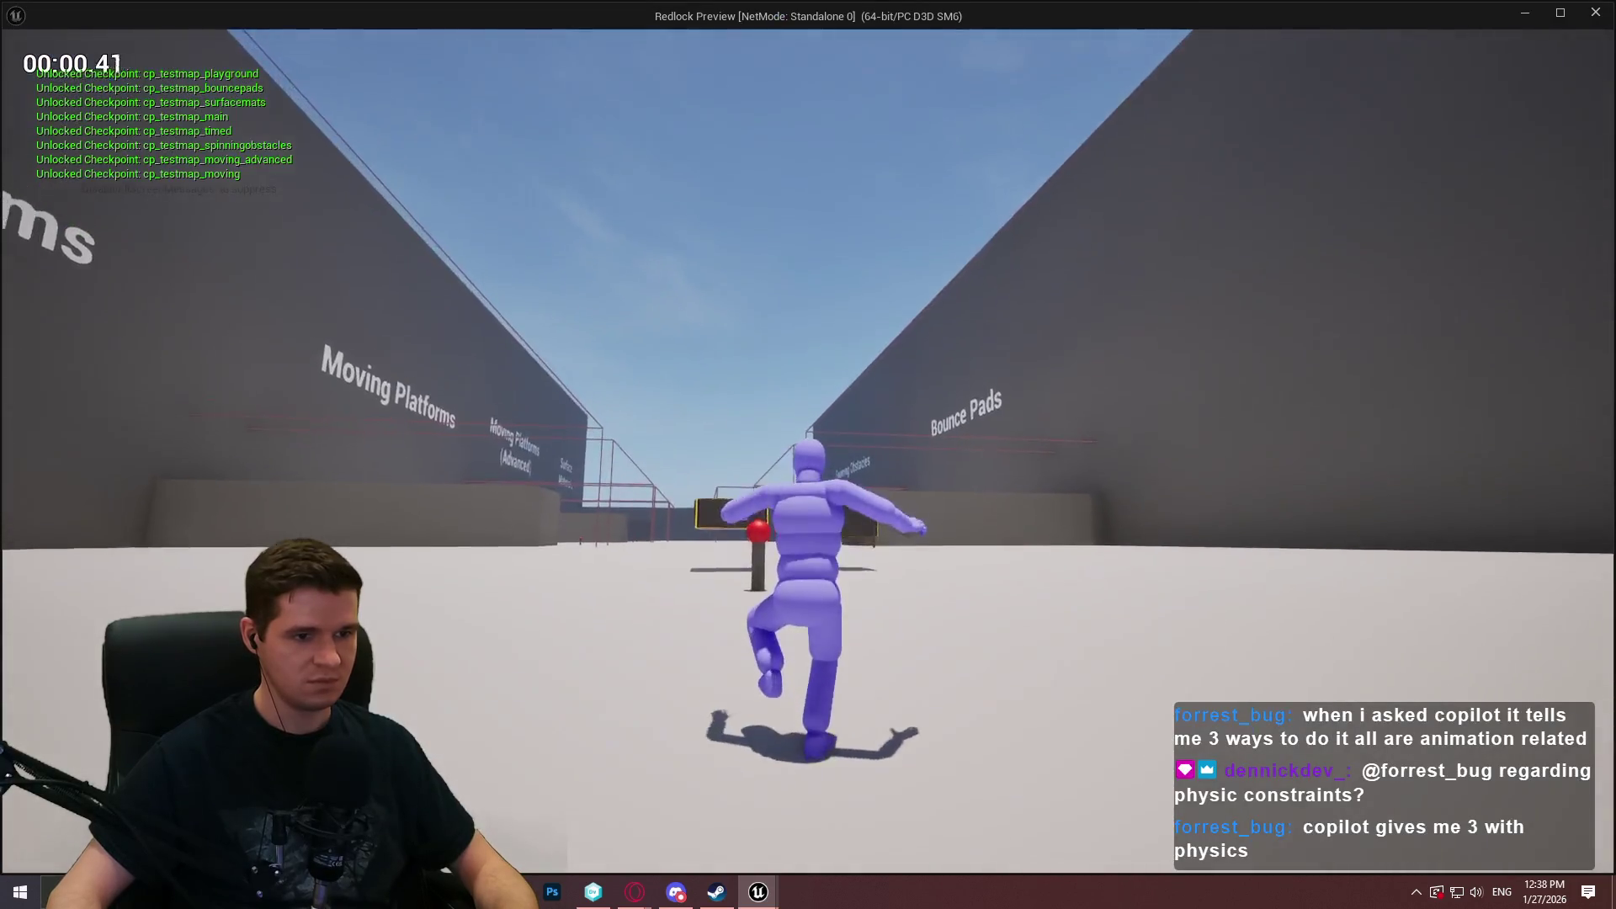
Walk on and off the timed platform boxes, watching Z drop from -0.2 to about -7.9, then exit.
key(w)
key(space)
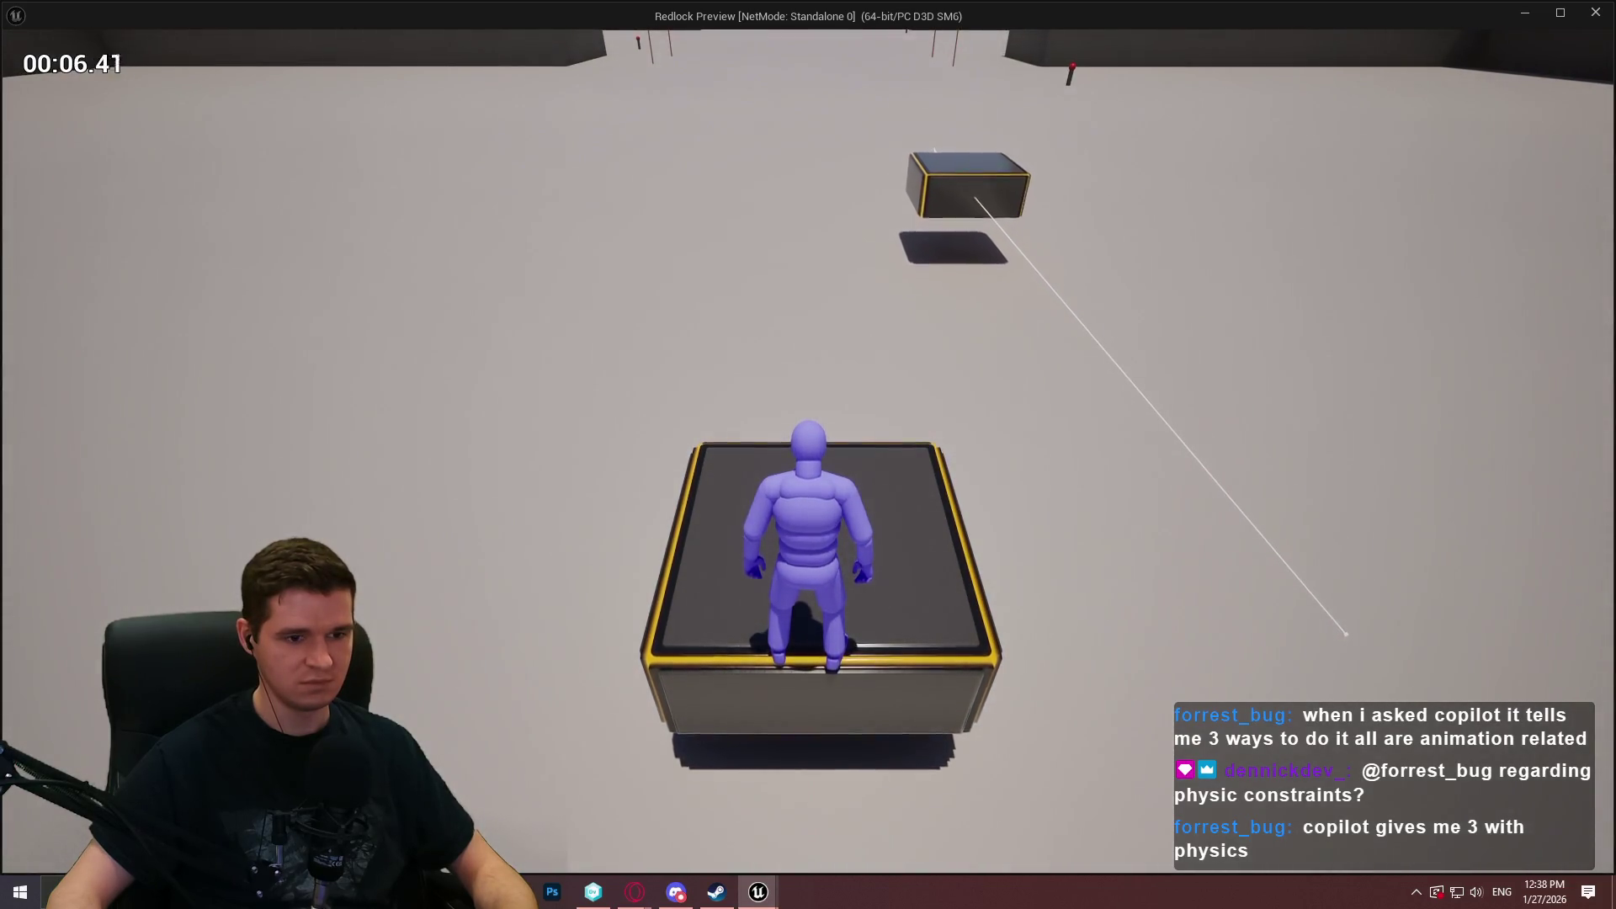
key(space)
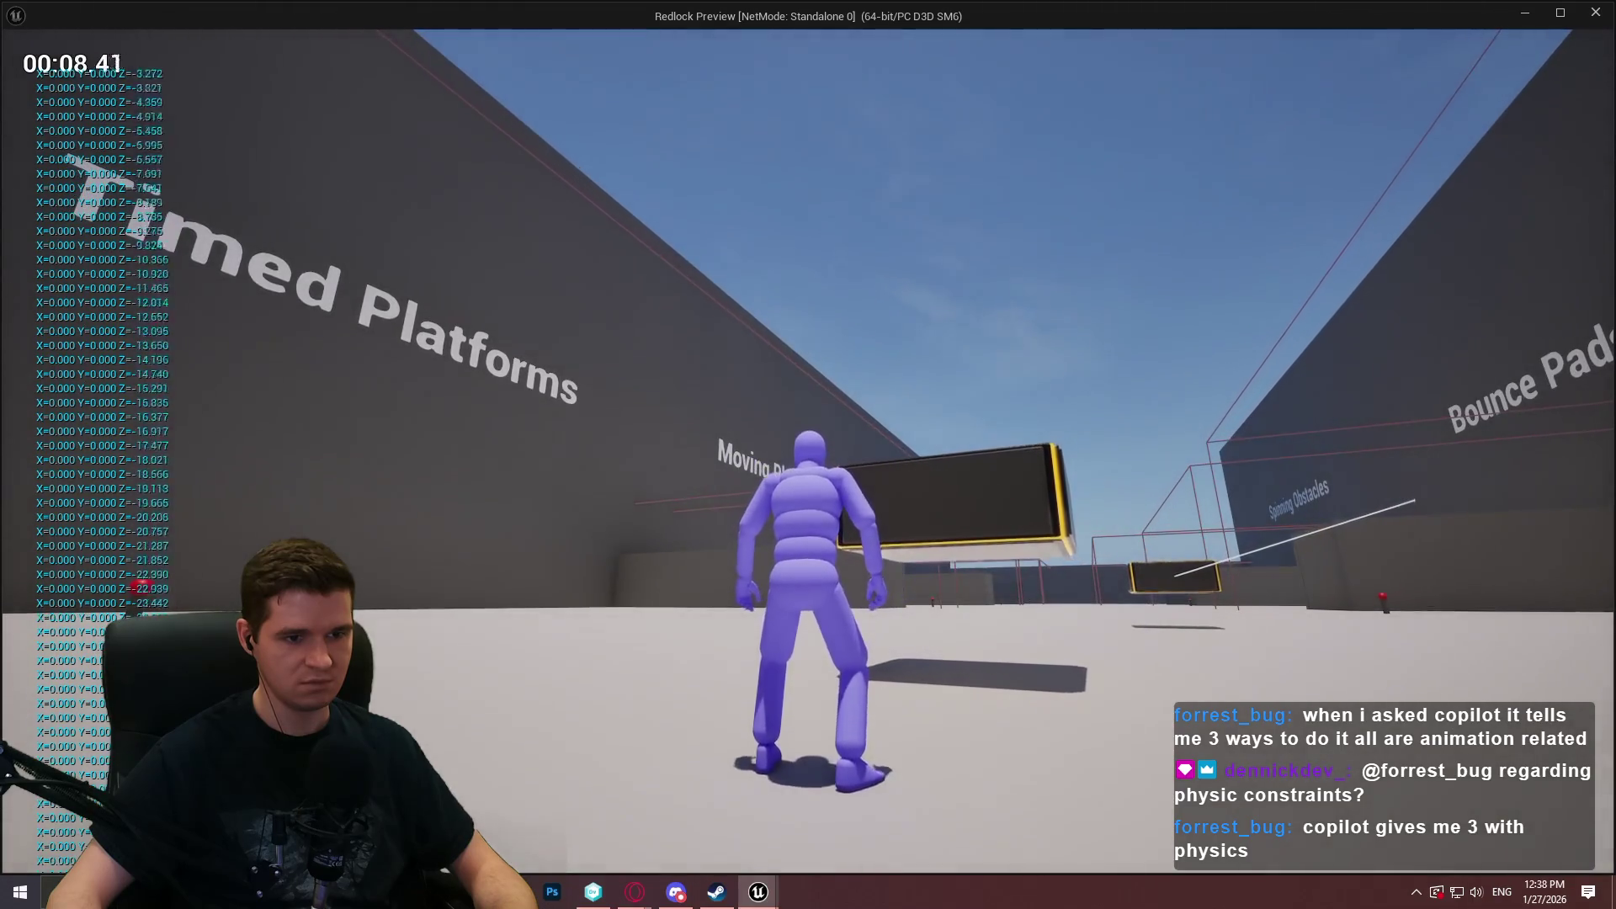
key(w)
key(space)
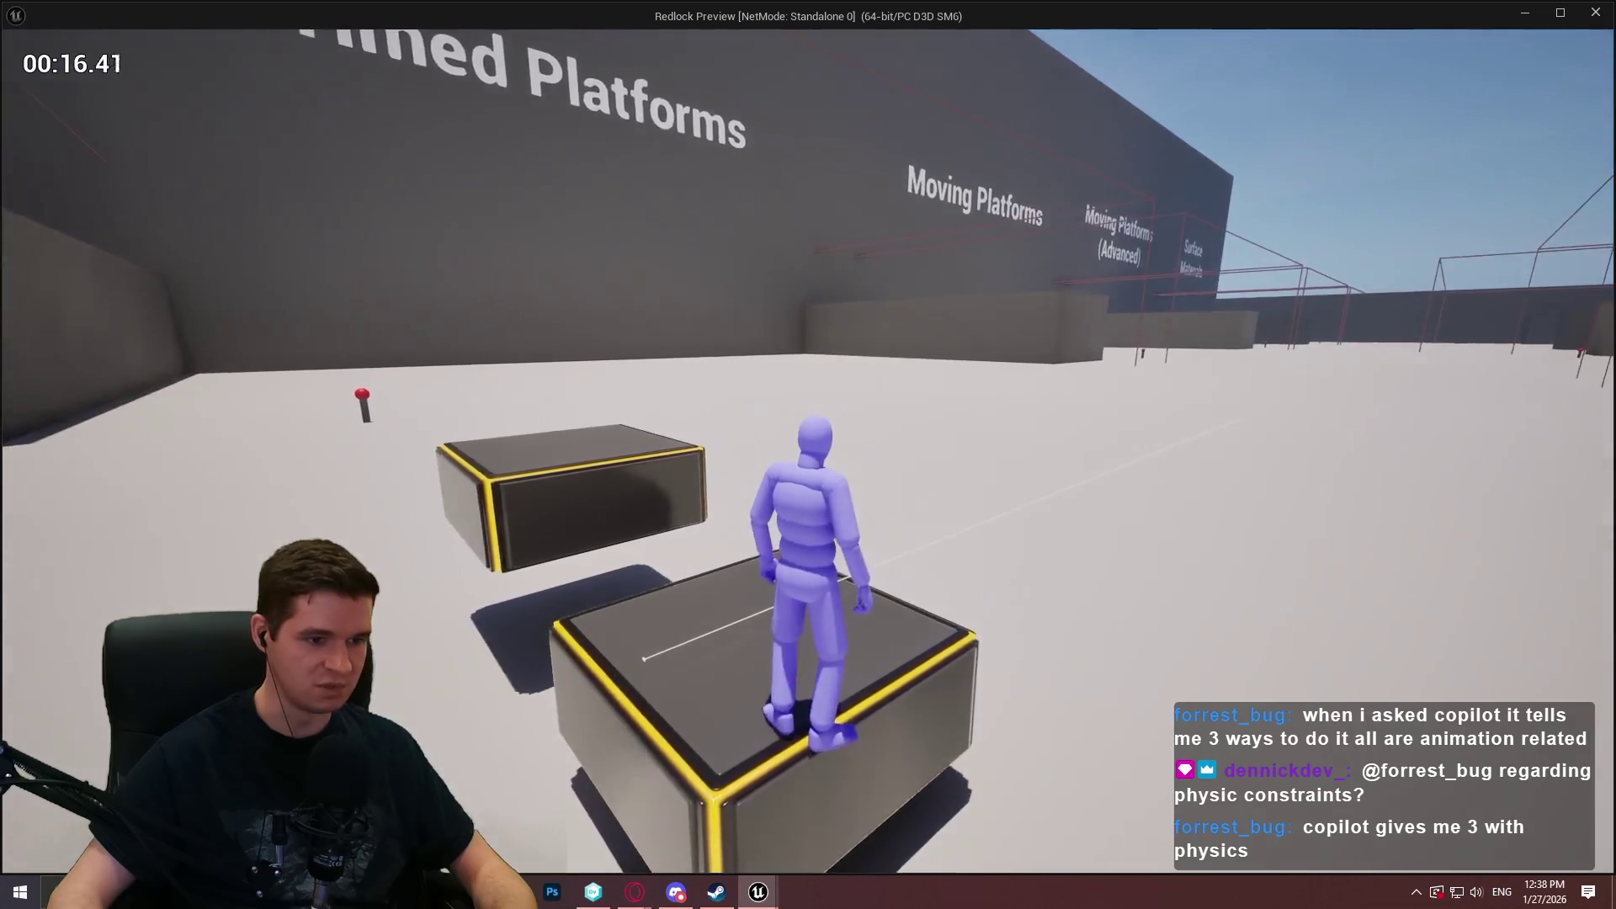
key(s)
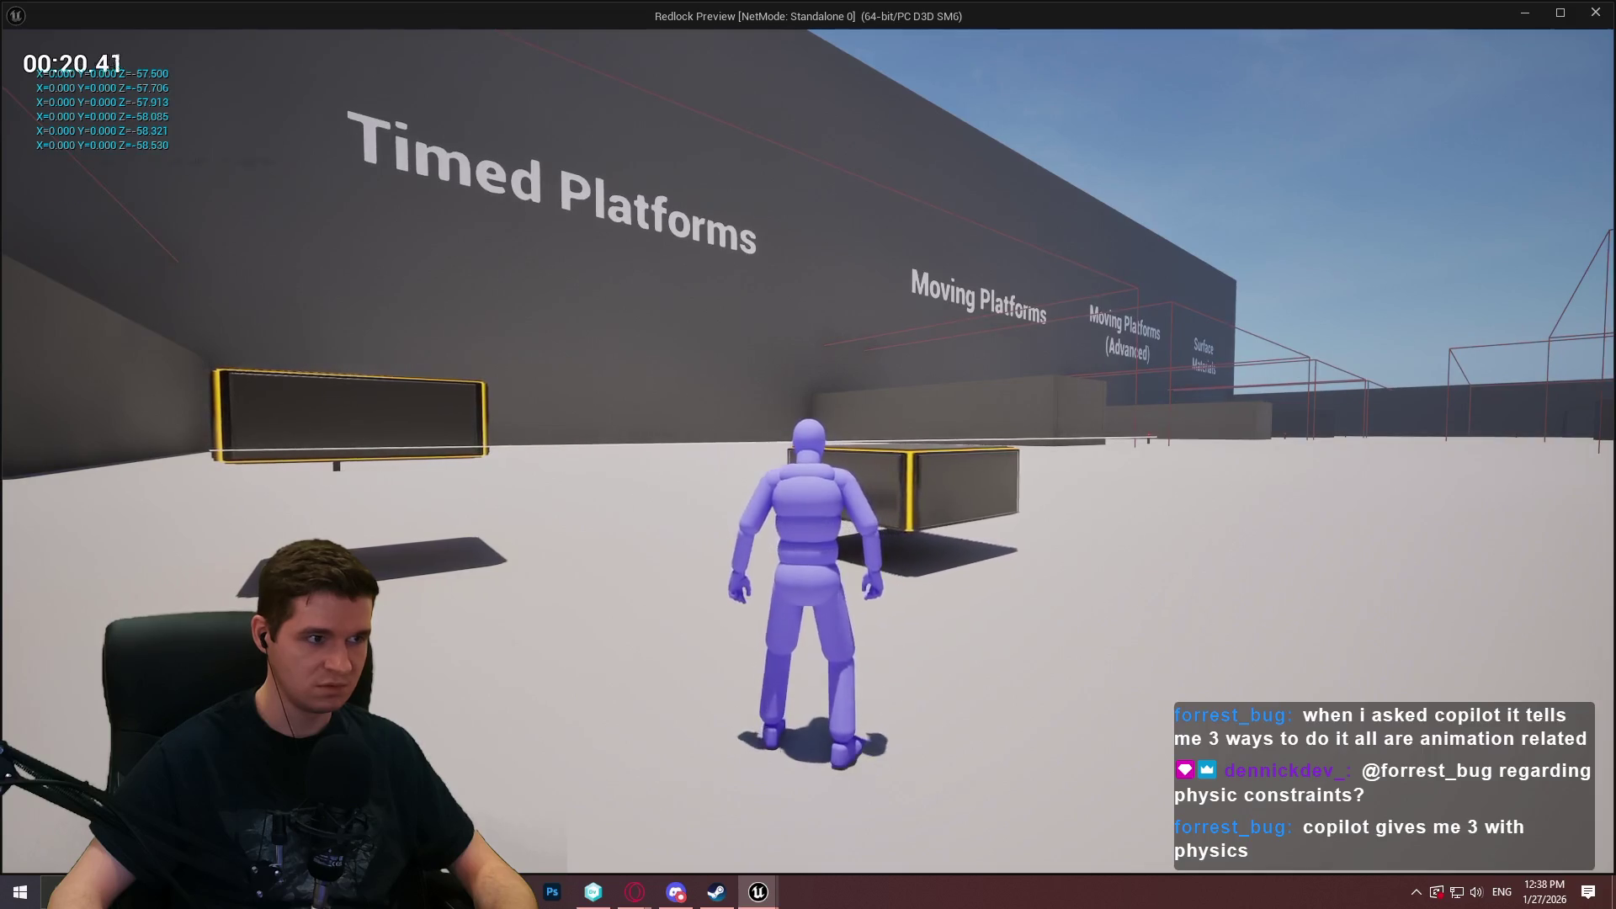
key(w)
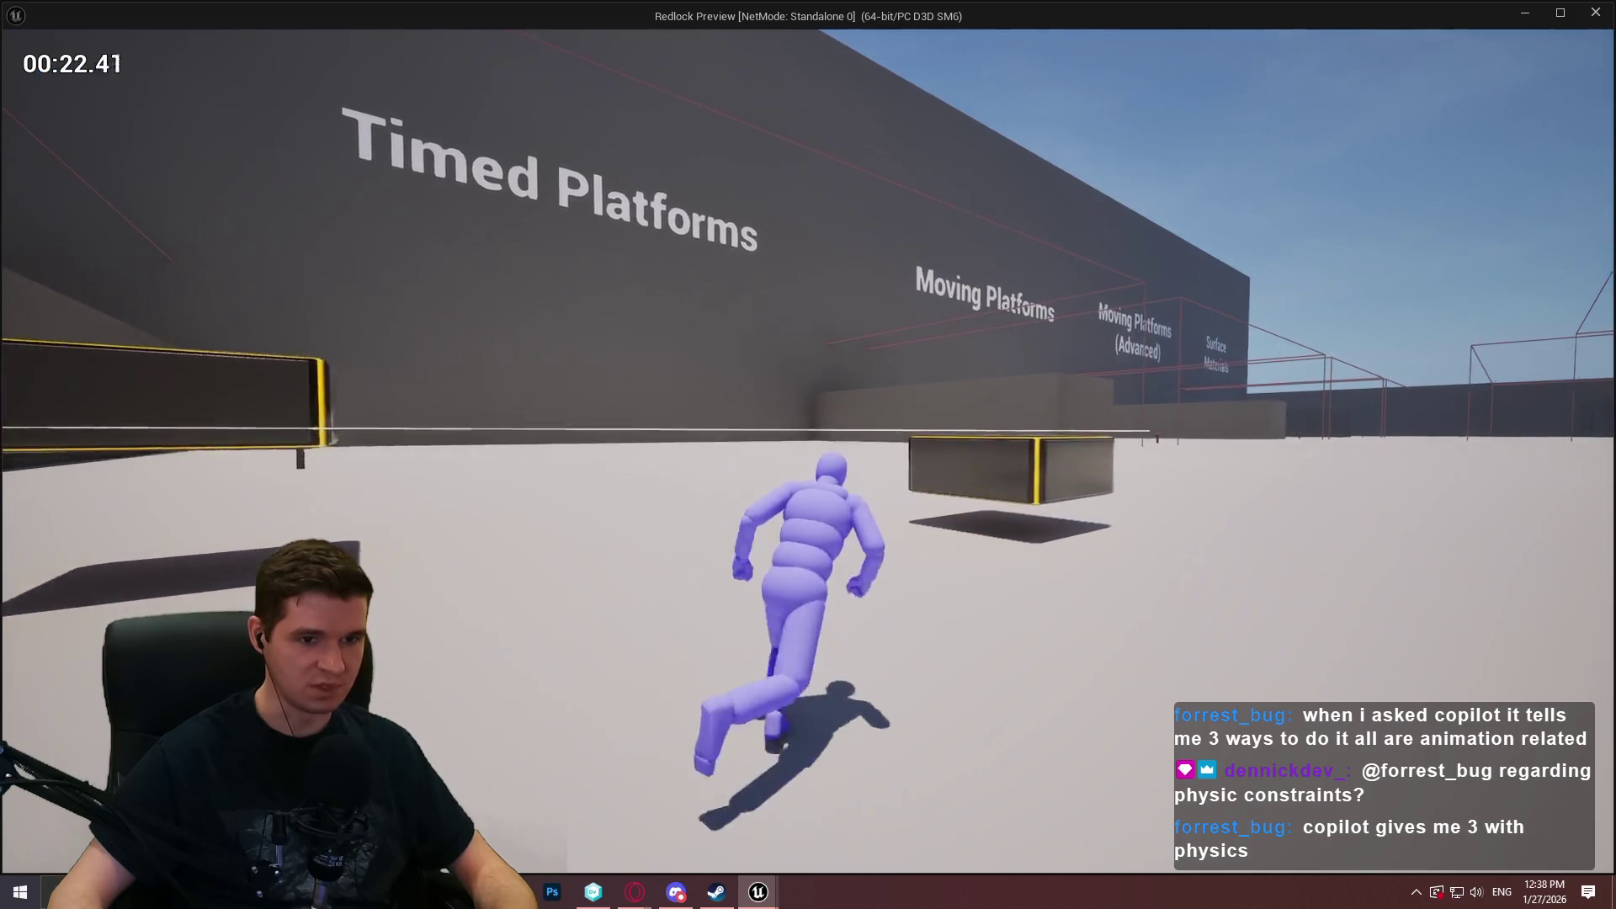
key(w)
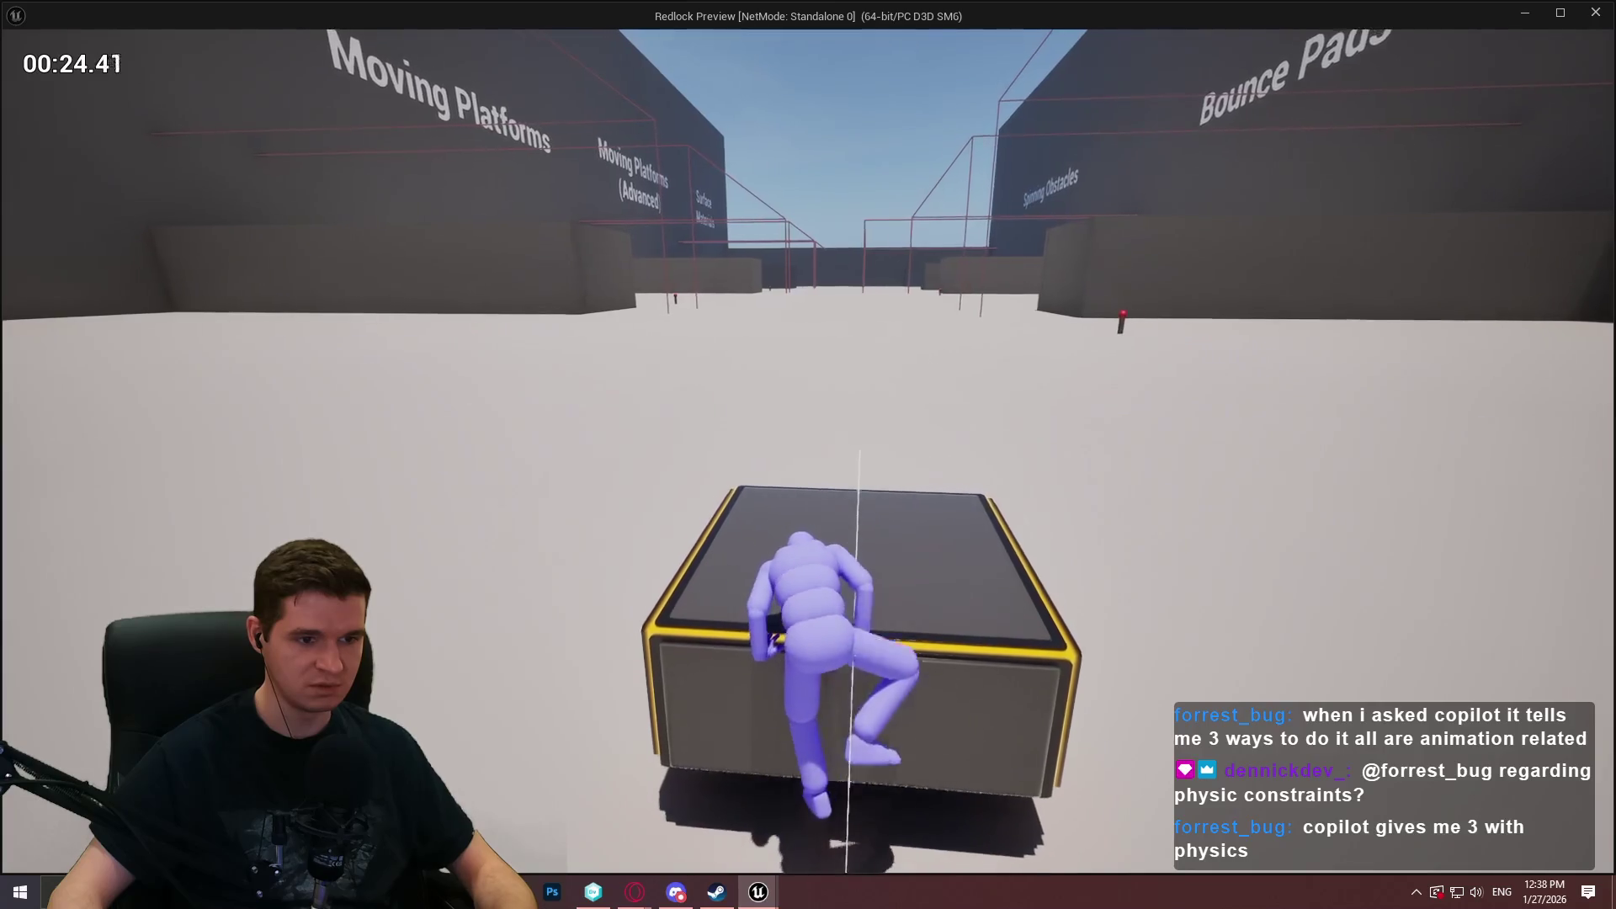
key(w)
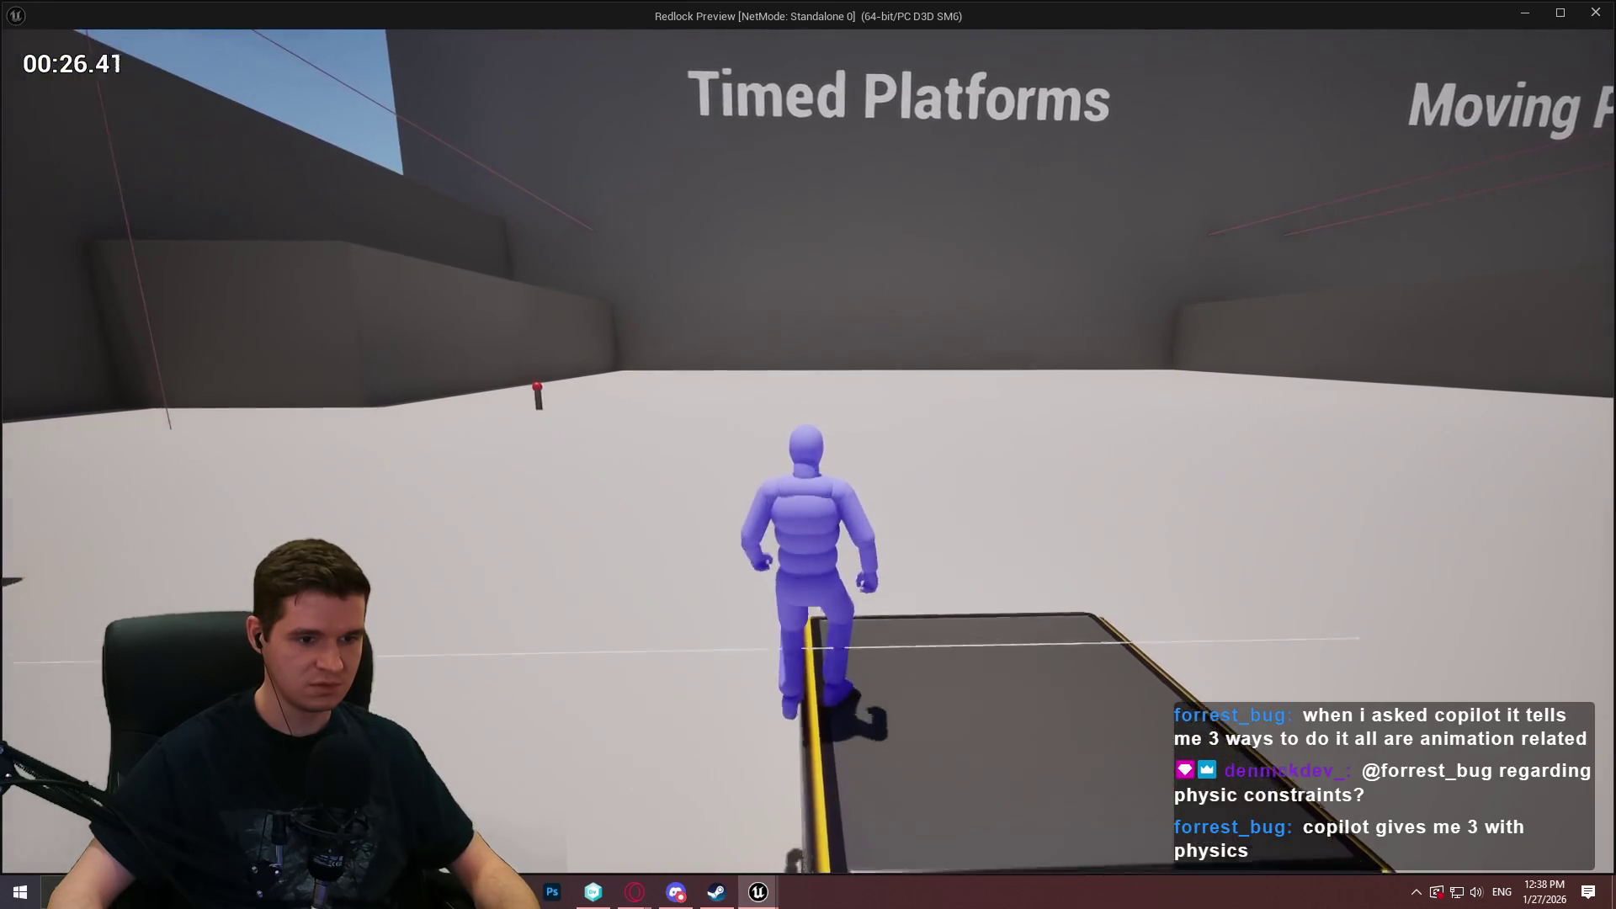
key(d)
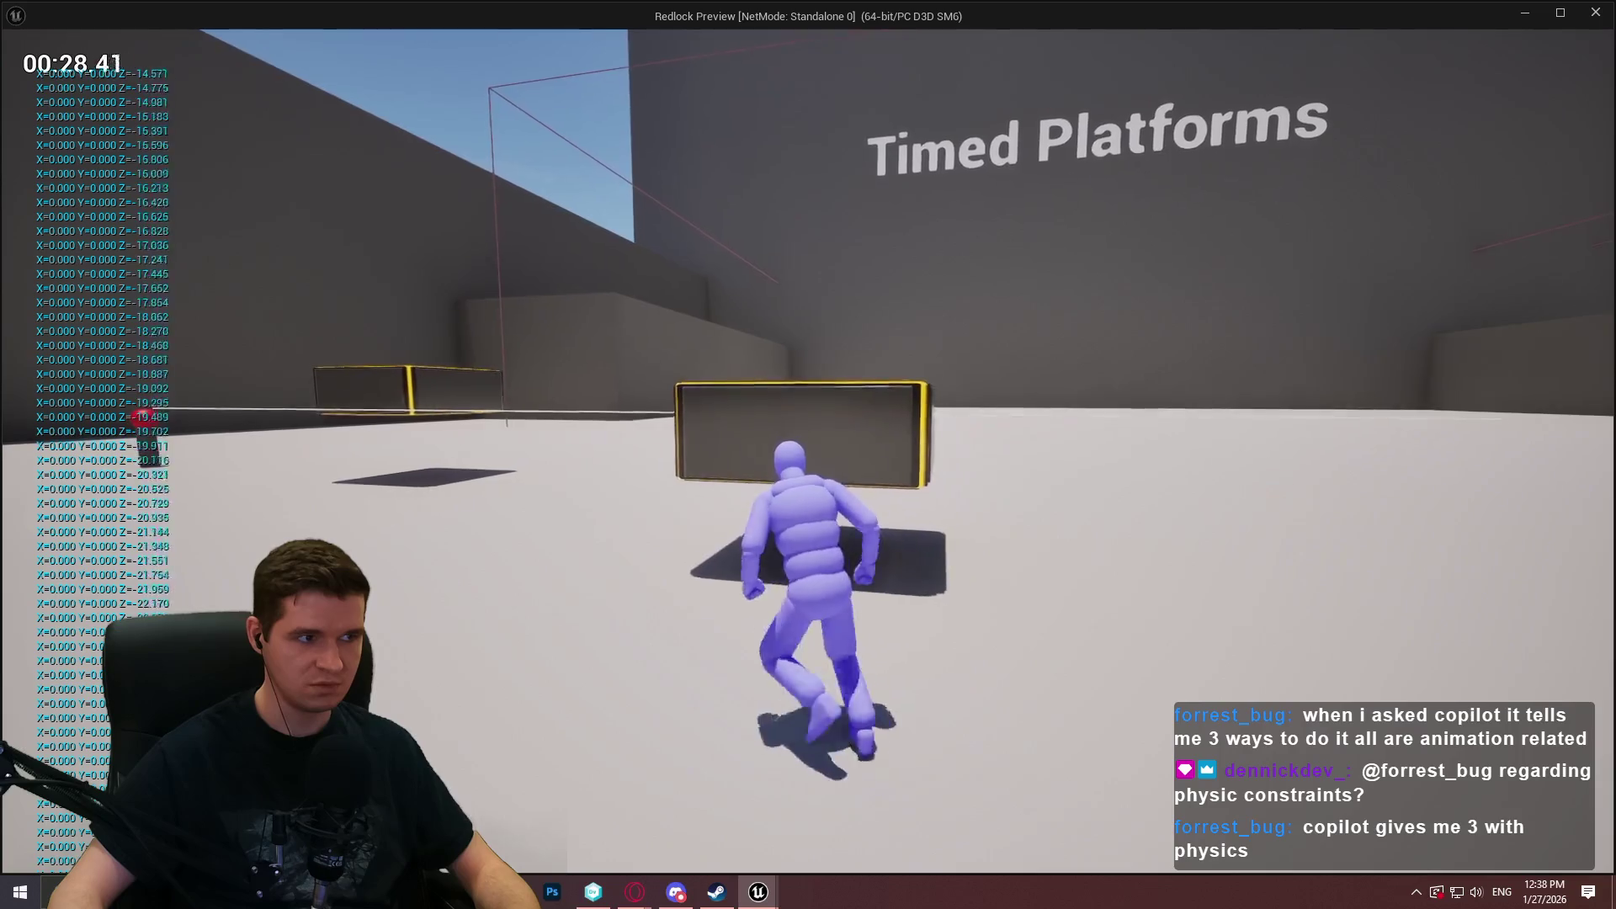
key(w)
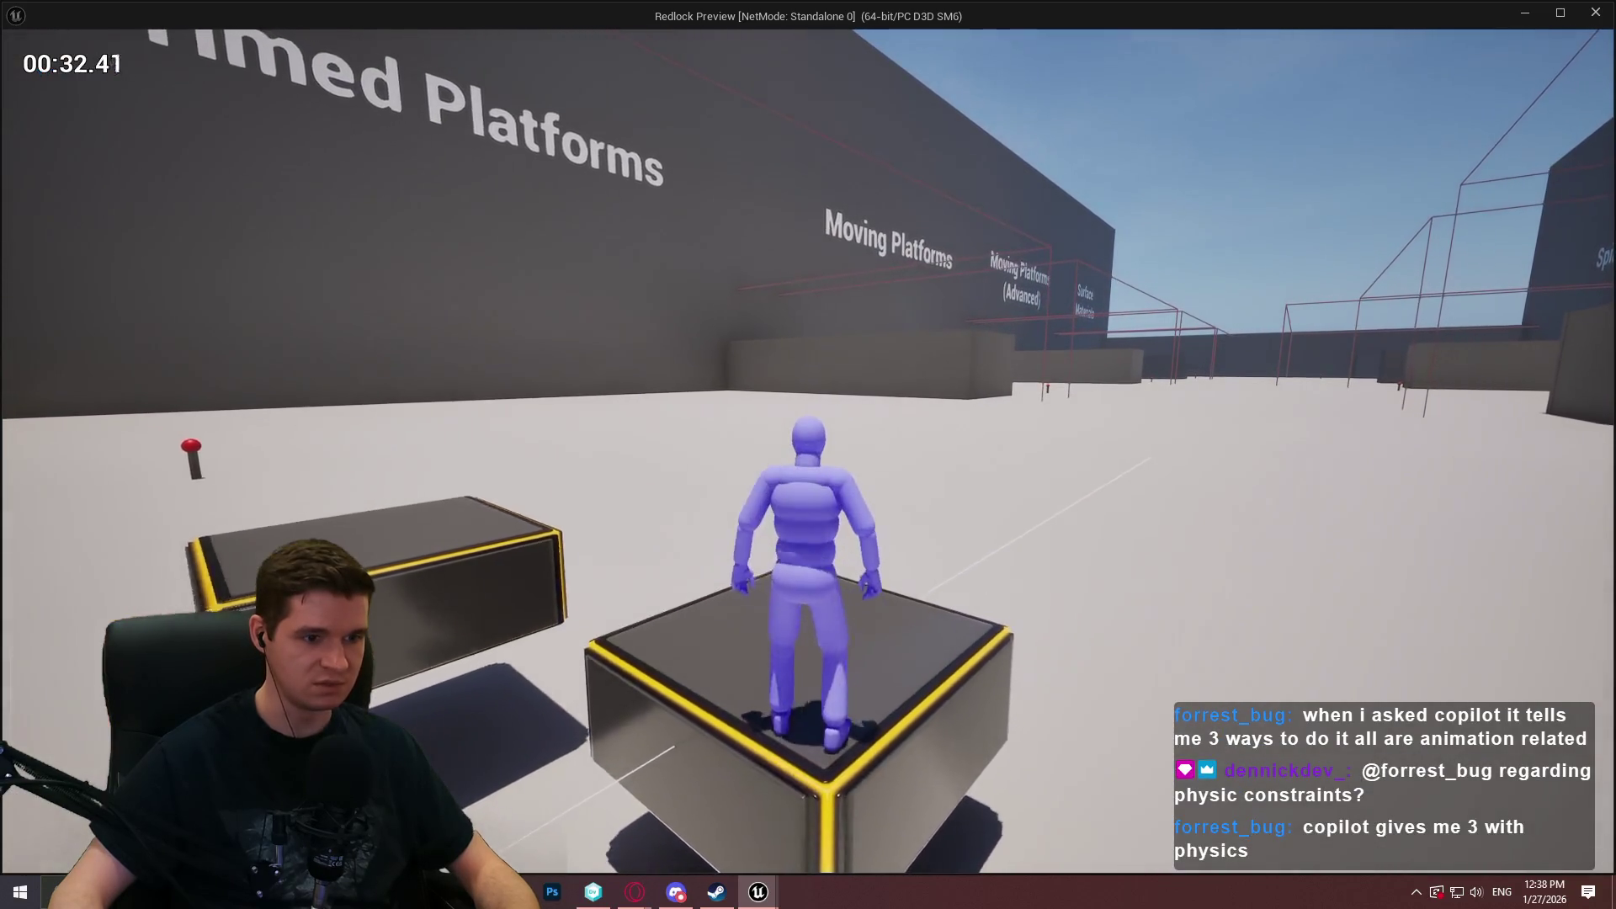
key(s)
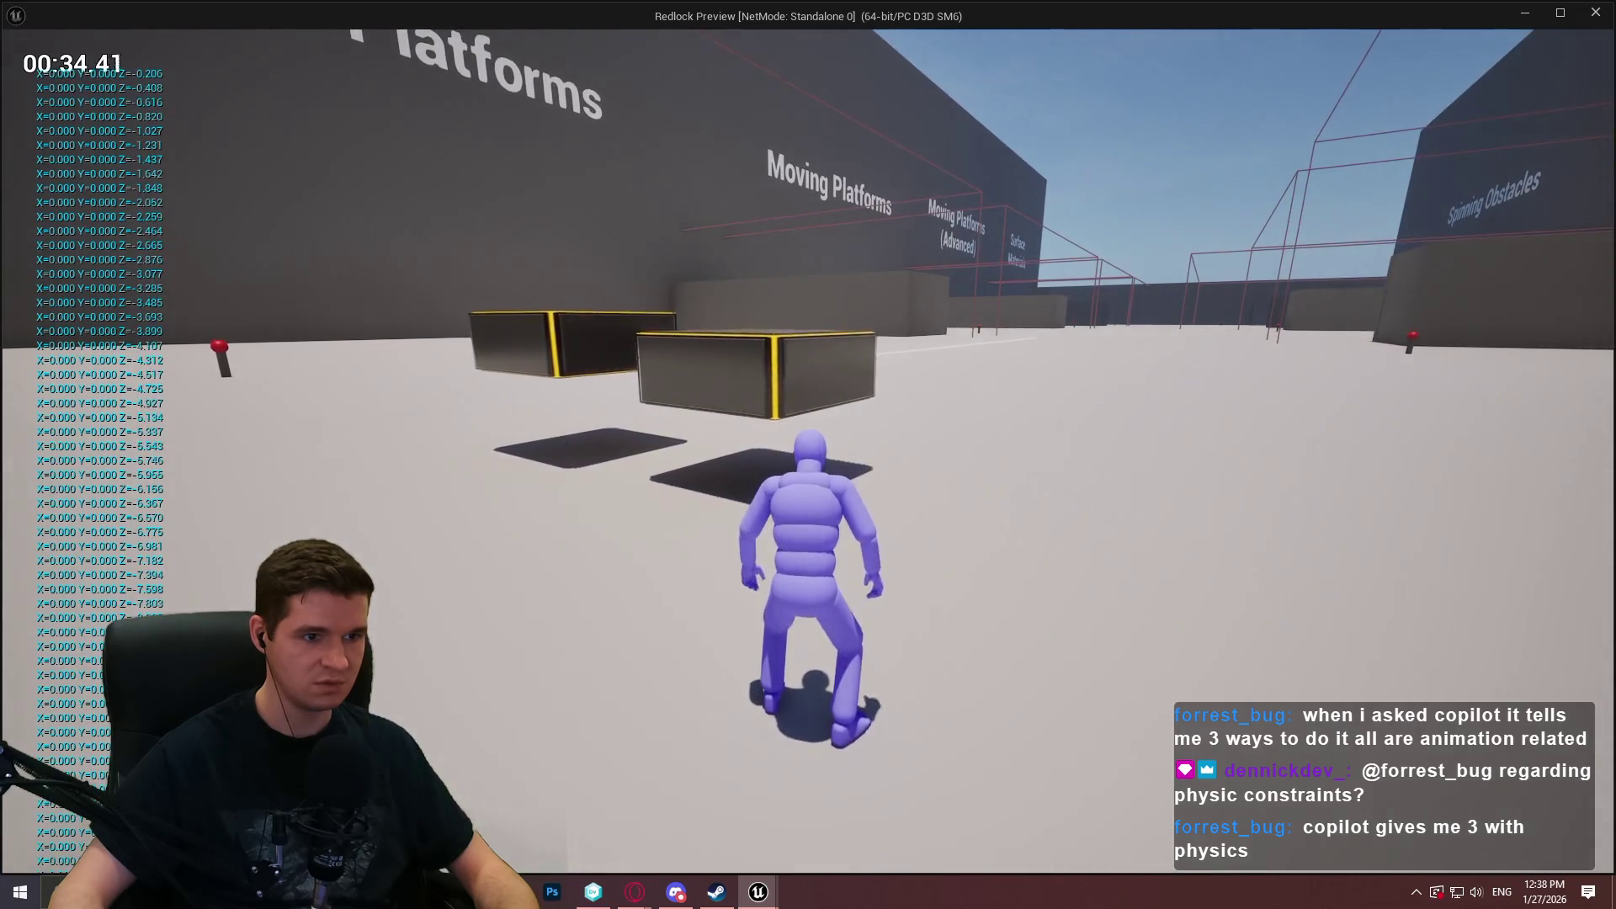
key(w)
key(w)
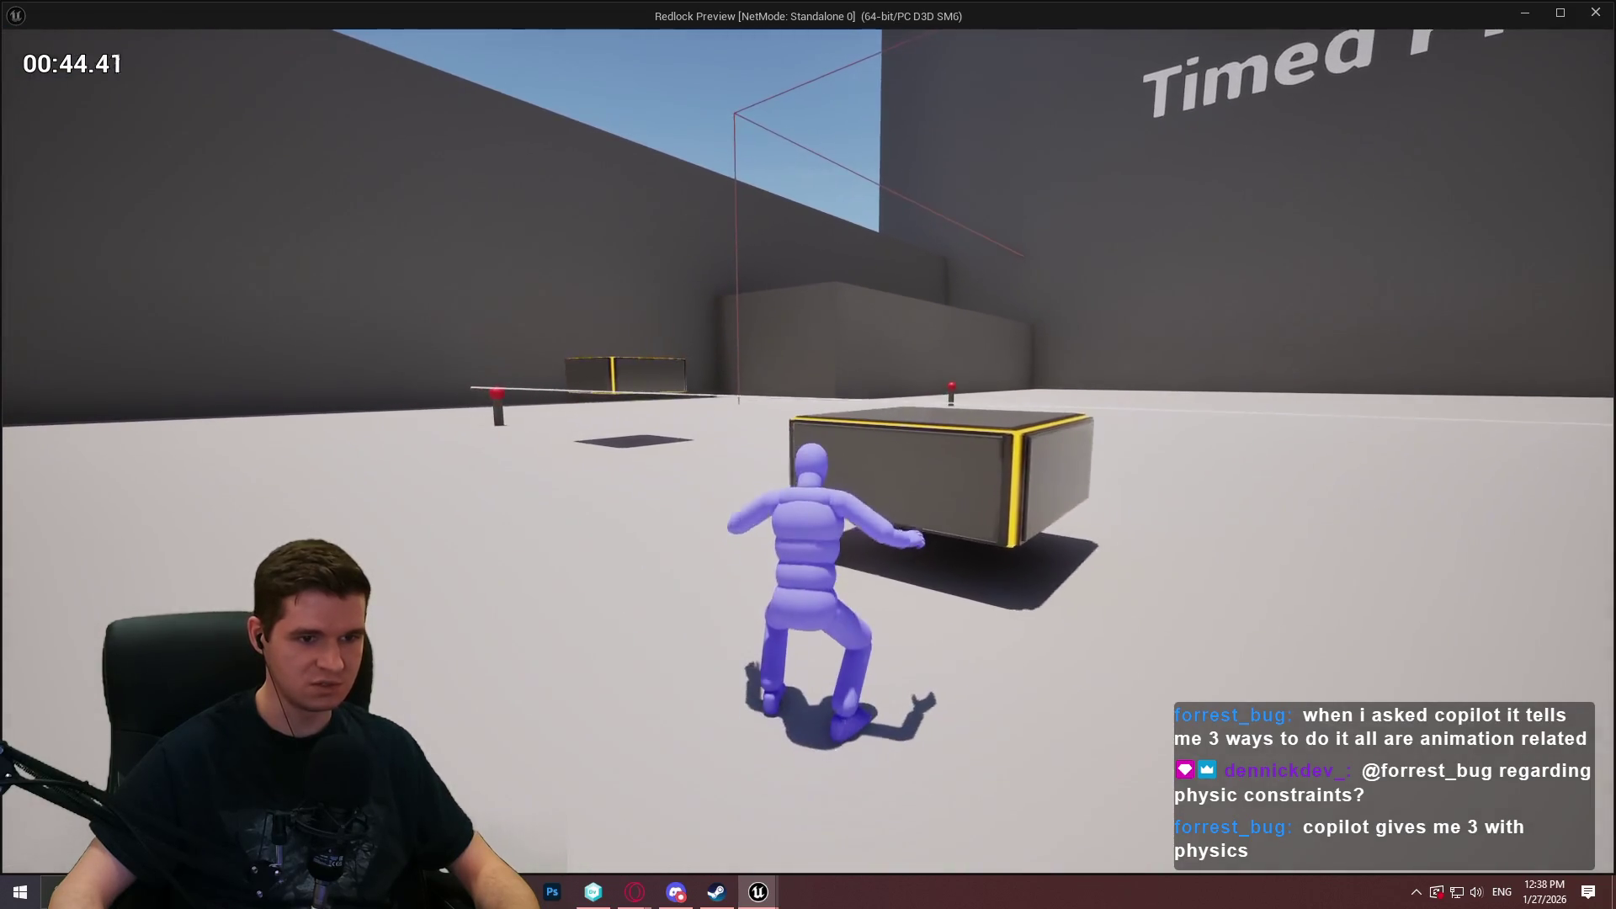
key(Escape)
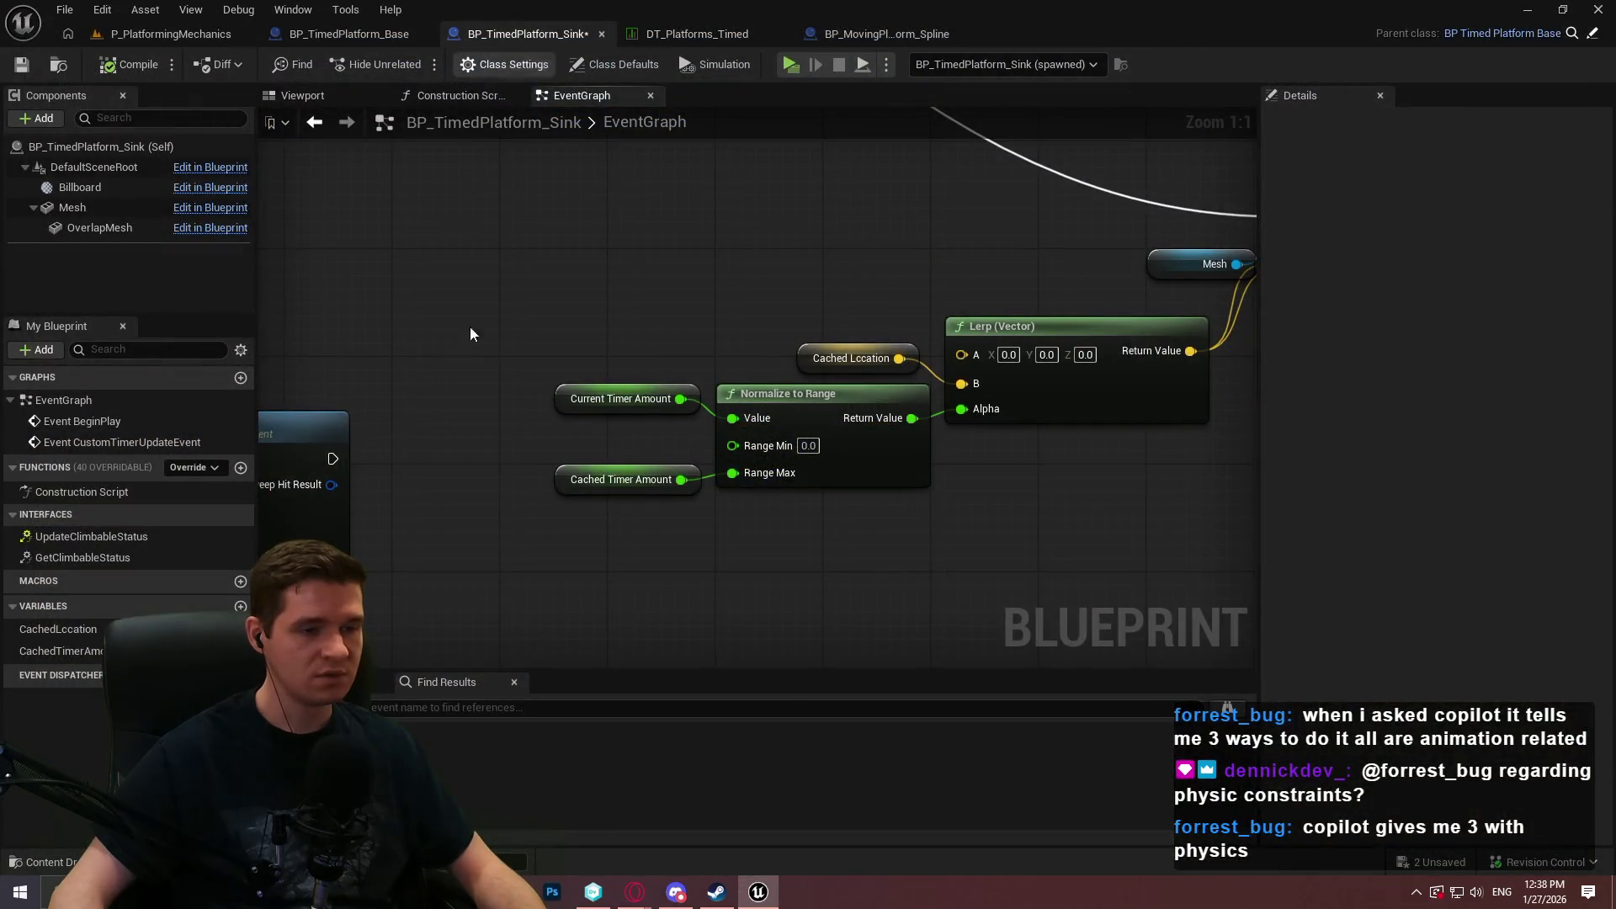
scroll(754, 331, down, 2)
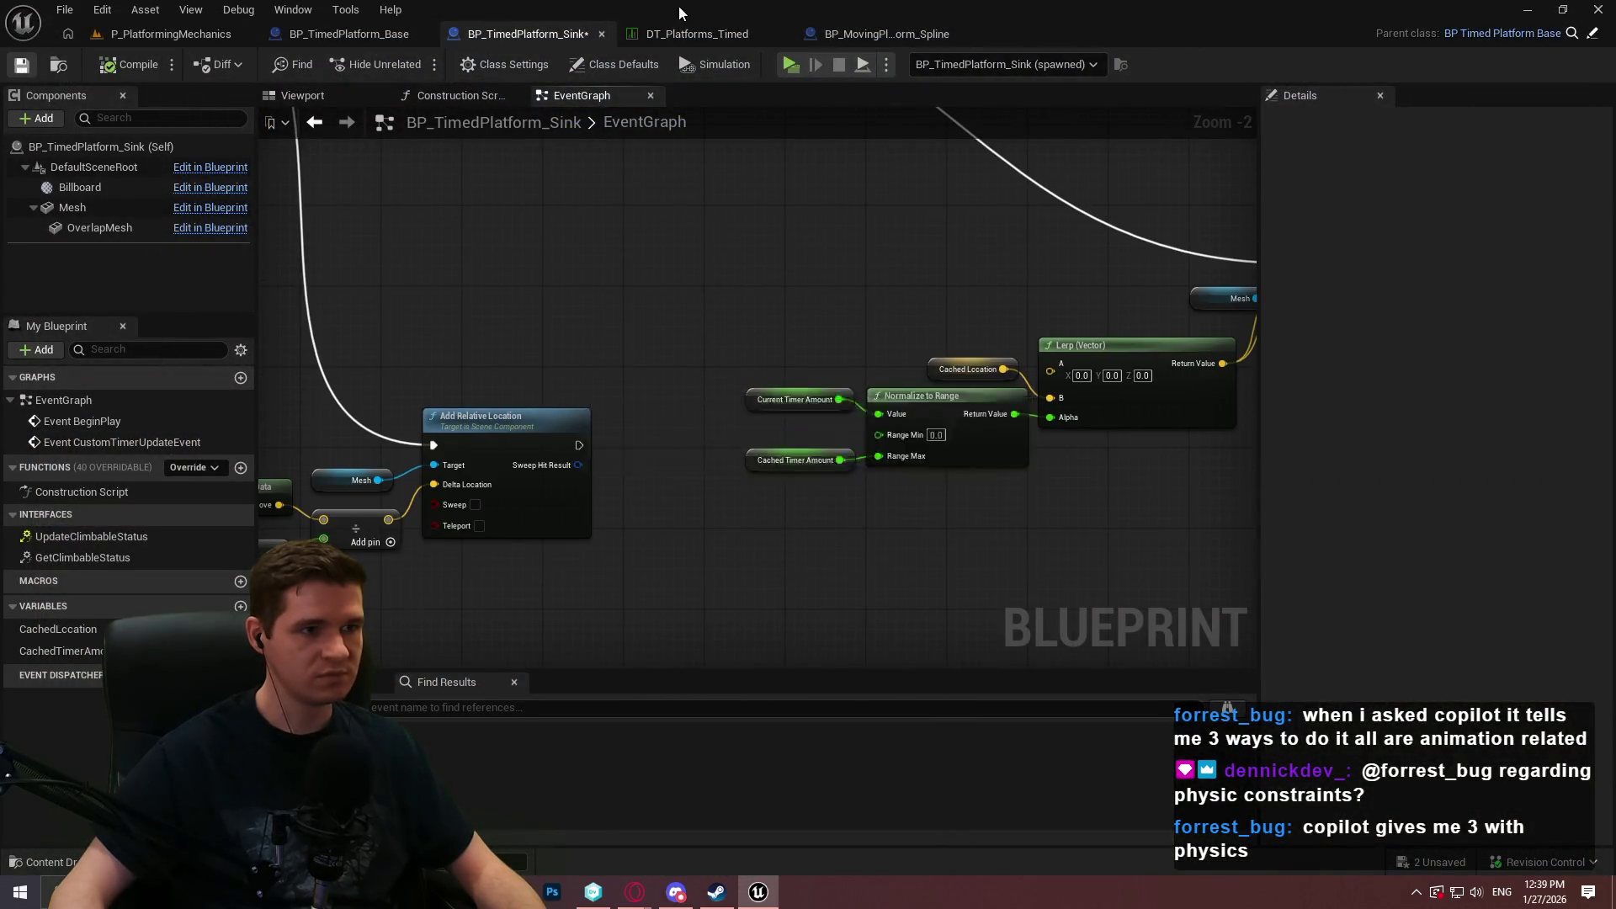
key(alt+p)
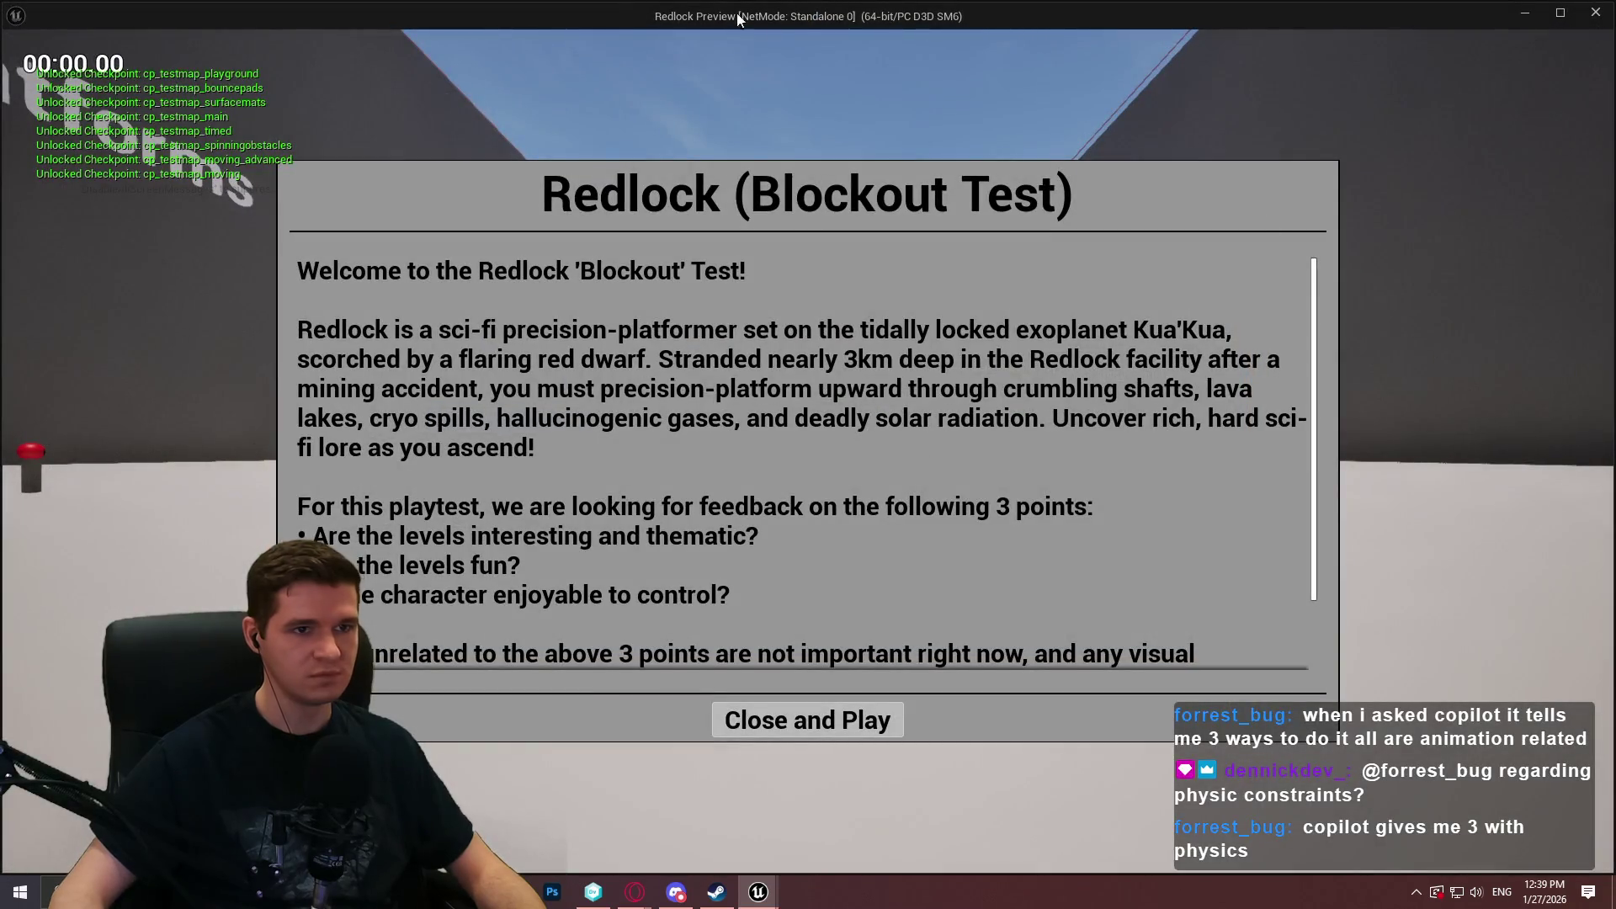
drag(708, 7, 1330, 301)
click(1051, 65)
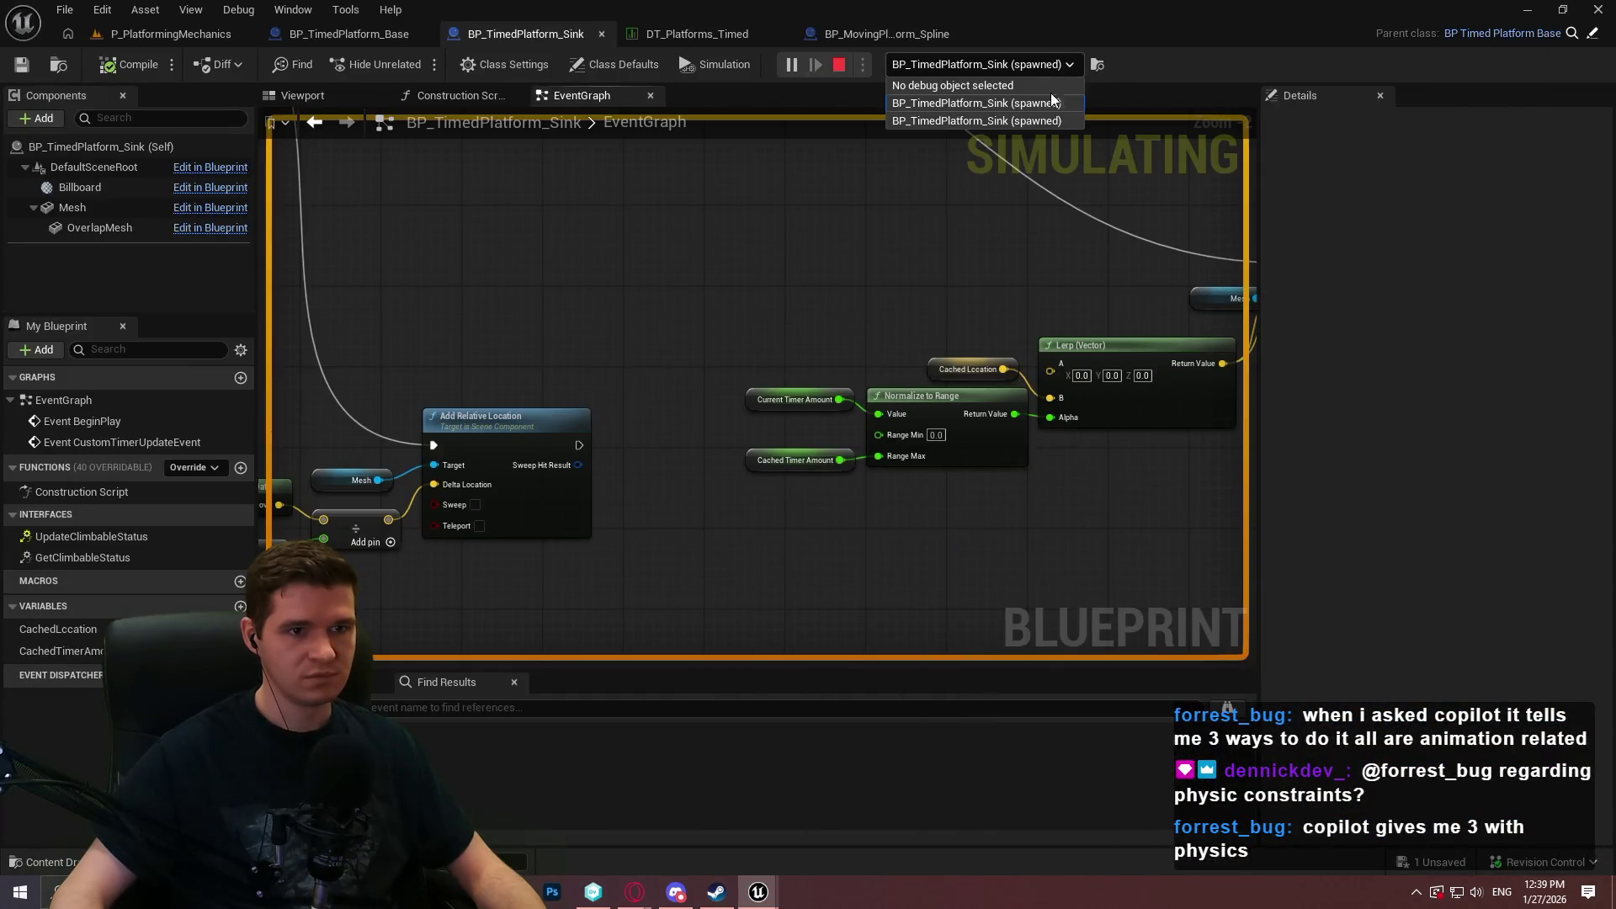
click(1114, 141)
key(super)
scroll(848, 270, down, 5)
scroll(896, 420, up, 1)
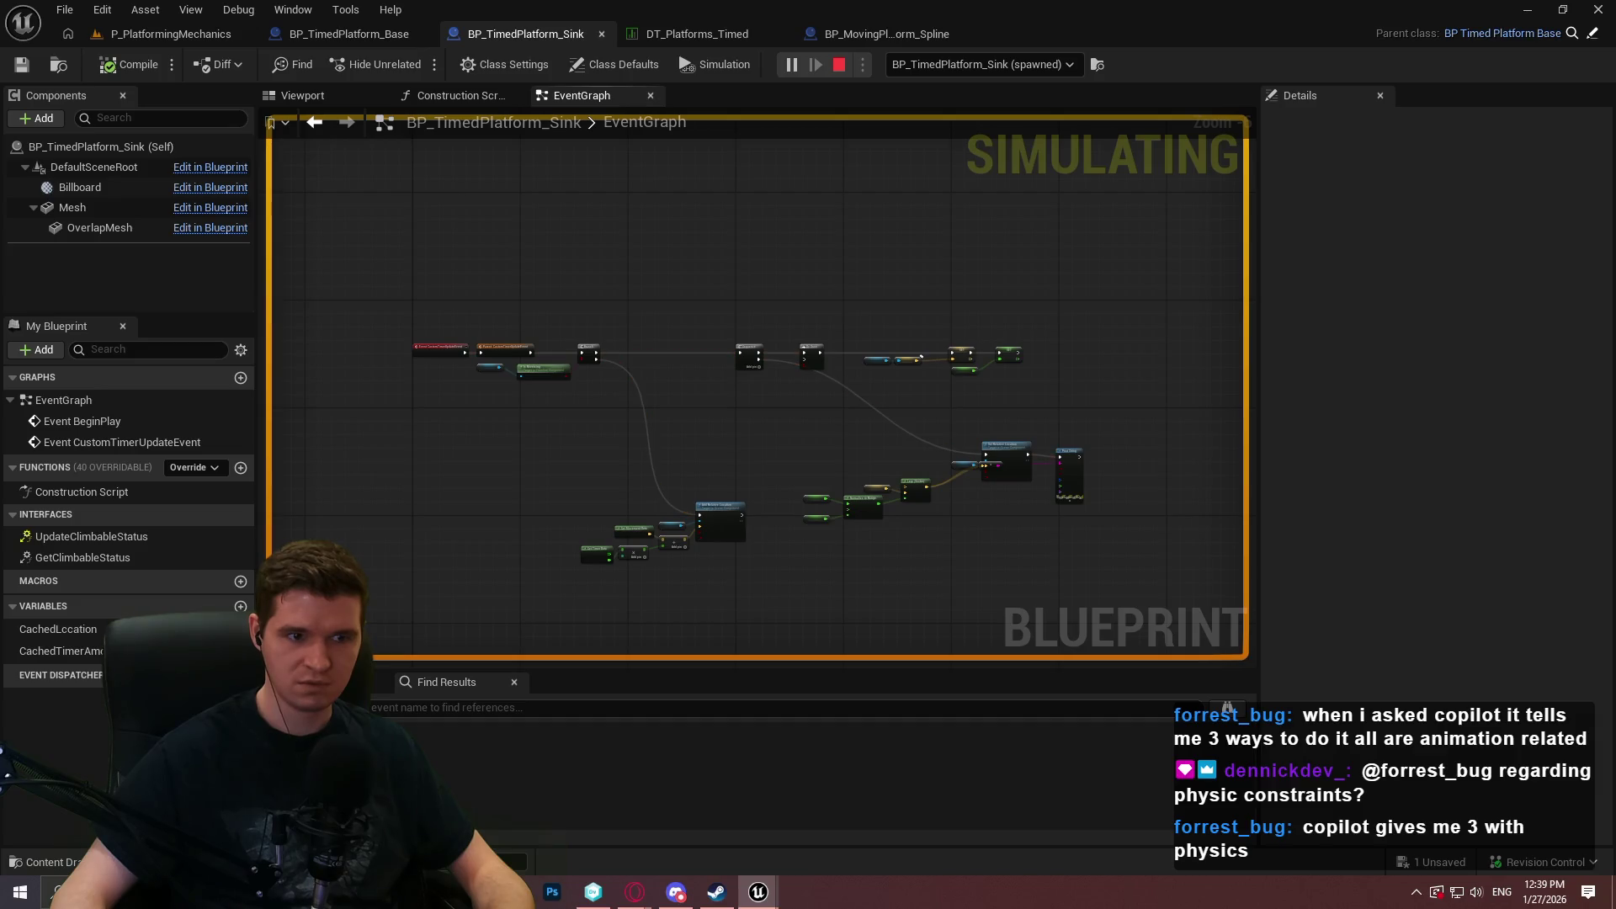
key(Escape)
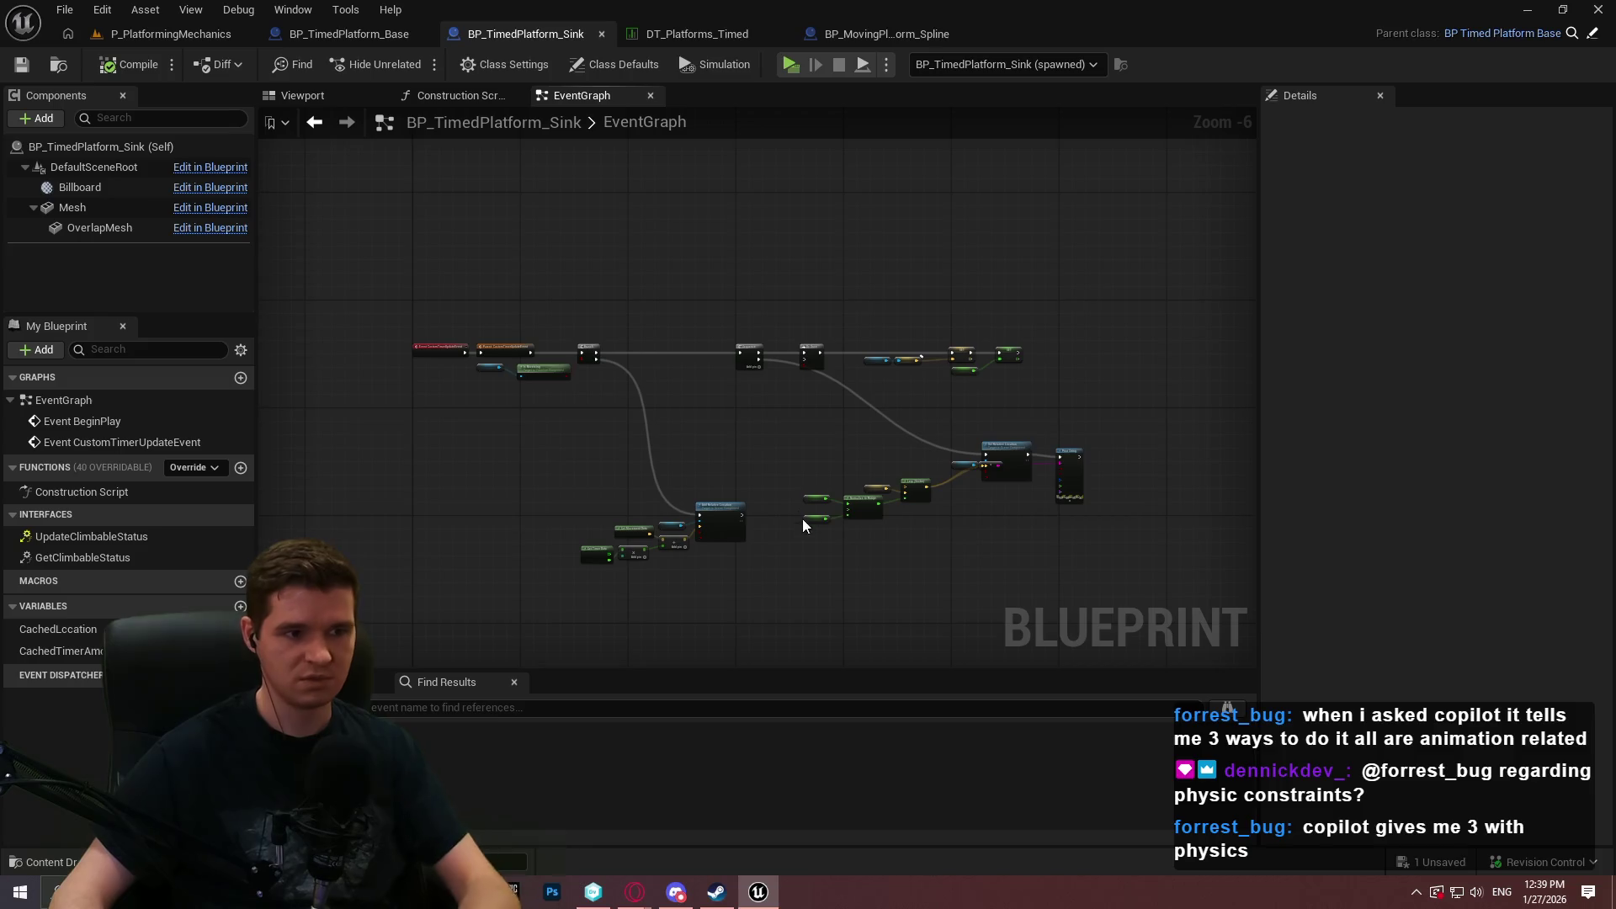
scroll(714, 417, up, 2)
scroll(886, 503, up, 2)
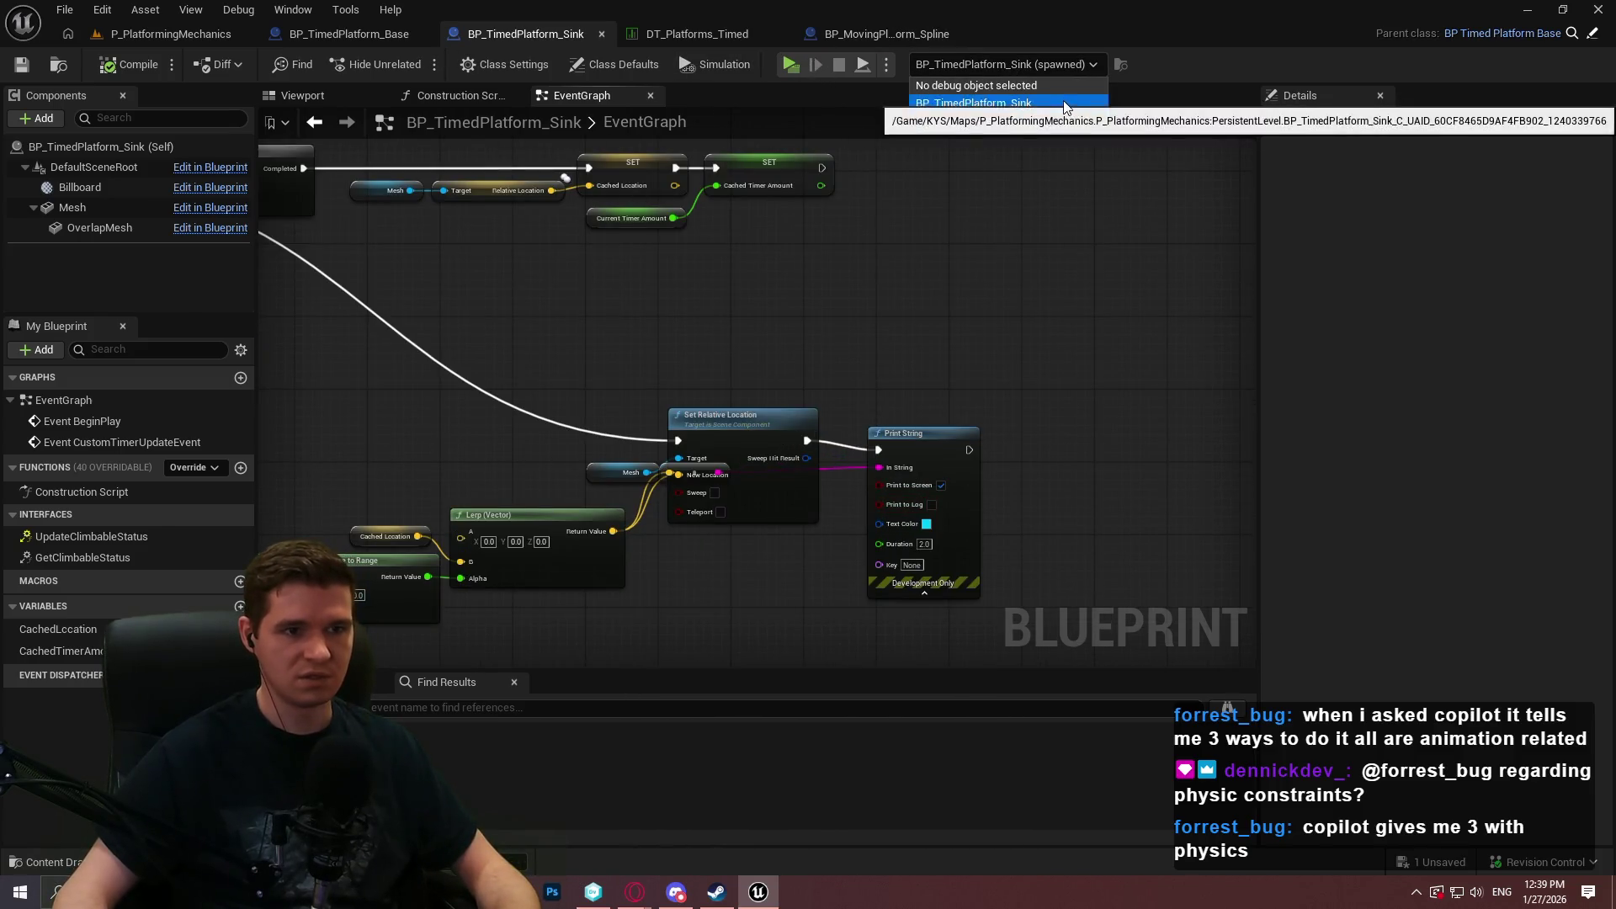
click(993, 103)
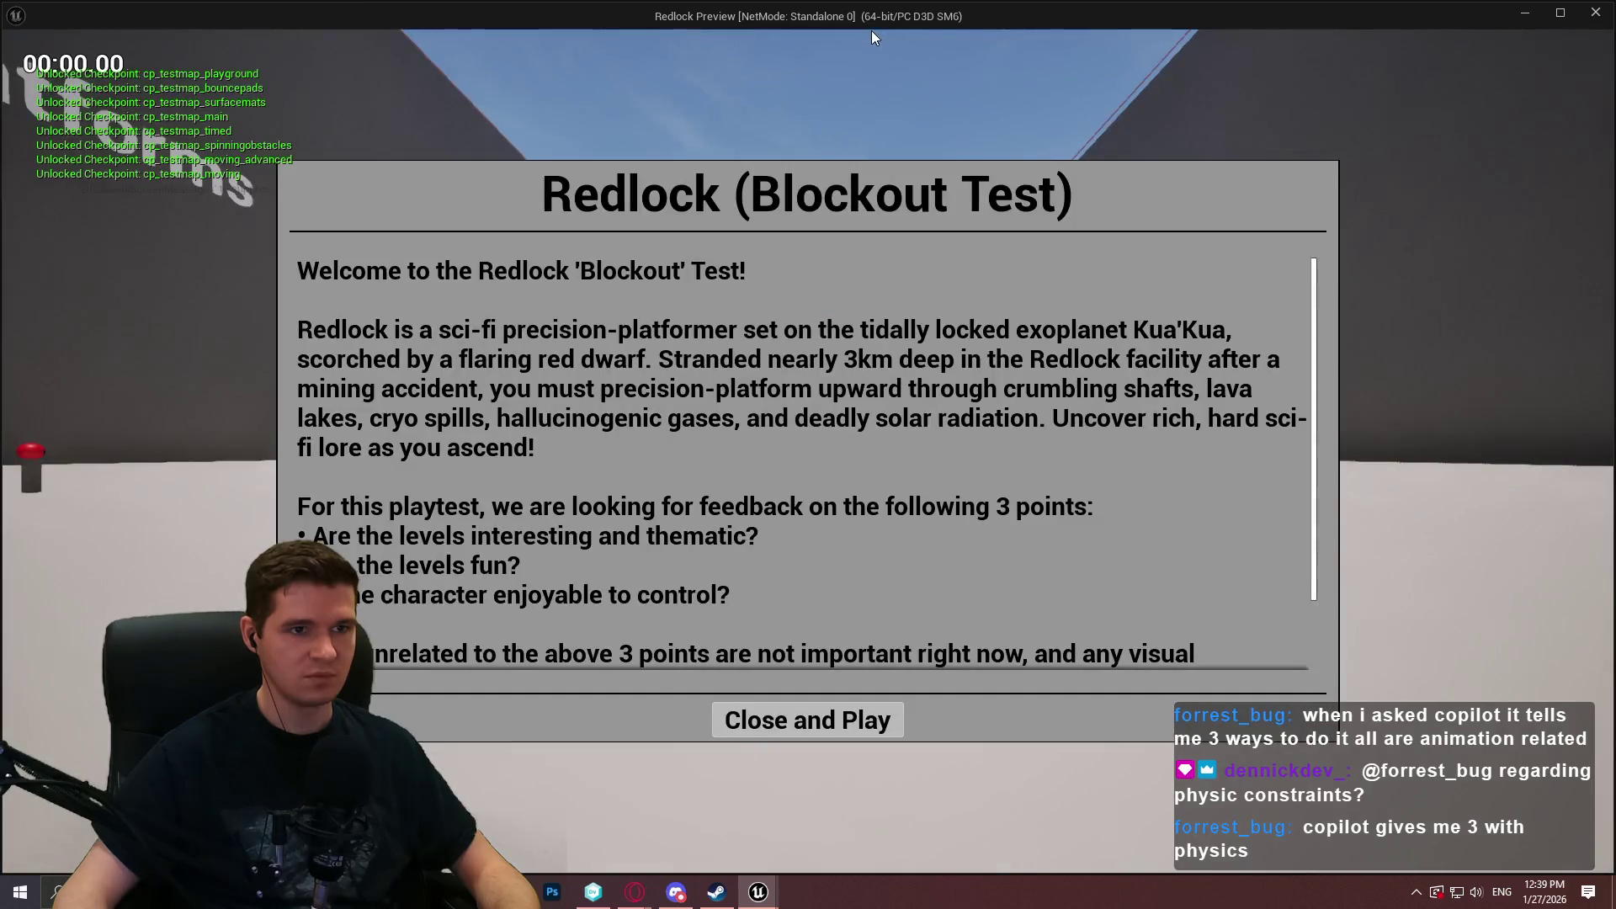
key(super)
click(1054, 69)
click(977, 103)
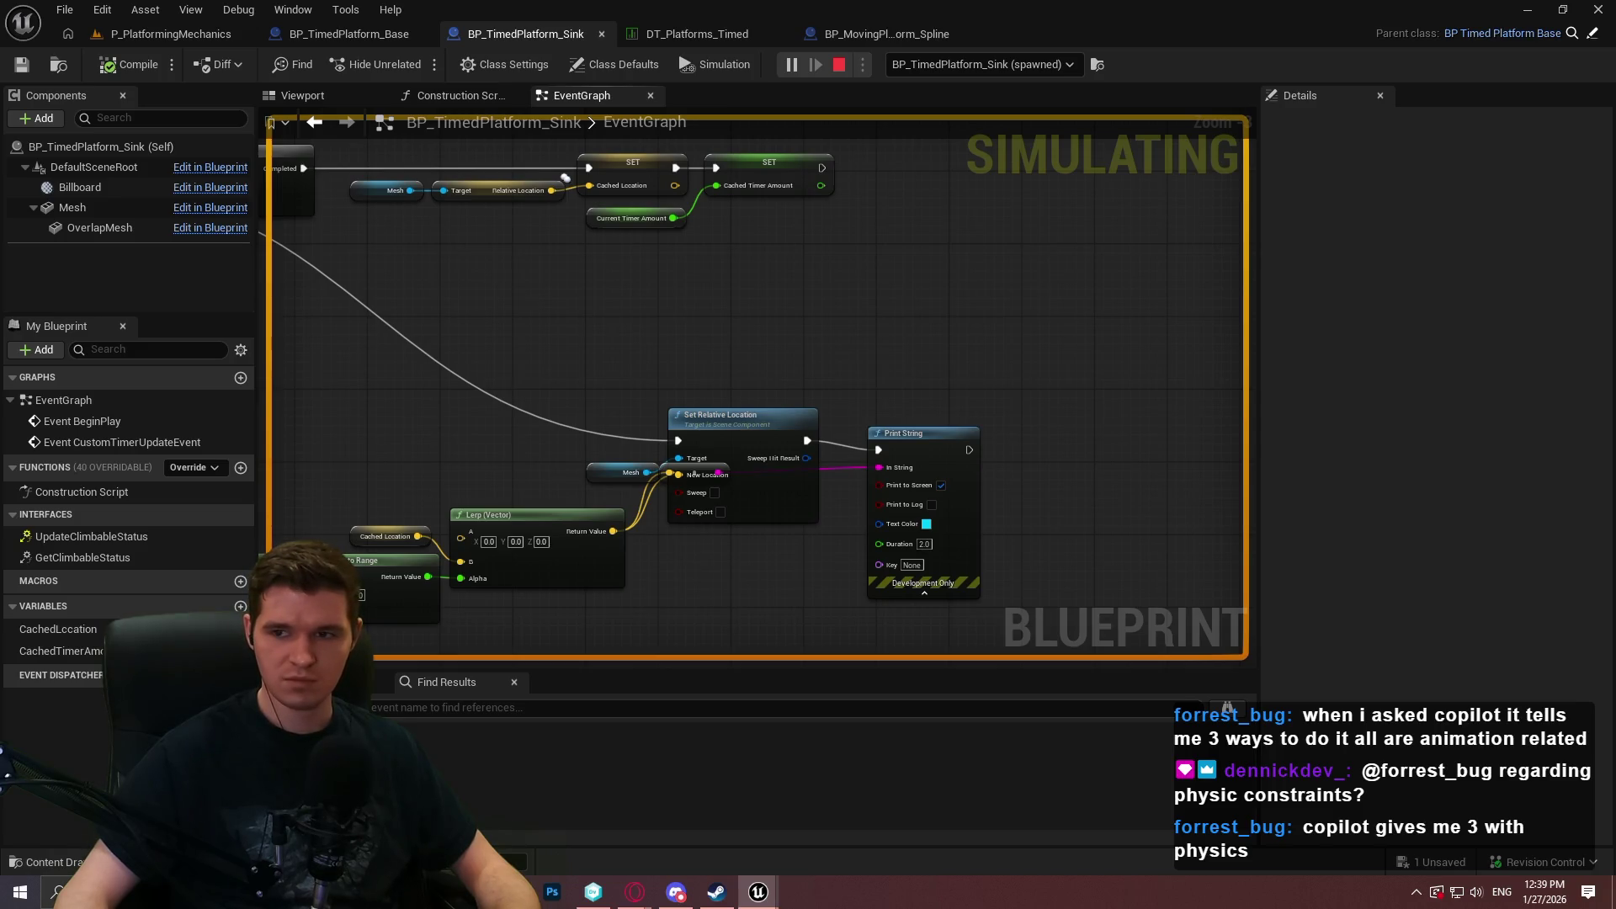
key(super)
click(854, 365)
scroll(854, 365, down, 3)
mouse_move(641, 350)
mouse_down()
mouse_move(979, 329)
mouse_move(926, 332)
mouse_up()
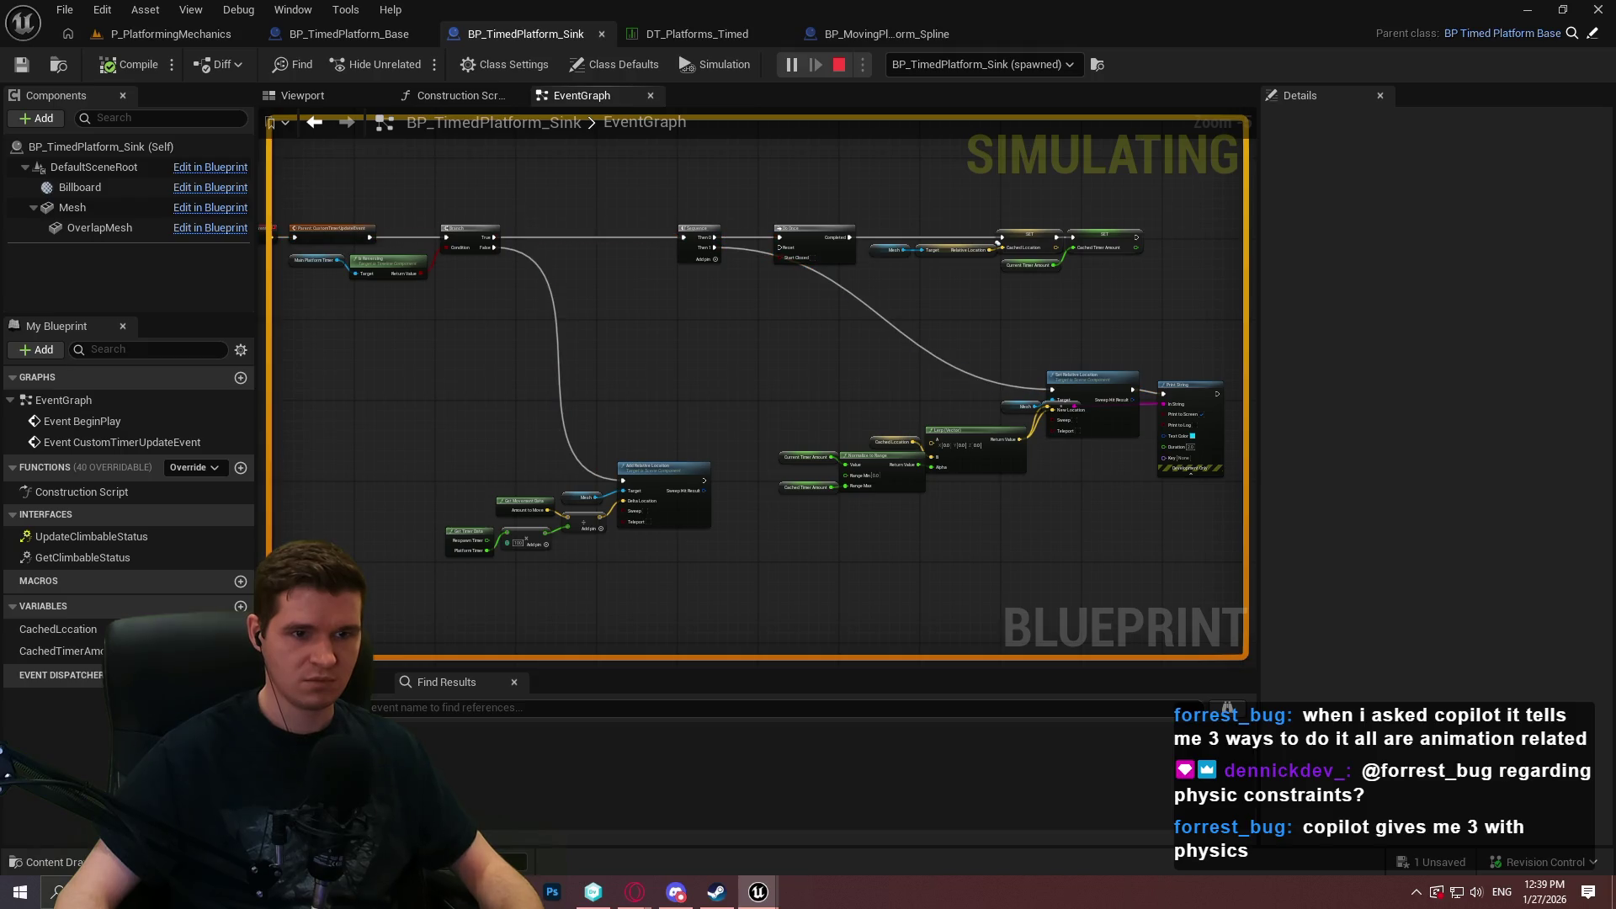
key(Escape)
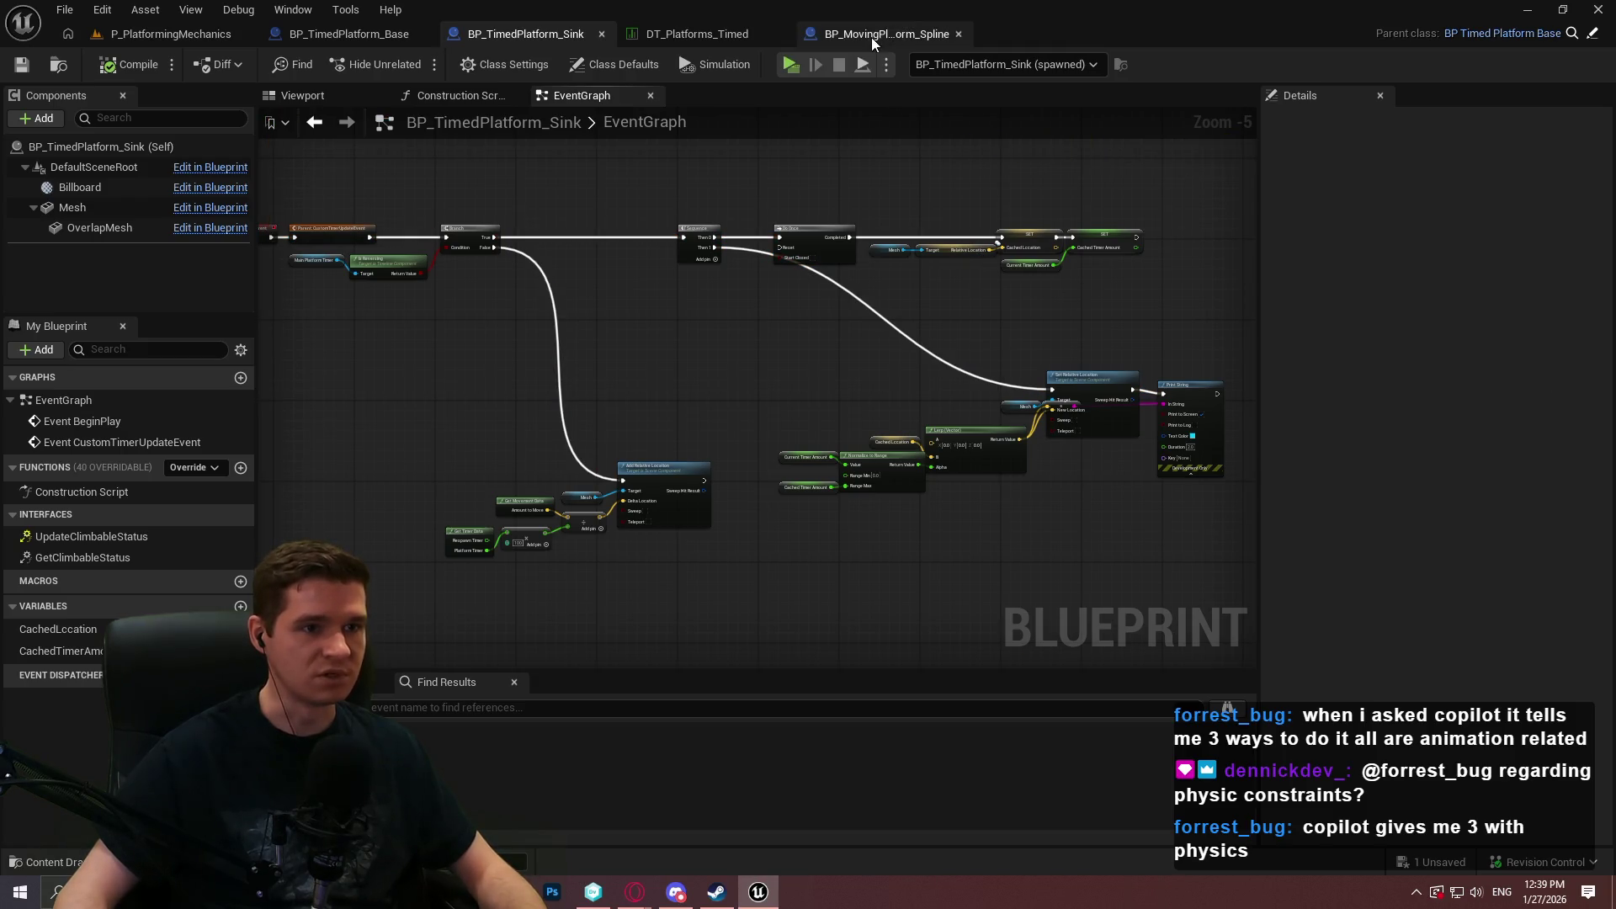
Select the spline moving platform in the level and look over the timed platform blueprints.
click(871, 34)
click(171, 34)
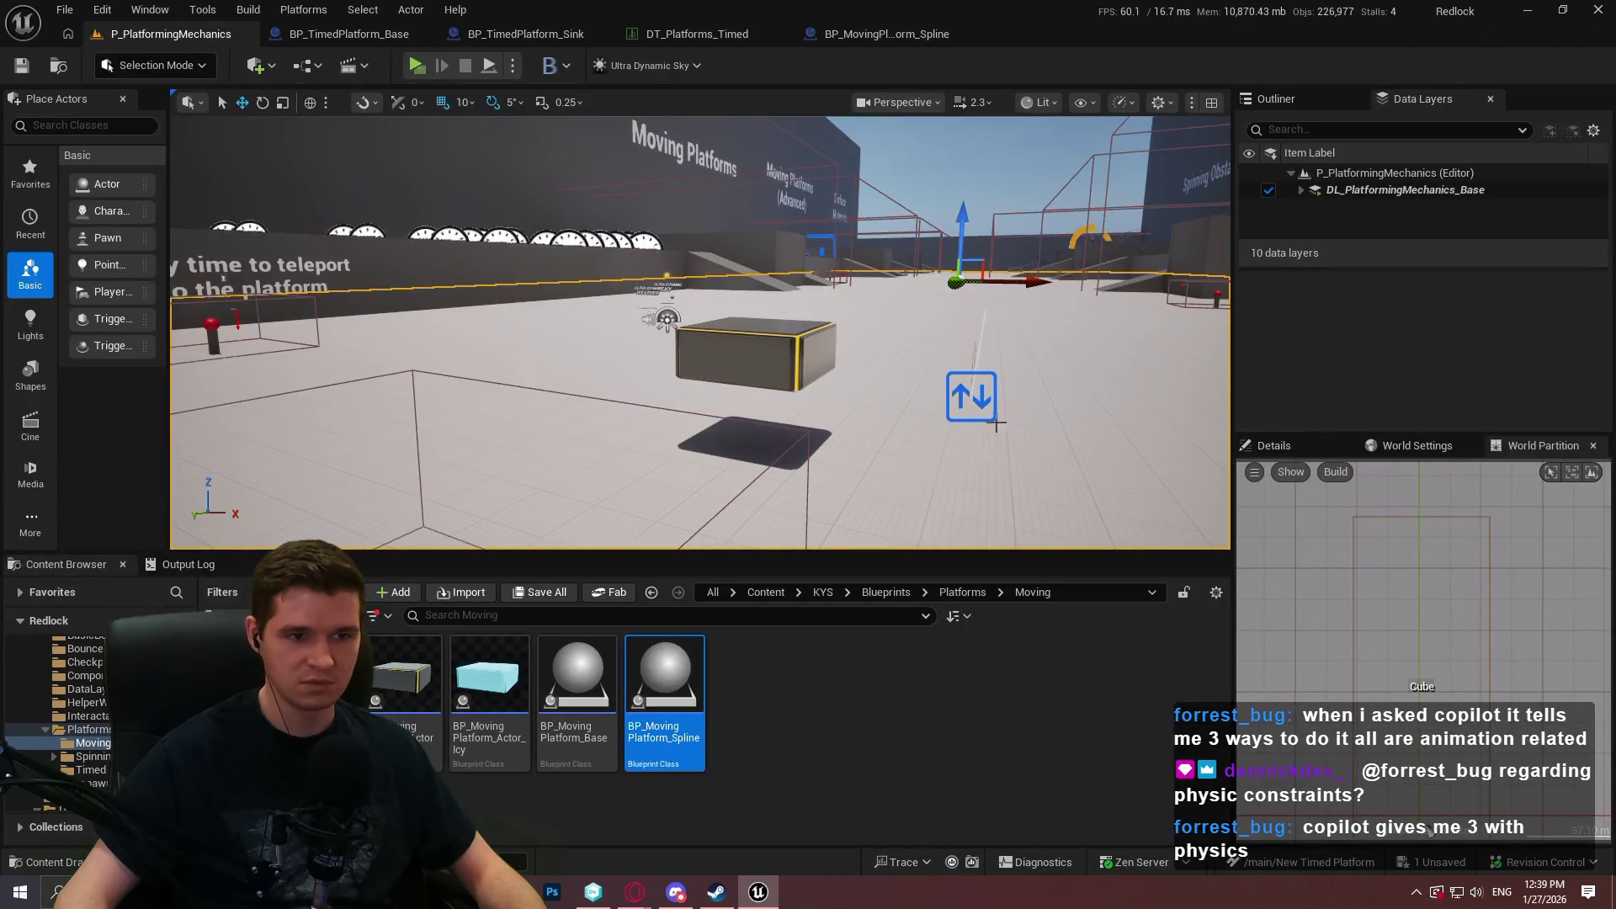
click(973, 398)
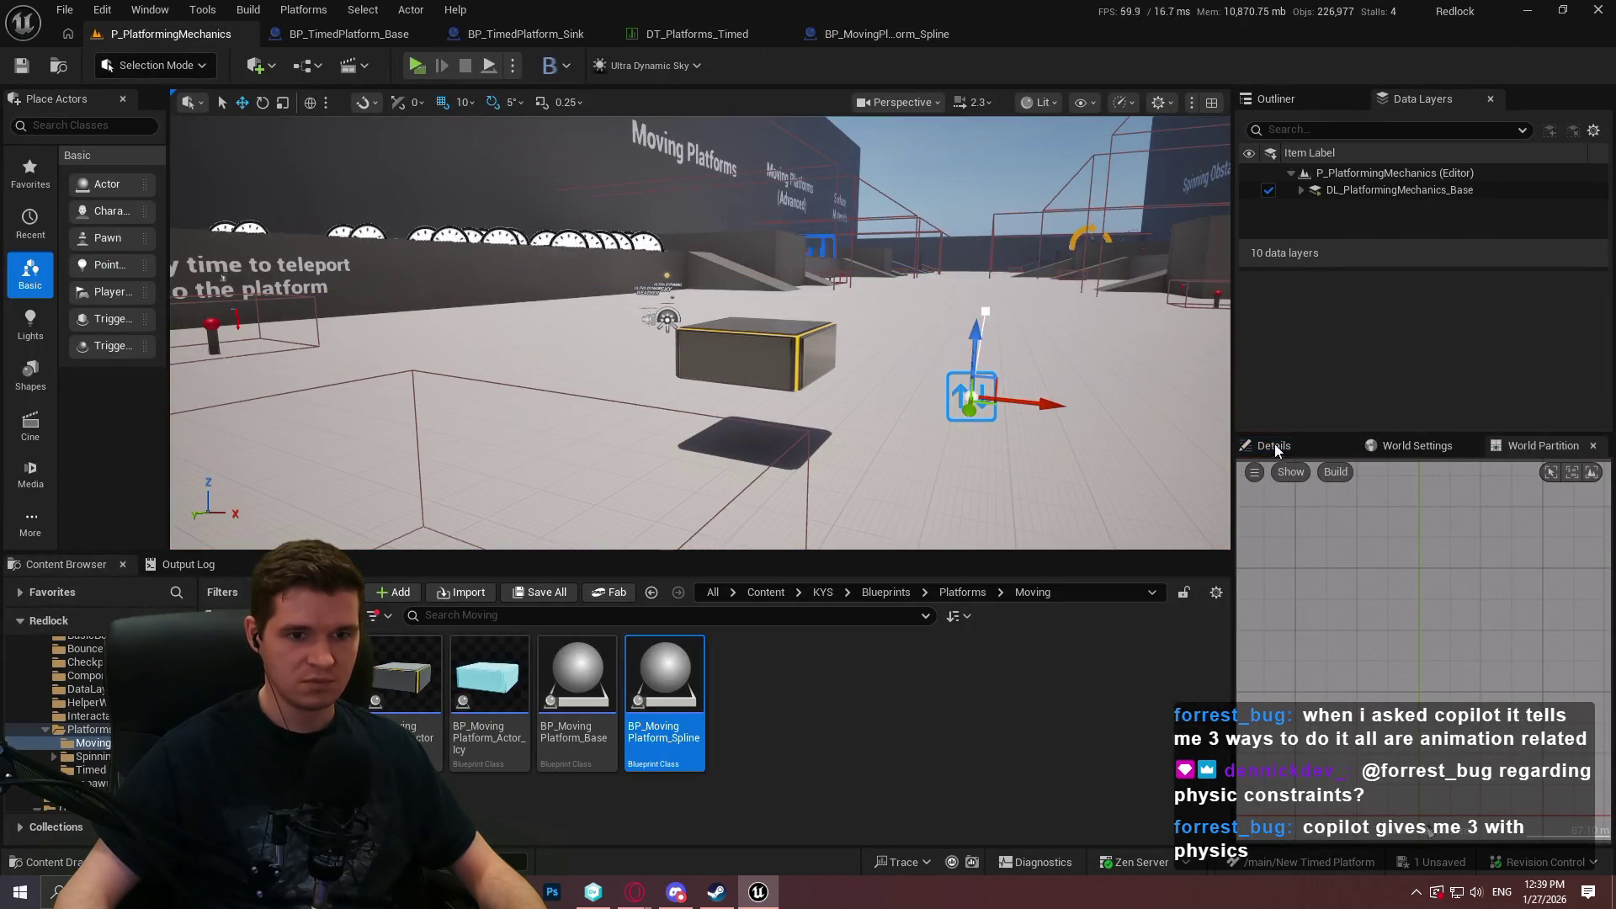
click(867, 35)
click(495, 34)
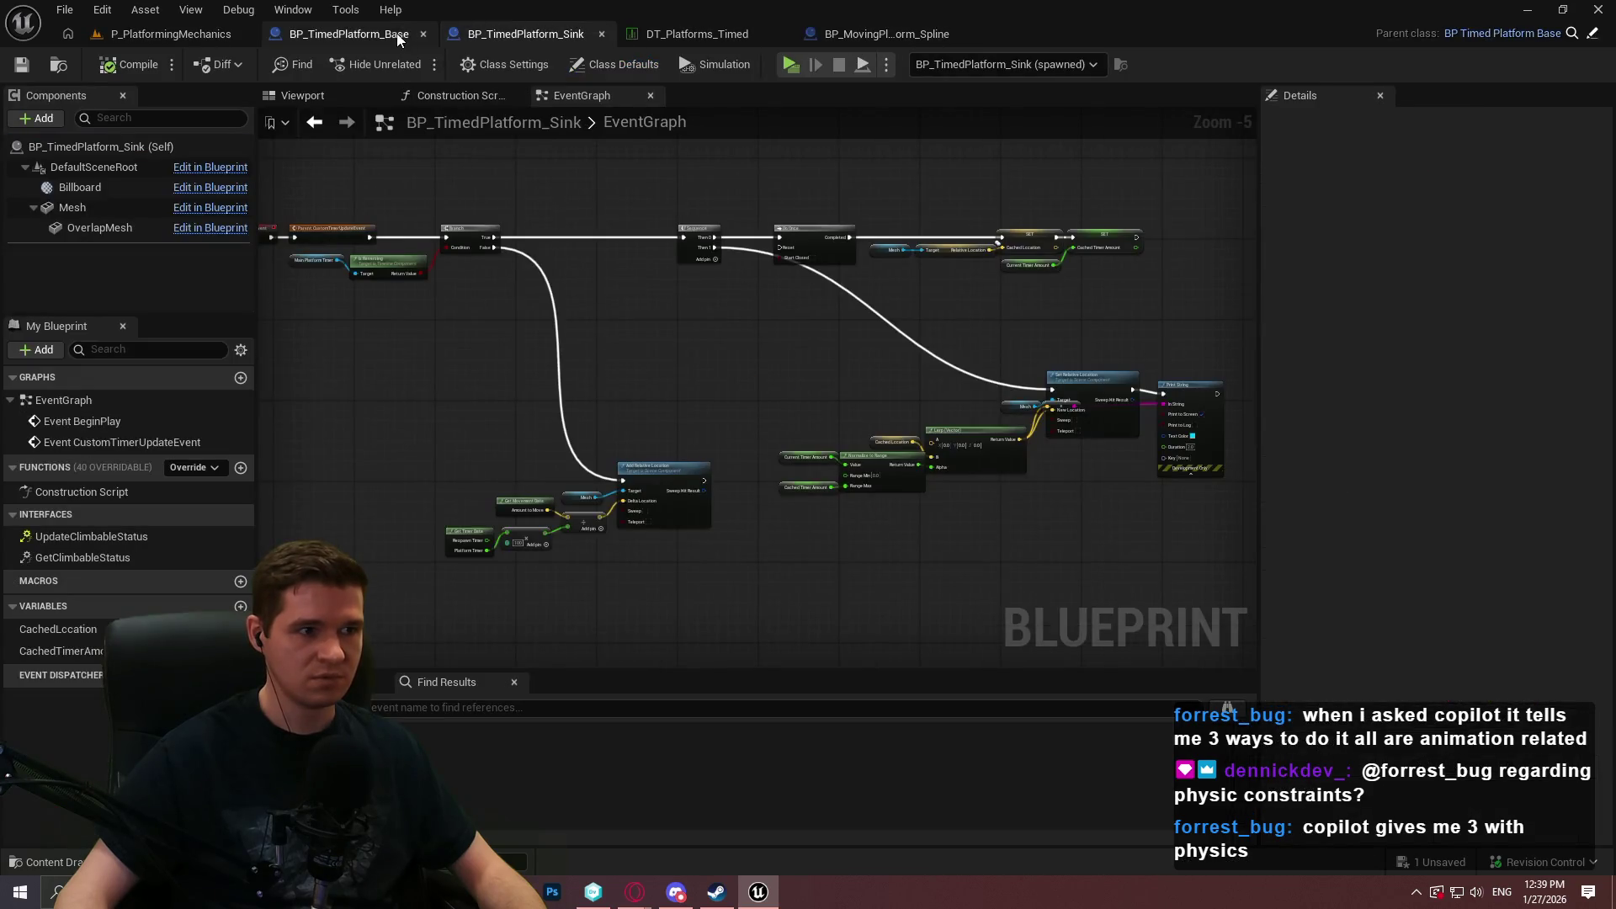
click(398, 33)
click(145, 37)
scroll(1414, 665, down, 3)
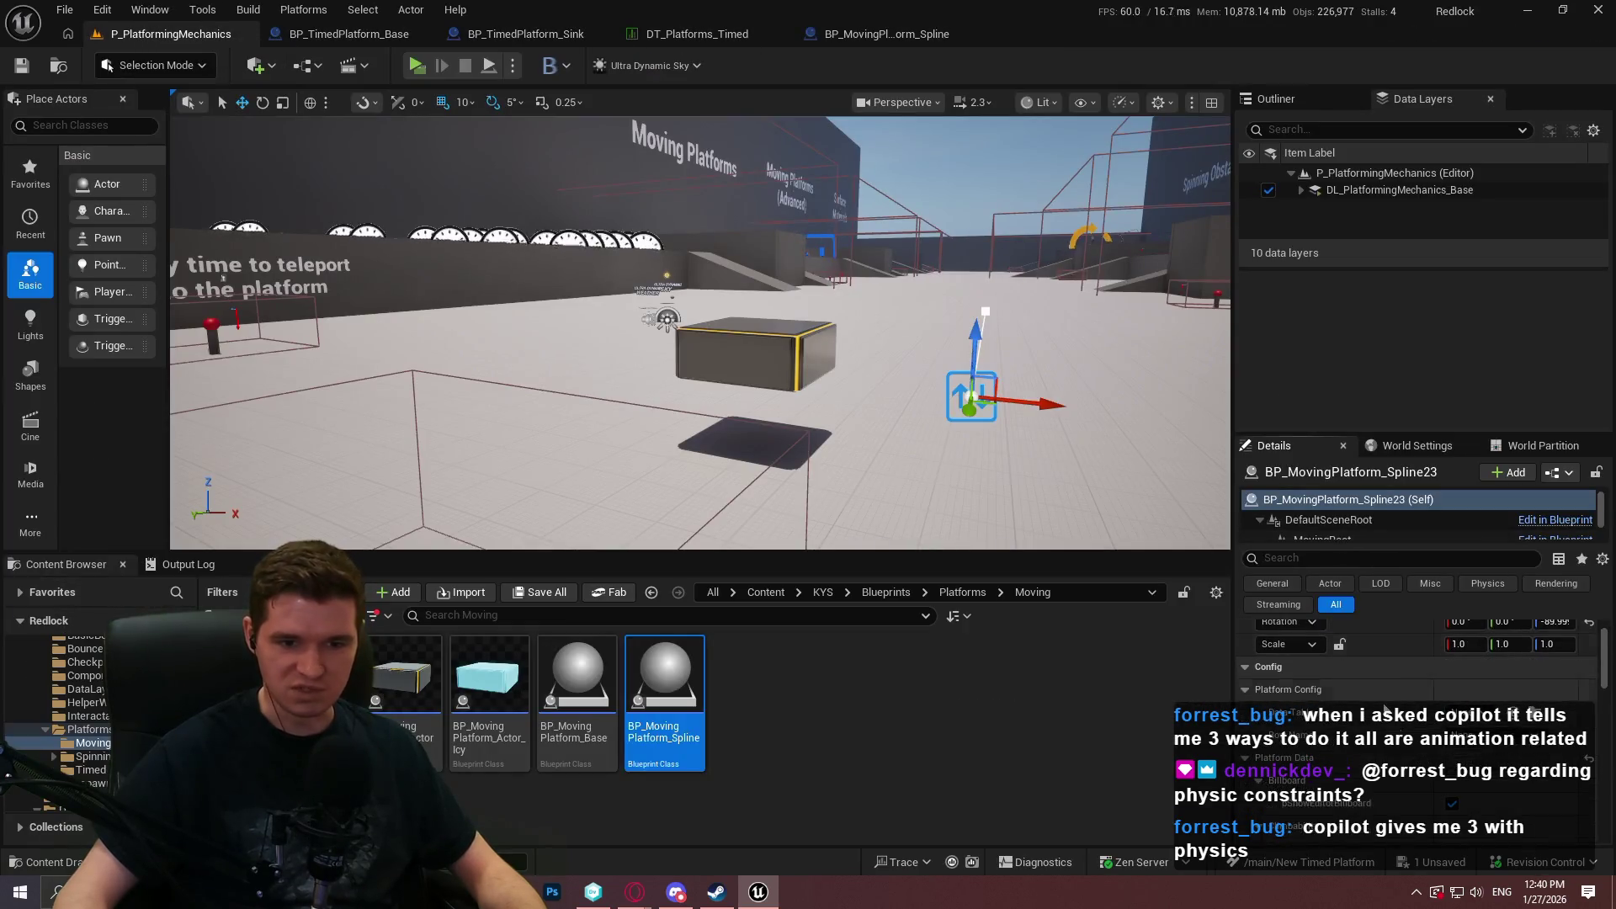
scroll(1387, 712, down, 3)
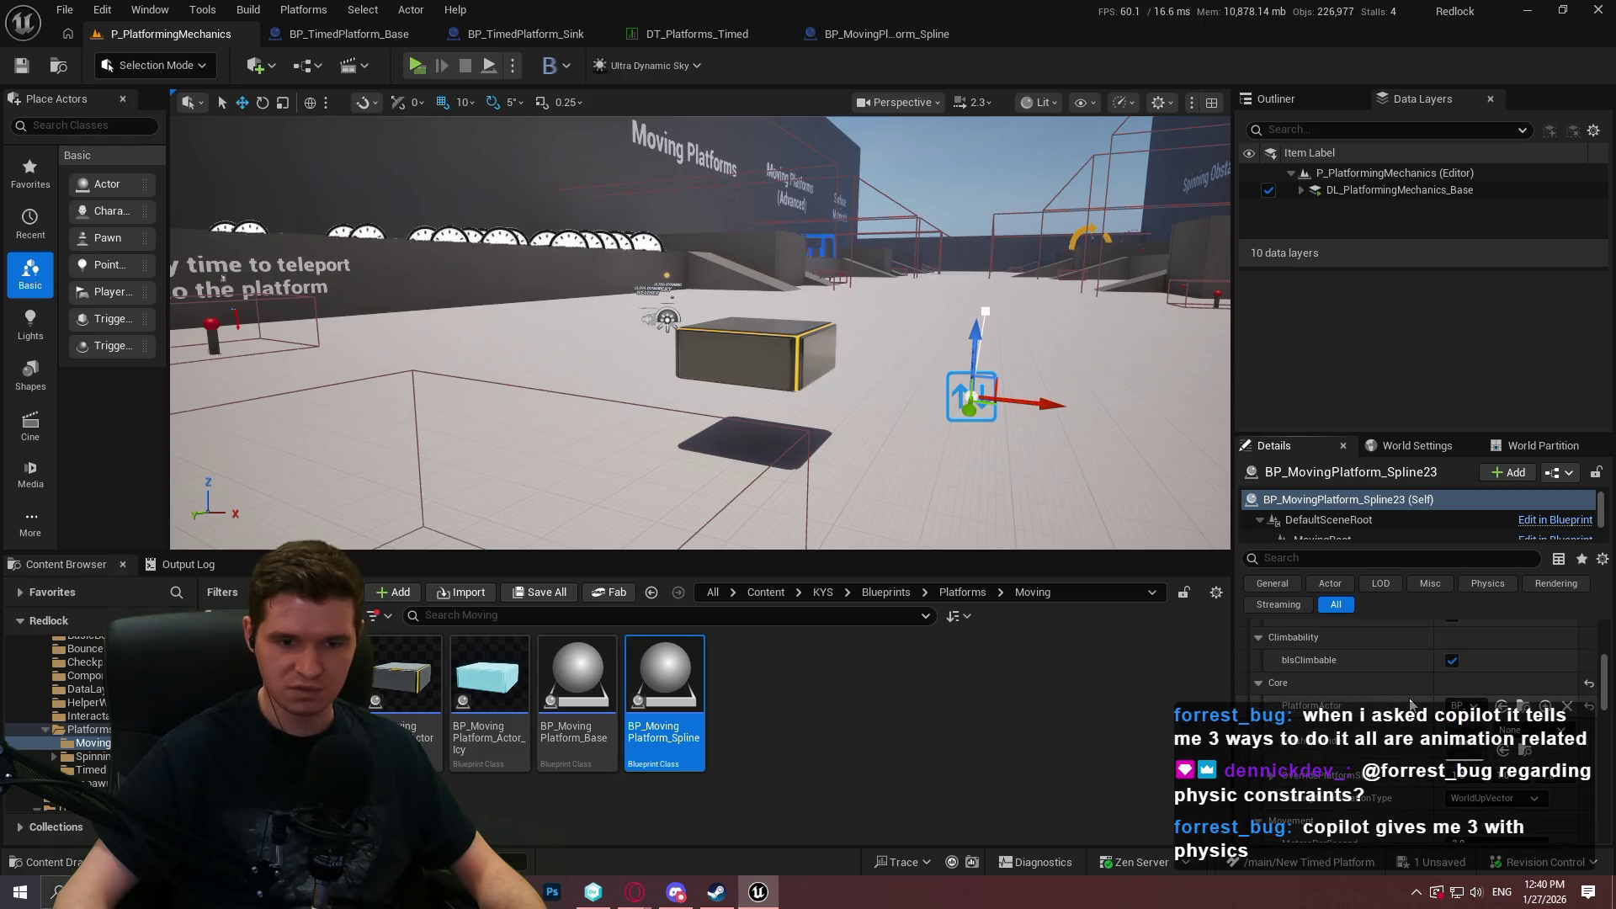
scroll(1400, 726, down, 2)
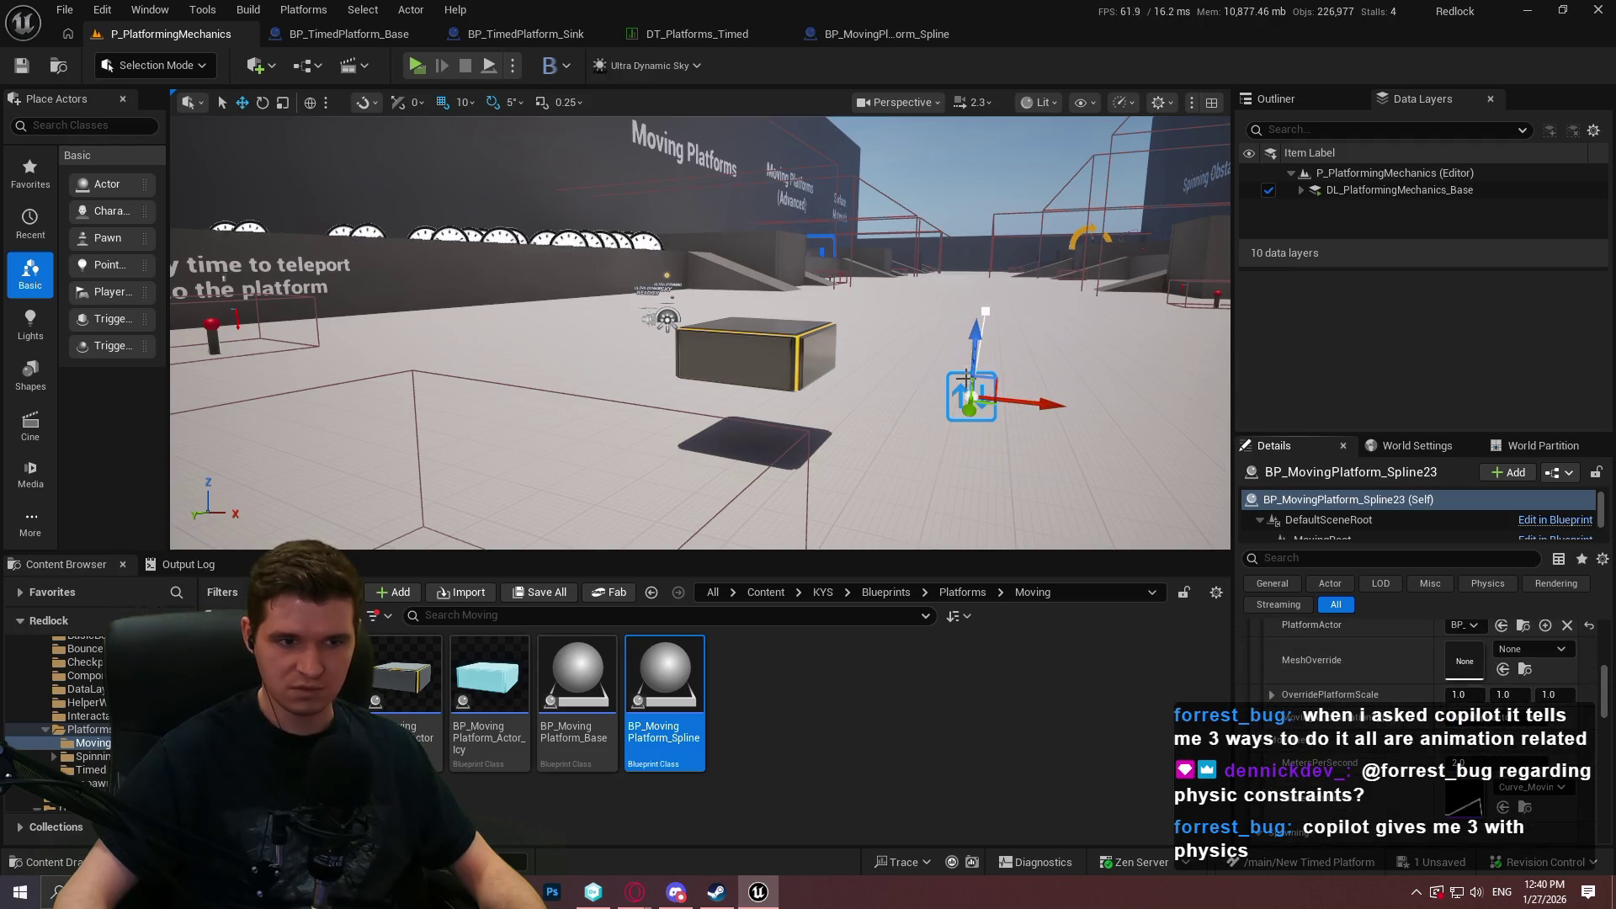
Show BP_TimedPlatform_Sink's Class Defaults and expand its MovementData, TimerData and other setting groups.
click(512, 28)
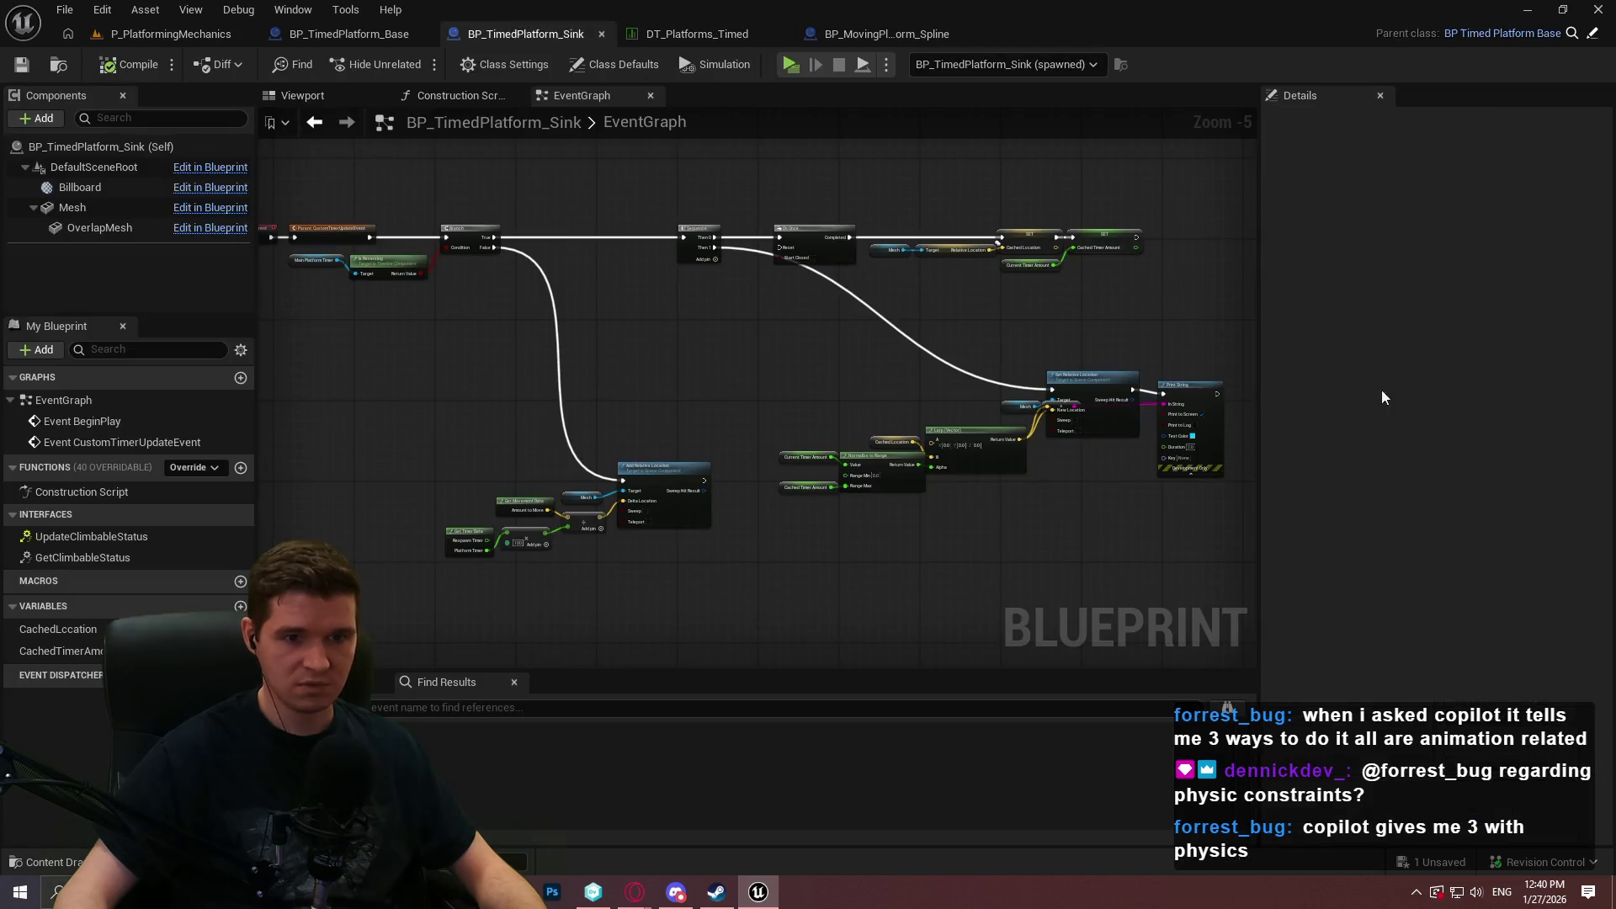
click(629, 64)
scroll(1310, 505, down, 5)
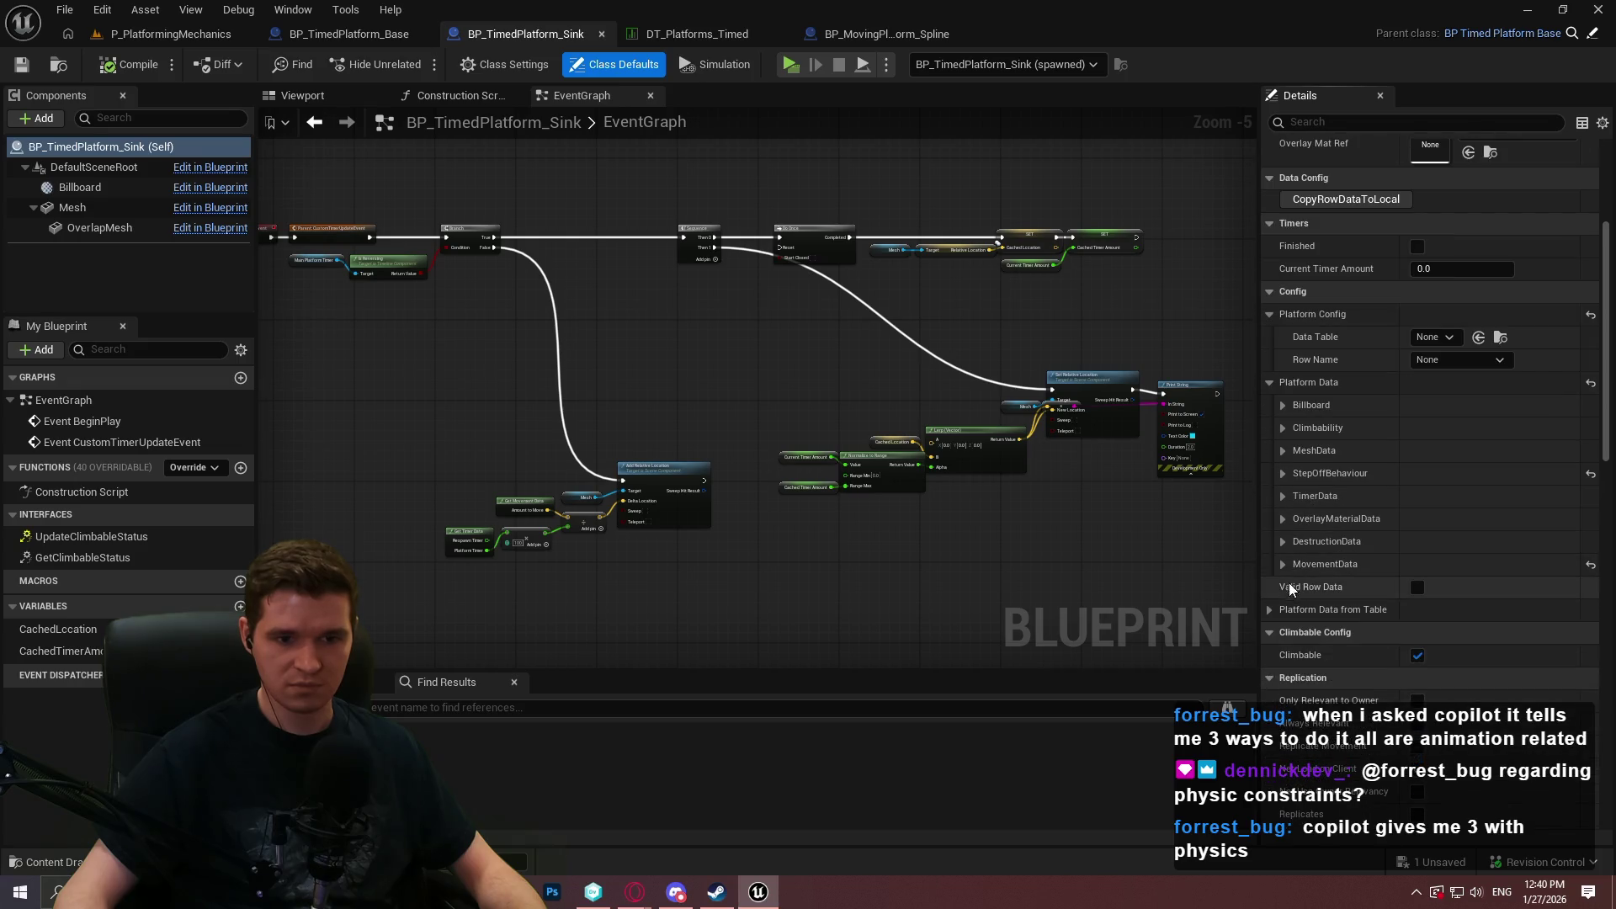
click(1284, 564)
click(1284, 541)
click(1283, 519)
click(1284, 495)
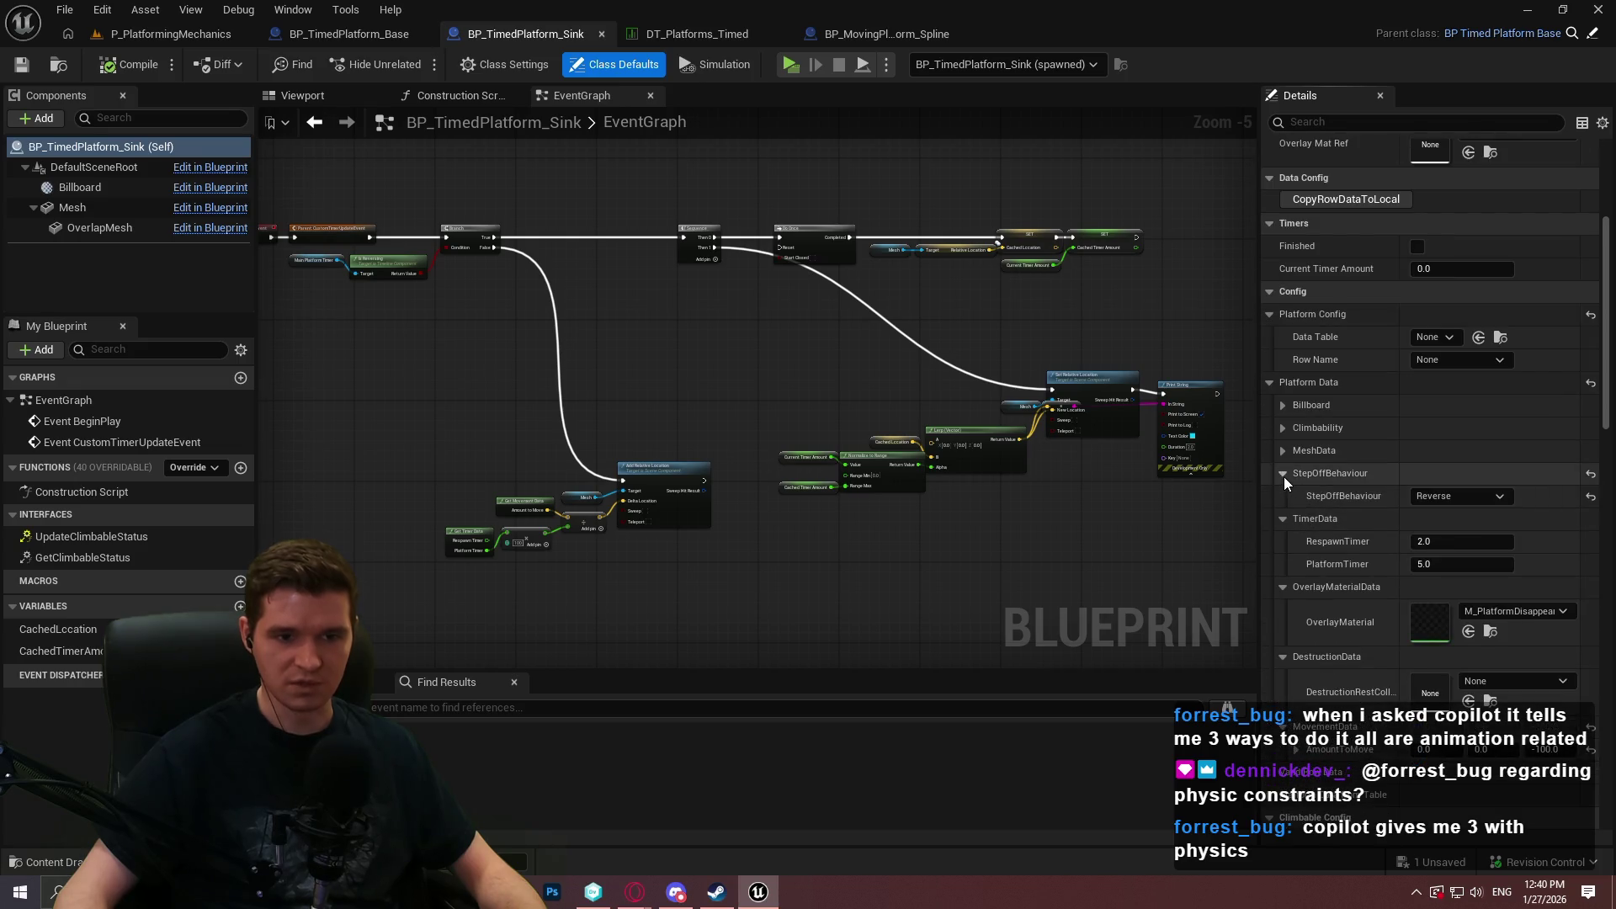
click(1284, 474)
click(1283, 450)
click(1284, 428)
scroll(1304, 574, down, 4)
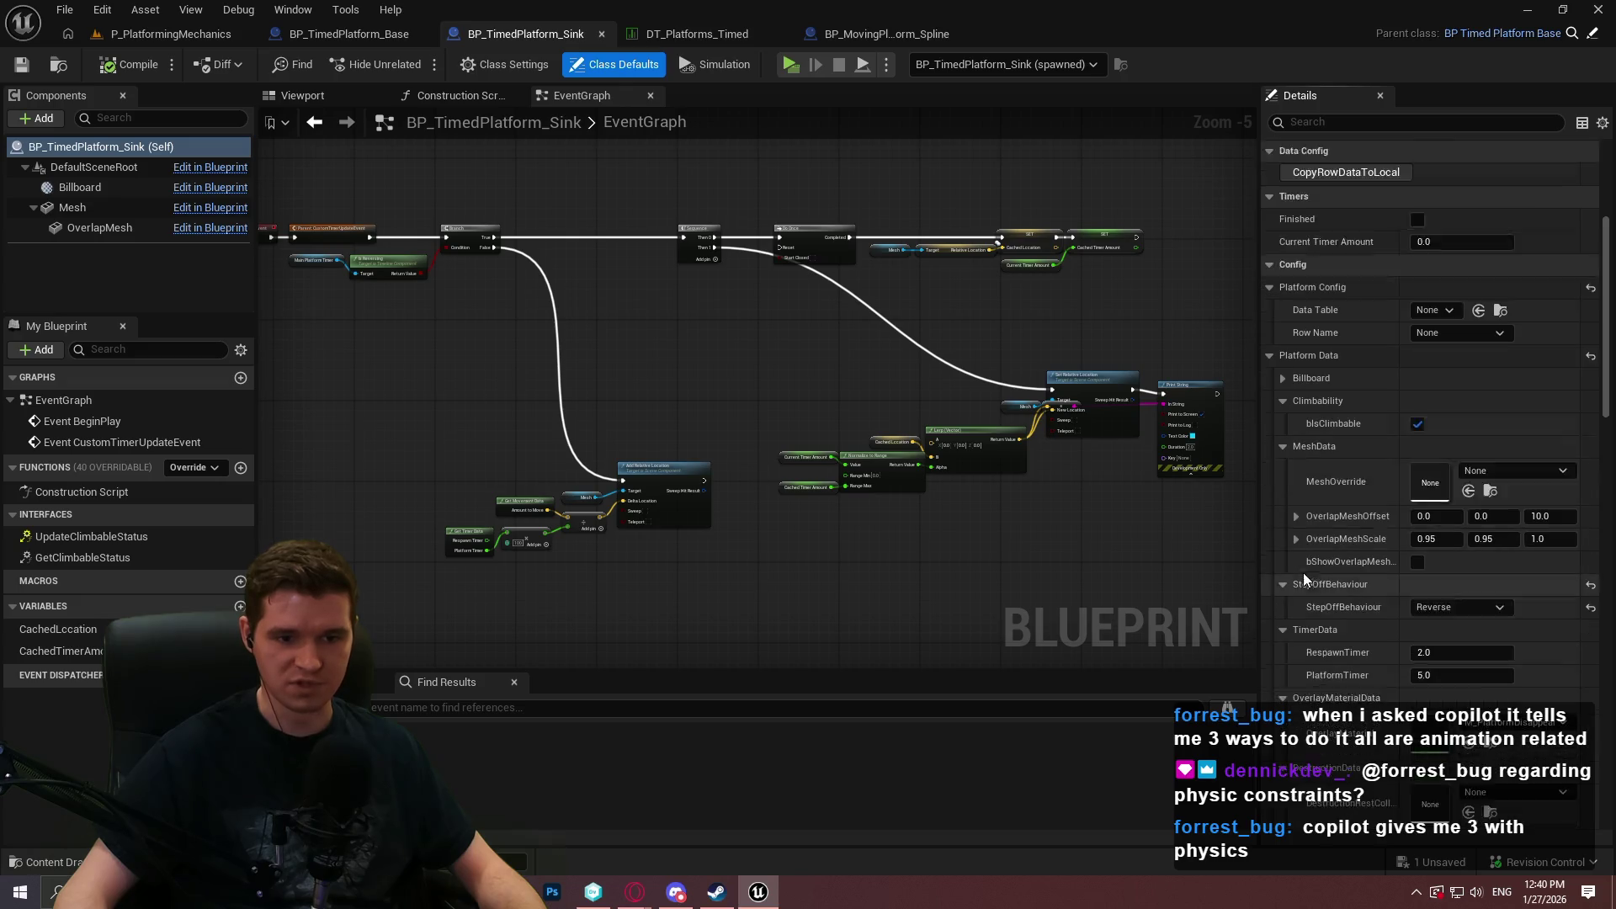
Set RespawnTimer to 0.0 and return to the P_PlatformingMechanics level.
click(1462, 463)
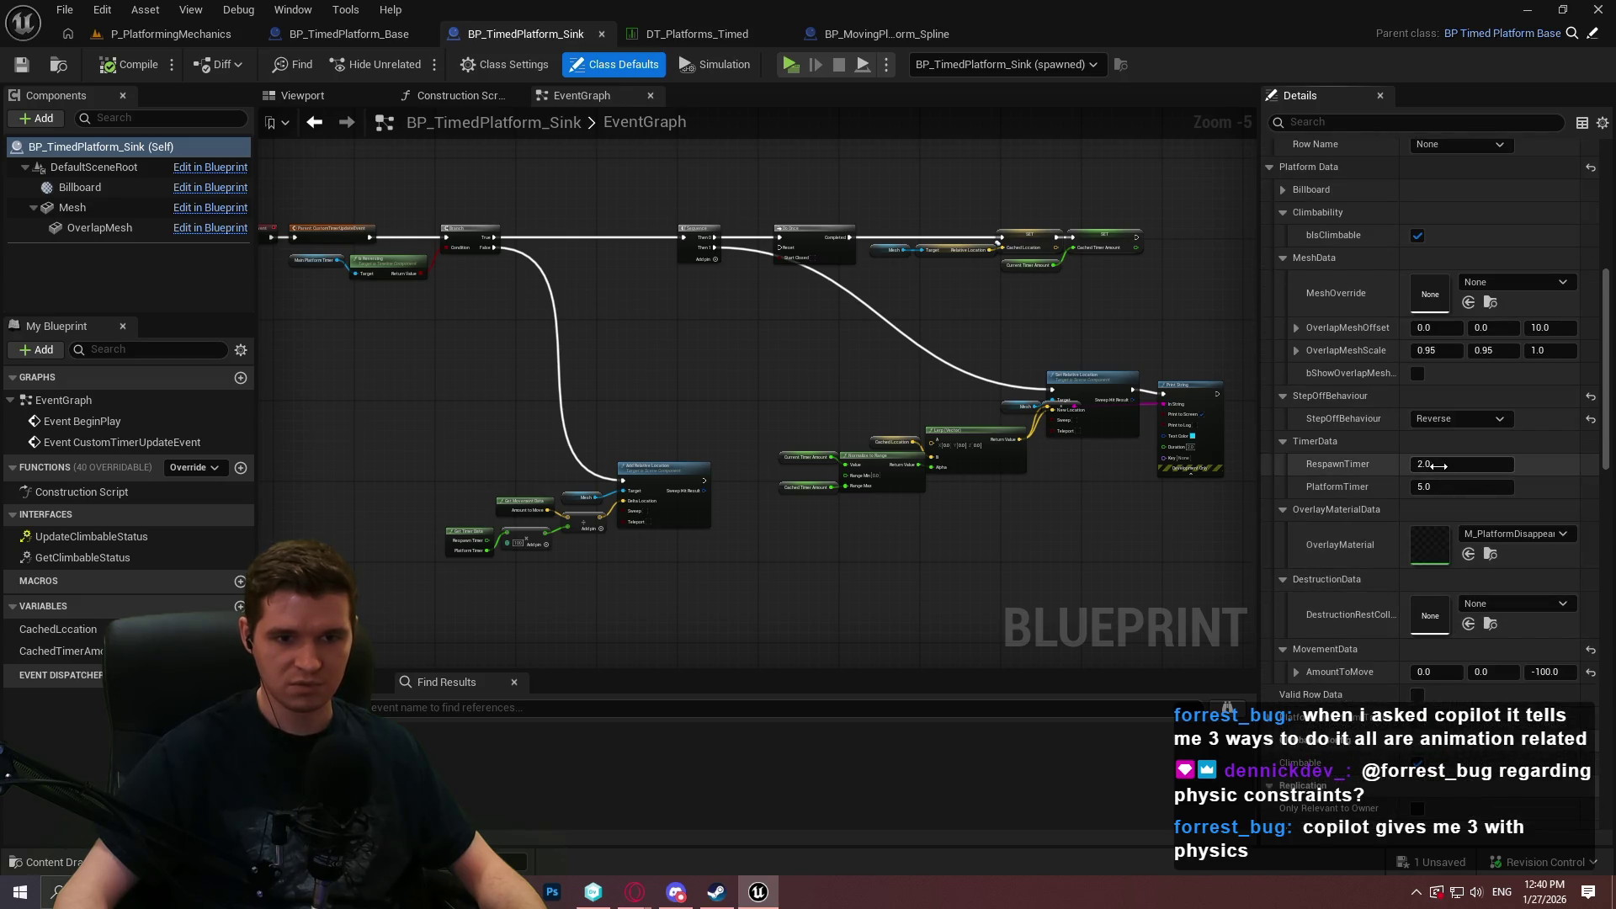
text(0)
key(Return)
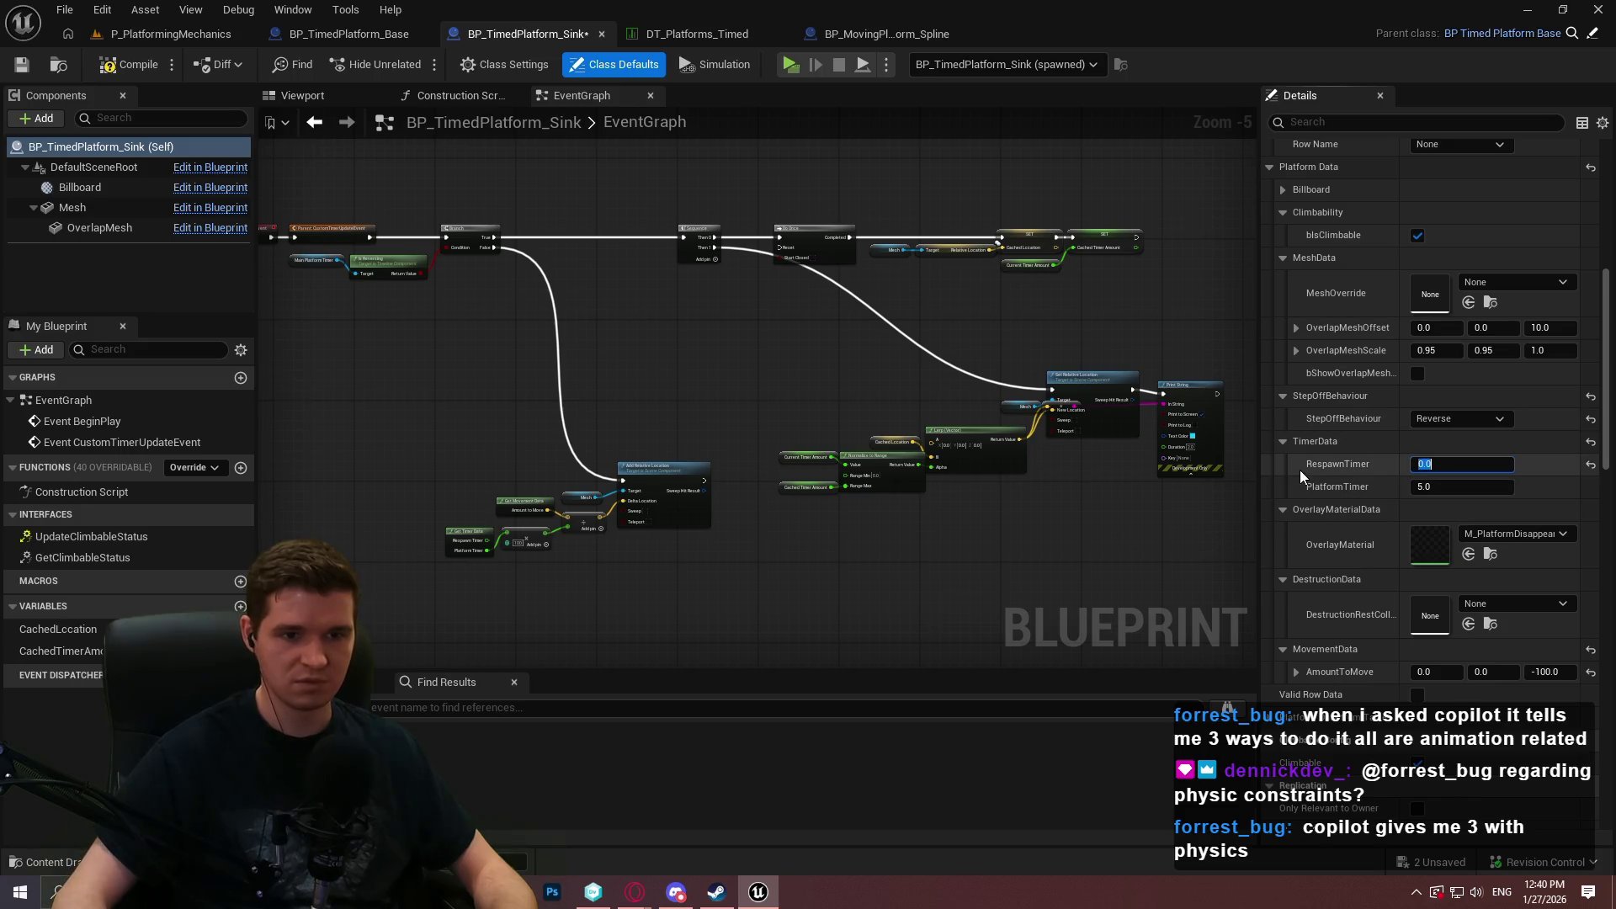
click(176, 33)
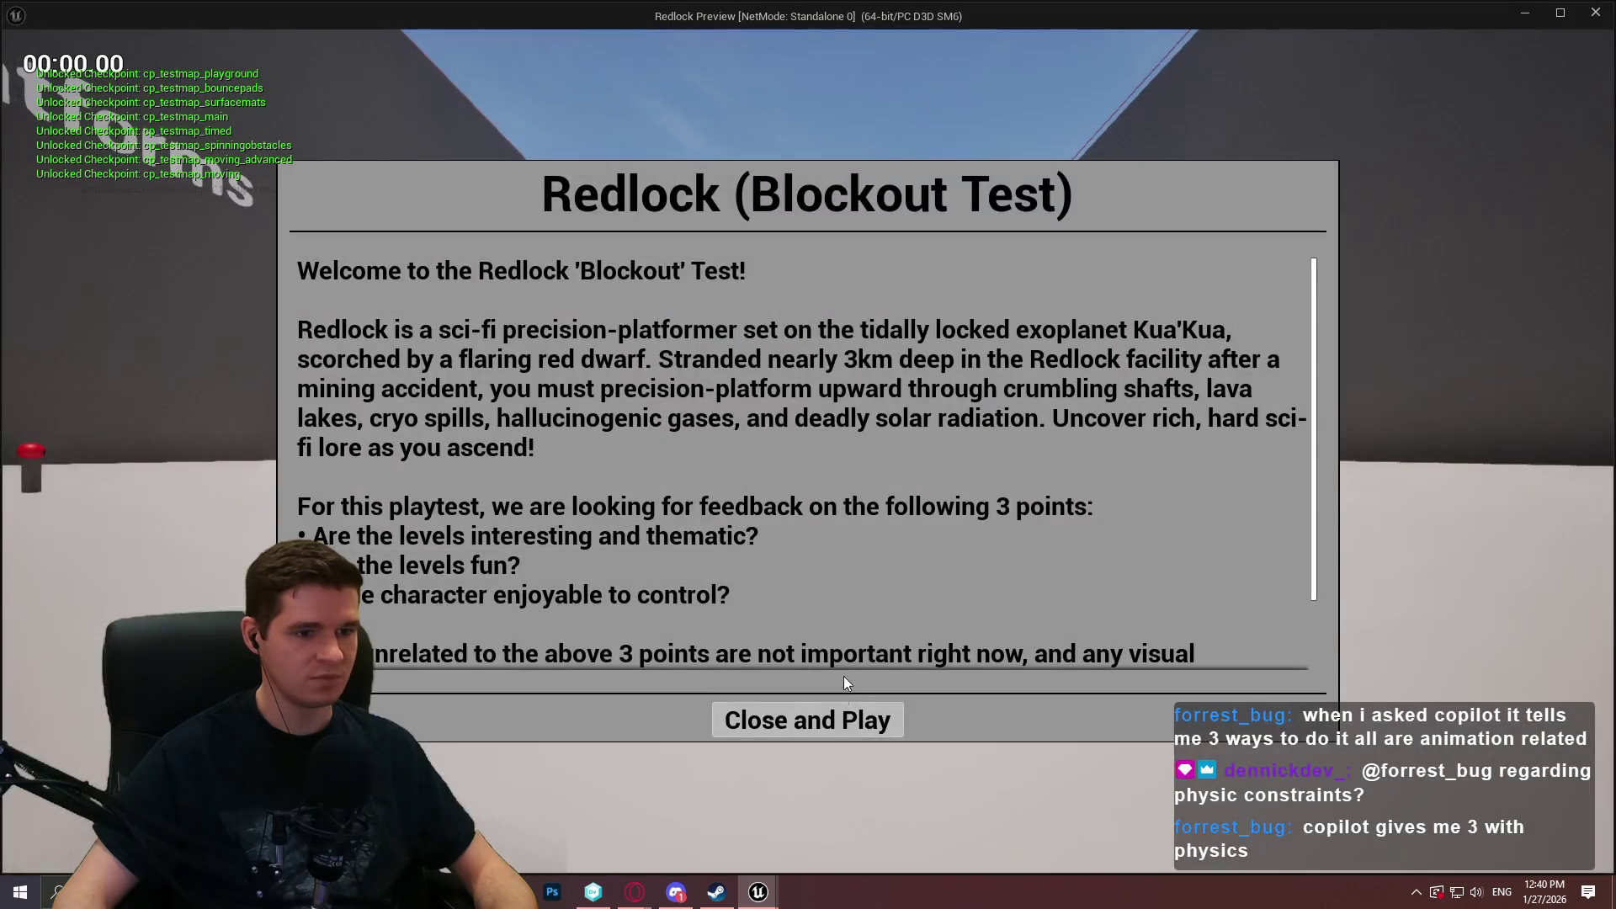
click(808, 718)
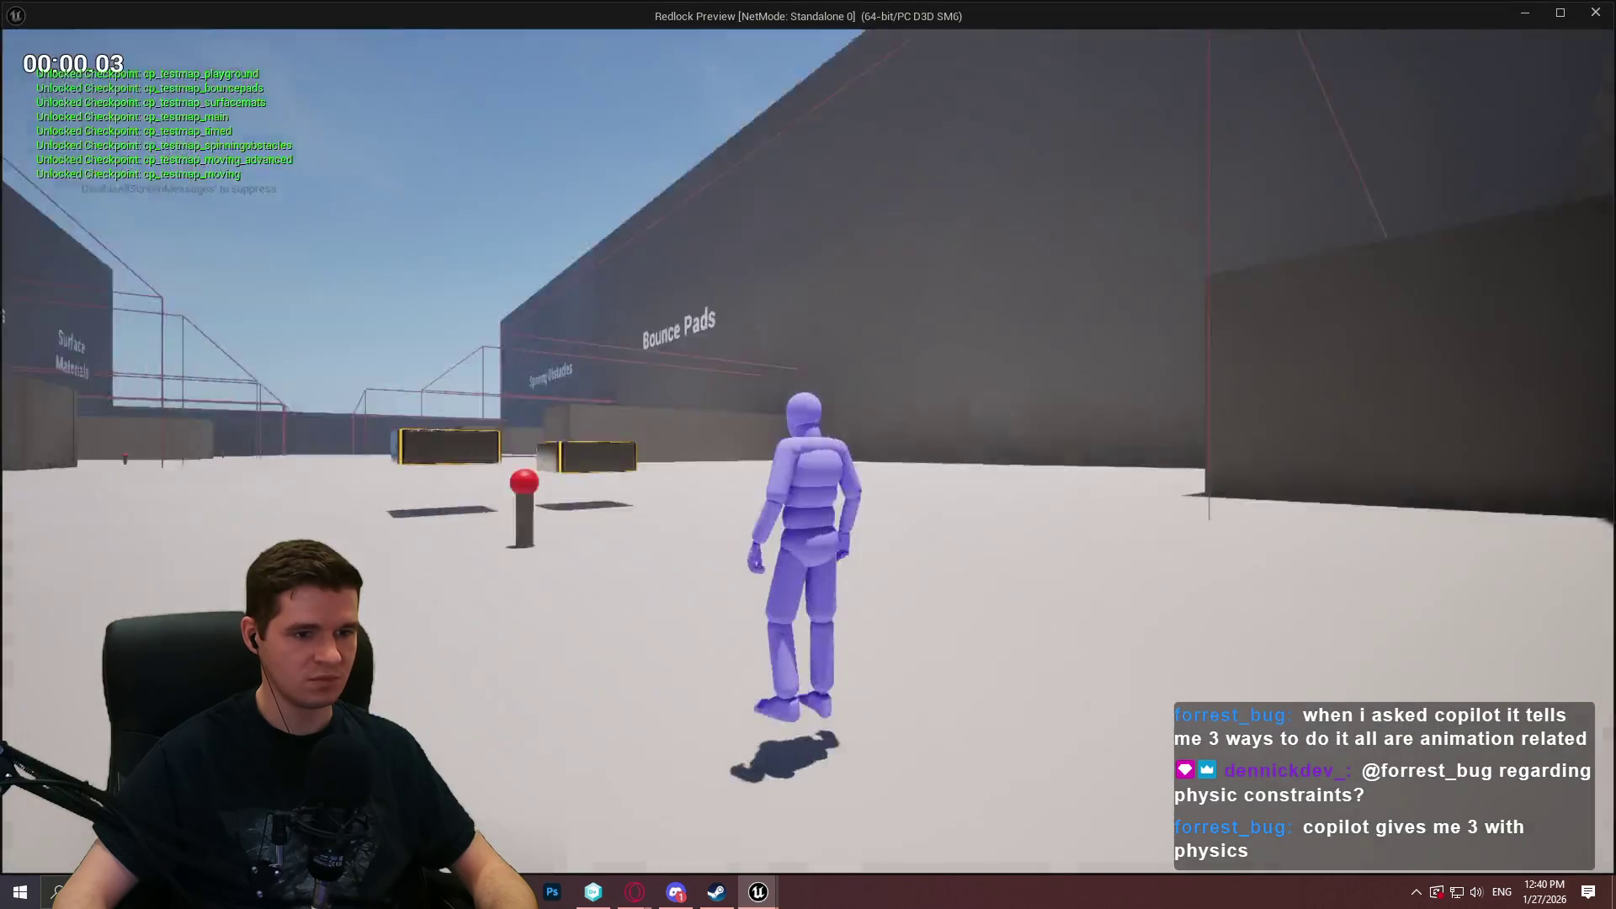
key(w)
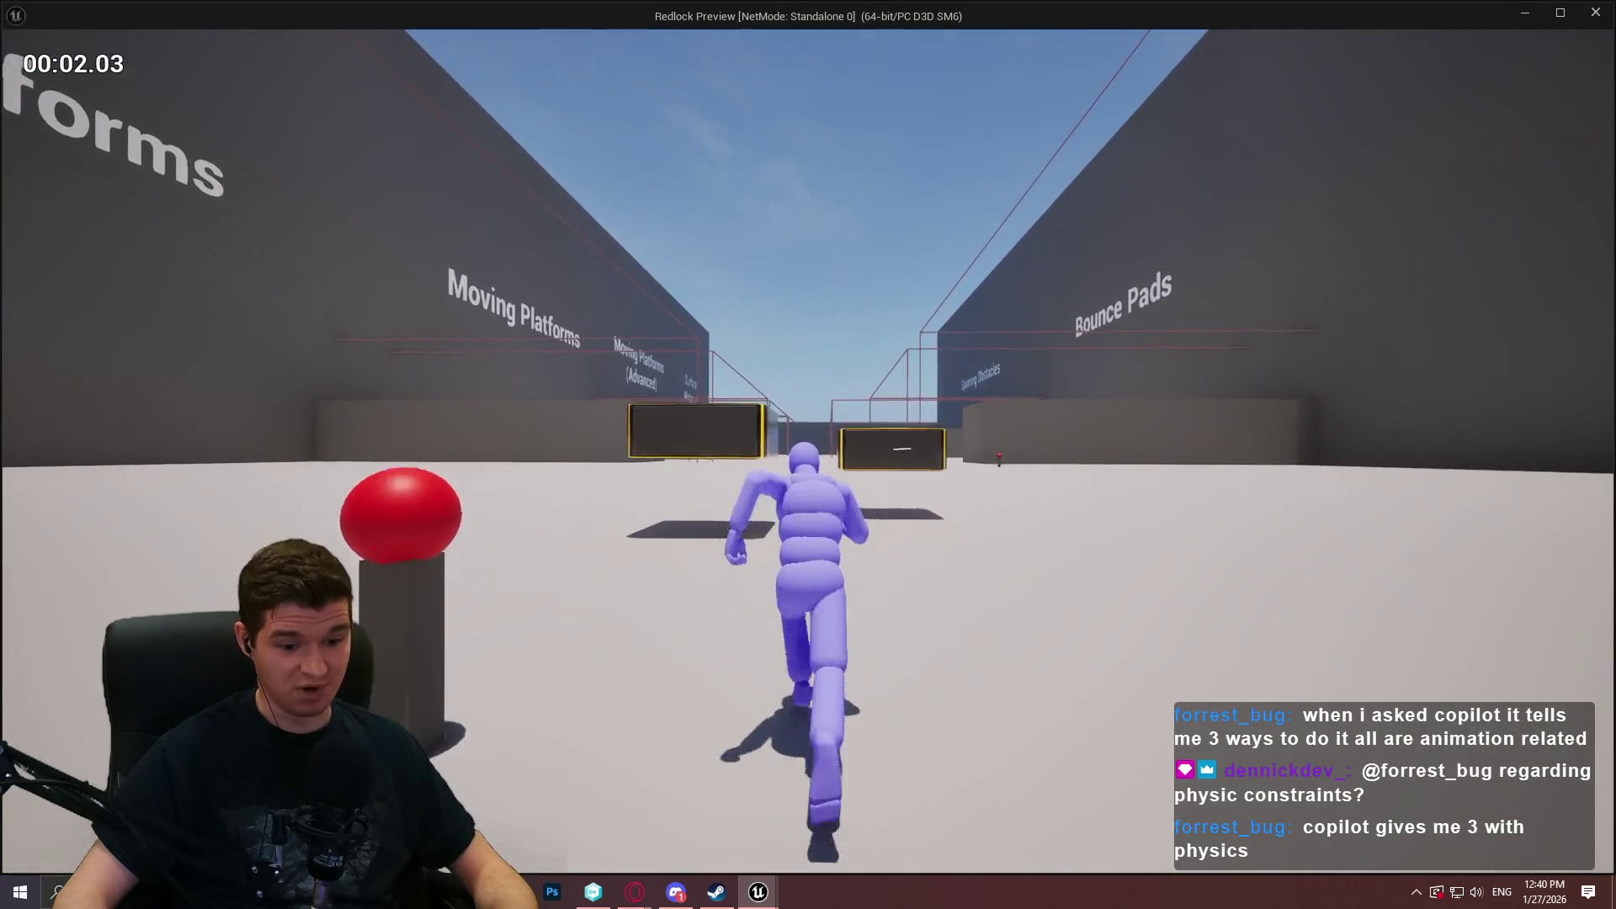
key(space)
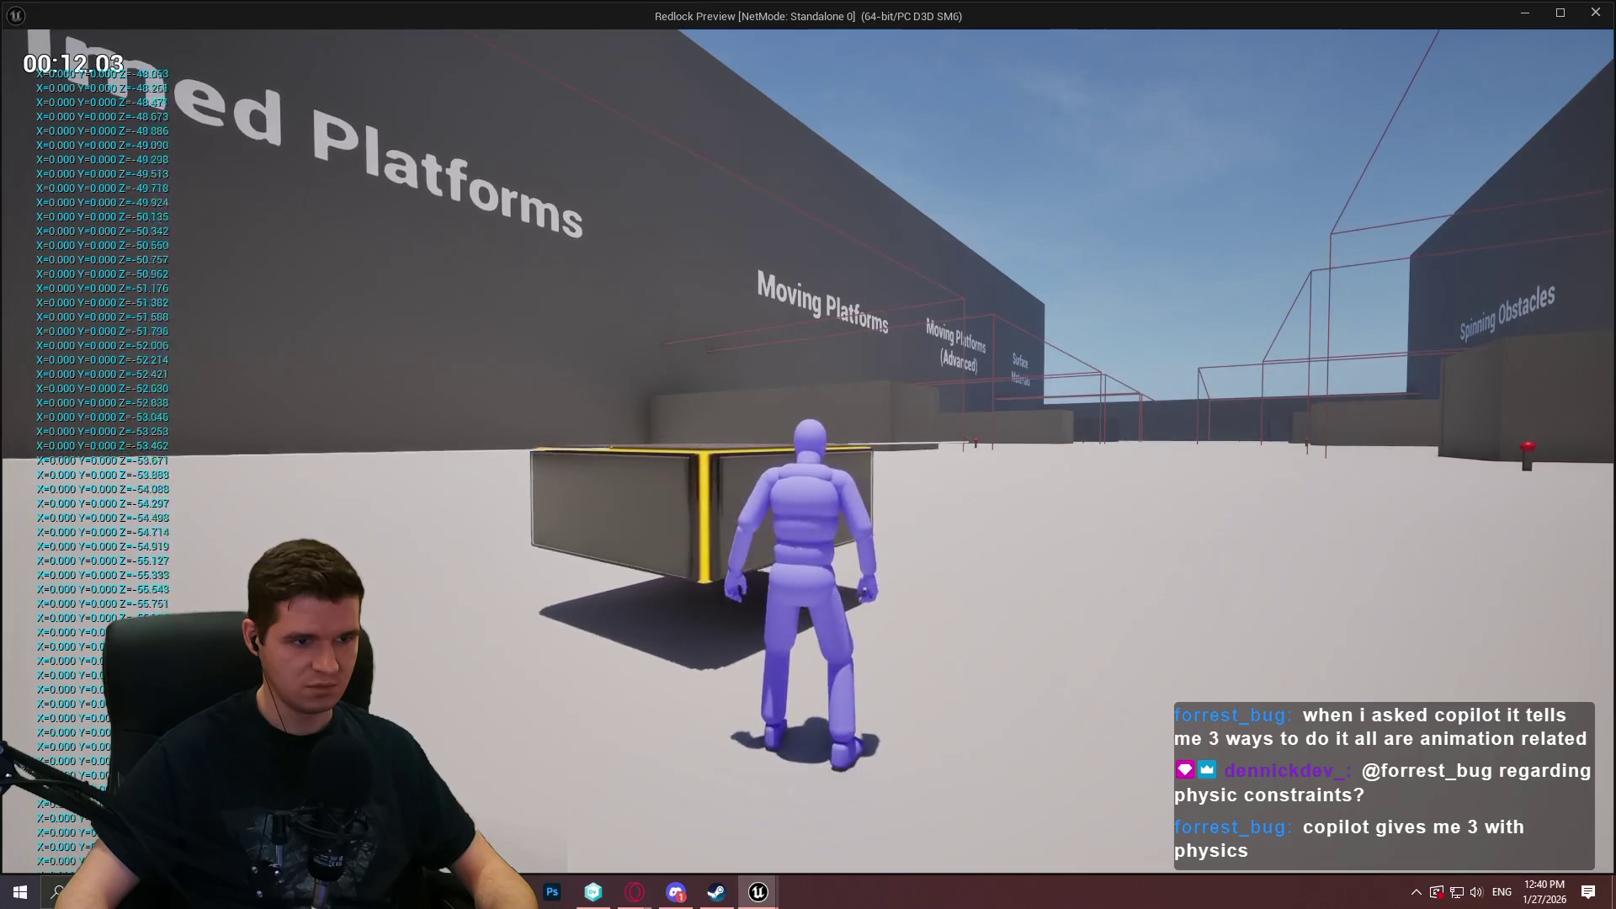
key(w)
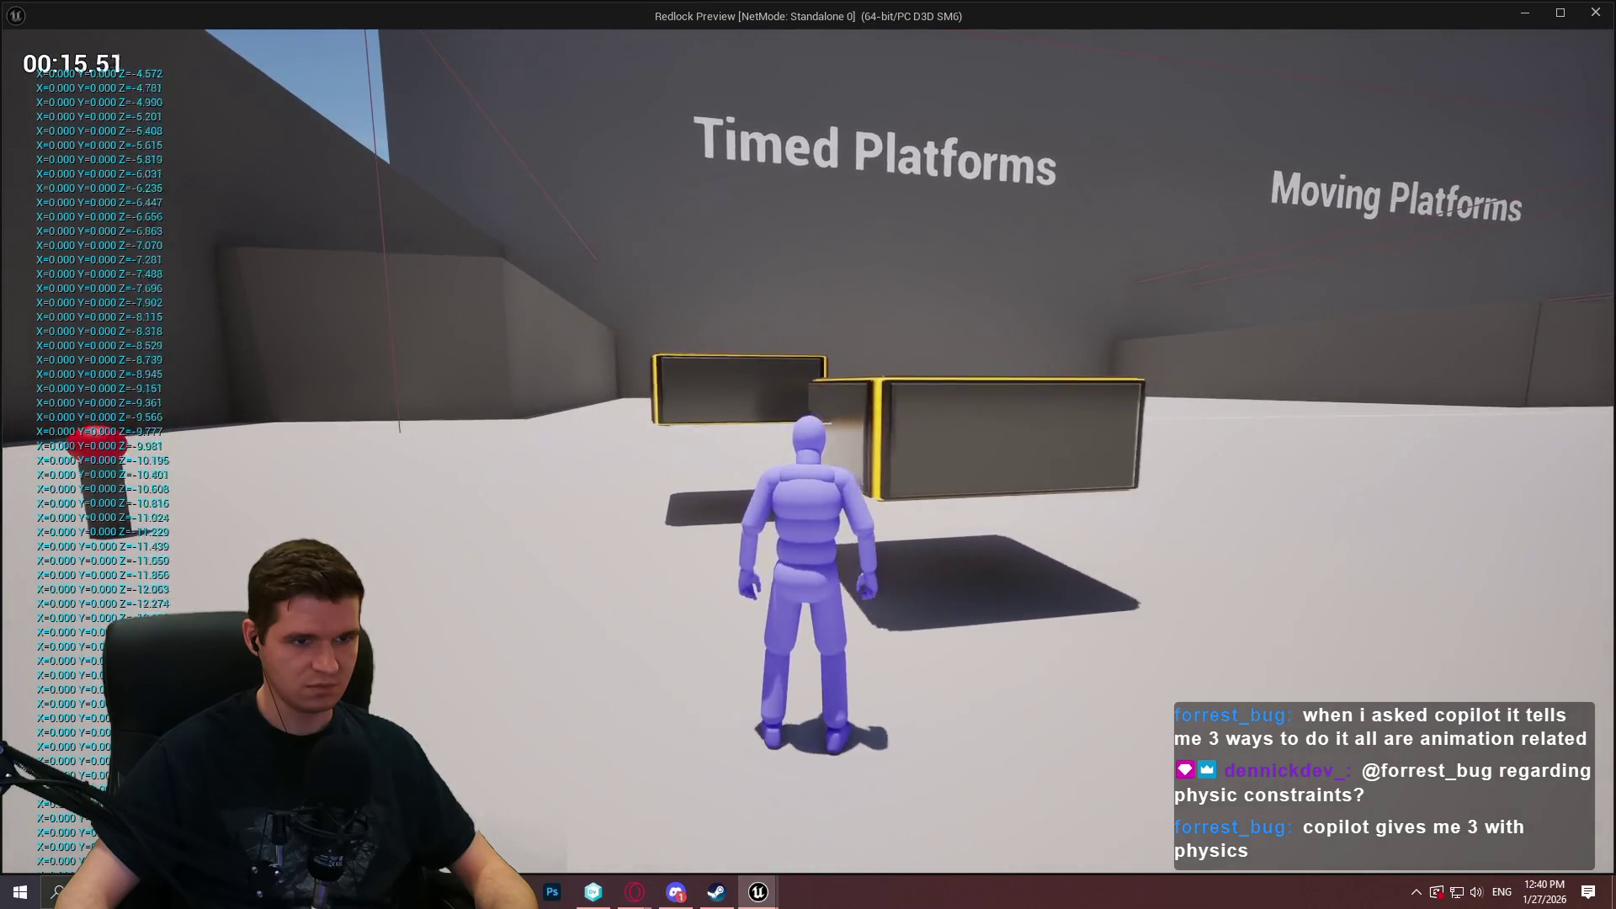
key(w)
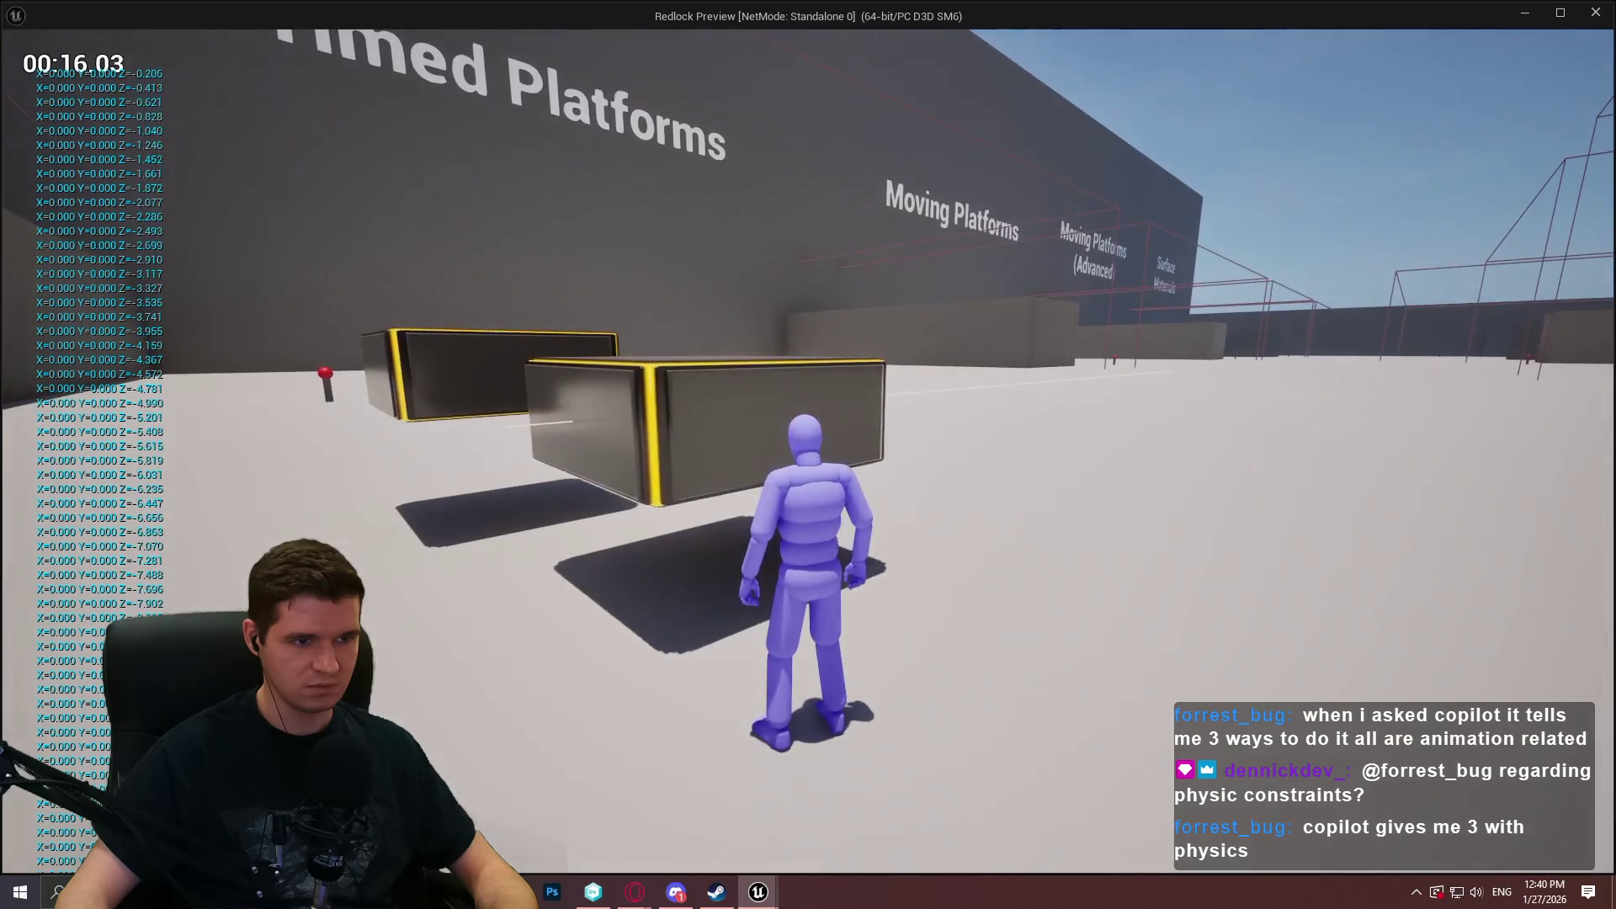
key(space)
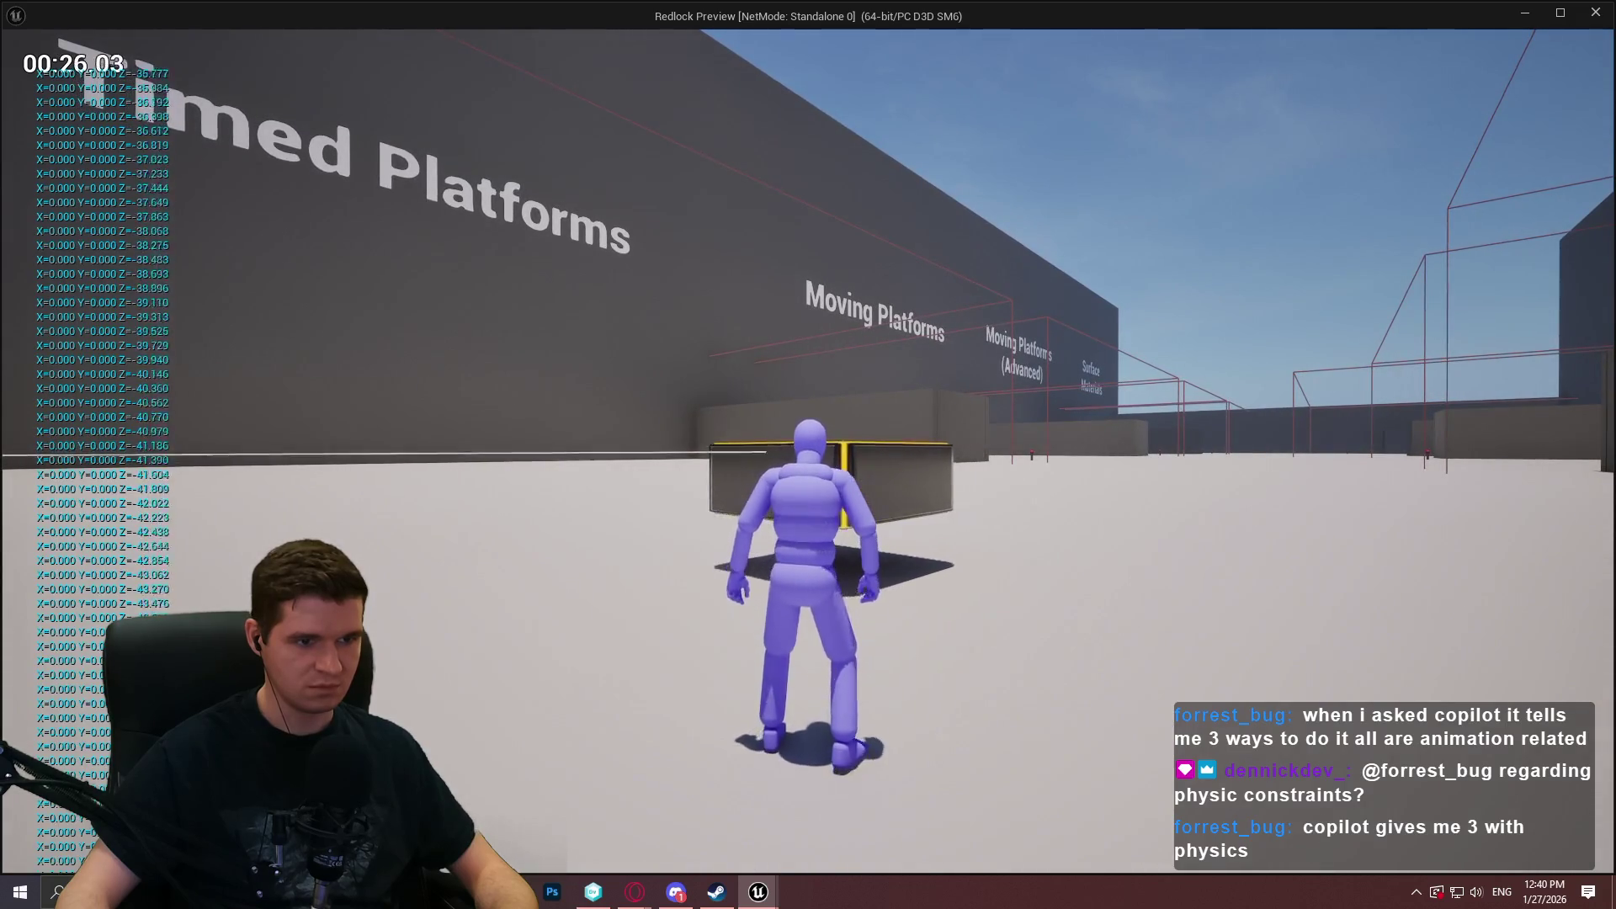
key(w)
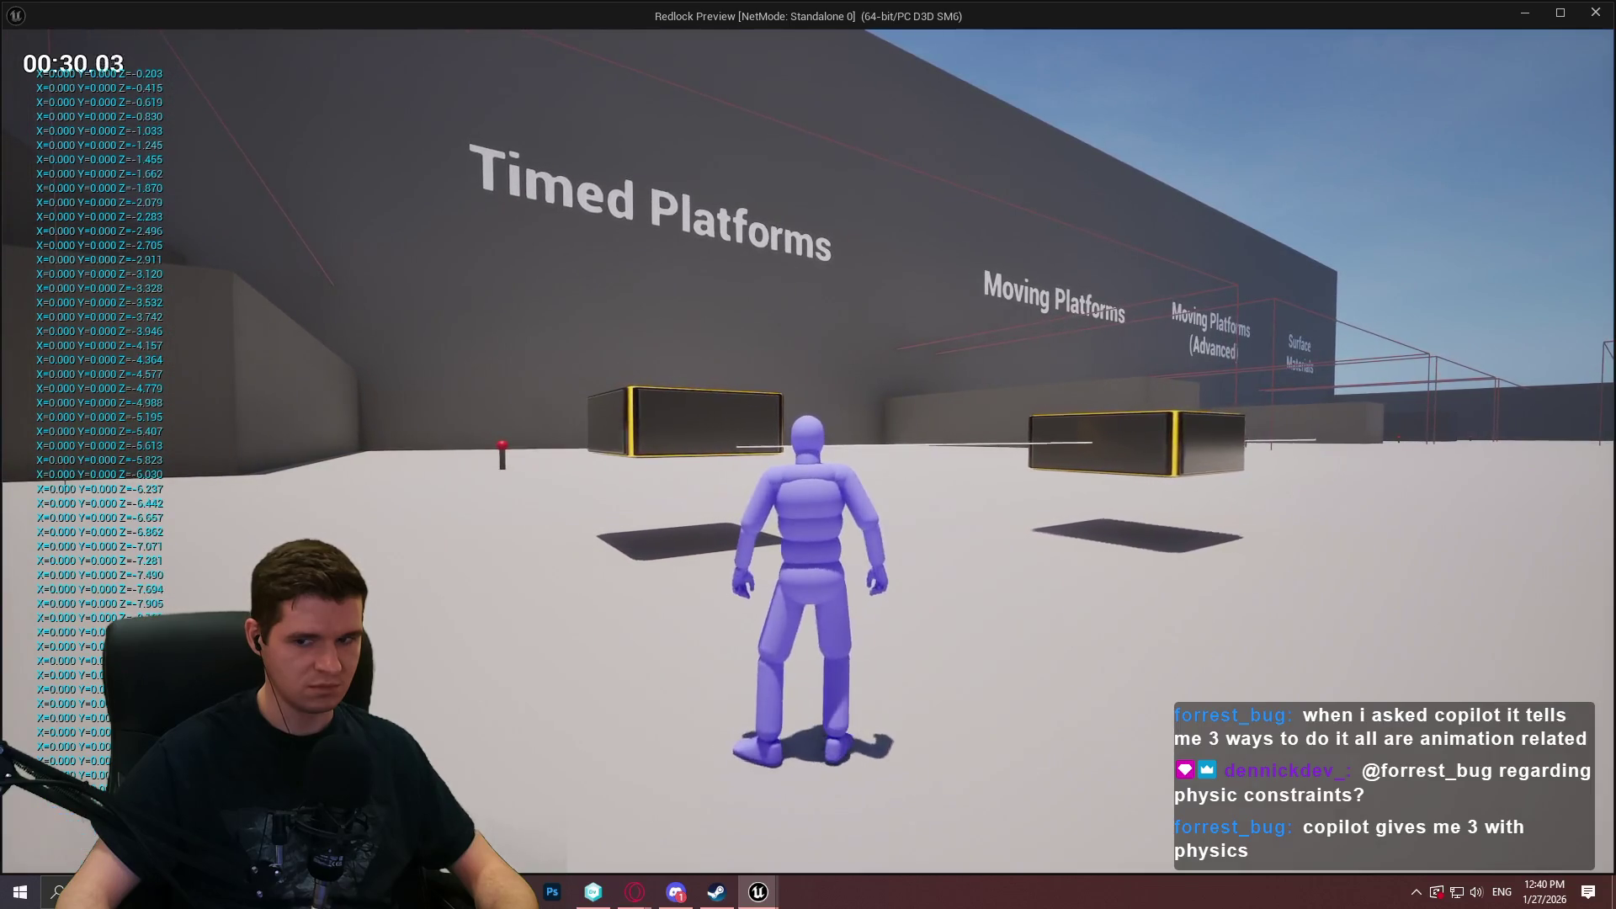
key(d)
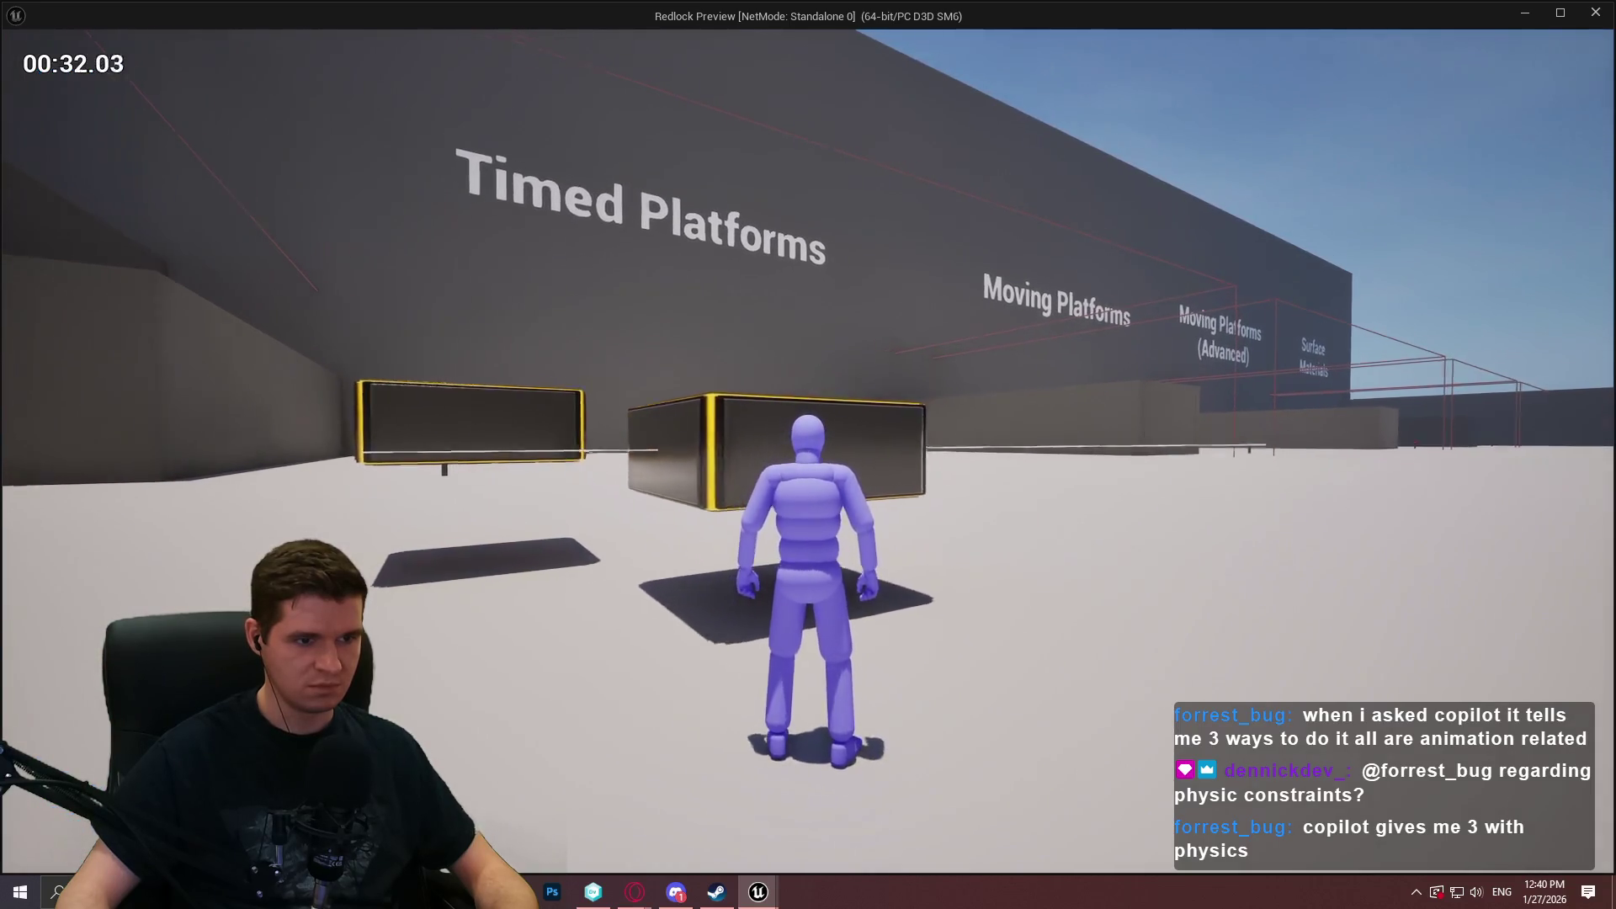
key(space)
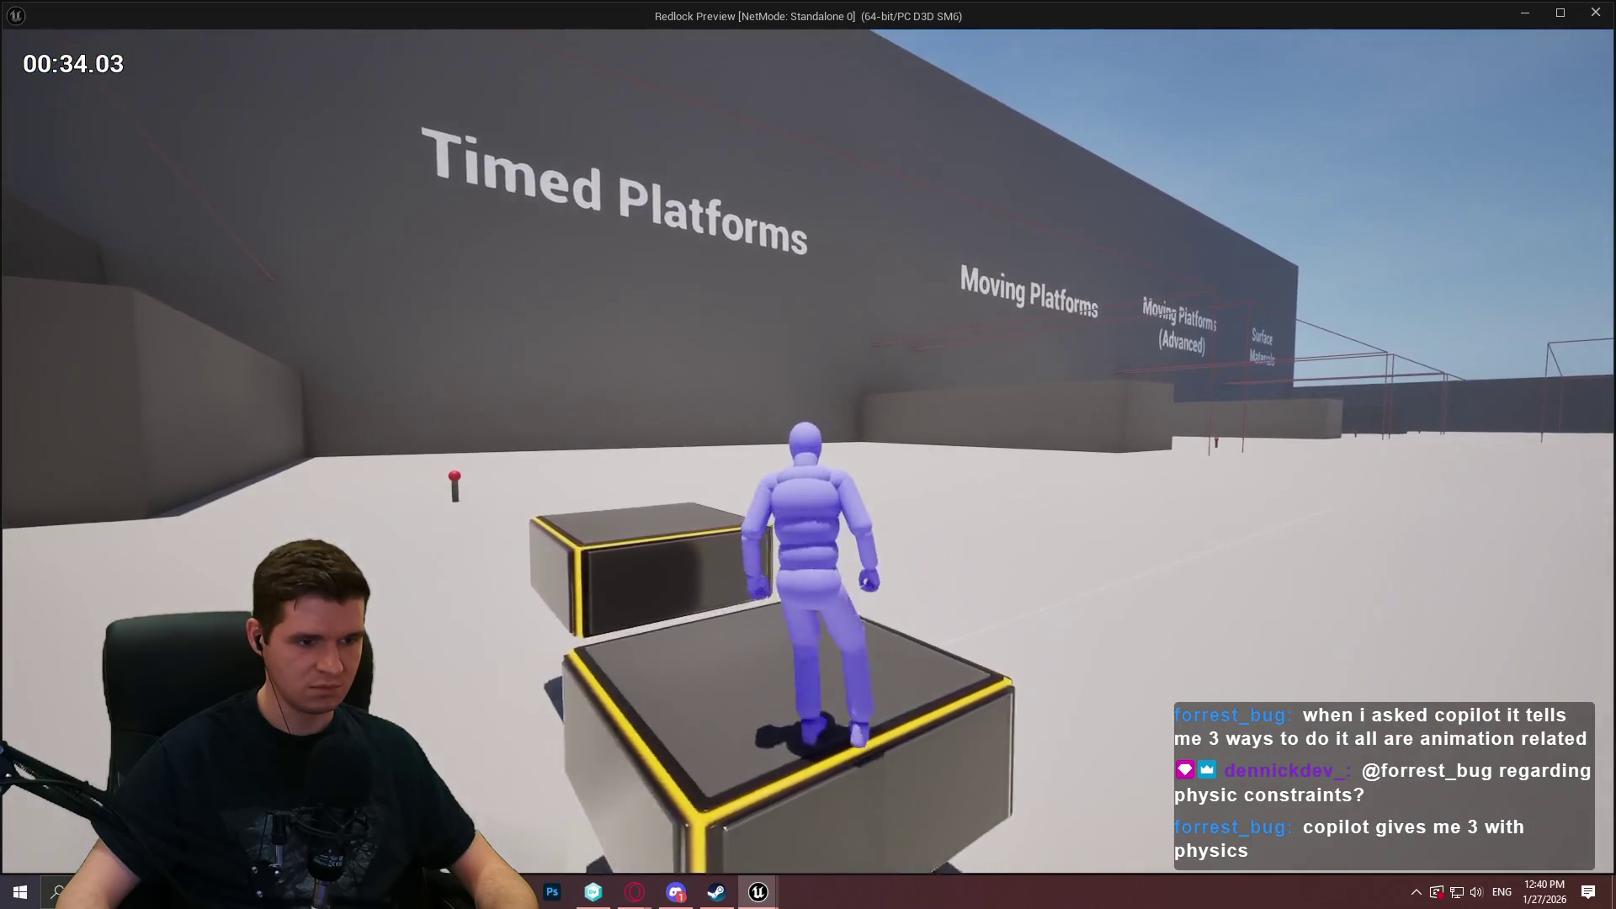
key(w)
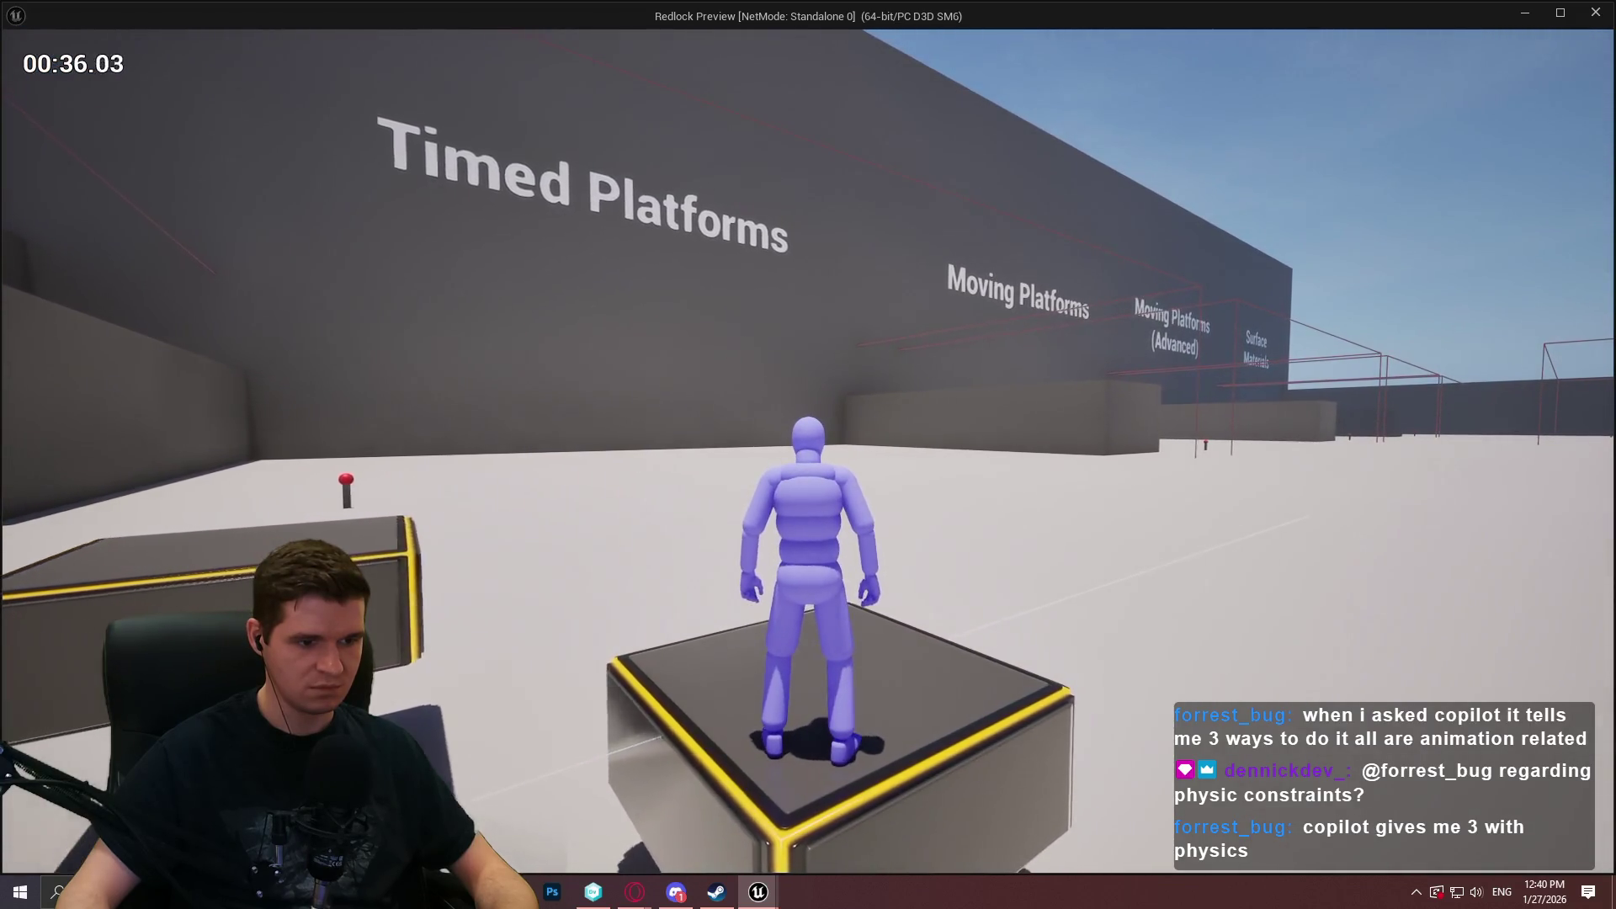
key(a)
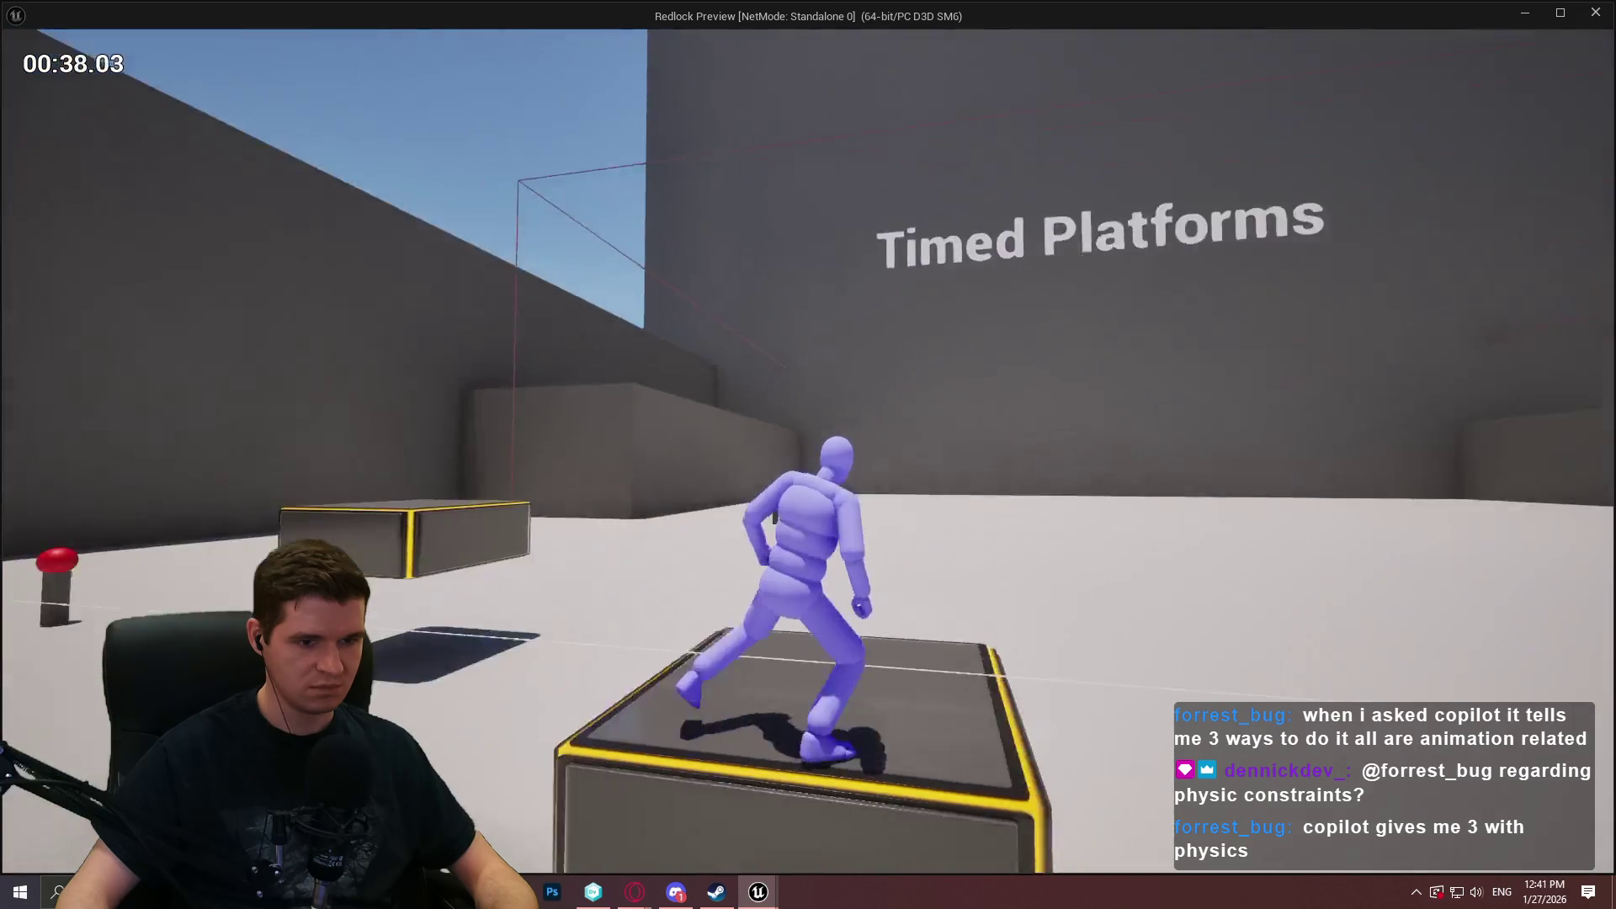
key(w)
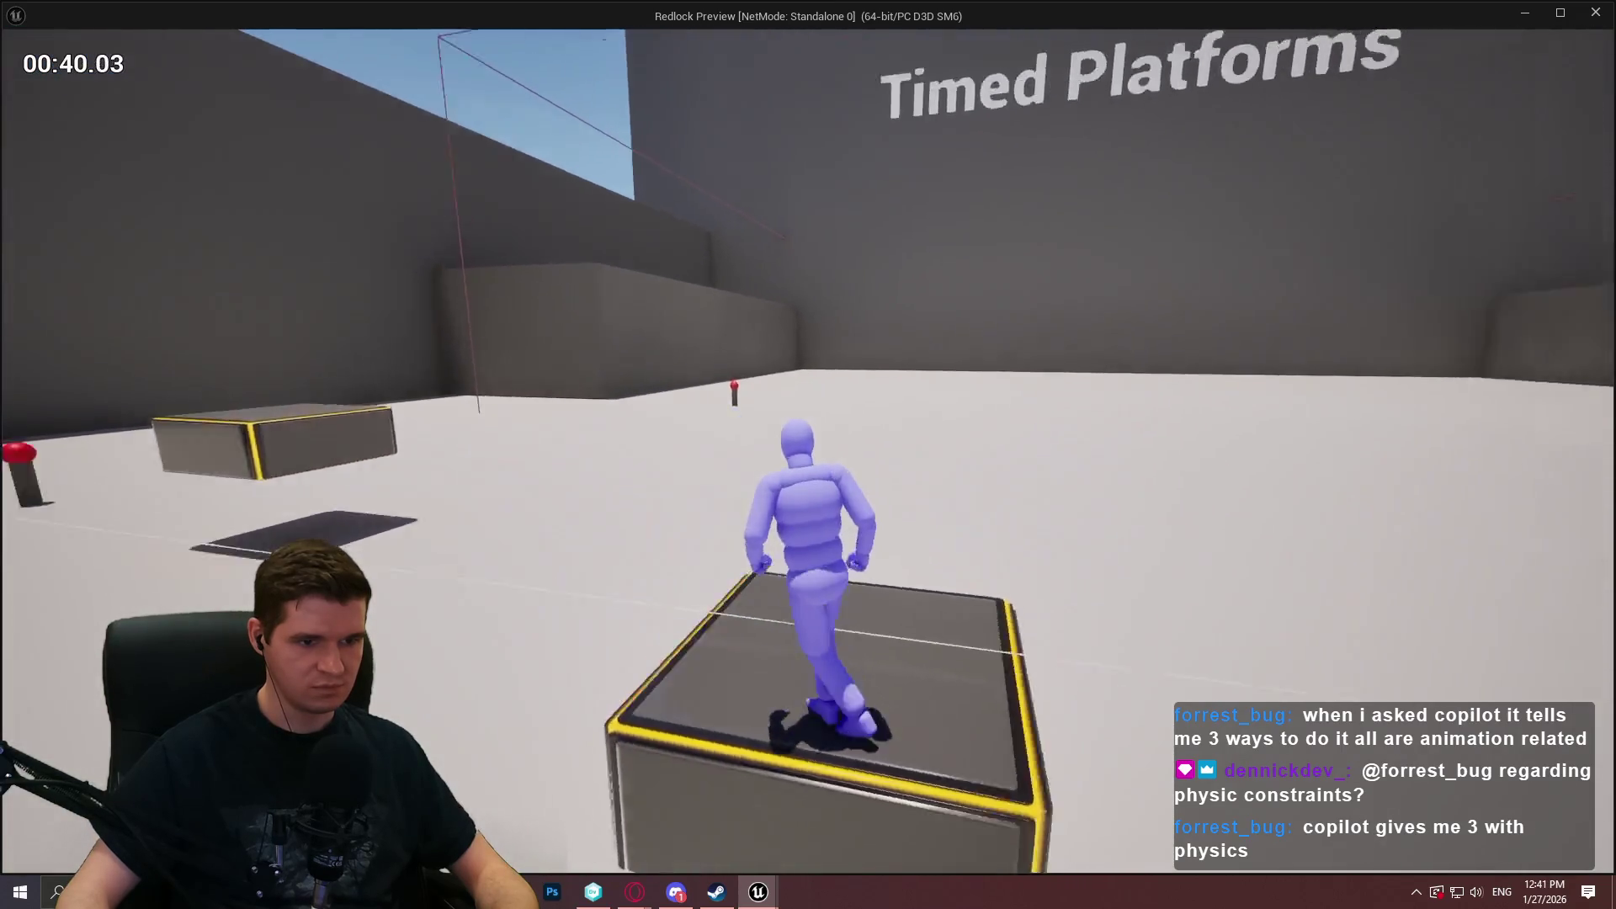
key(w)
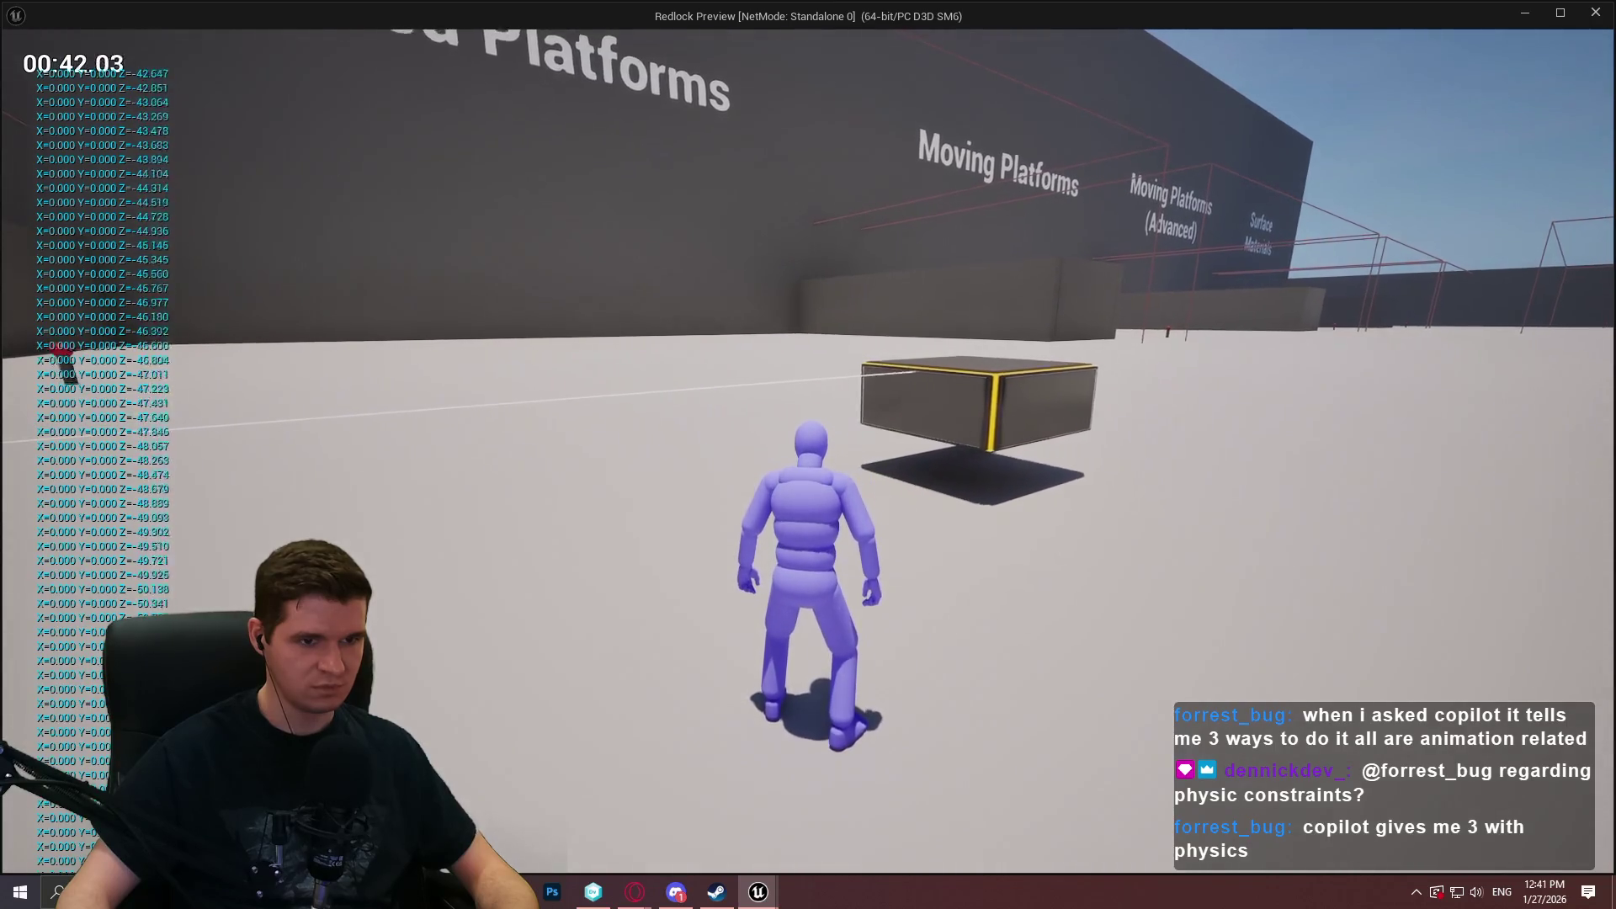
key(a)
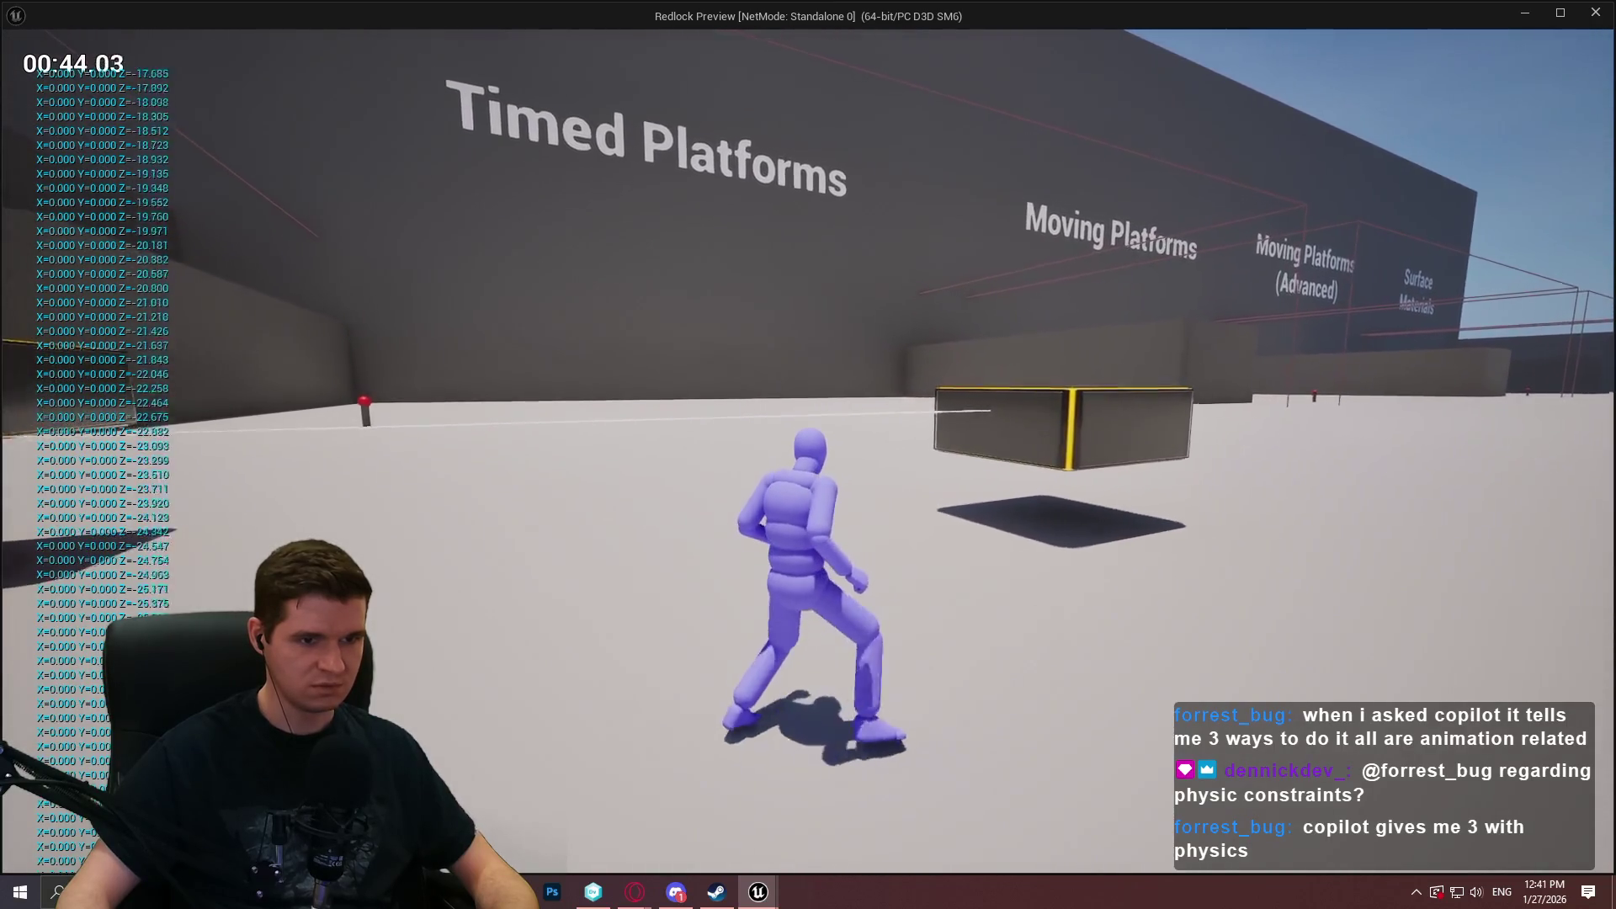
key(a)
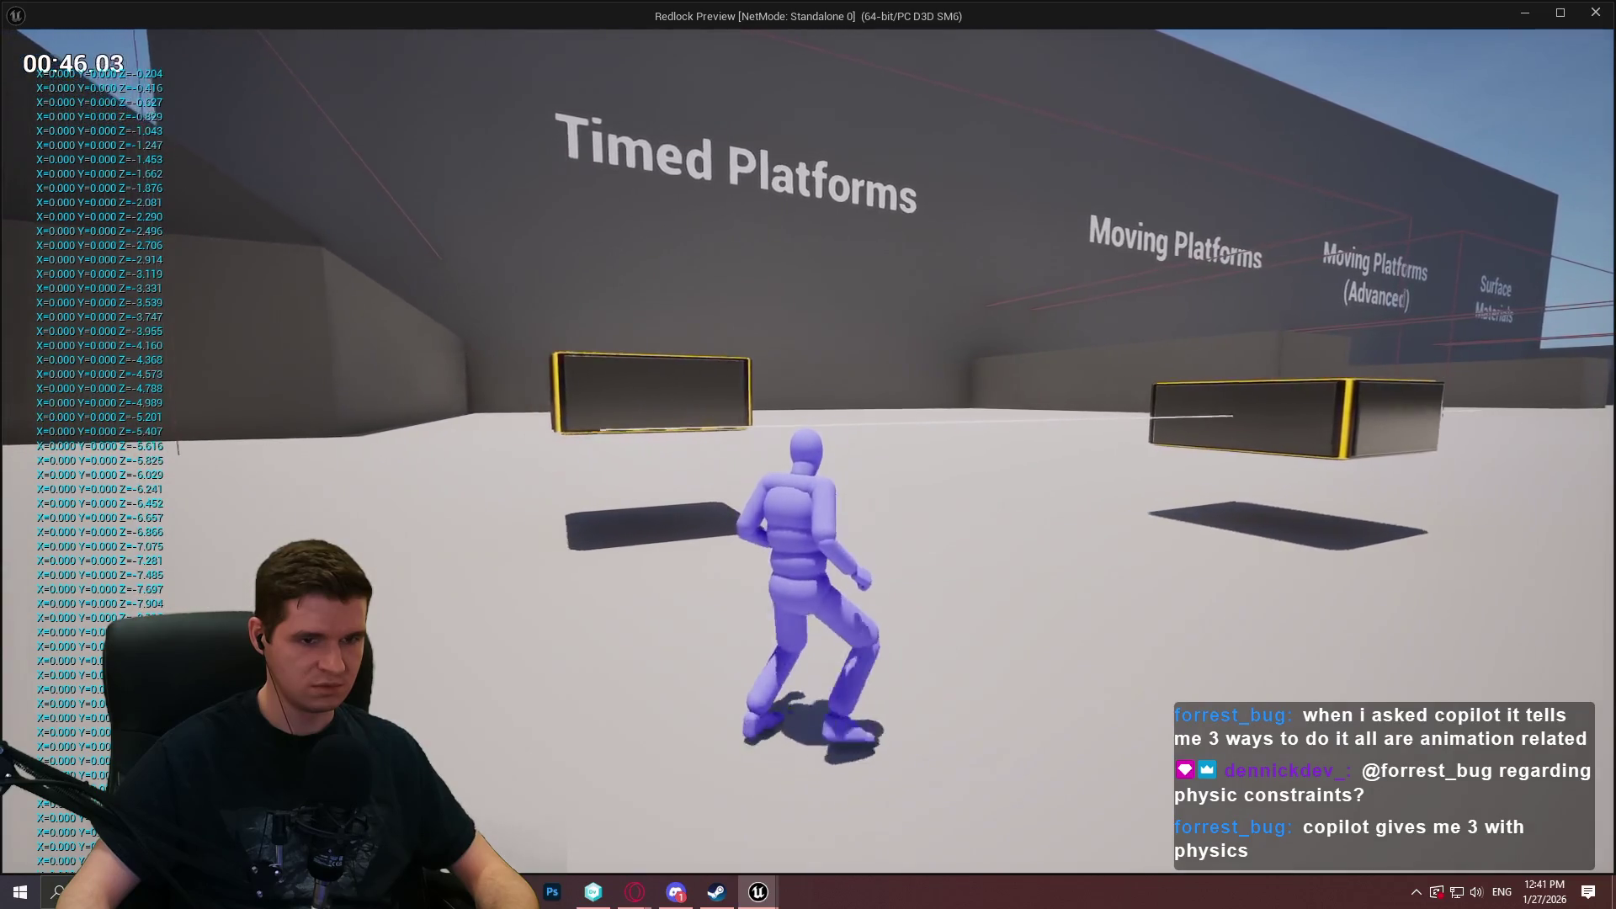
key(d)
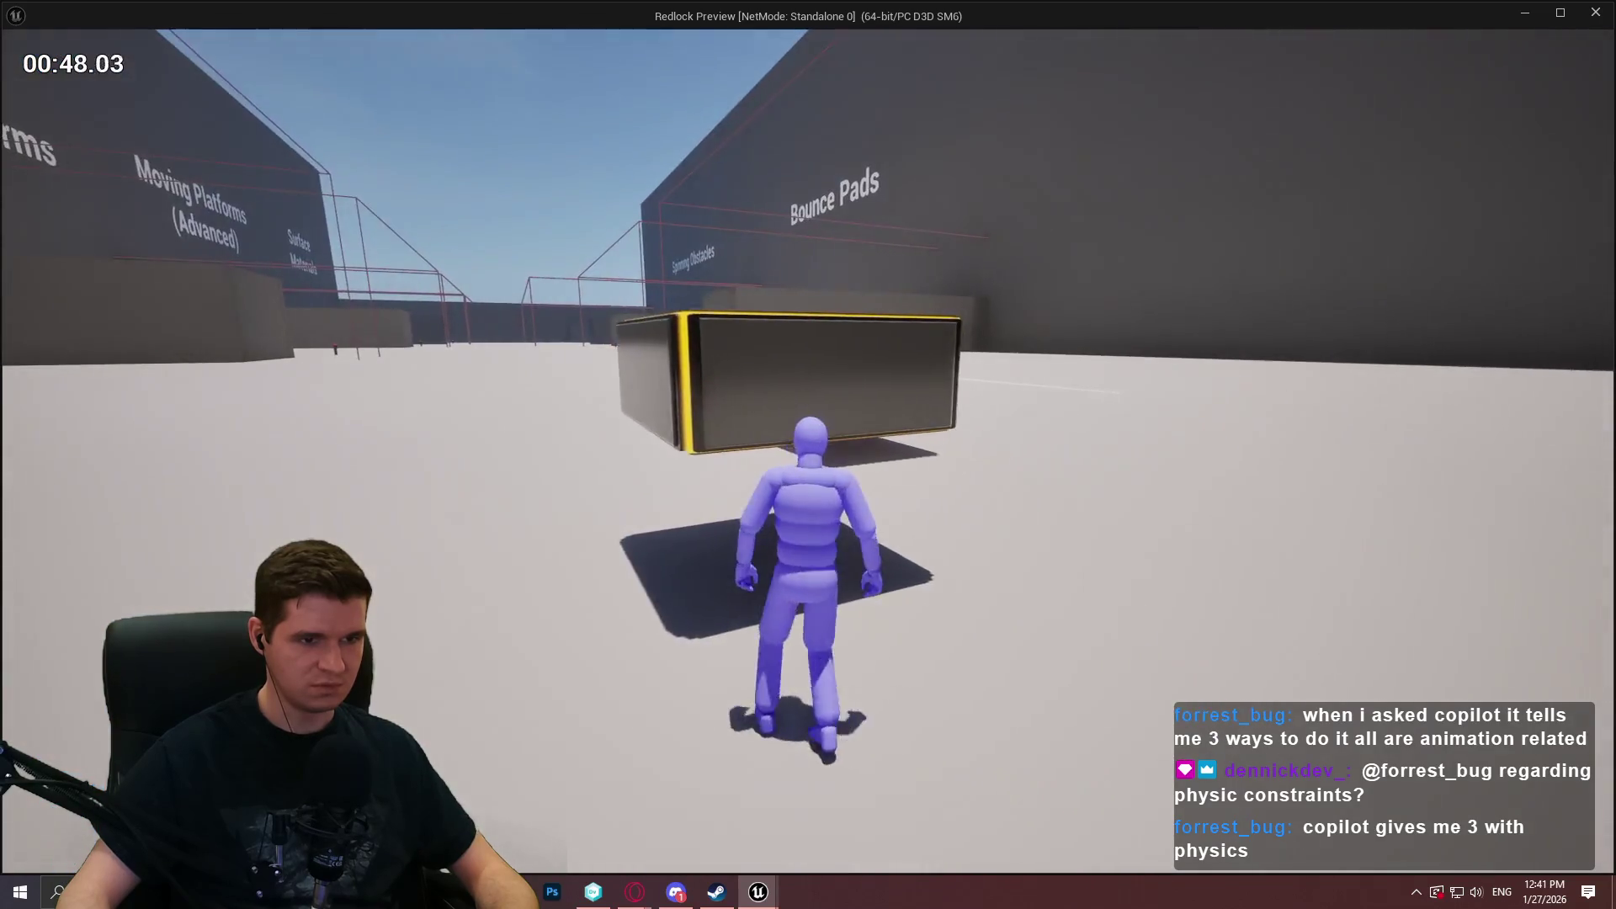
key(a)
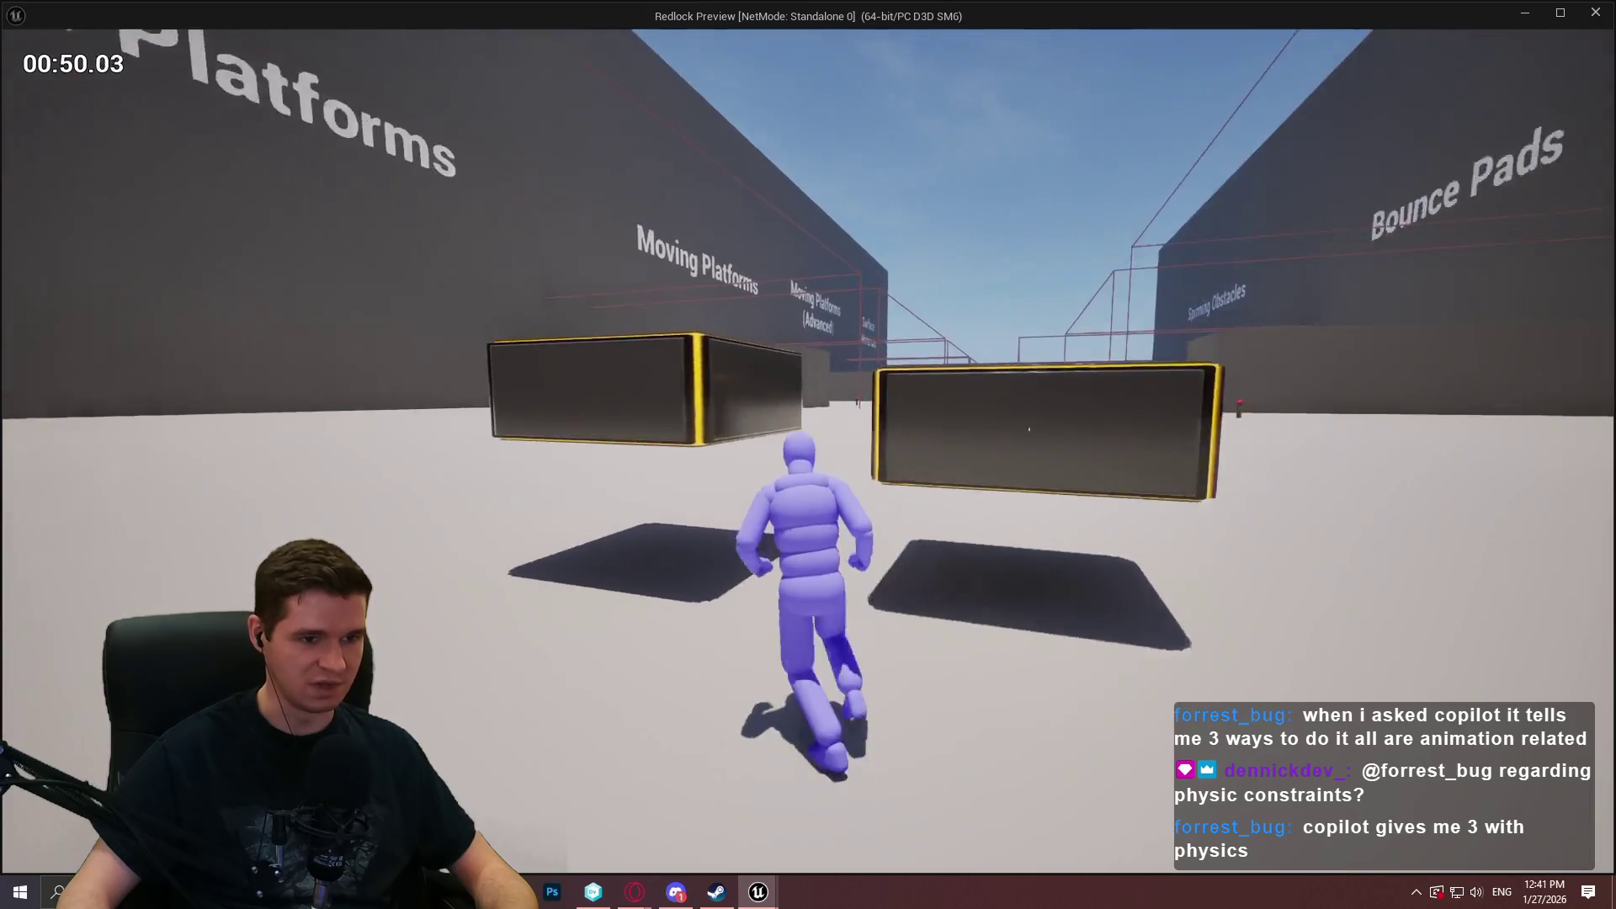
key(space)
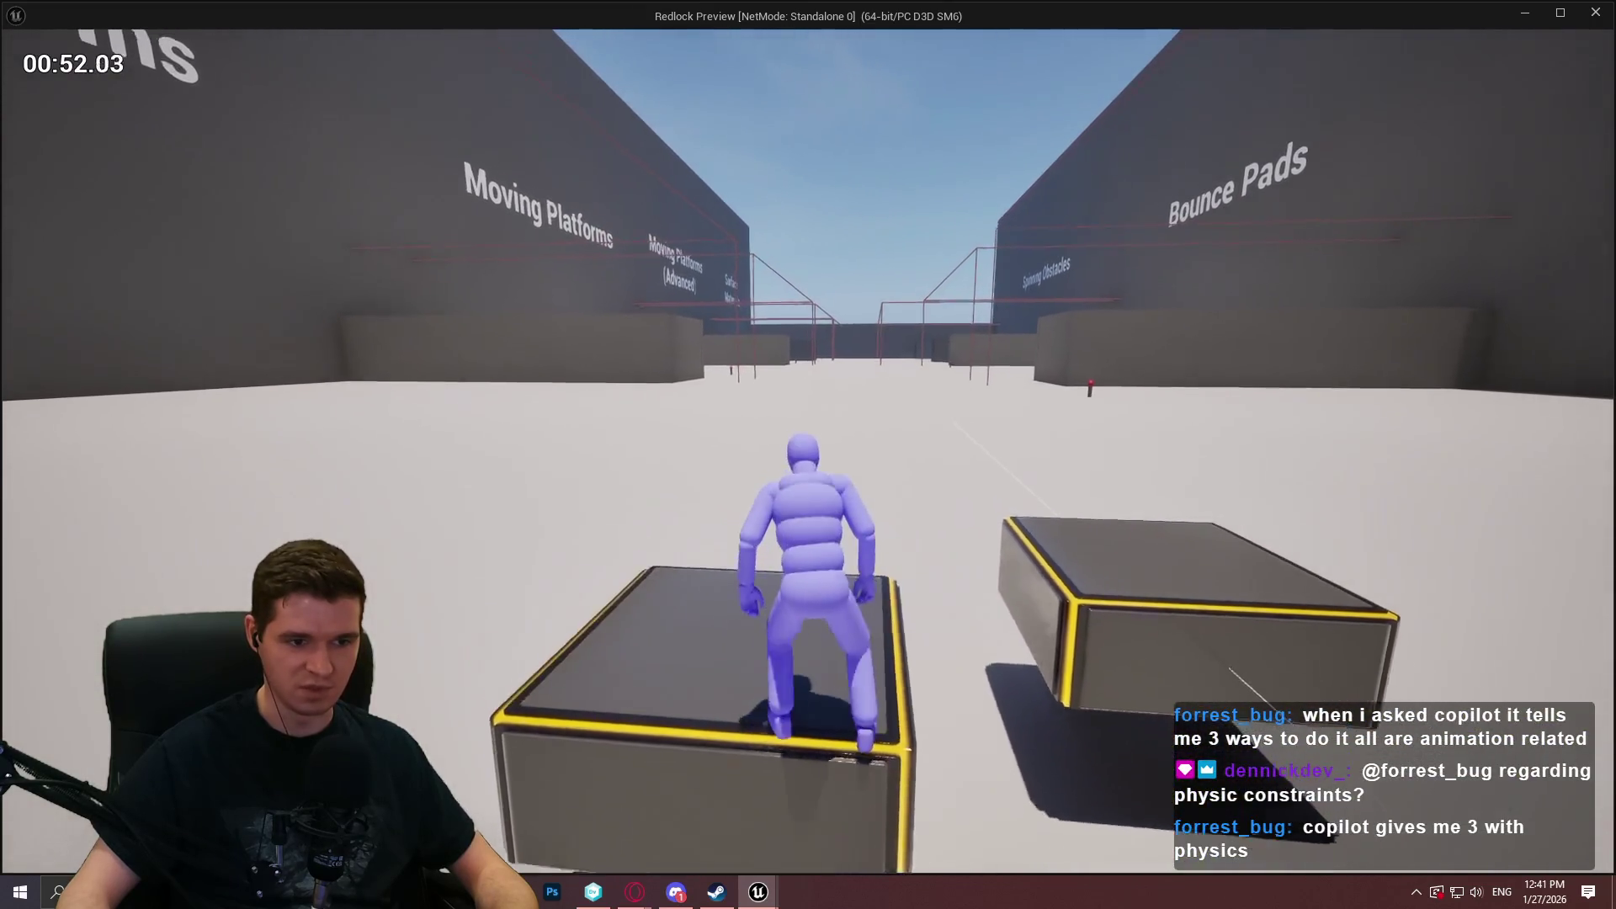
key(space)
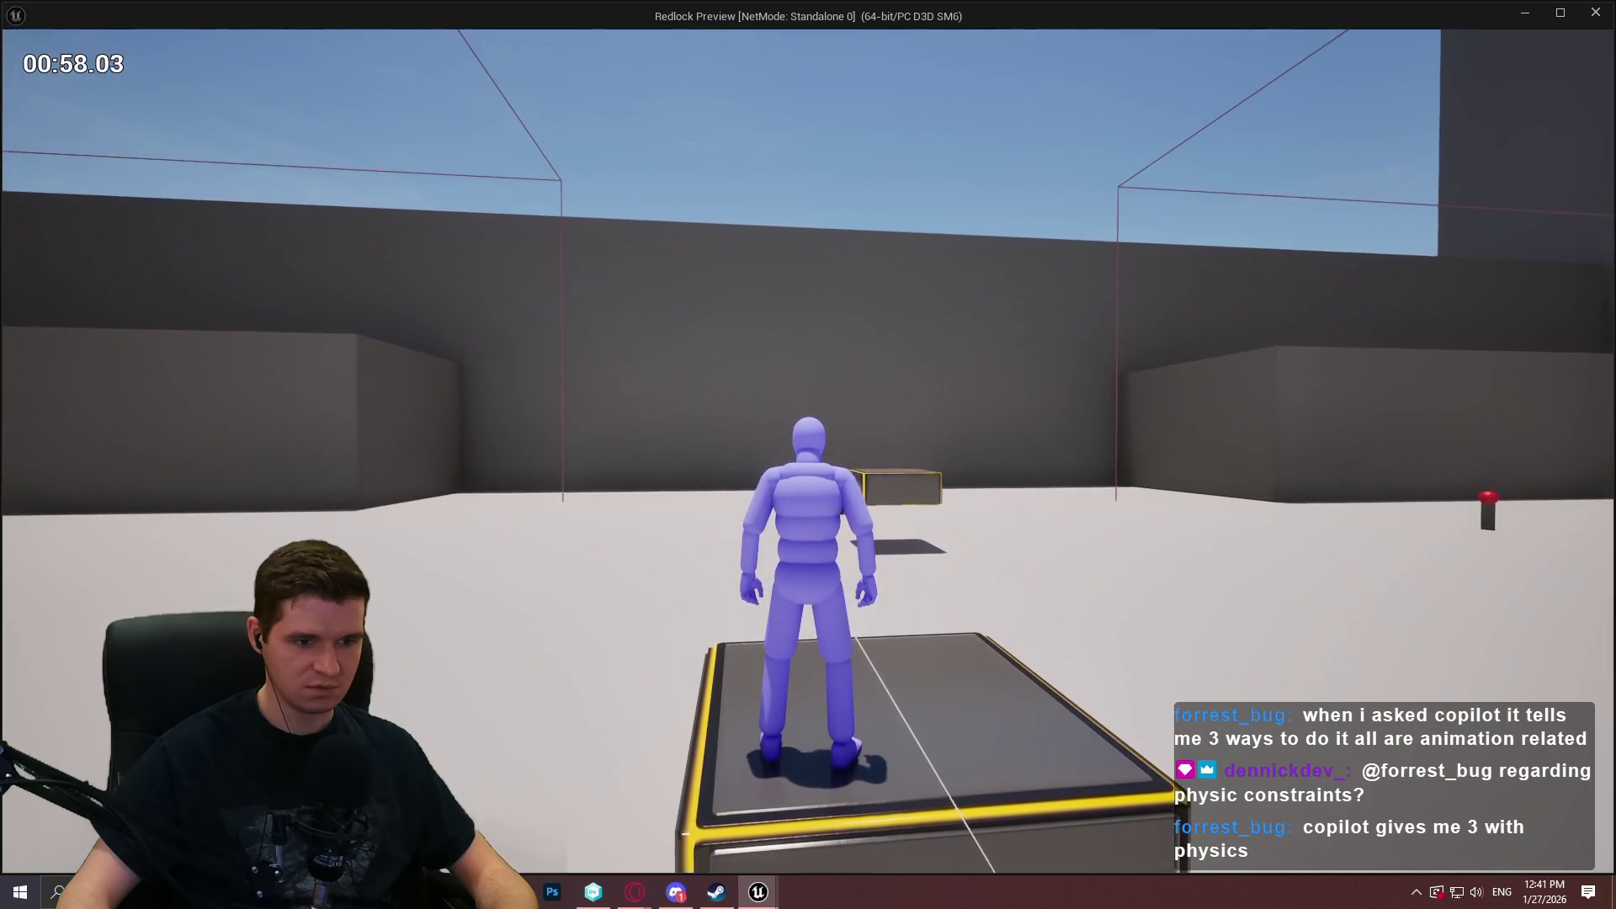
key(w)
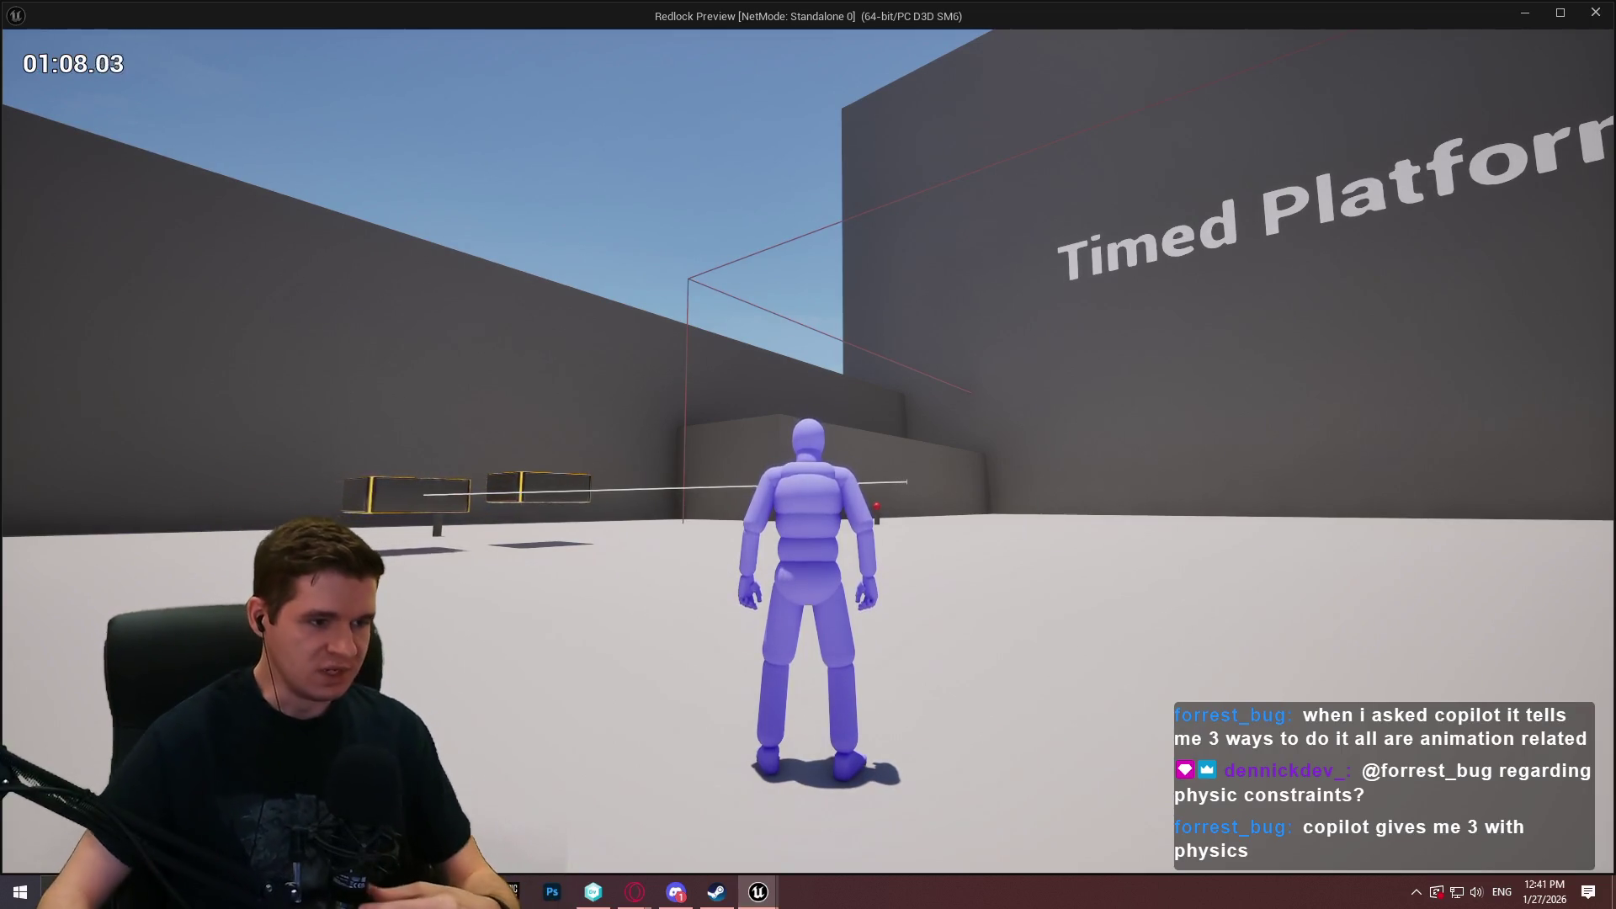
mouse_move(808, 455)
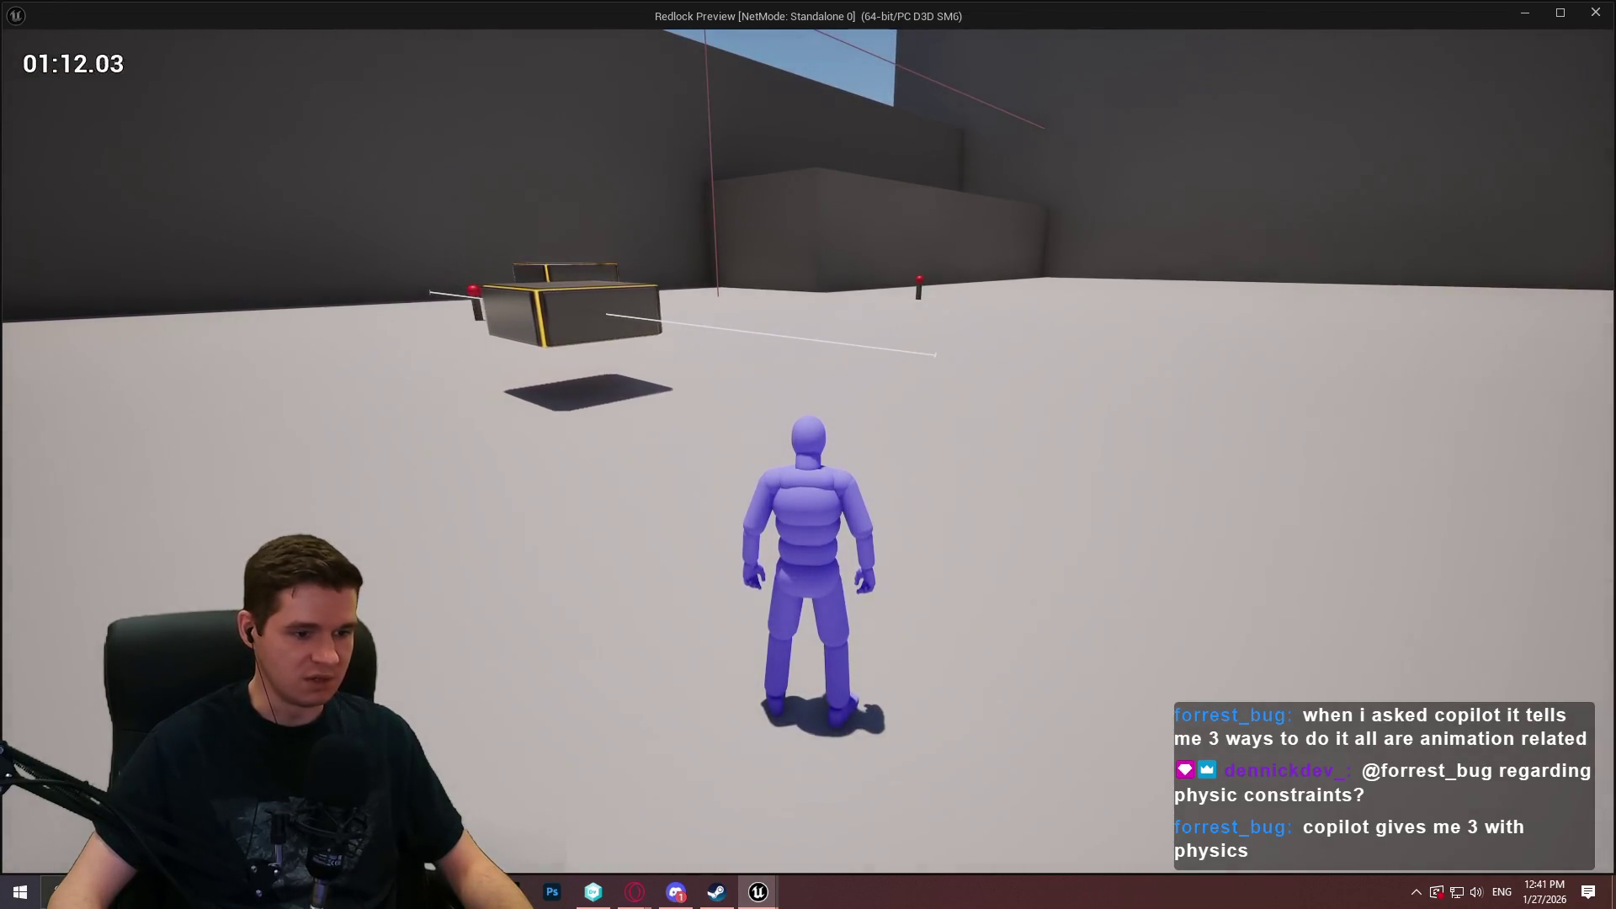
key(Escape)
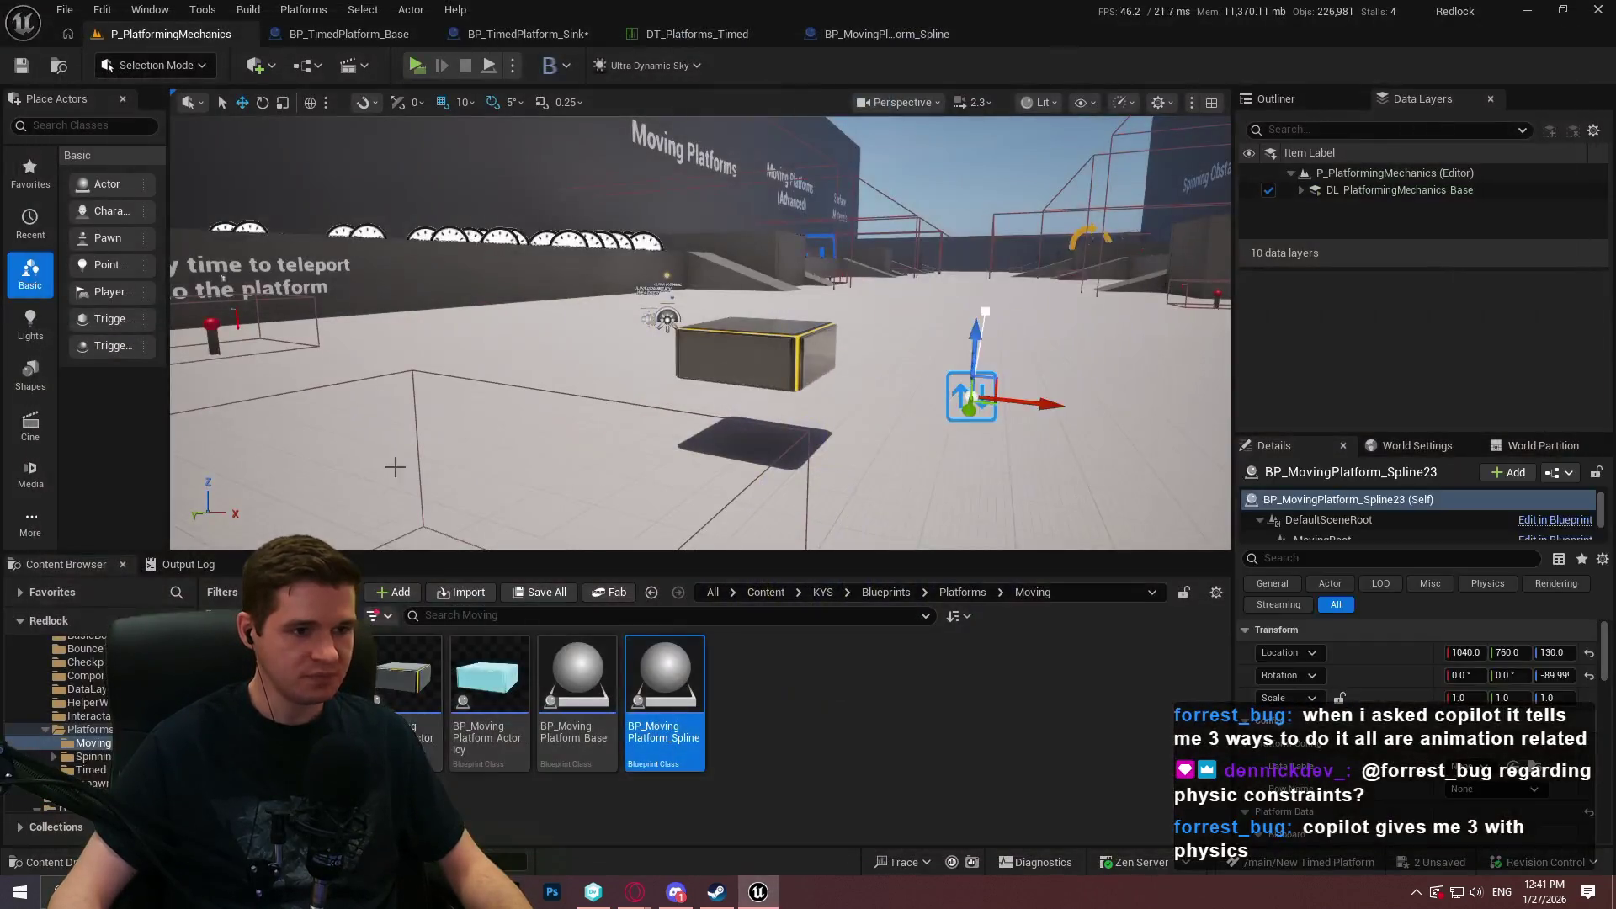
In BP_TimedPlatform_Sink, move the Sequence, Do Once and SET nodes to the right.
click(525, 33)
scroll(859, 367, down, 2)
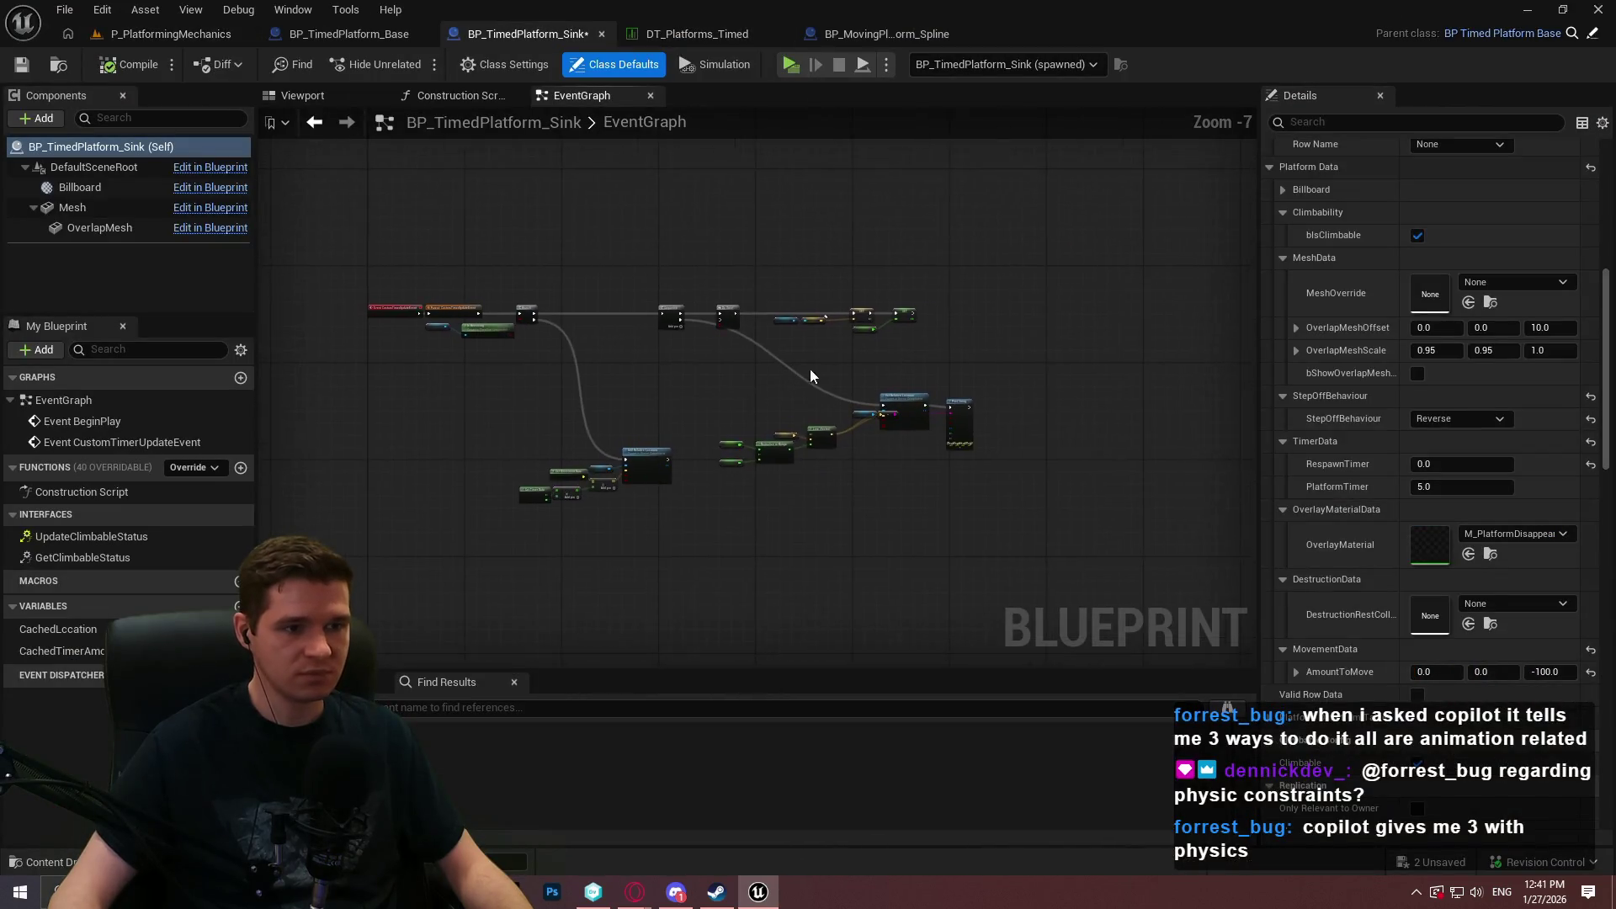
scroll(812, 369, up, 3)
drag(855, 325, 857, 355)
mouse_move(583, 256)
mouse_down()
mouse_move(563, 290)
mouse_move(840, 299)
mouse_up()
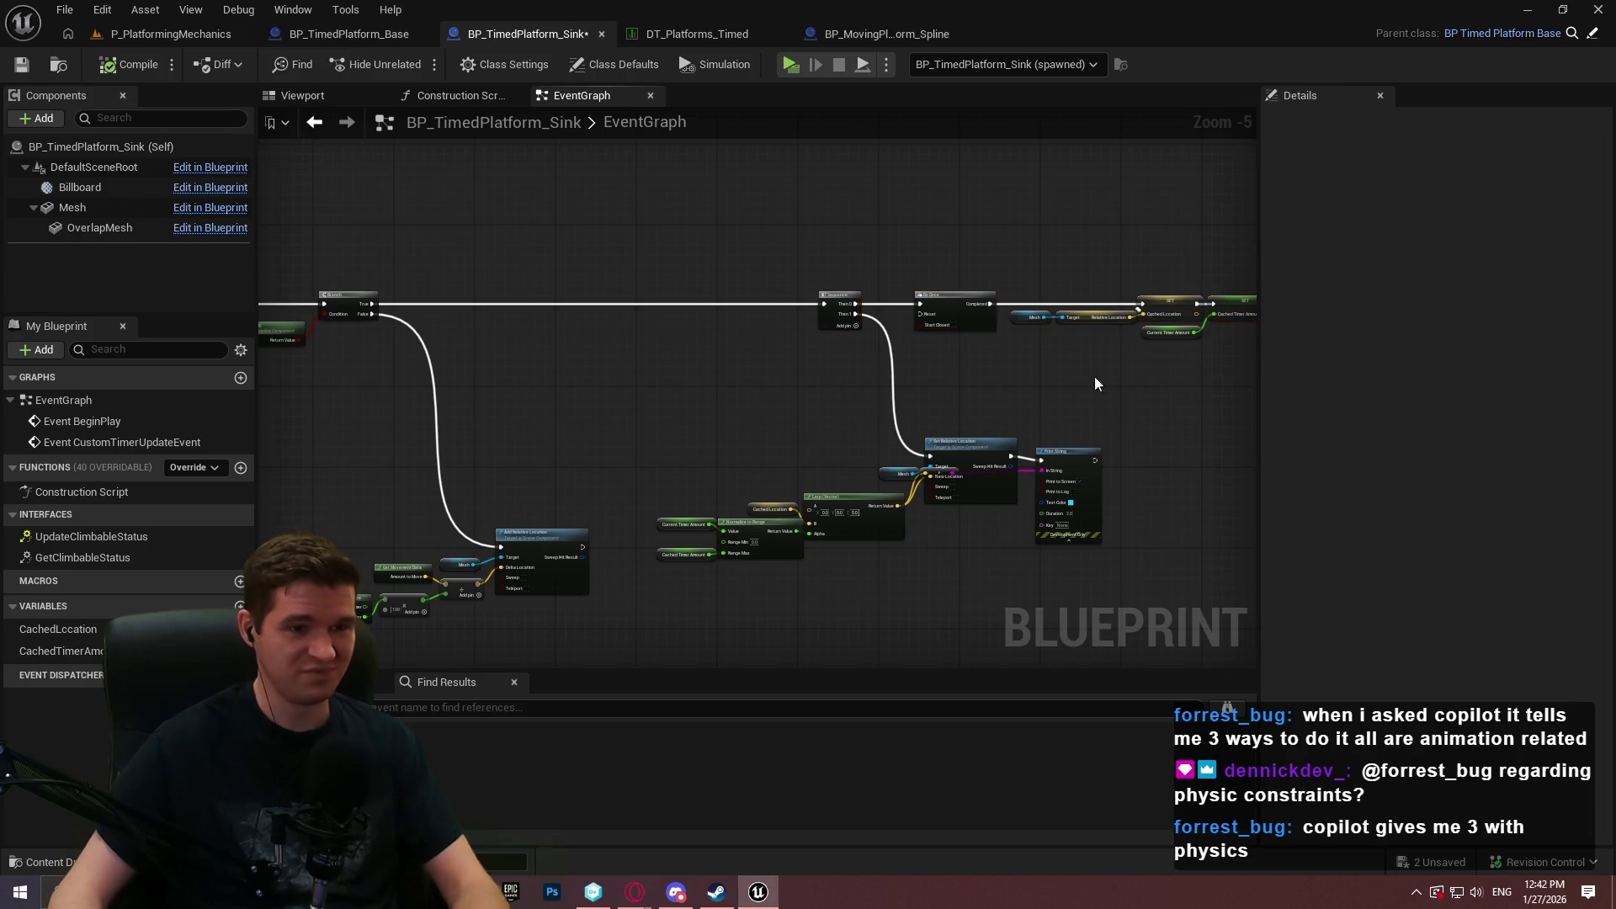
Shift the selected node block right and down, and drag the Sequence node left, away from Do Once.
scroll(785, 326, down, 1)
drag(615, 202, 614, 203)
scroll(741, 219, up, 1)
mouse_move(799, 273)
mouse_down()
mouse_move(846, 269)
mouse_move(850, 284)
mouse_up()
mouse_move(783, 336)
mouse_down()
mouse_move(1100, 264)
mouse_move(967, 351)
mouse_move(948, 473)
mouse_up()
mouse_move(989, 532)
mouse_down()
mouse_move(927, 390)
mouse_move(1071, 408)
mouse_move(541, 361)
mouse_move(735, 316)
mouse_up()
scroll(734, 316, up, 4)
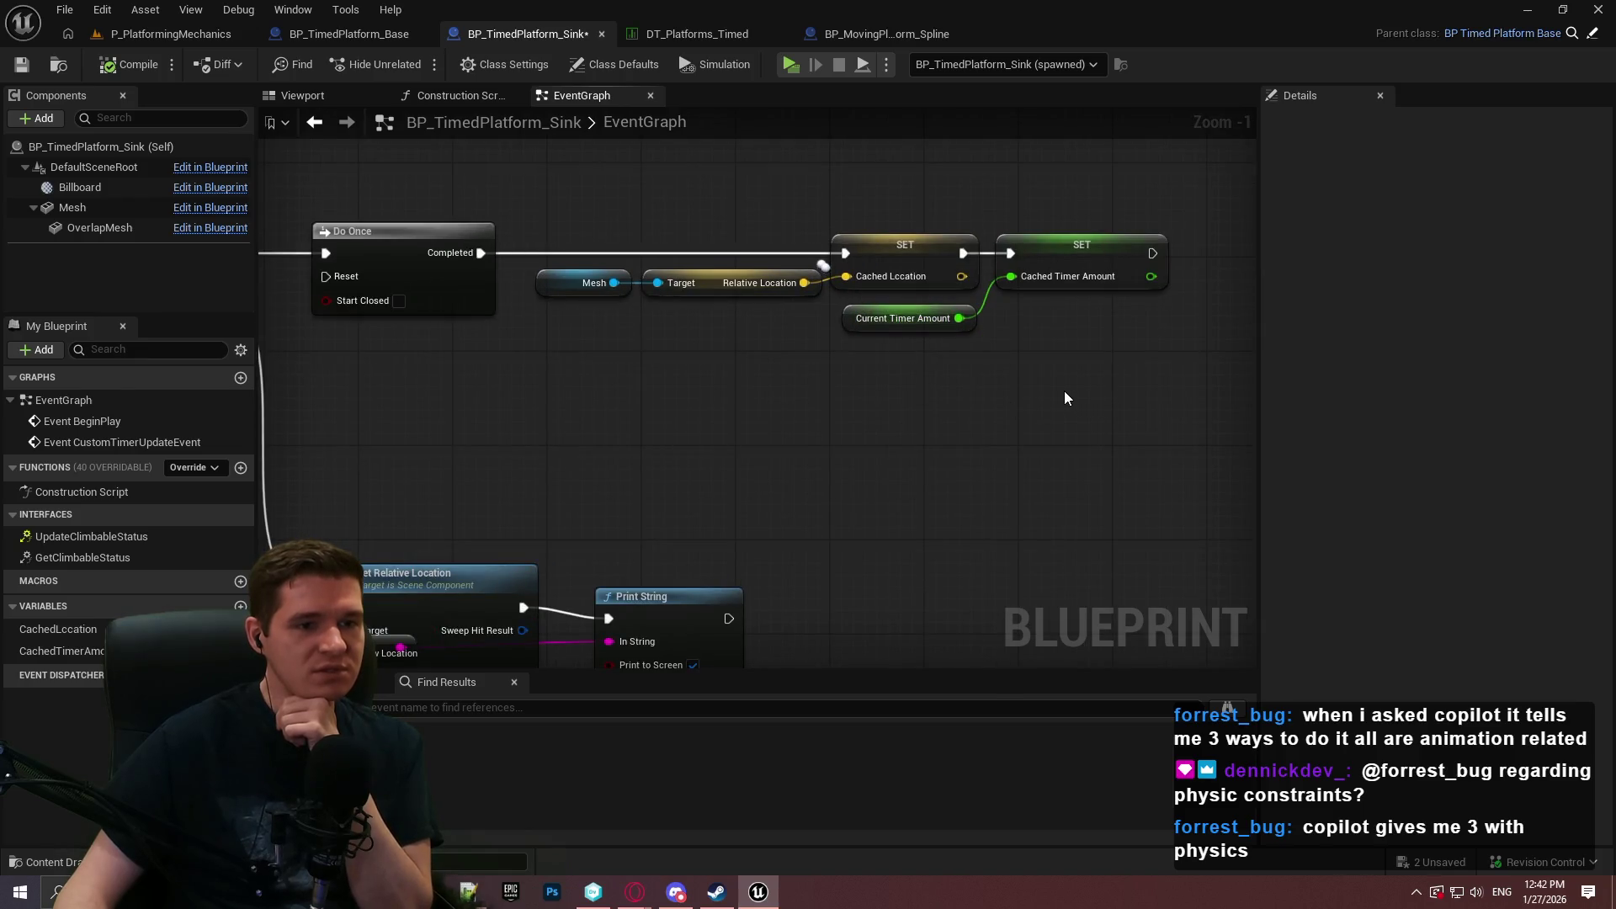
drag(869, 412, 1217, 424)
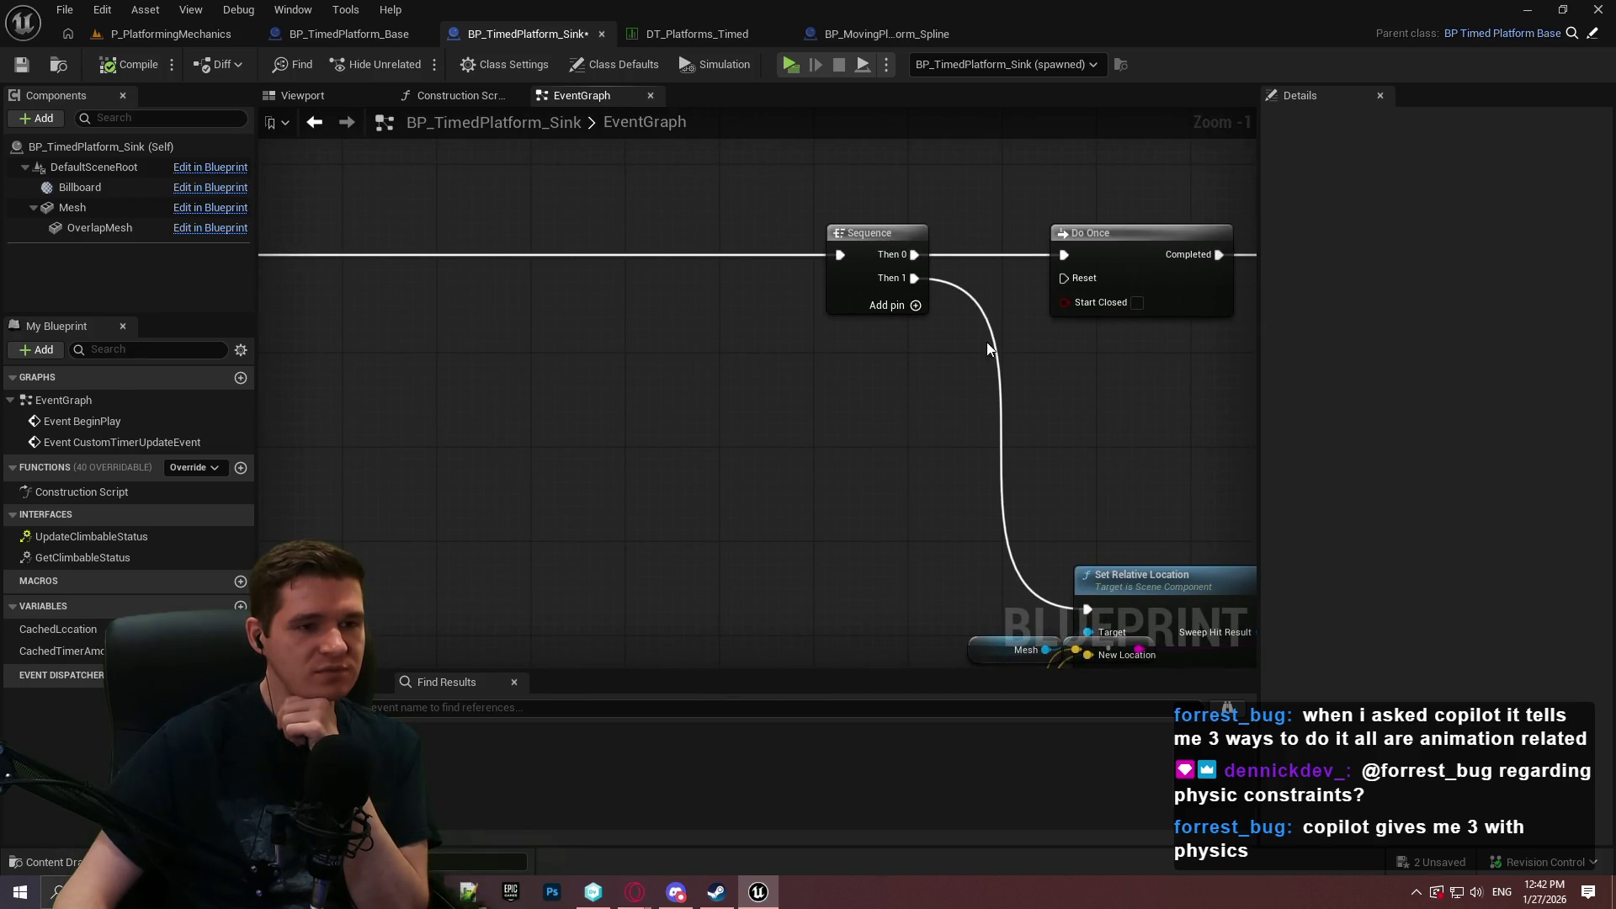
drag(829, 269, 549, 263)
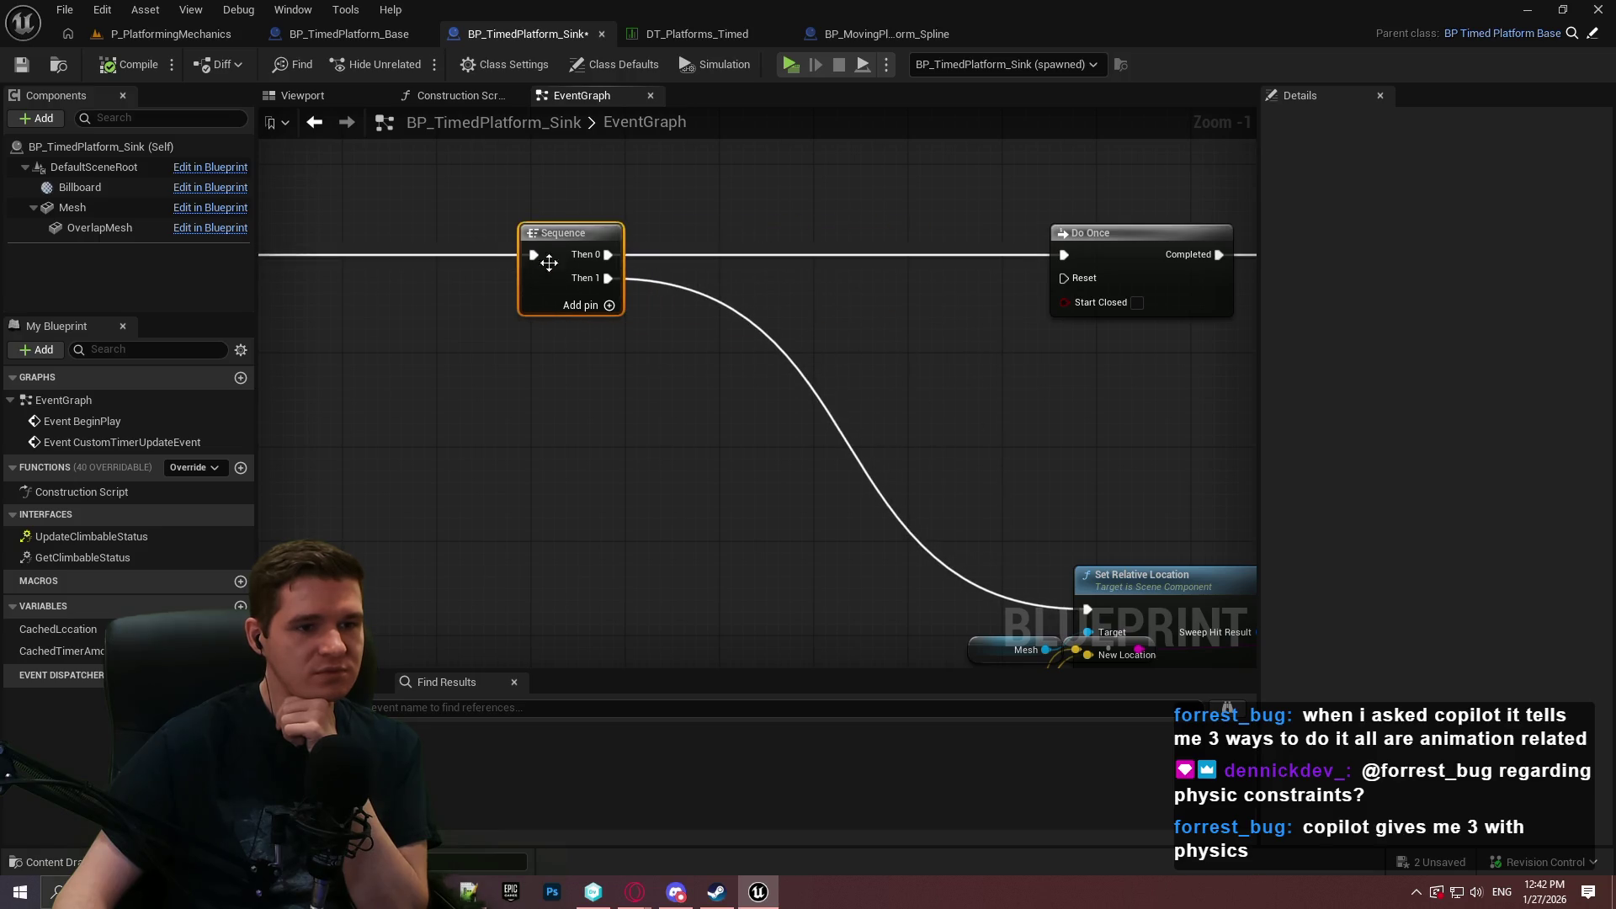
drag(940, 298, 938, 296)
Discard the unfinished search, then create a custom event named ResetCache from Do Once's Reset pin.
scroll(951, 365, down, 15)
scroll(954, 370, up, 10)
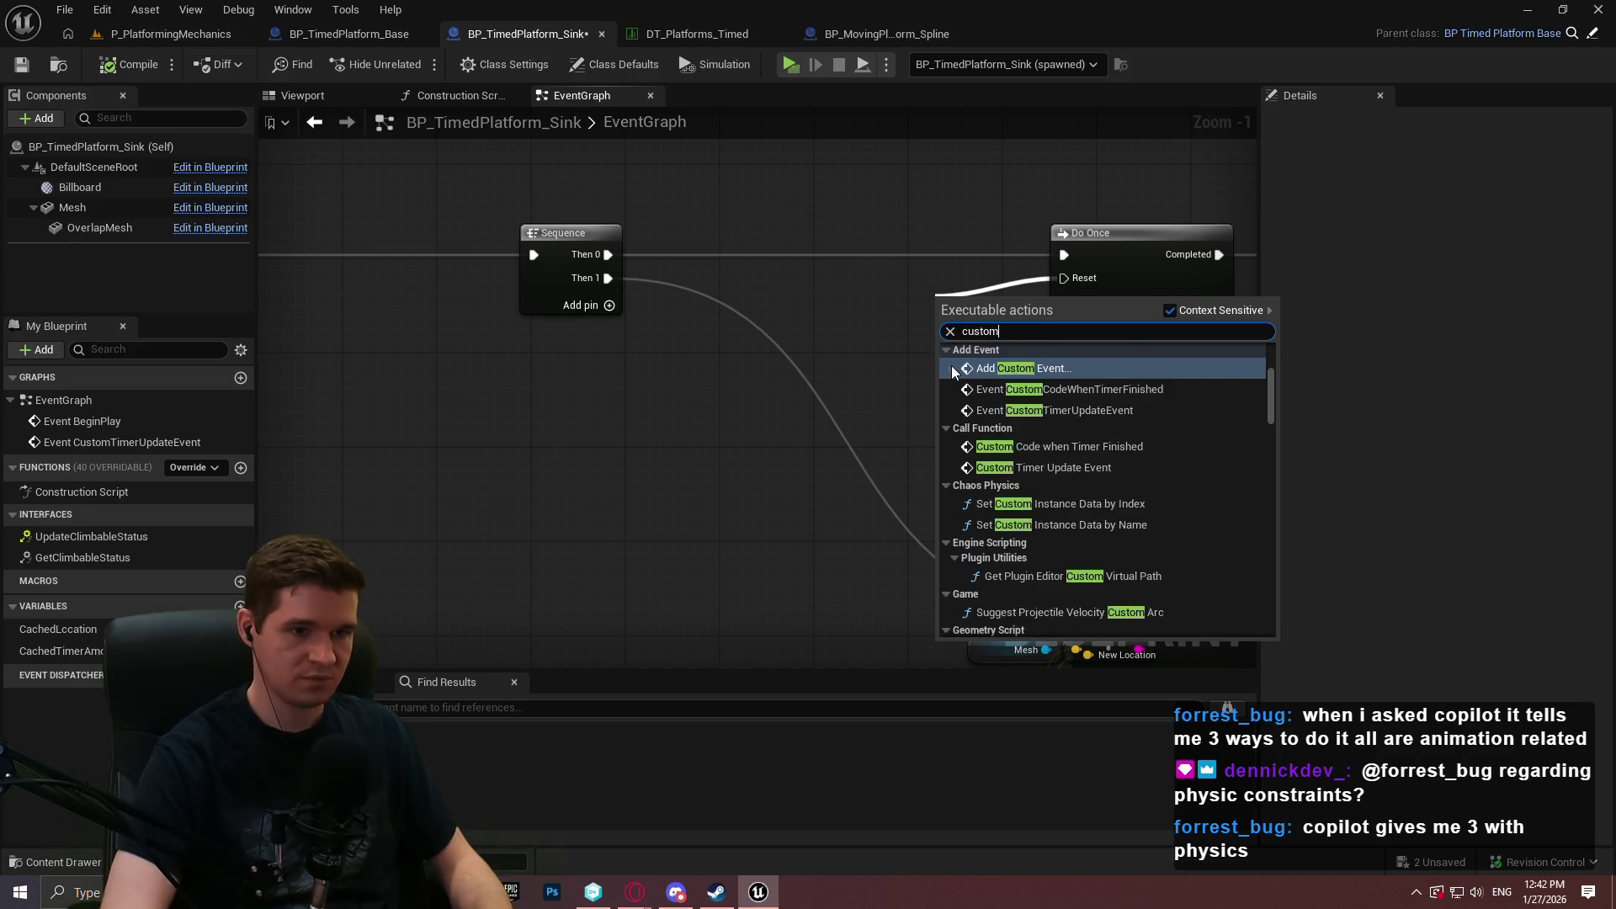
key(Escape)
key(ctrl+z)
key(ctrl+z)
key(ctrl+z)
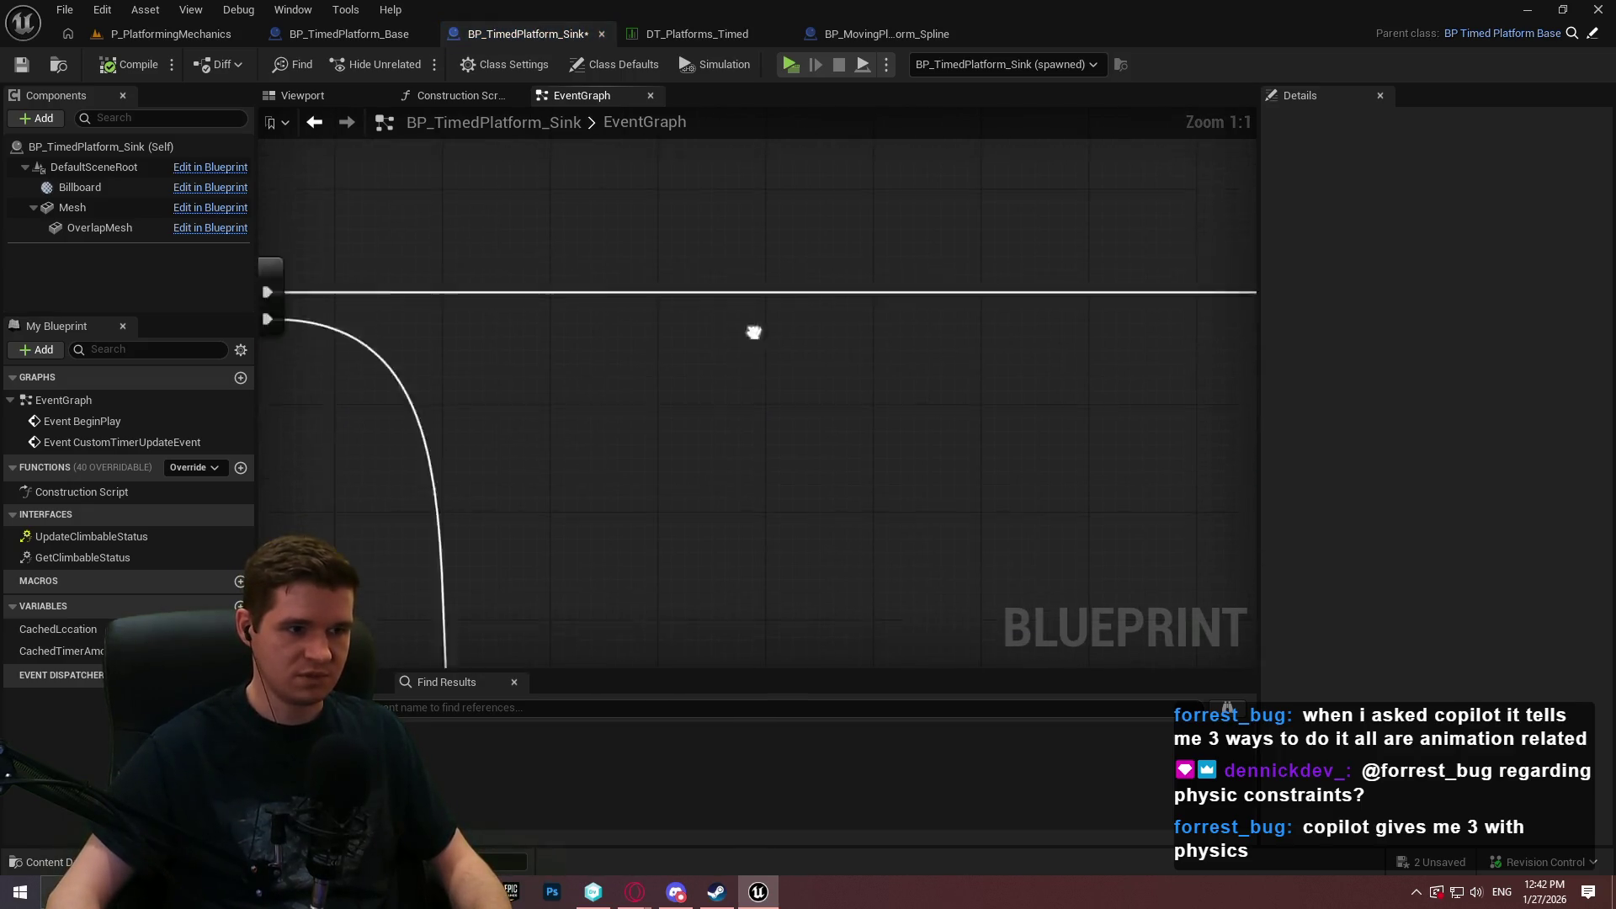
drag(928, 250, 776, 237)
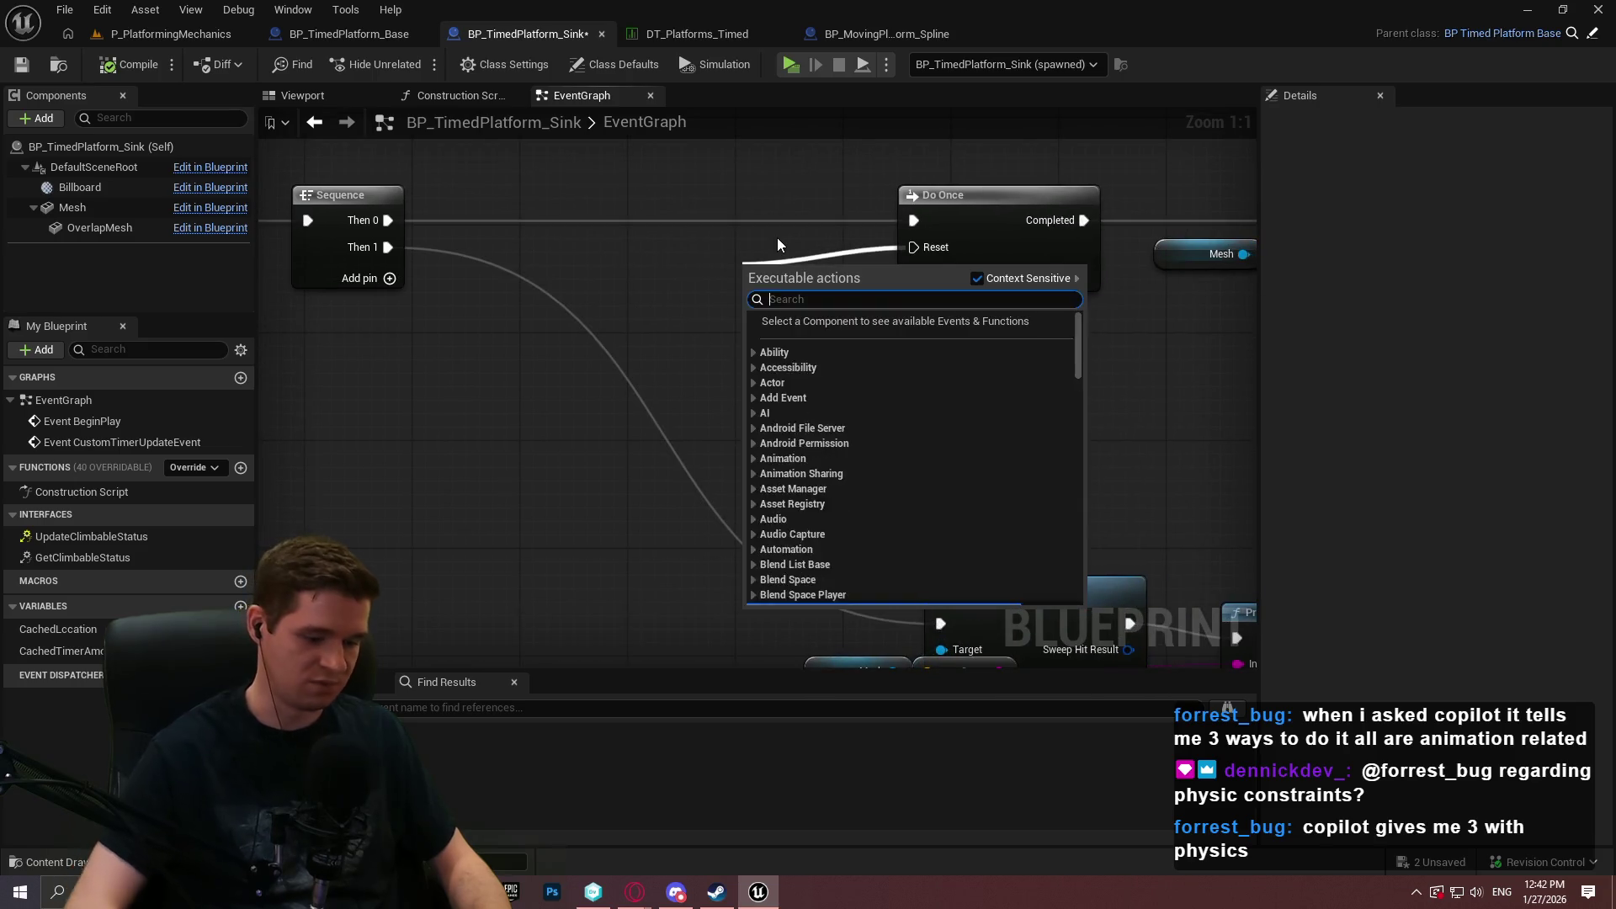
text(custom)
key(Return)
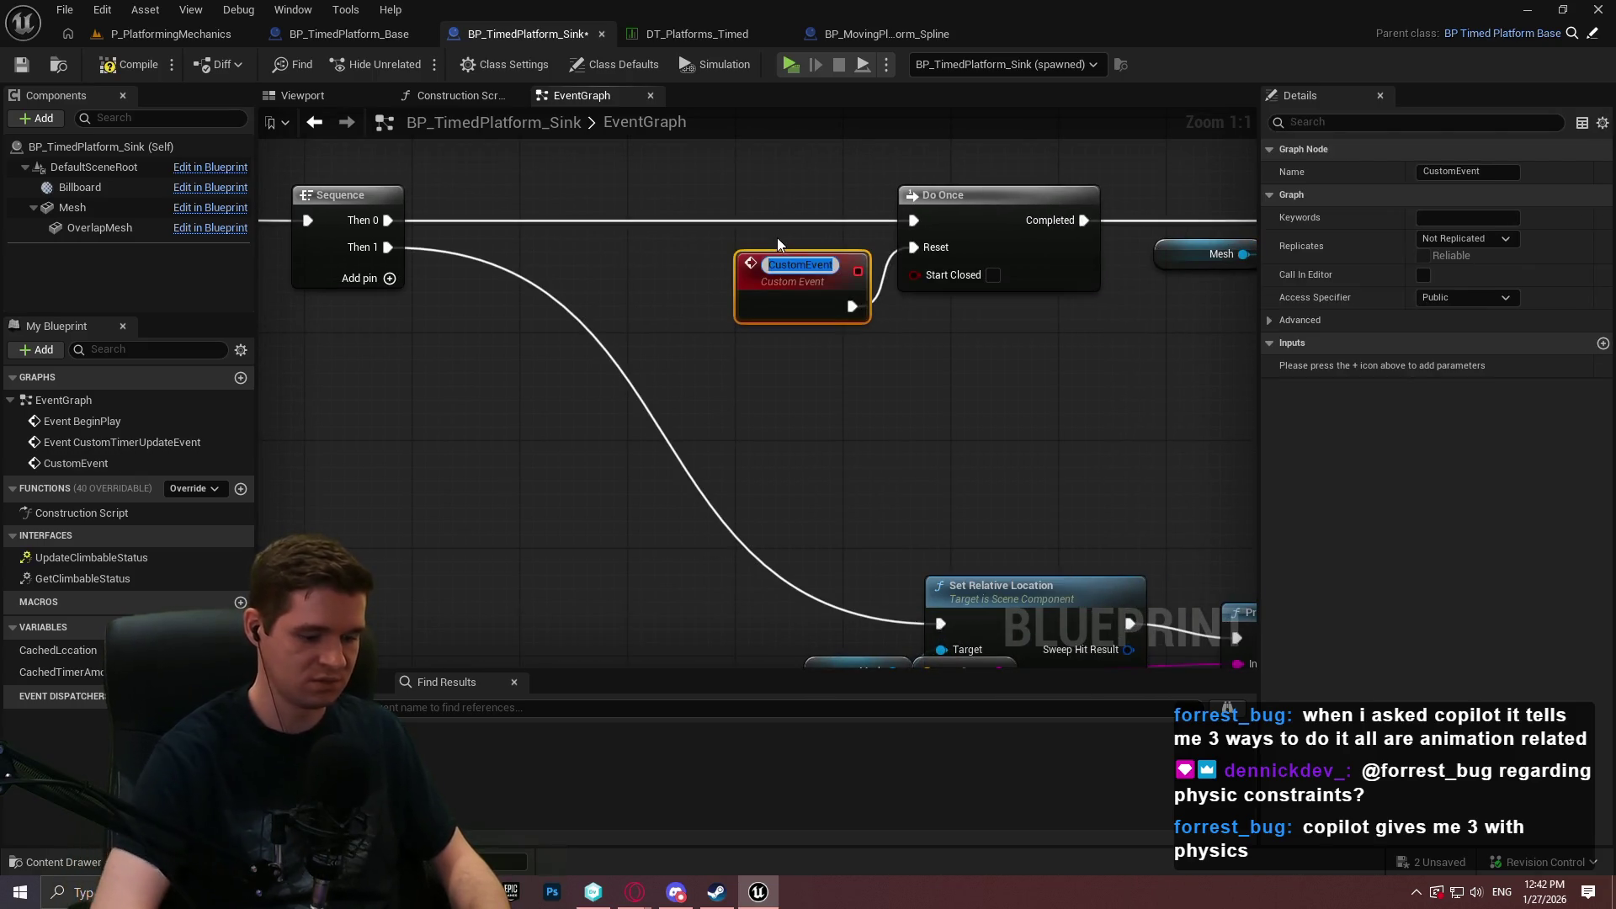
text(ResetCache)
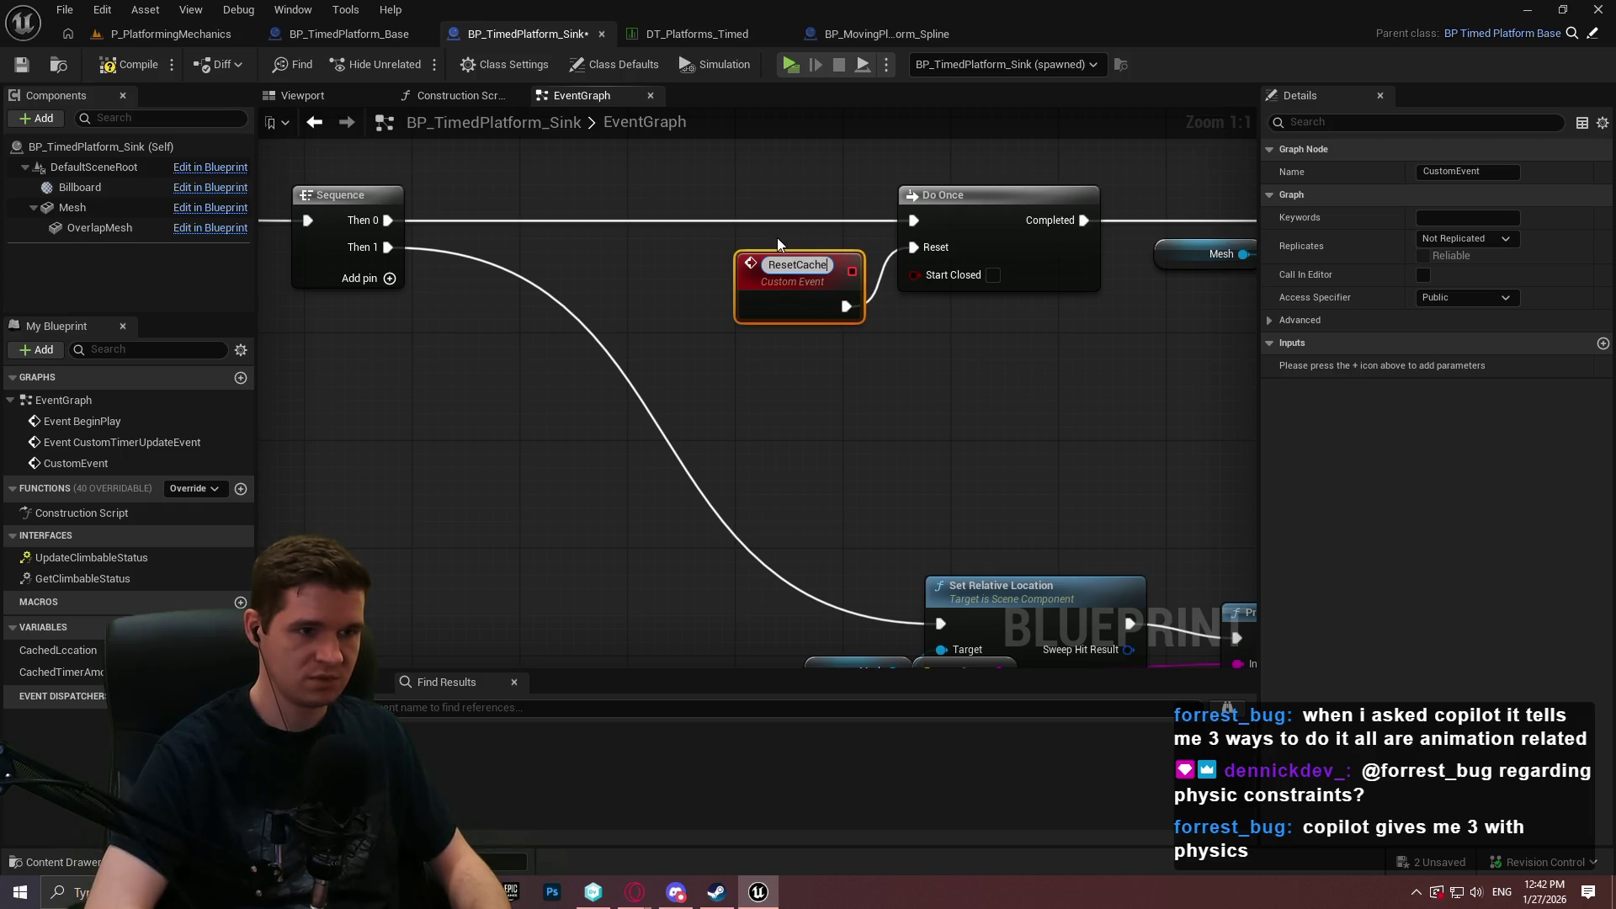
key(Return)
scroll(761, 237, down, 1)
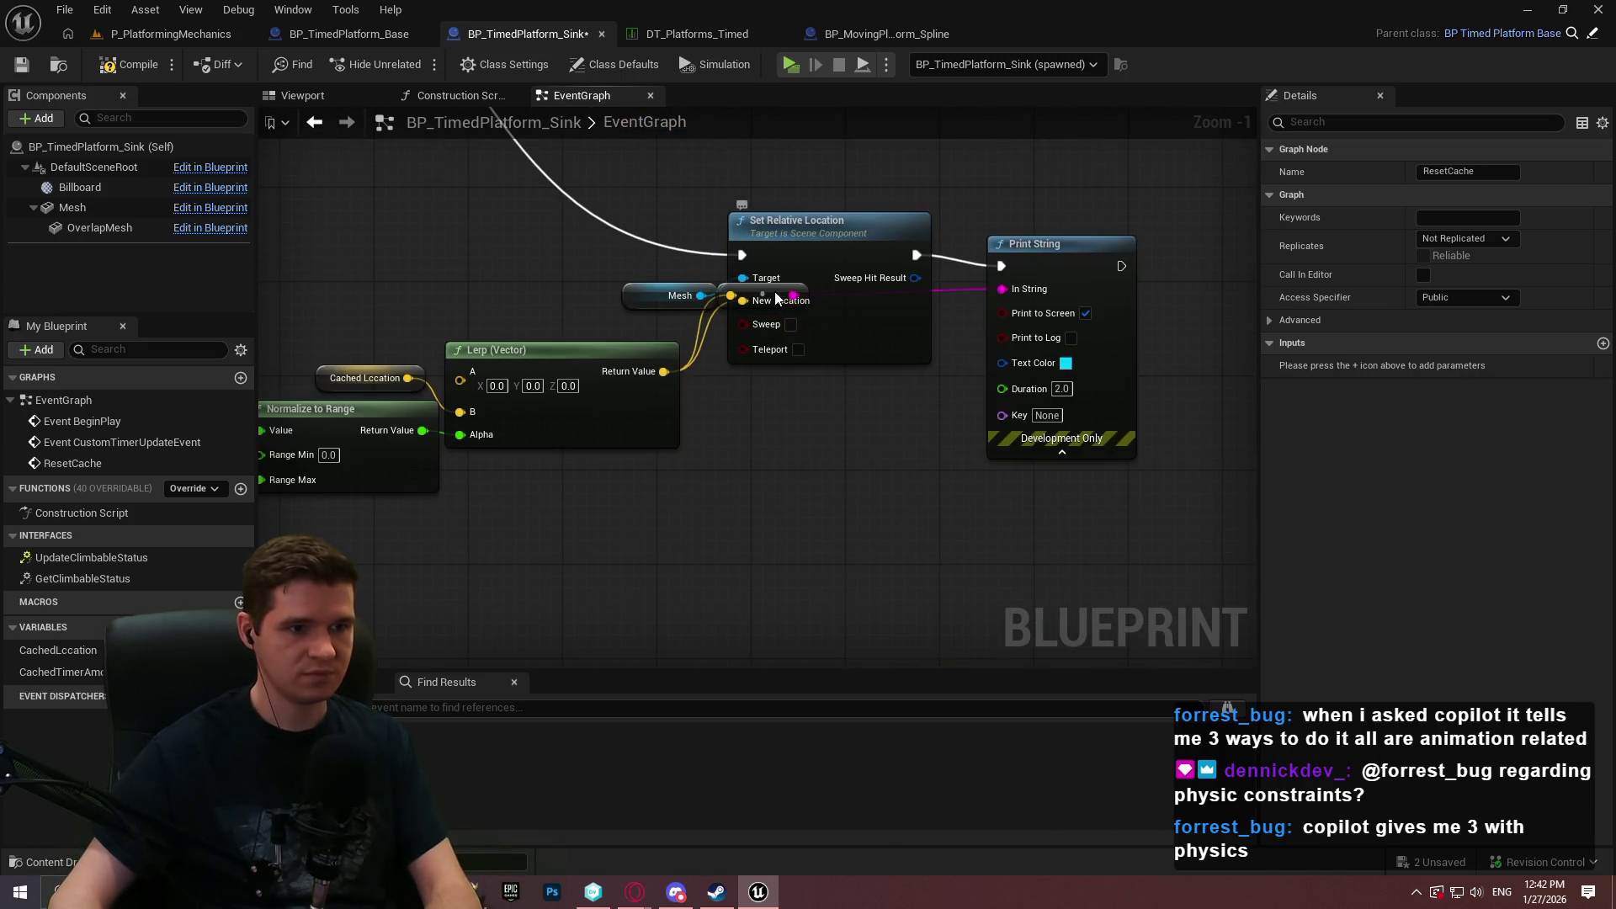
Delete the Print String node that follows Set Relative Location.
click(776, 297)
click(1020, 286)
key(Delete)
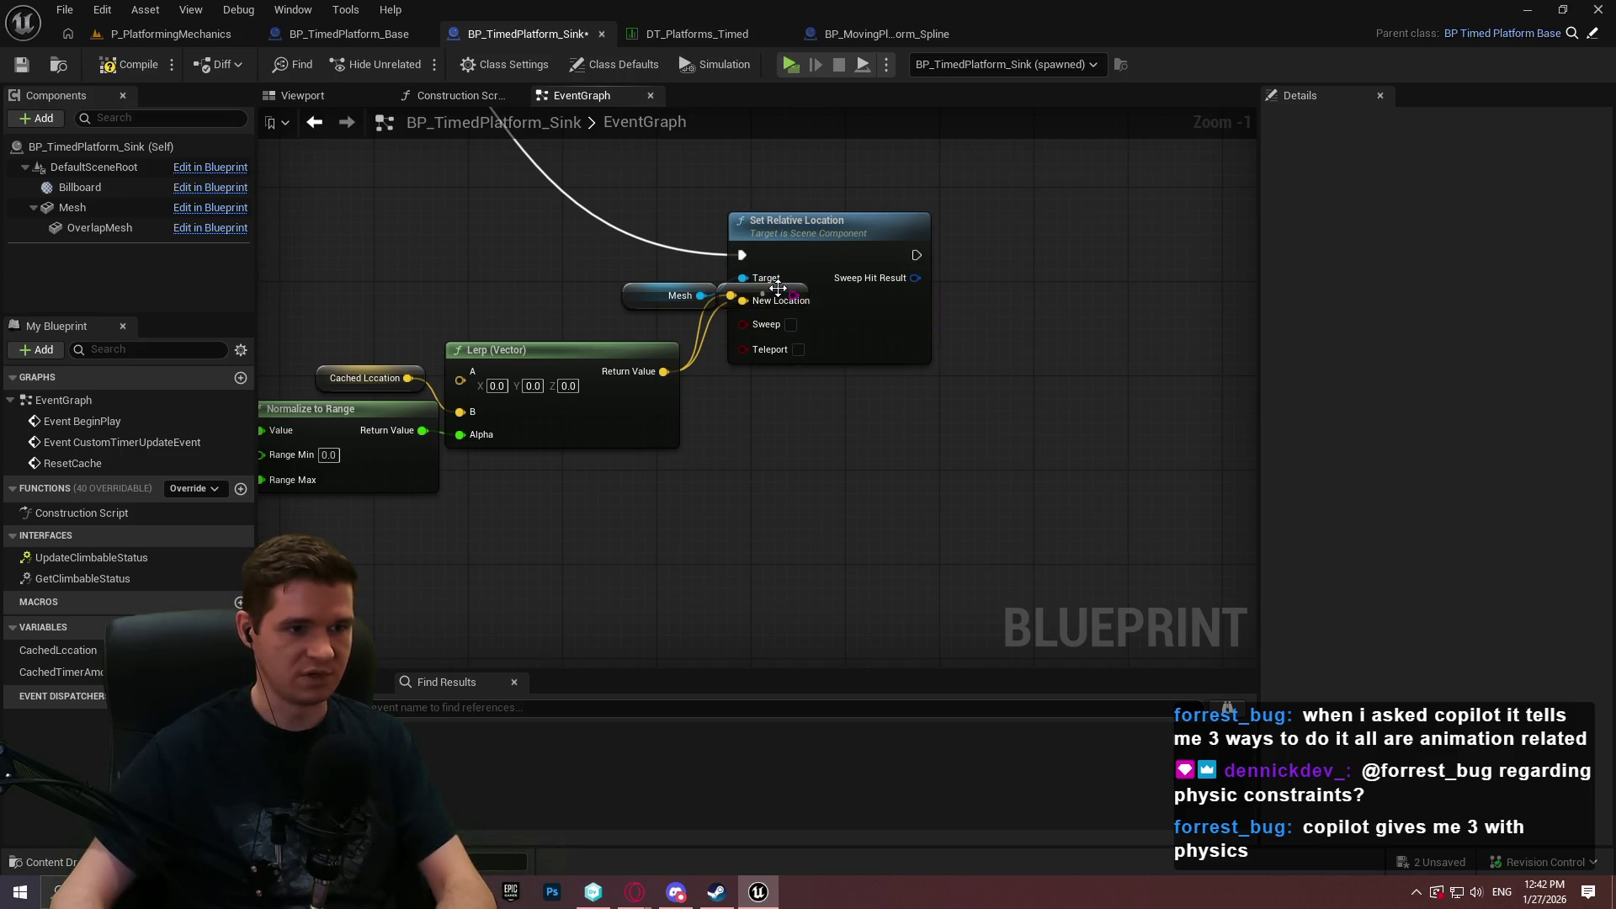
scroll(775, 347, down, 1)
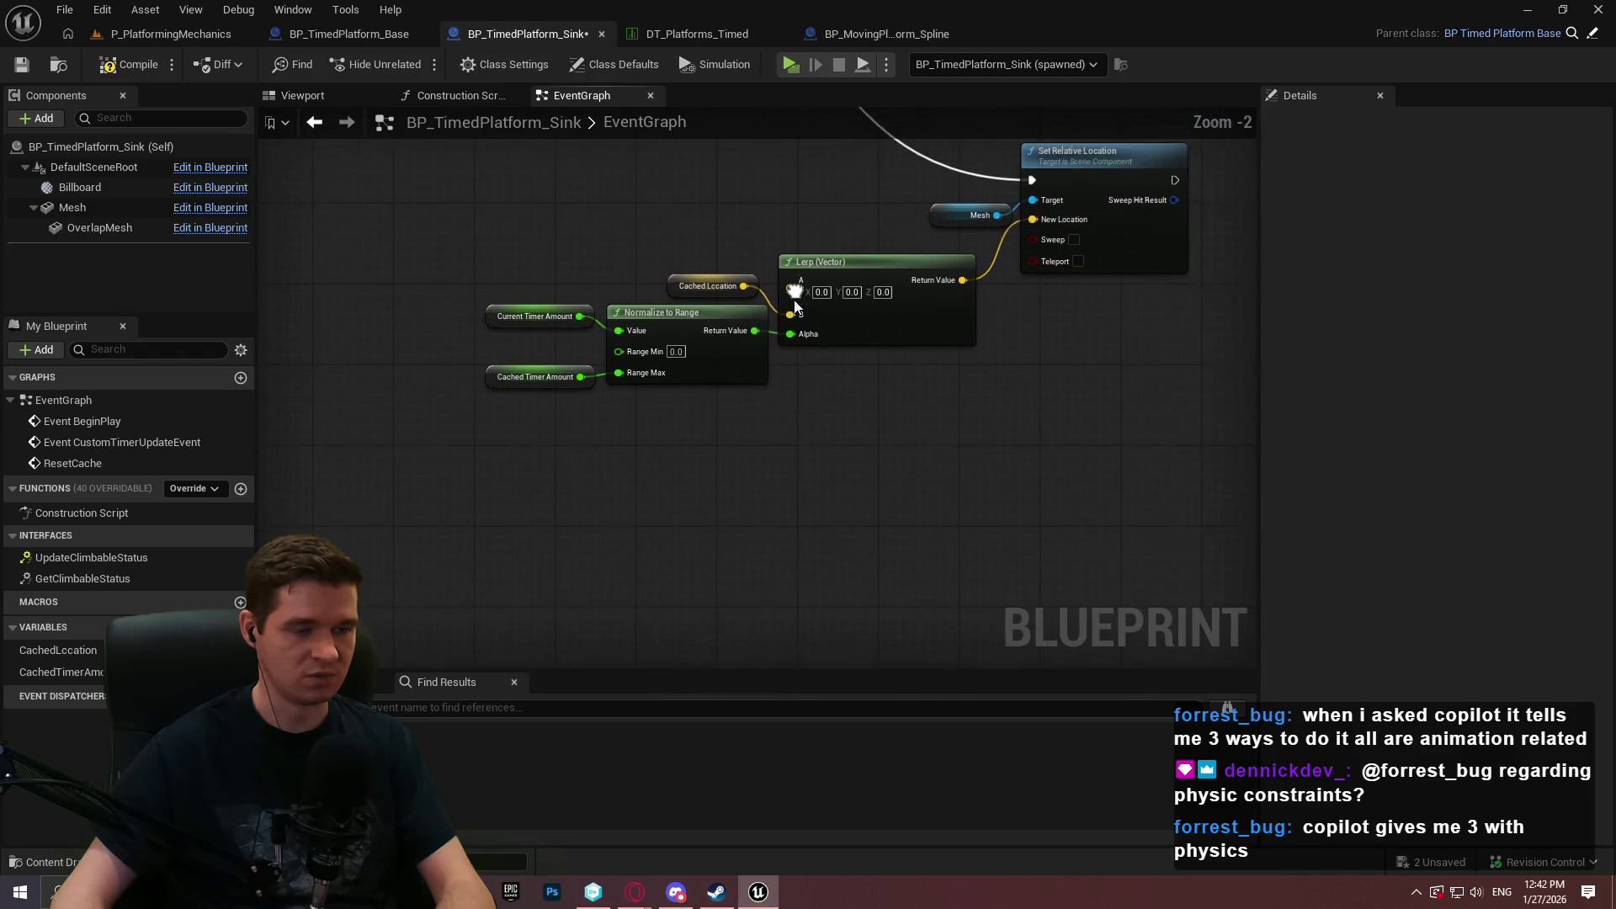
scroll(775, 347, up, 1)
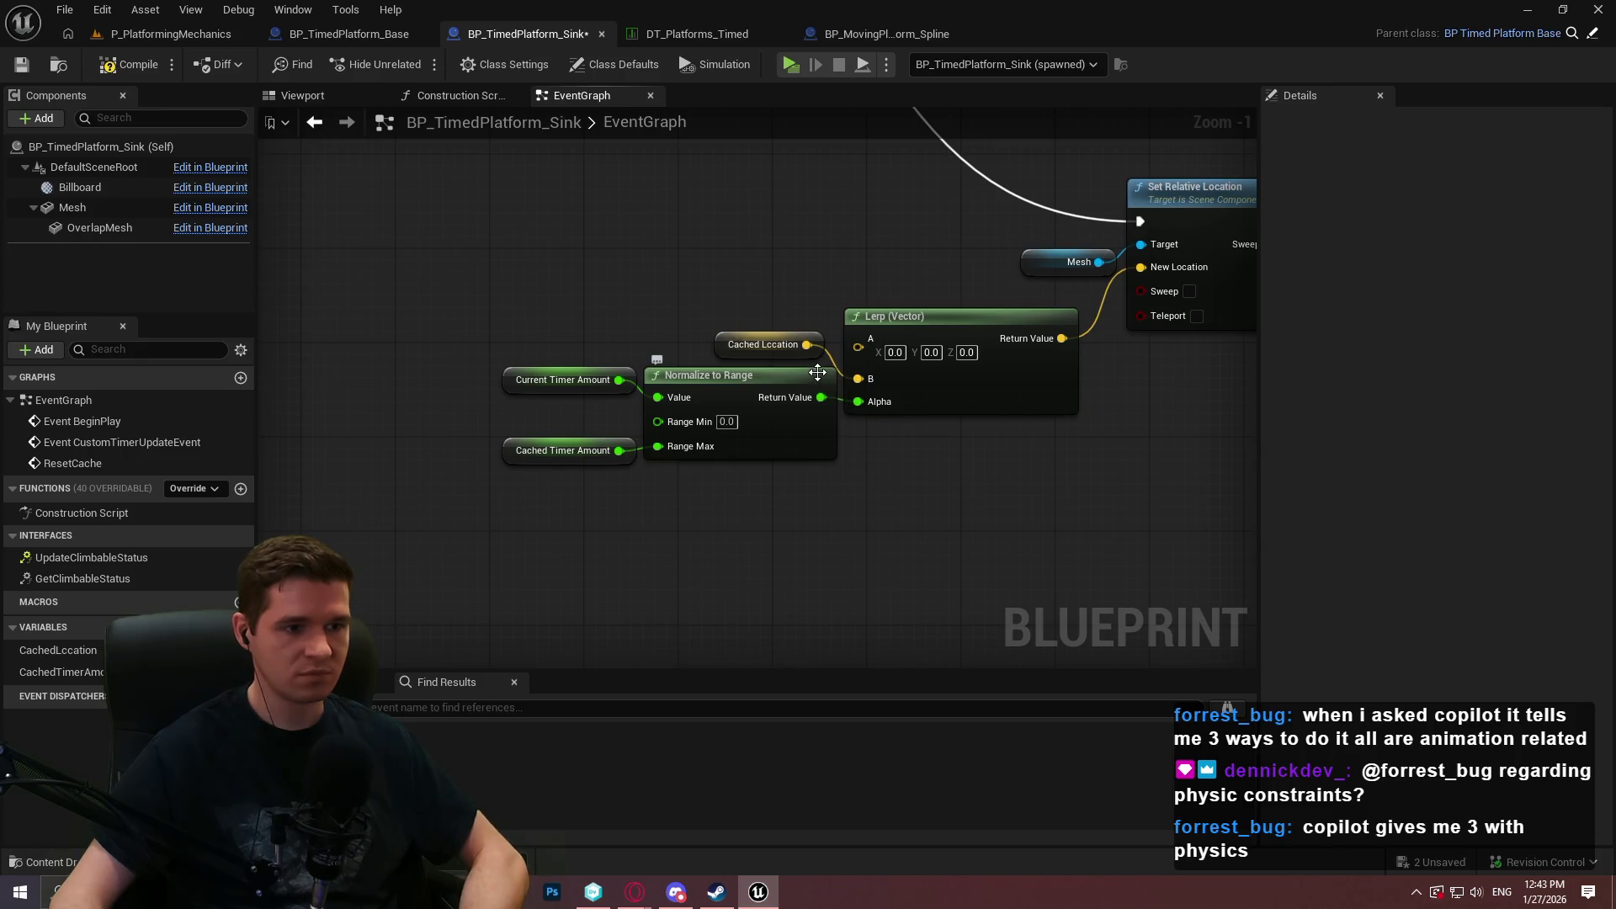
mouse_move(798, 228)
mouse_down()
mouse_move(1017, 549)
mouse_move(758, 513)
mouse_move(770, 488)
mouse_move(710, 411)
mouse_move(791, 364)
mouse_move(633, 379)
mouse_move(623, 339)
mouse_up()
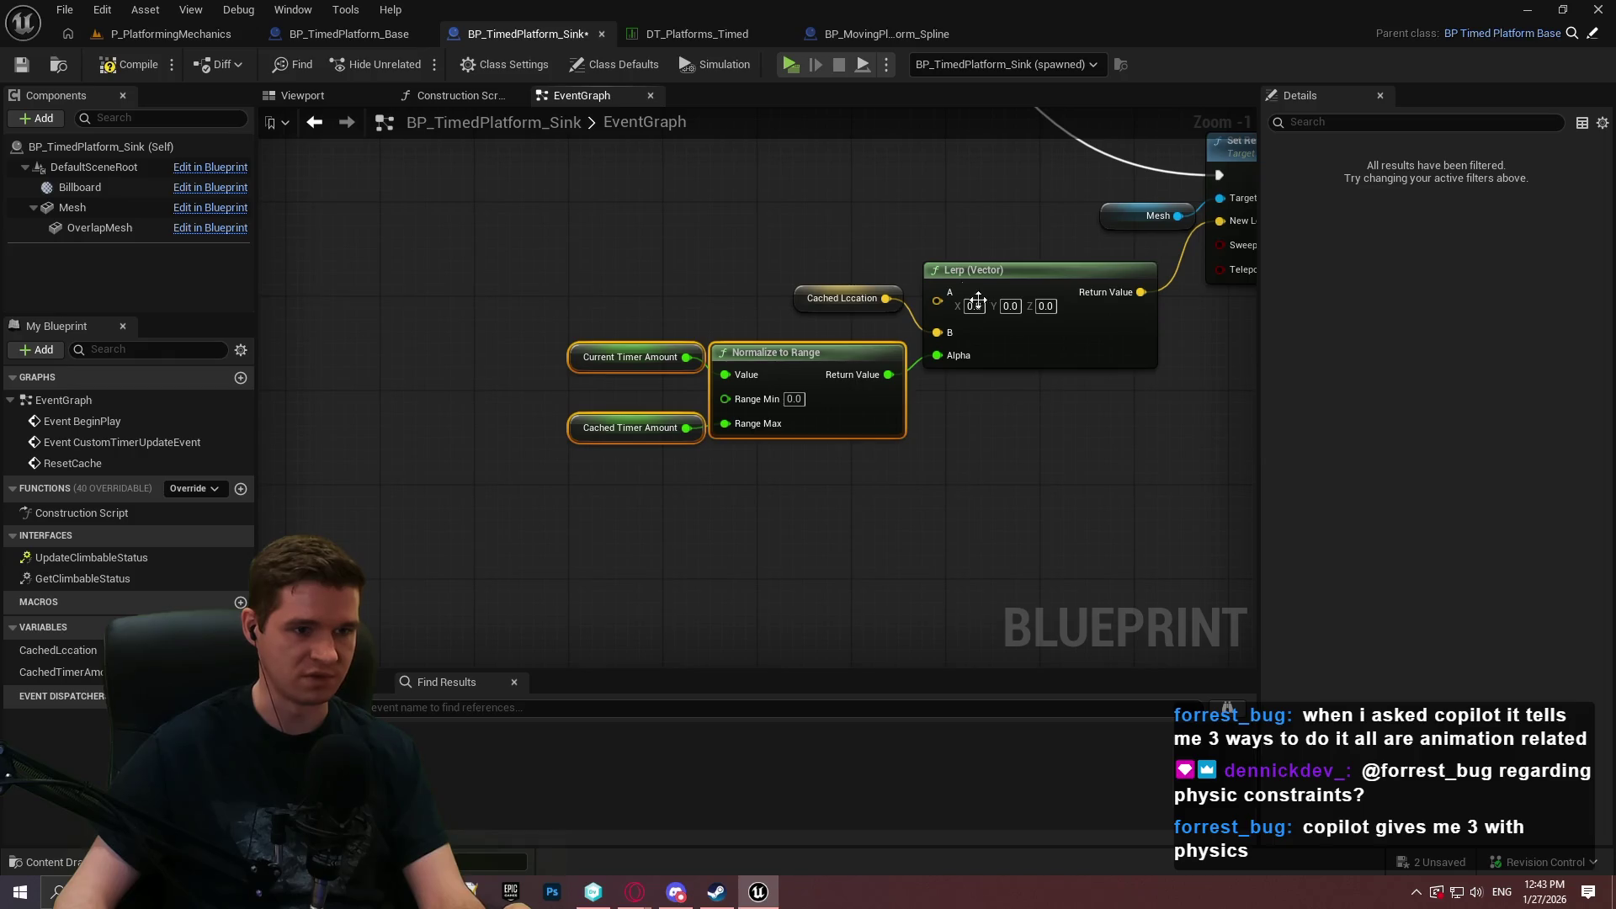
Check the Sequence, Do Once and Set Relative Location chain, then save BP_TimedPlatform_Sink.
click(951, 217)
mouse_move(952, 217)
mouse_down()
mouse_move(794, 517)
mouse_move(464, 479)
mouse_move(901, 584)
mouse_move(541, 335)
mouse_move(696, 360)
mouse_move(792, 329)
mouse_move(750, 387)
mouse_move(1234, 477)
mouse_up()
scroll(792, 329, down, 2)
click(19, 67)
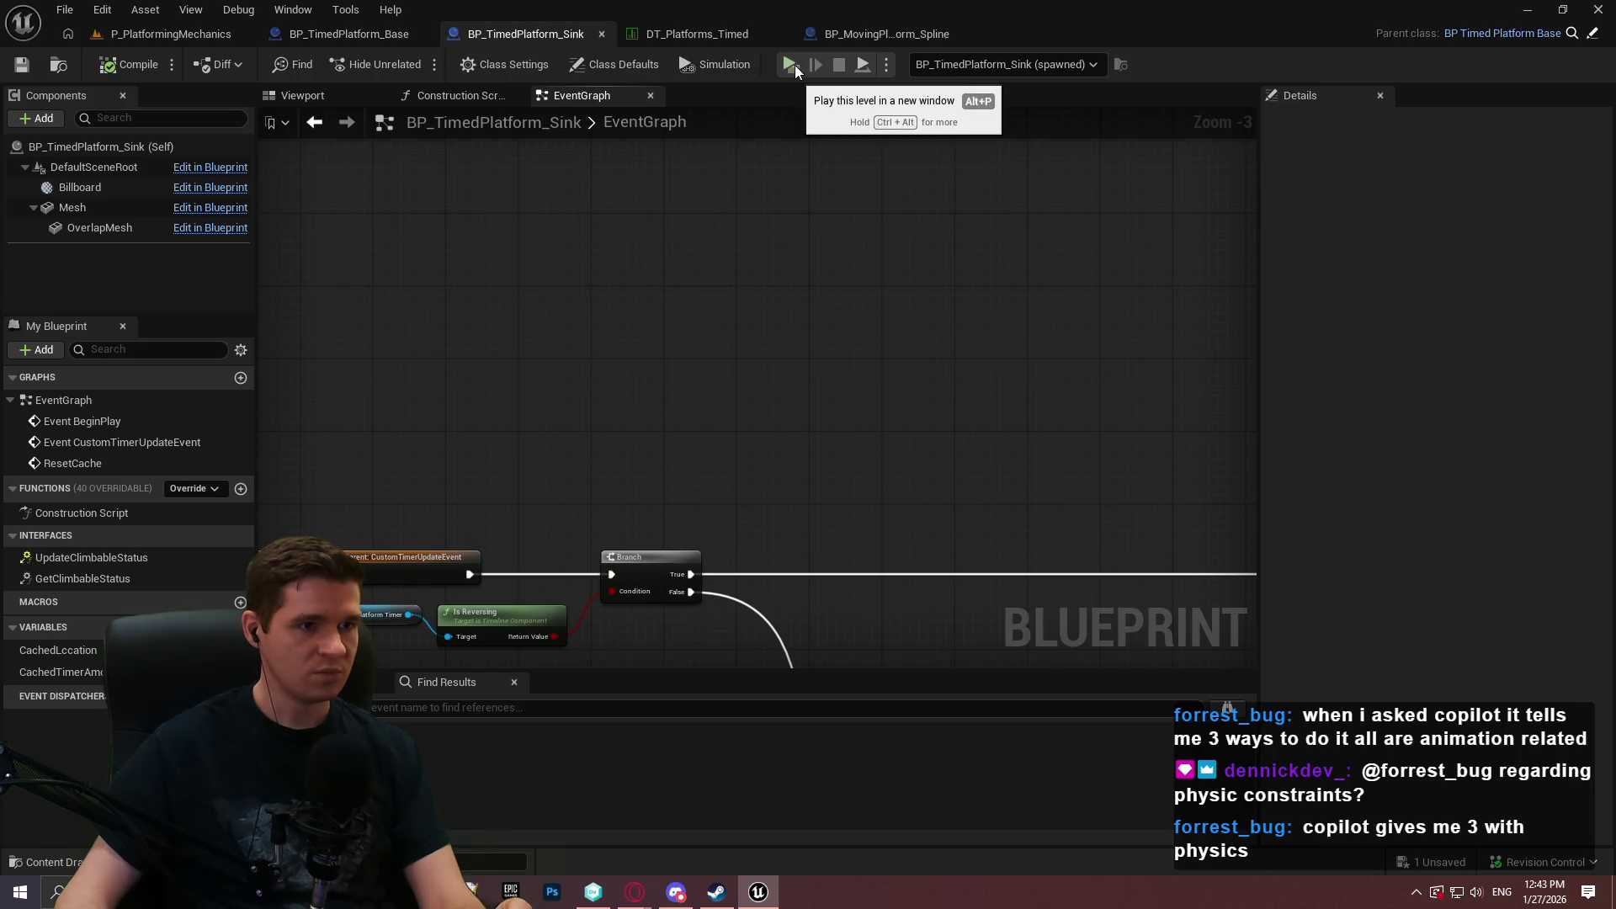
Add a Print String off MainPlatformTimer's Finished output in BP_TimedPlatform_Base and start a playtest.
click(375, 34)
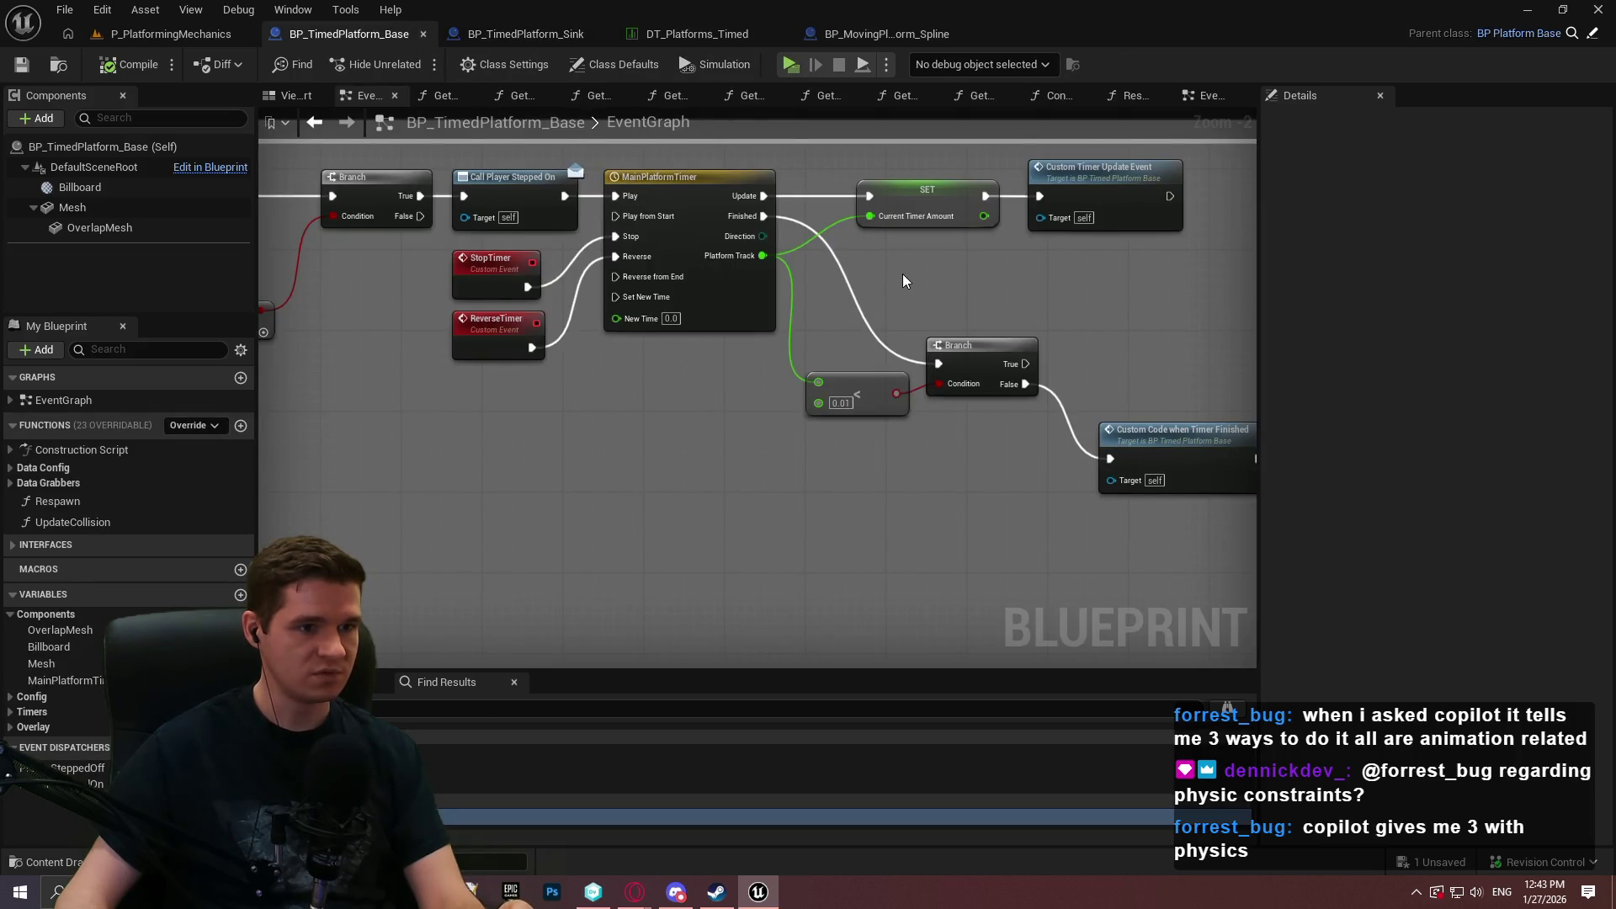
mouse_move(901, 275)
mouse_down()
mouse_move(507, 254)
mouse_move(808, 307)
mouse_move(897, 351)
mouse_move(500, 282)
mouse_up()
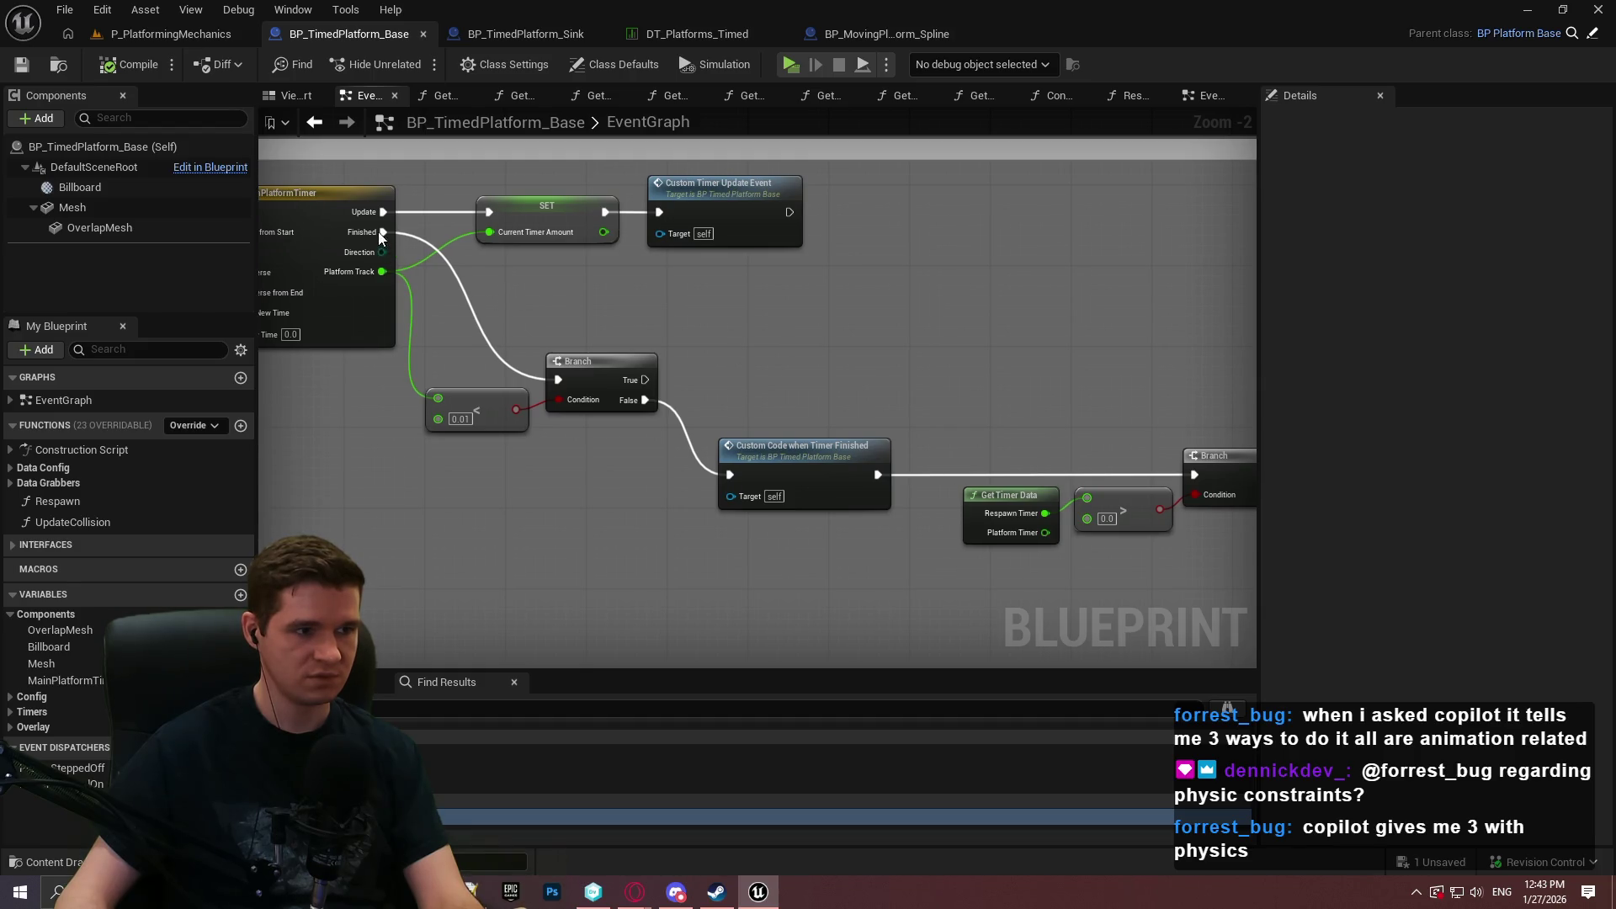
drag(487, 270, 488, 268)
text(print string)
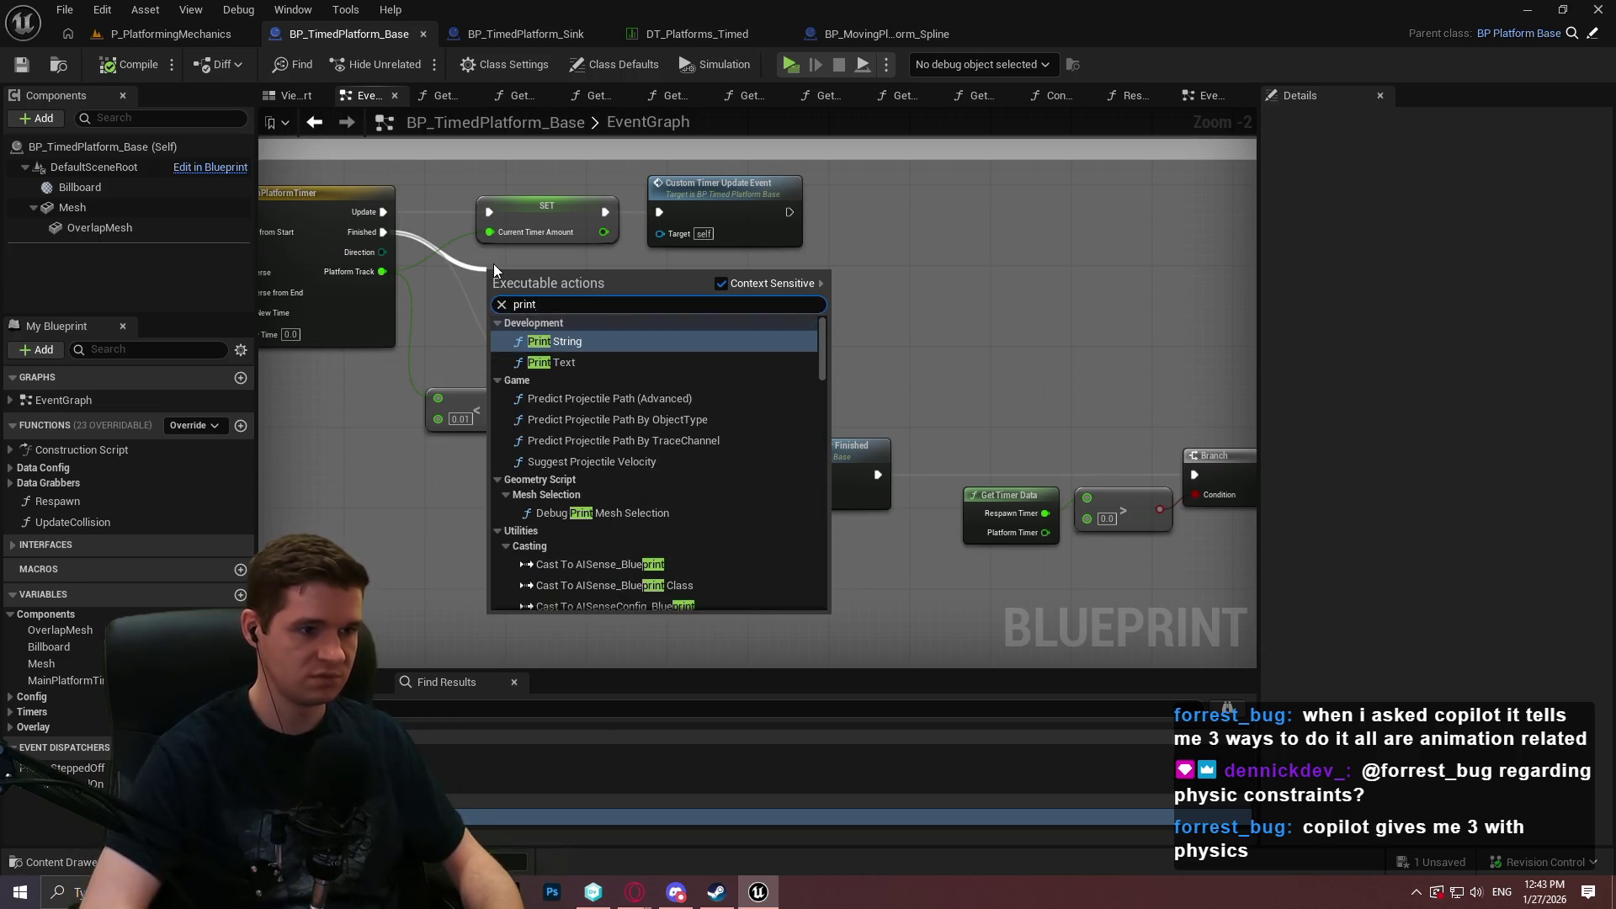
key(Return)
click(802, 65)
click(835, 720)
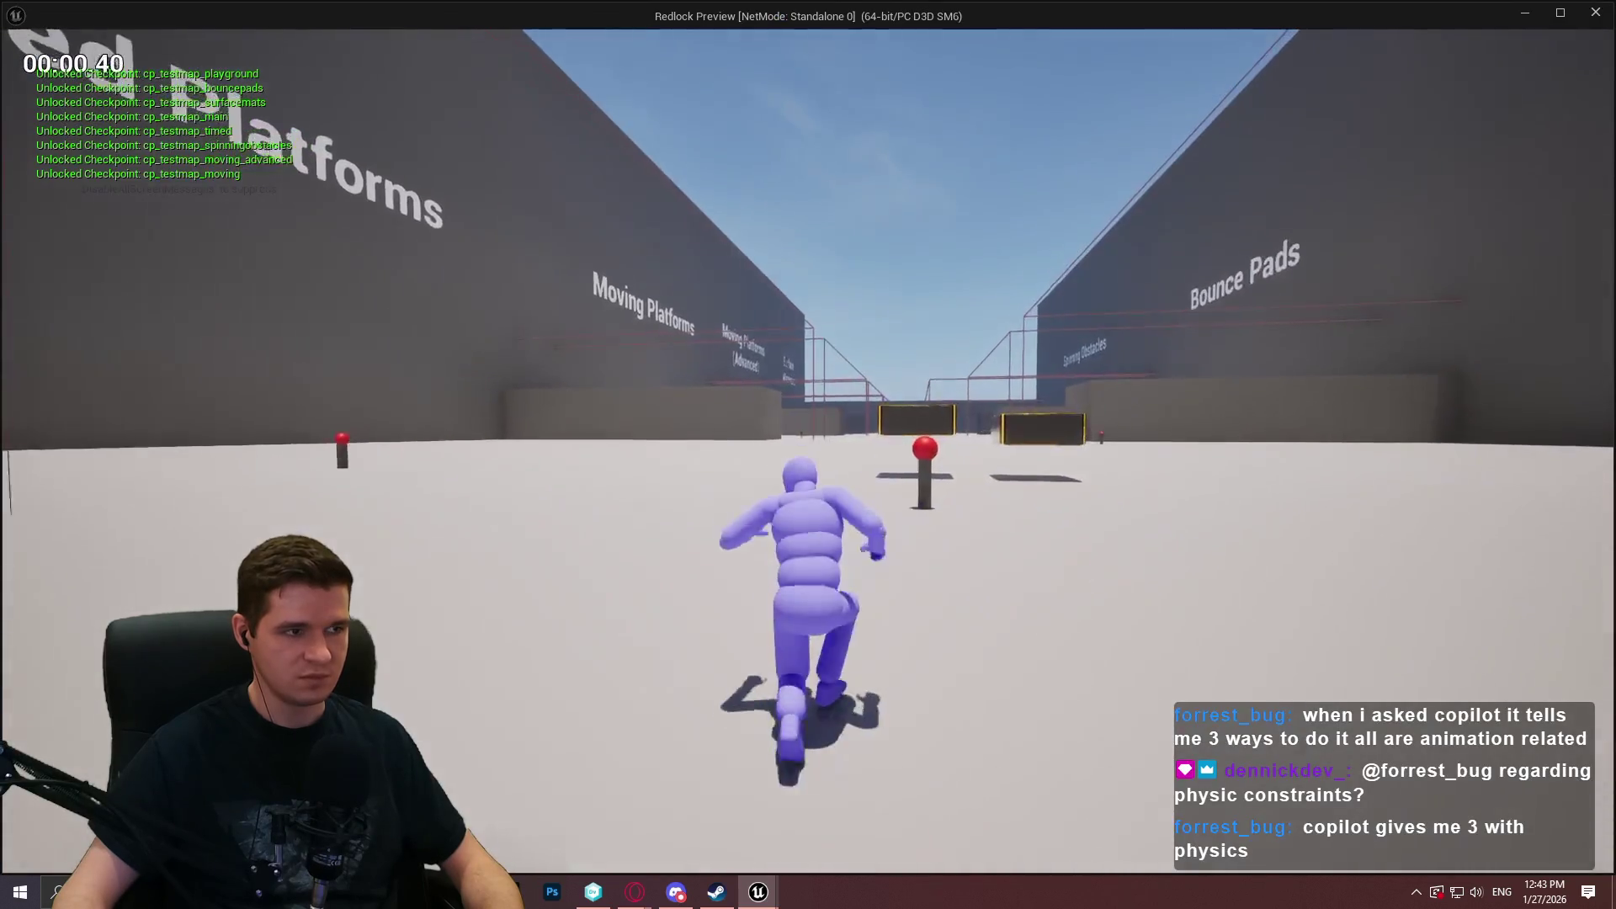
Repeatedly climb on and off the yellow-edged timed platform to watch 'Hello' print, then stop playing.
key(w)
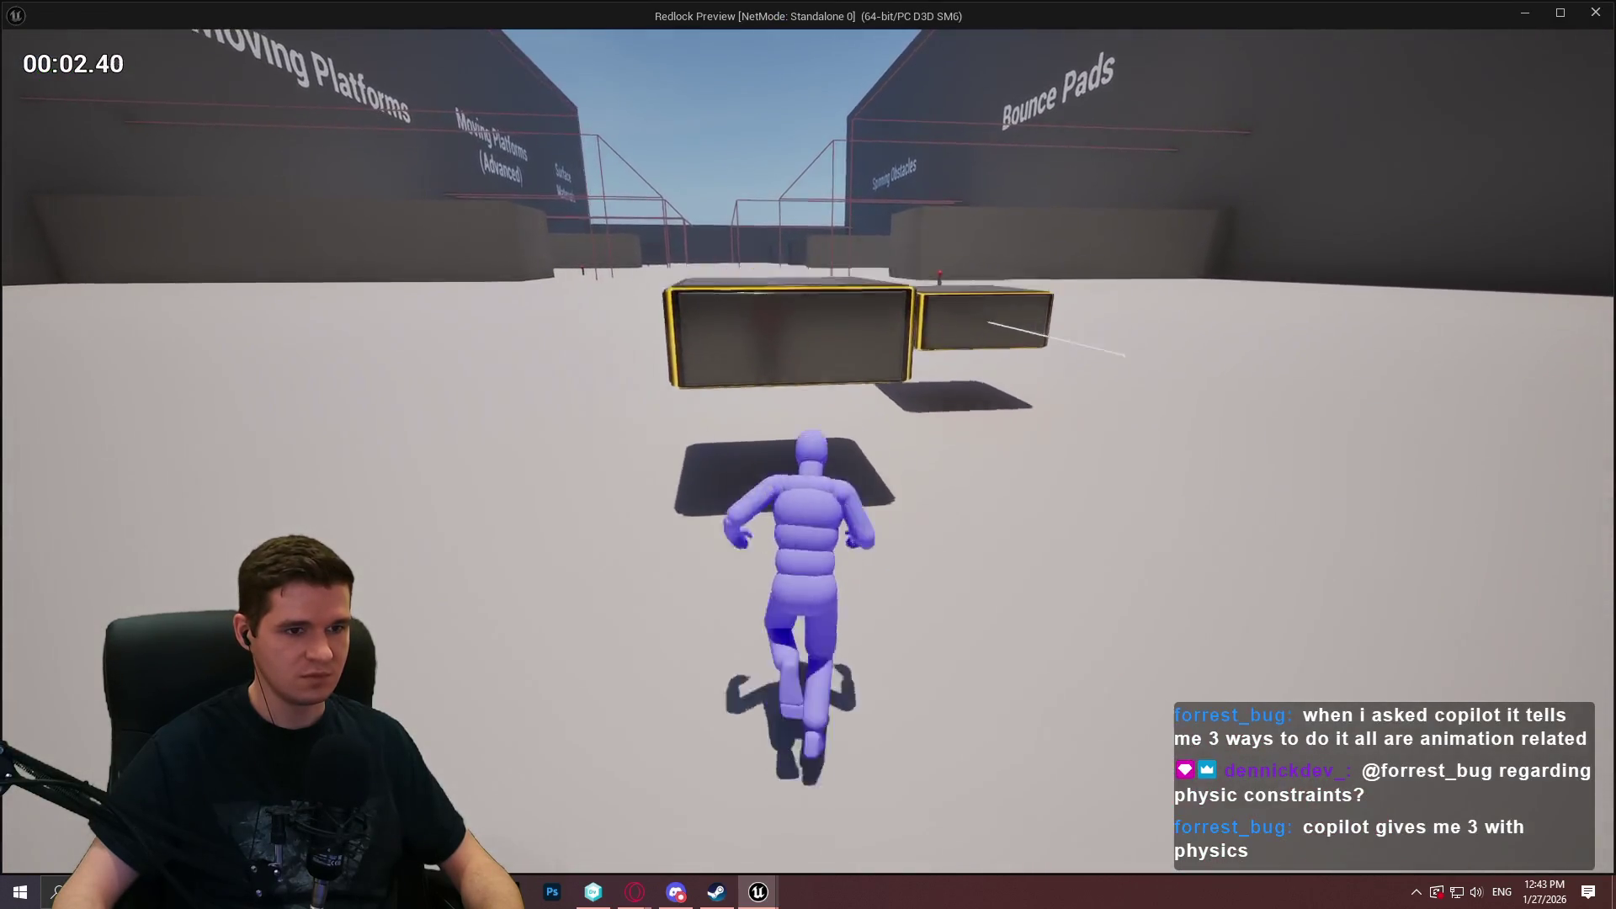
key(space)
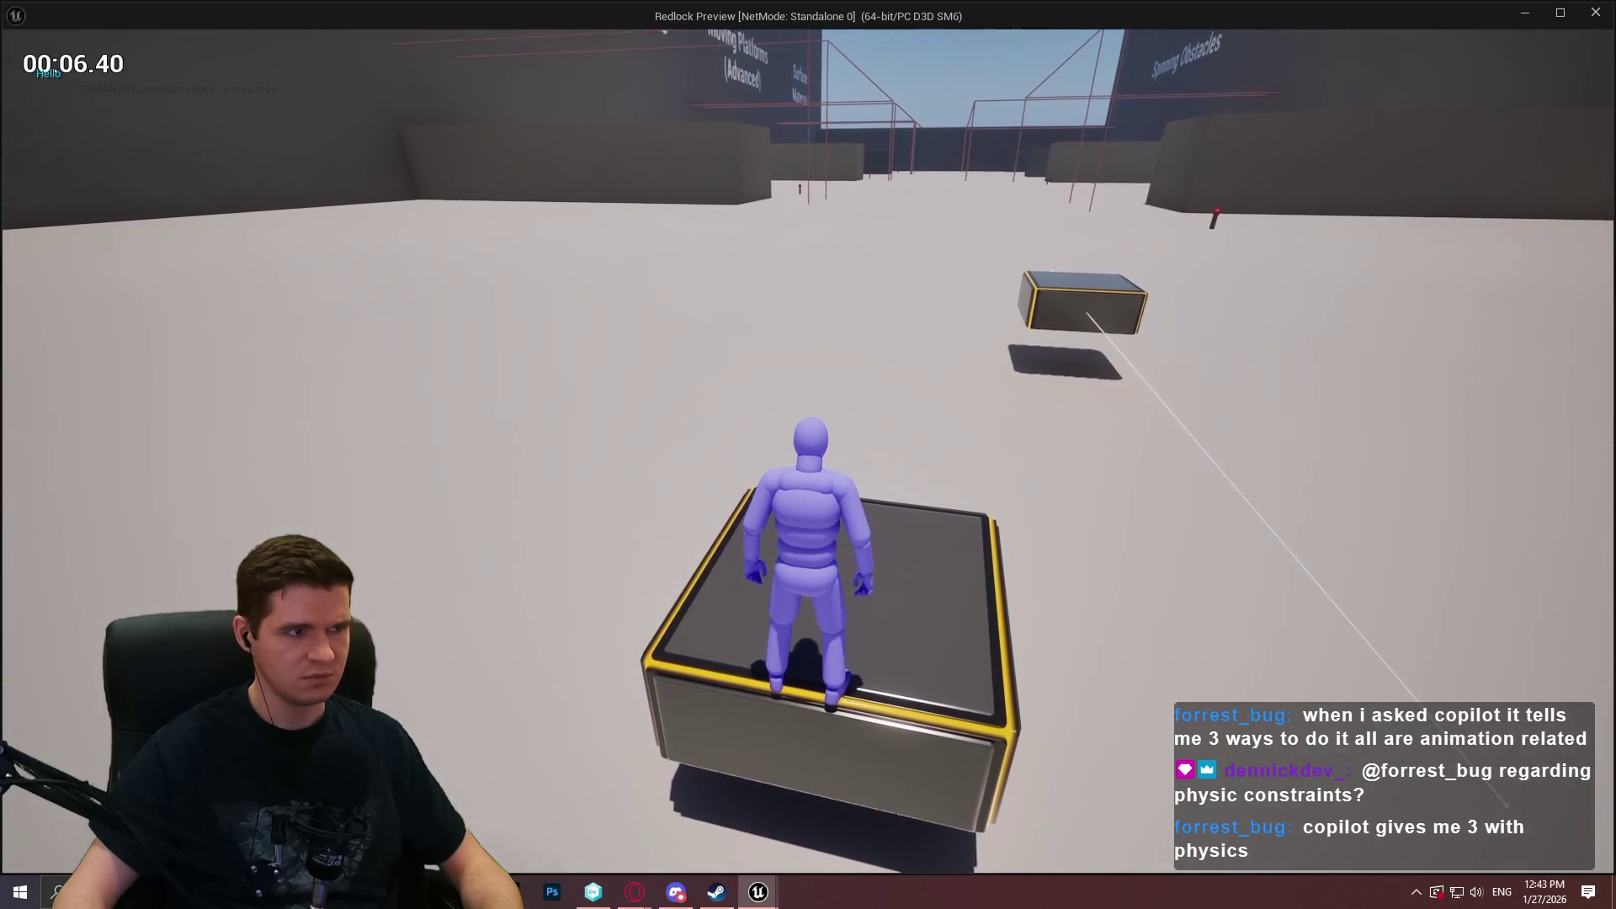
key(s)
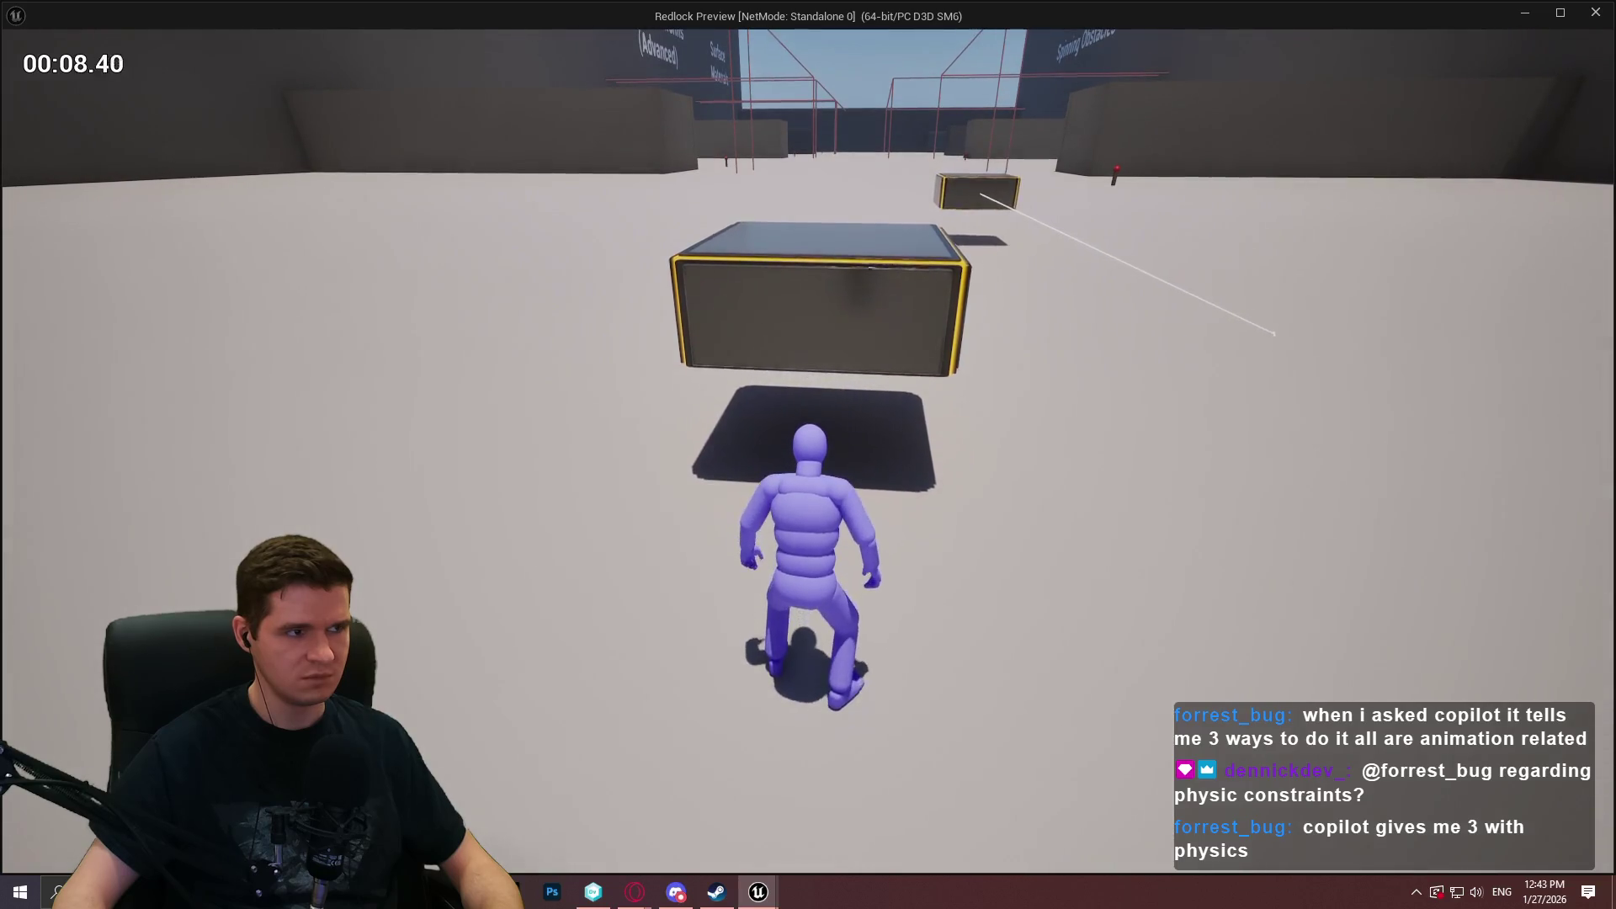
key(w)
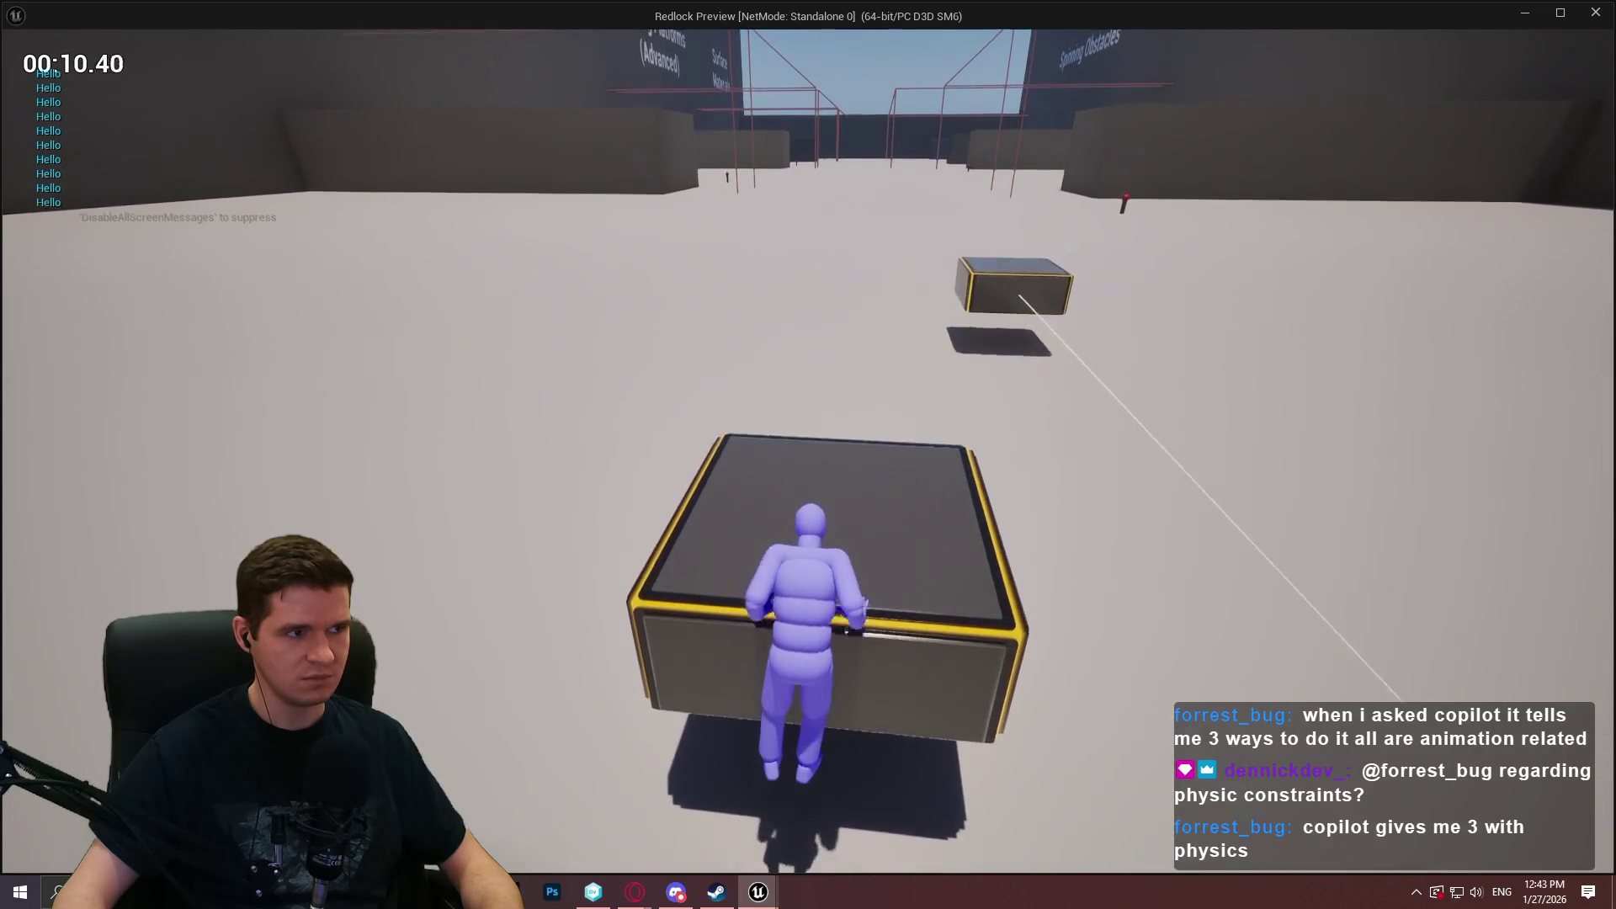
key(s)
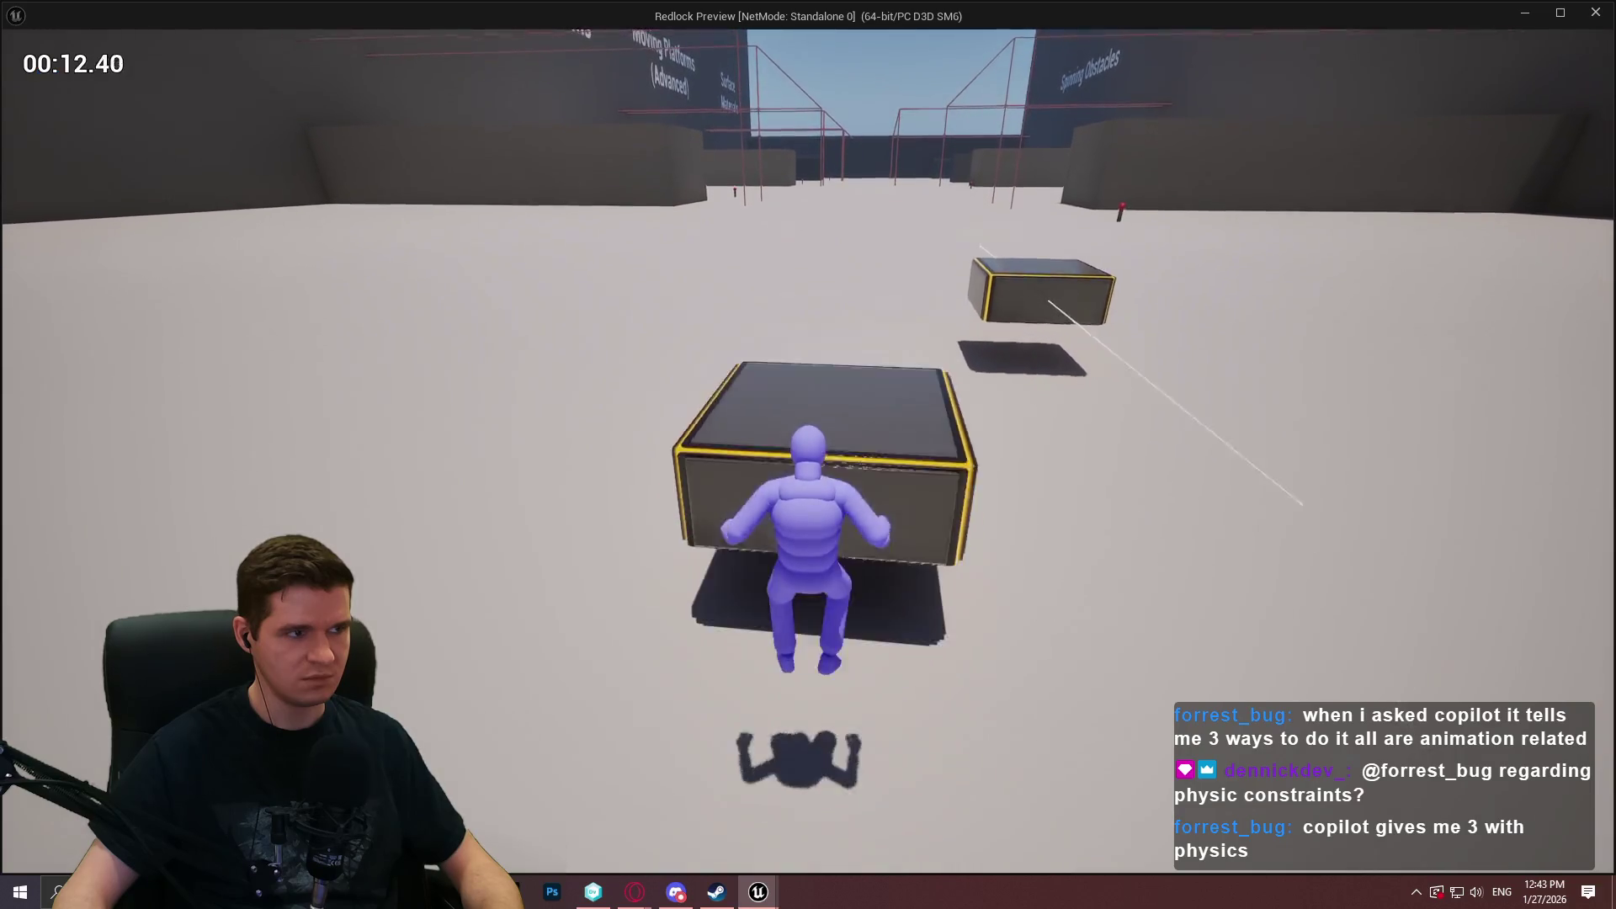
key(w)
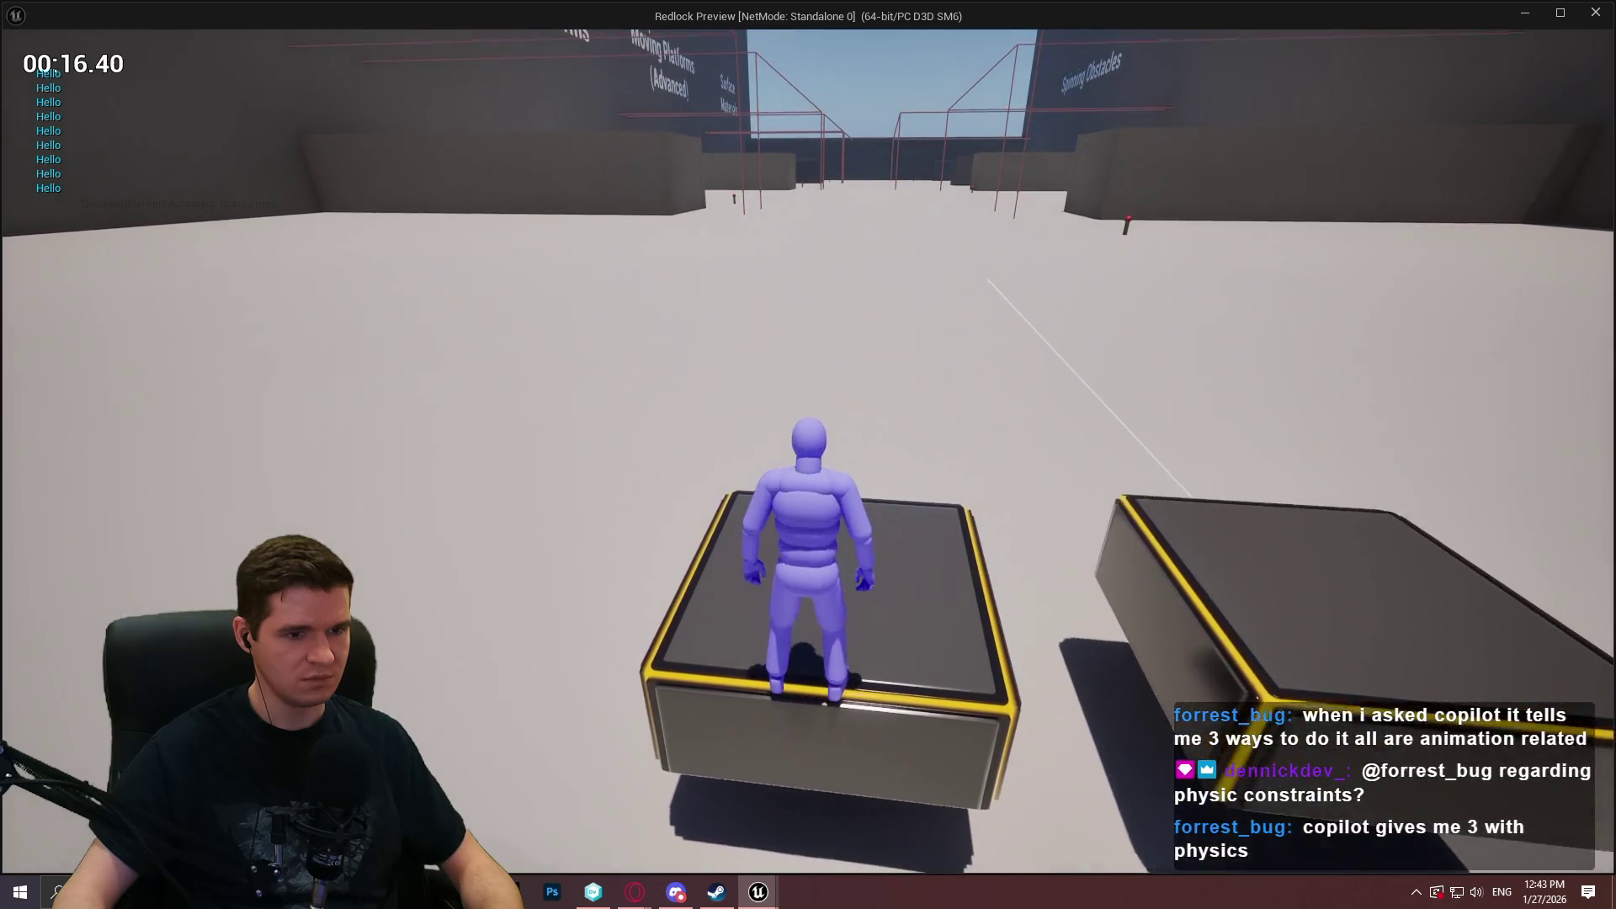
key(s)
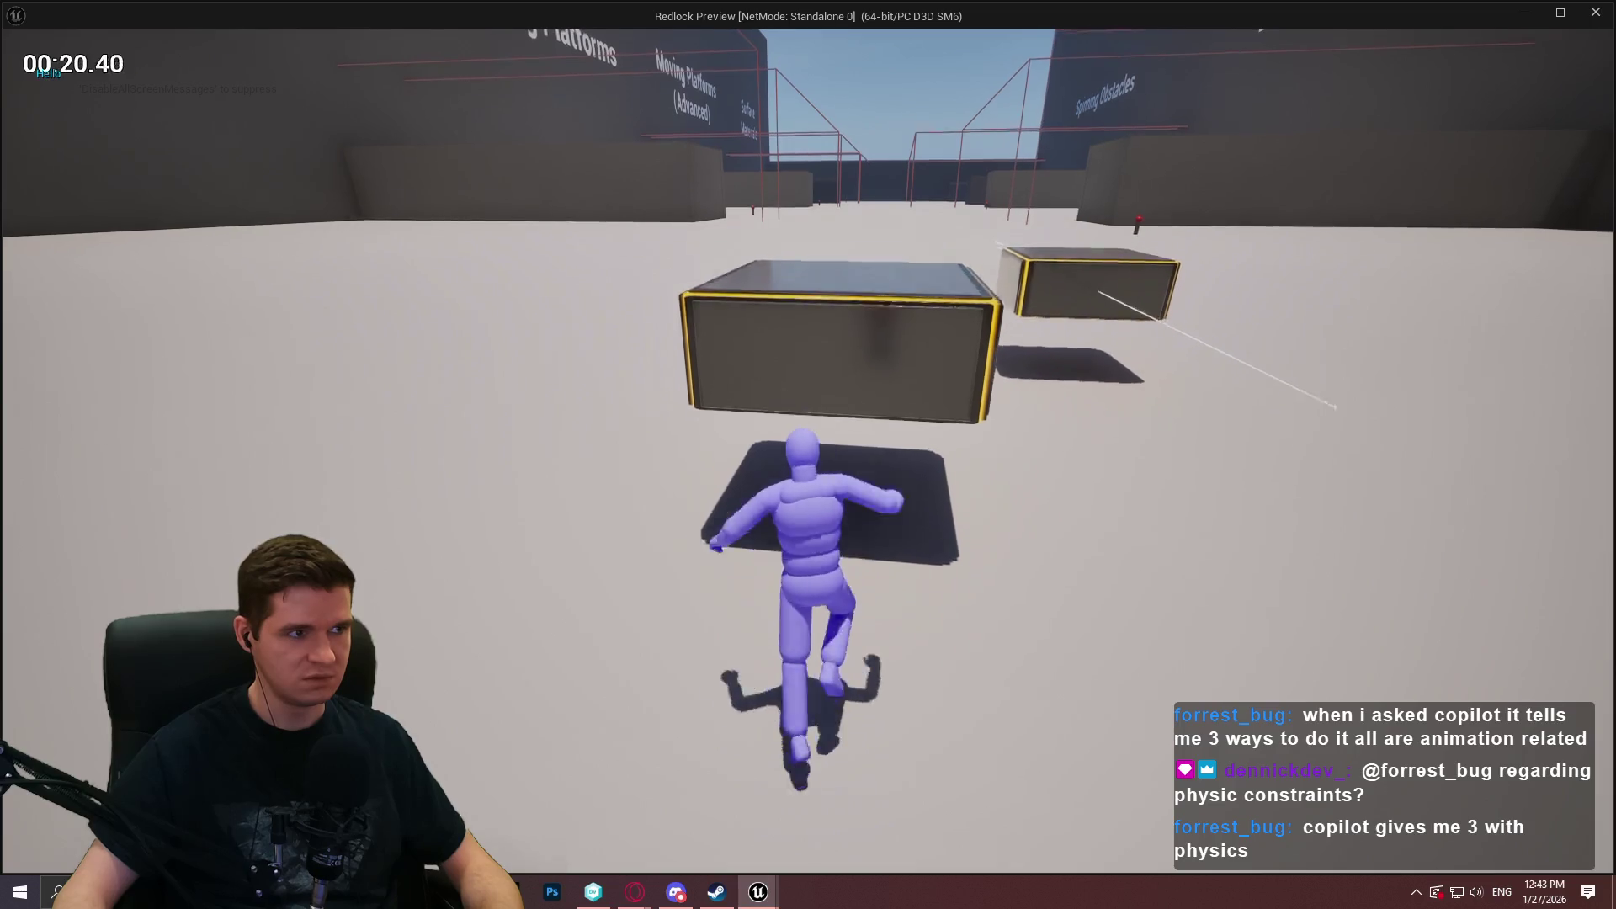
key(w)
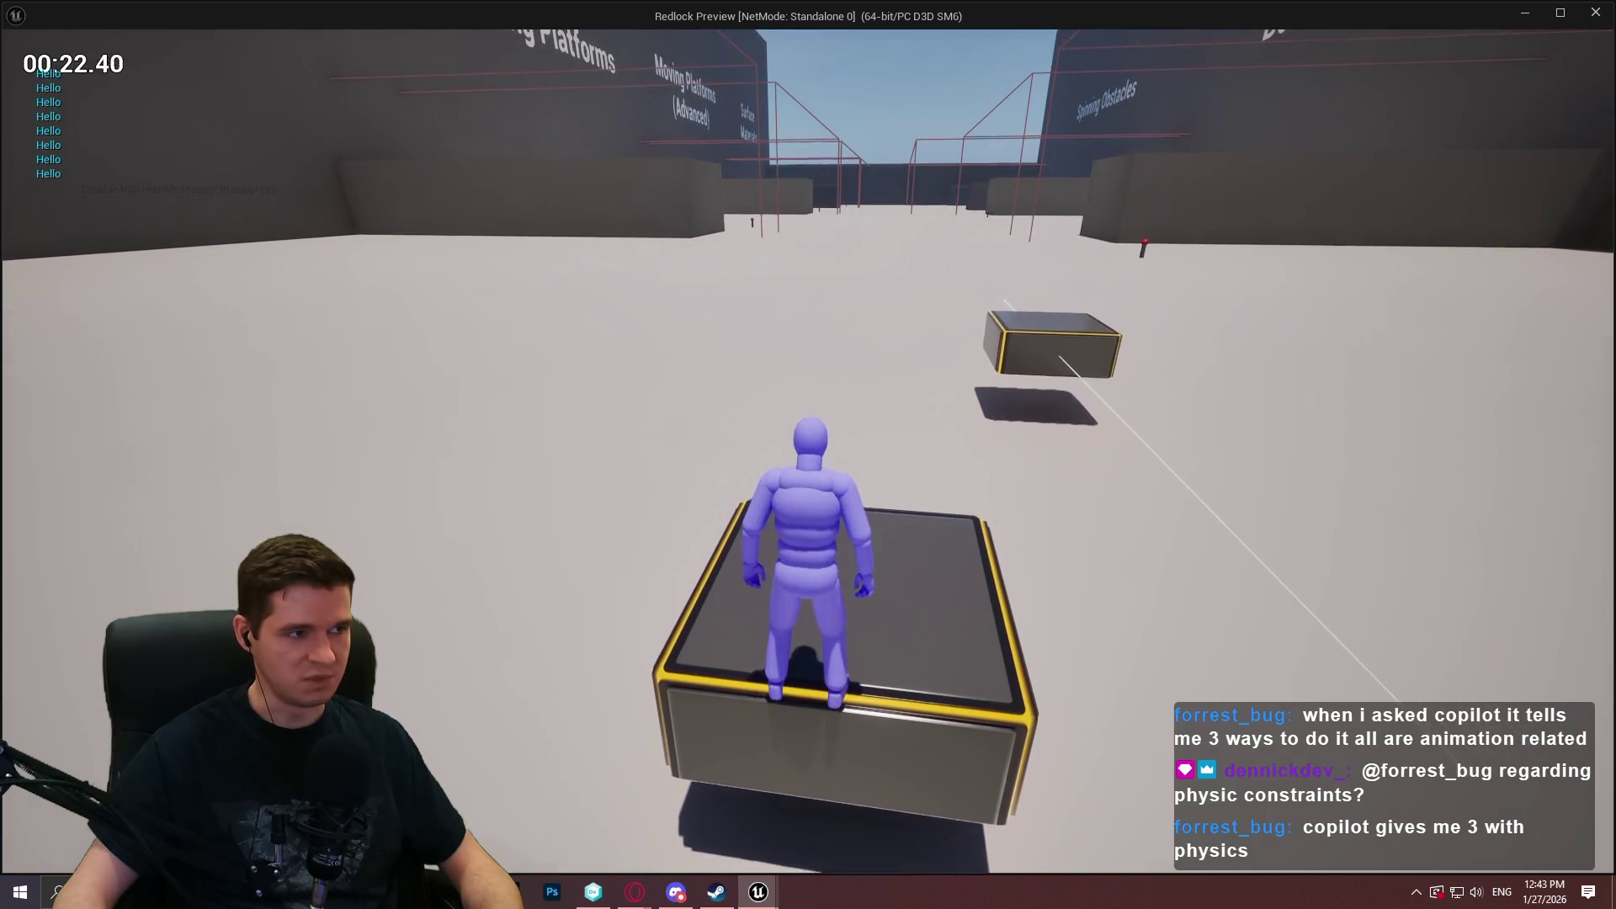
key(w)
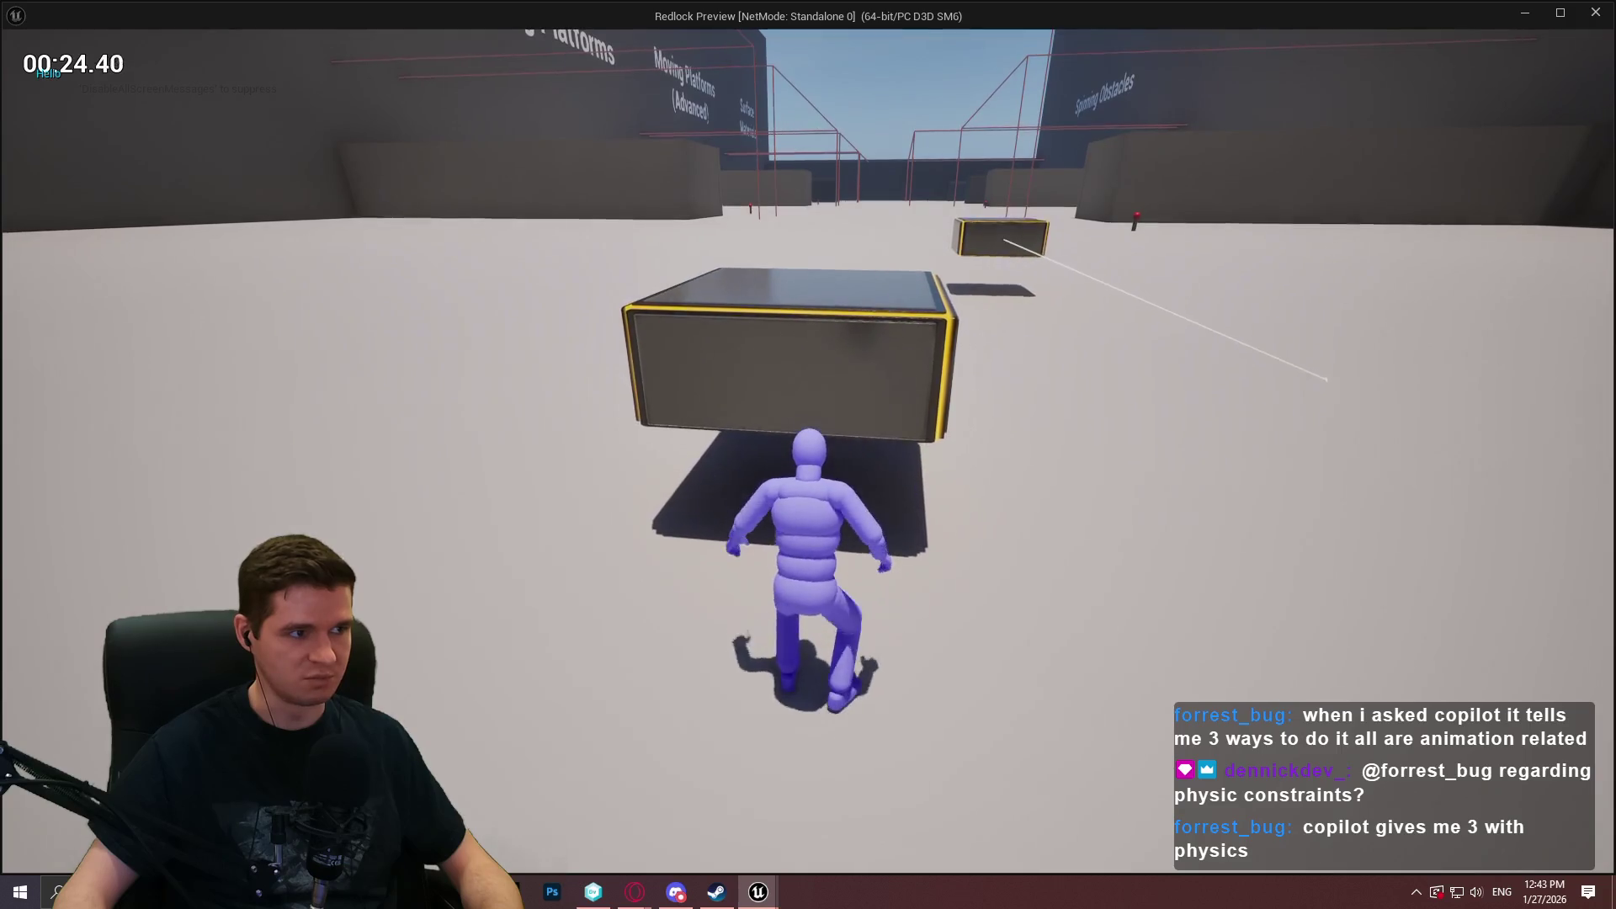
key(w)
key(space)
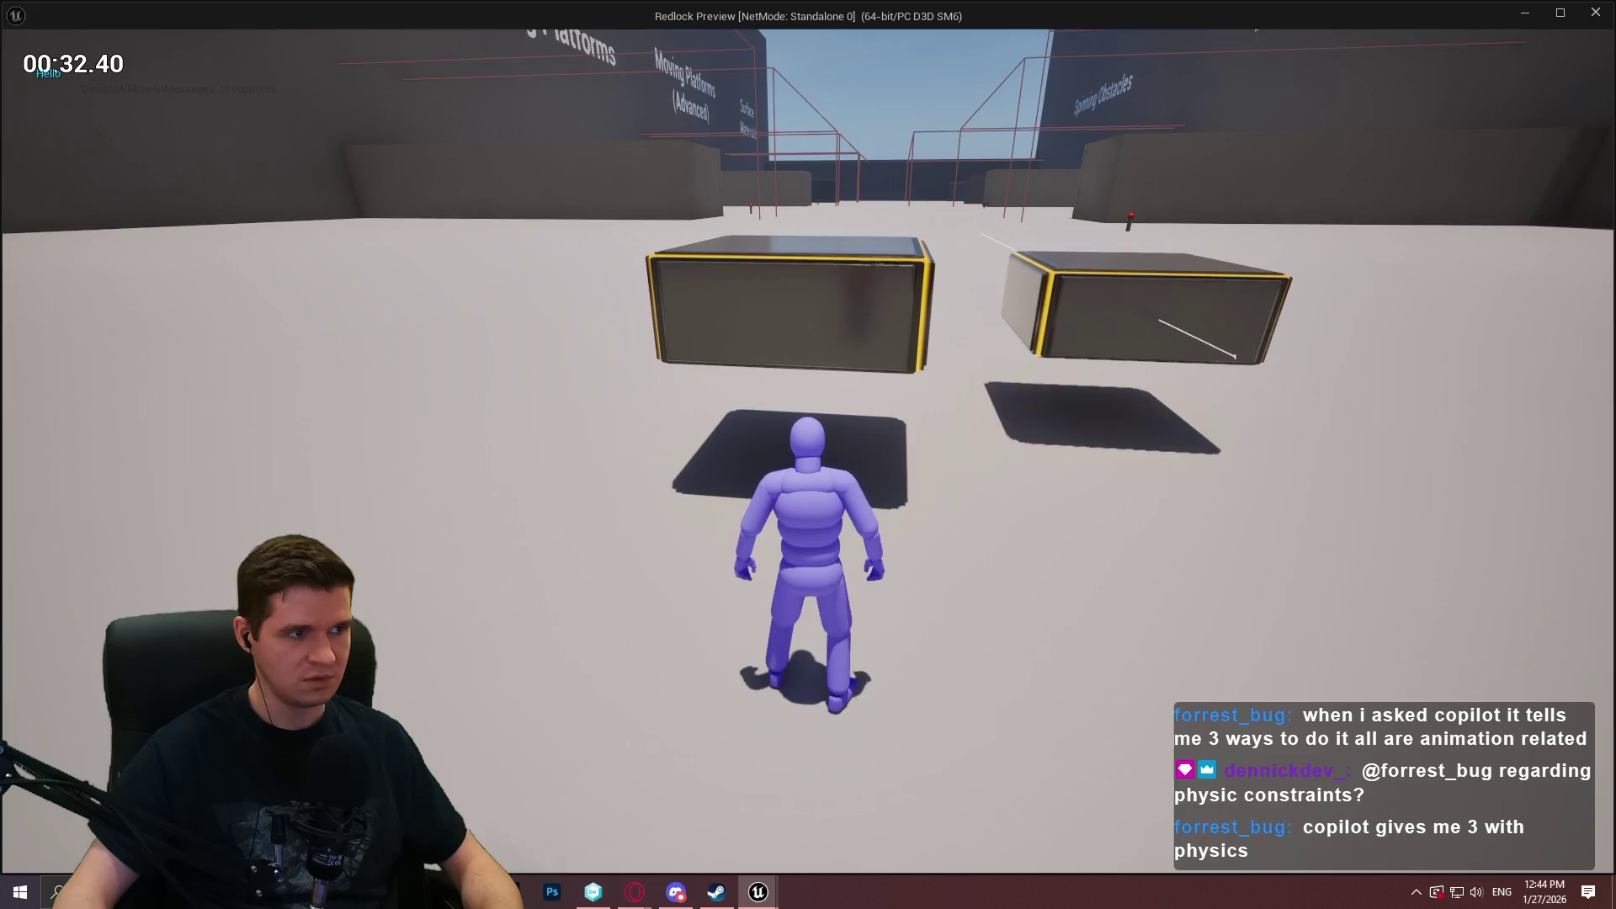
key(Escape)
drag(877, 381, 944, 376)
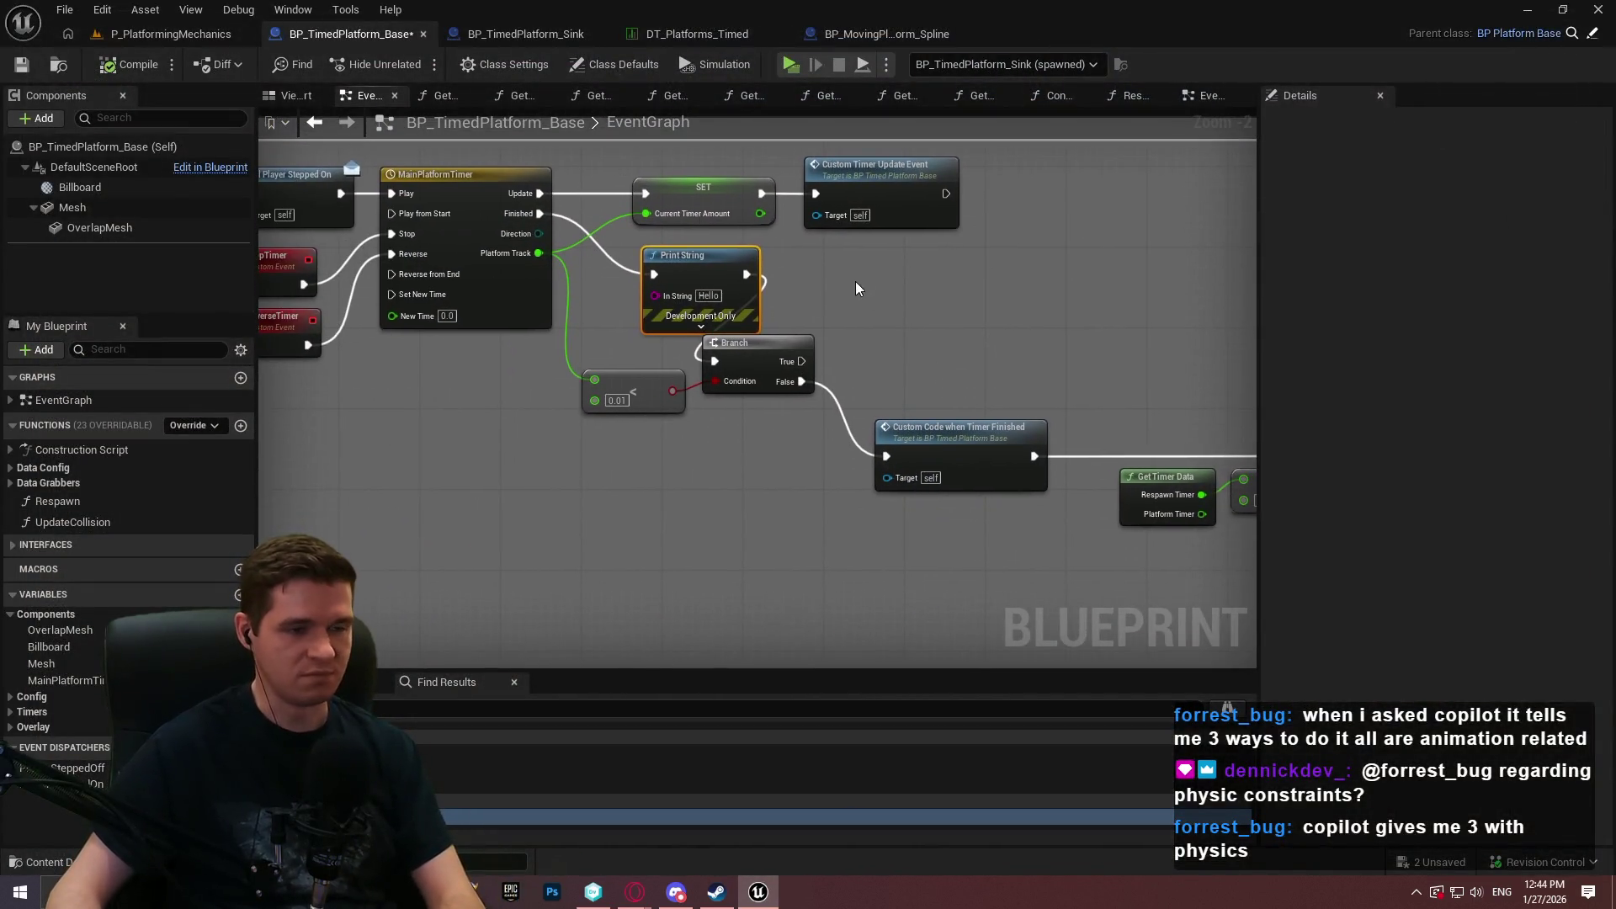
Delete the temporary Print String, reconnect Finished directly to the Branch, and save BP_TimedPlatform_Base.
drag(685, 279, 336, 286)
drag(685, 331, 992, 343)
key(Delete)
mouse_move(655, 377)
mouse_down()
mouse_move(463, 246)
mouse_move(469, 230)
mouse_up()
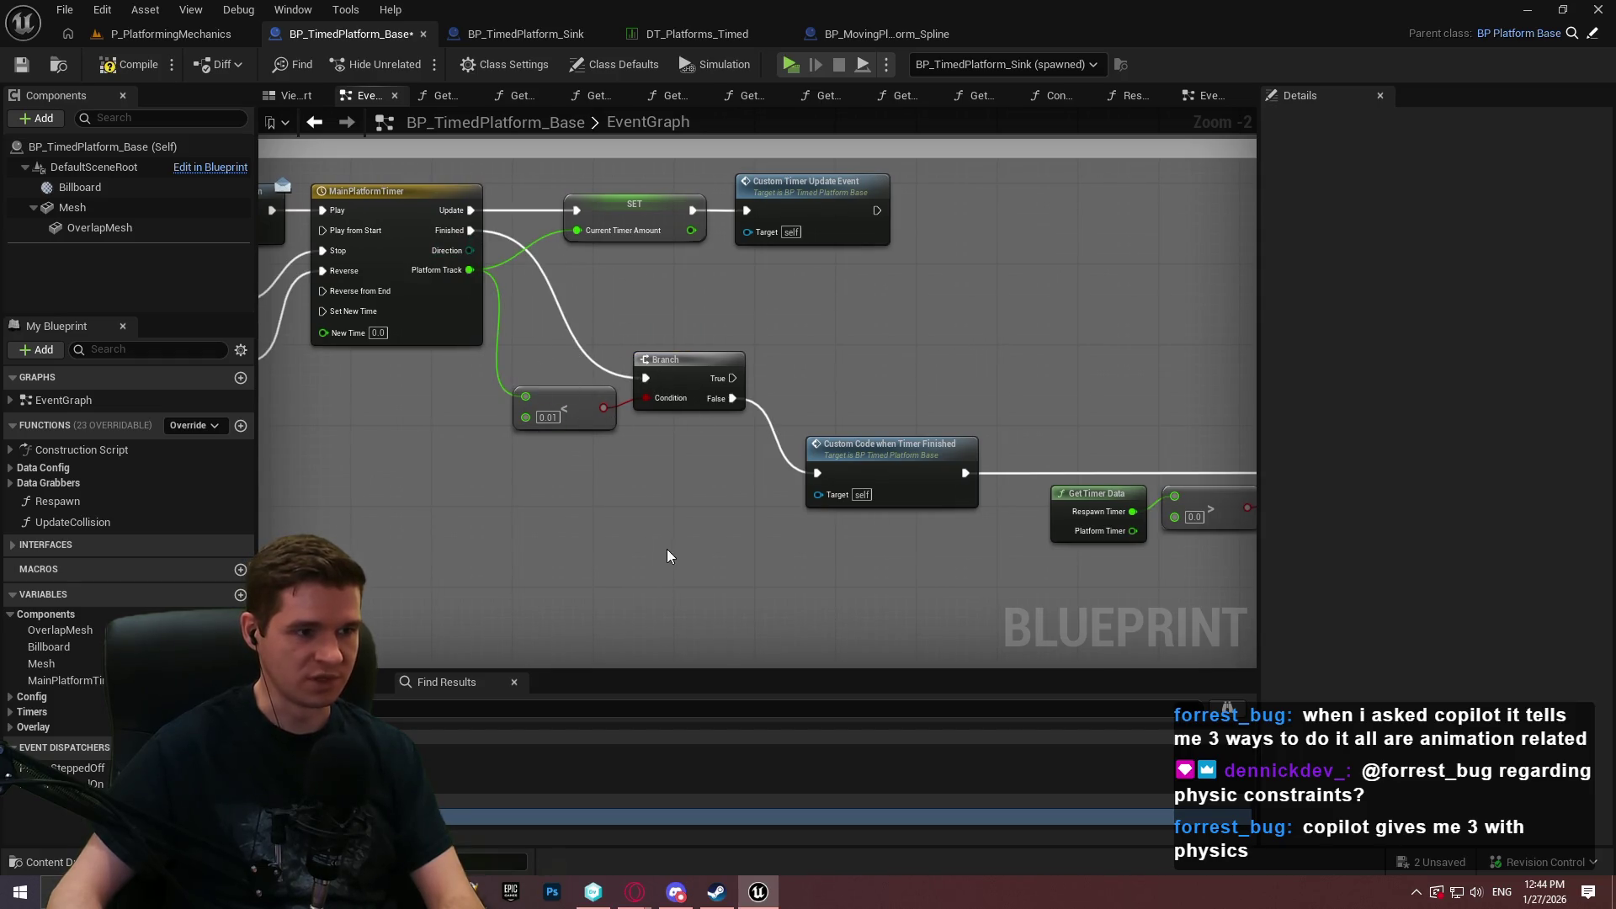
scroll(671, 556, up, 2)
mouse_move(779, 496)
mouse_down()
mouse_move(667, 397)
mouse_move(794, 419)
mouse_move(930, 398)
mouse_move(1003, 482)
mouse_move(1085, 474)
mouse_up()
click(23, 71)
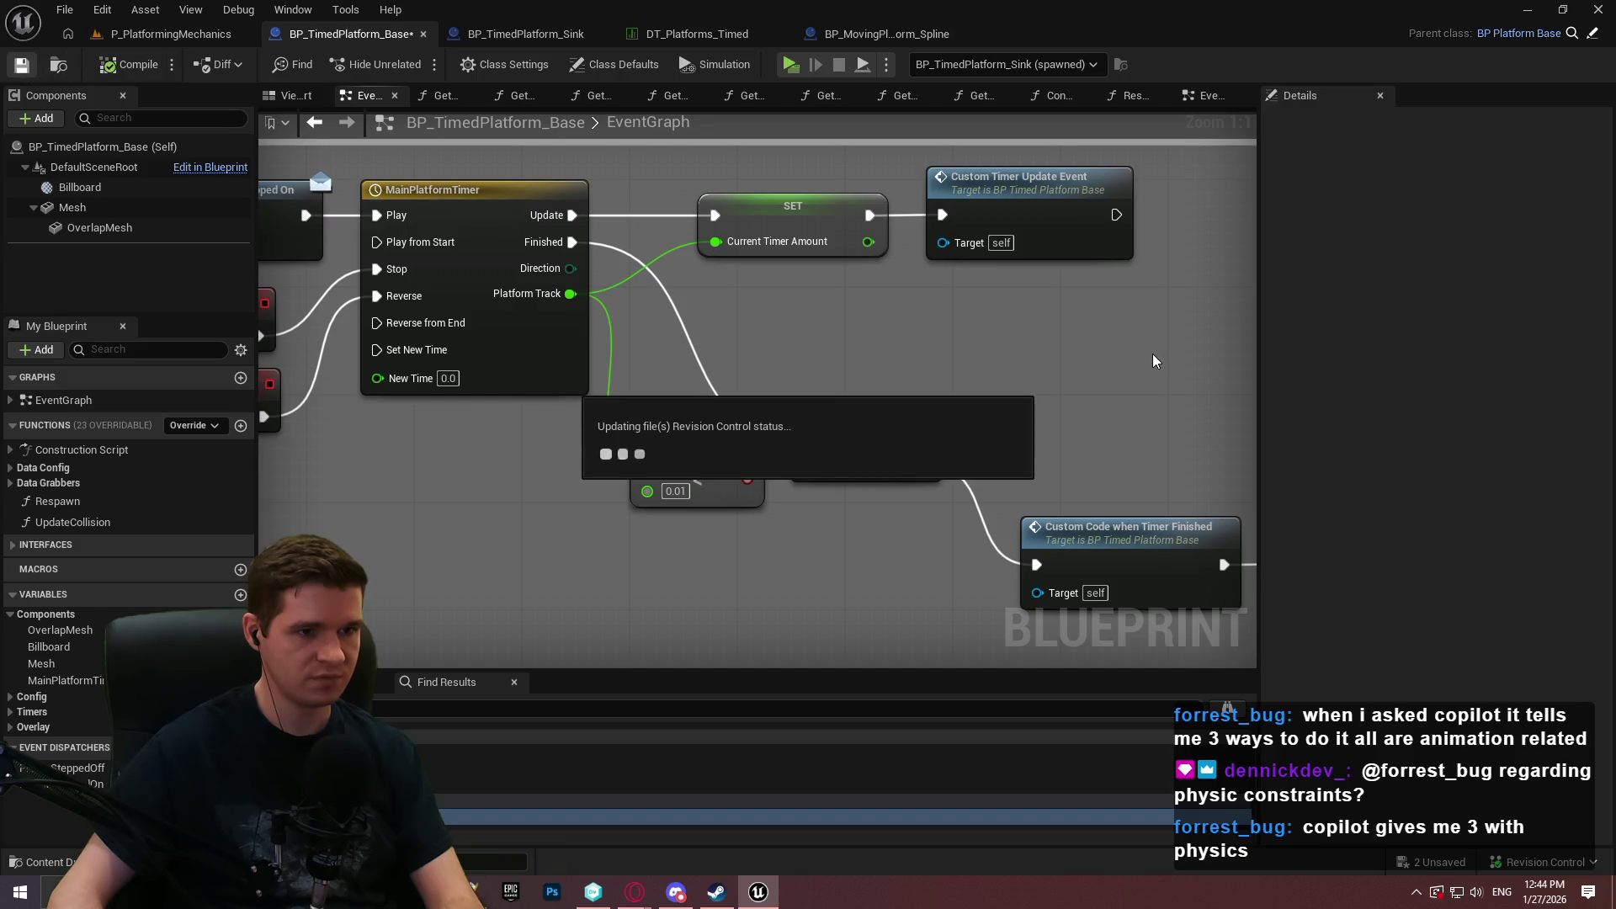
Review the timer logic around MainPlatformTimer and the Branch, then add a new event dispatcher.
mouse_move(606, 559)
mouse_down()
mouse_move(927, 552)
mouse_move(508, 538)
mouse_move(781, 549)
mouse_up()
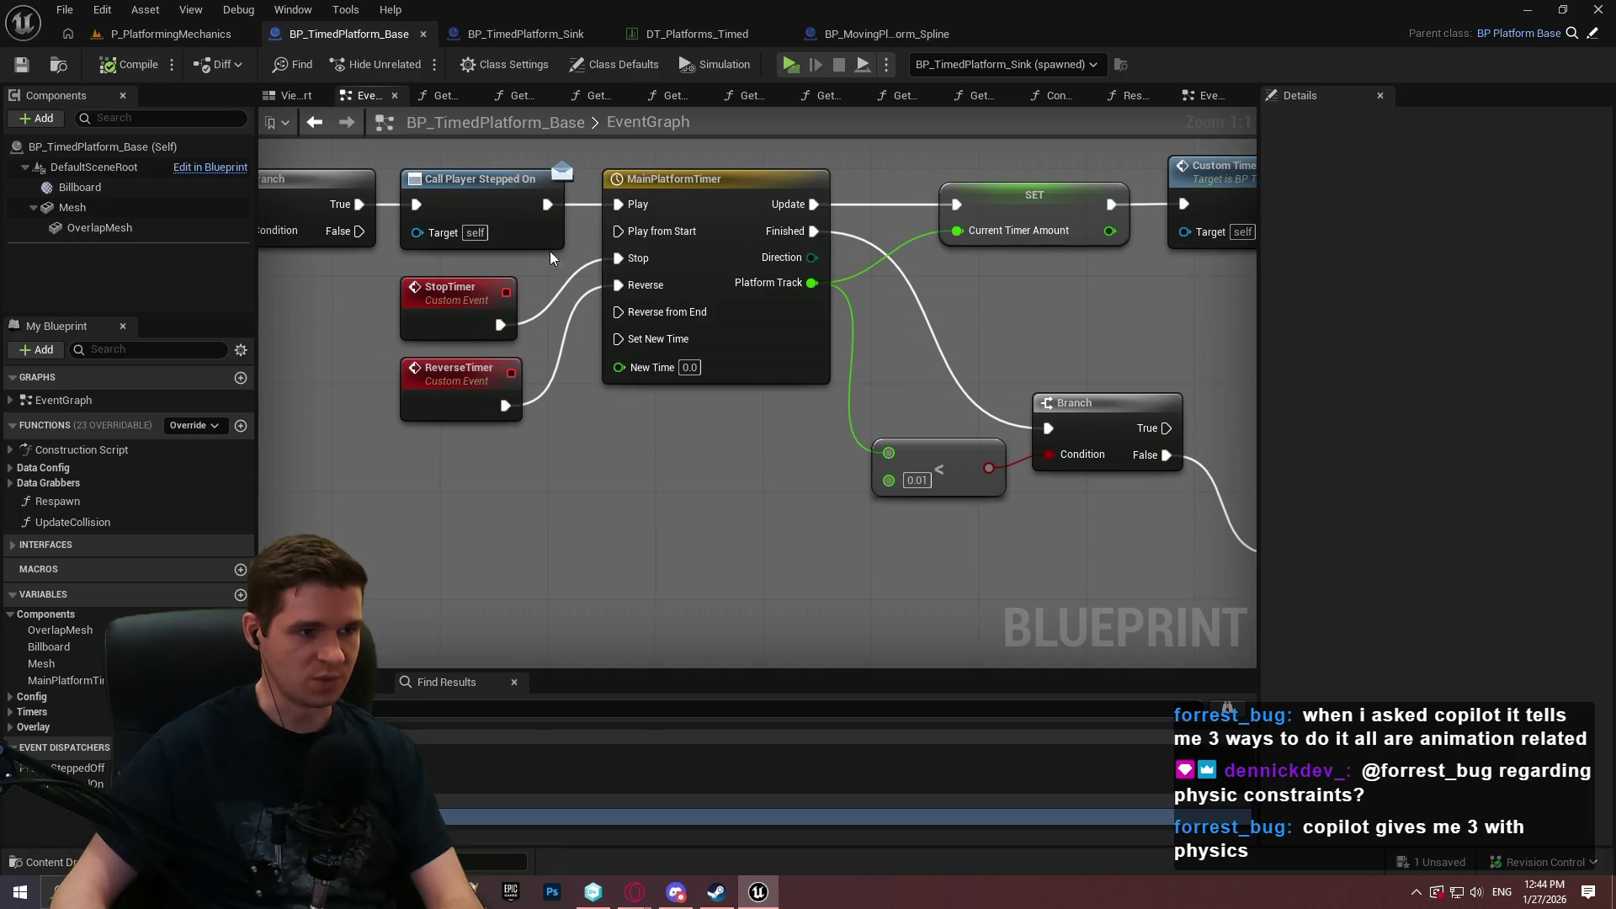
click(702, 488)
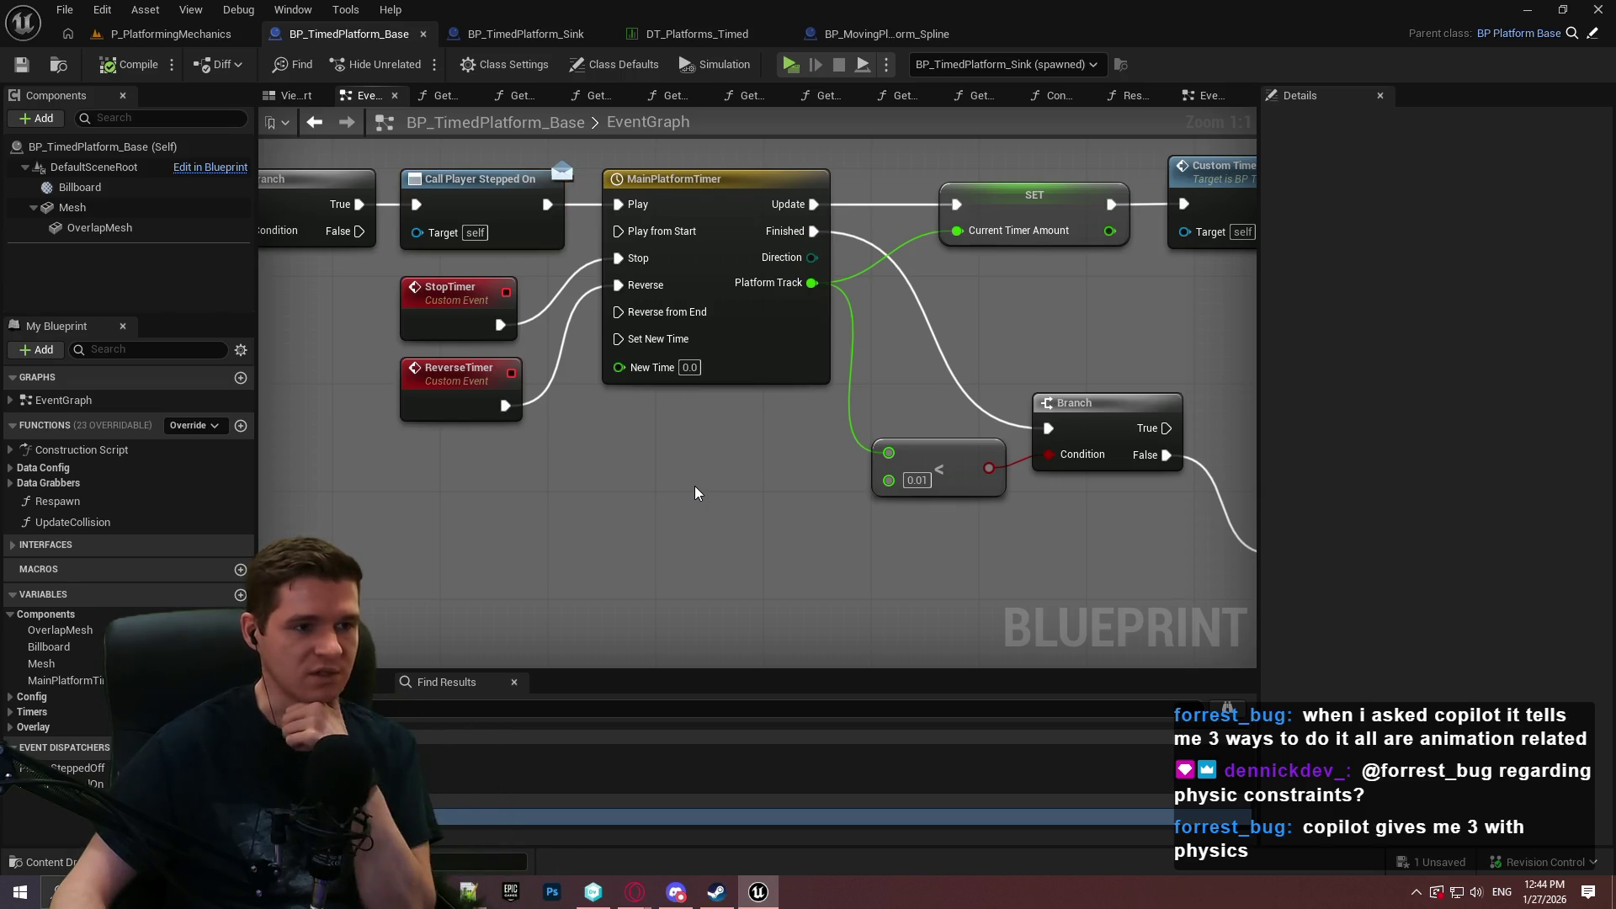
mouse_move(587, 474)
mouse_down()
mouse_move(1360, 536)
mouse_move(829, 547)
mouse_move(800, 542)
mouse_move(1046, 516)
mouse_move(787, 527)
mouse_move(340, 490)
mouse_up()
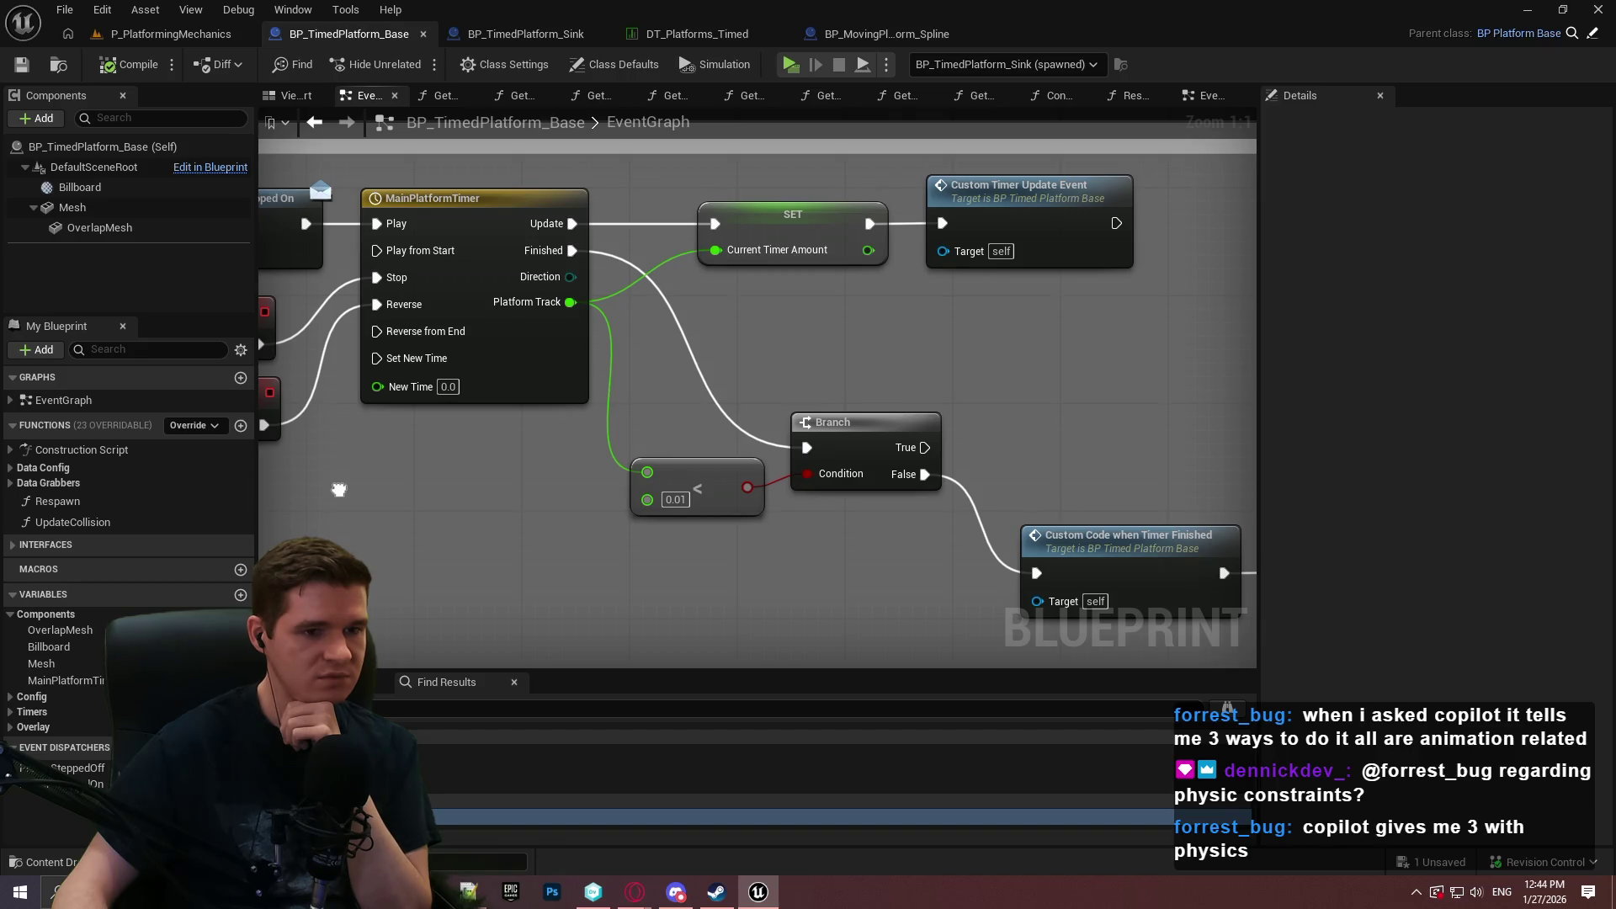
drag(339, 489, 212, 449)
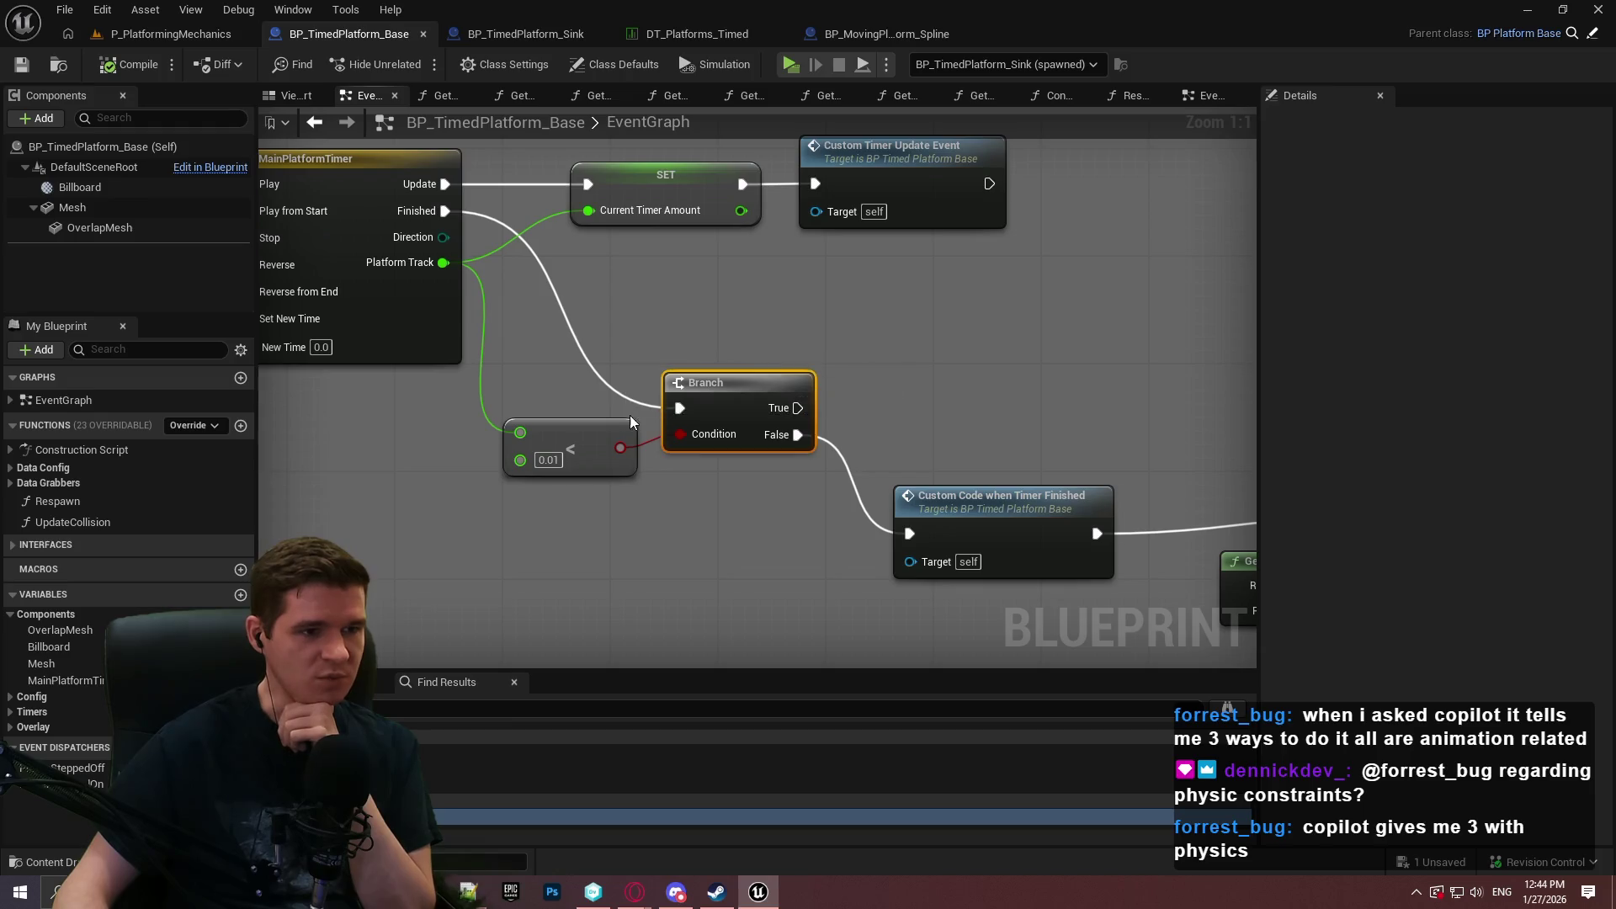
drag(628, 421, 1003, 508)
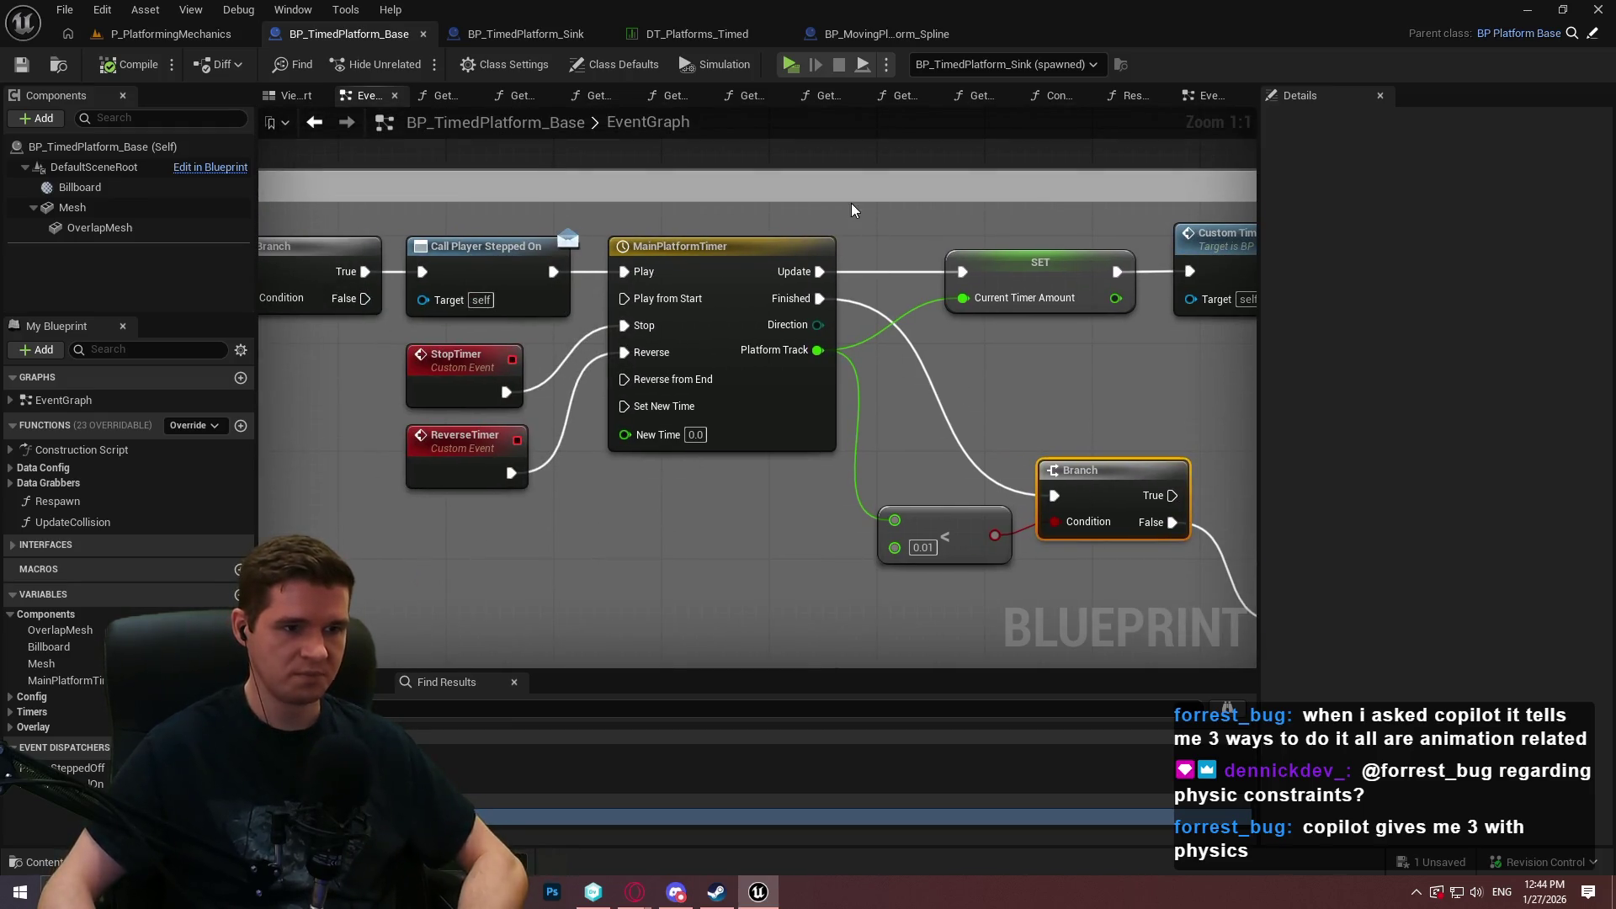
mouse_move(1033, 435)
mouse_down()
mouse_move(590, 334)
mouse_move(238, 209)
mouse_up()
drag(462, 394, 979, 396)
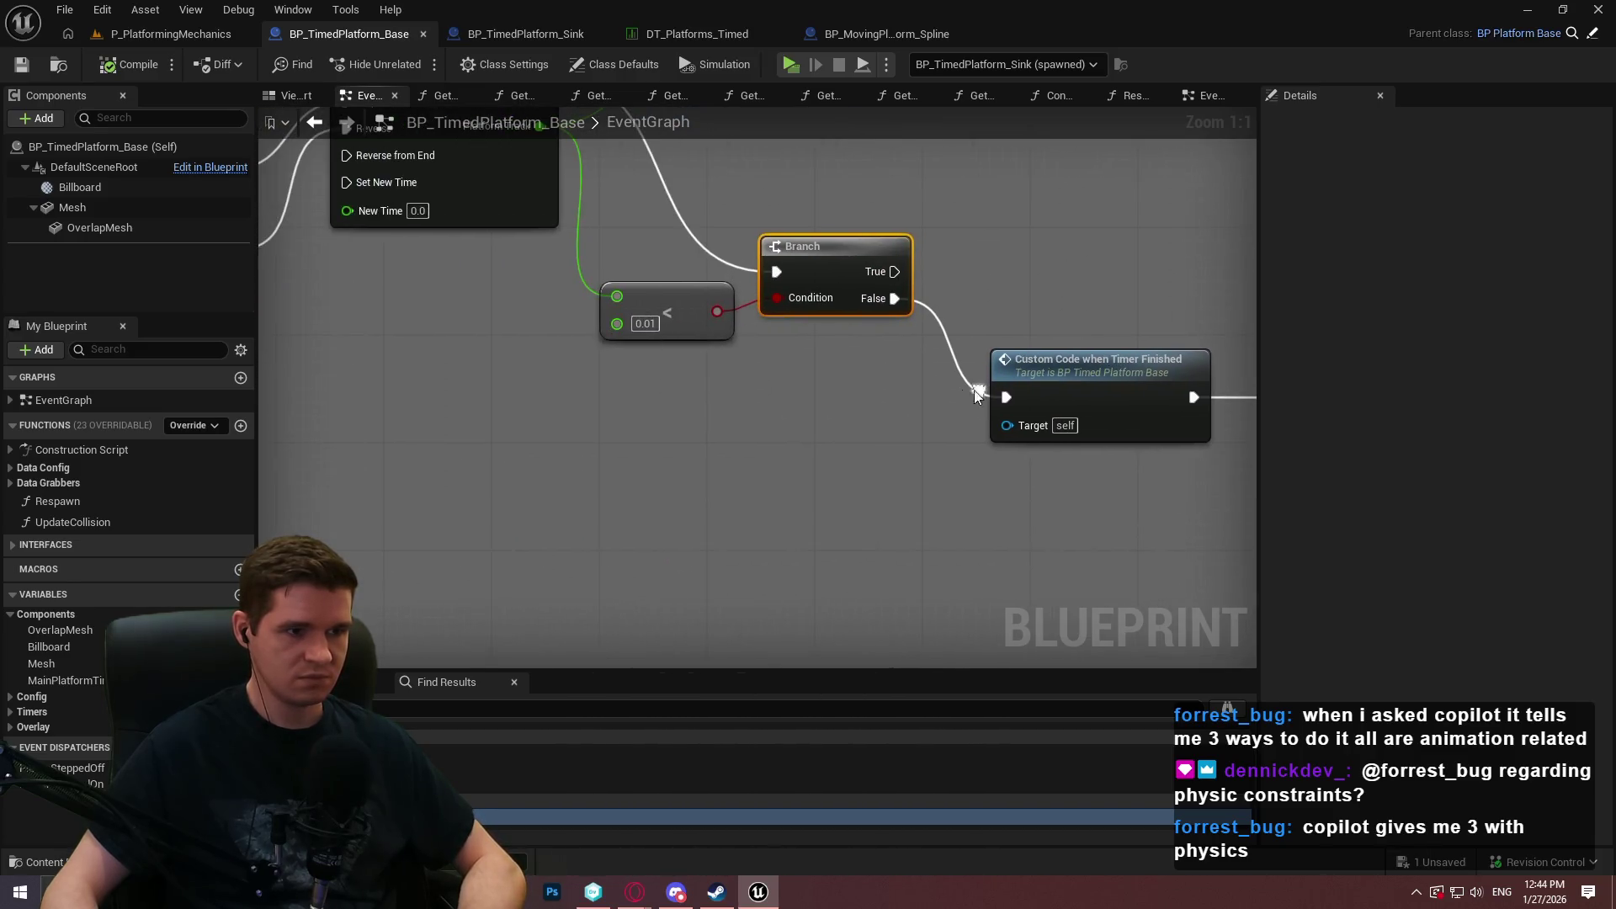
drag(645, 326, 714, 406)
drag(848, 417, 644, 432)
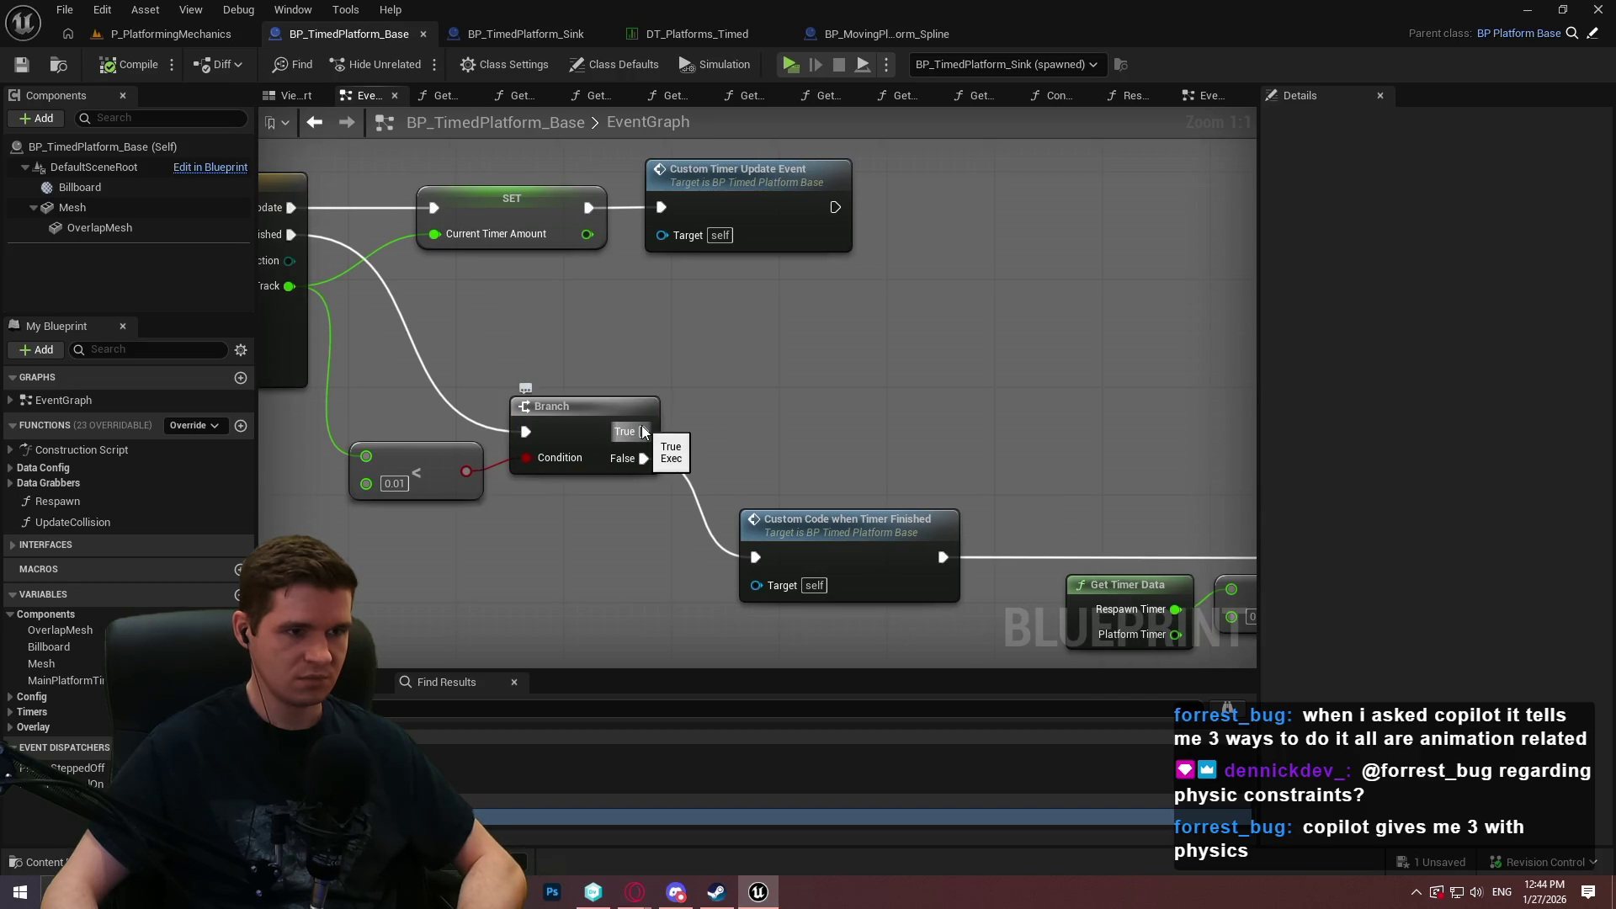
click(241, 747)
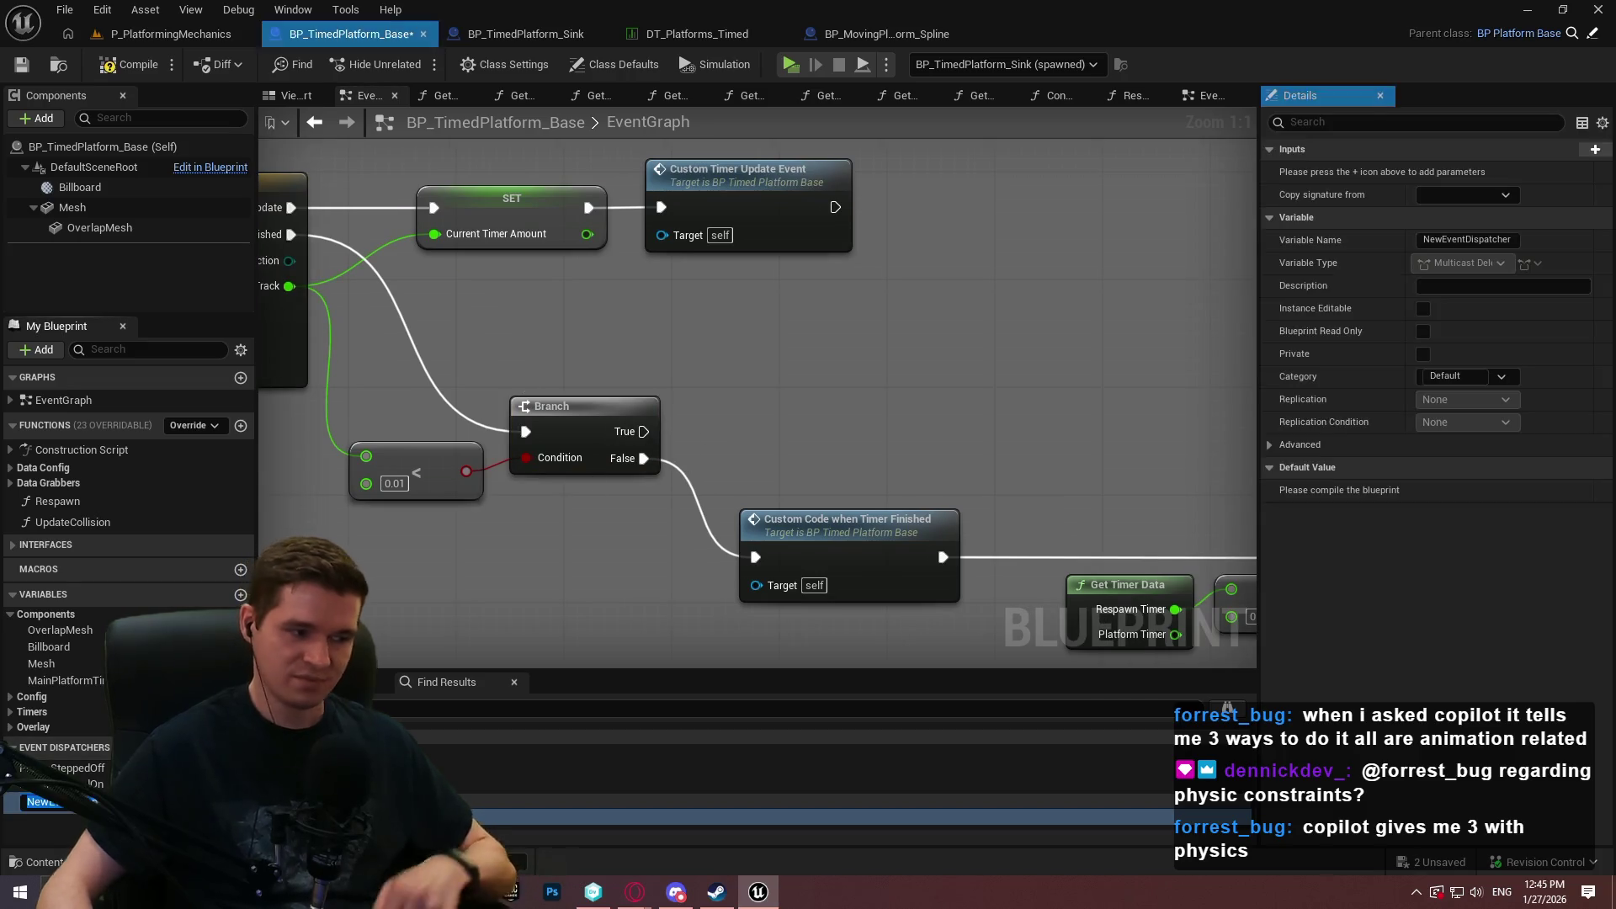
Rename the dispatcher TimerReachedStart and call it from the timer Branch's True output.
text(Timer)
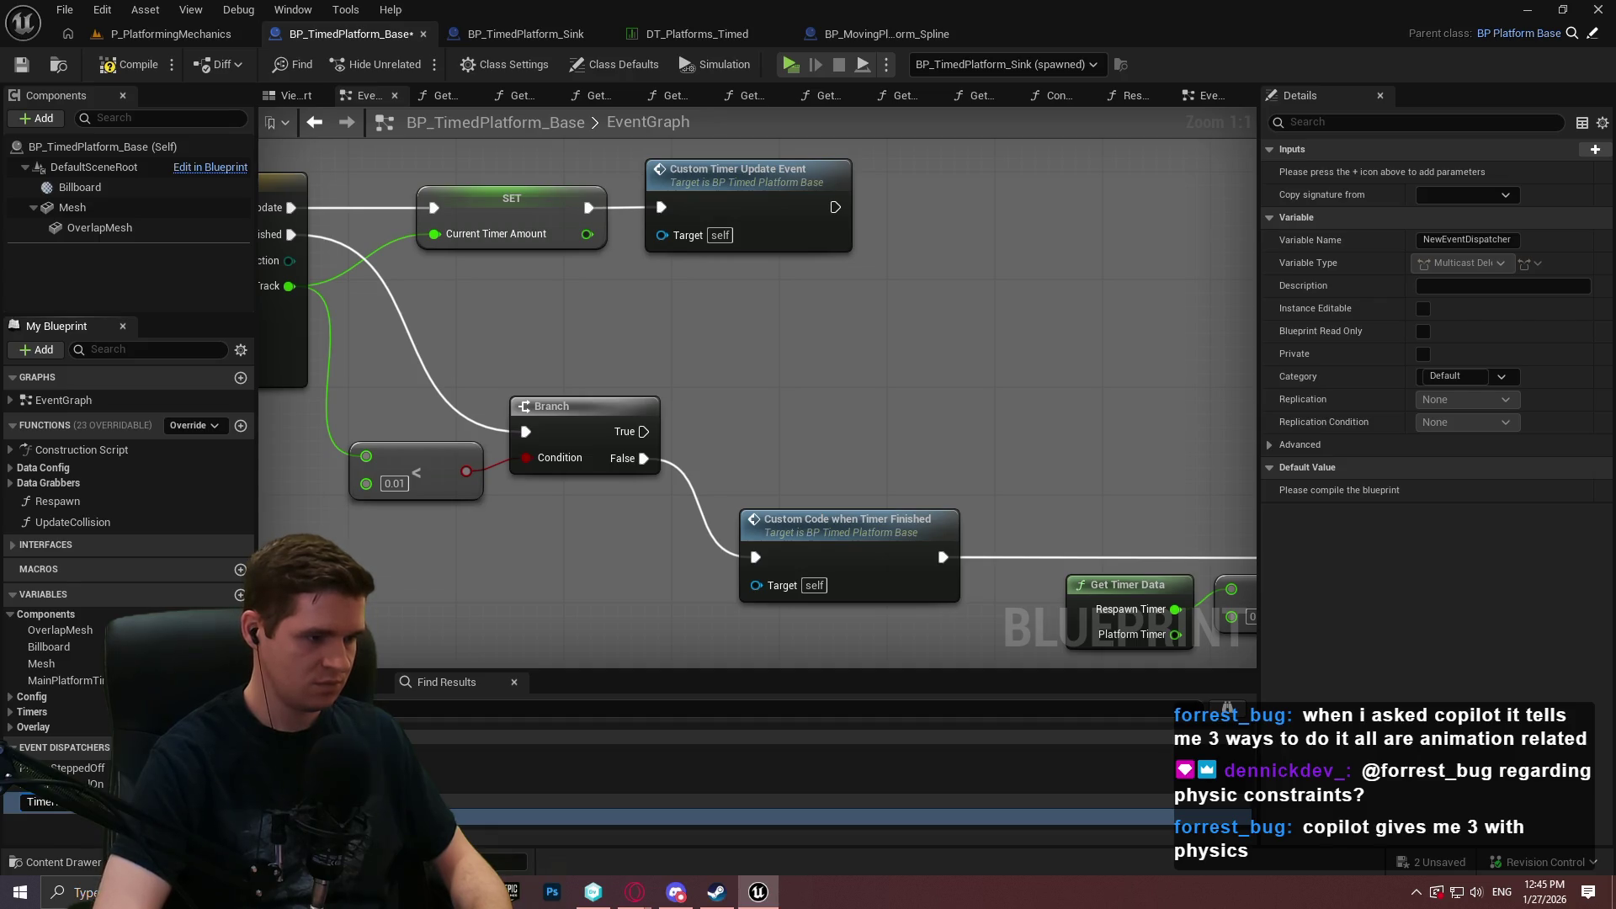
key(Return)
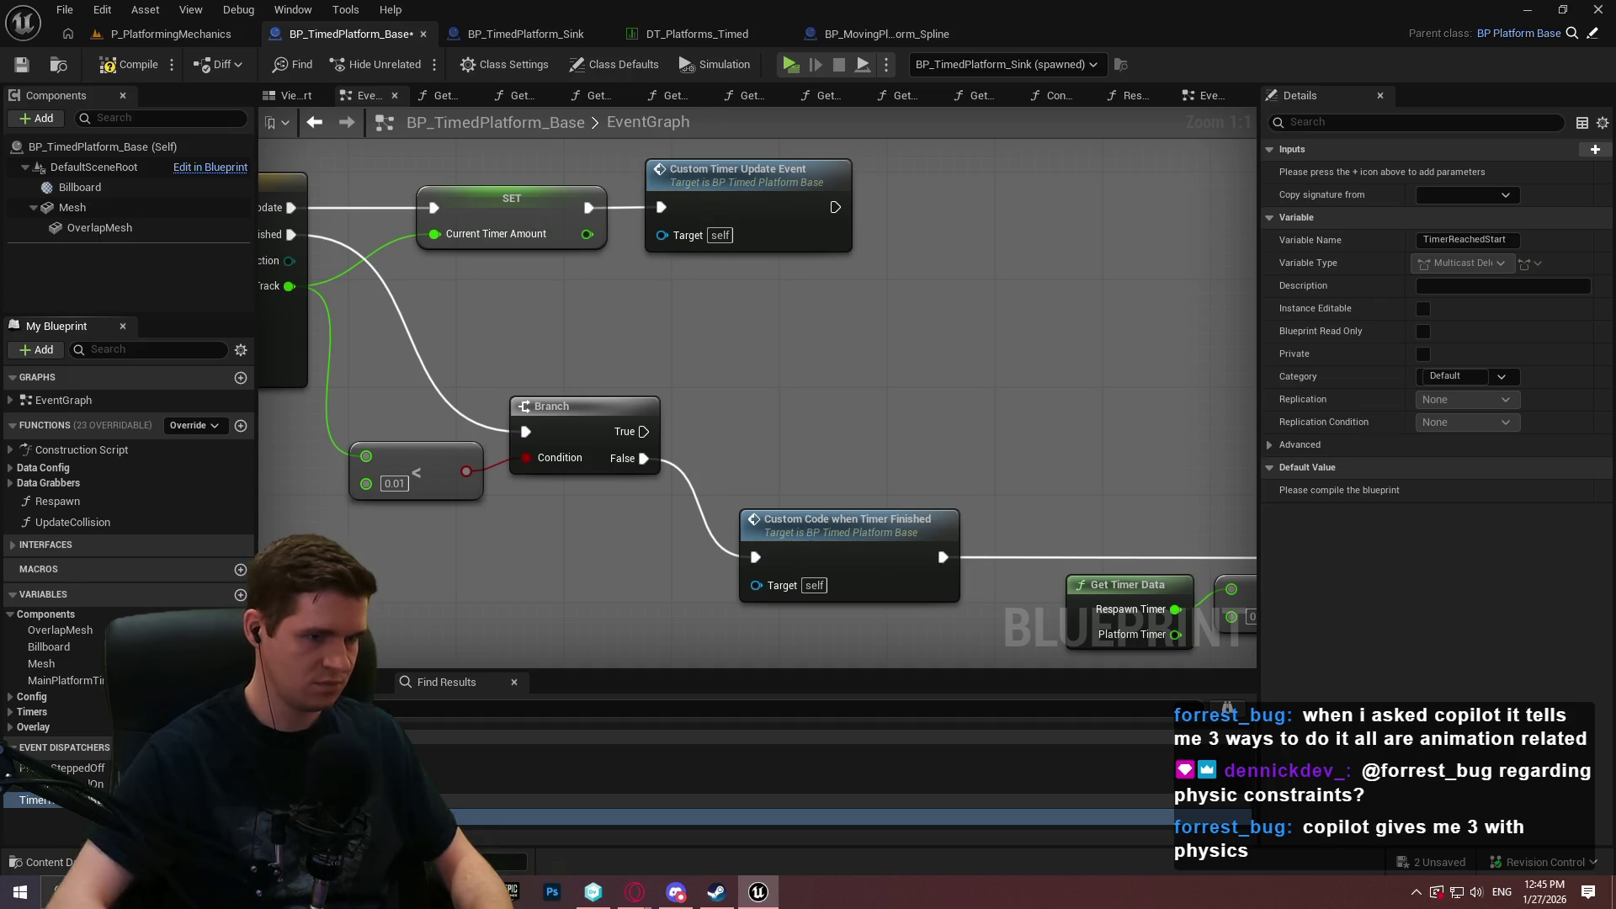
mouse_move(38, 799)
mouse_down()
mouse_move(876, 432)
mouse_move(746, 378)
mouse_move(836, 413)
mouse_up()
click(884, 461)
mouse_move(644, 431)
mouse_down()
mouse_move(769, 436)
mouse_move(814, 406)
mouse_move(818, 362)
mouse_up()
click(1107, 392)
Look over the overlap and timer logic and save BP_TimedPlatform_Base.
mouse_move(1107, 392)
mouse_down()
mouse_move(1223, 323)
mouse_move(871, 455)
mouse_up()
drag(659, 393, 1608, 417)
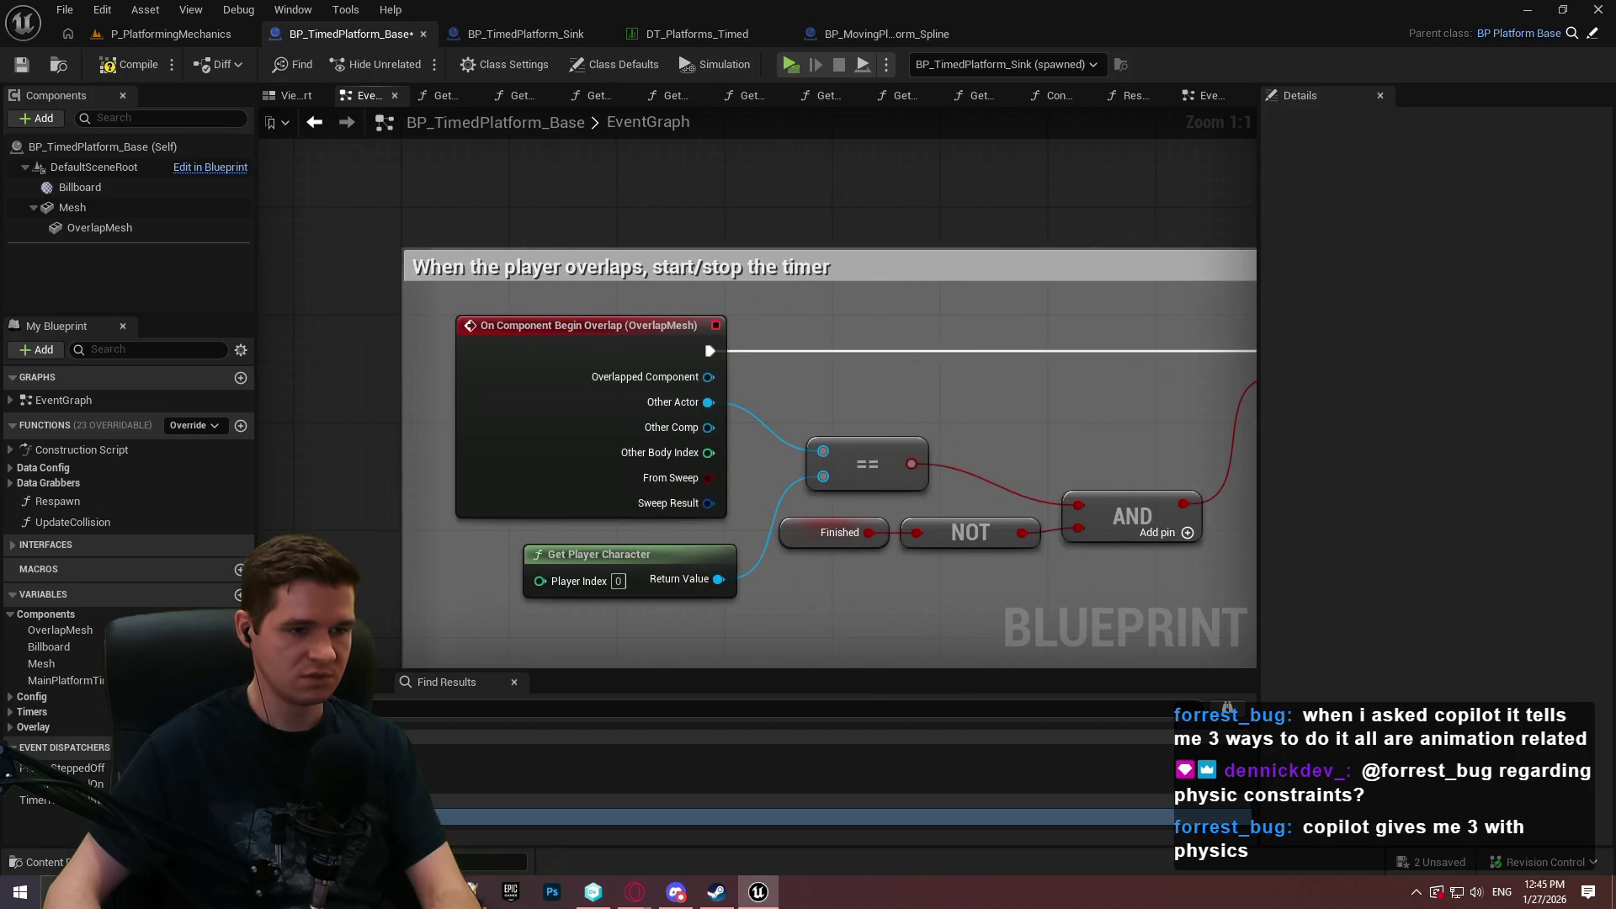
drag(1246, 387, 904, 306)
click(22, 65)
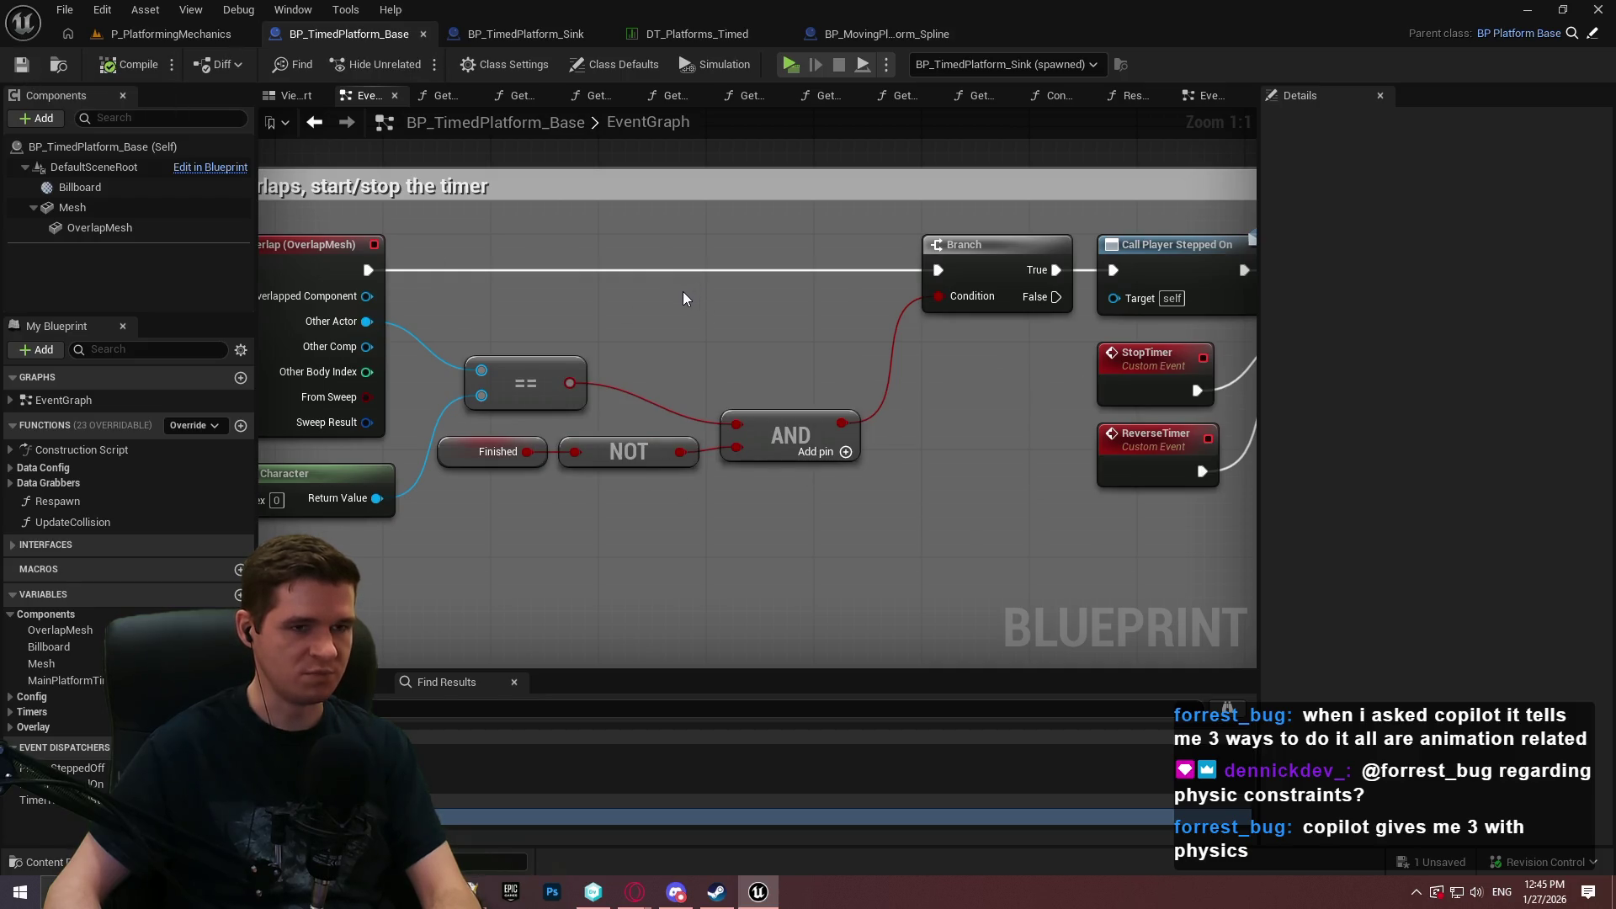
drag(990, 366, 228, 350)
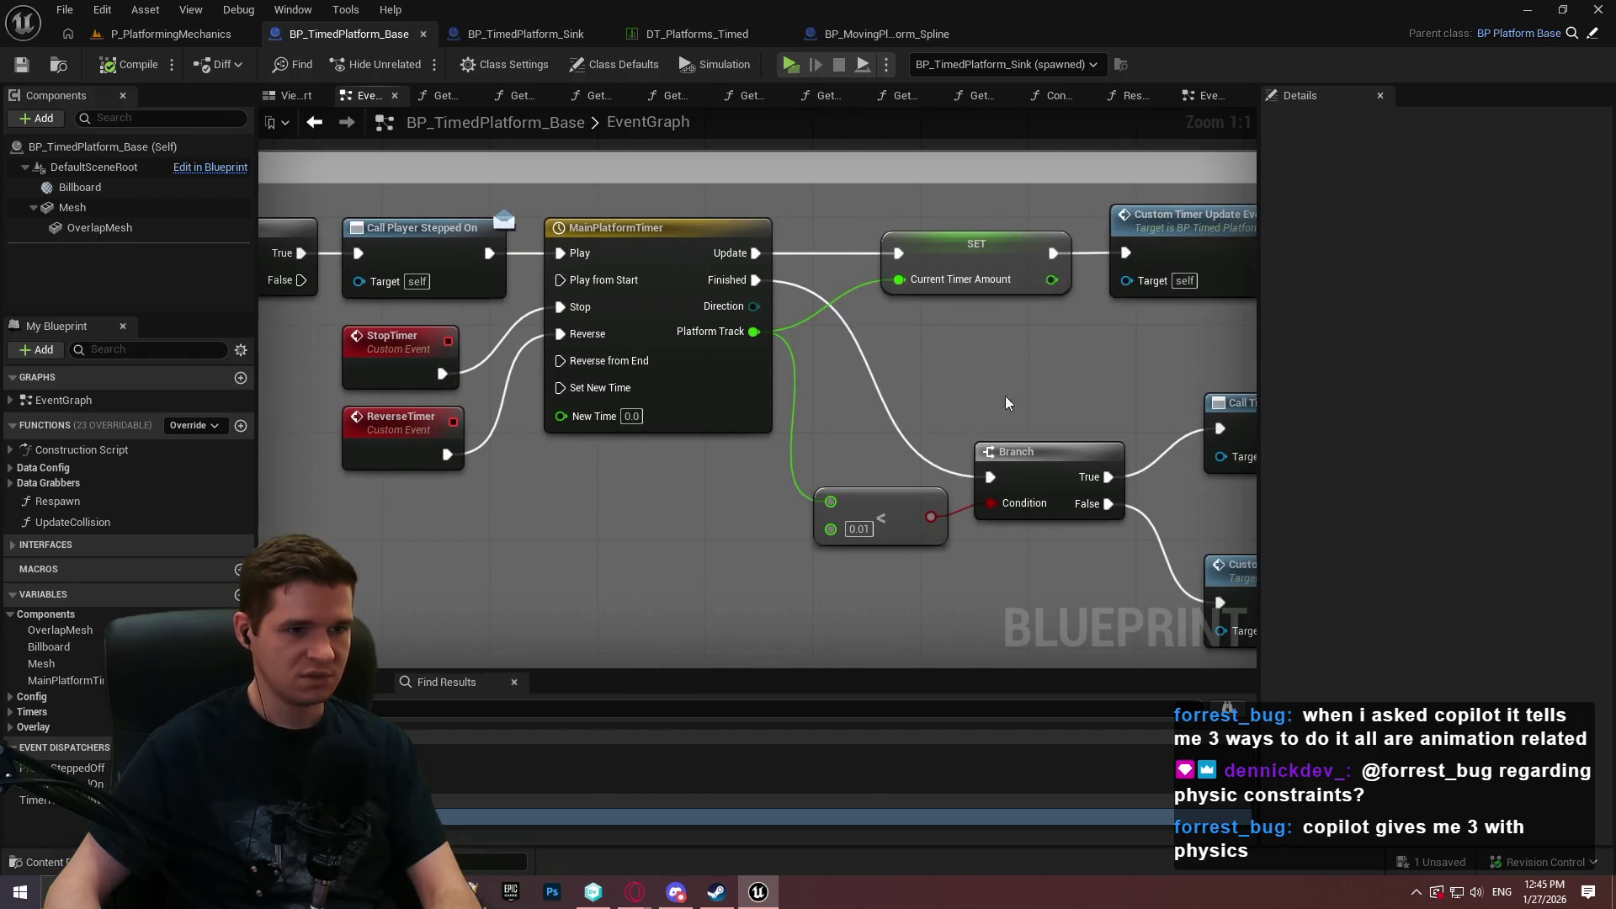
drag(943, 379, 584, 346)
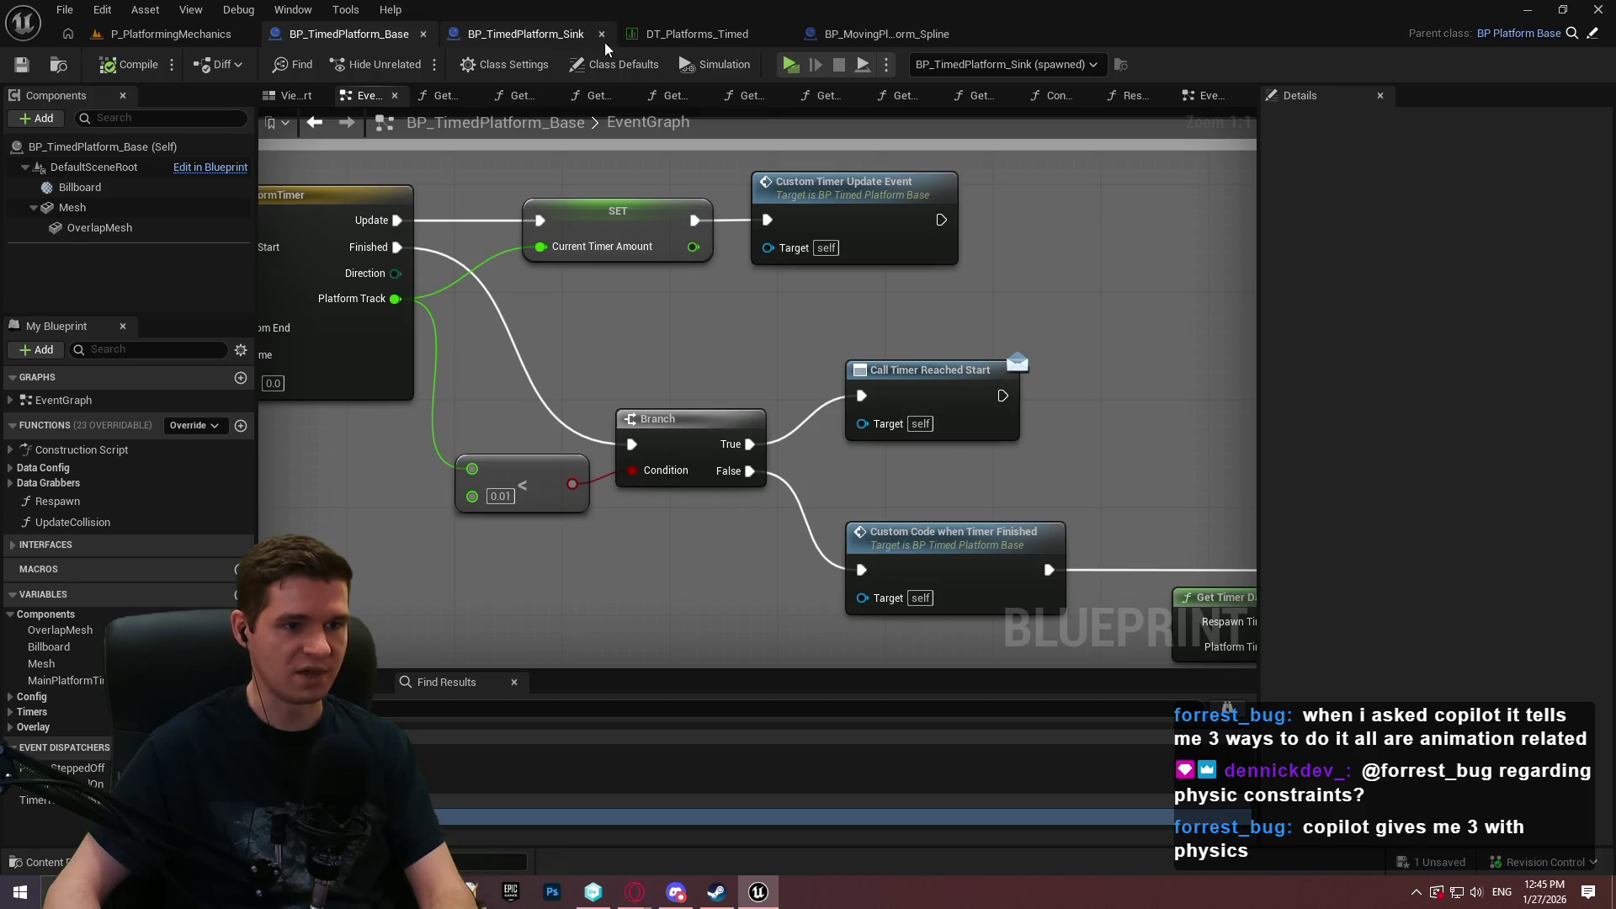
In BP_TimedPlatform_Sink, add a Bind Event to Timer Reached Start node after Parent: BeginPlay.
click(527, 33)
scroll(761, 447, down, 5)
scroll(754, 530, up, 4)
mouse_move(754, 530)
mouse_down()
mouse_move(663, 303)
mouse_move(774, 264)
mouse_up()
text(bind event to )
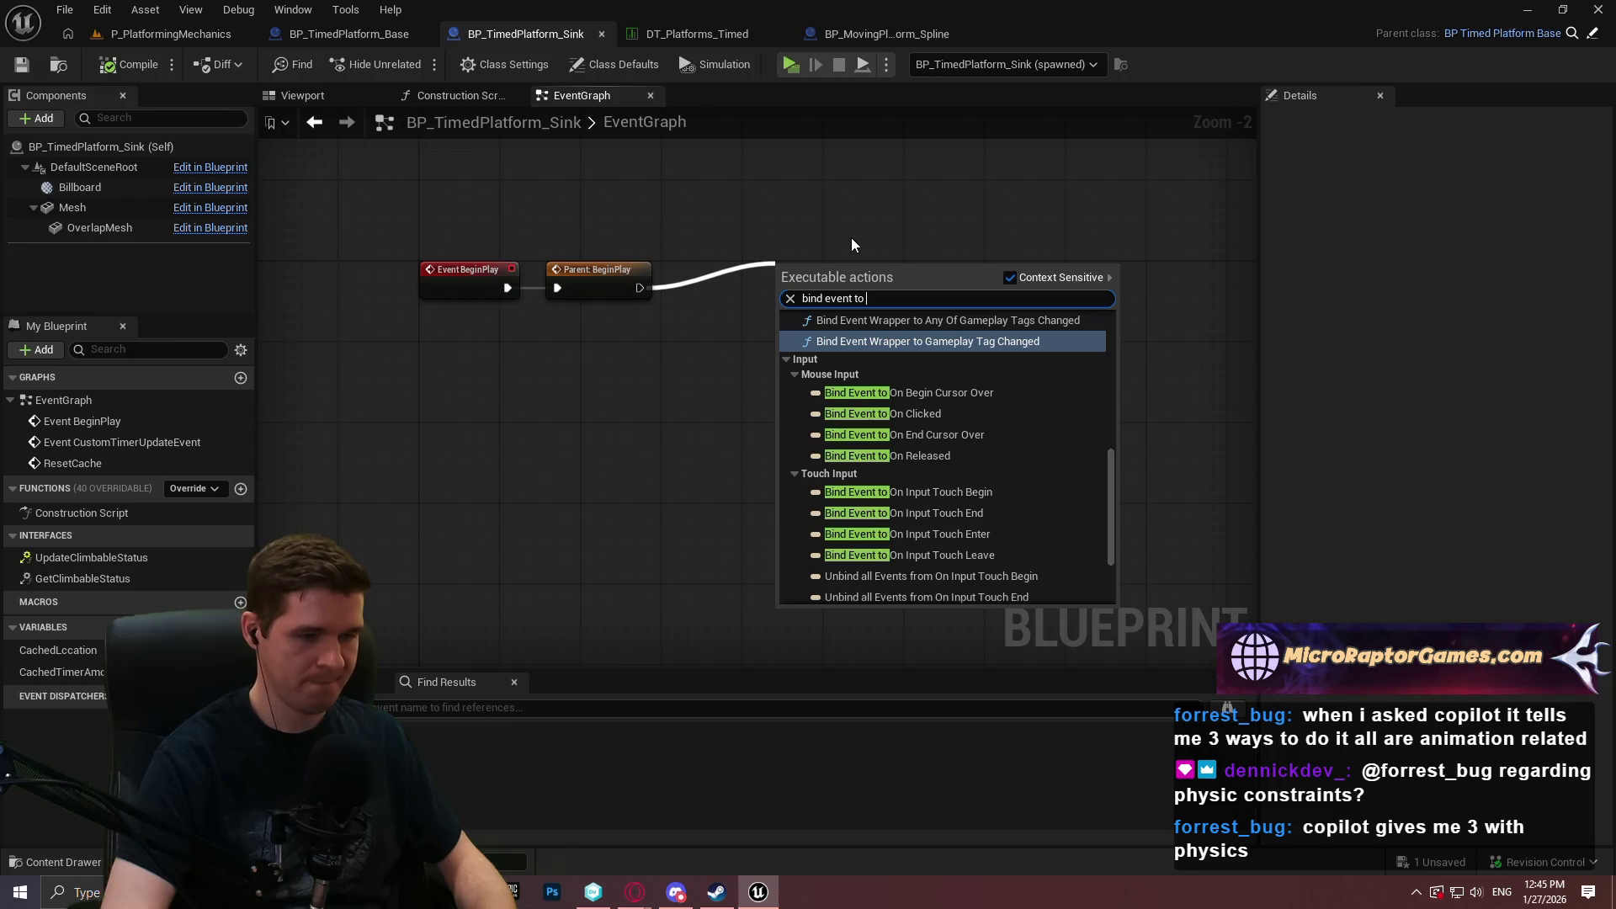
text(timer)
key(Return)
Bind ResetCache to the dispatcher through a Create Event node, then start a standalone playtest.
scroll(851, 237, up, 2)
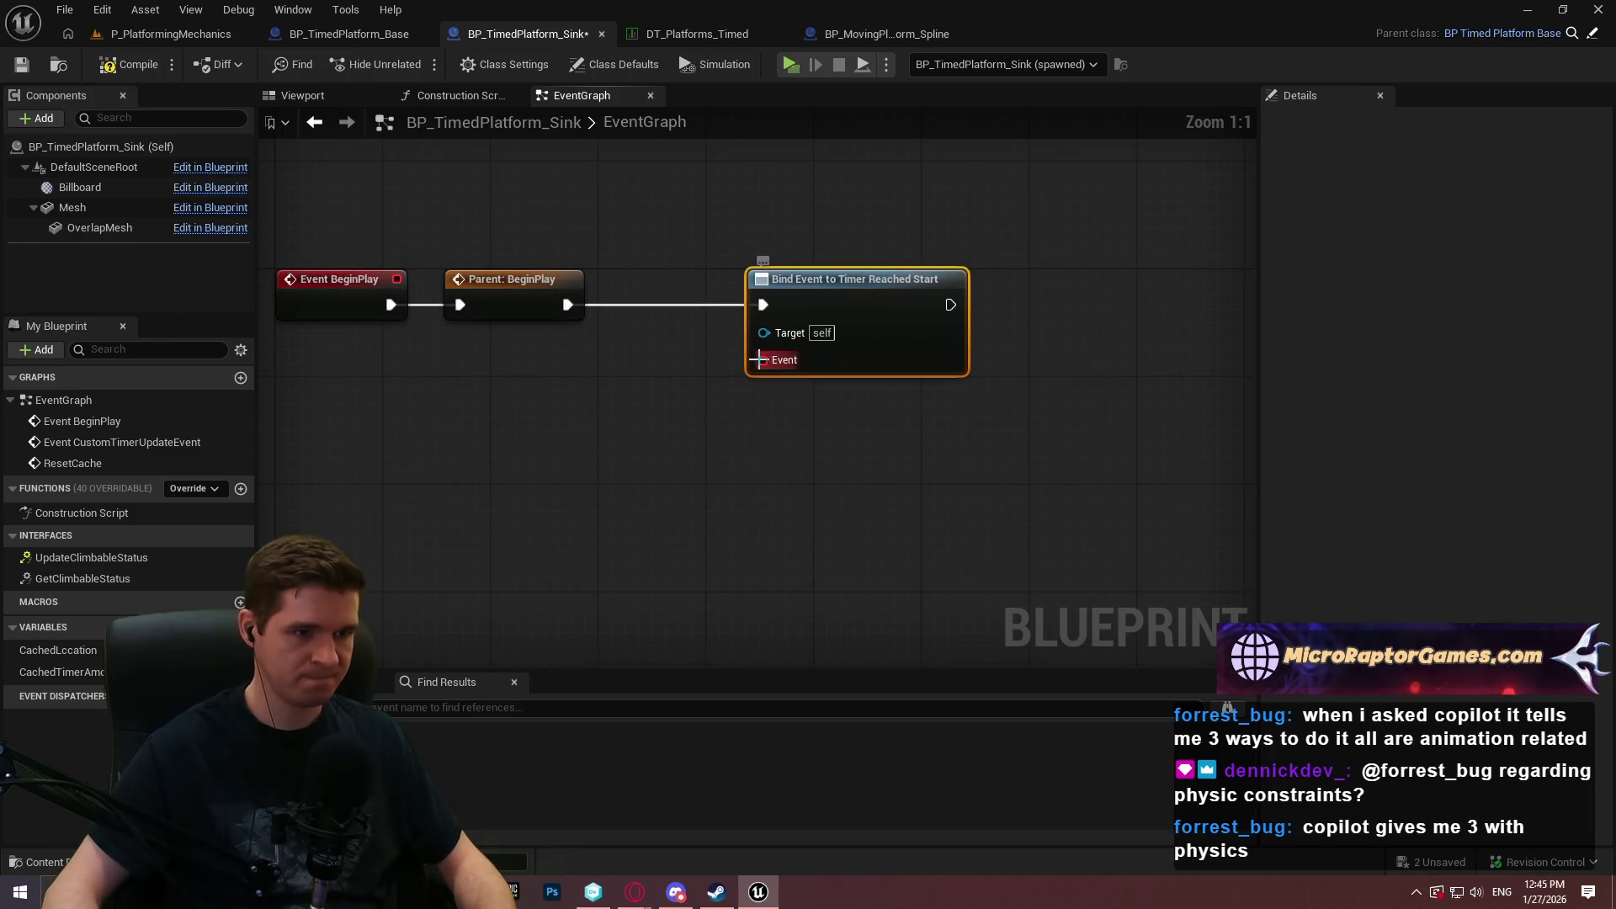
drag(763, 359, 682, 386)
text(create)
click(707, 479)
click(694, 476)
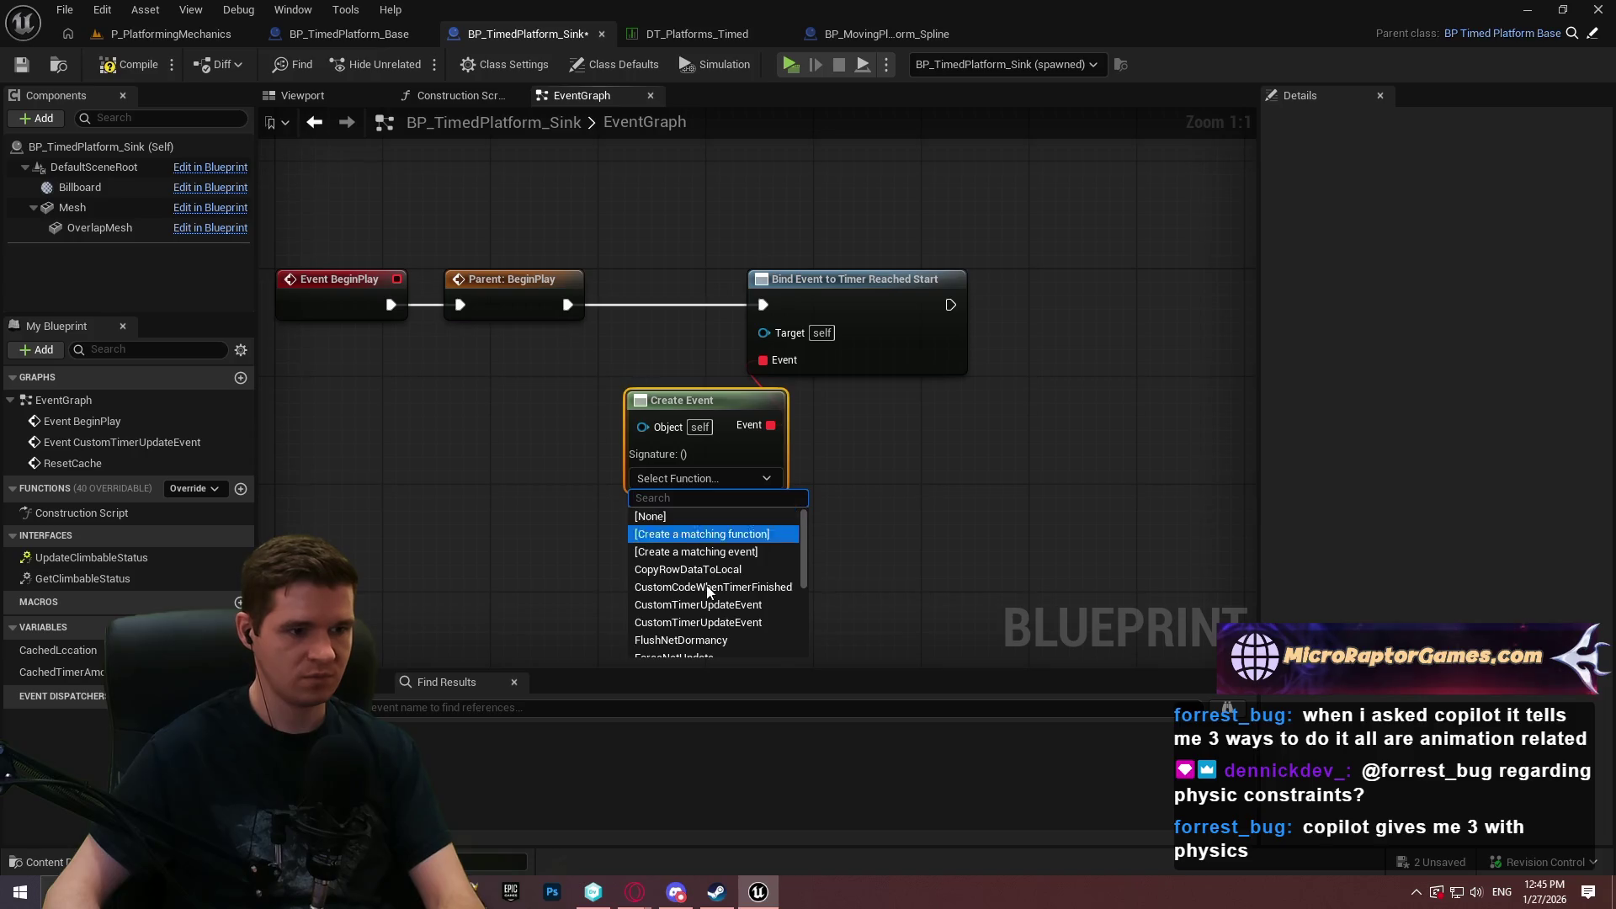
scroll(729, 572, down, 3)
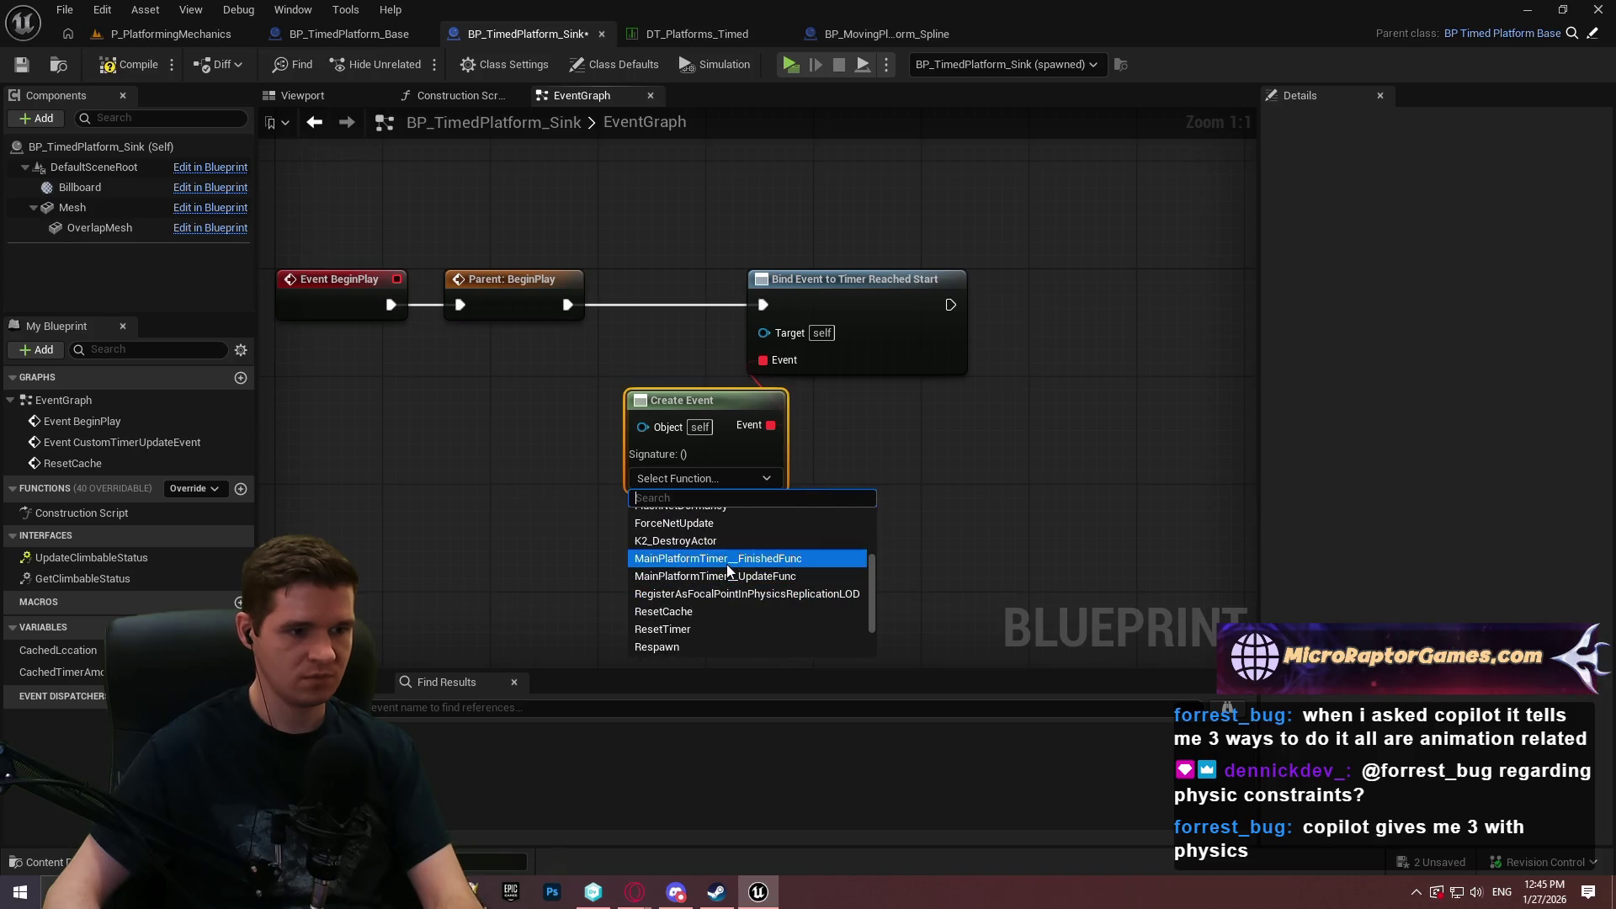
click(714, 612)
drag(635, 399, 555, 373)
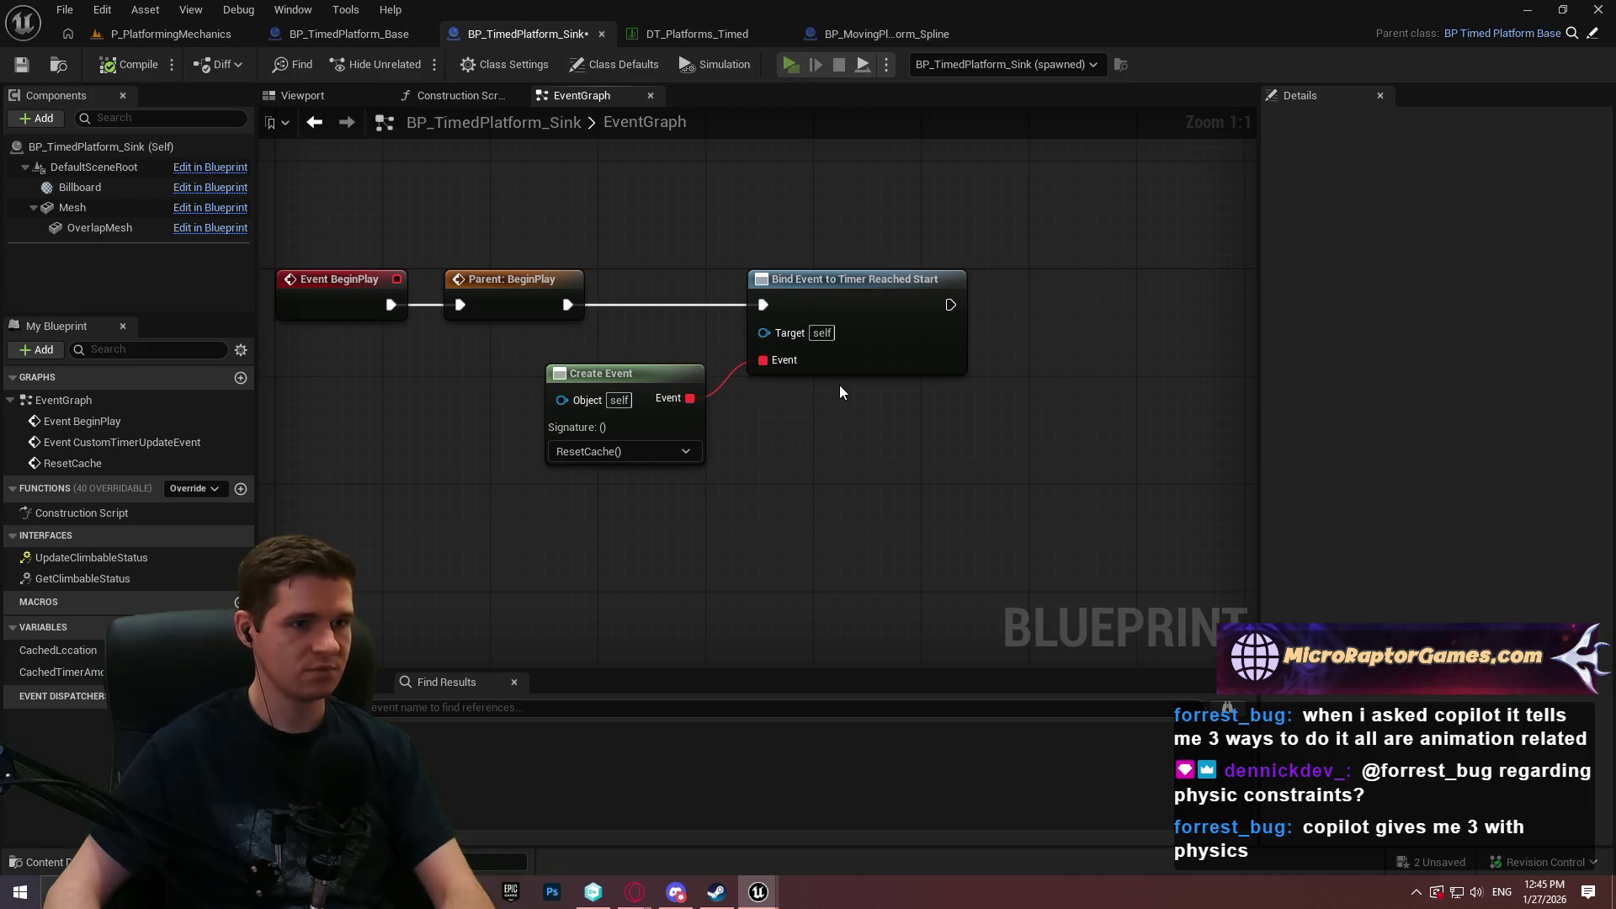
key(alt+p)
click(840, 731)
Run and jump across the yellow-edged timed platform boxes, then return to the P_PlatformingMechanics level.
key(w)
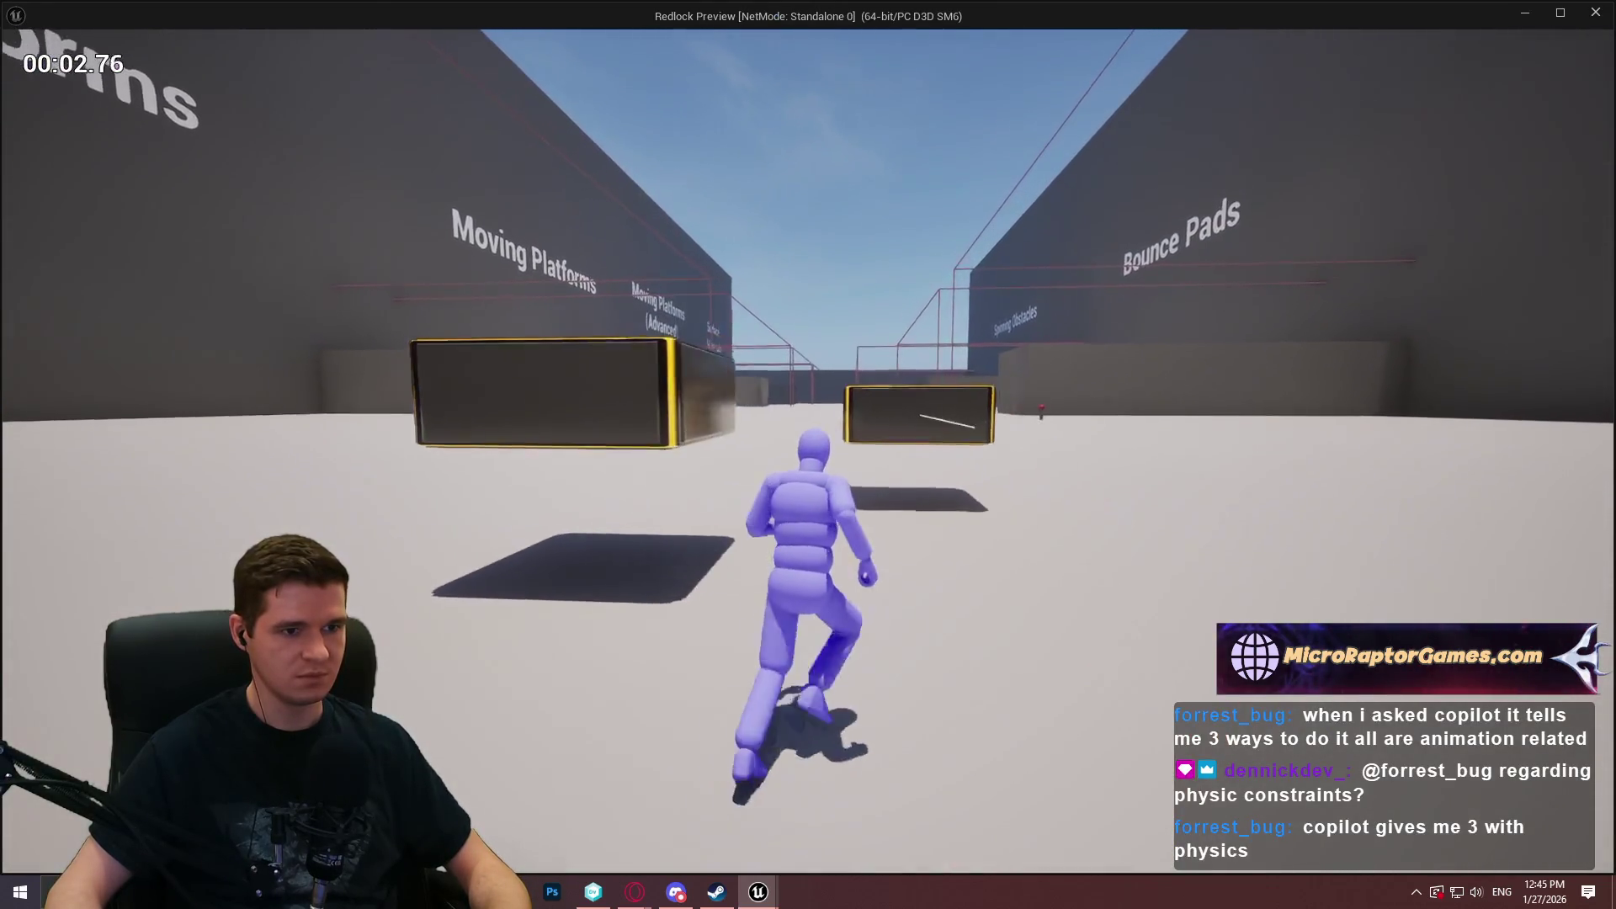
key(space)
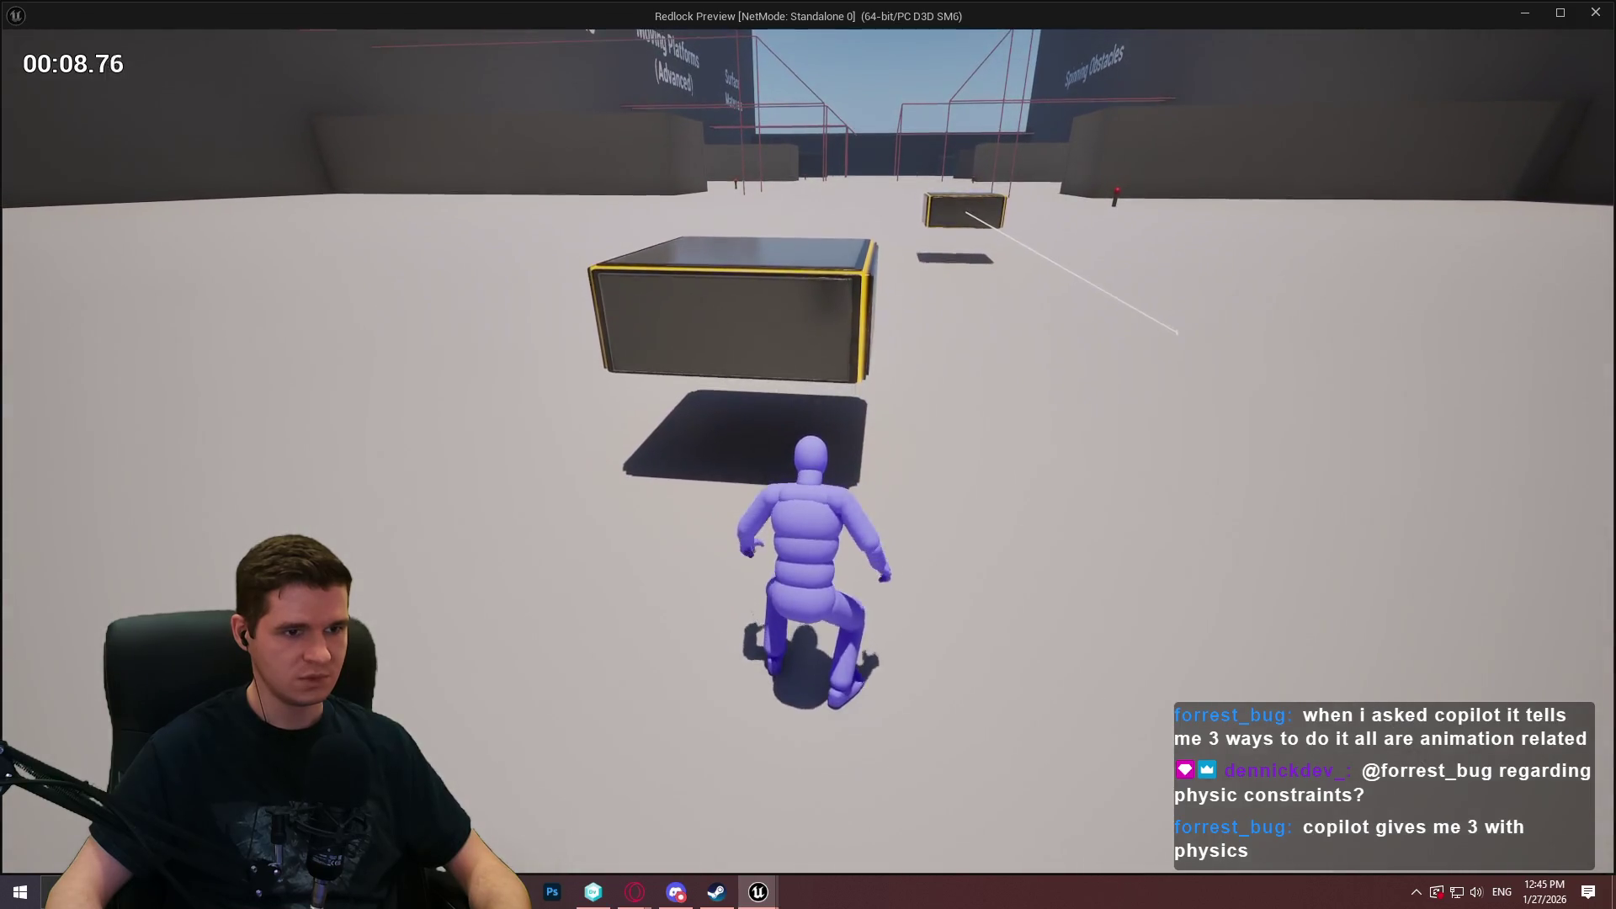
key(w)
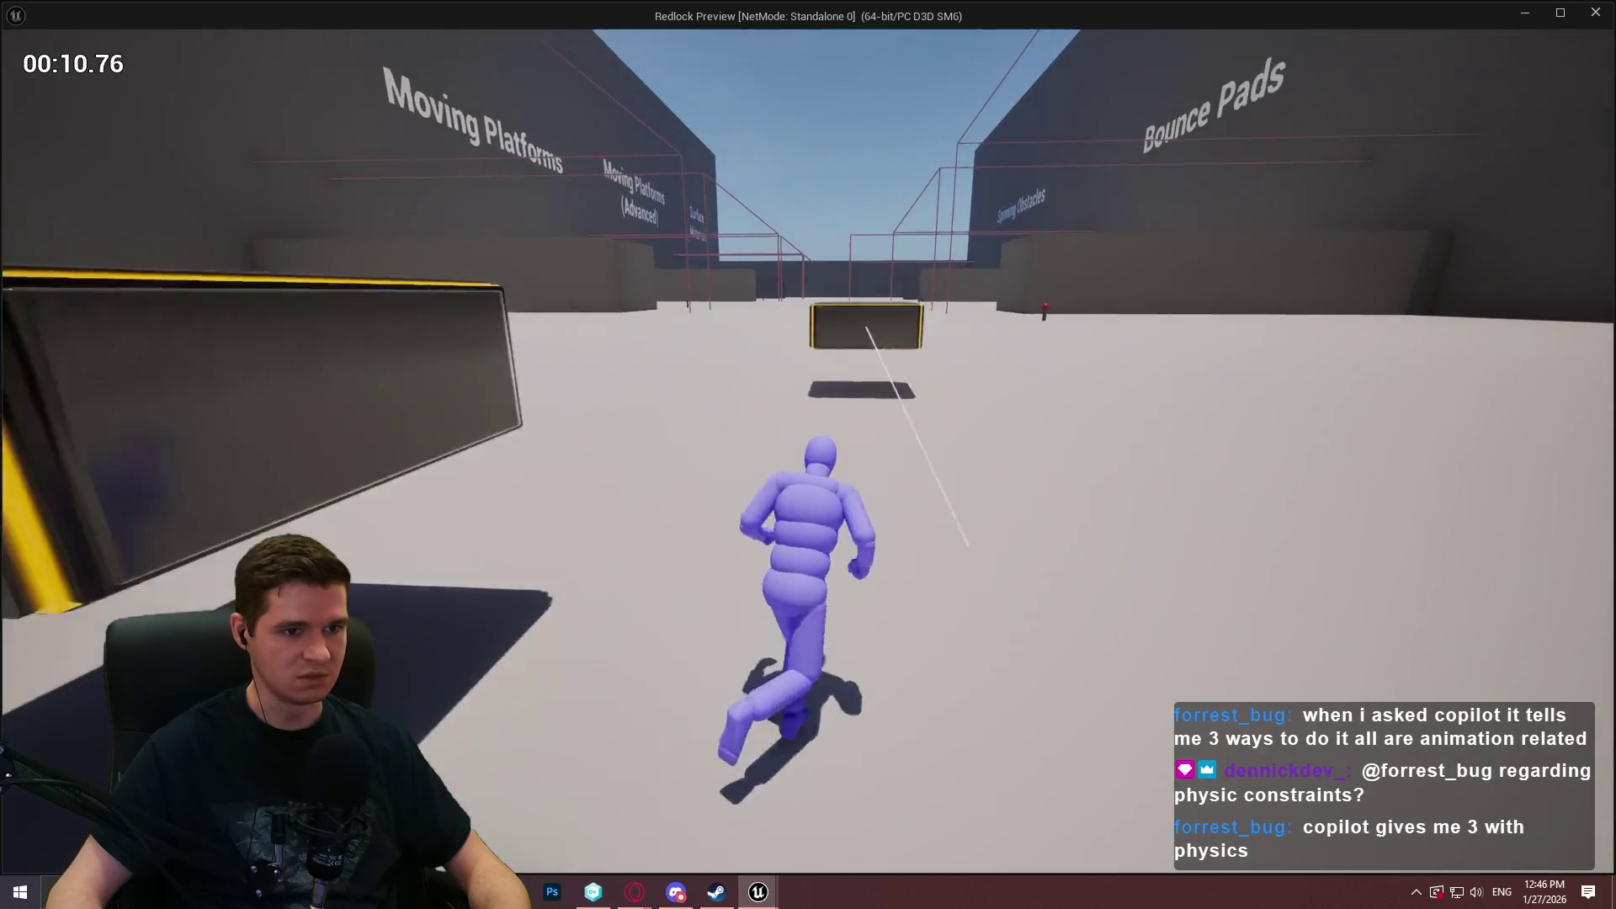
key(space)
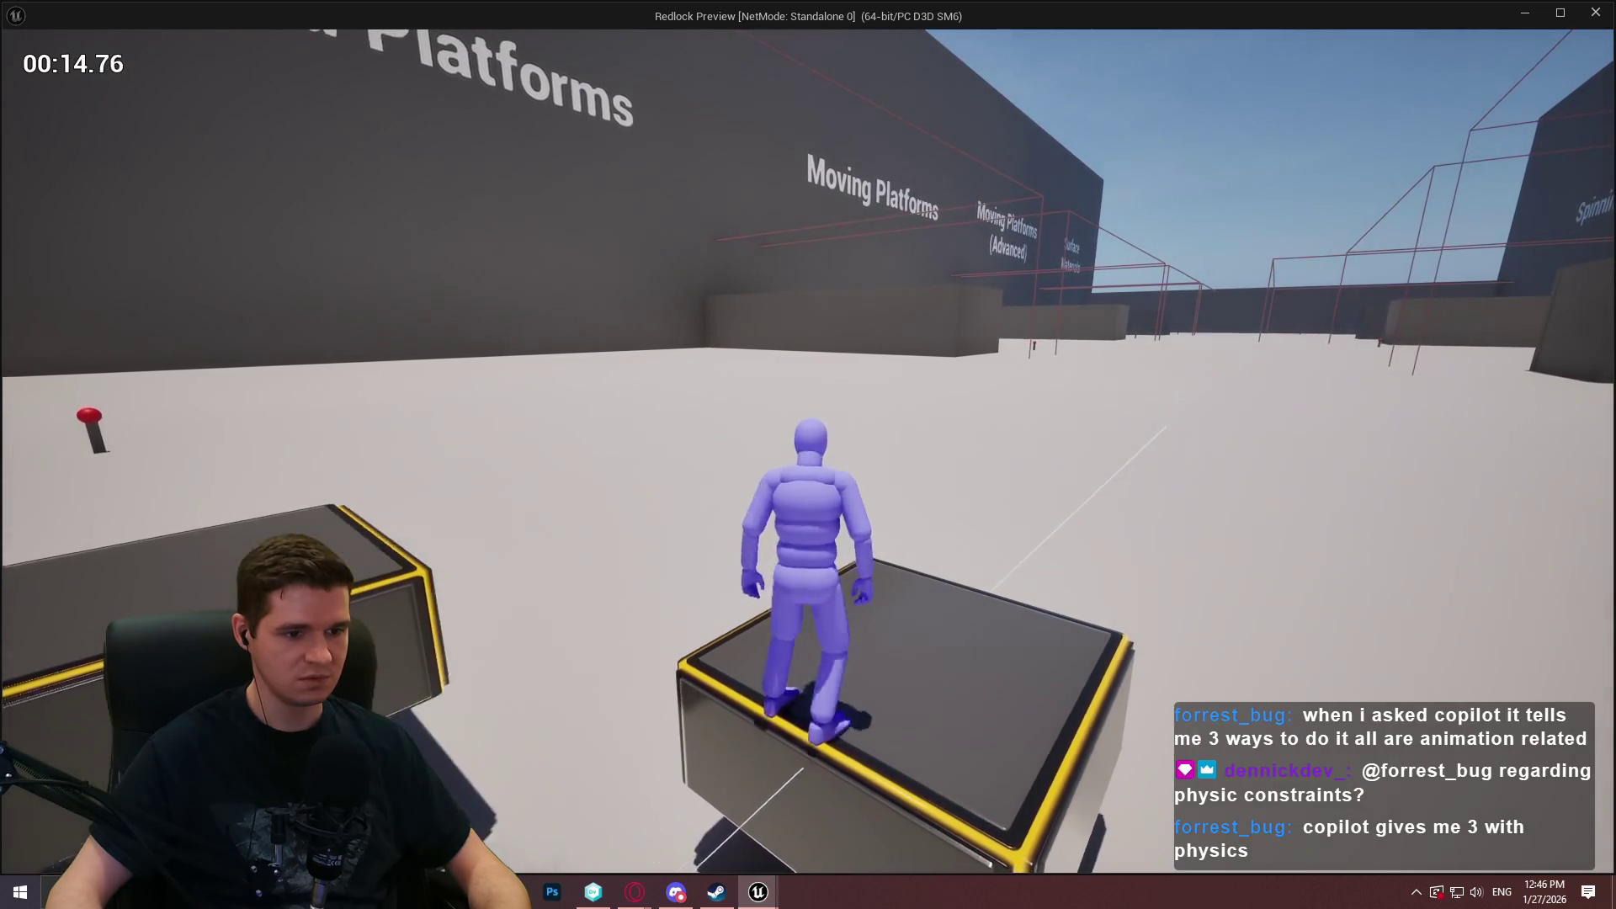
key(space)
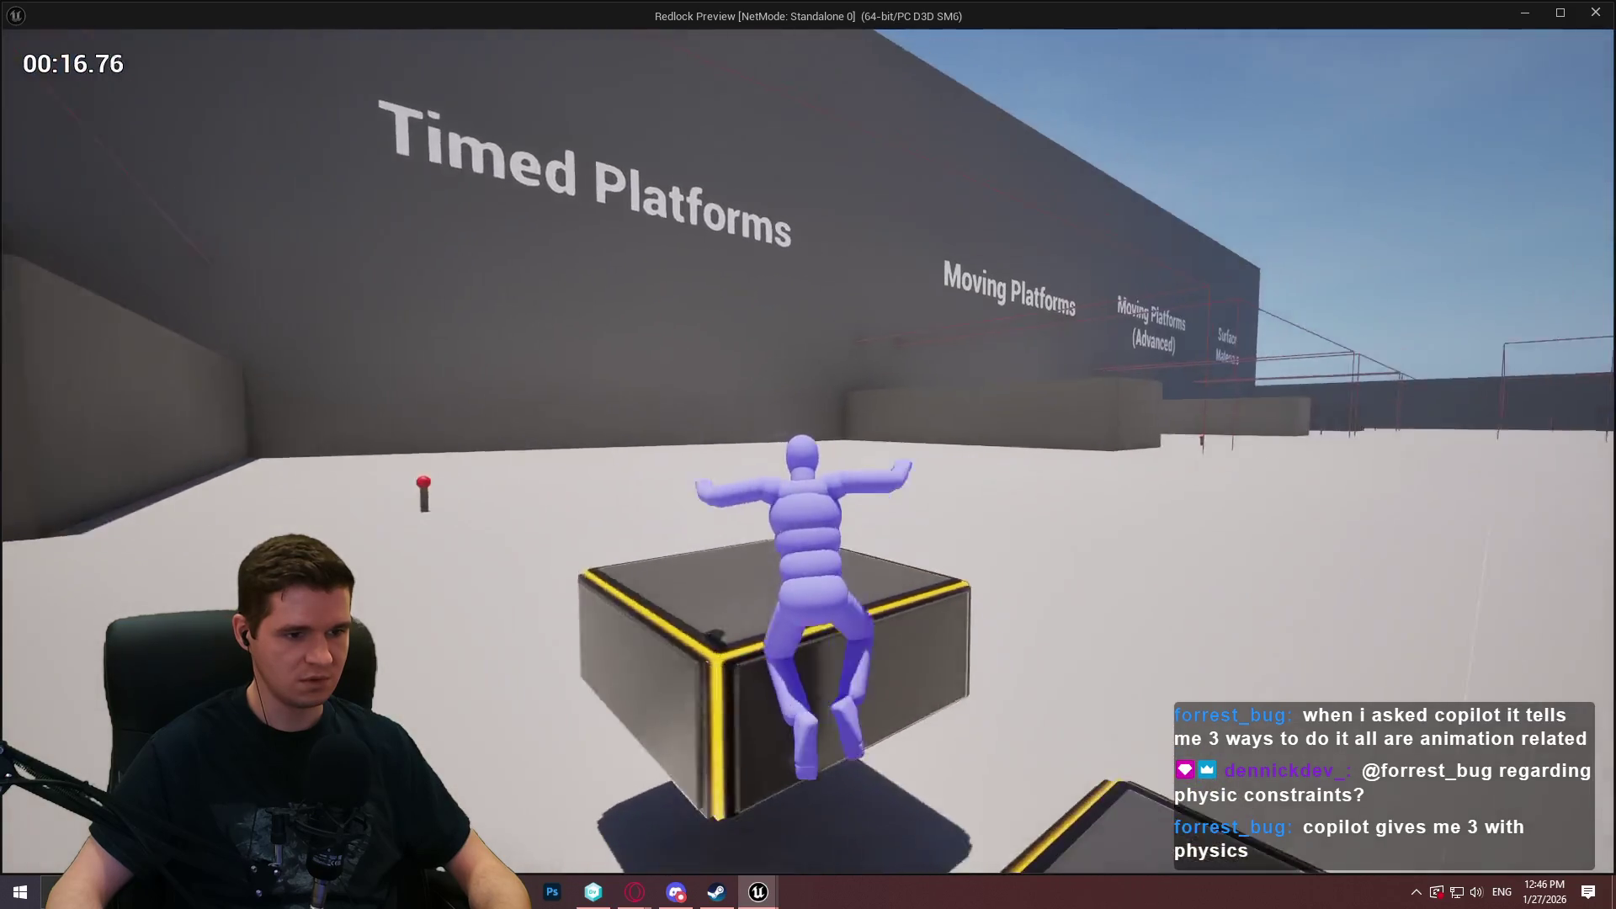
key(w)
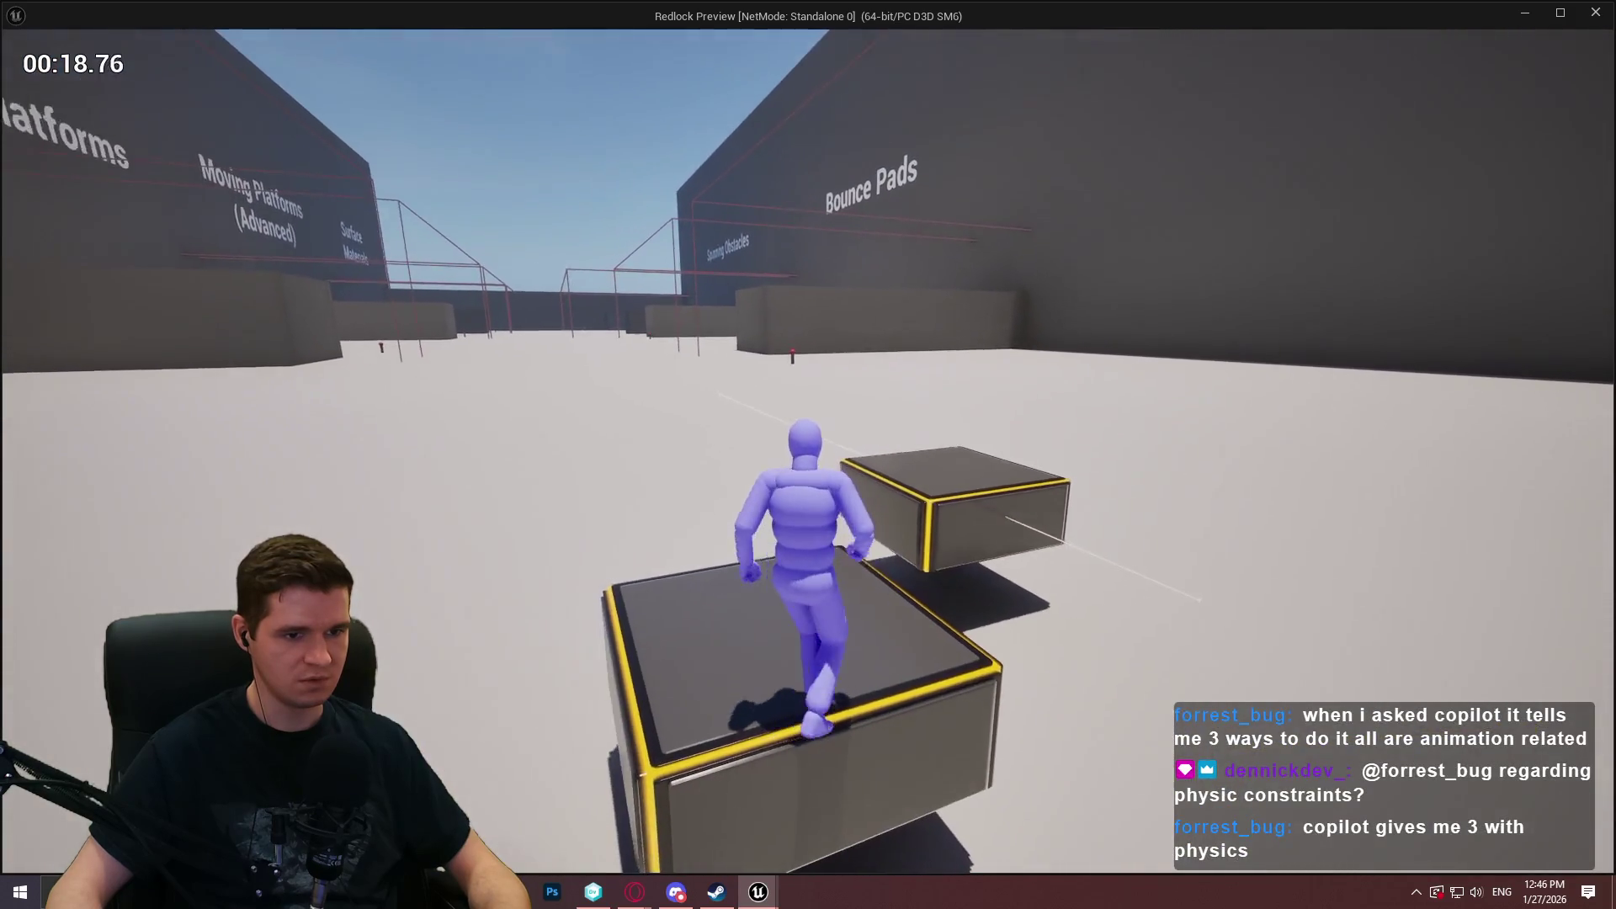
key(w)
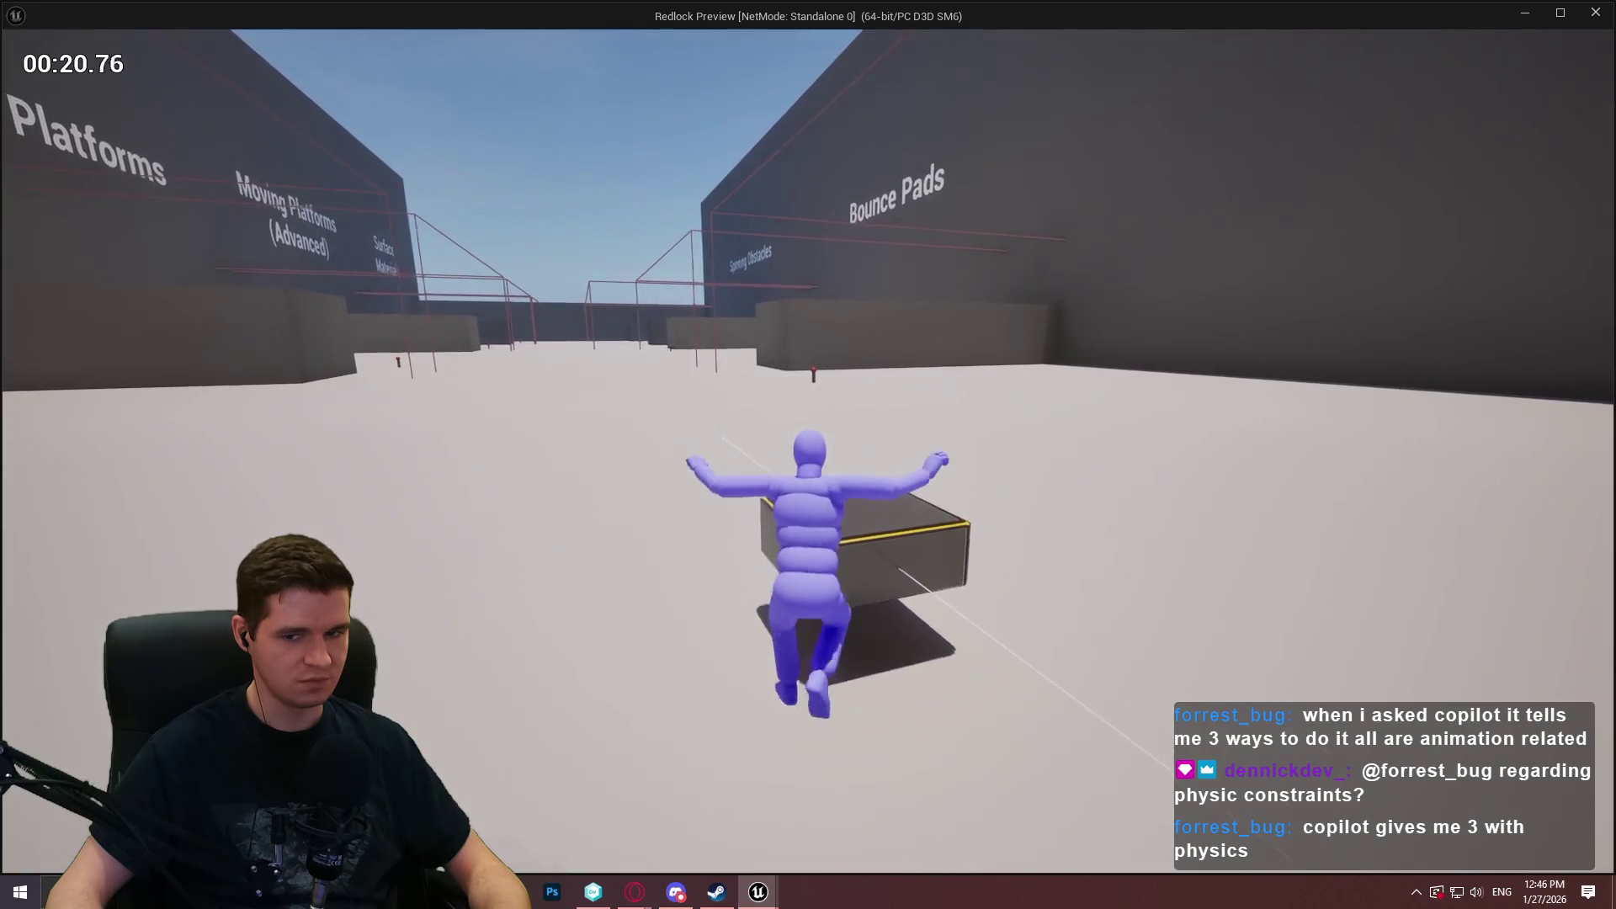
key(w)
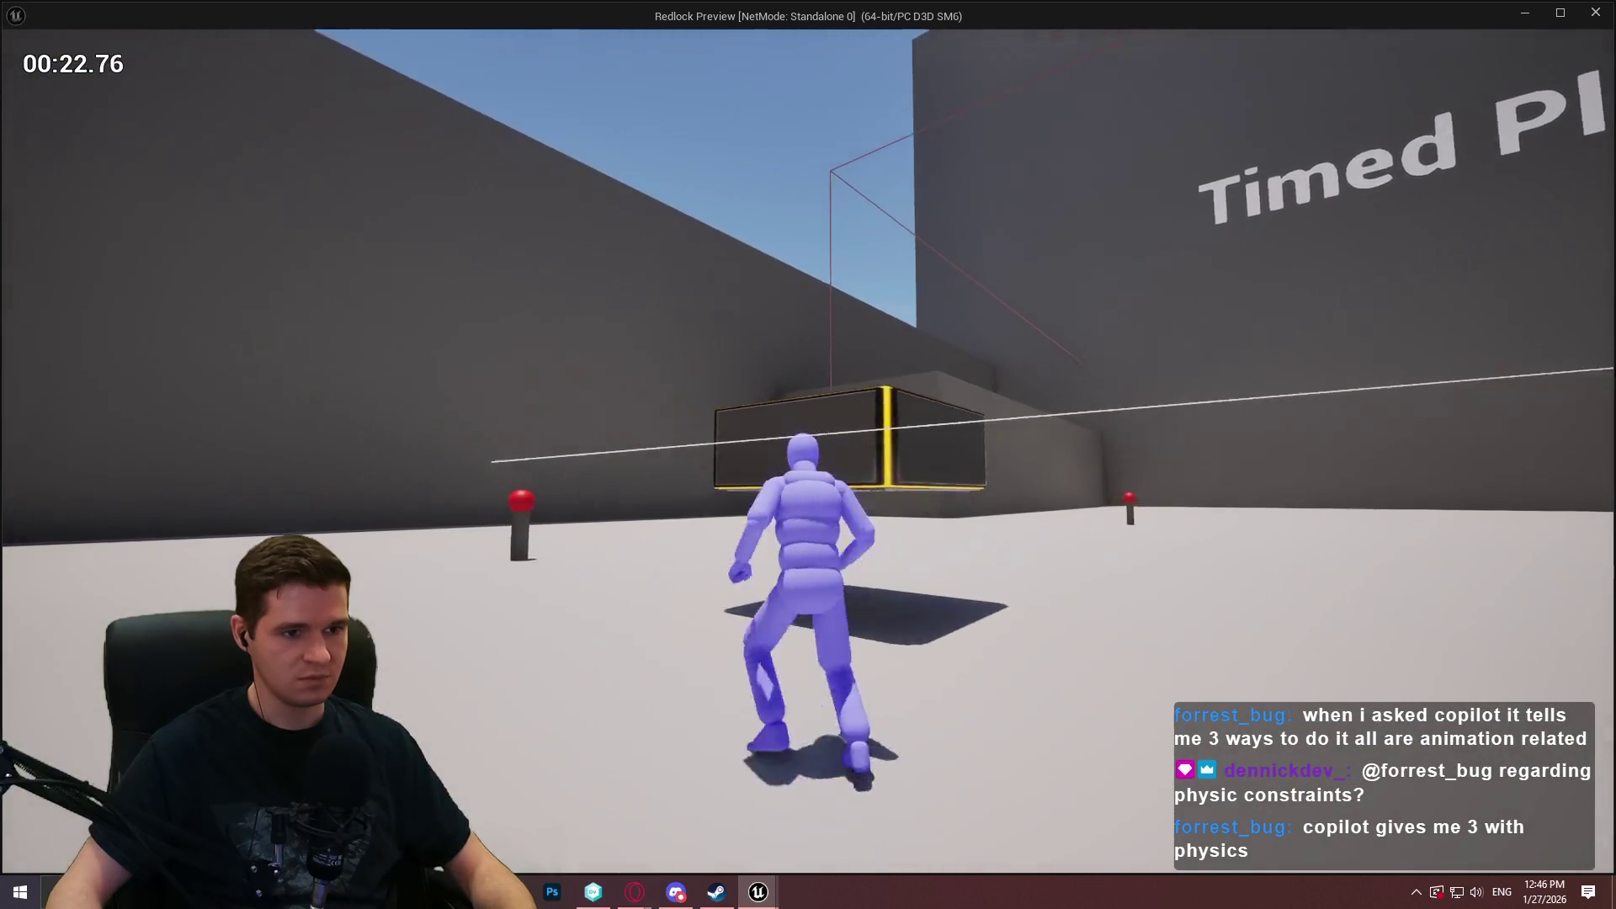
key(Escape)
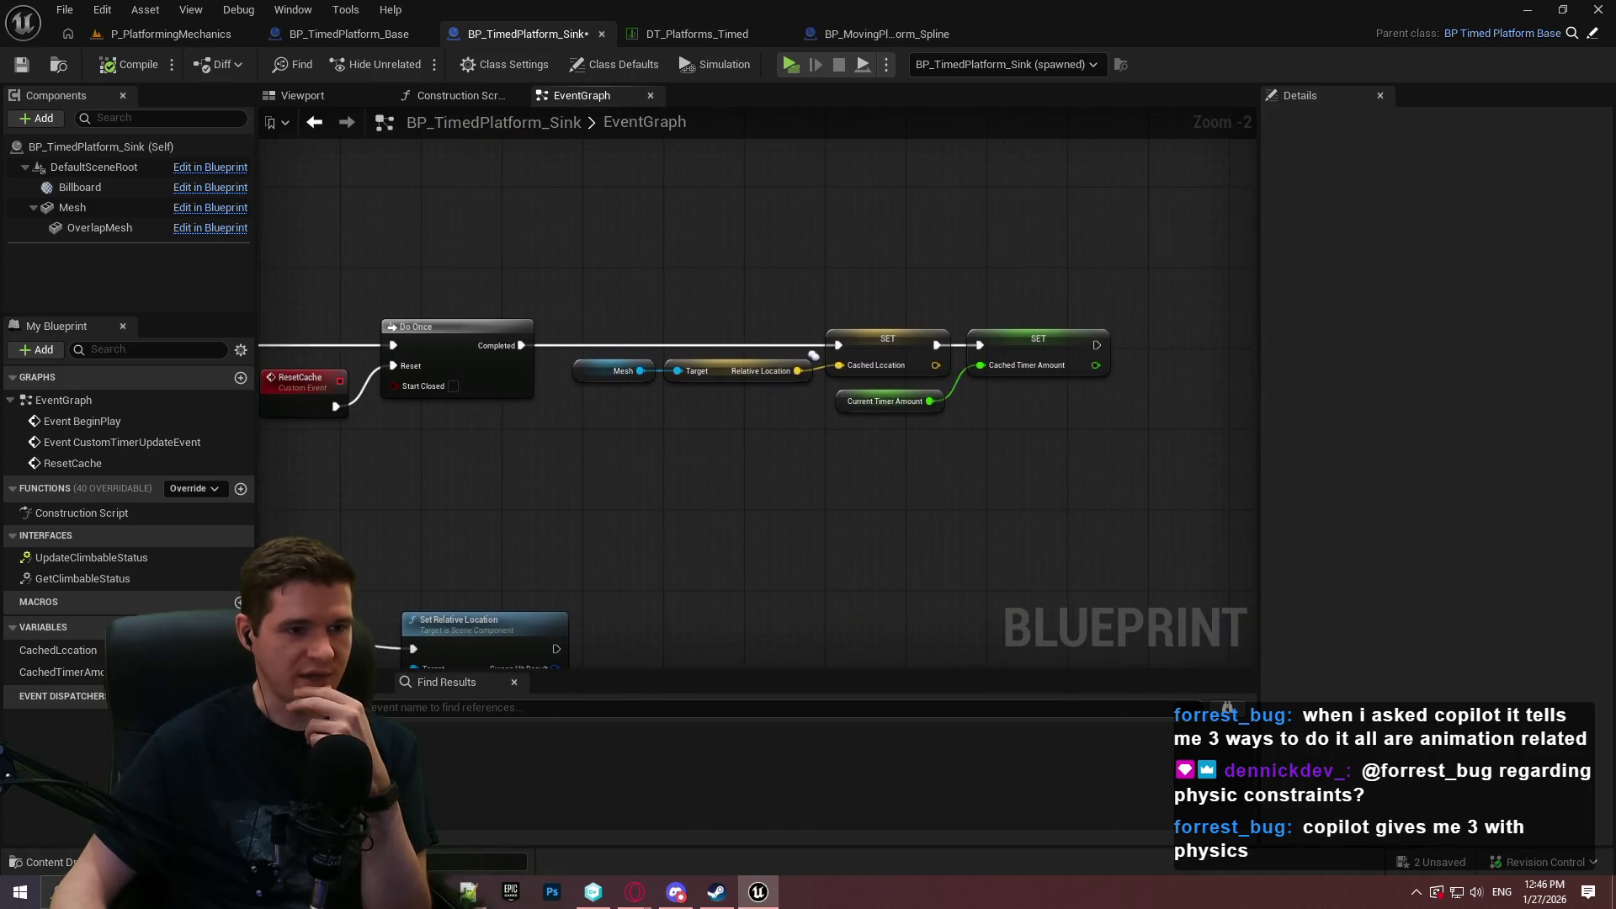
click(221, 41)
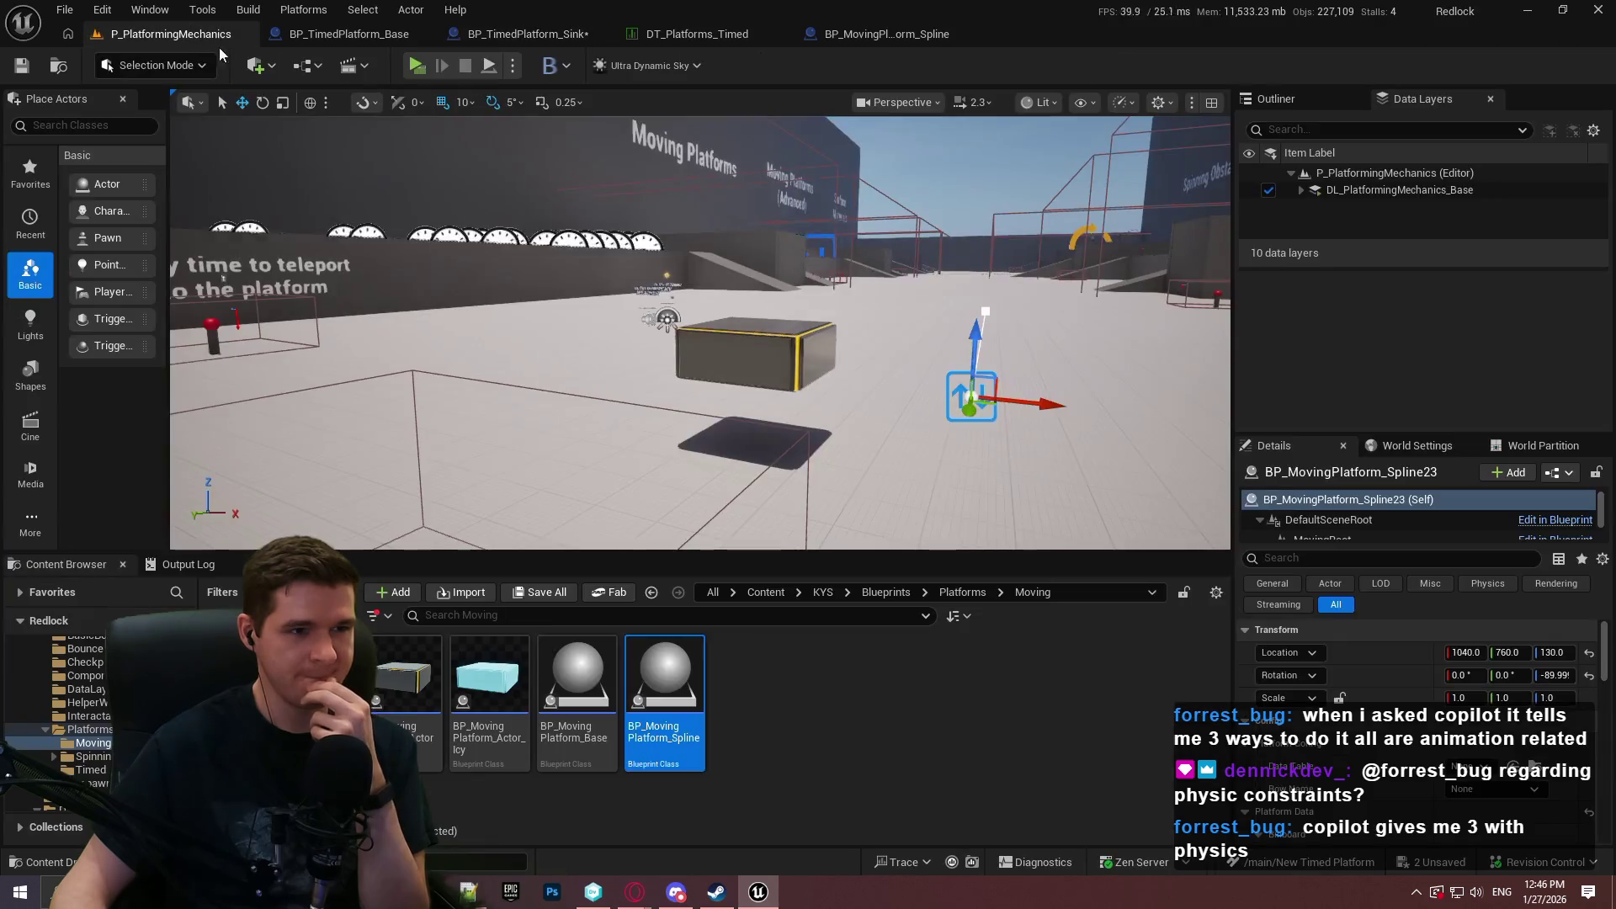
Alt-drag a new spline point back from the path's far end, raise it into an arc, and playtest.
drag(937, 399, 1179, 396)
scroll(1407, 746, down, 5)
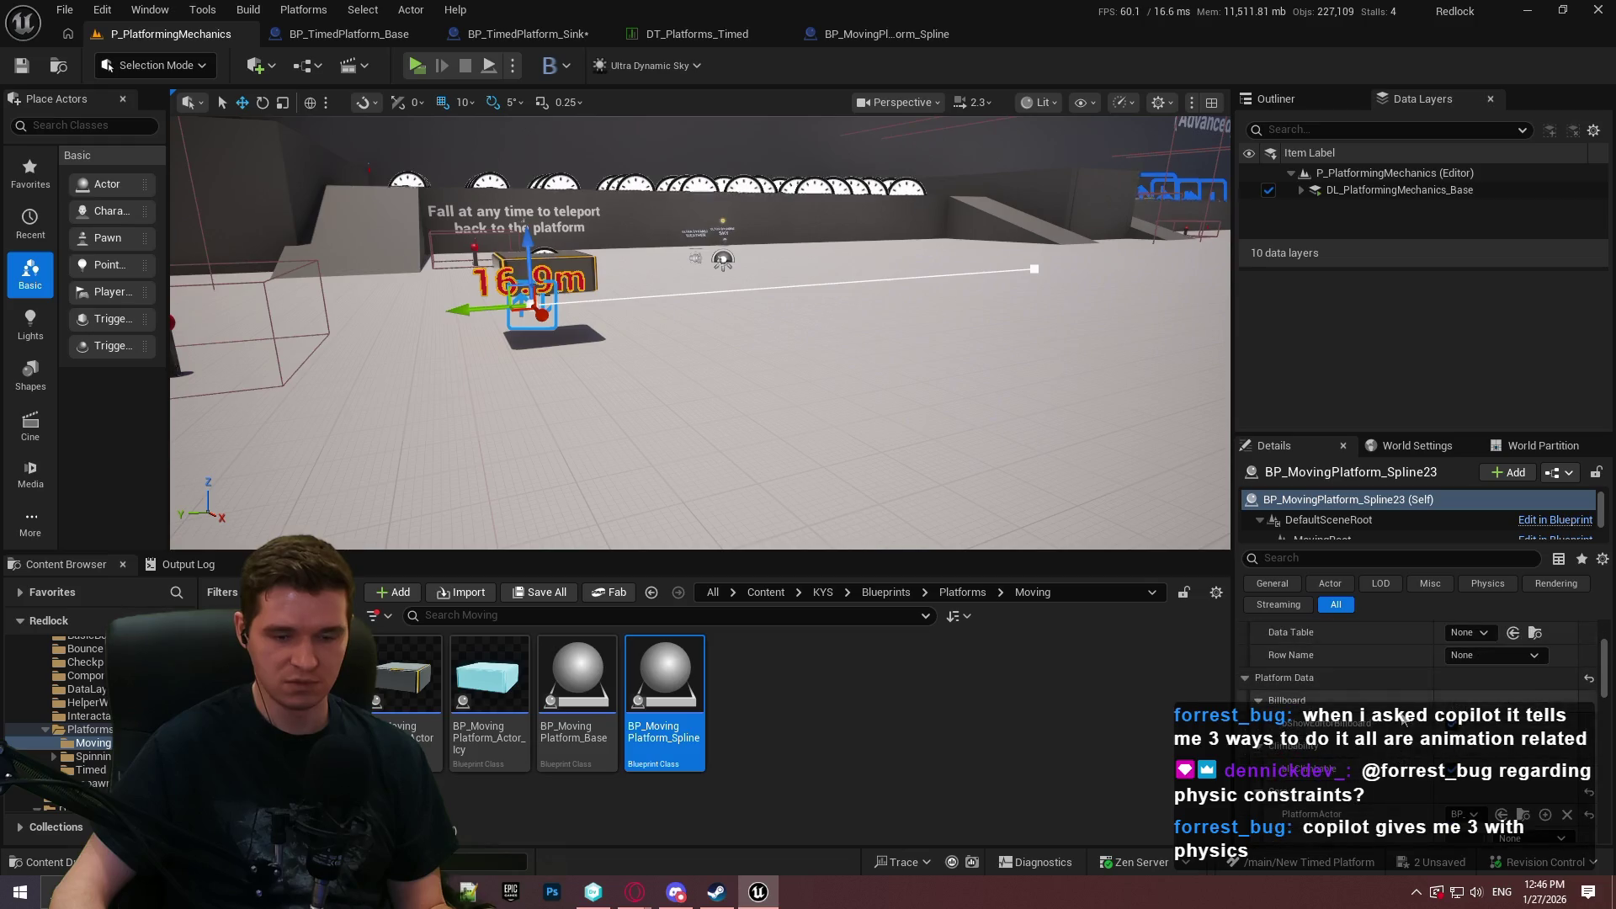
scroll(1408, 746, down, 2)
drag(913, 469, 1052, 469)
scroll(1422, 732, down, 3)
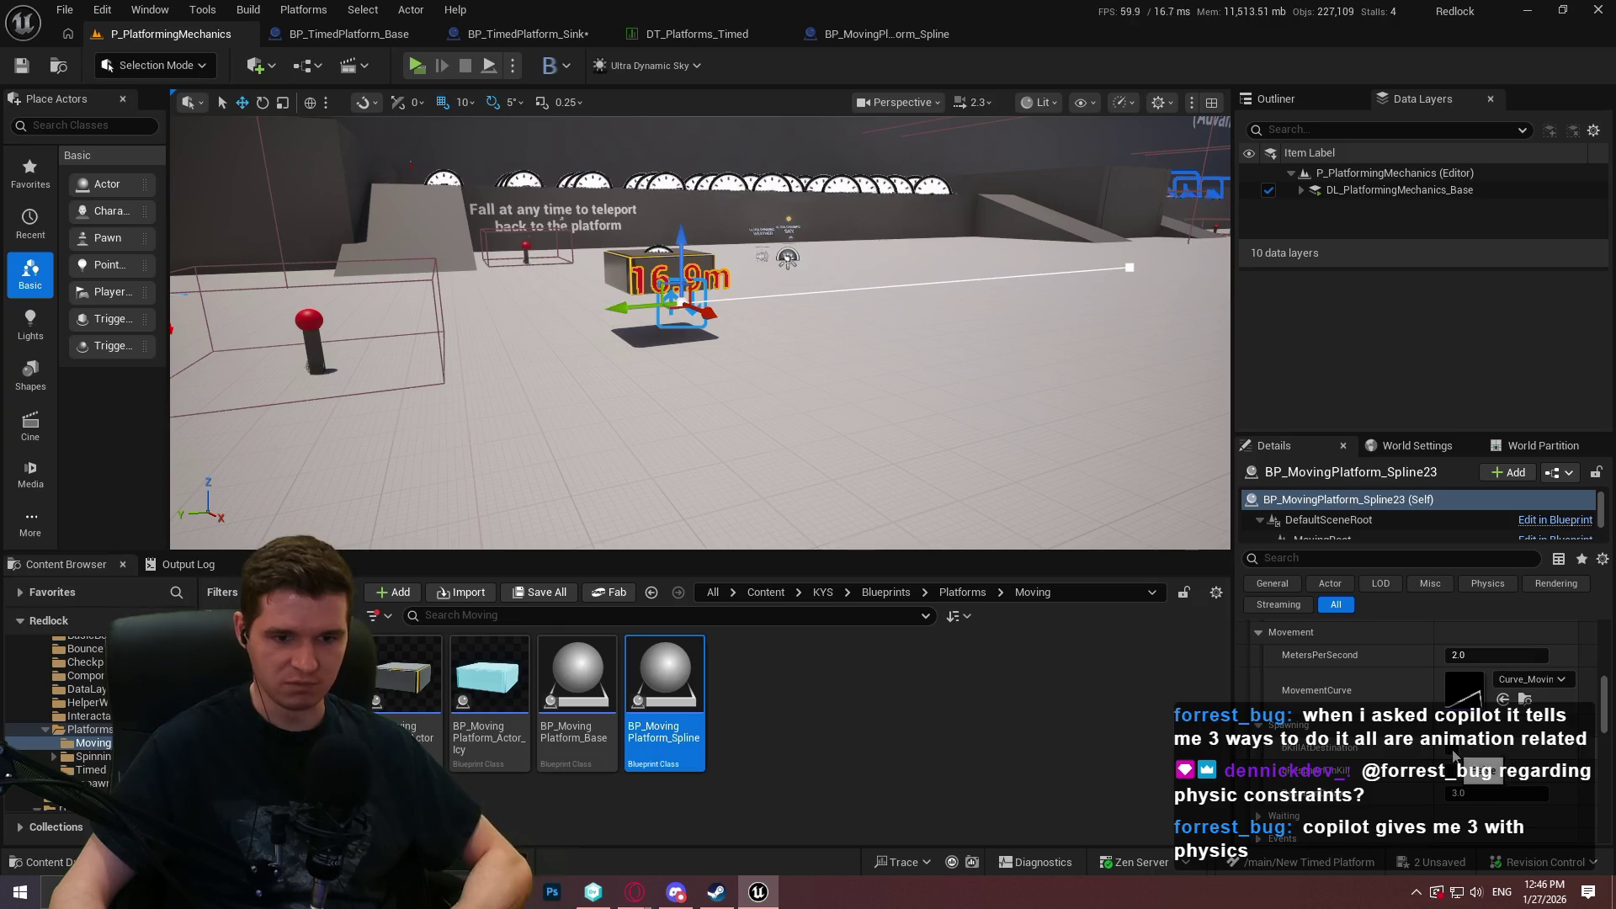
scroll(1365, 750, up, 1)
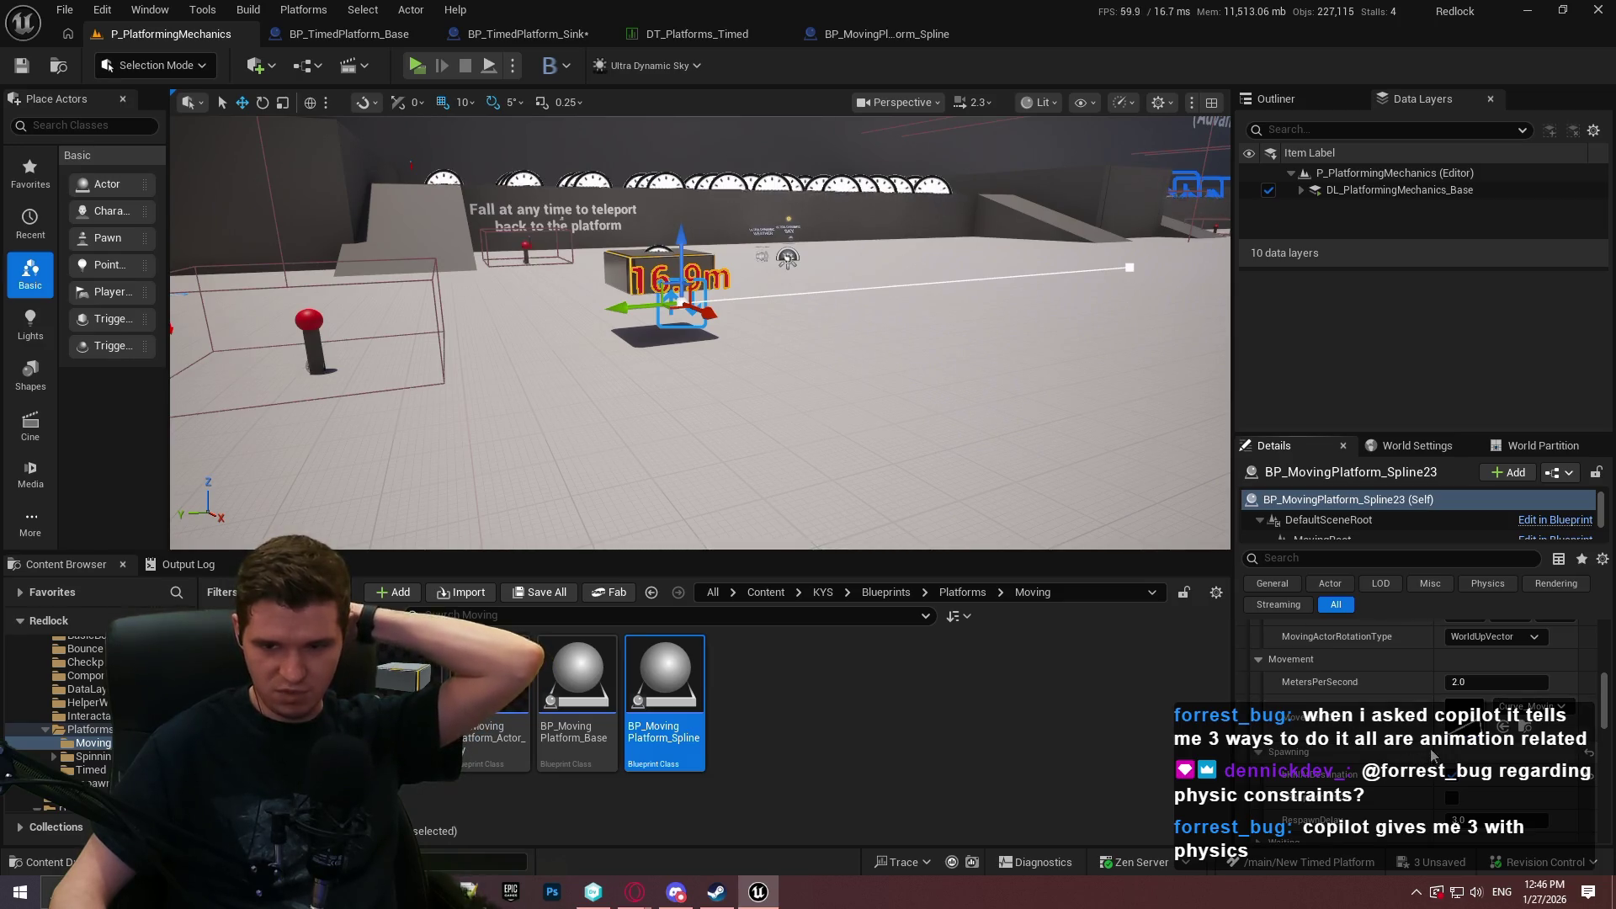
scroll(1431, 741, up, 2)
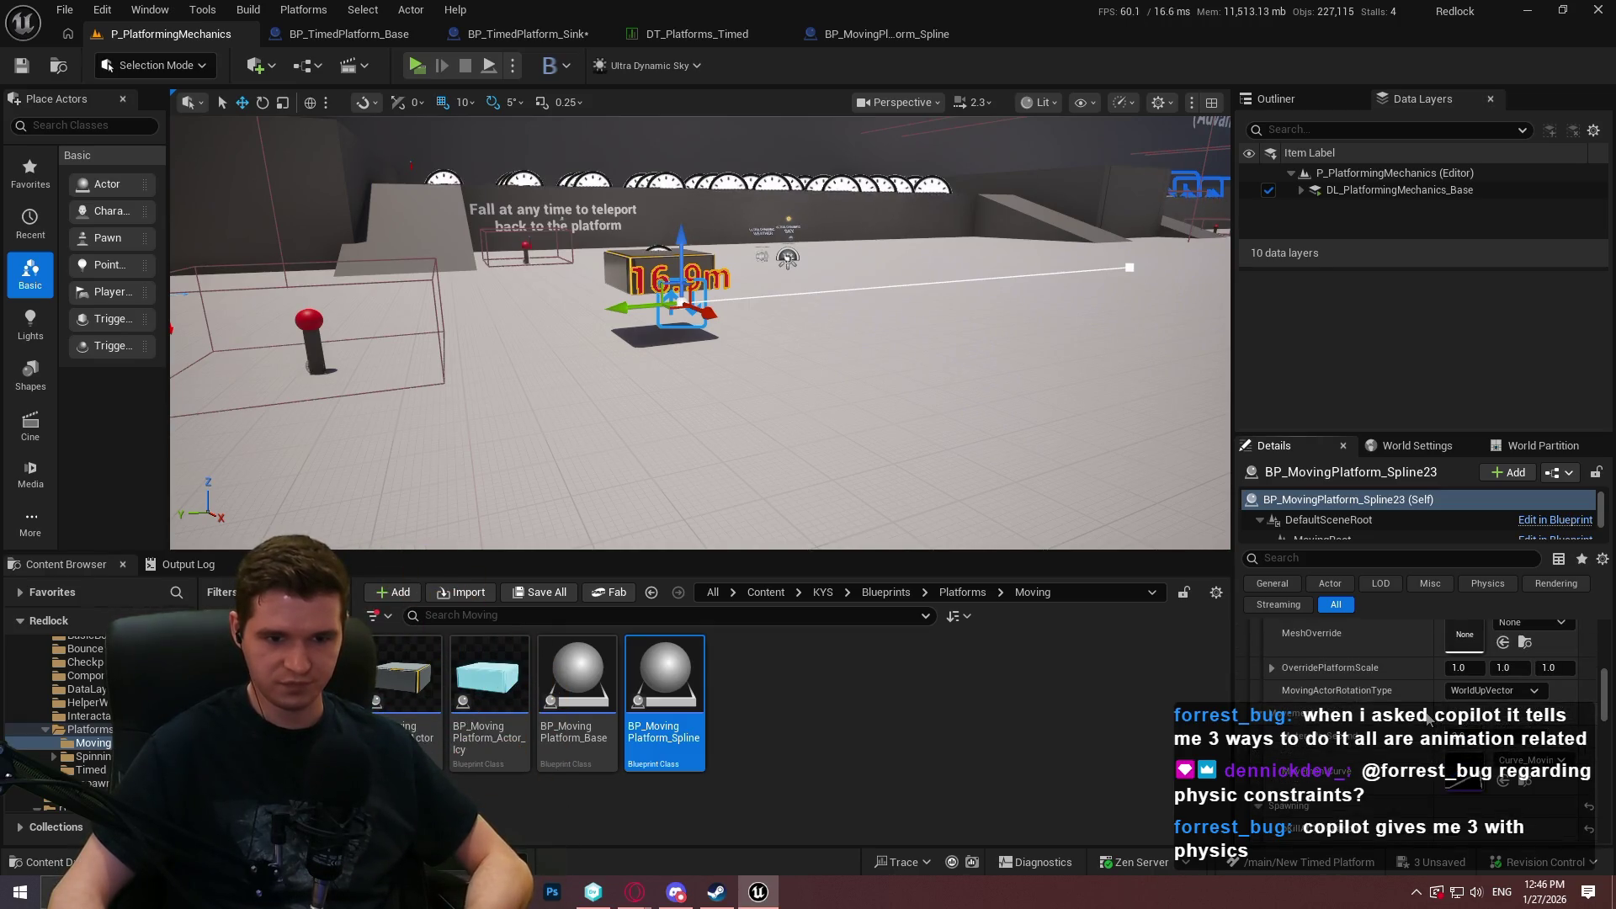
click(1130, 270)
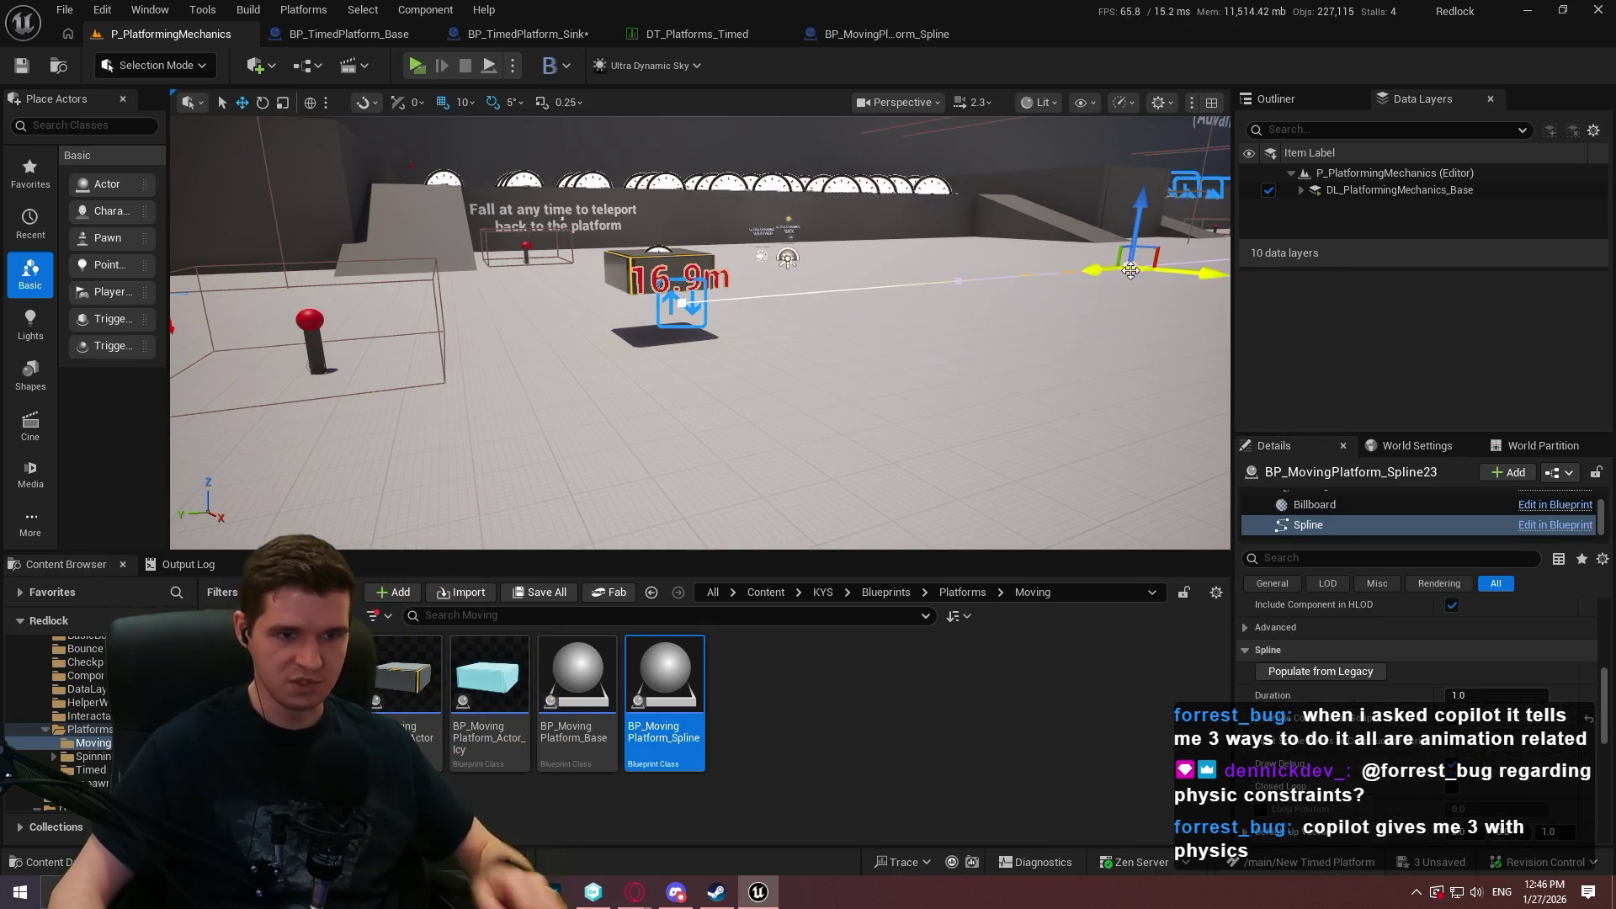
drag(1107, 266, 882, 300)
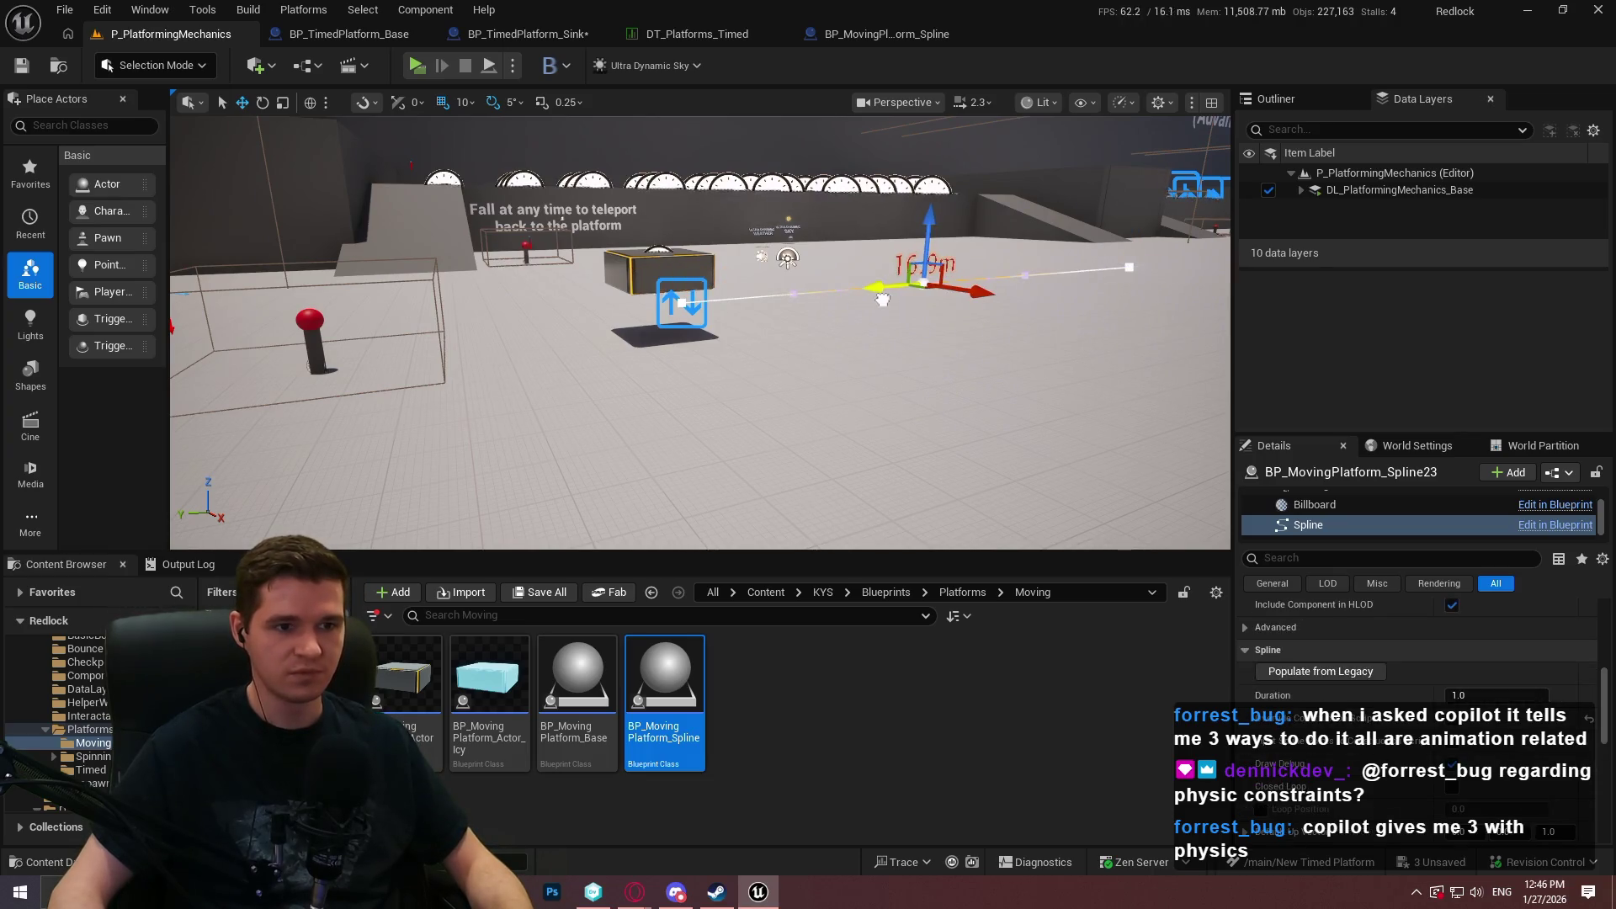
drag(927, 226, 926, 163)
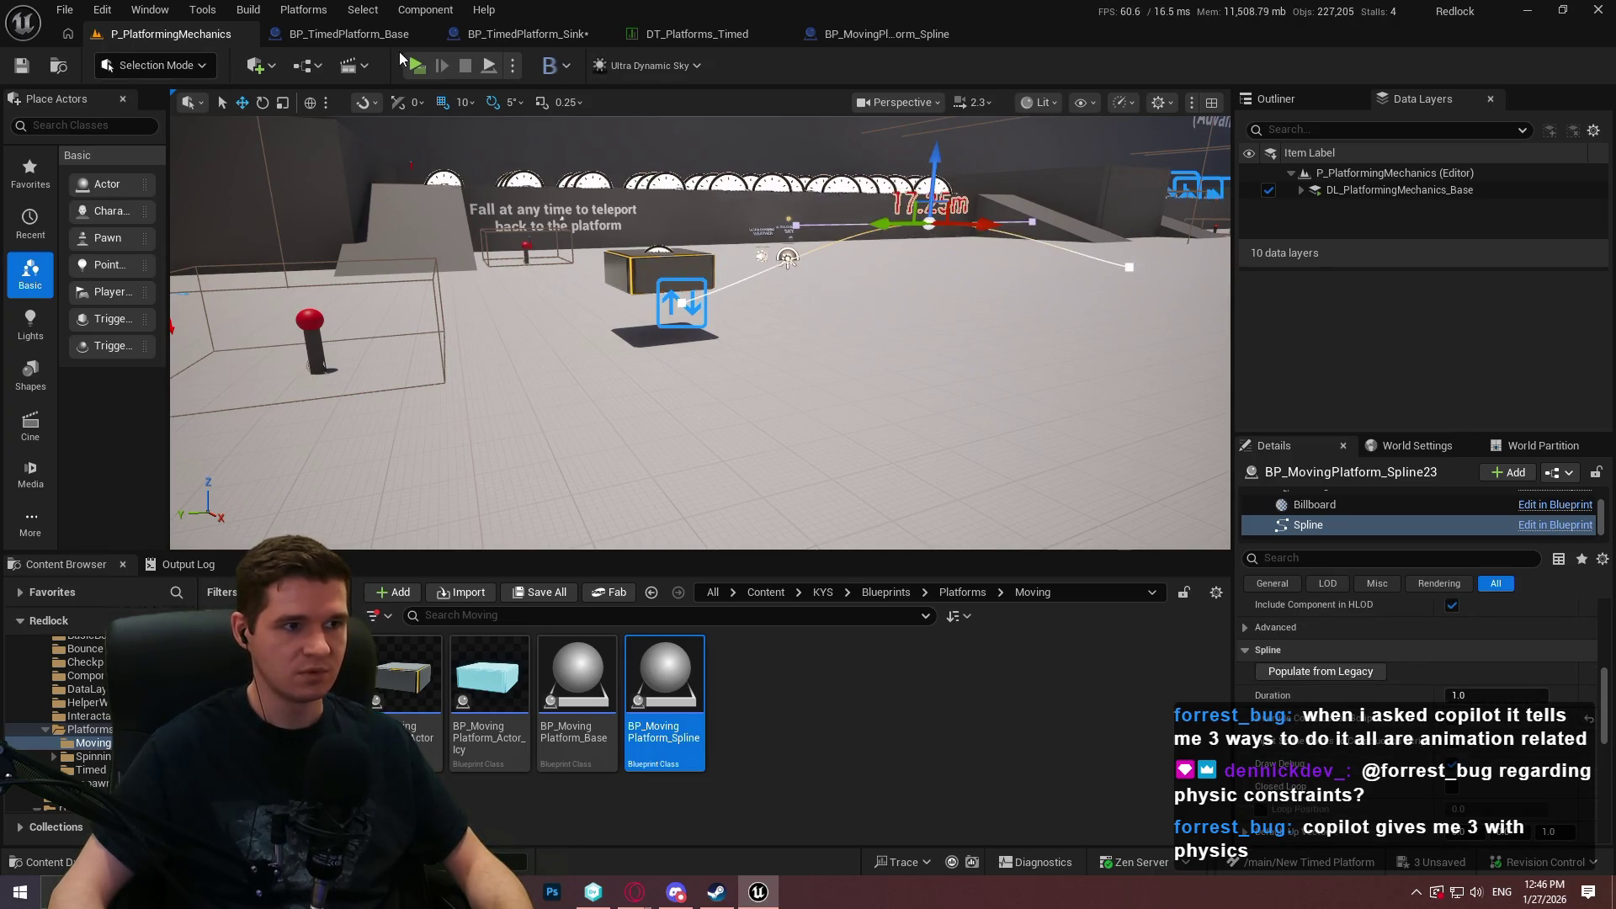
key(Return)
key(w)
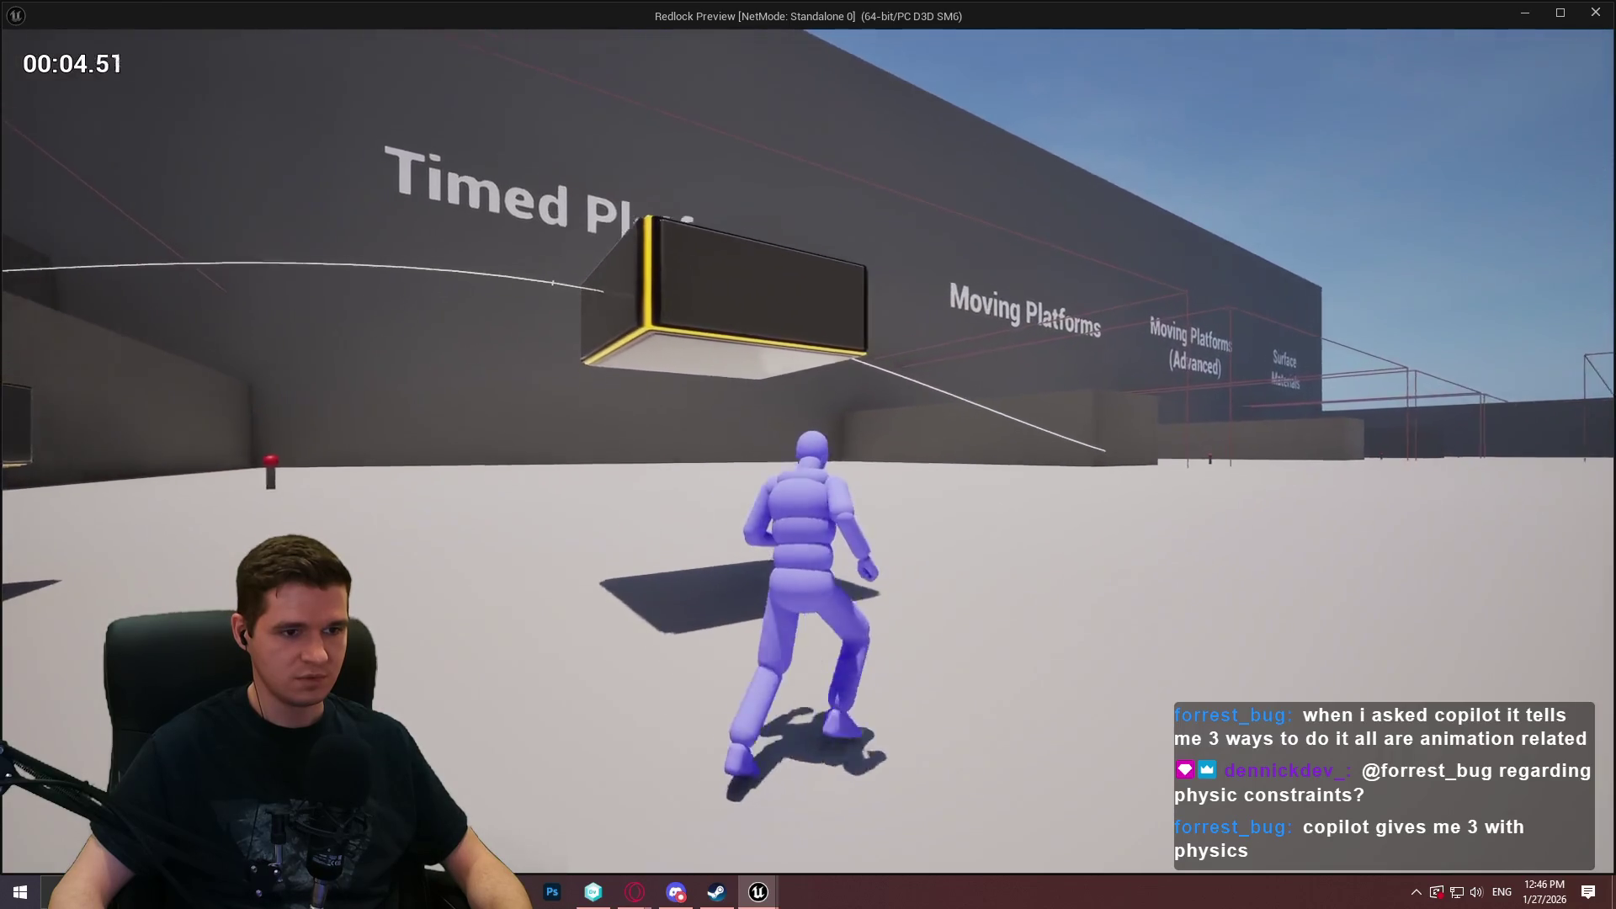
key(space)
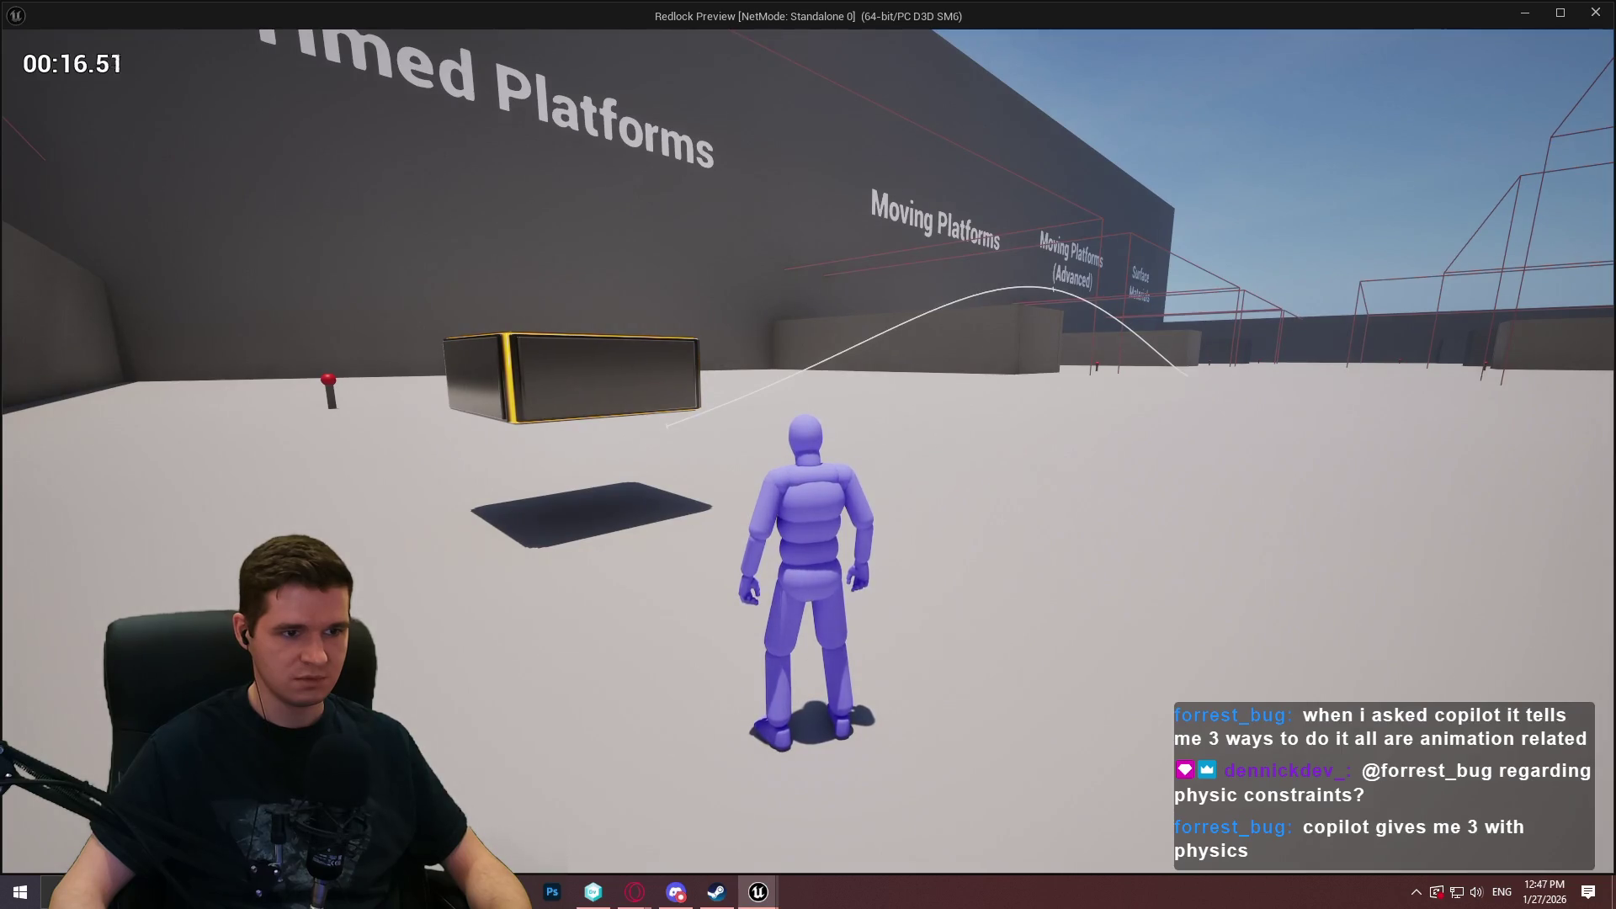
key(Escape)
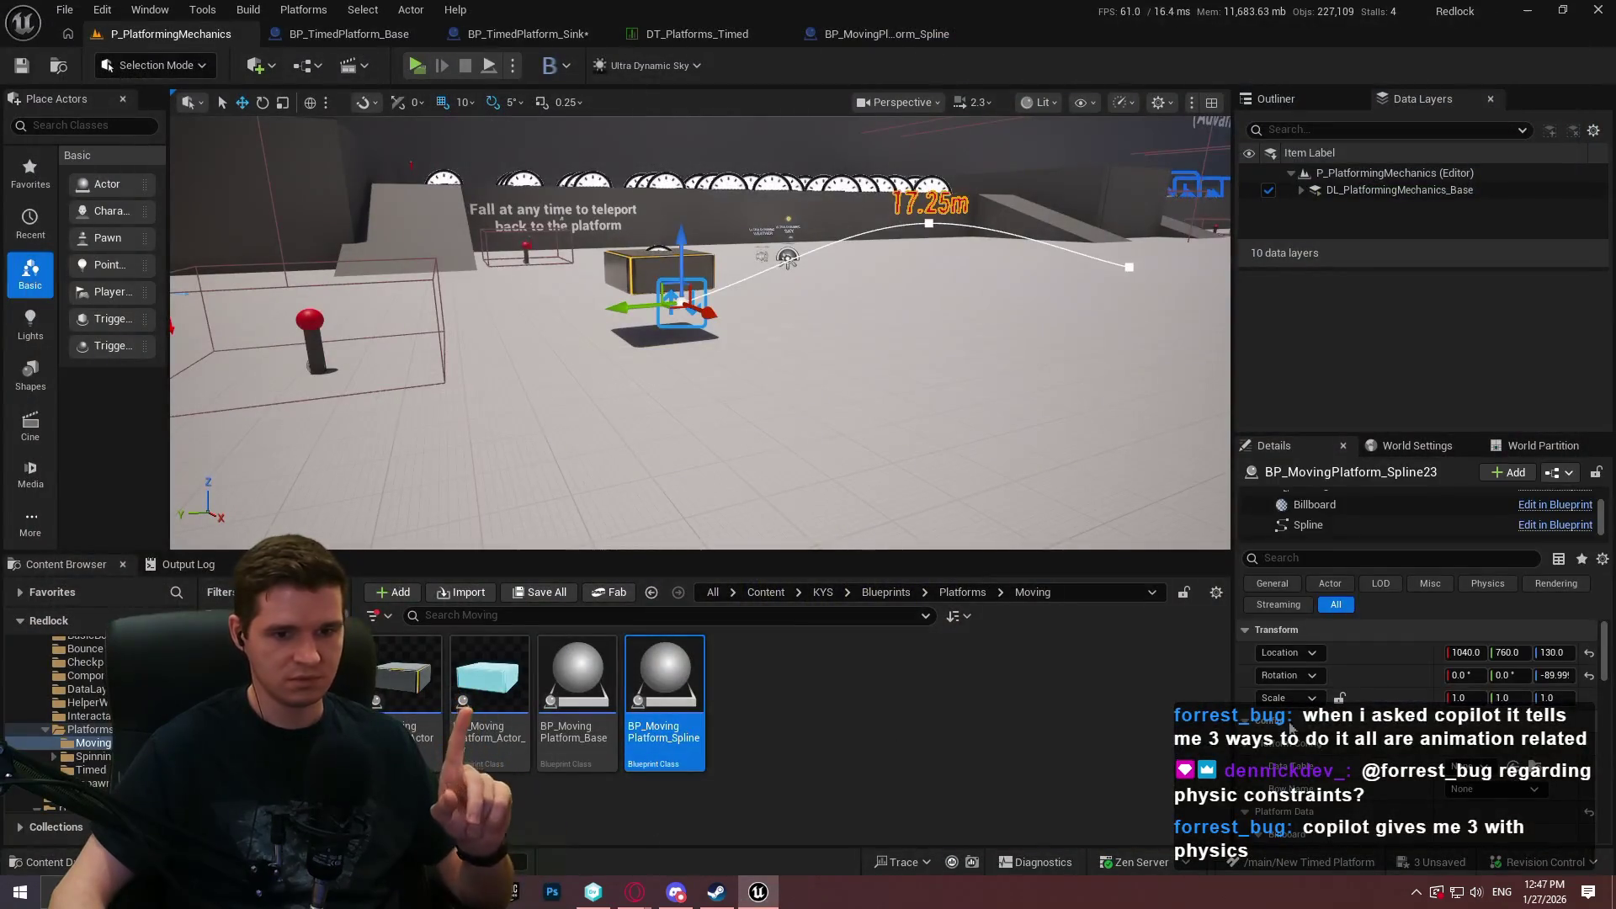
scroll(1396, 680, down, 5)
scroll(1361, 685, down, 3)
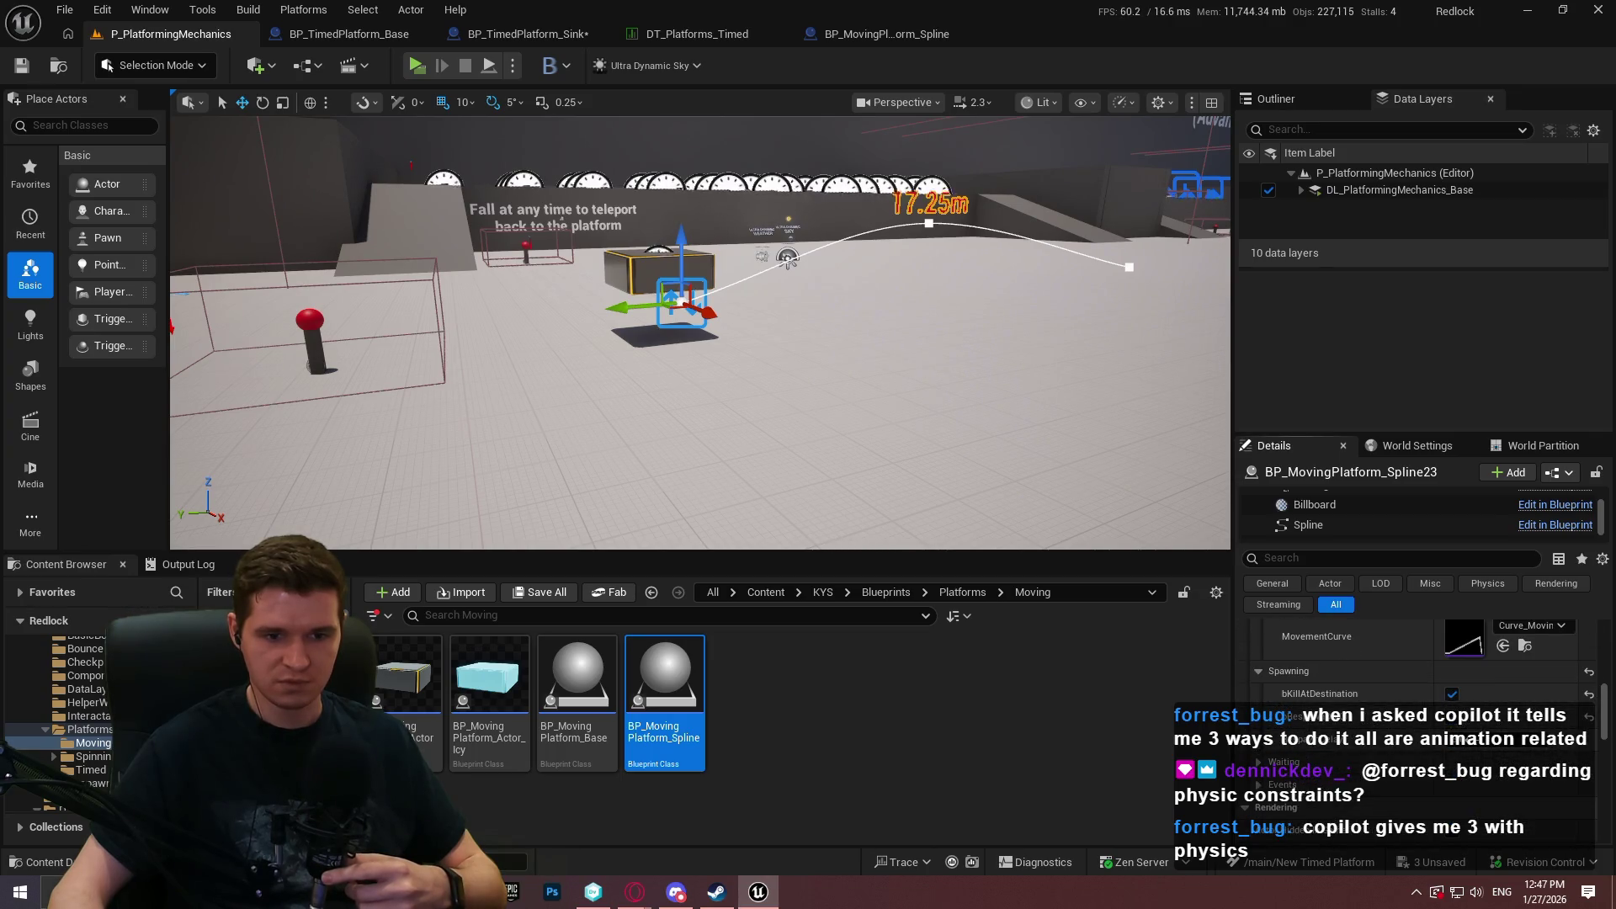
right_click(602, 449)
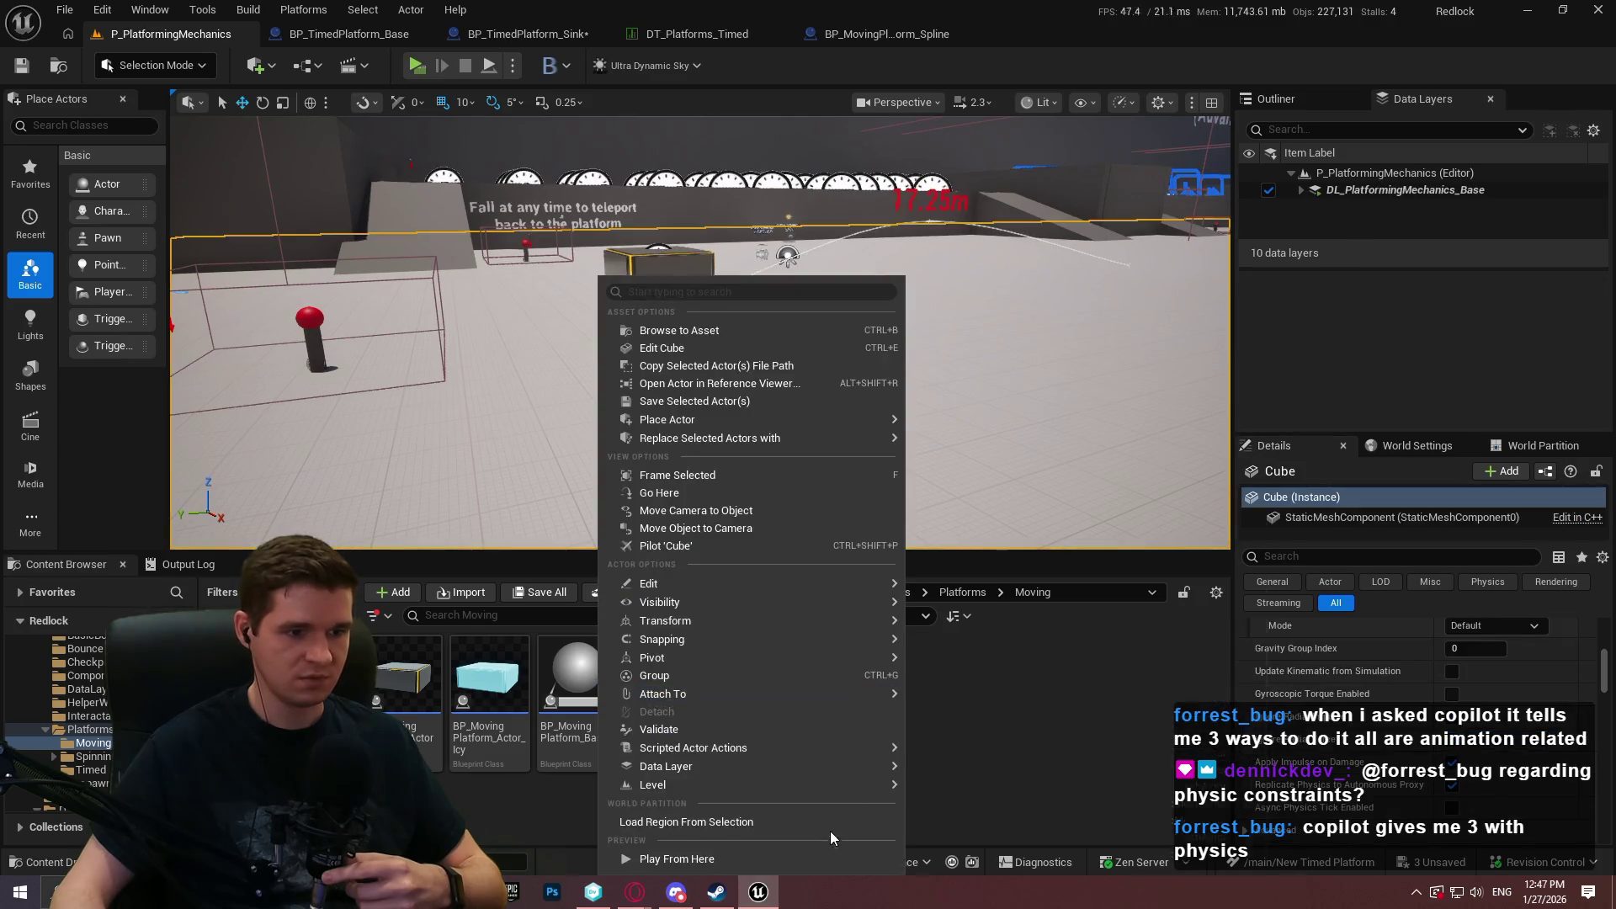
click(774, 862)
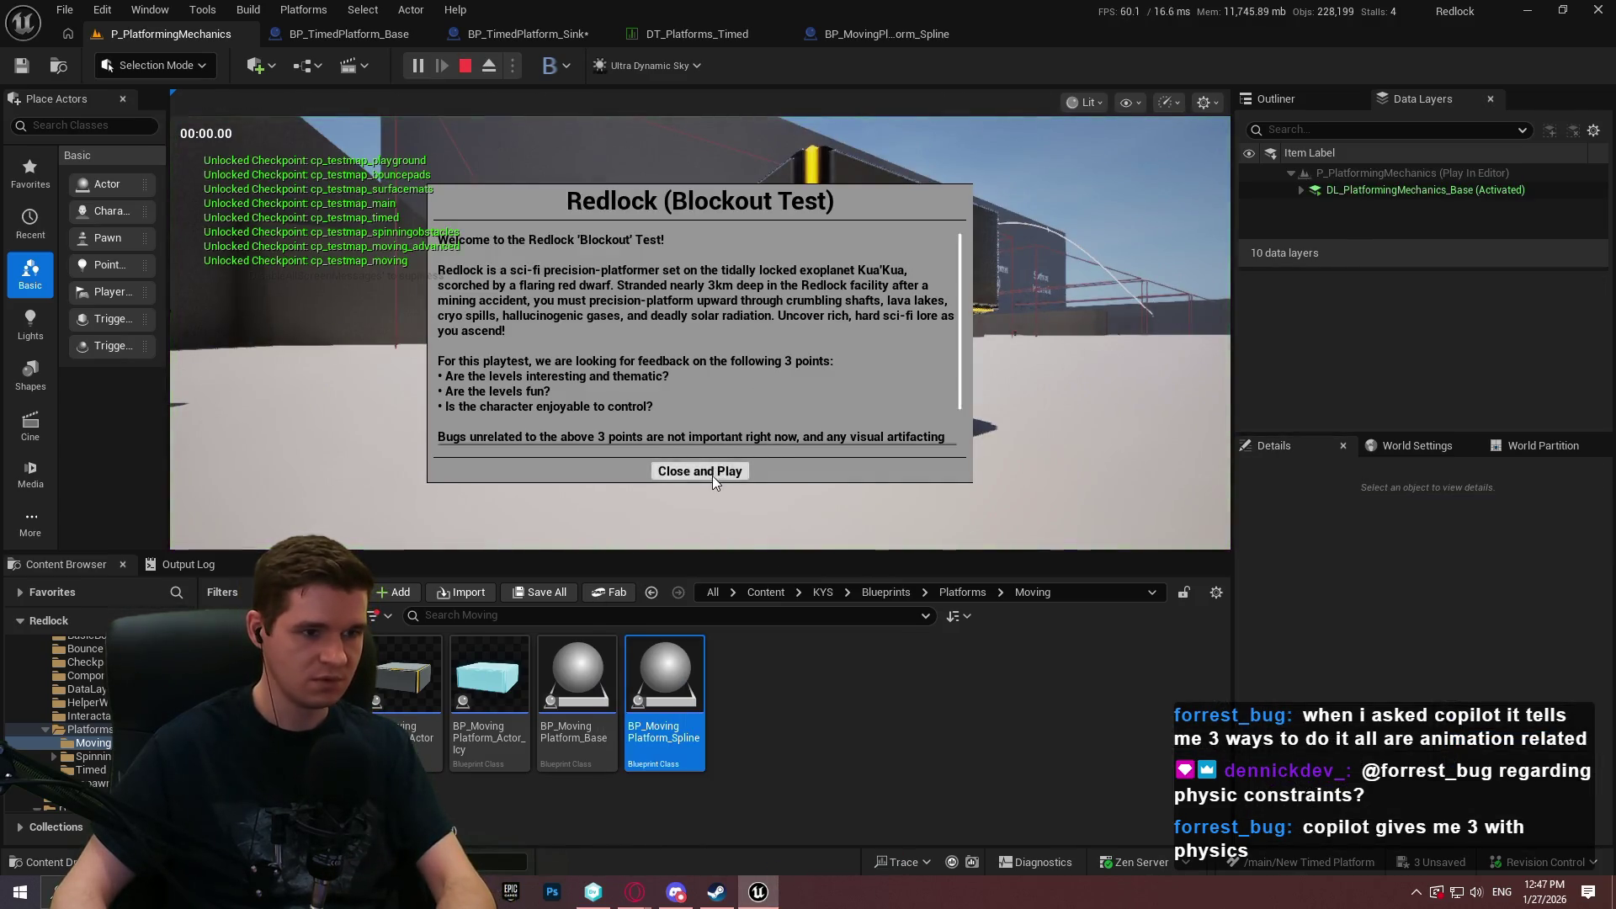
click(712, 473)
key(F11)
key(a)
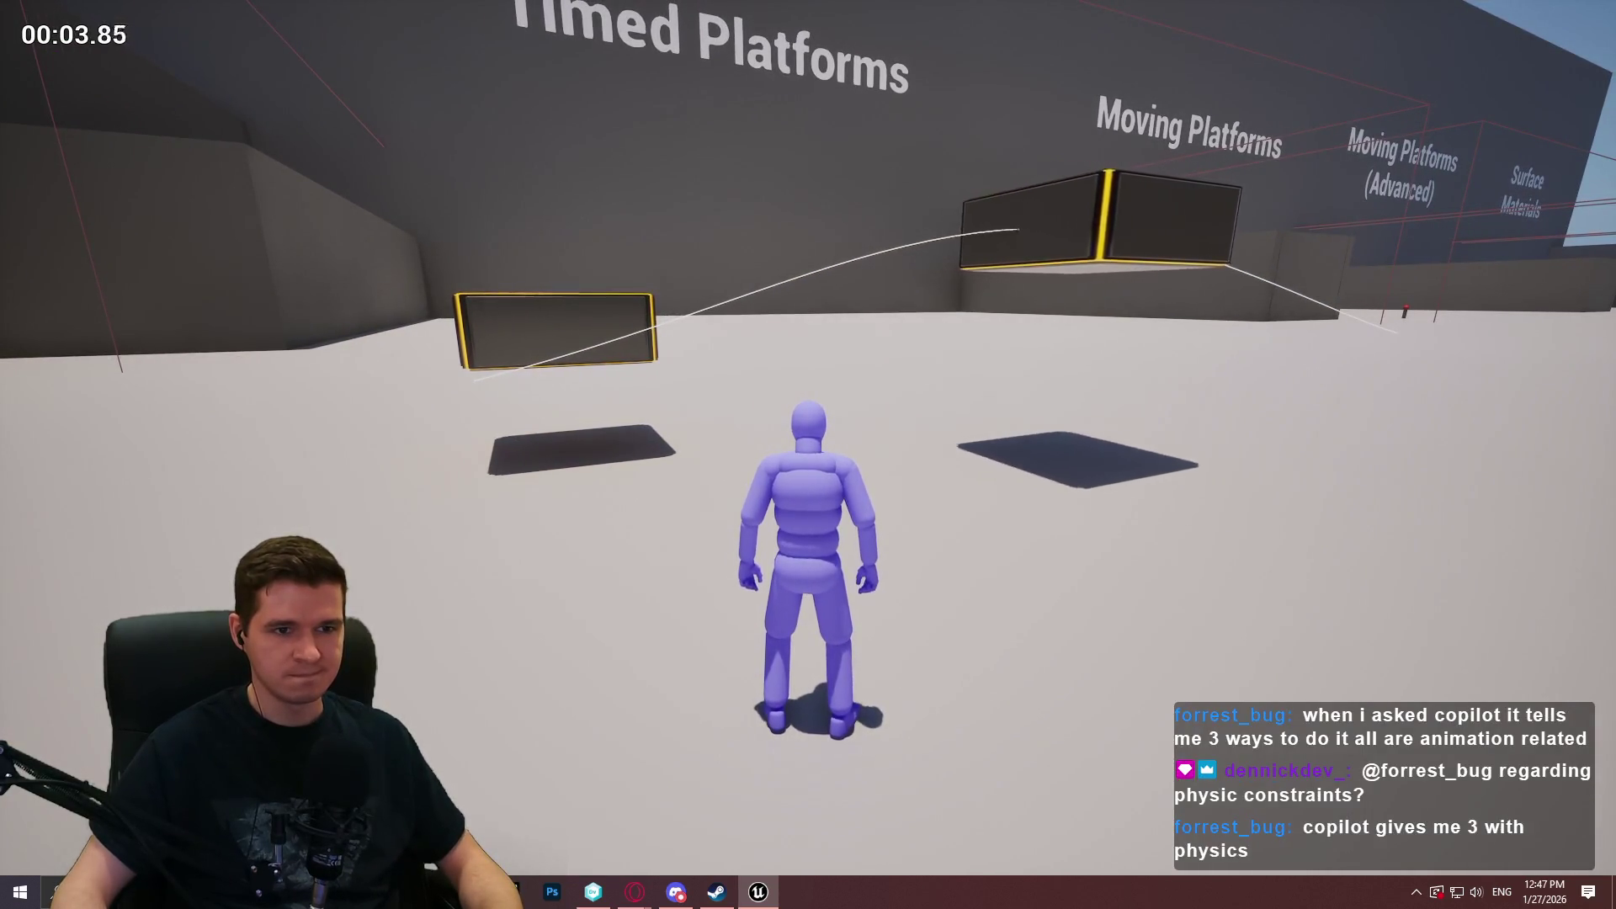
key(w)
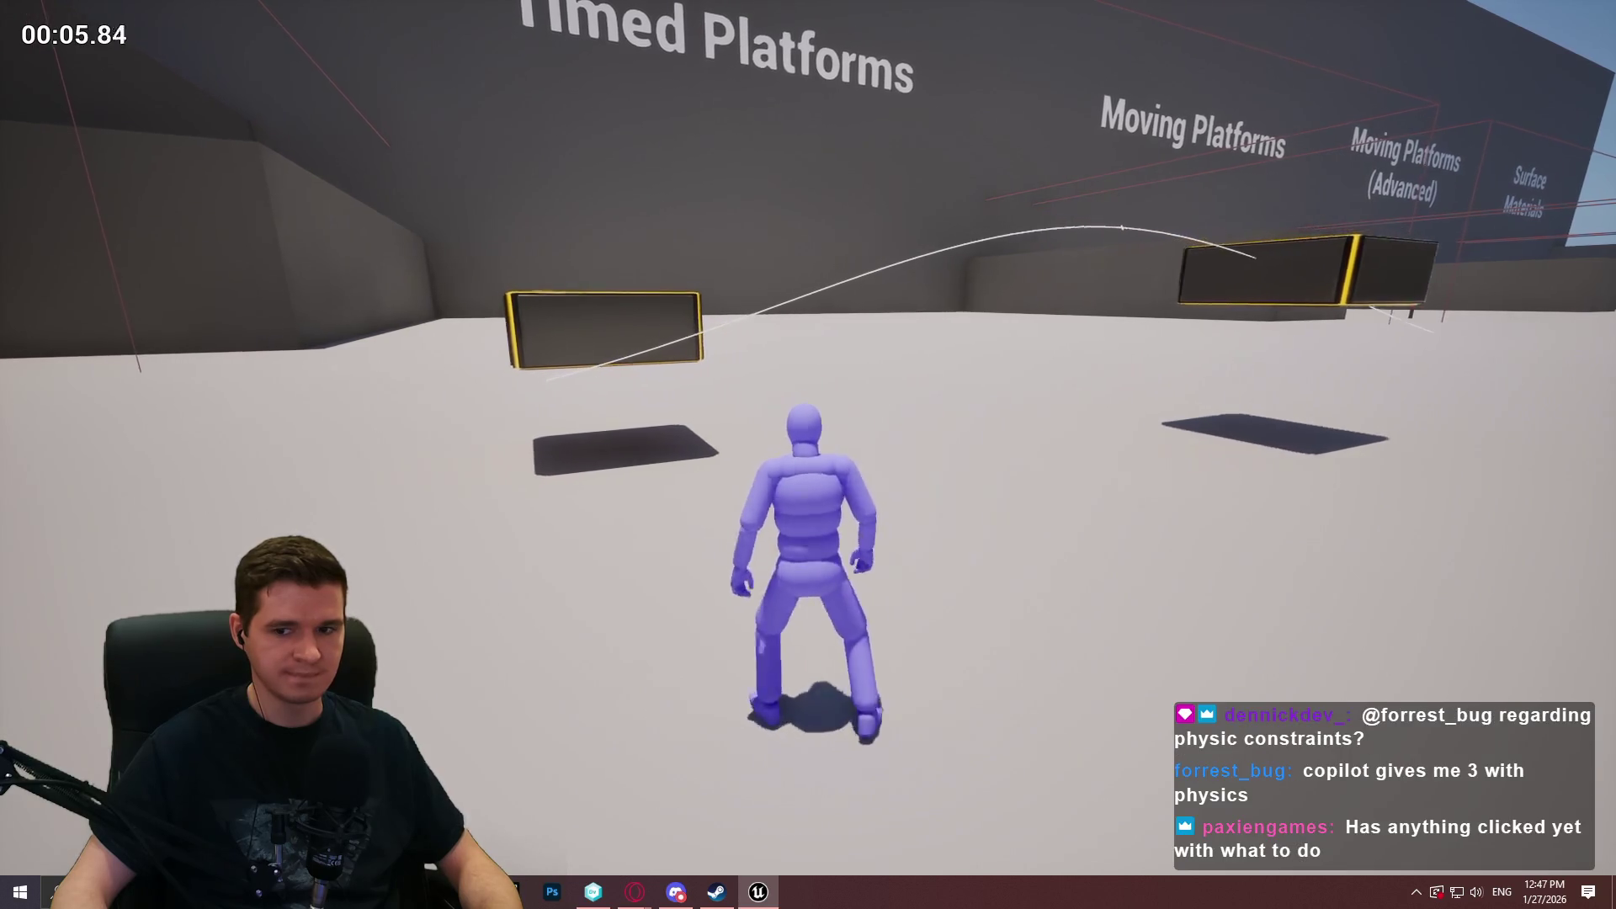
key(a)
key(w)
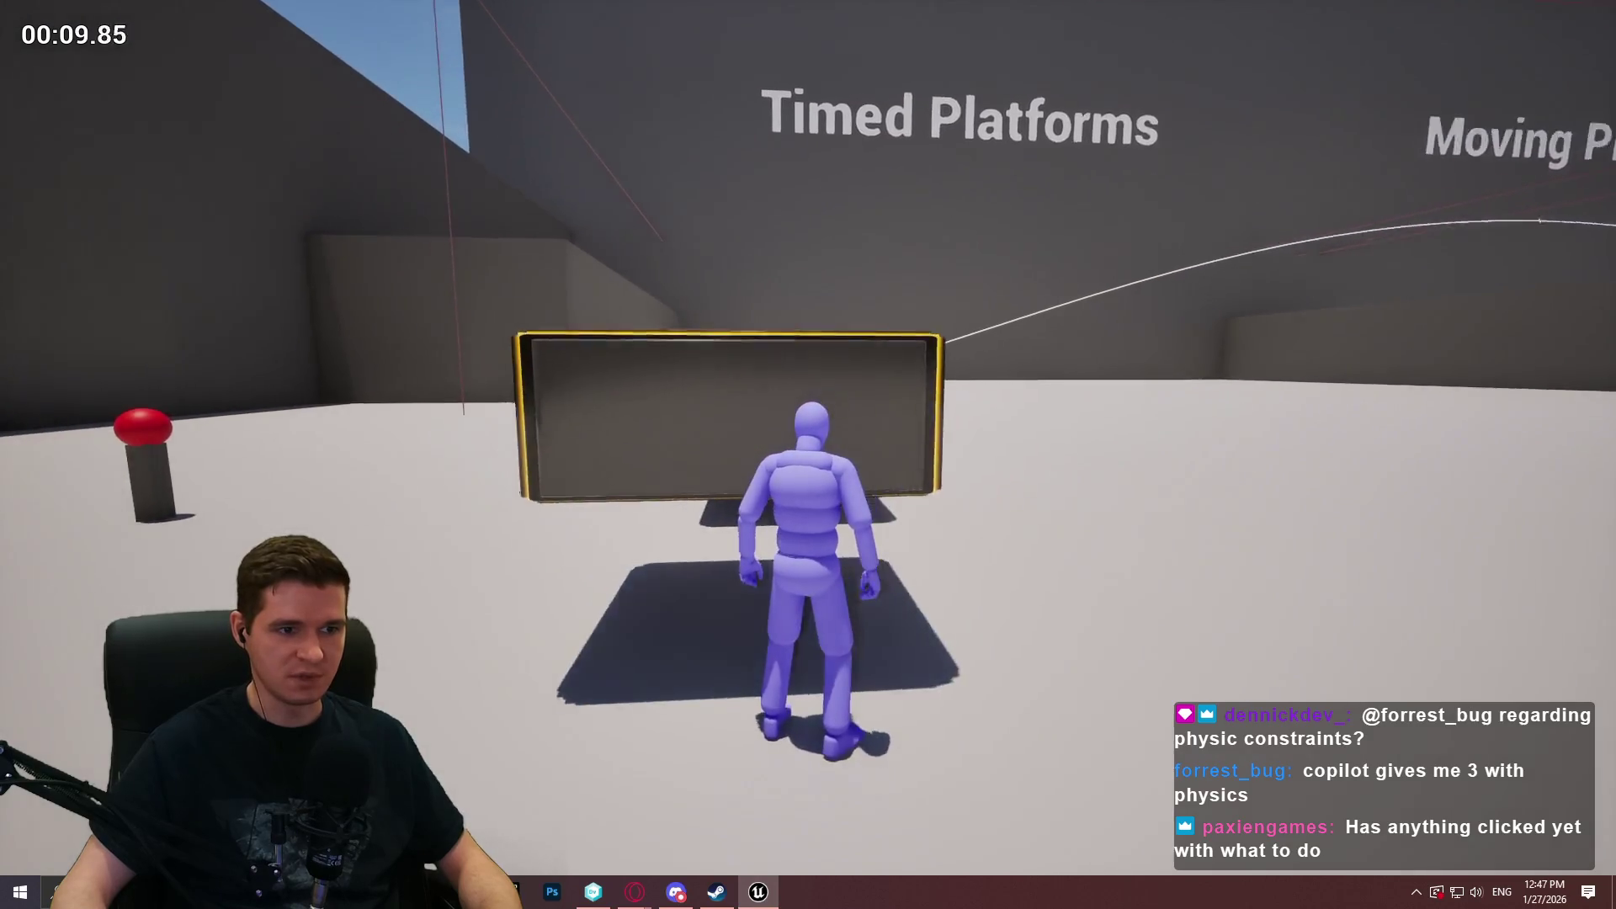
key(space)
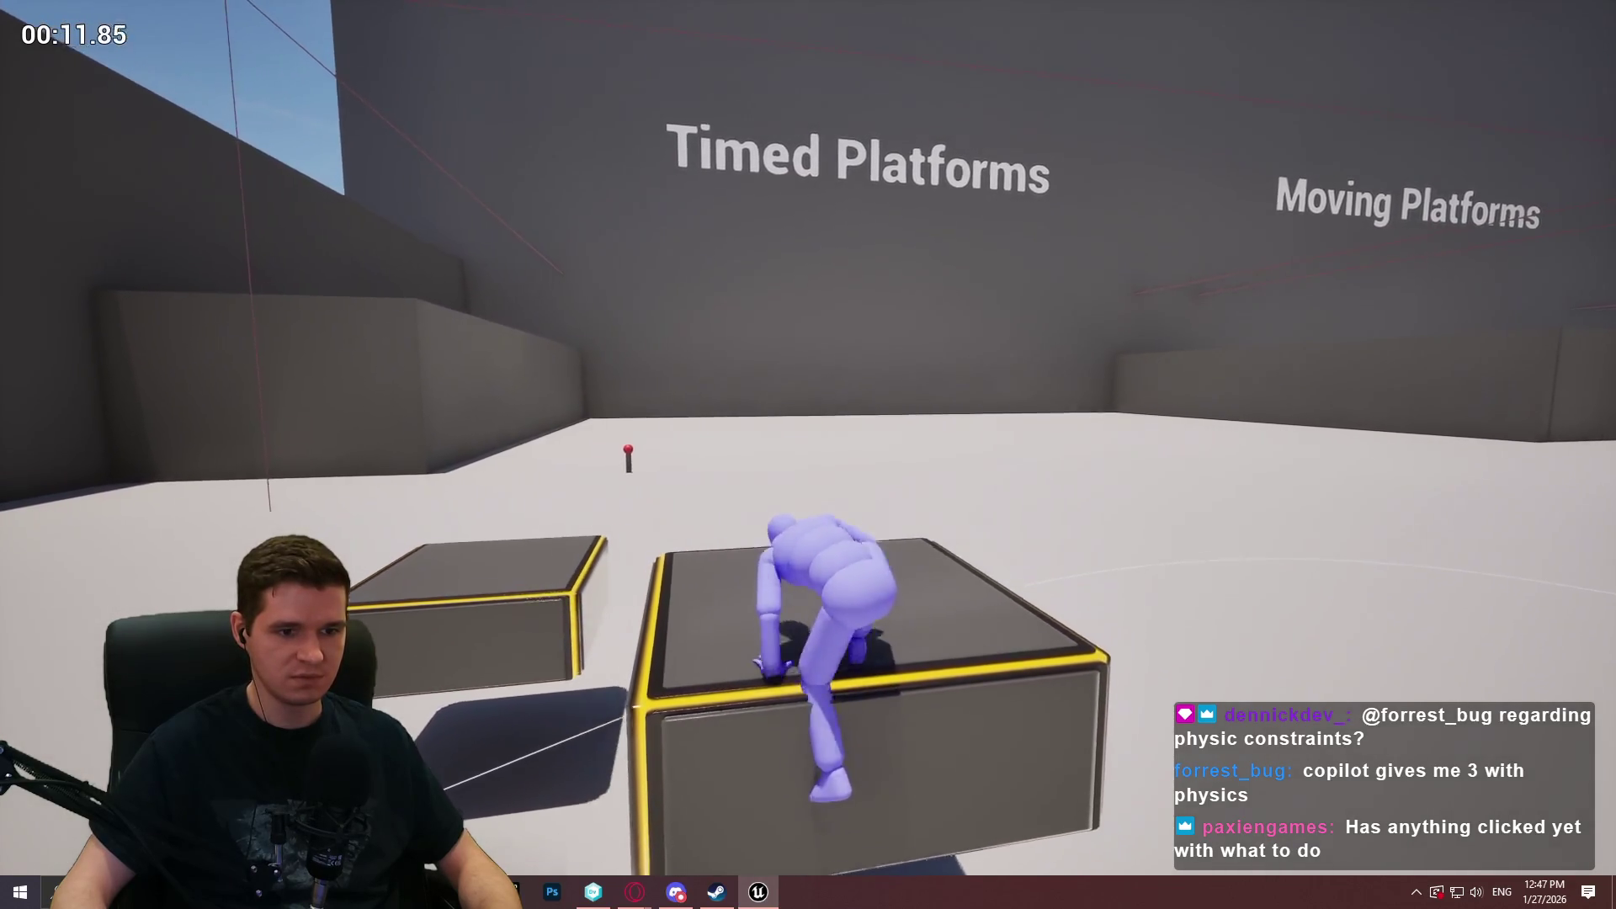
key(space)
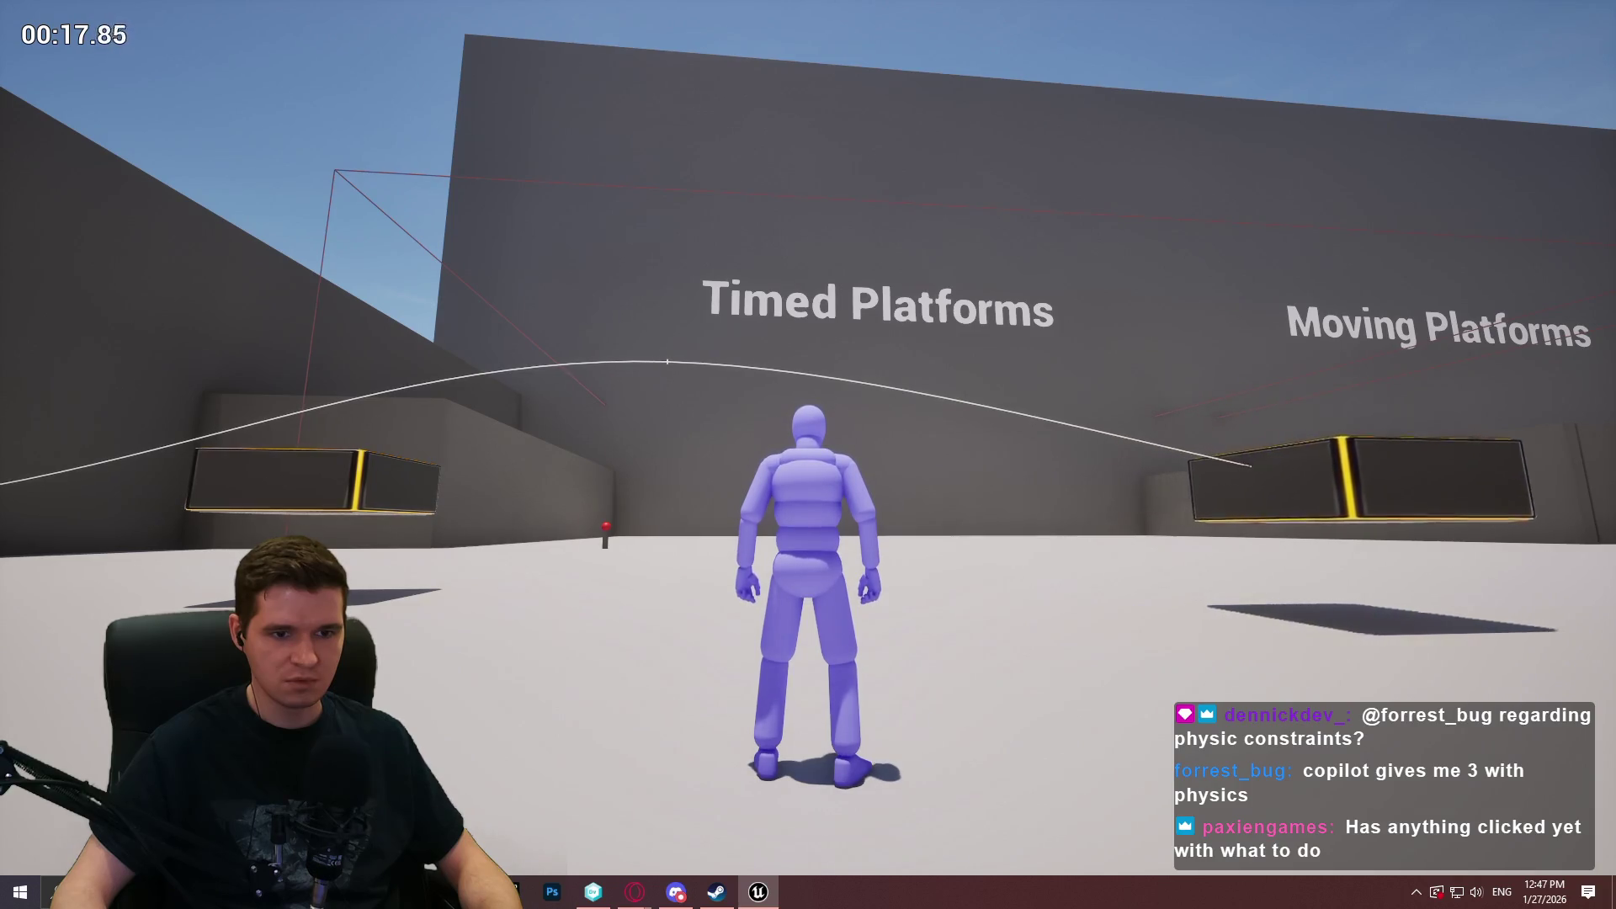
key(w)
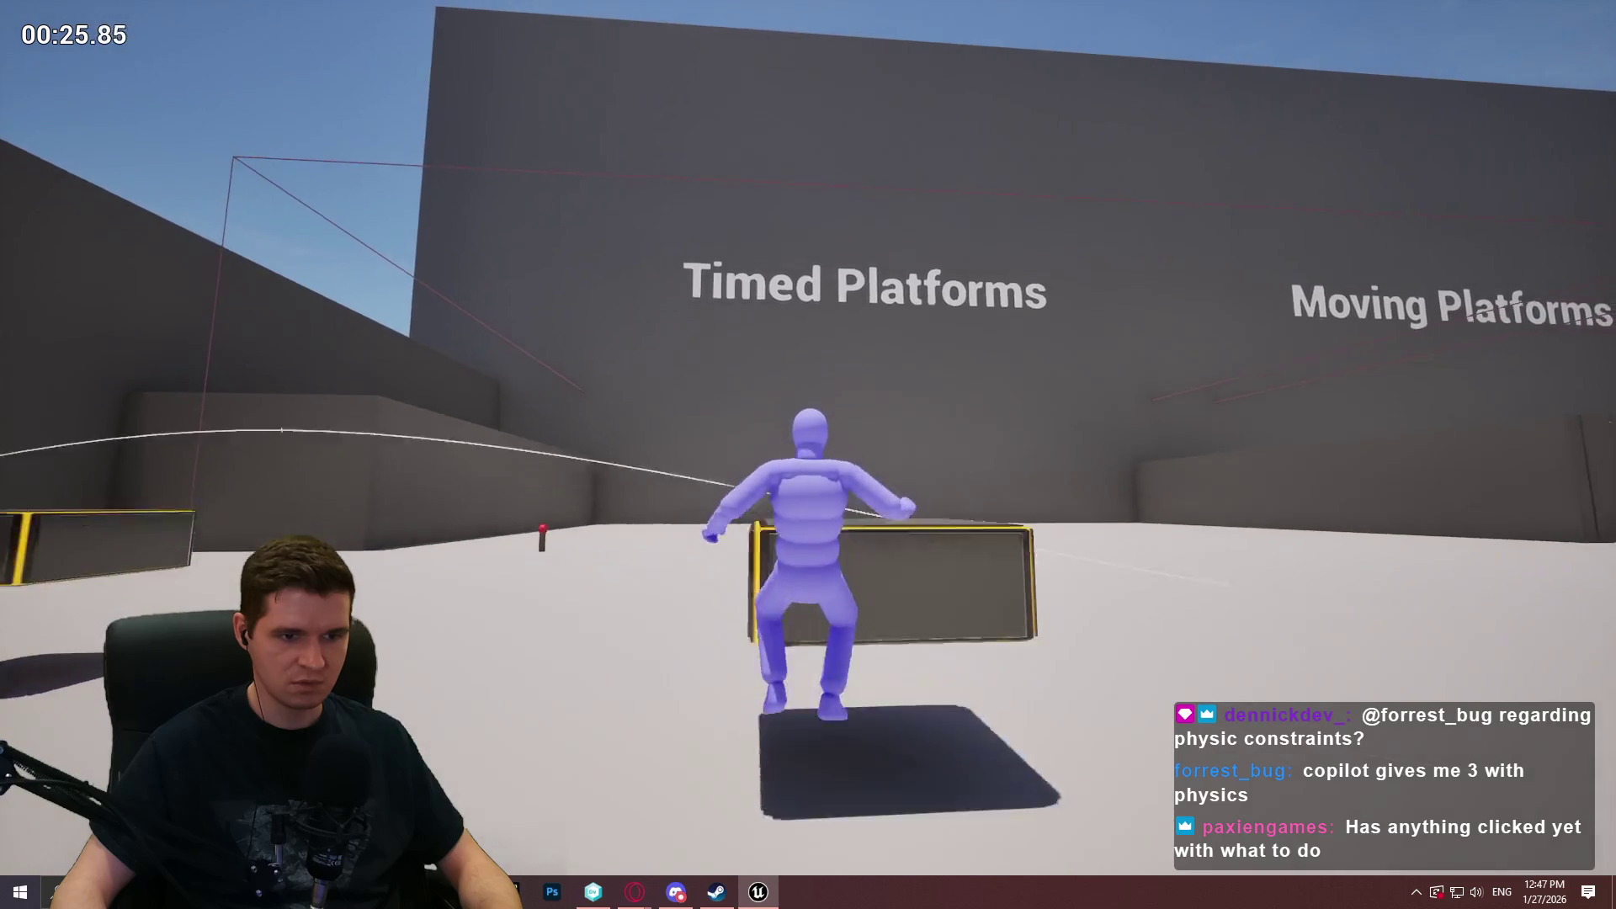
key(w)
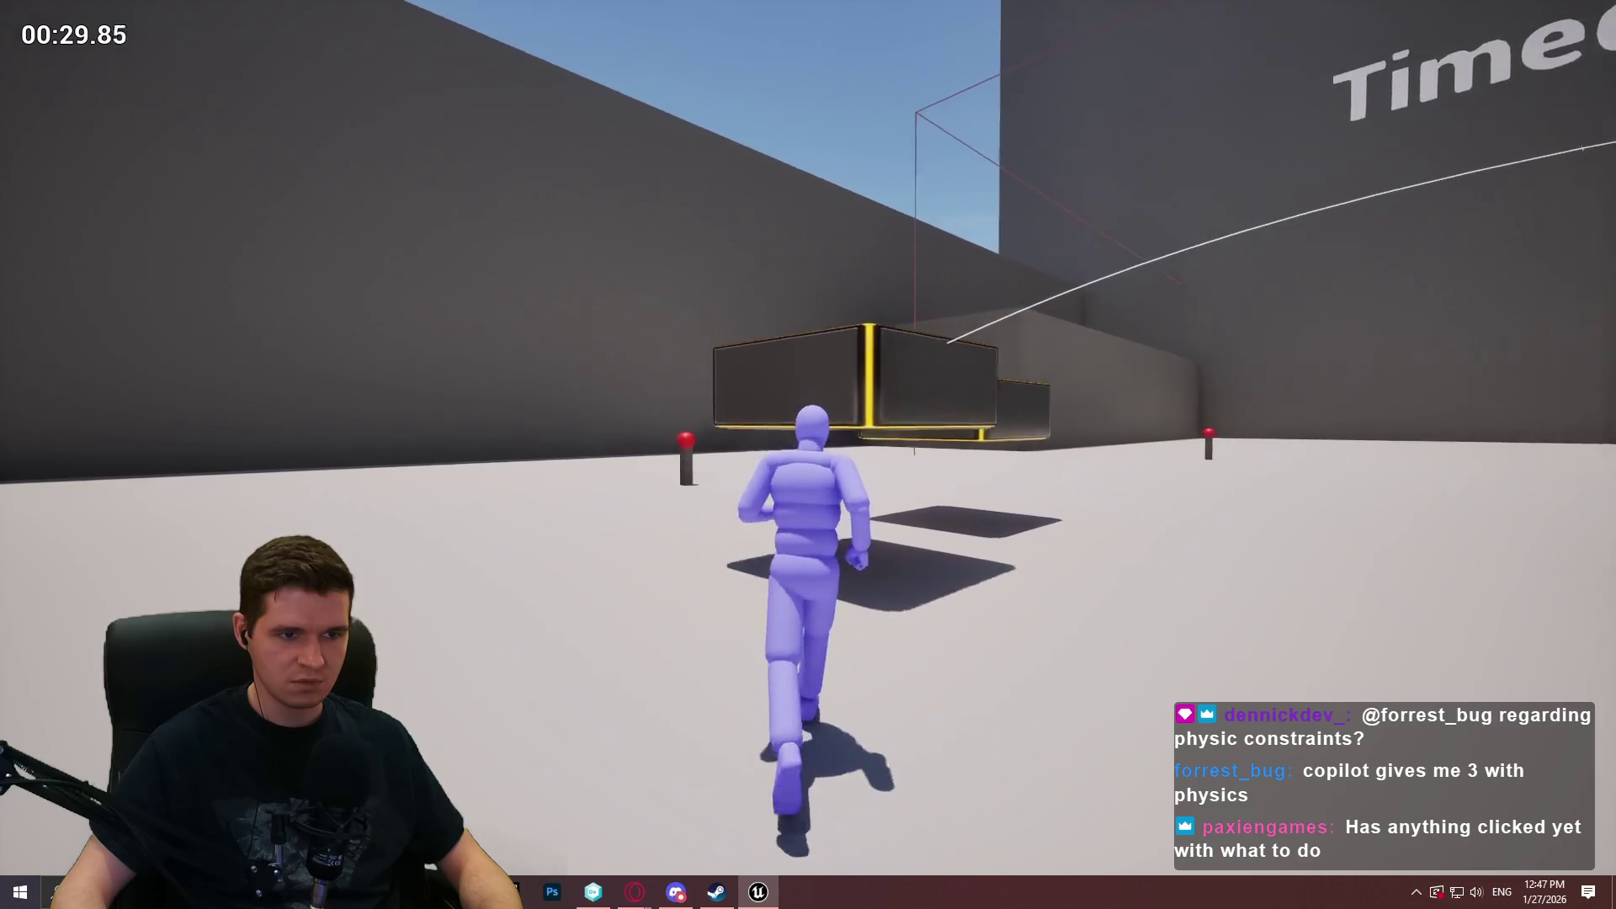
key(space)
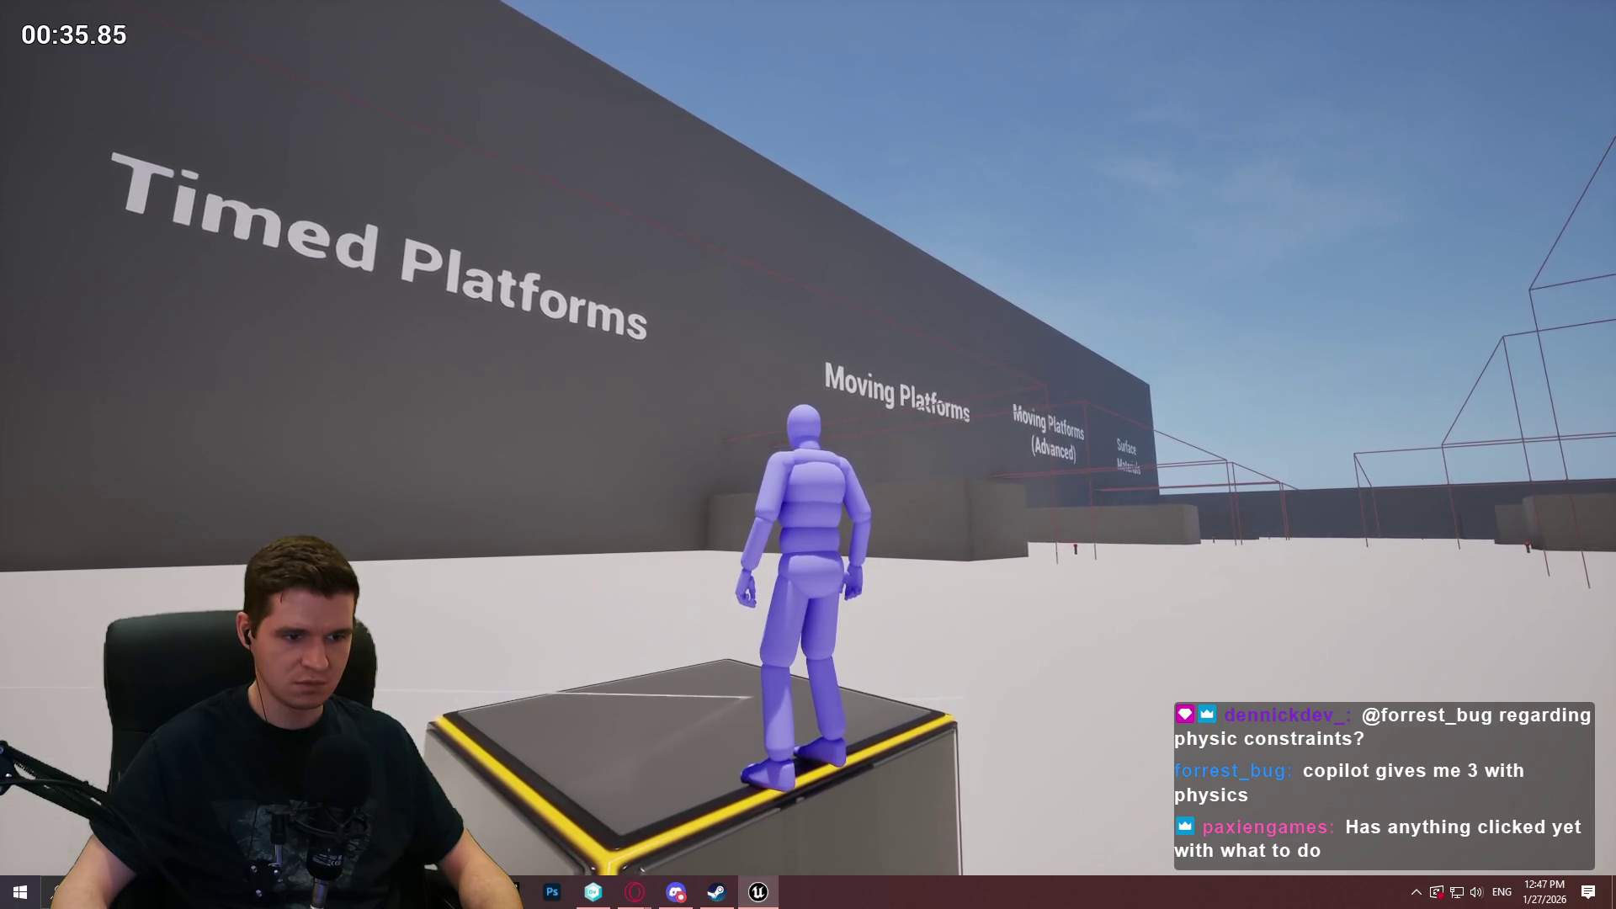
key(w)
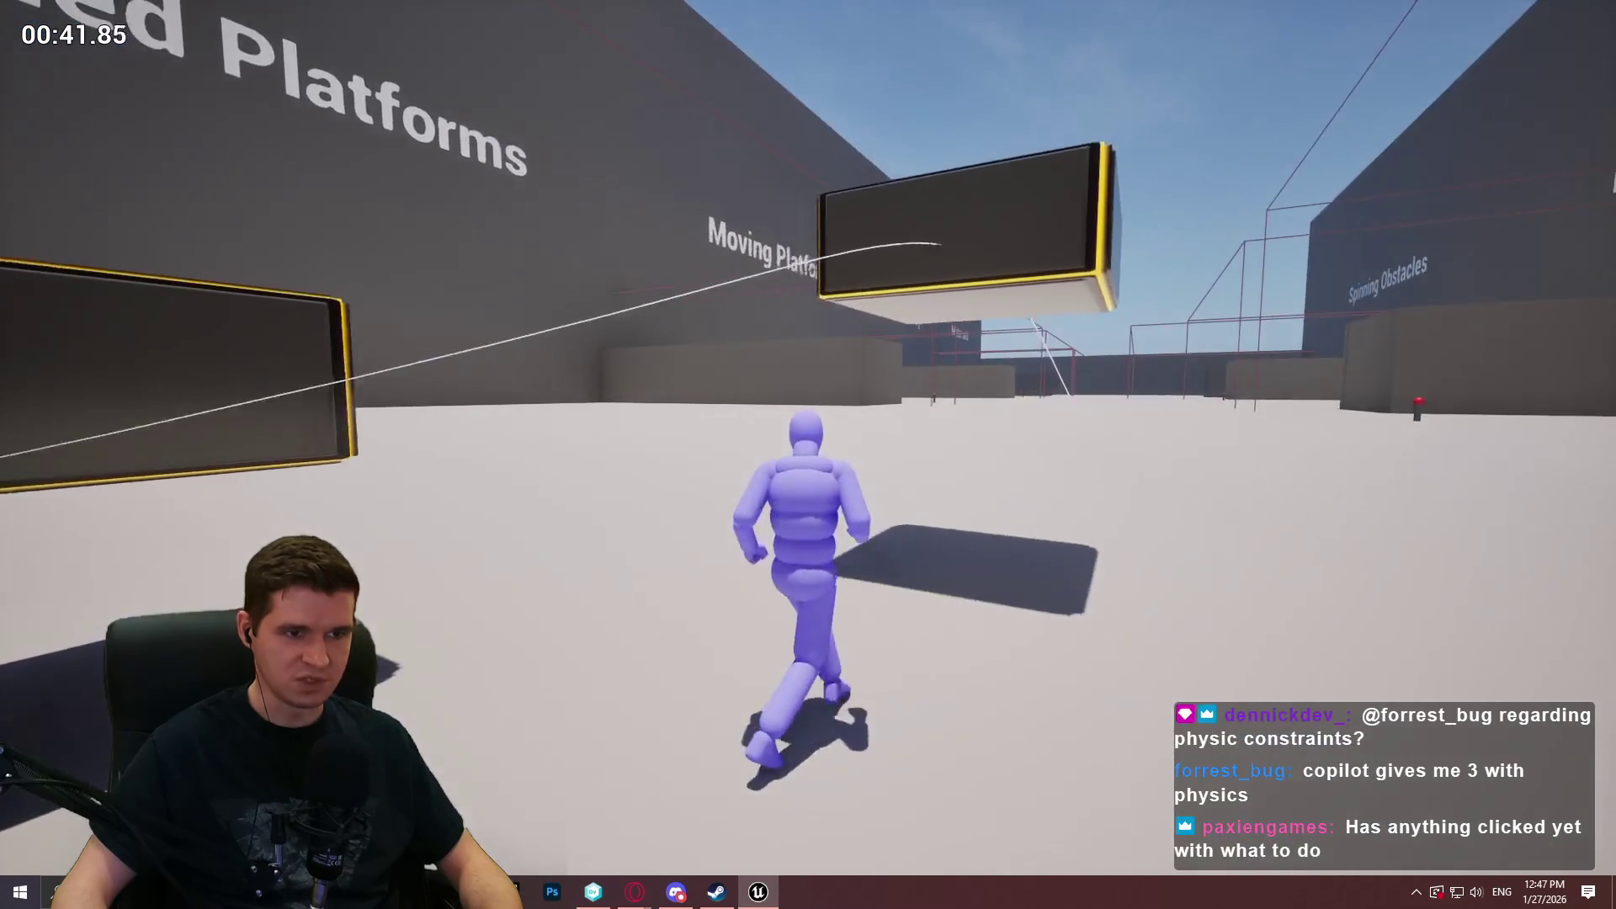
key(Escape)
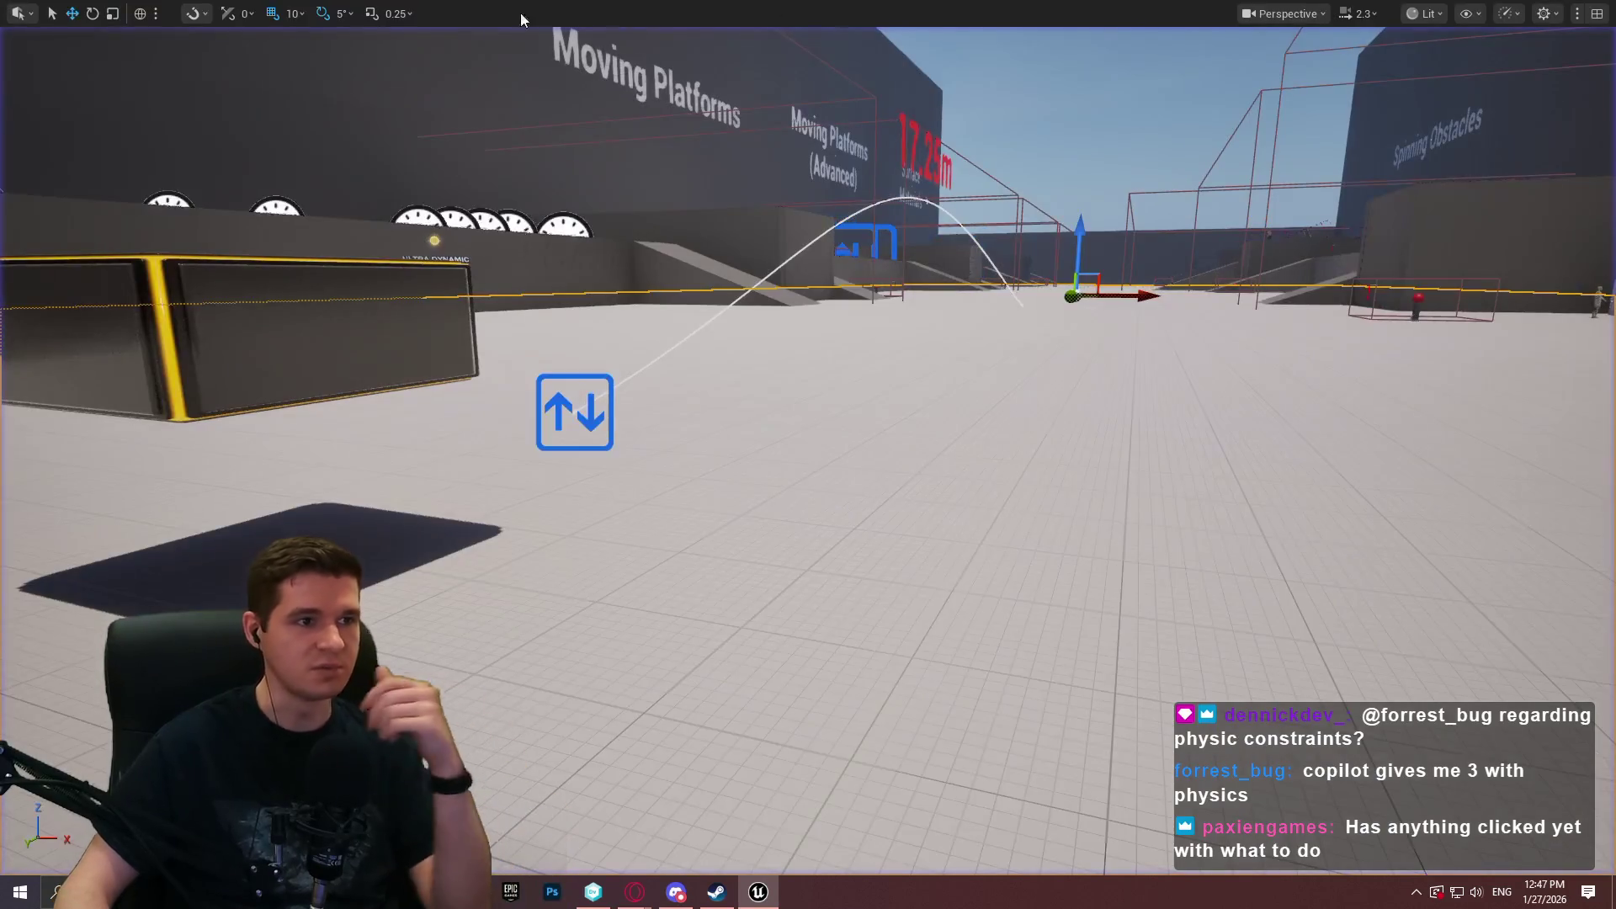
key(F11)
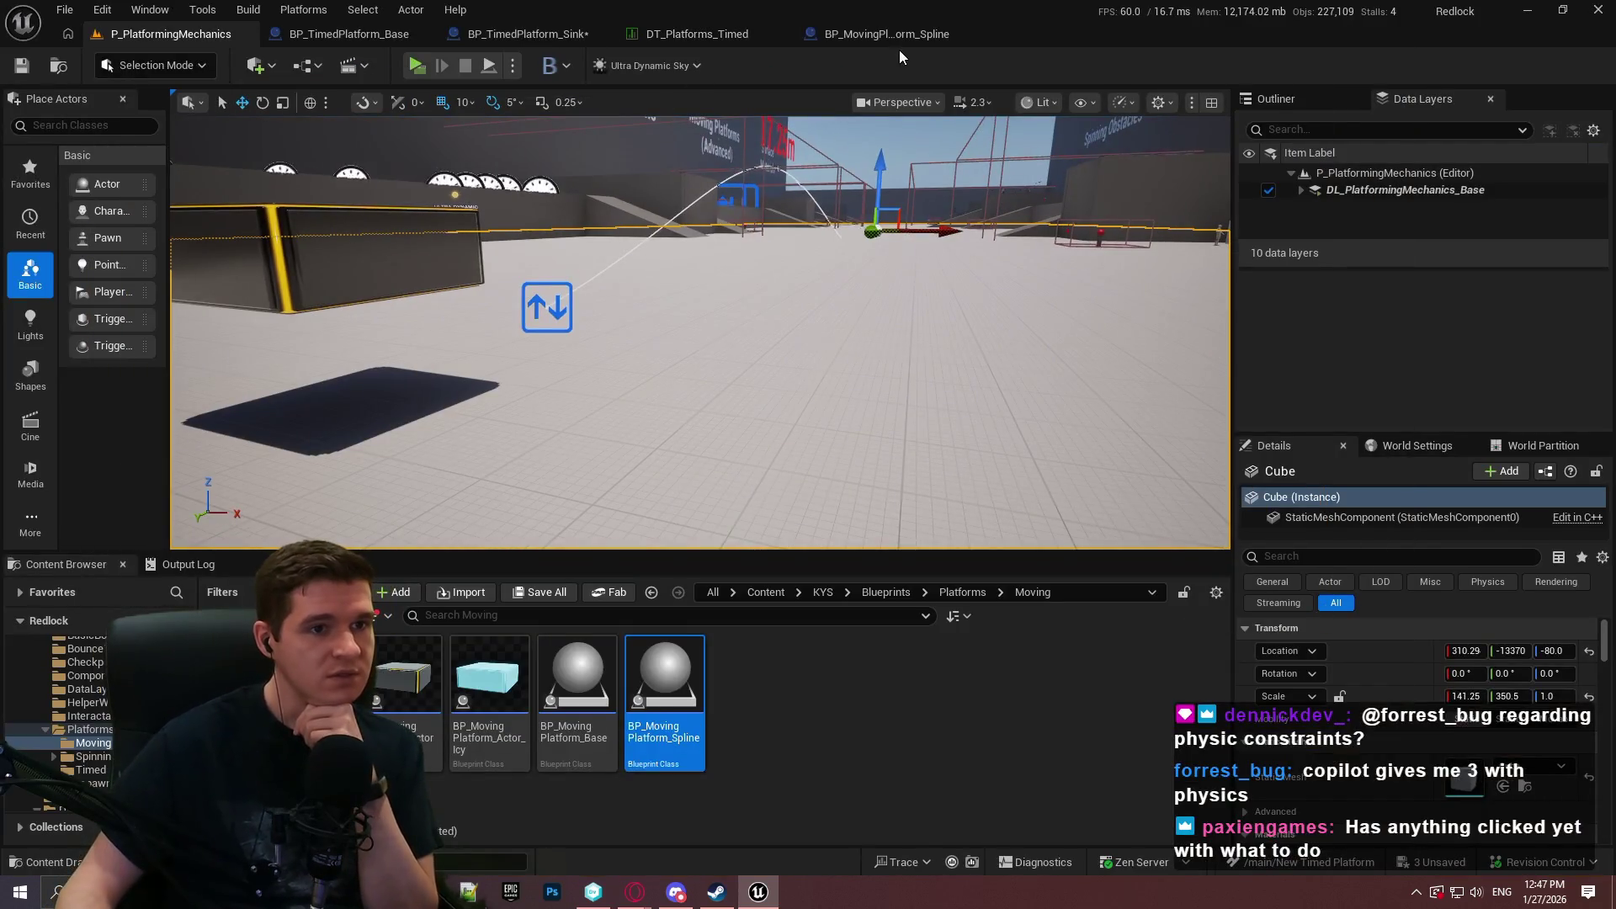
Review the rotation nodes in BP_MovingPlatform_Spline and the DT_Platforms_Timed data table.
click(901, 44)
scroll(696, 325, up, 9)
mouse_move(937, 370)
mouse_down()
mouse_move(642, 351)
mouse_move(649, 469)
mouse_move(707, 494)
mouse_move(473, 585)
mouse_move(1039, 442)
mouse_up()
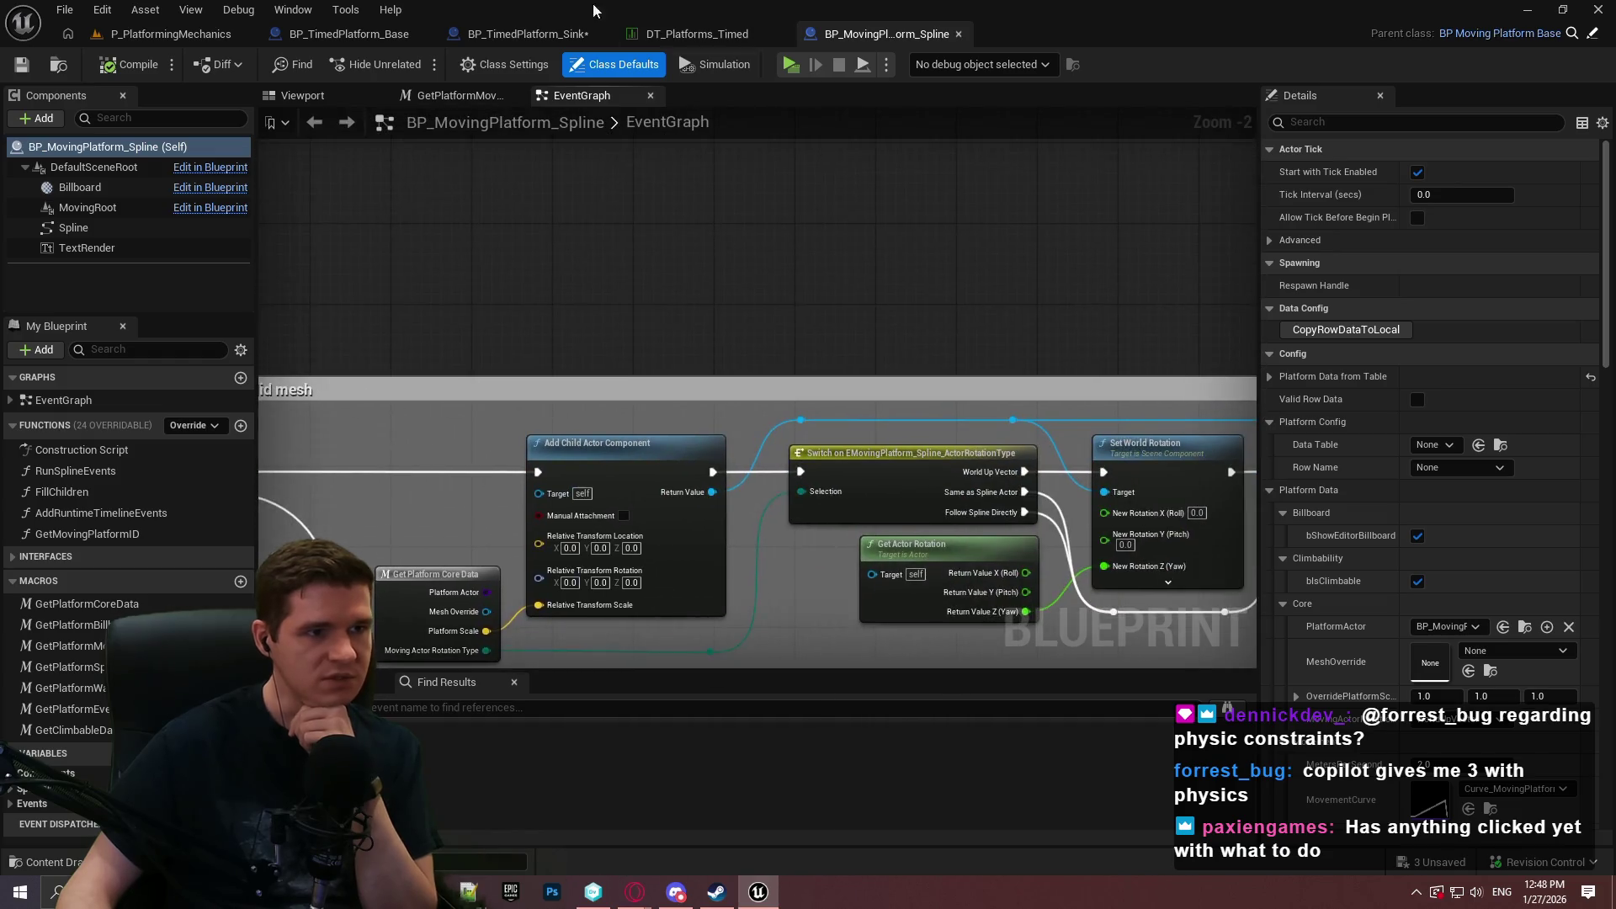
drag(799, 33, 549, 36)
click(548, 36)
double_click(743, 36)
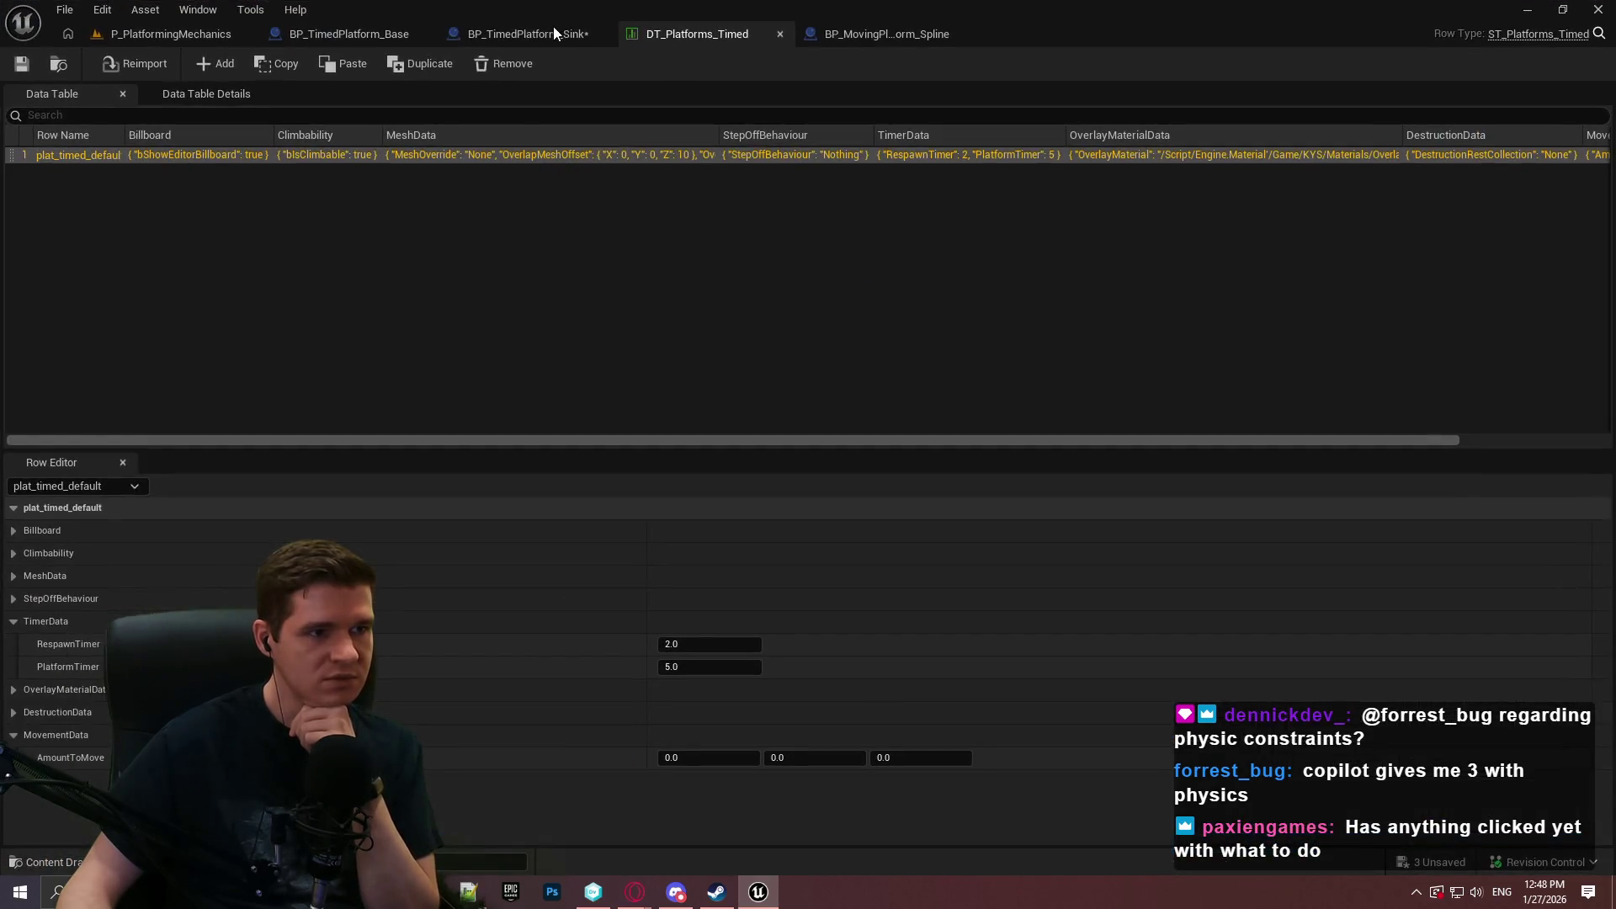
Compile and save BP_TimedPlatform_Sink along with the remaining unsaved changes.
click(539, 33)
scroll(660, 267, down, 3)
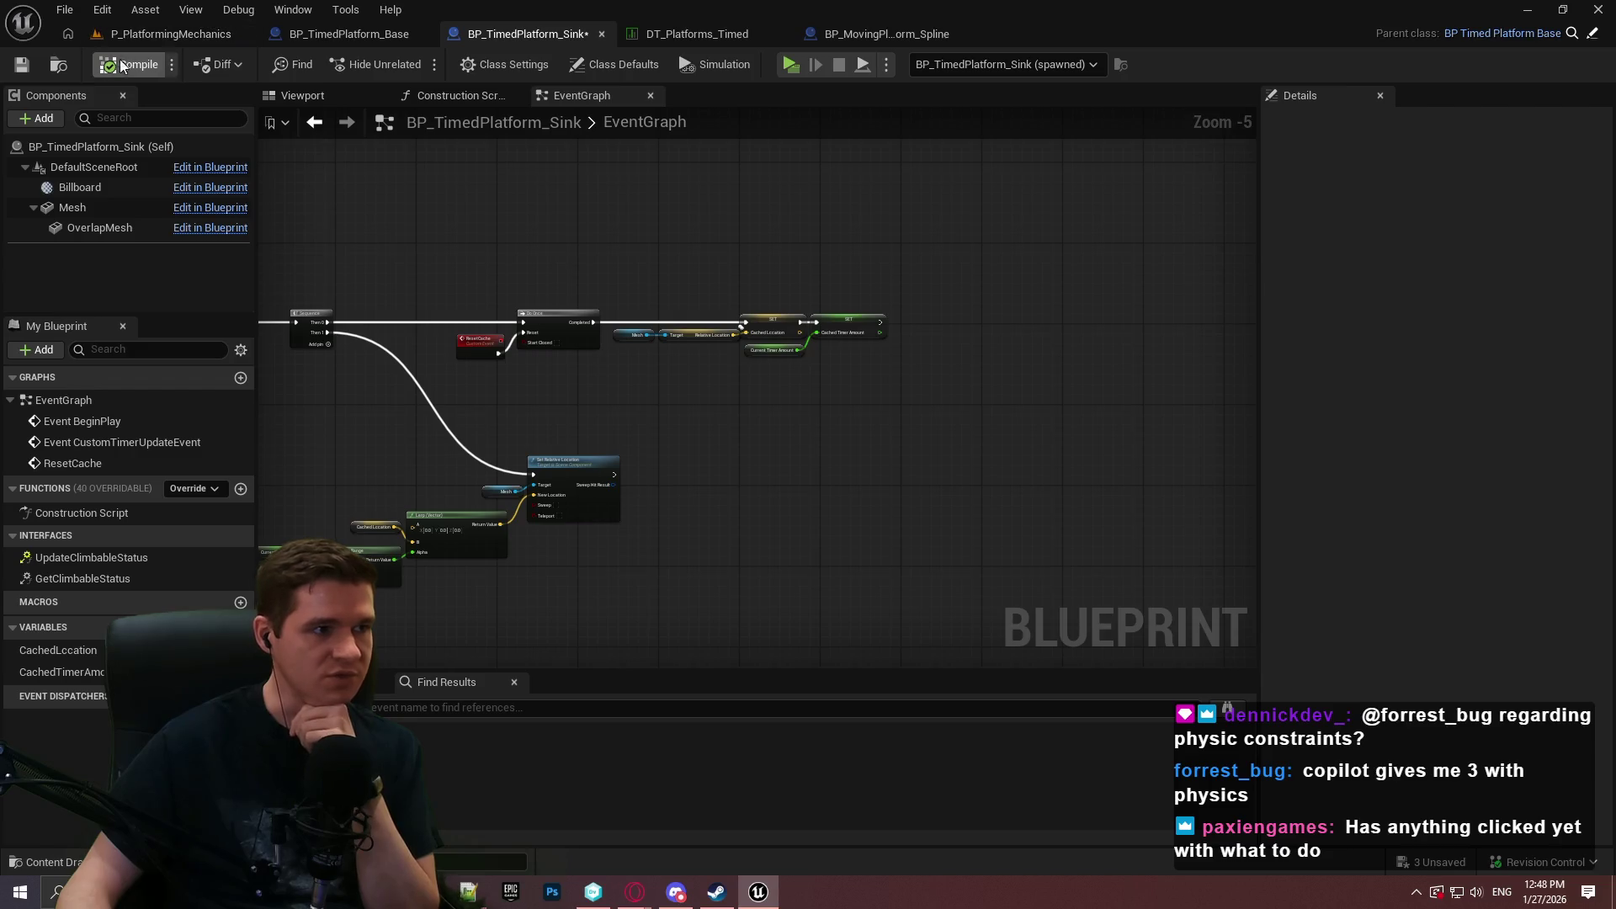
click(24, 66)
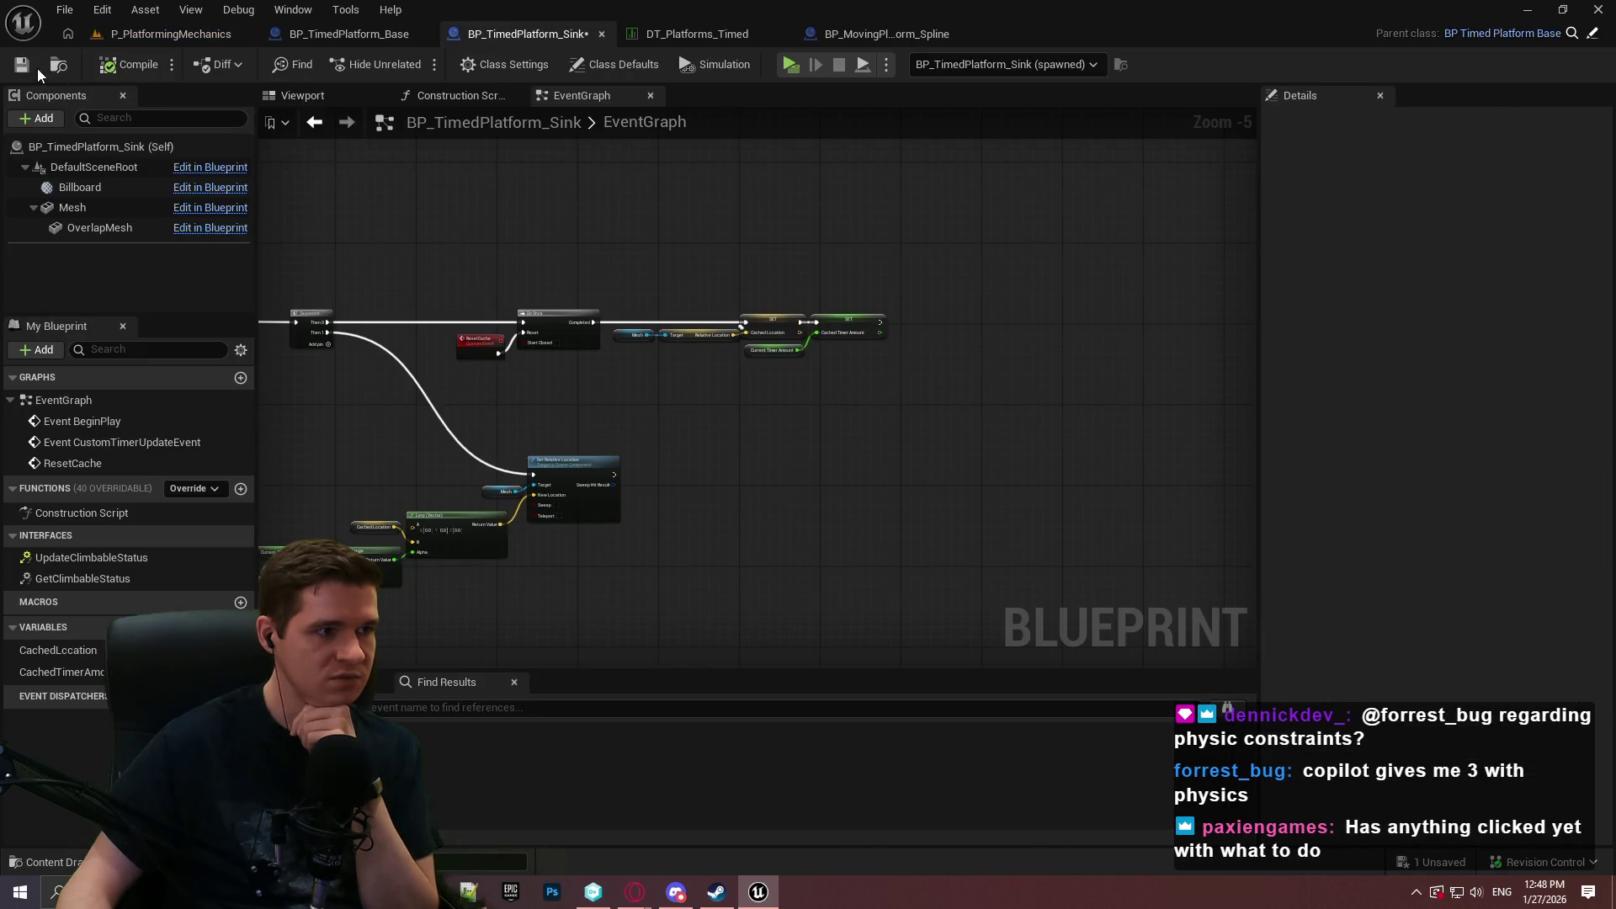
click(20, 66)
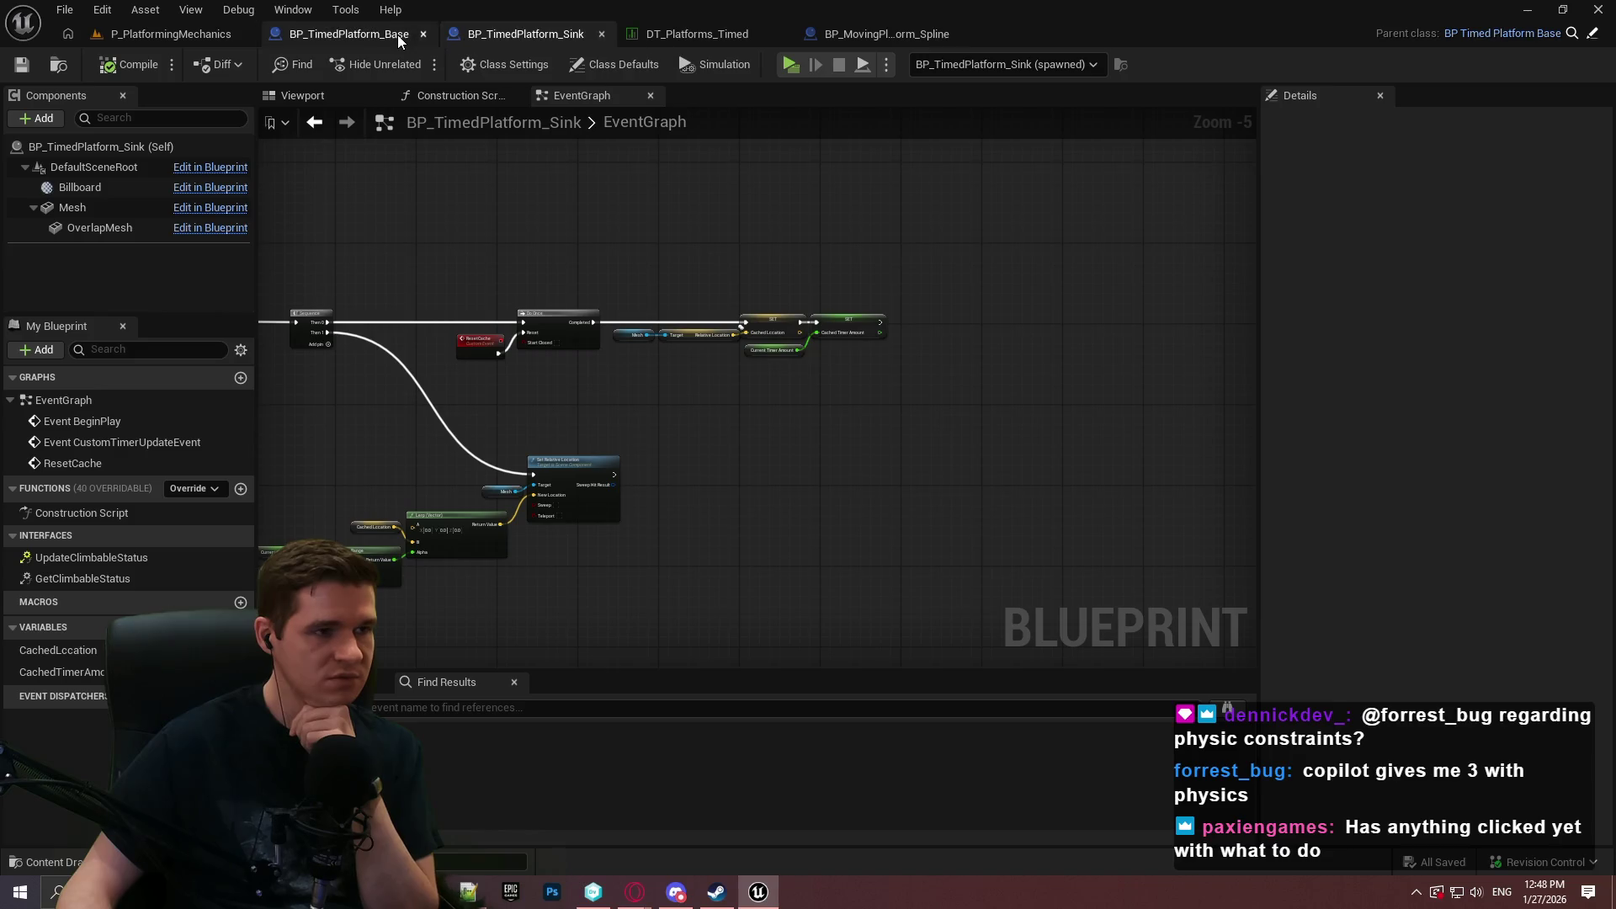
Recheck the BP_MovingPlatform_Spline graph and return to the P_PlatformingMechanics level.
click(886, 34)
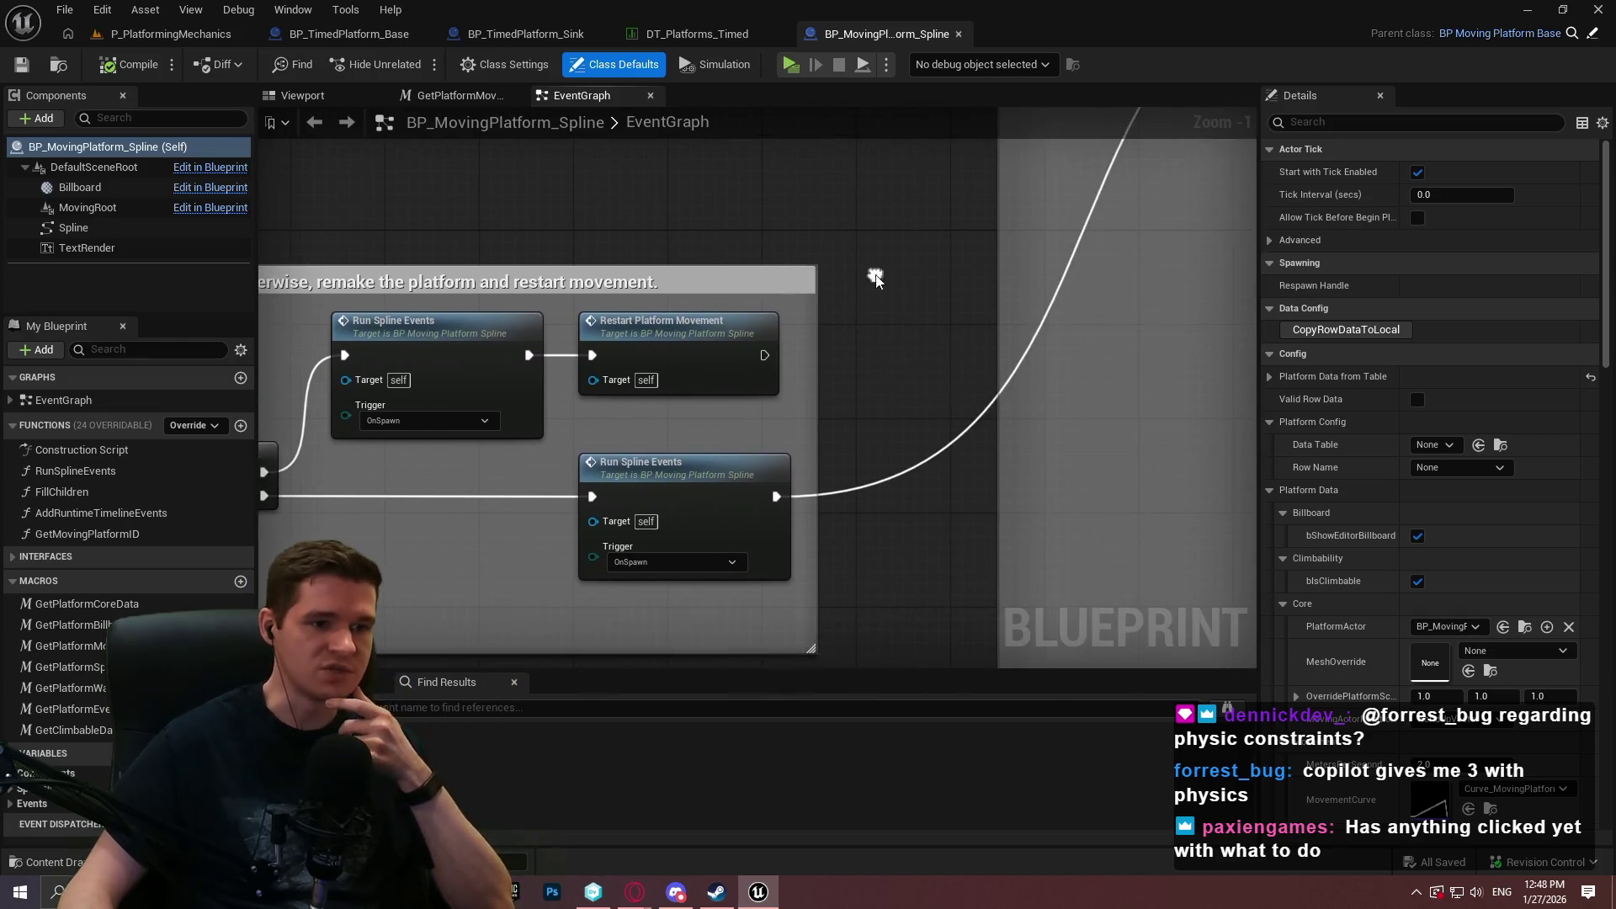
scroll(534, 445, down, 3)
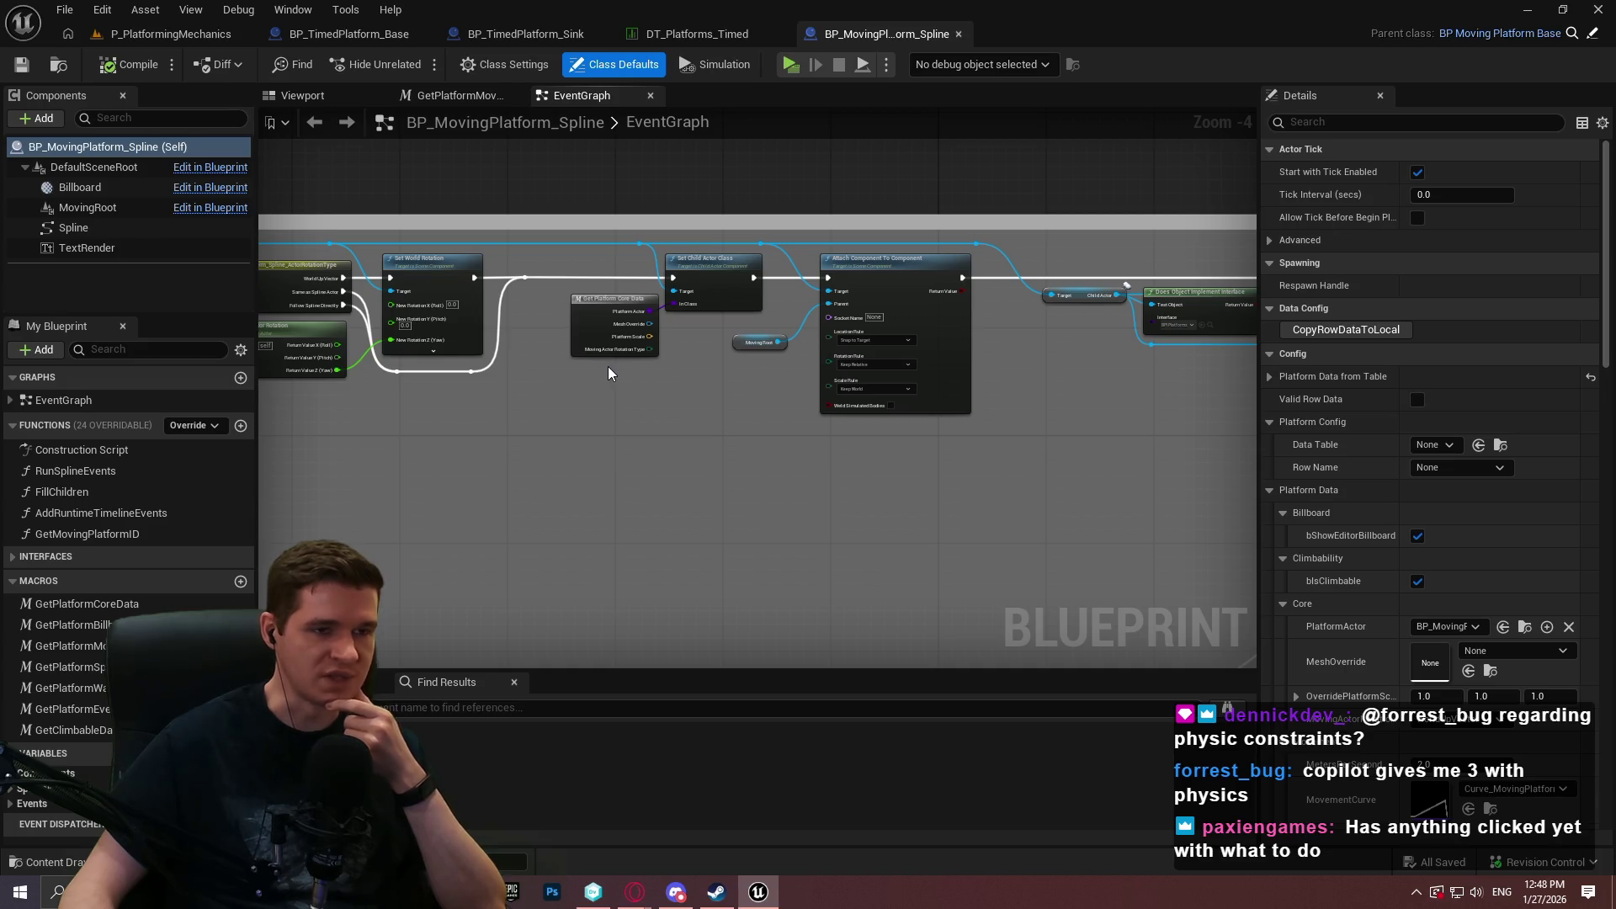
click(154, 37)
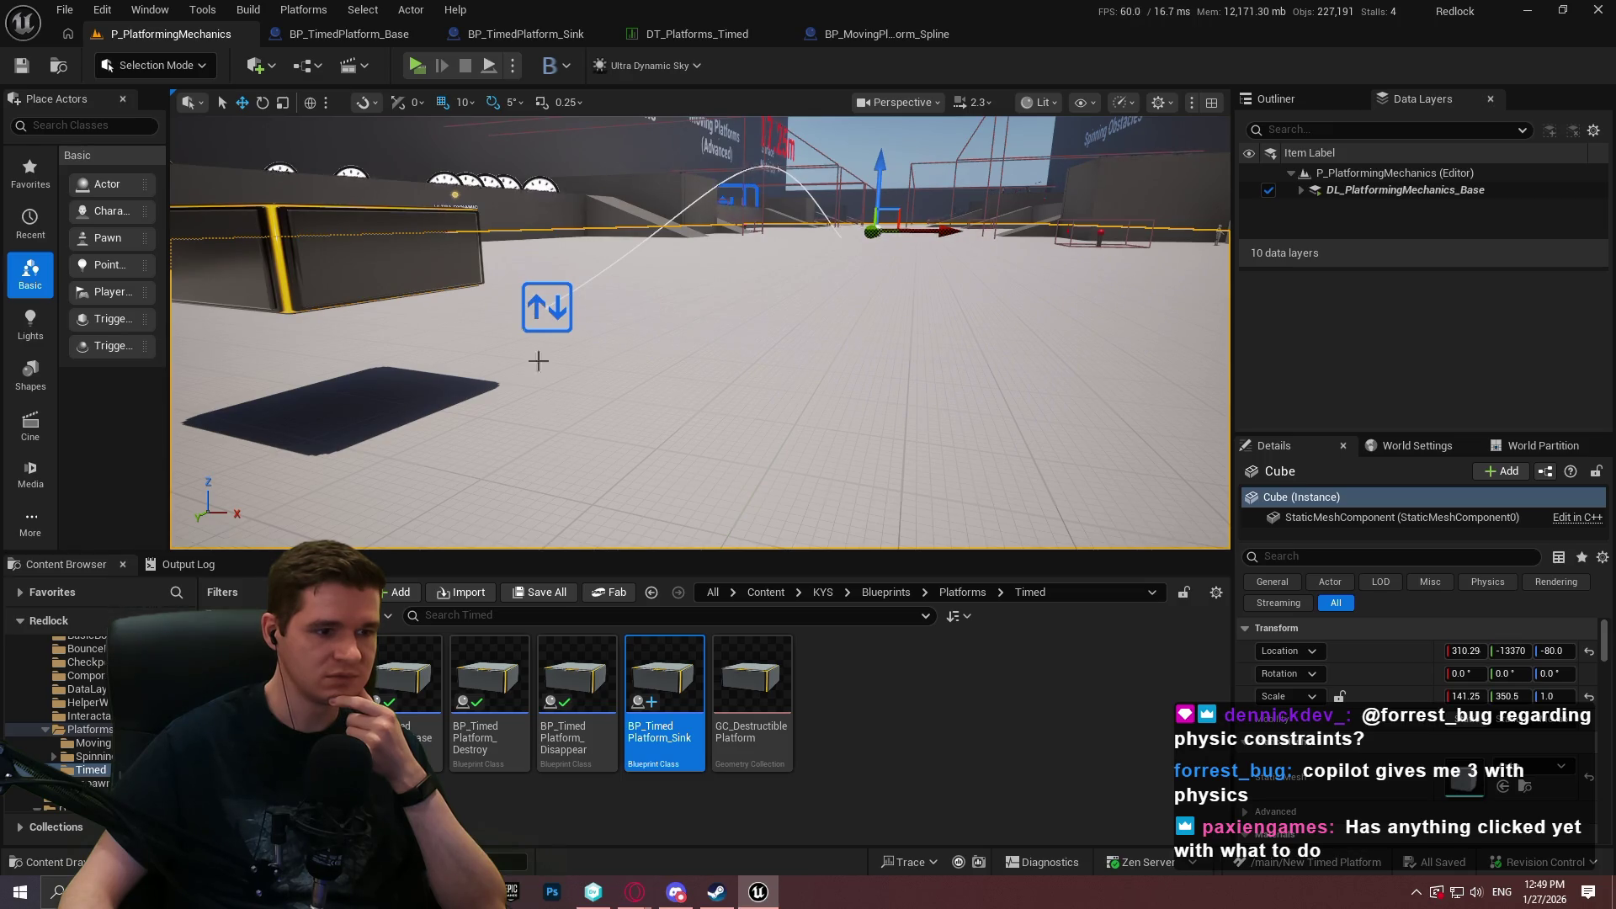
Place a new spline moving platform from the Moving platforms folder, turned to -45° yaw.
click(963, 591)
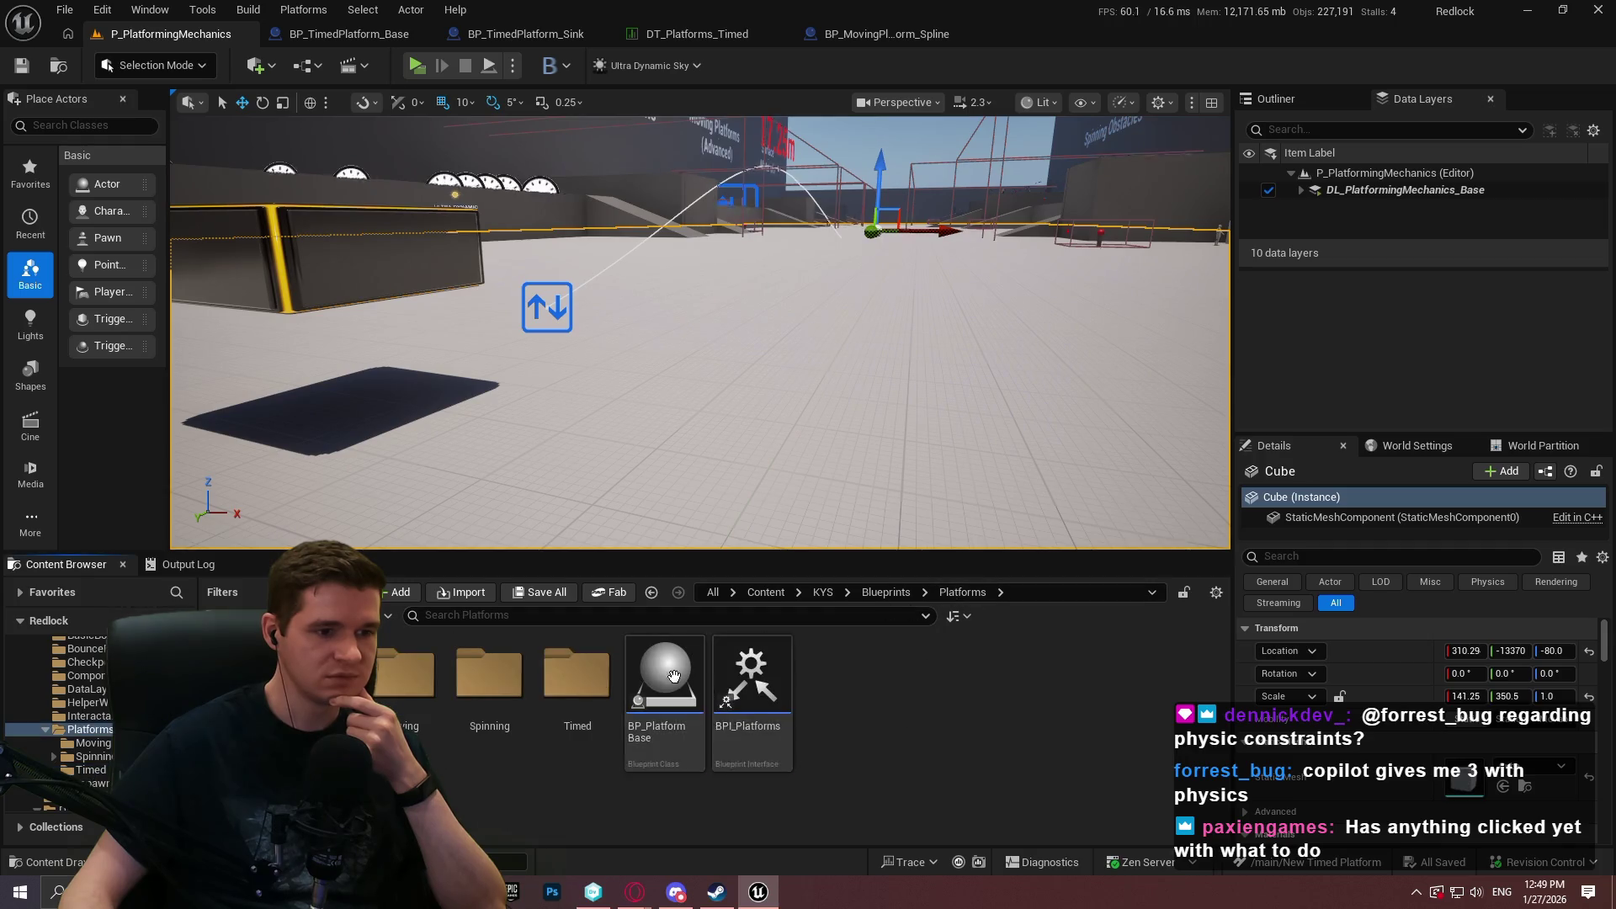
double_click(404, 673)
mouse_move(665, 678)
mouse_down()
mouse_move(985, 428)
mouse_move(976, 446)
mouse_up()
key(f)
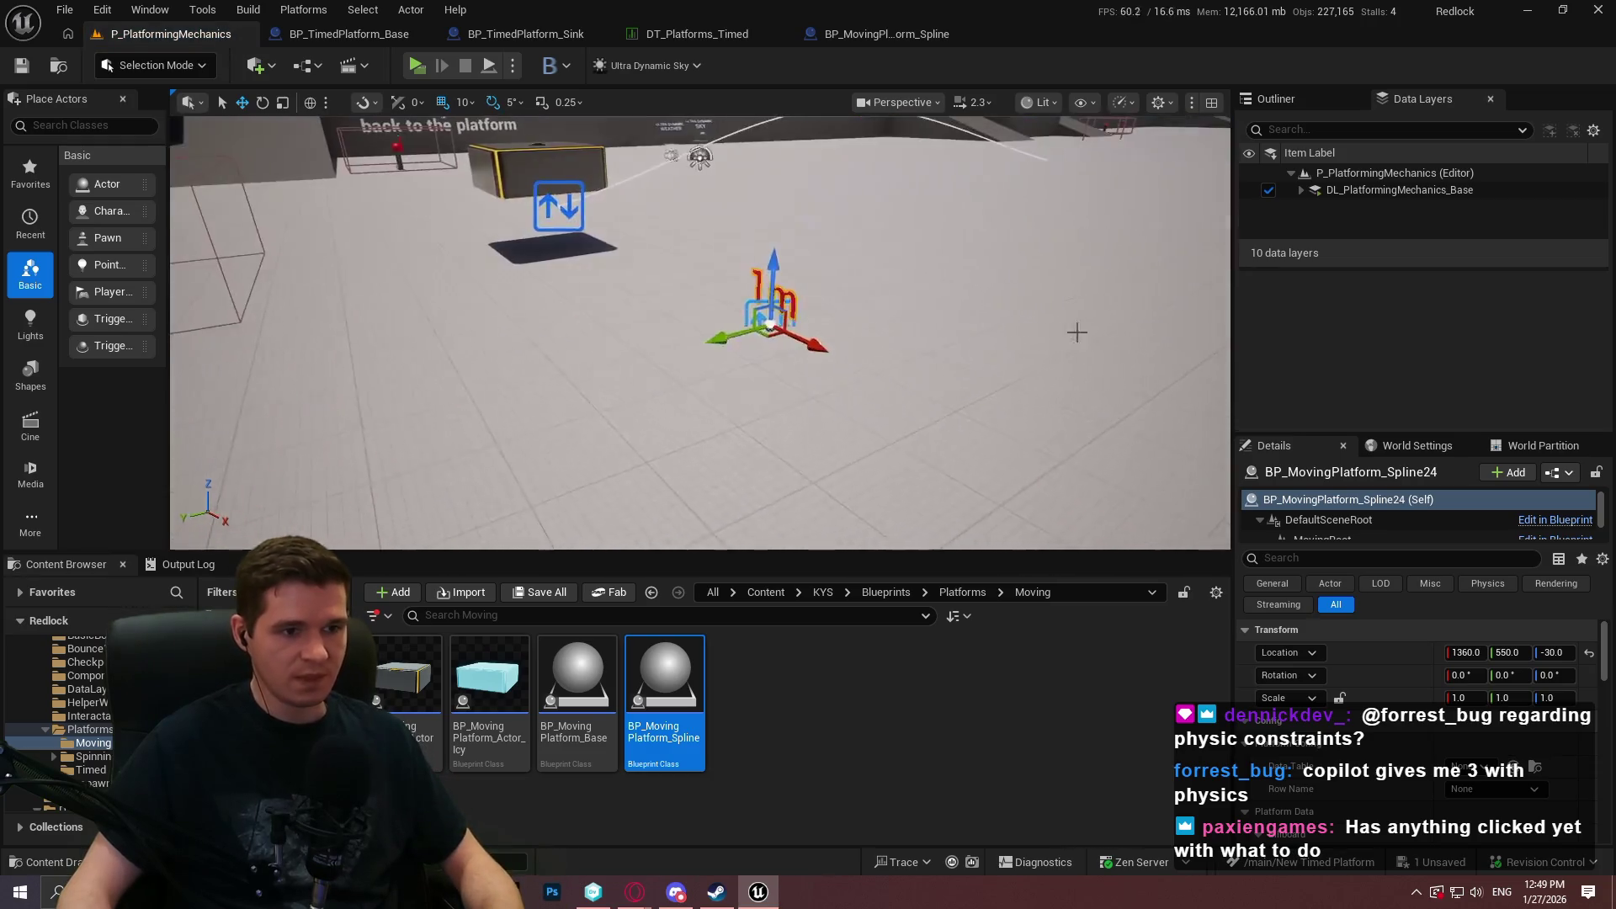
key(e)
drag(841, 358, 876, 343)
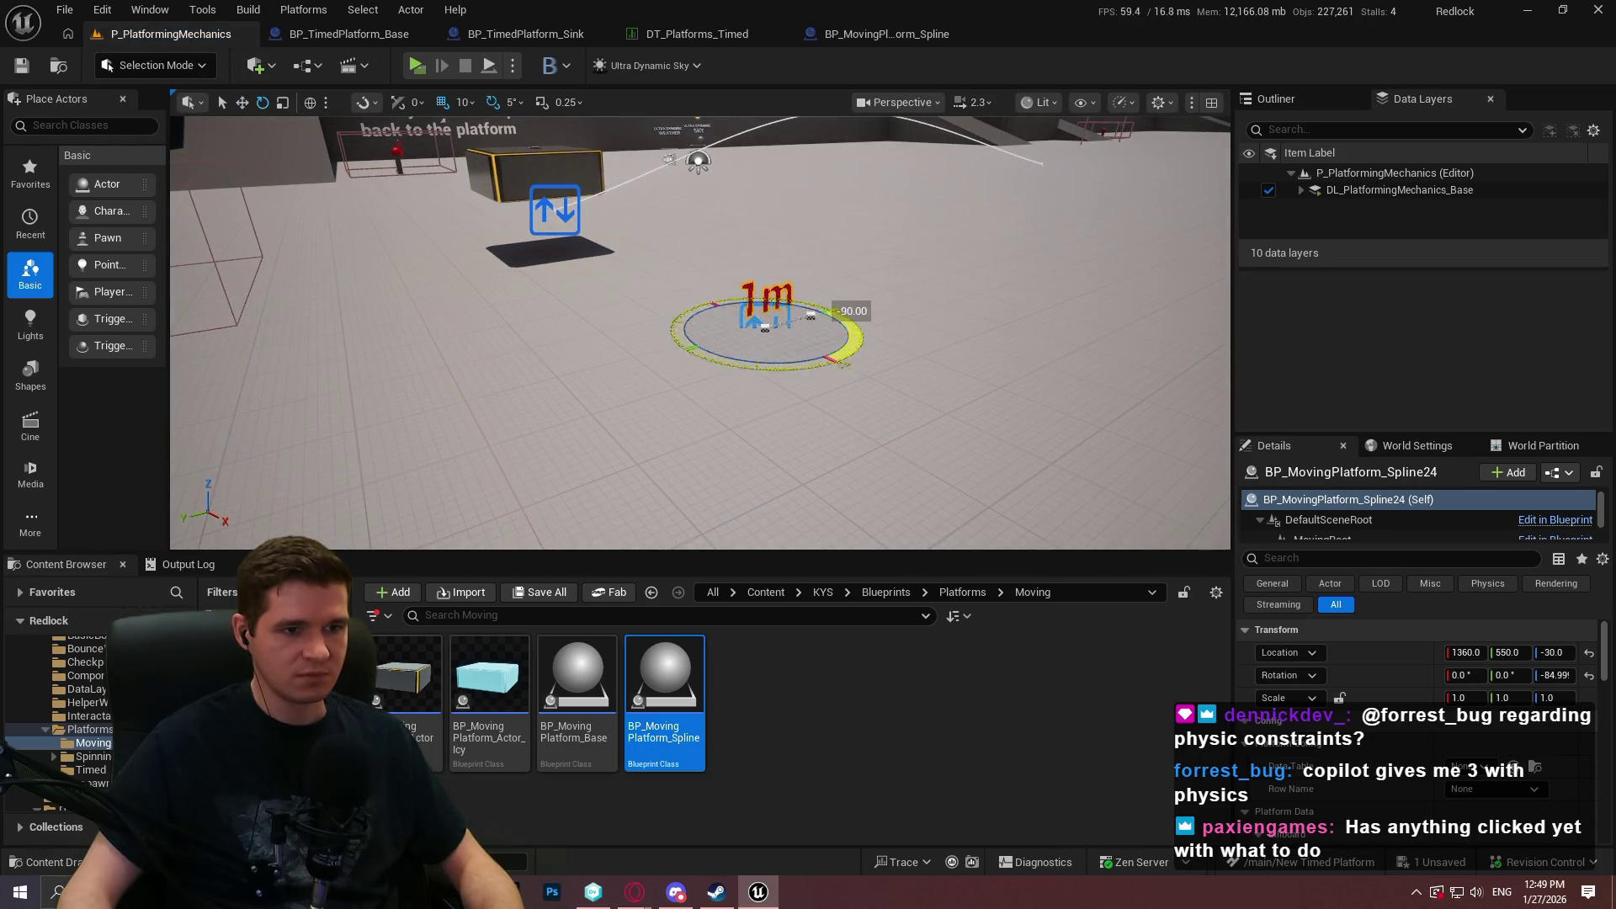
Pull the spline end point out about 15 m and set the actor's height to 70.
click(811, 315)
drag(776, 321, 1139, 241)
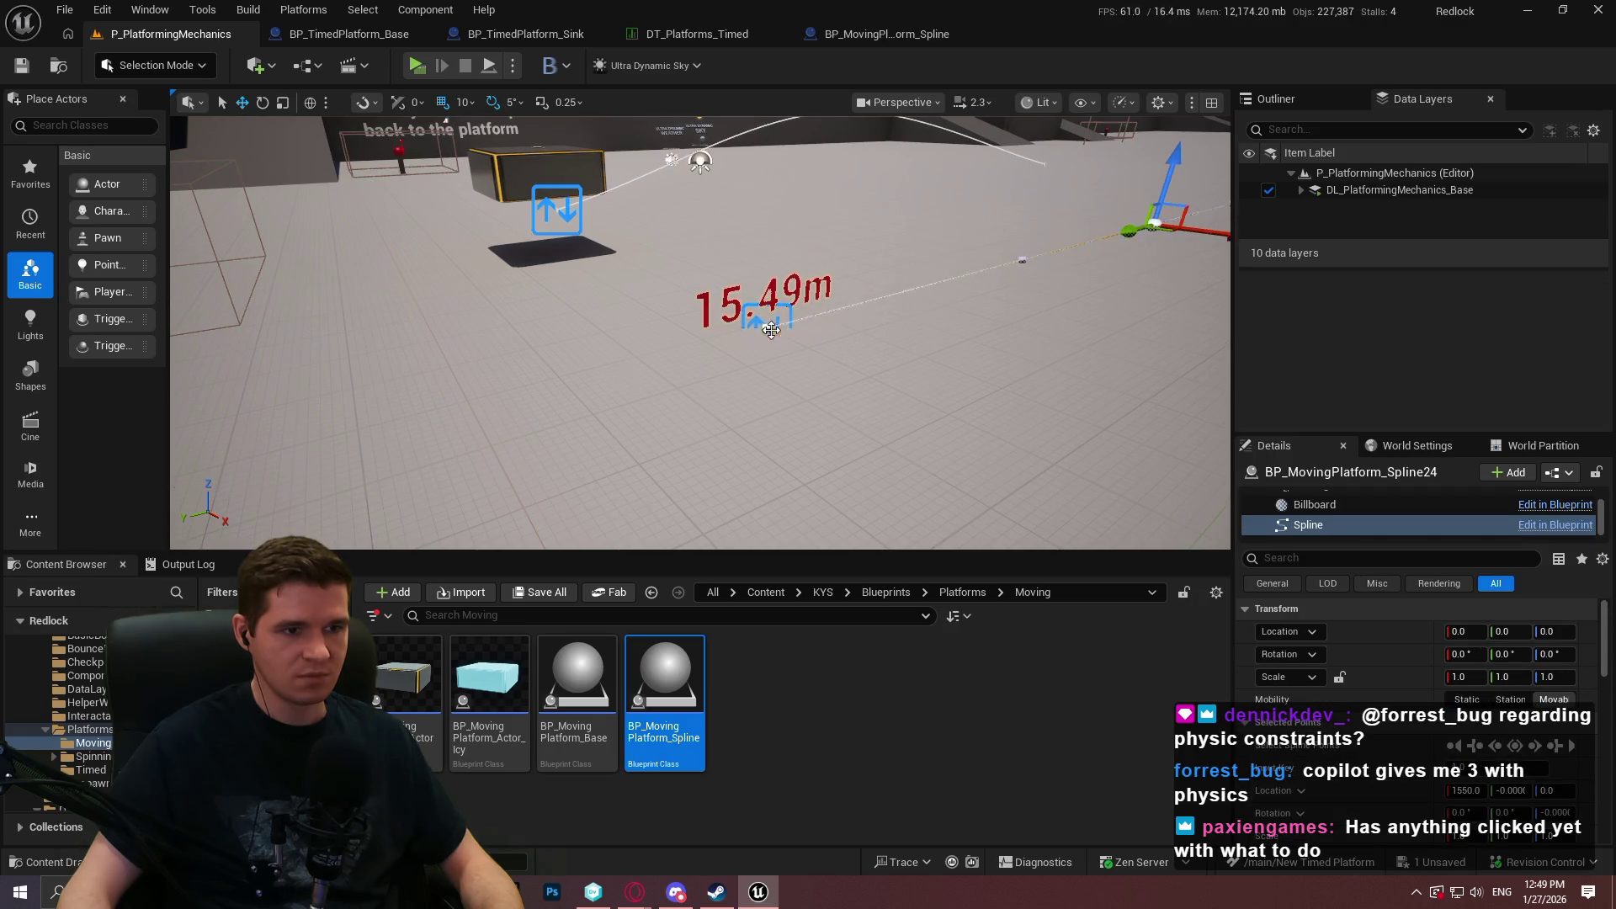
click(767, 325)
mouse_move(770, 287)
mouse_down()
mouse_move(777, 190)
mouse_move(554, 239)
mouse_up()
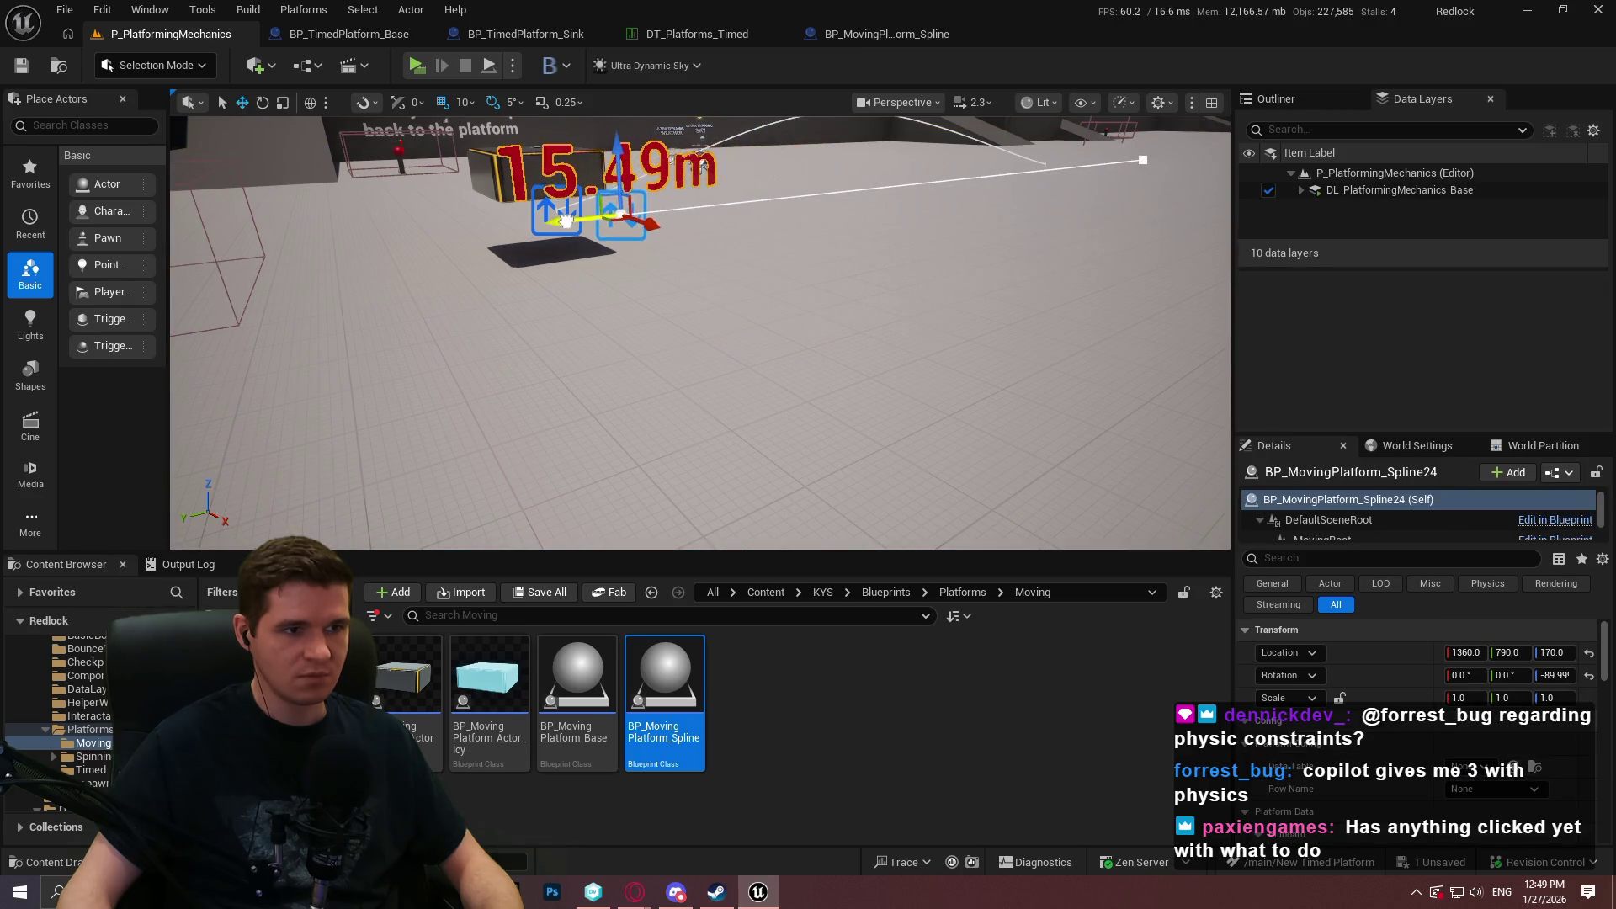
key(f)
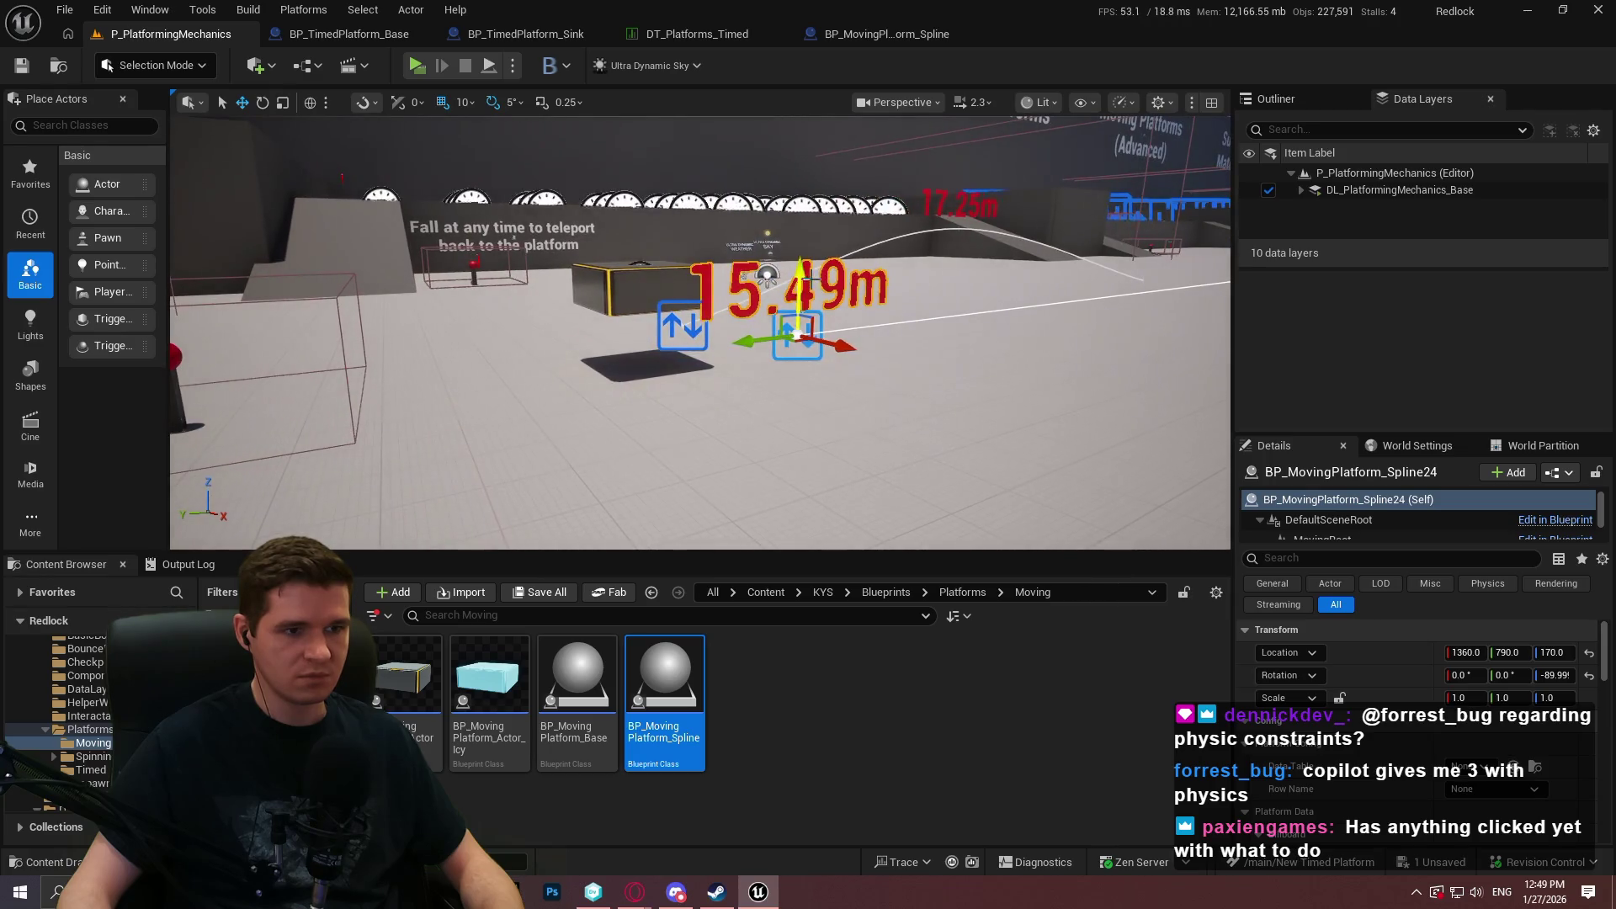
drag(795, 282, 795, 387)
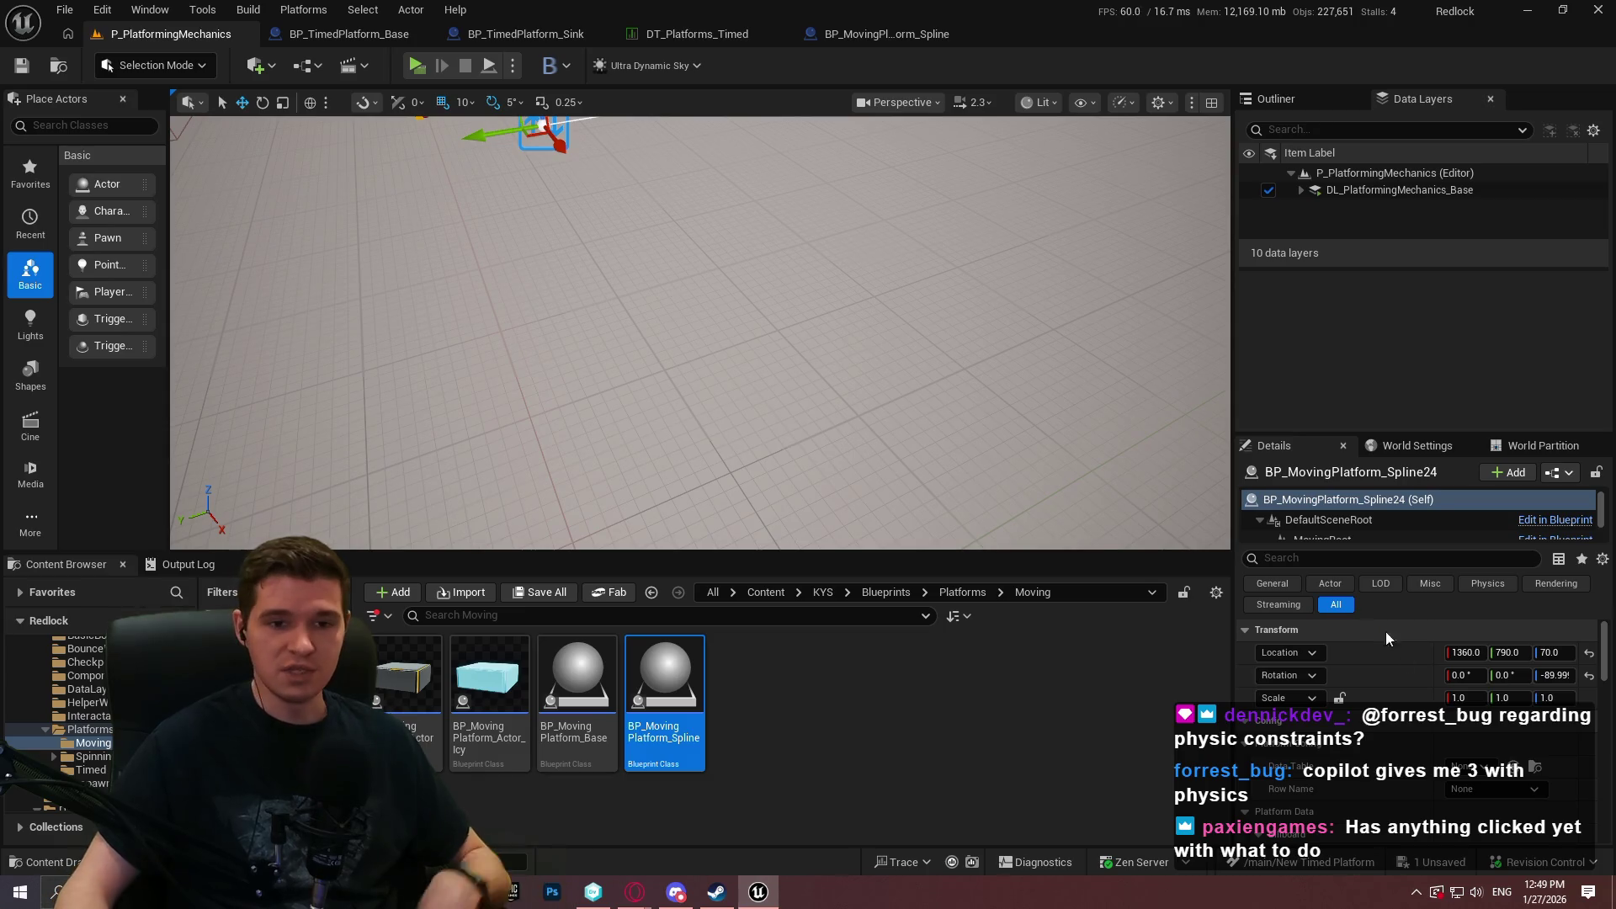
Check Spline24's properties, frame it in the view, and select the neighbouring Spline23.
mouse_move(1436, 320)
mouse_down()
mouse_move(1422, 218)
mouse_move(1388, 268)
mouse_up()
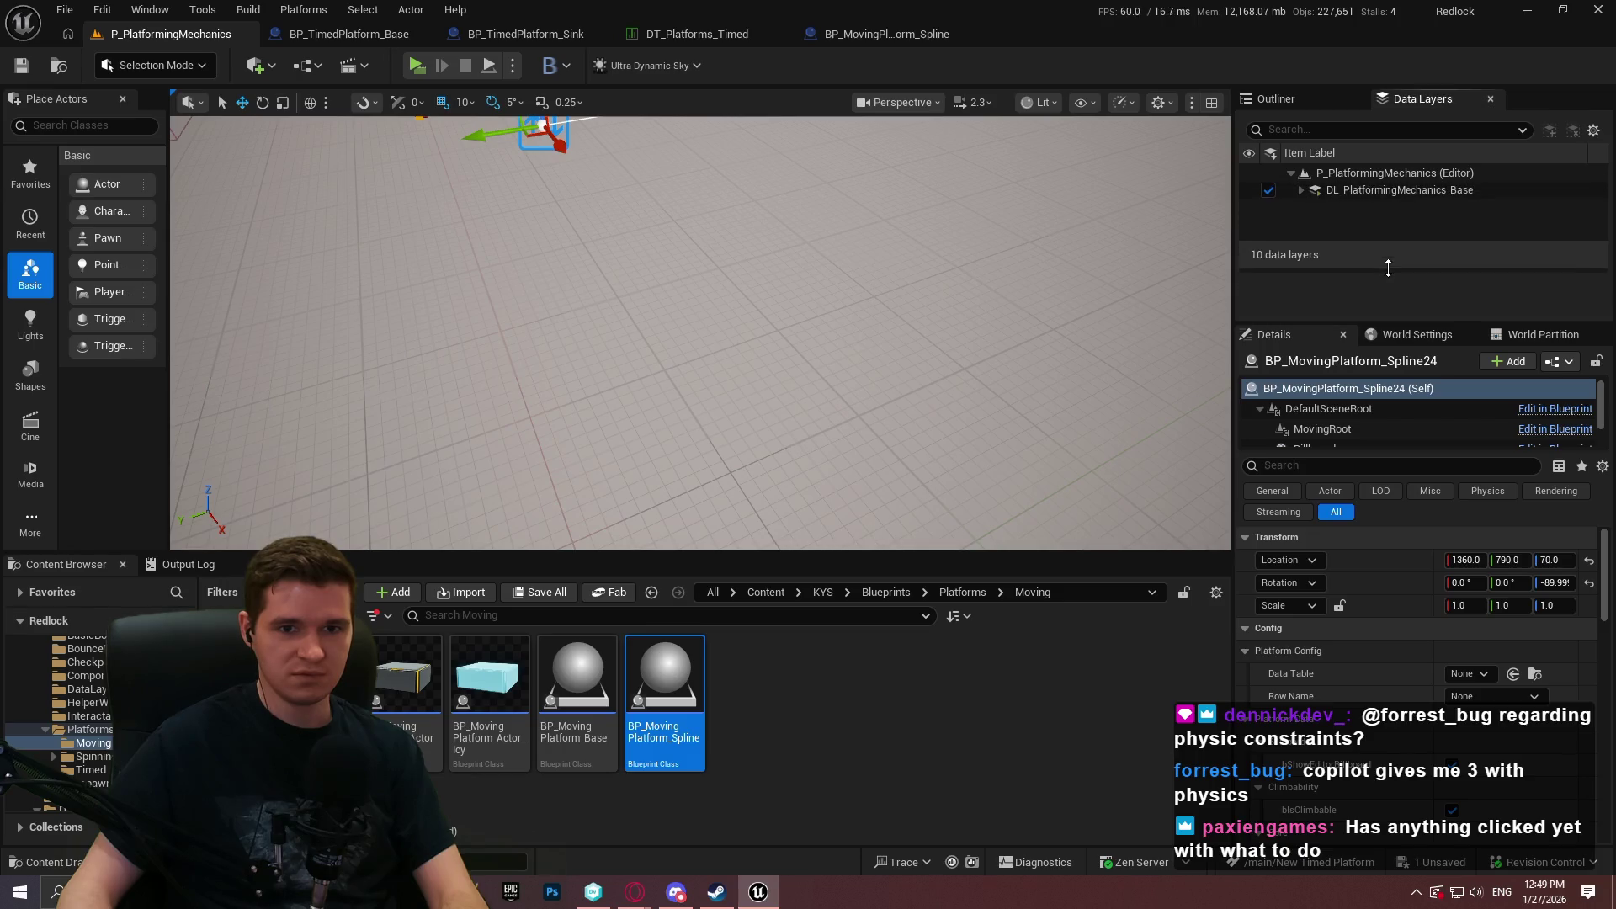
scroll(1451, 634, down, 5)
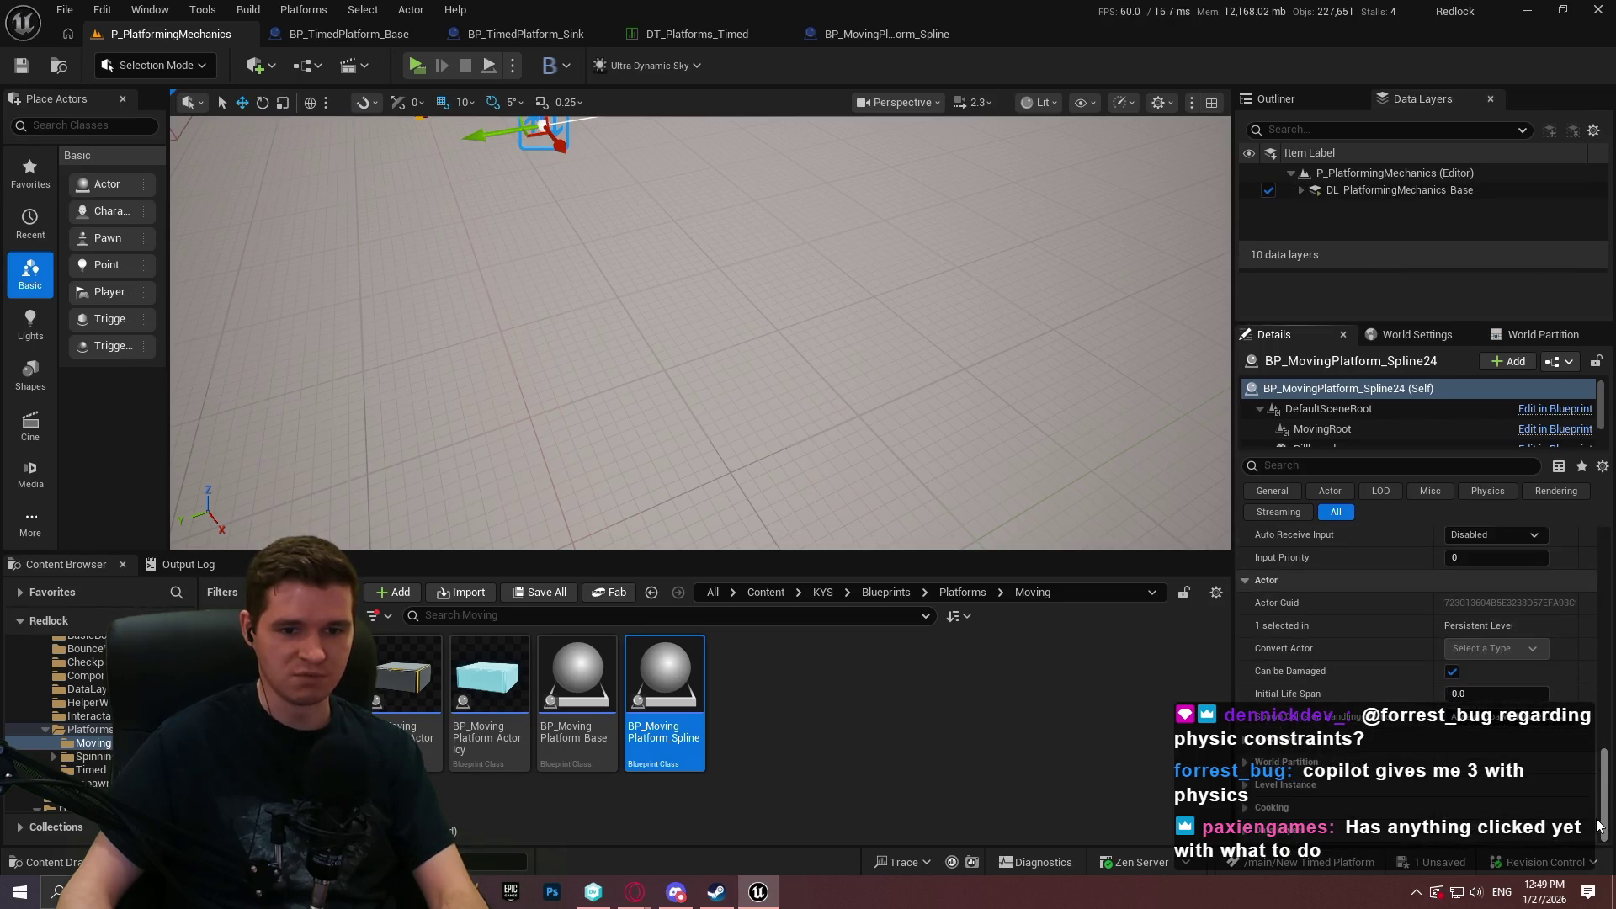
scroll(1574, 639, down, 6)
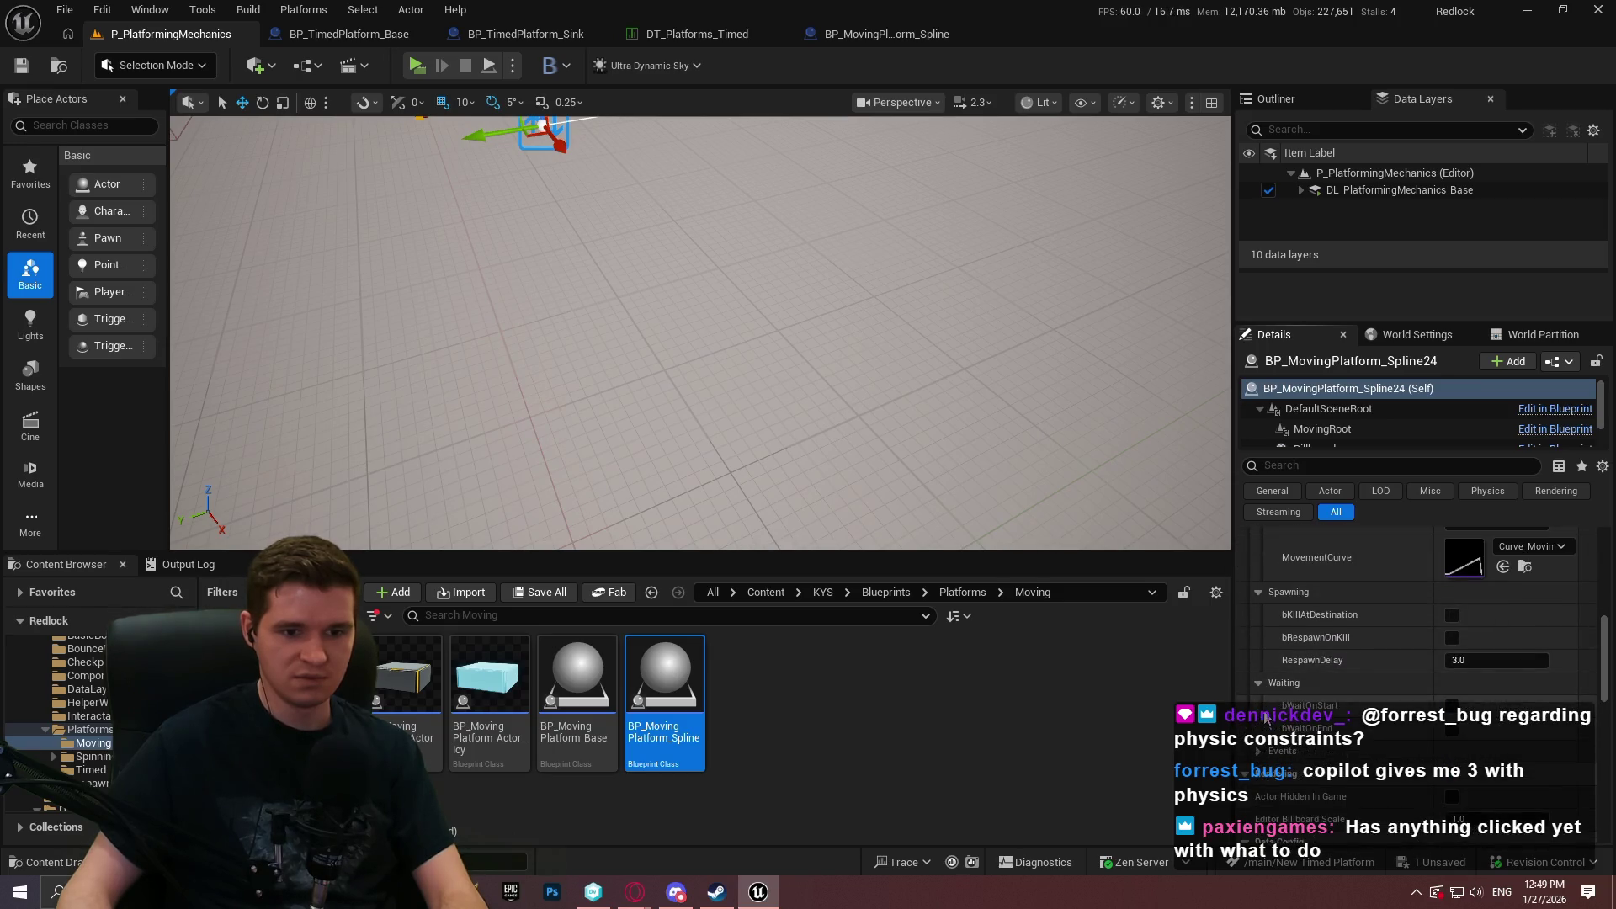
scroll(1511, 752, down, 2)
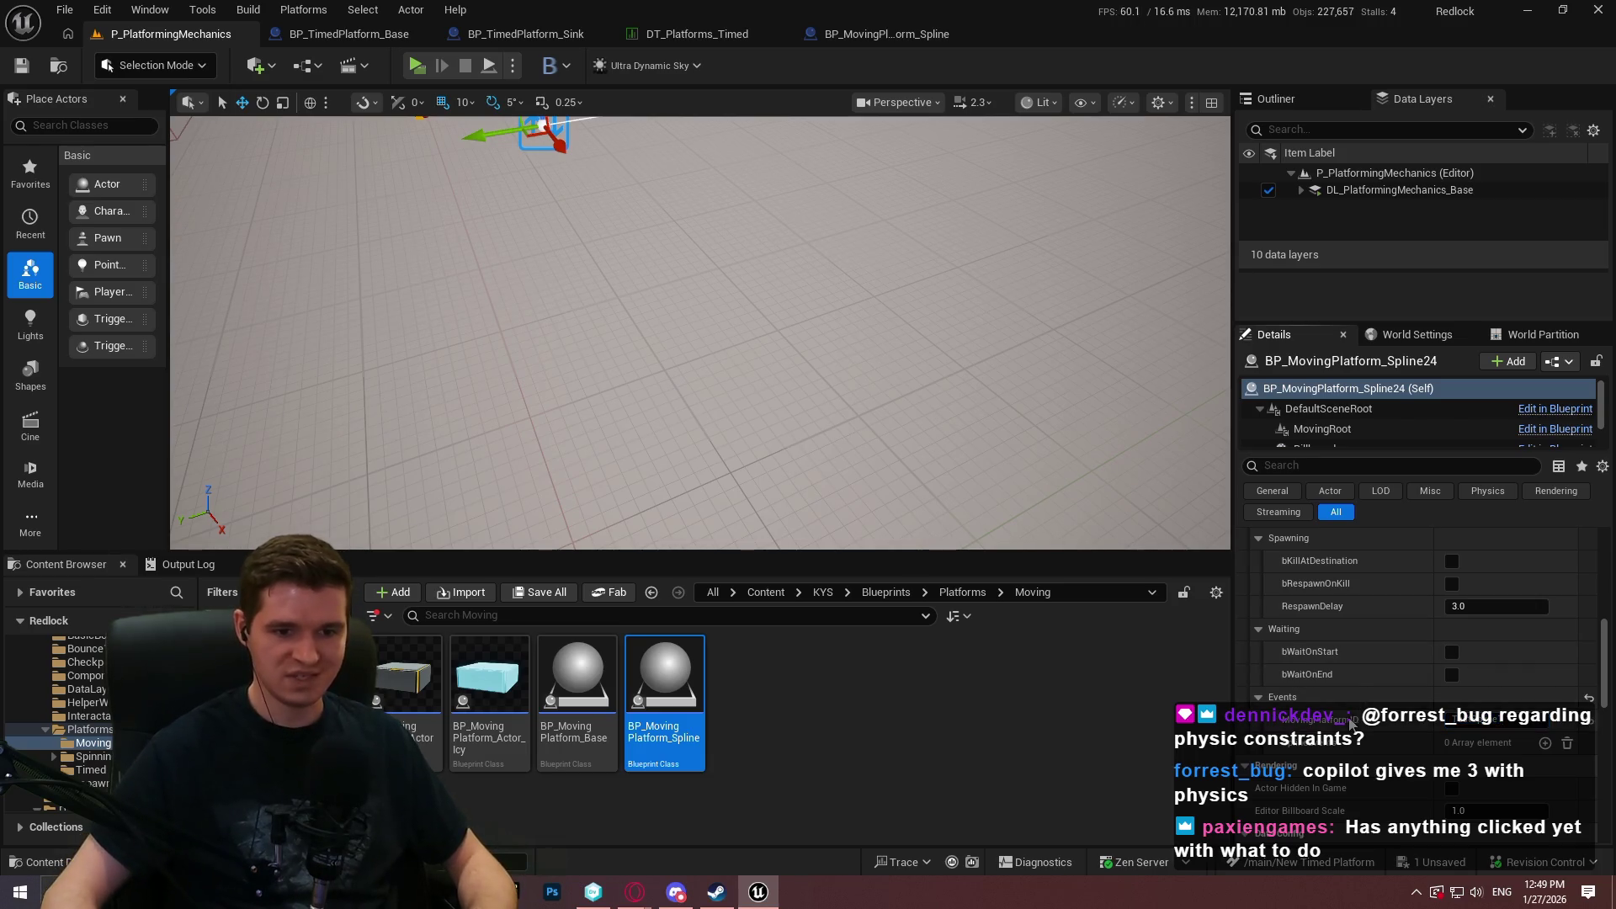
key(f)
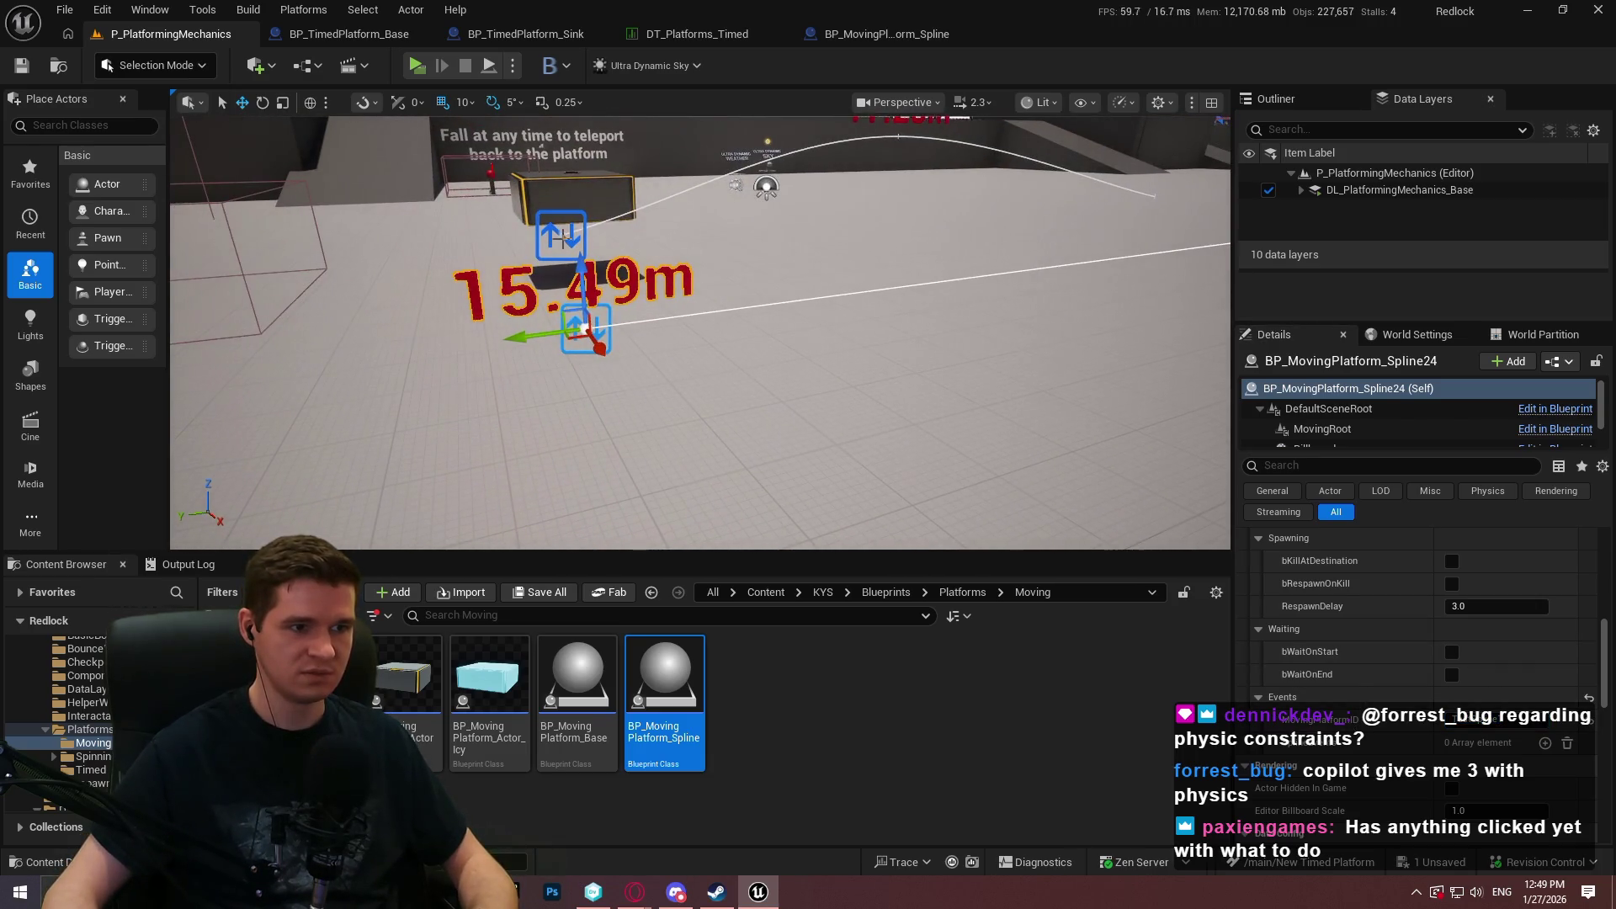
click(564, 258)
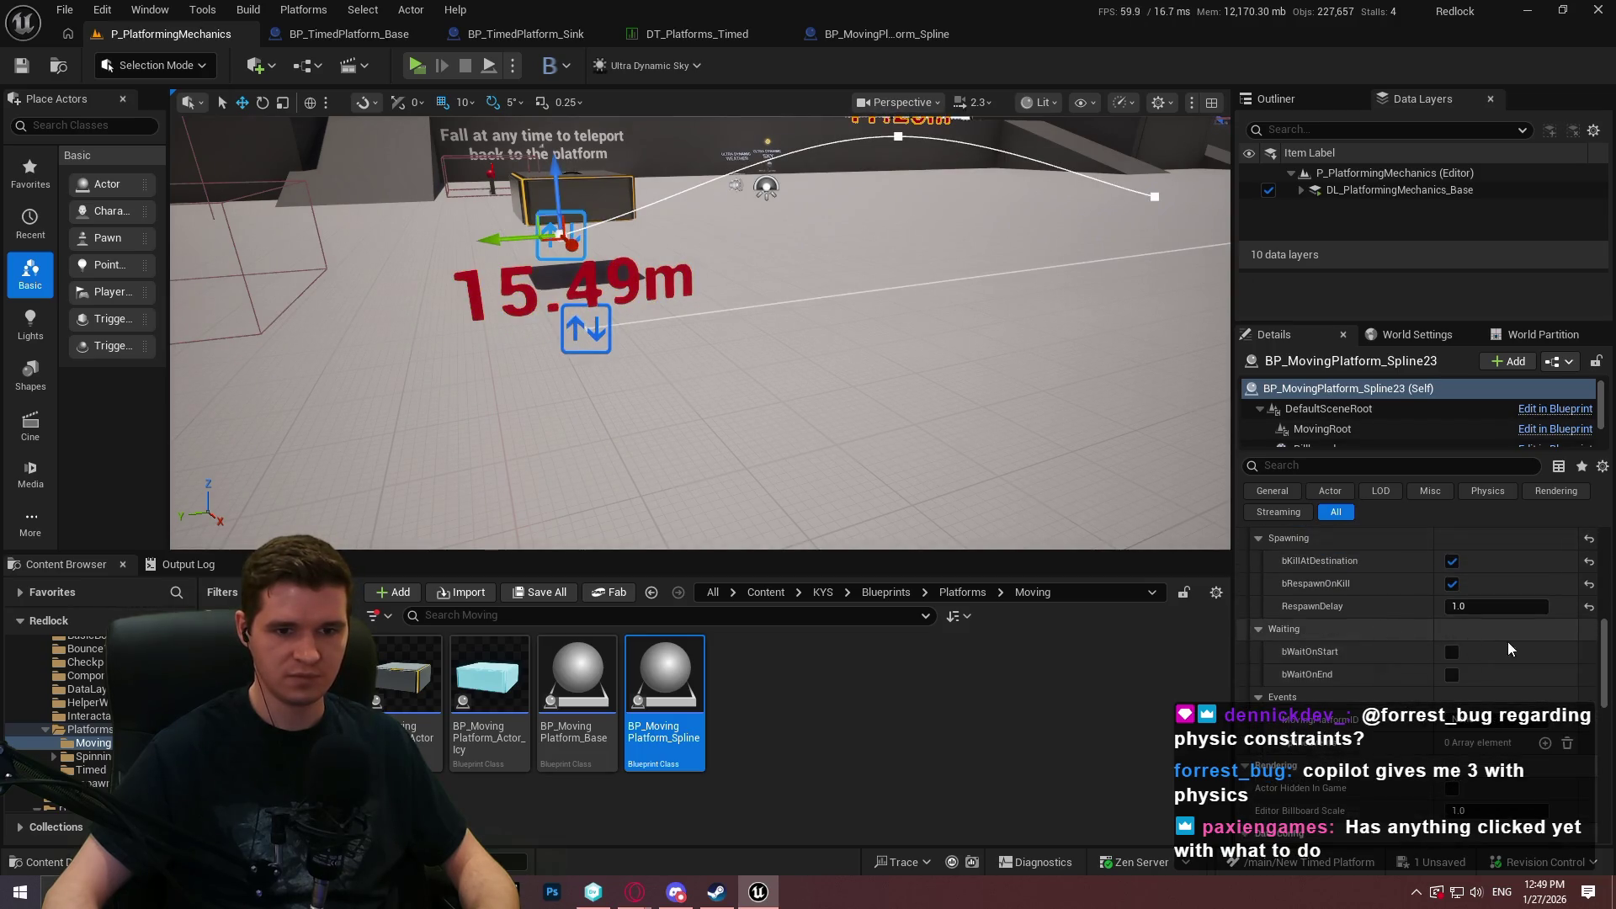
Add one SplineEvents element to Spline23, then reselect Spline24.
click(1545, 744)
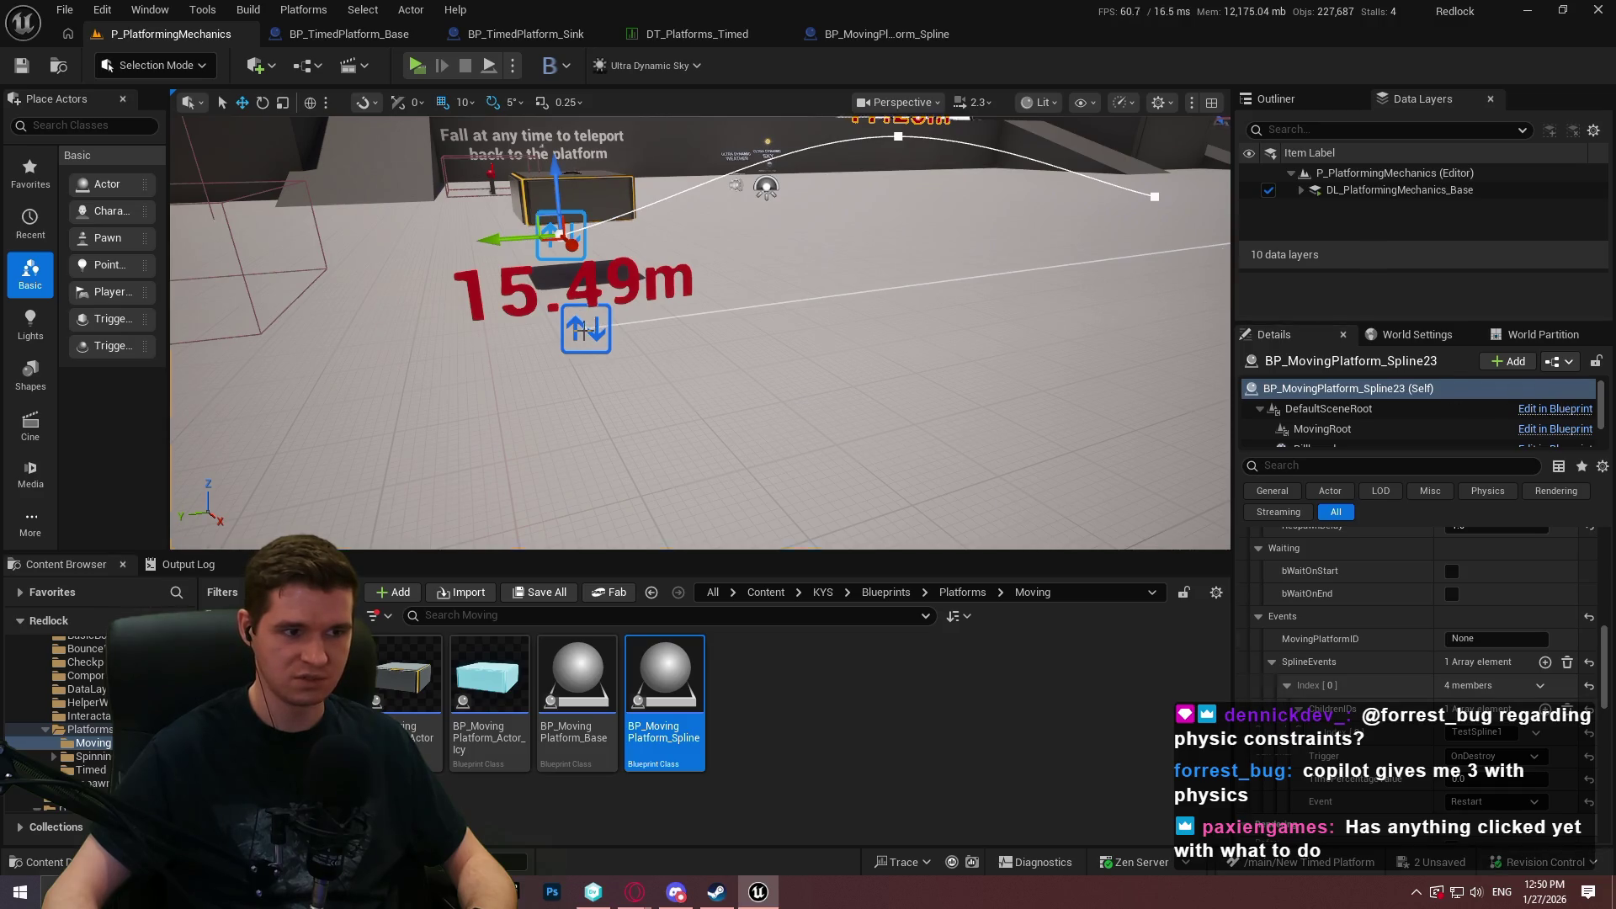
click(609, 325)
click(585, 331)
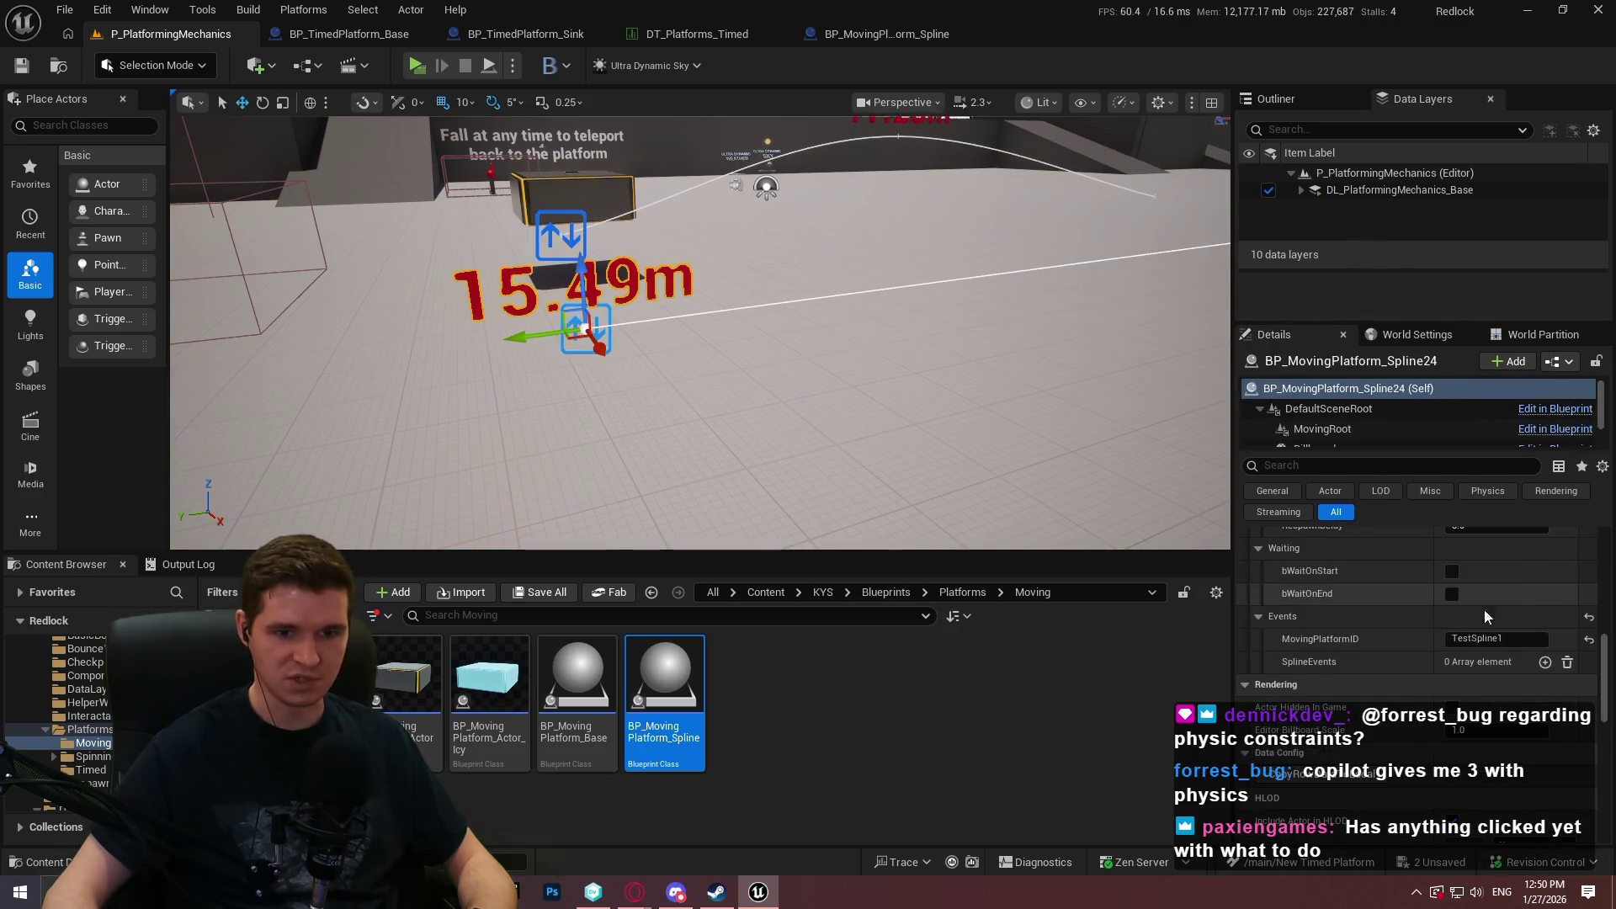
Set Spline24's PlatformActor to the sinking platform class, leaving the data table unchanged.
scroll(1503, 608, up, 5)
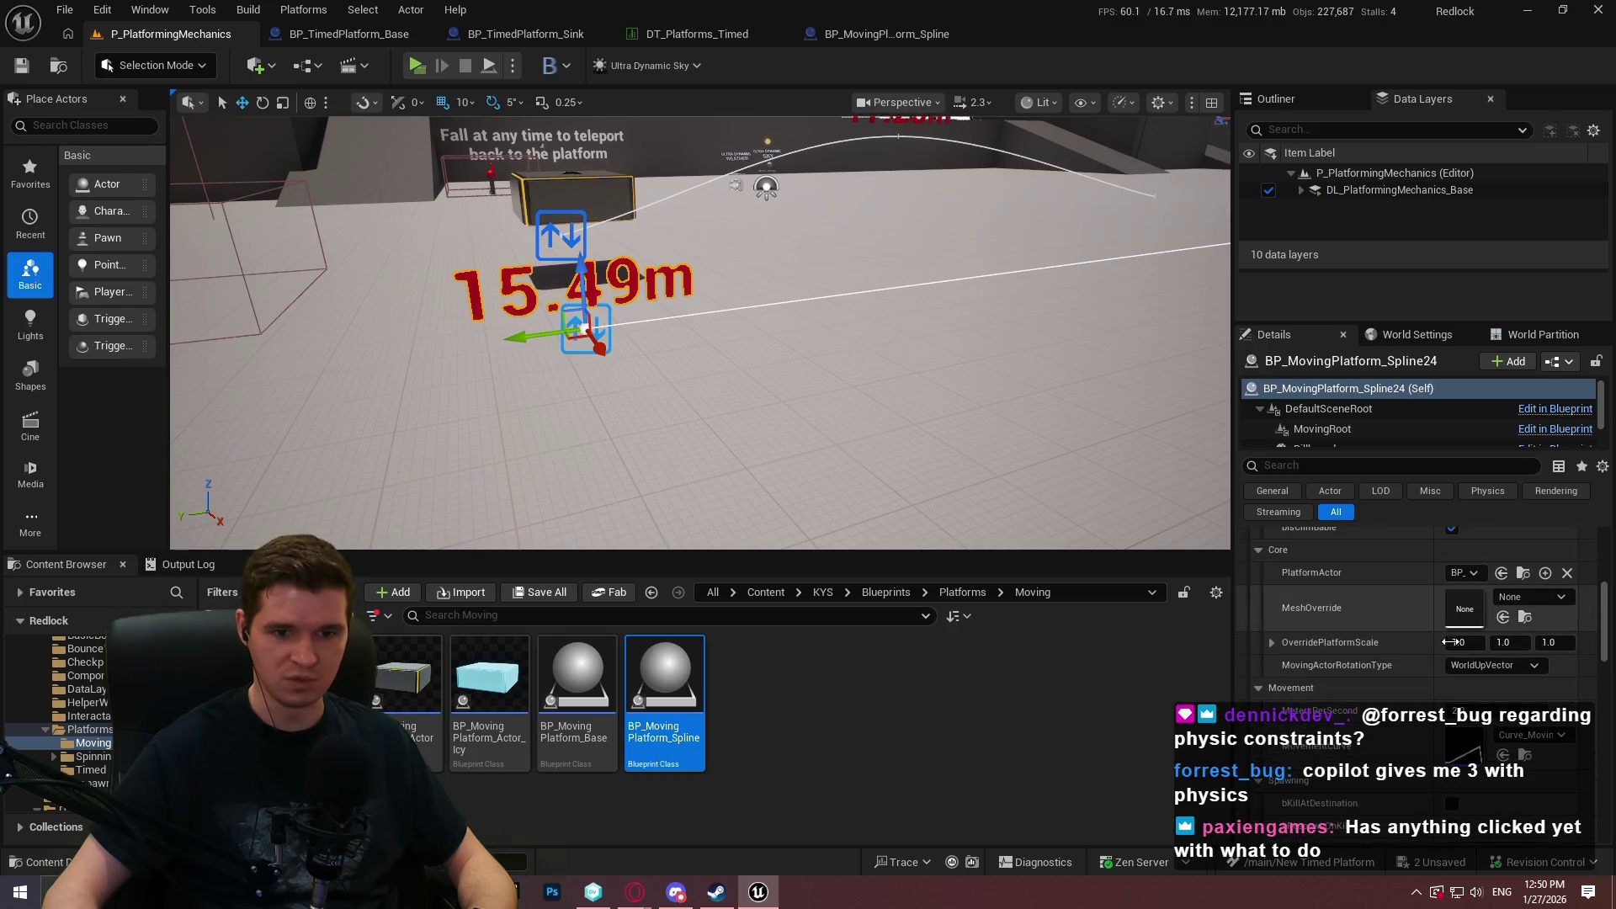
scroll(1448, 640, up, 3)
scroll(1411, 638, up, 2)
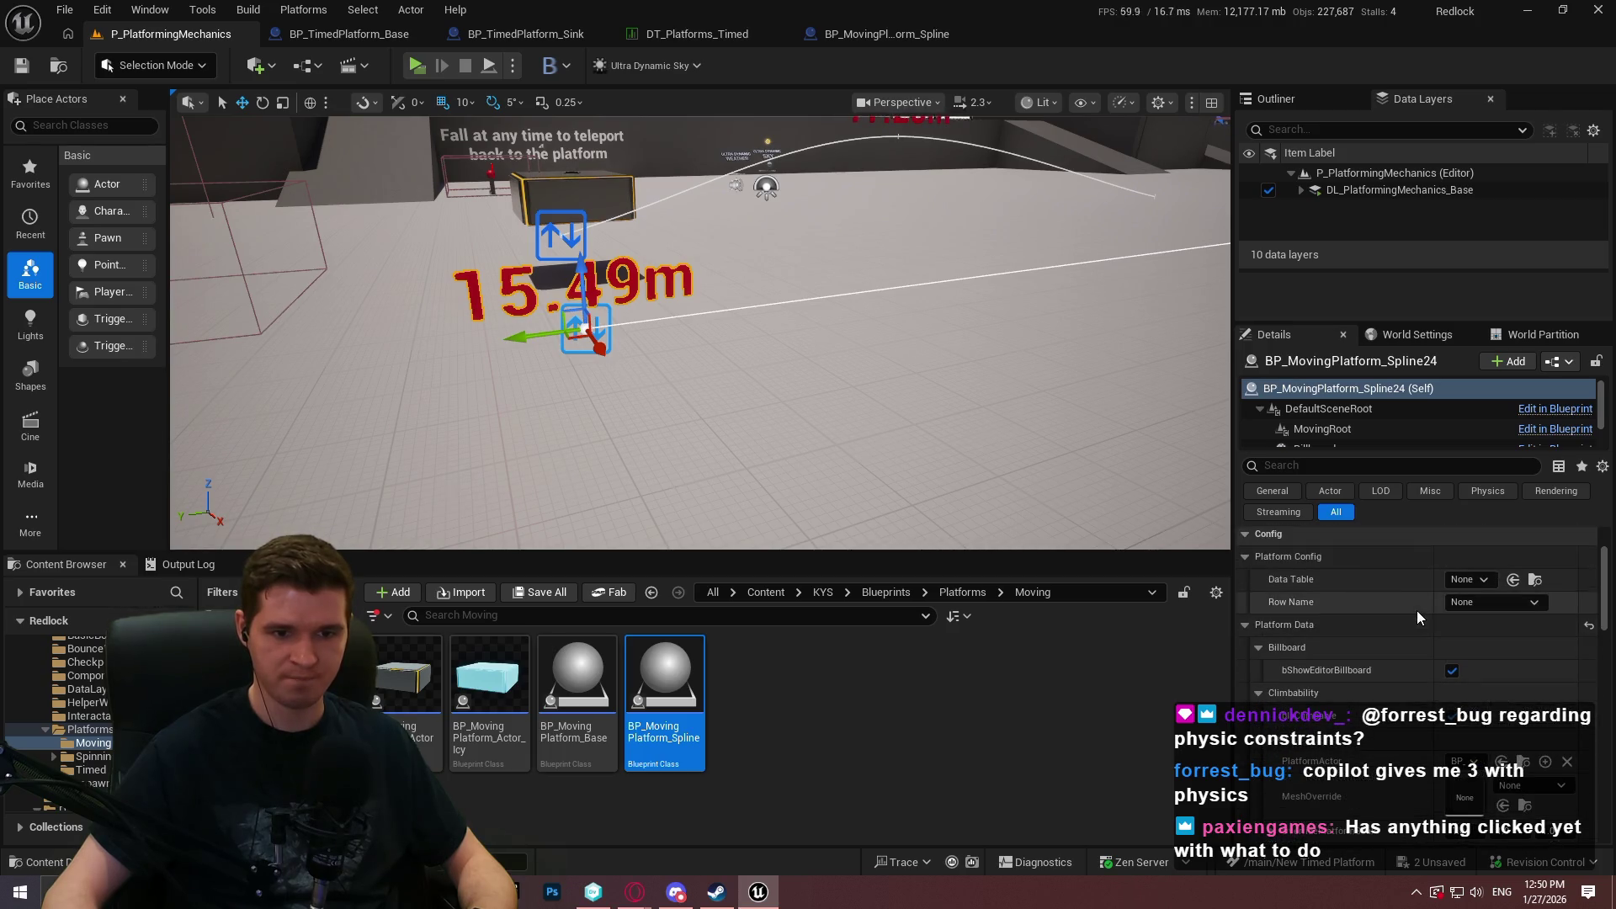
click(1483, 580)
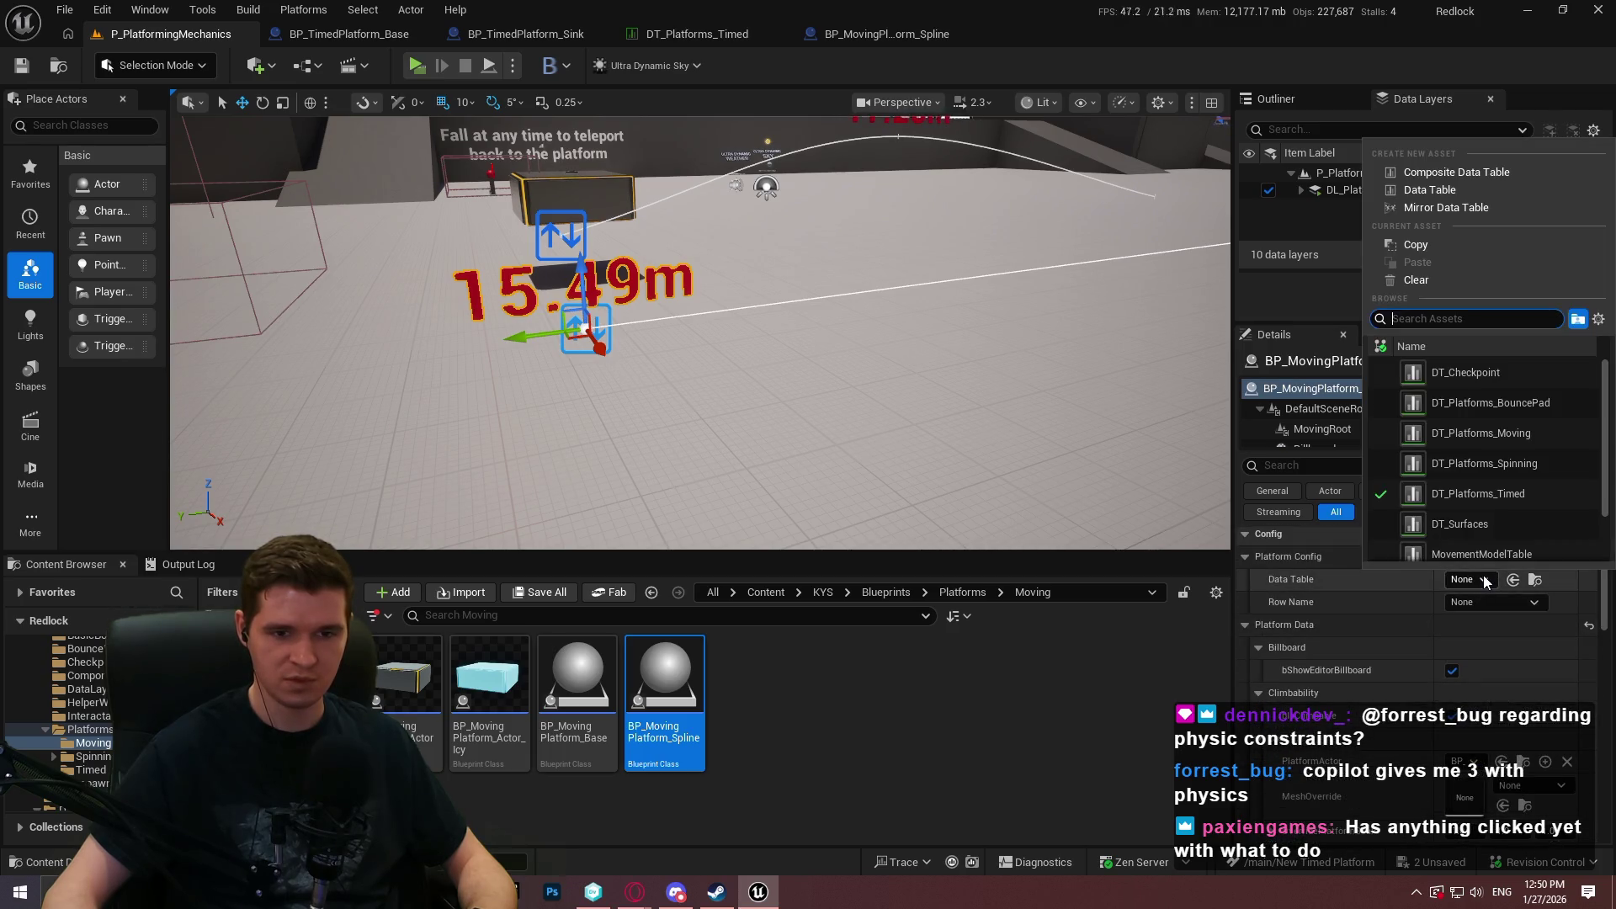
click(1377, 604)
scroll(1326, 649, down, 1)
scroll(1404, 655, down, 1)
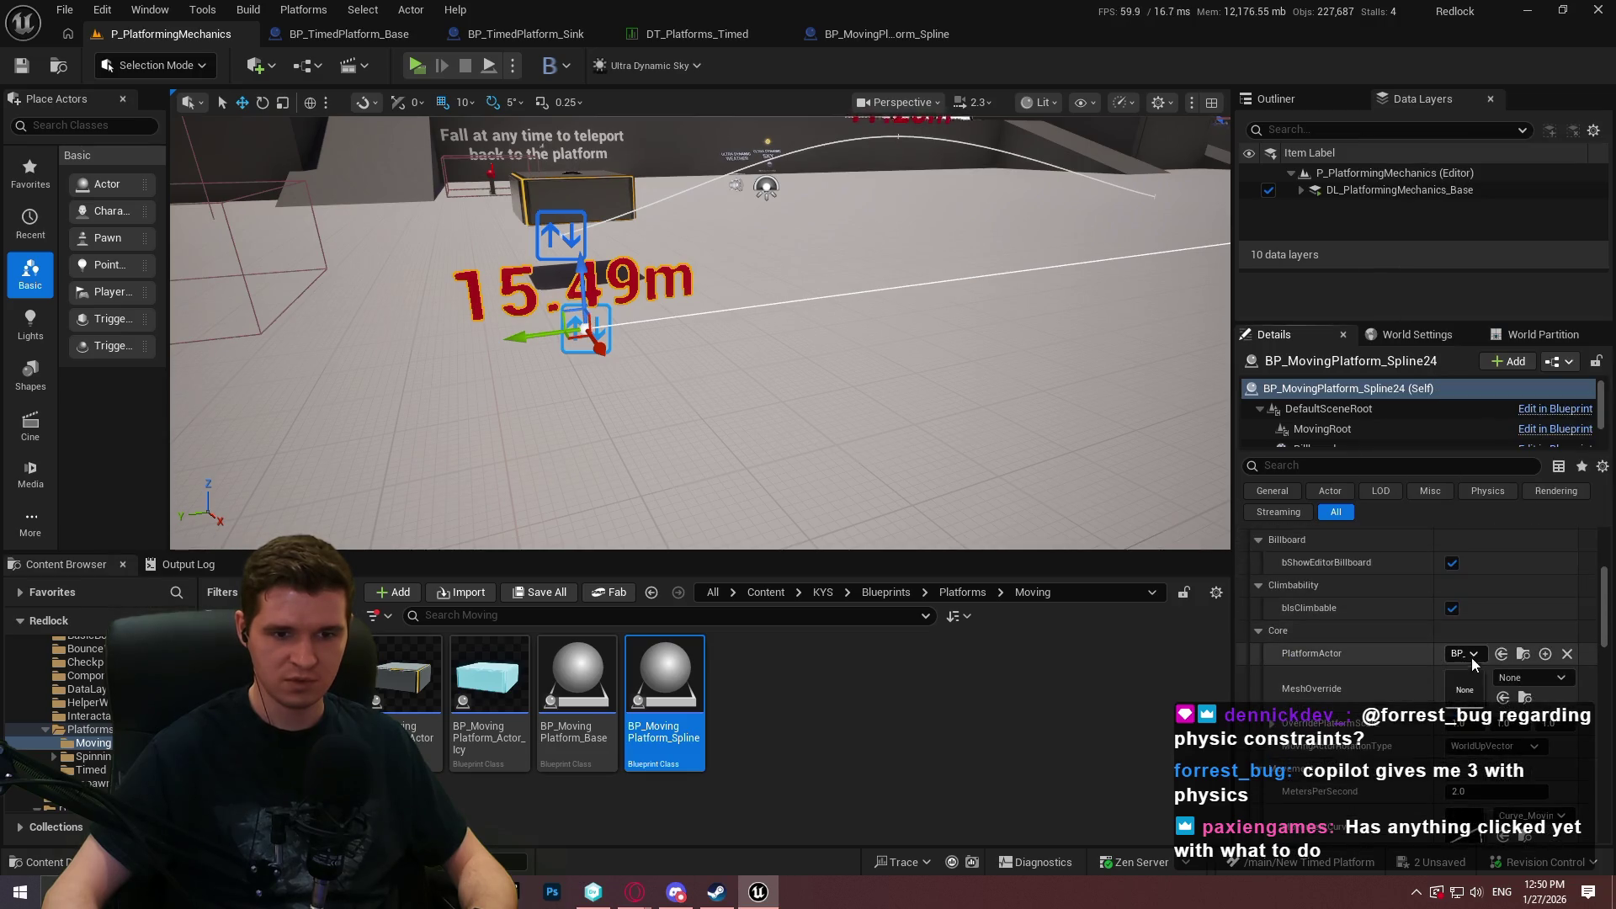
click(1465, 654)
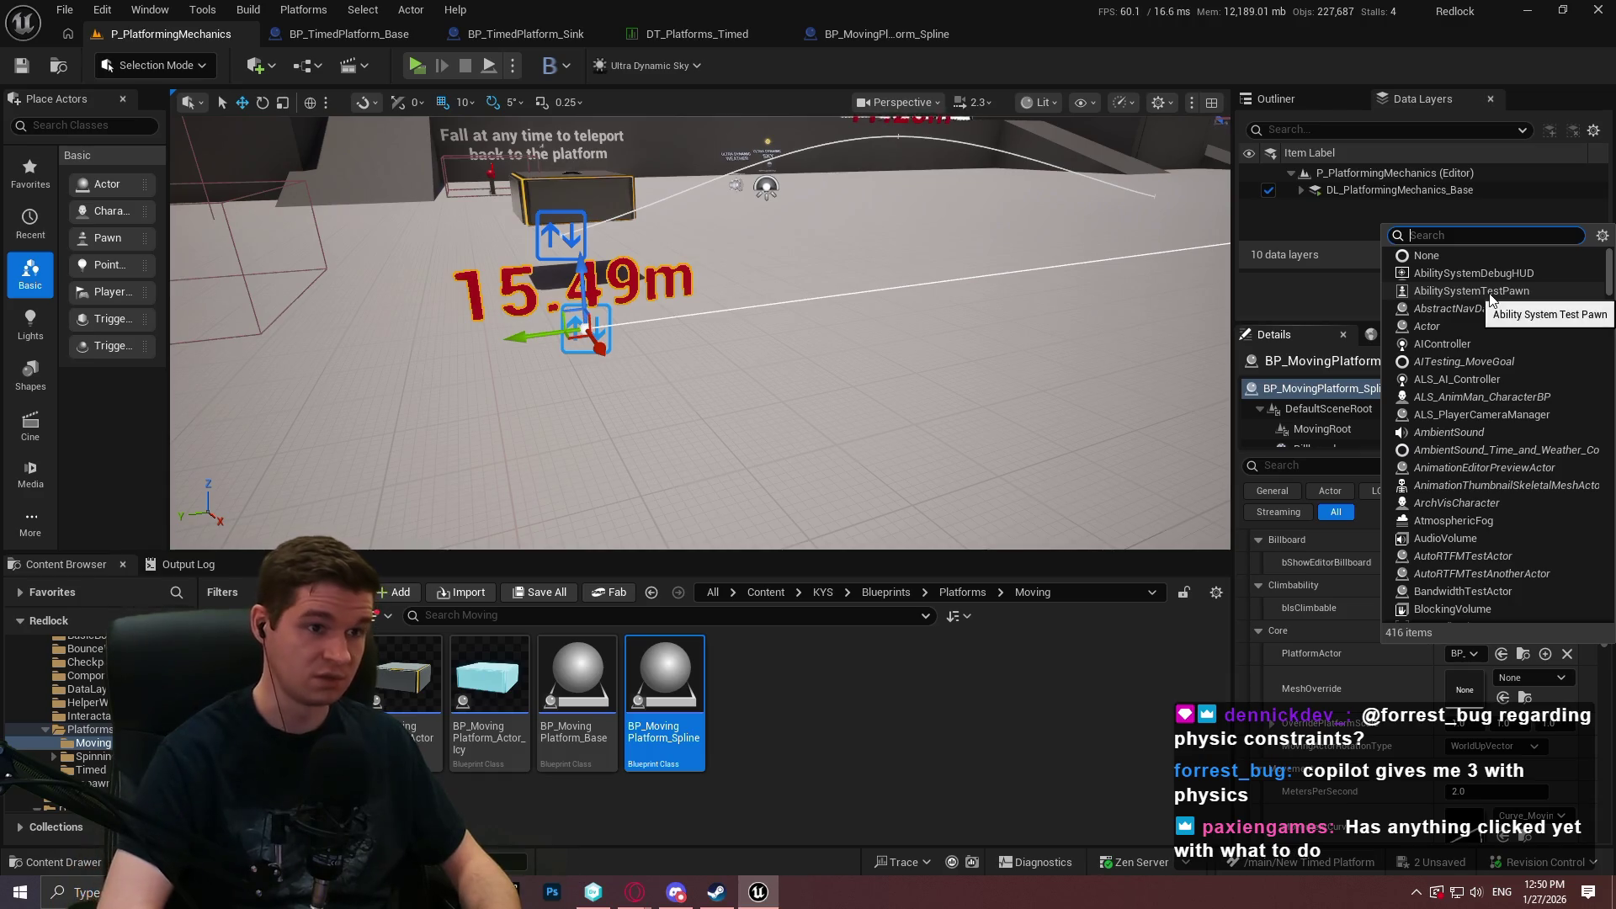
text(snk)
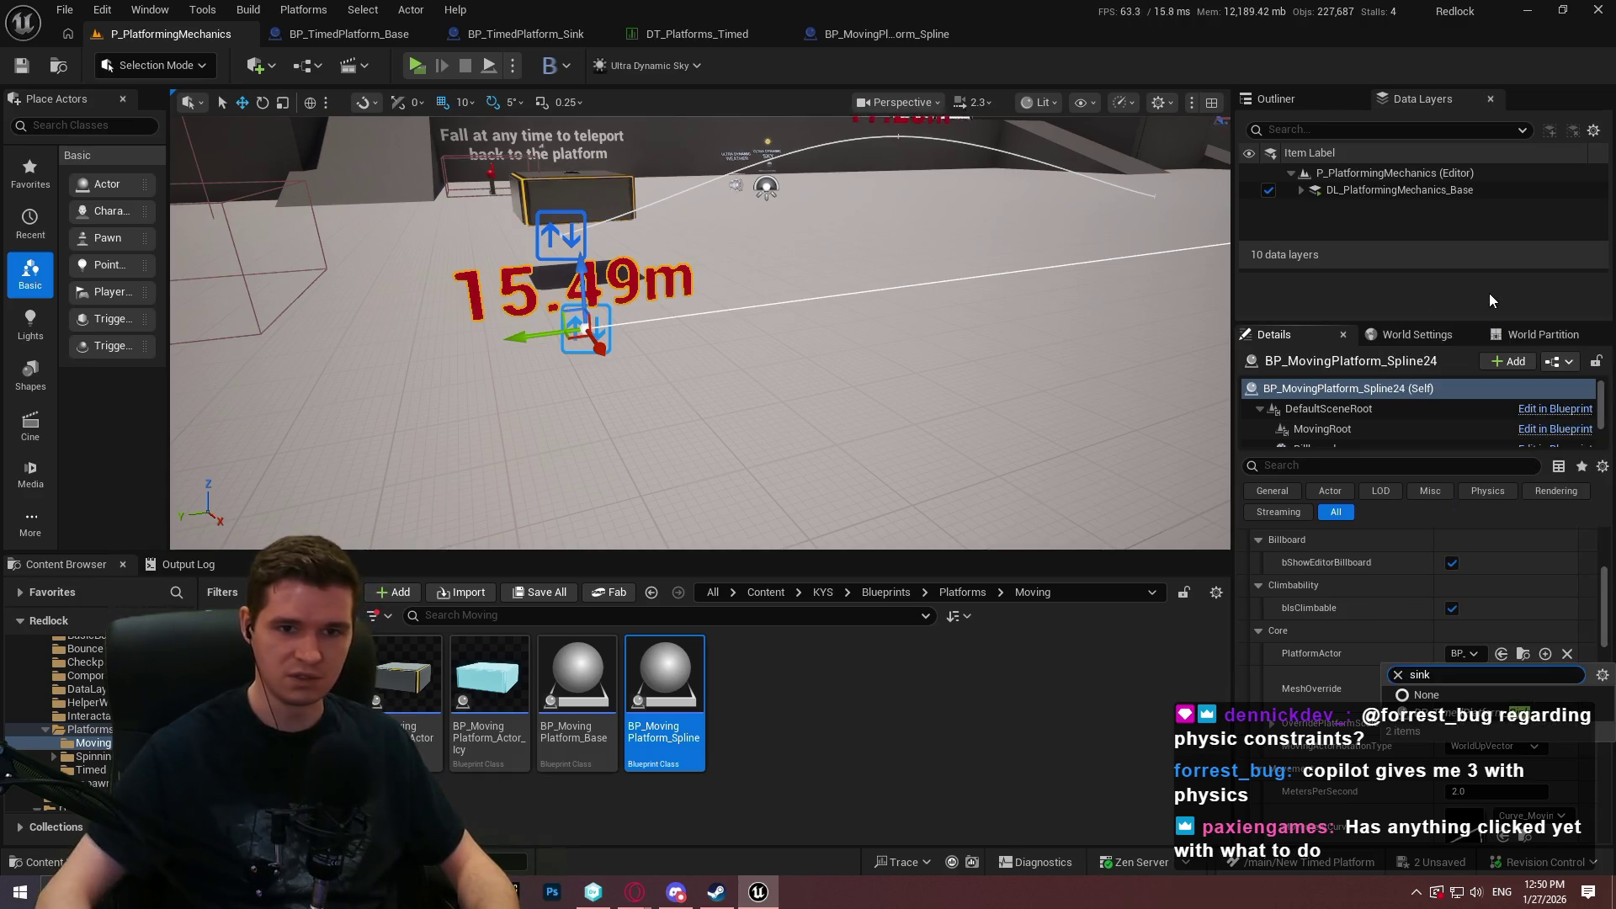
click(1480, 722)
Set Spline24's MetersPerSecond to 1.0.
scroll(1415, 665, down, 3)
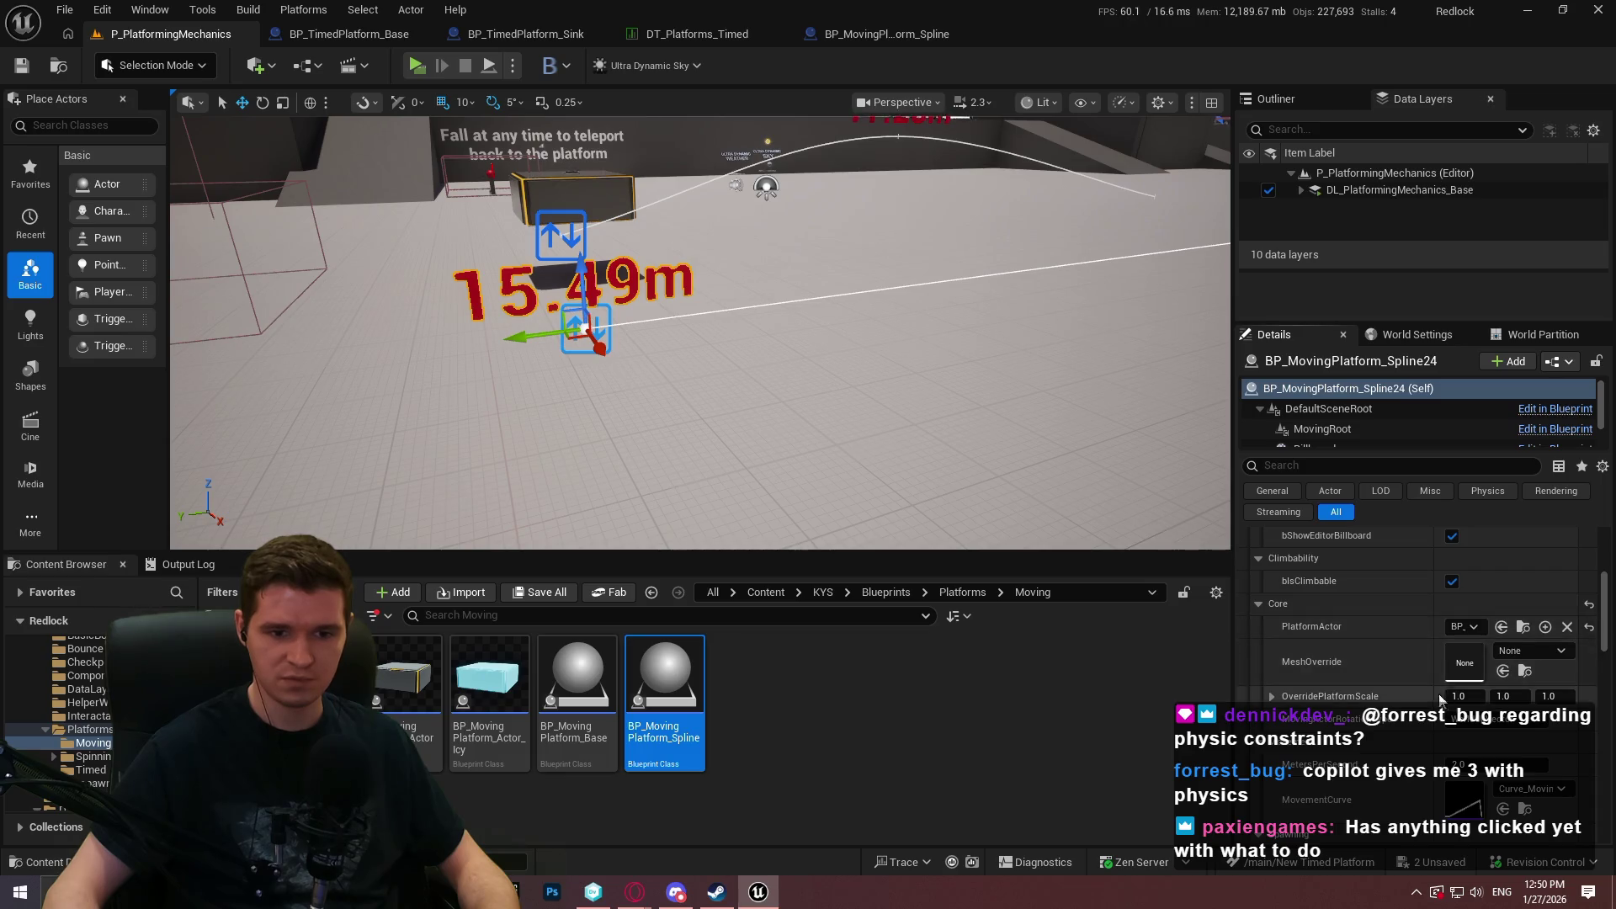
click(1482, 656)
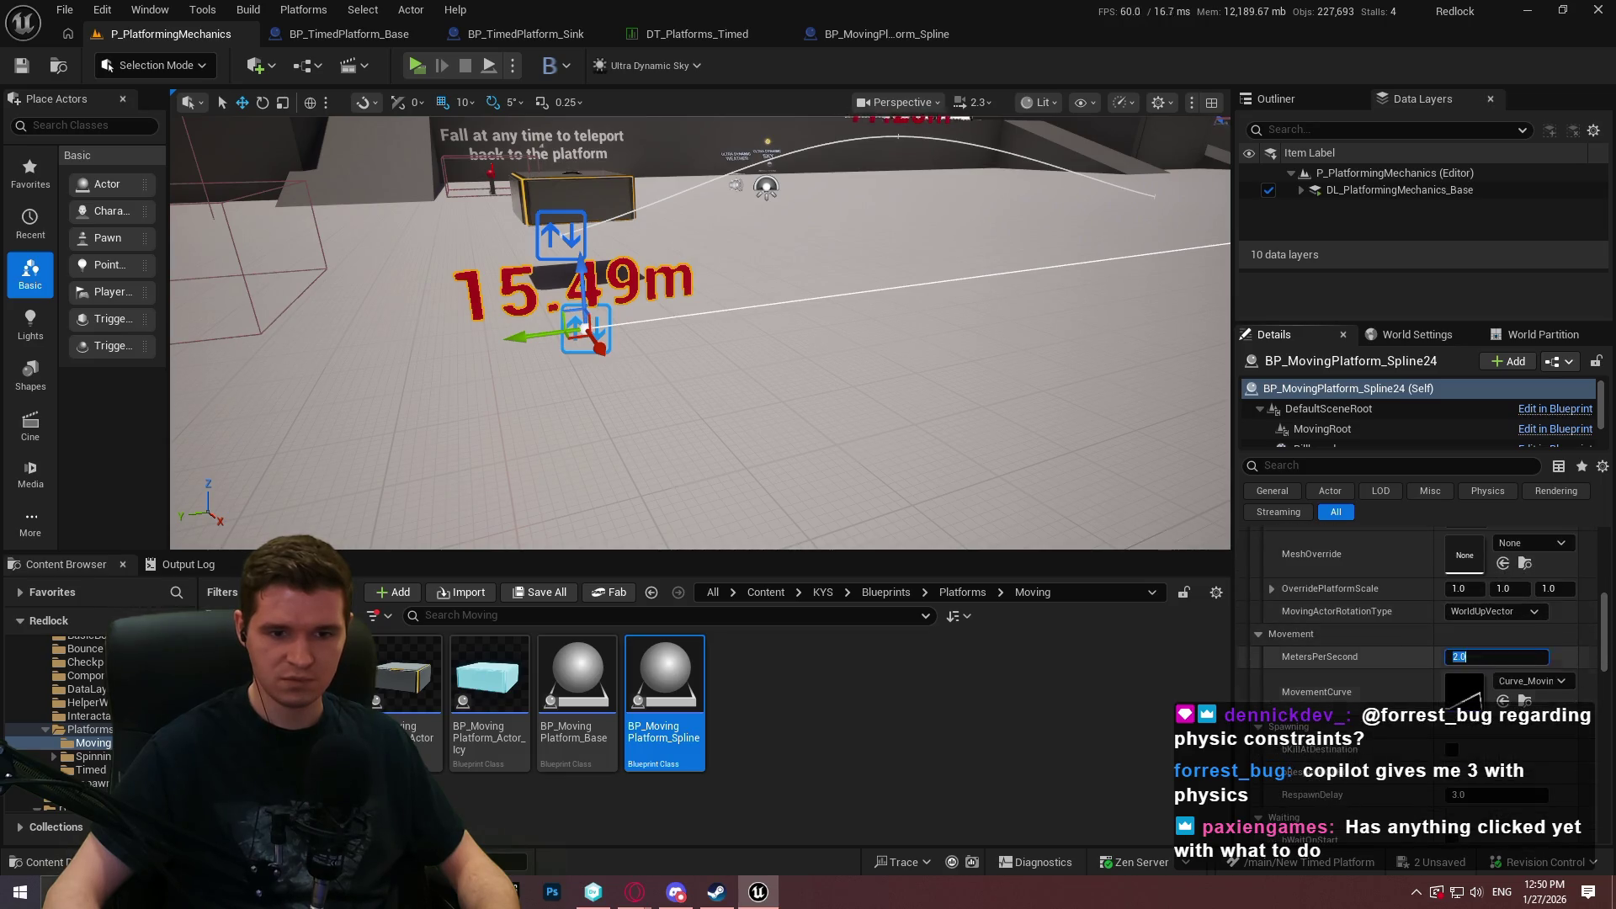
text(1)
key(Return)
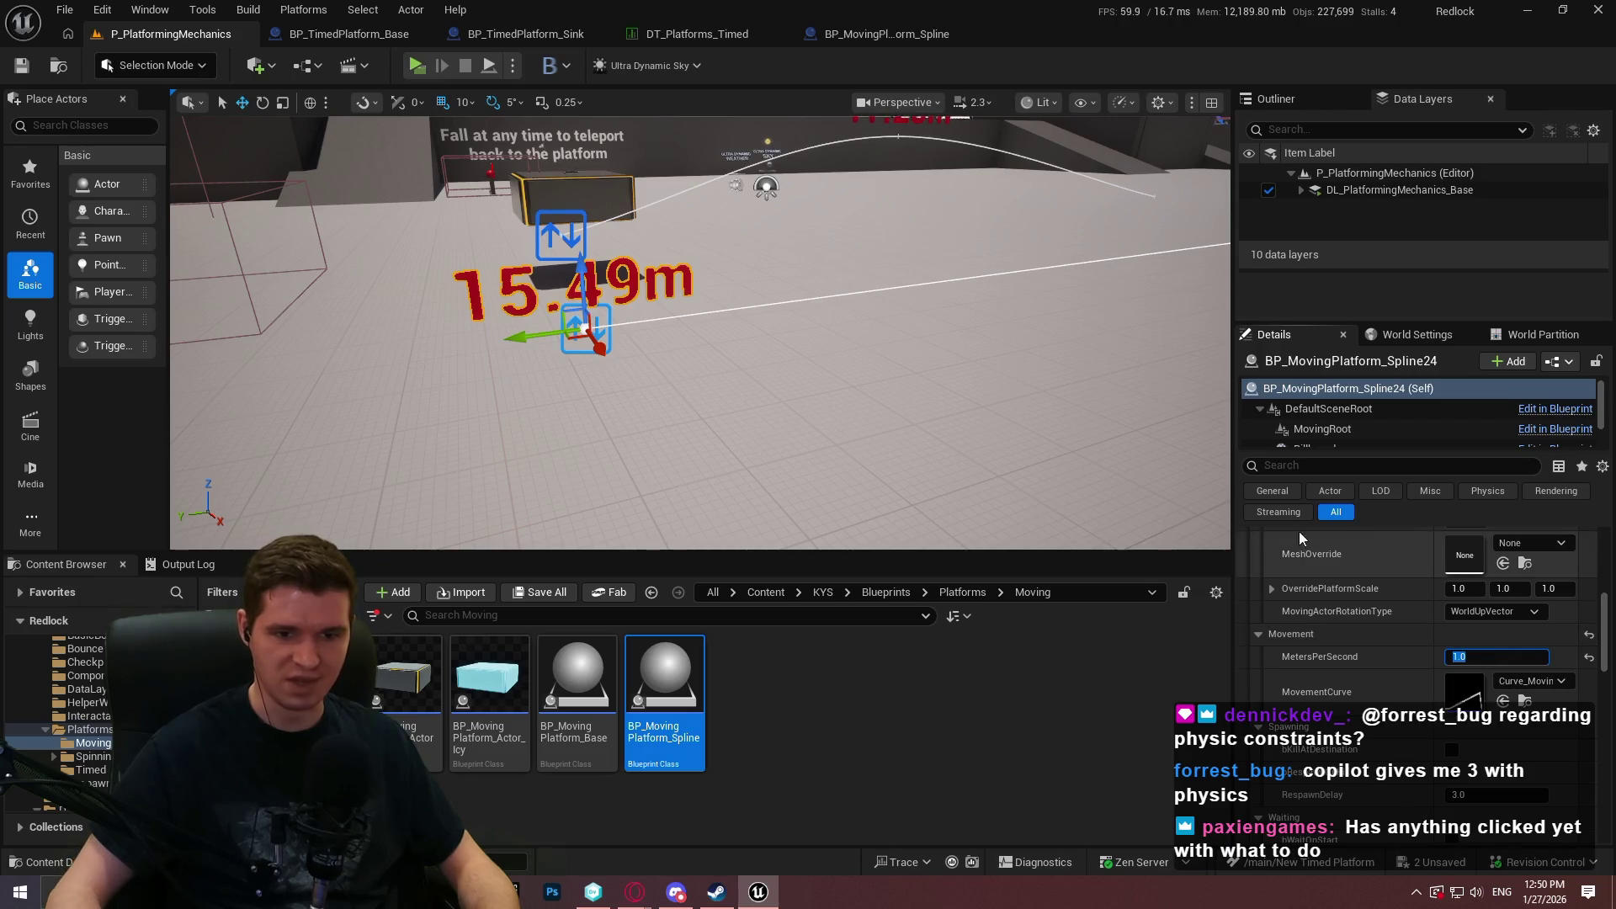
click(414, 67)
click(808, 718)
key(w)
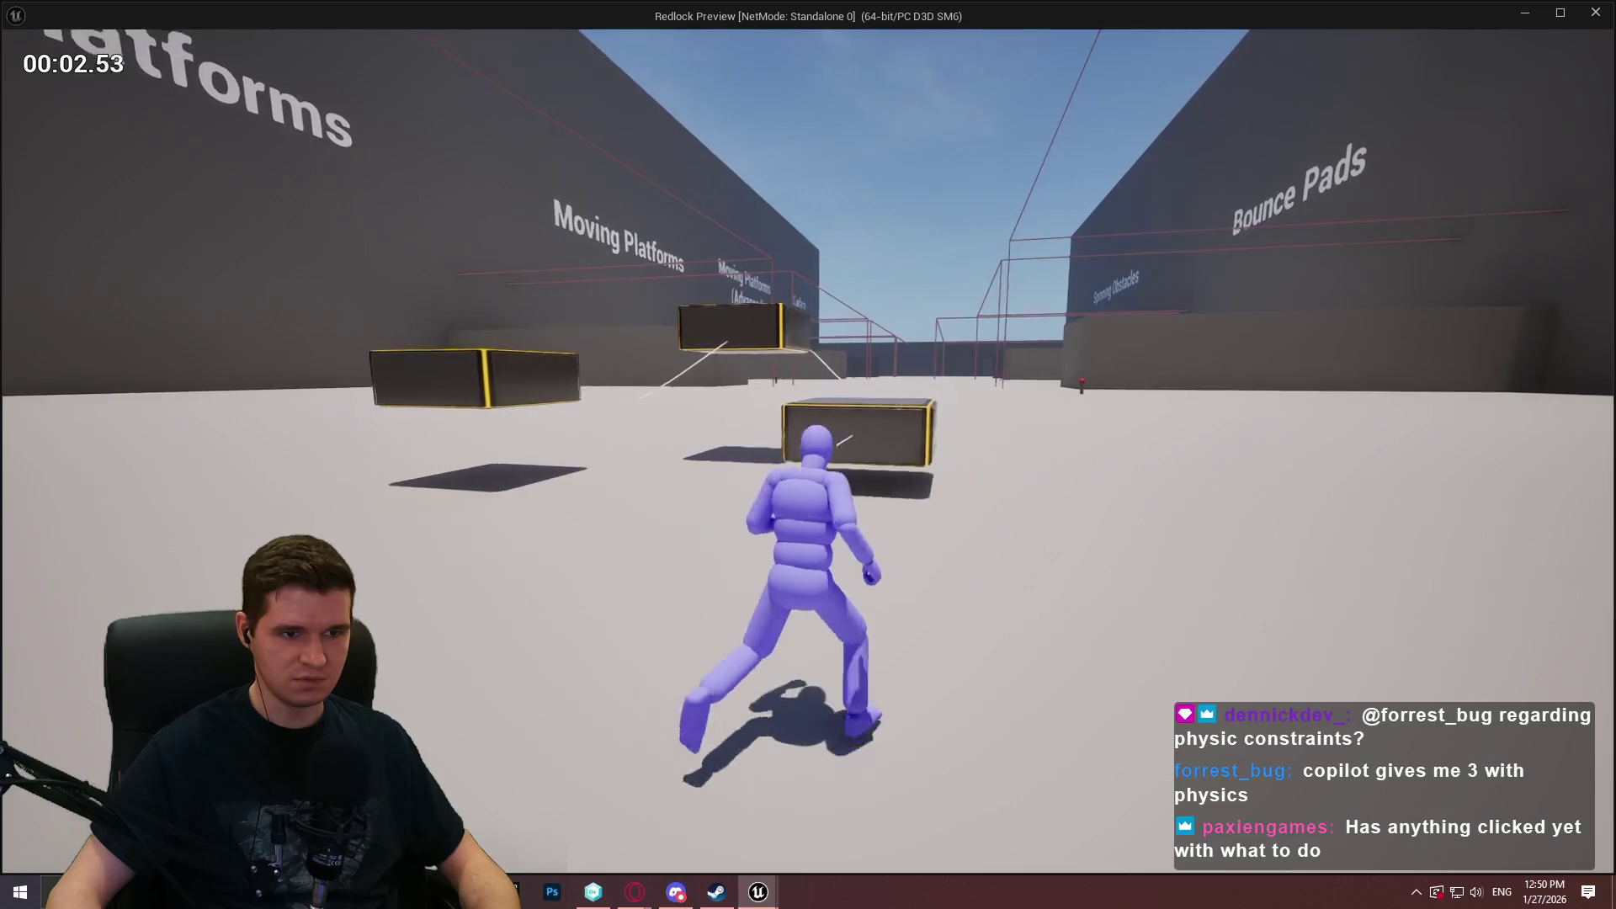
key(space)
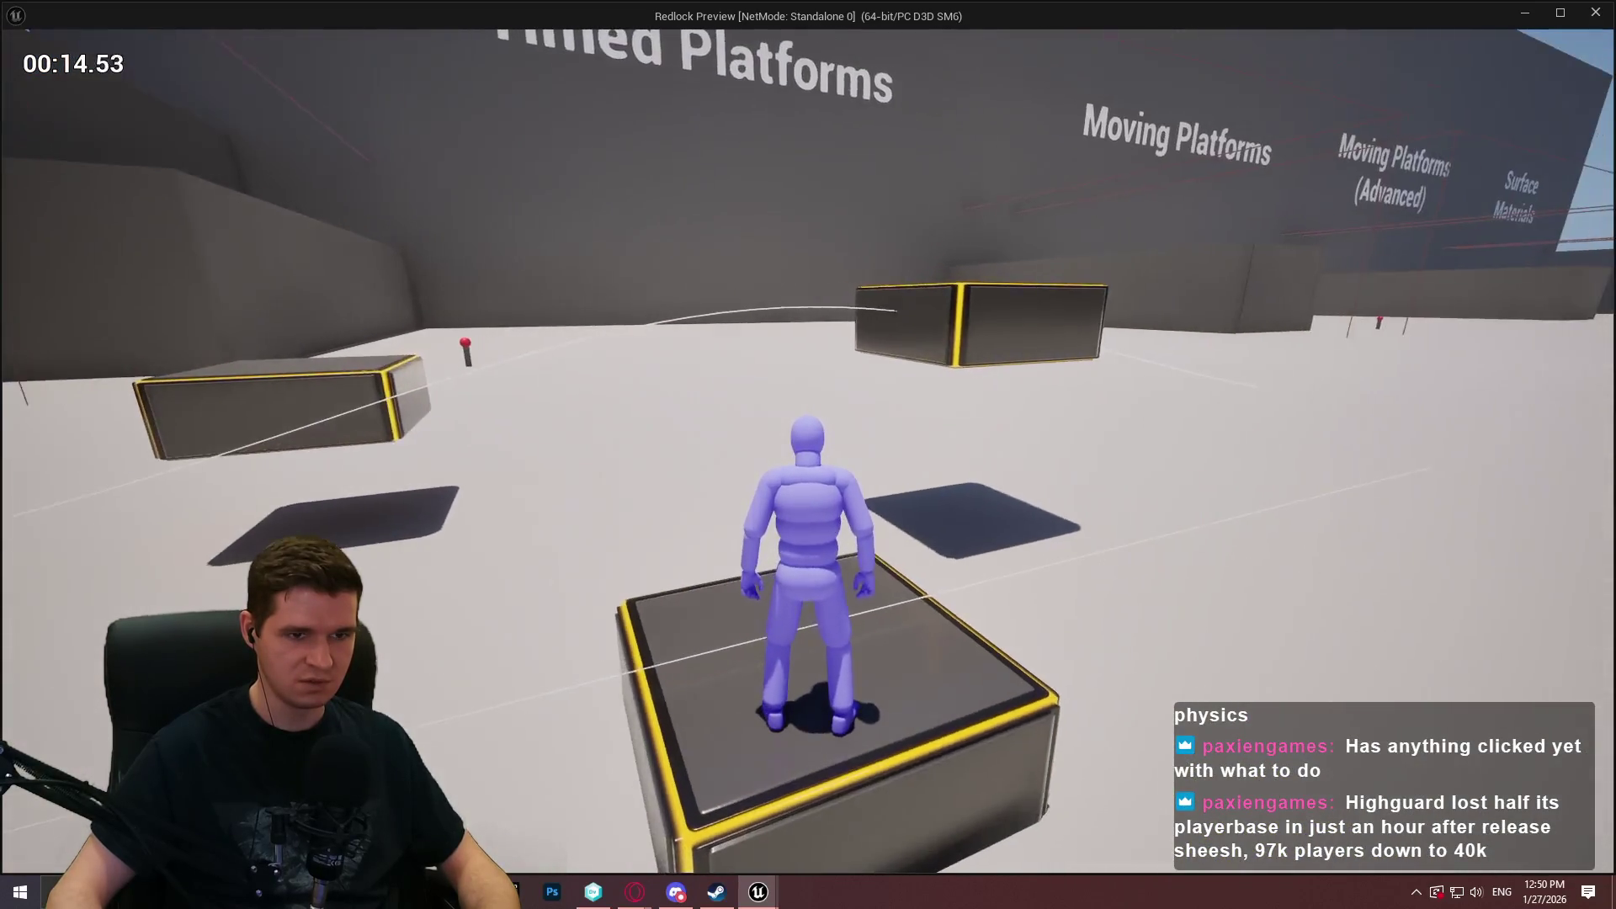
key(s)
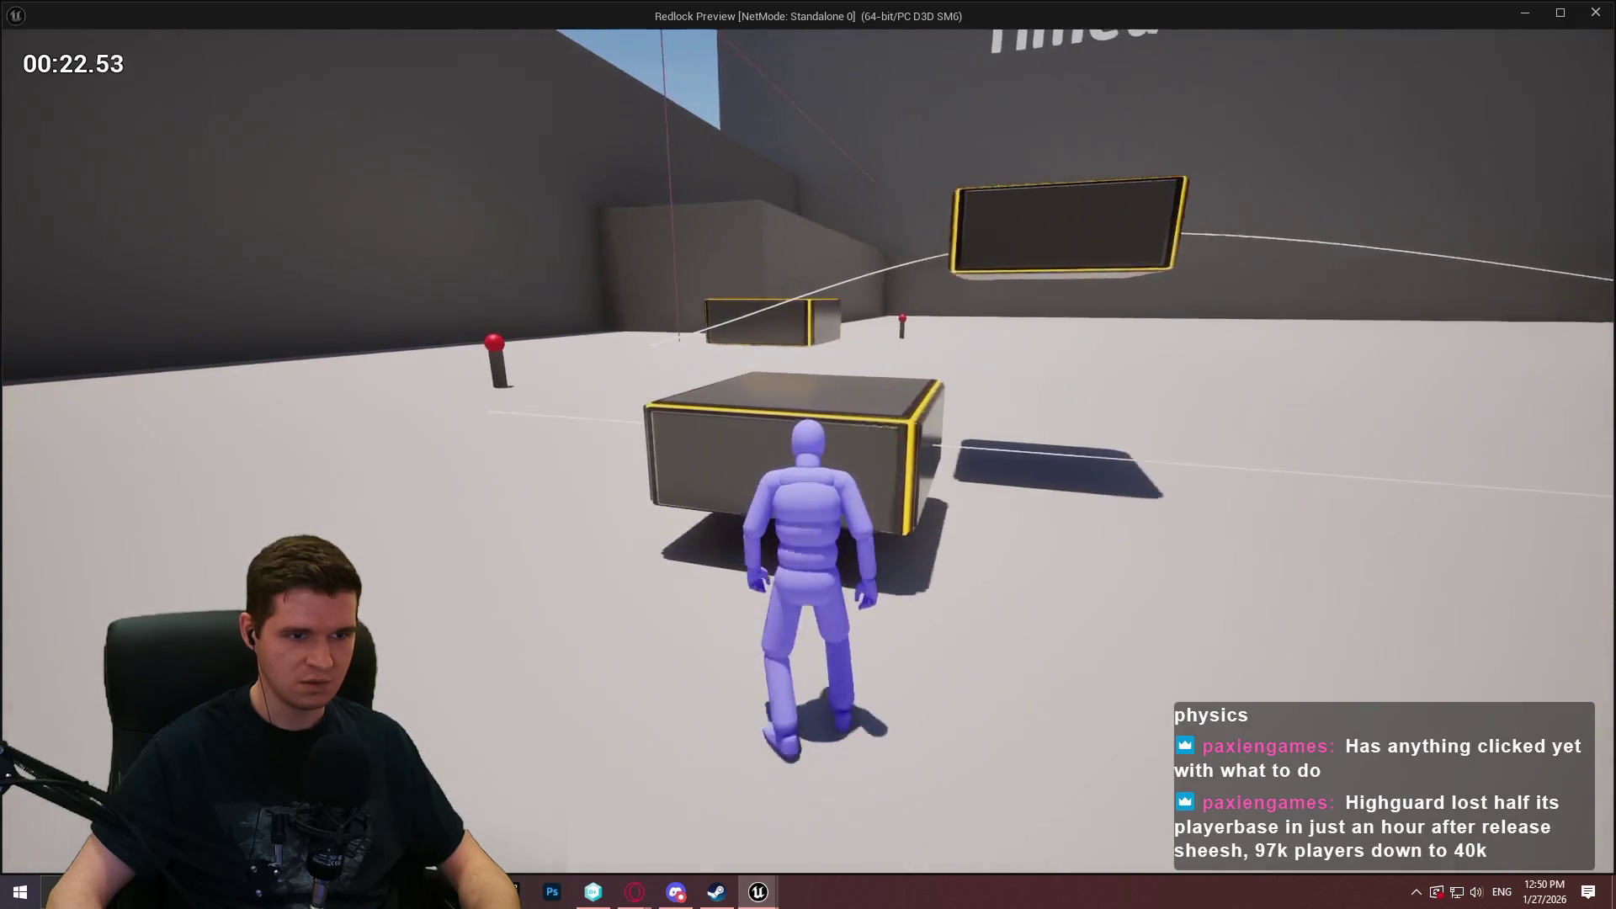
key(w)
key(space)
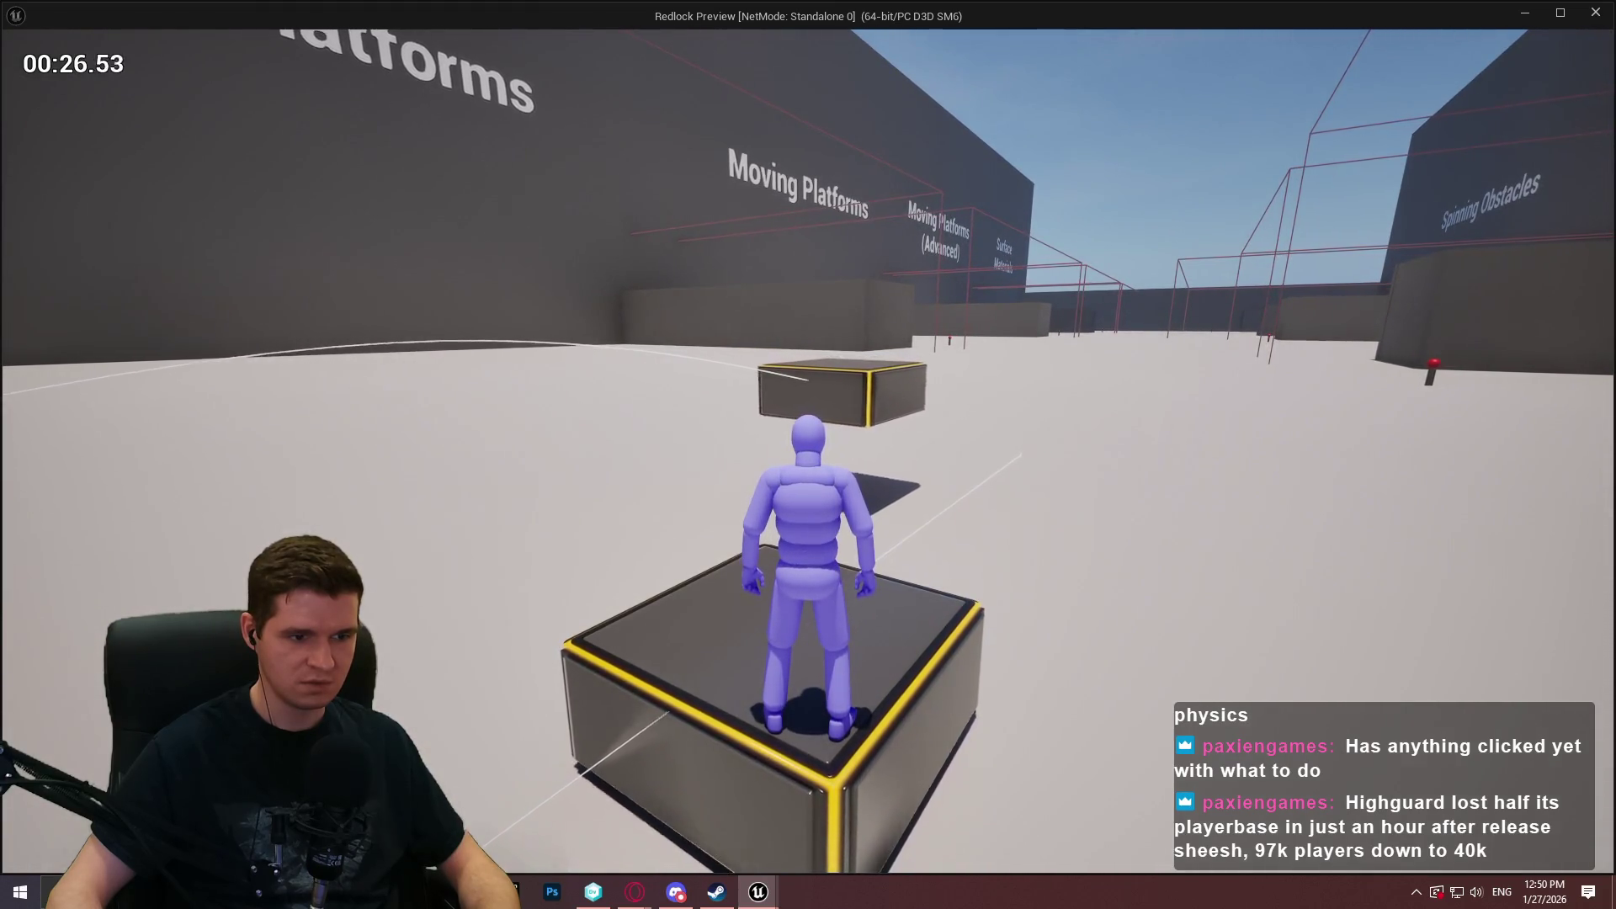
key(d)
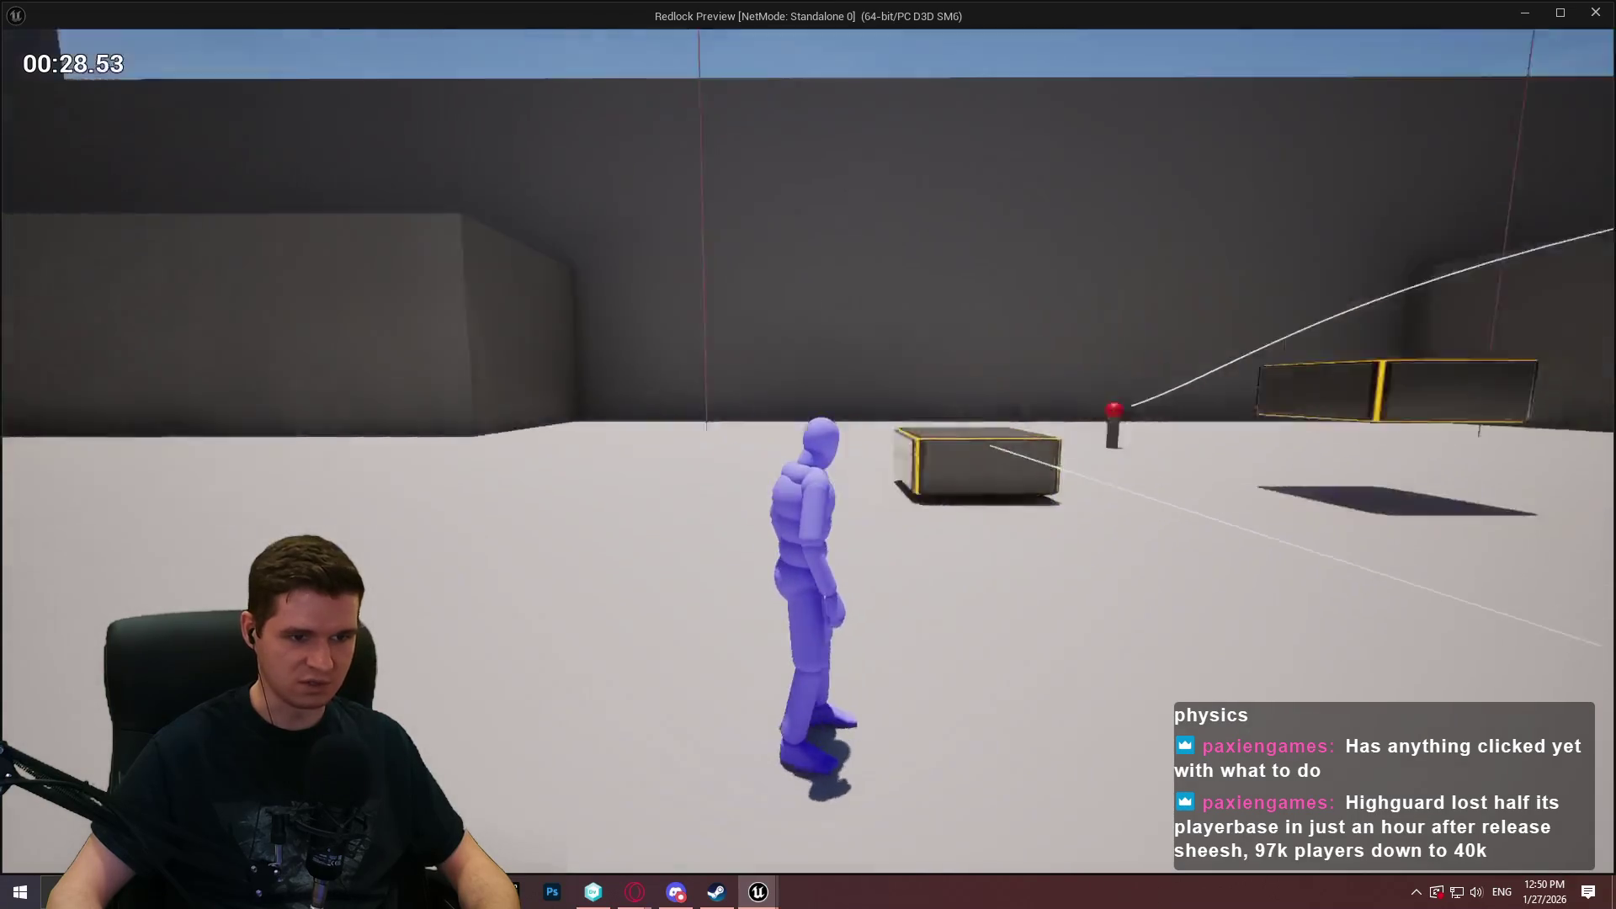
key(w)
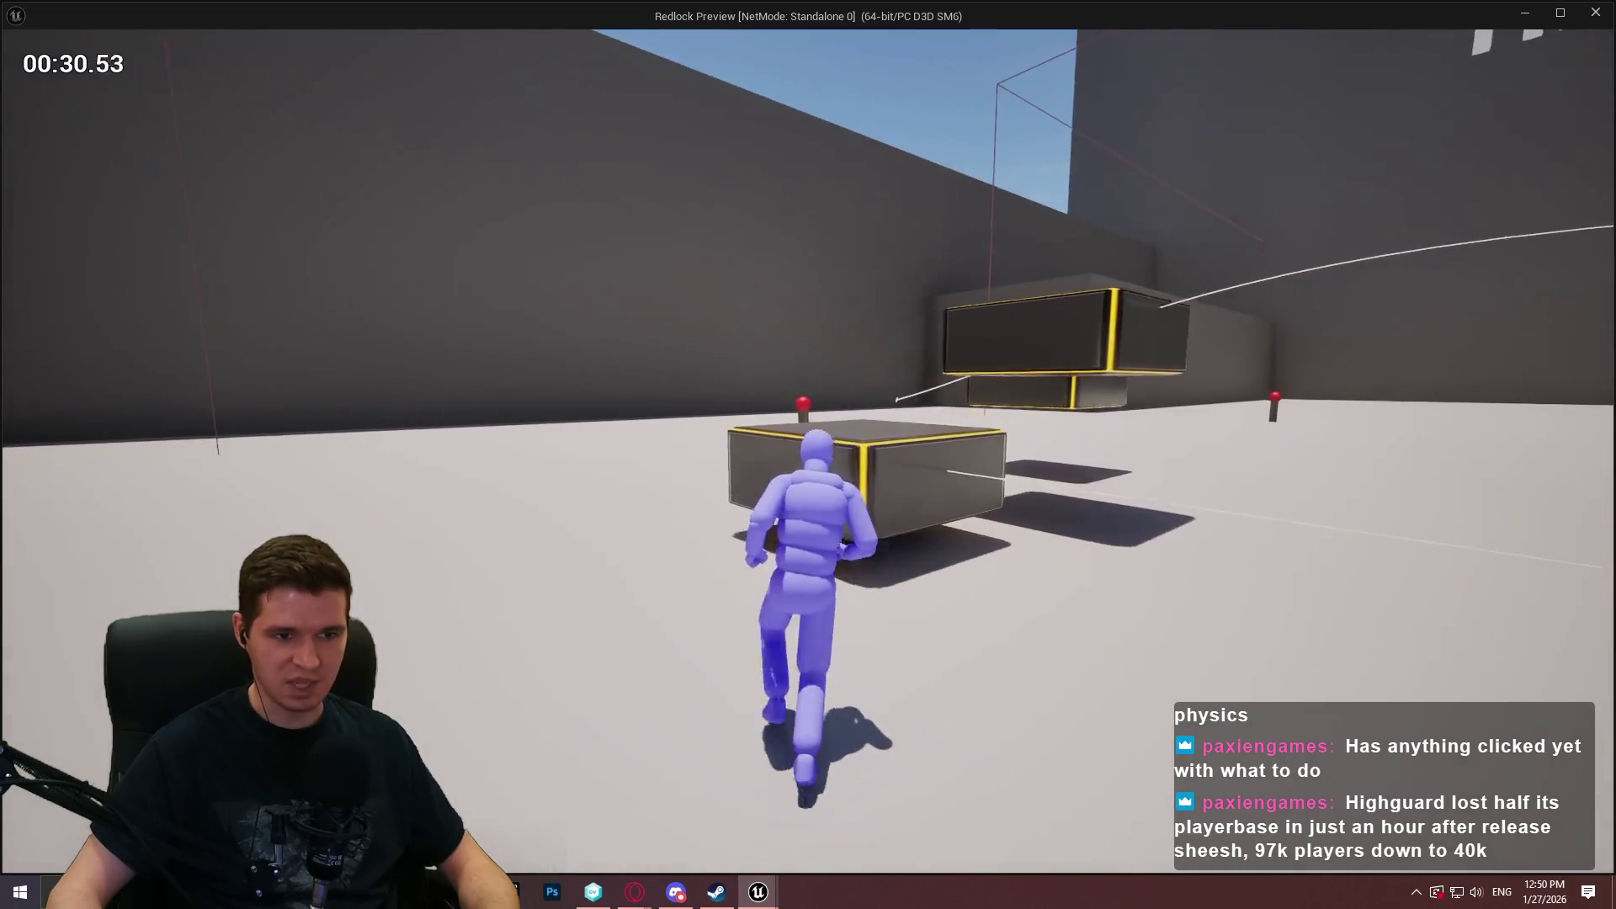
key(space)
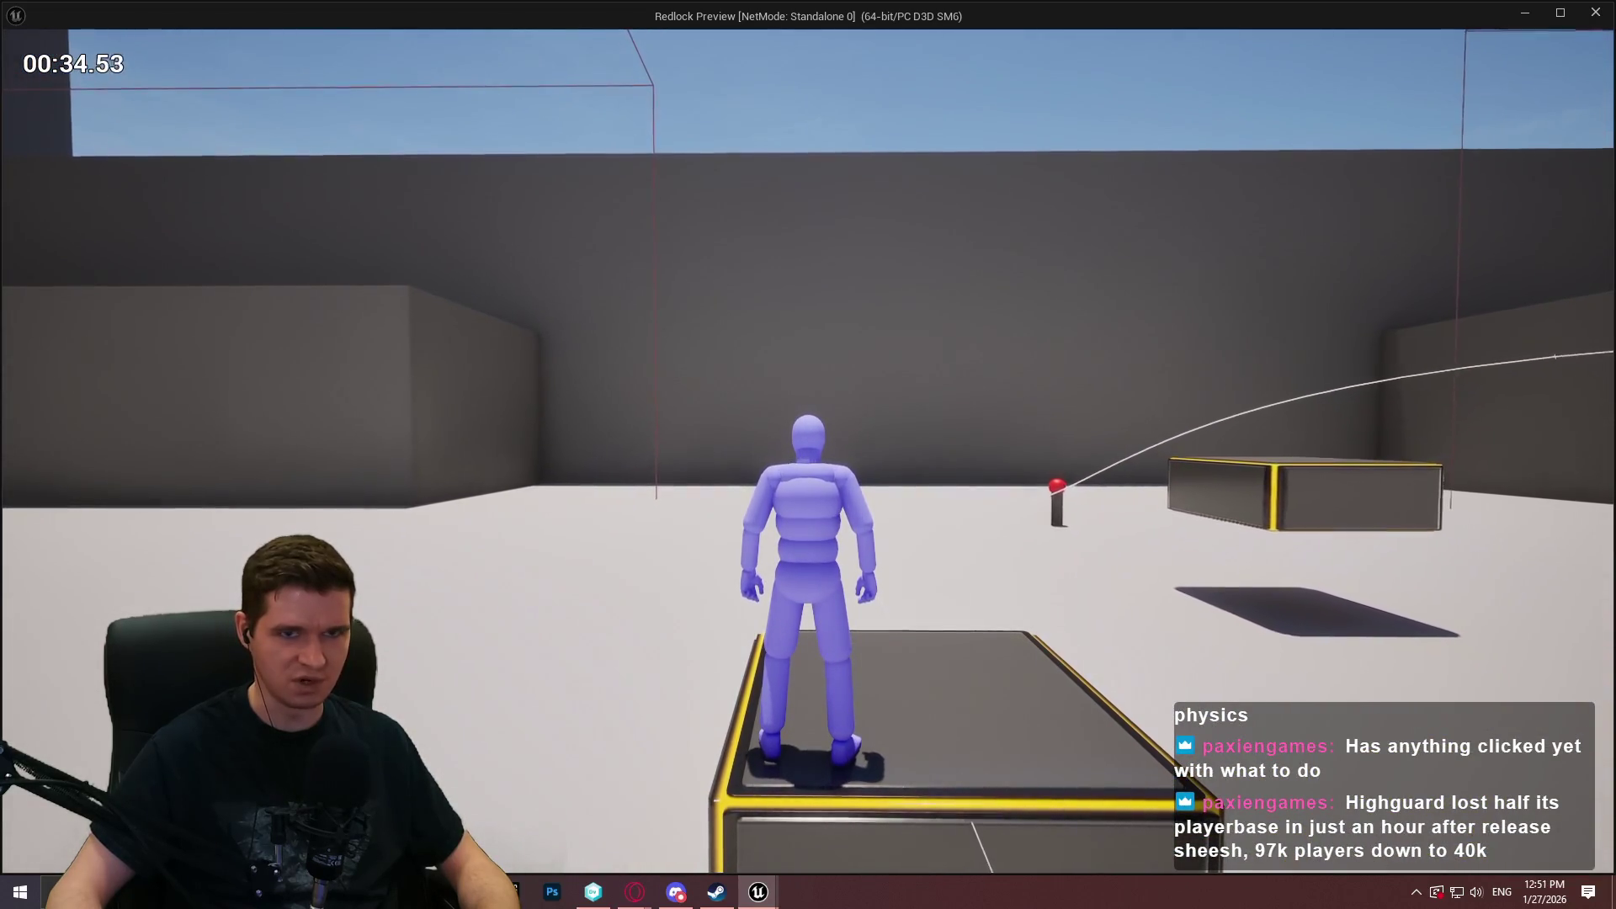
key(a)
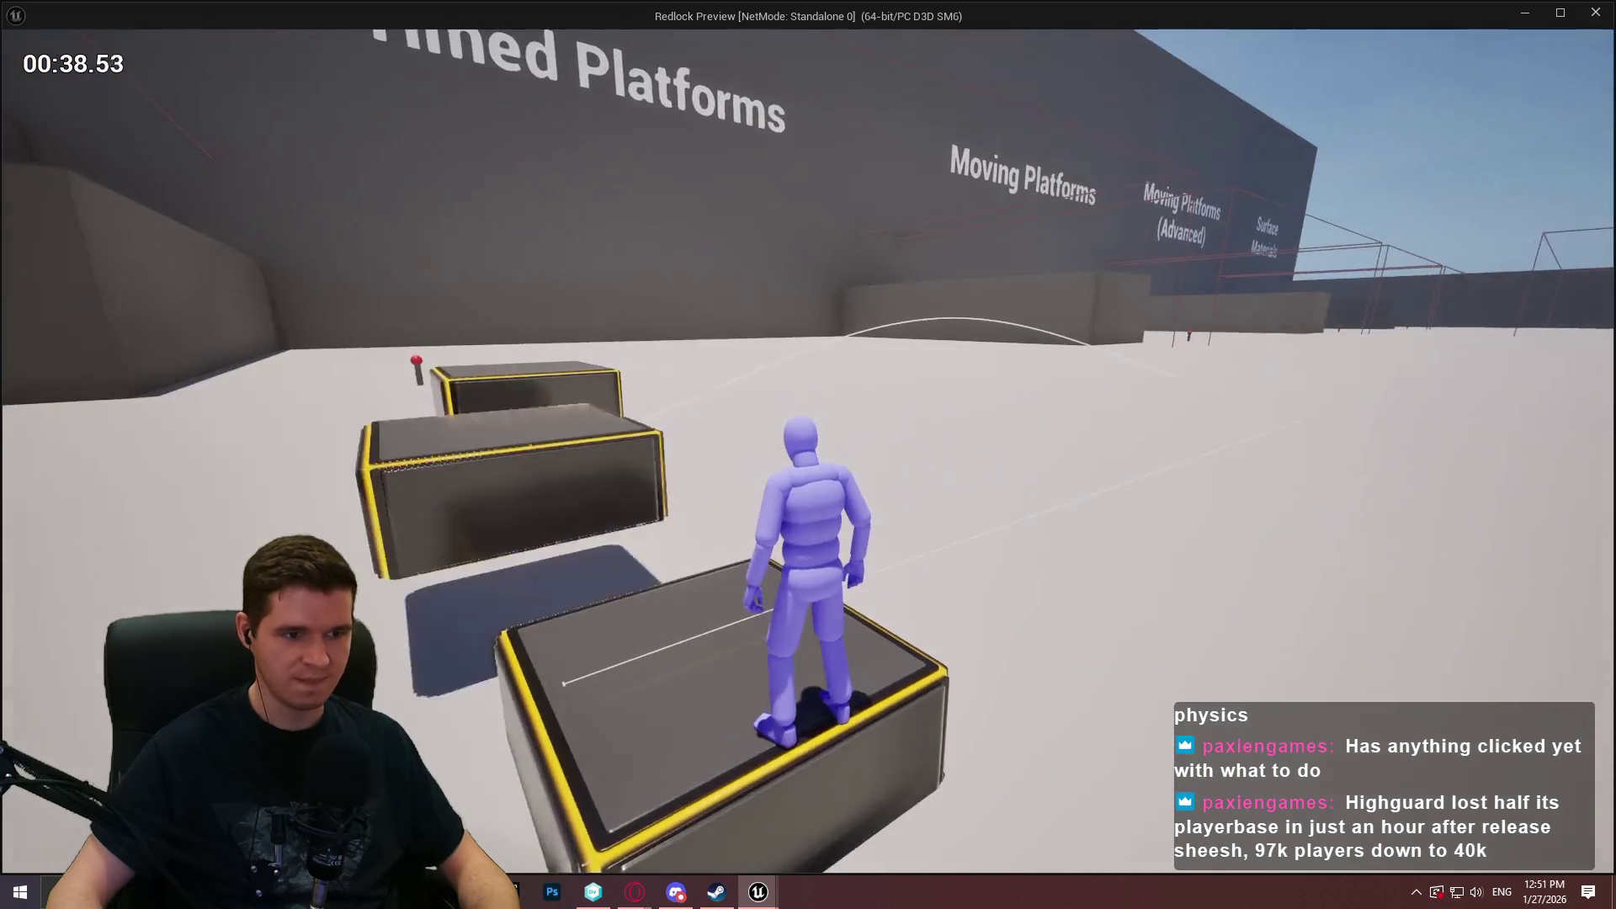
key(Escape)
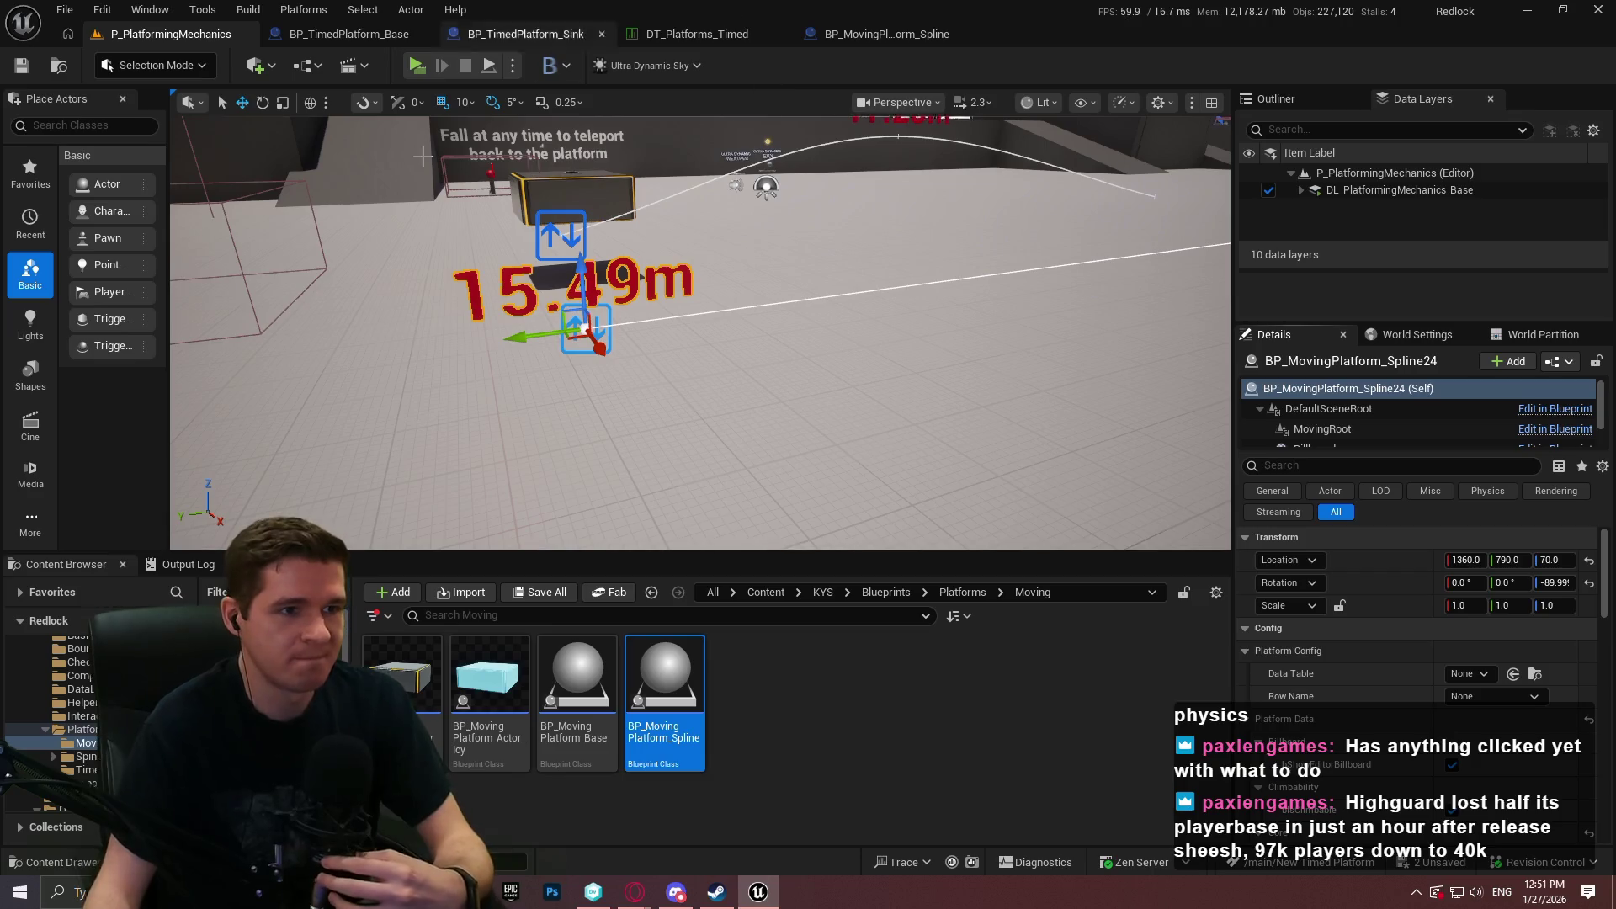
Set the spline platform's MovingActorRotationType to SameAsSplineActor.
click(884, 682)
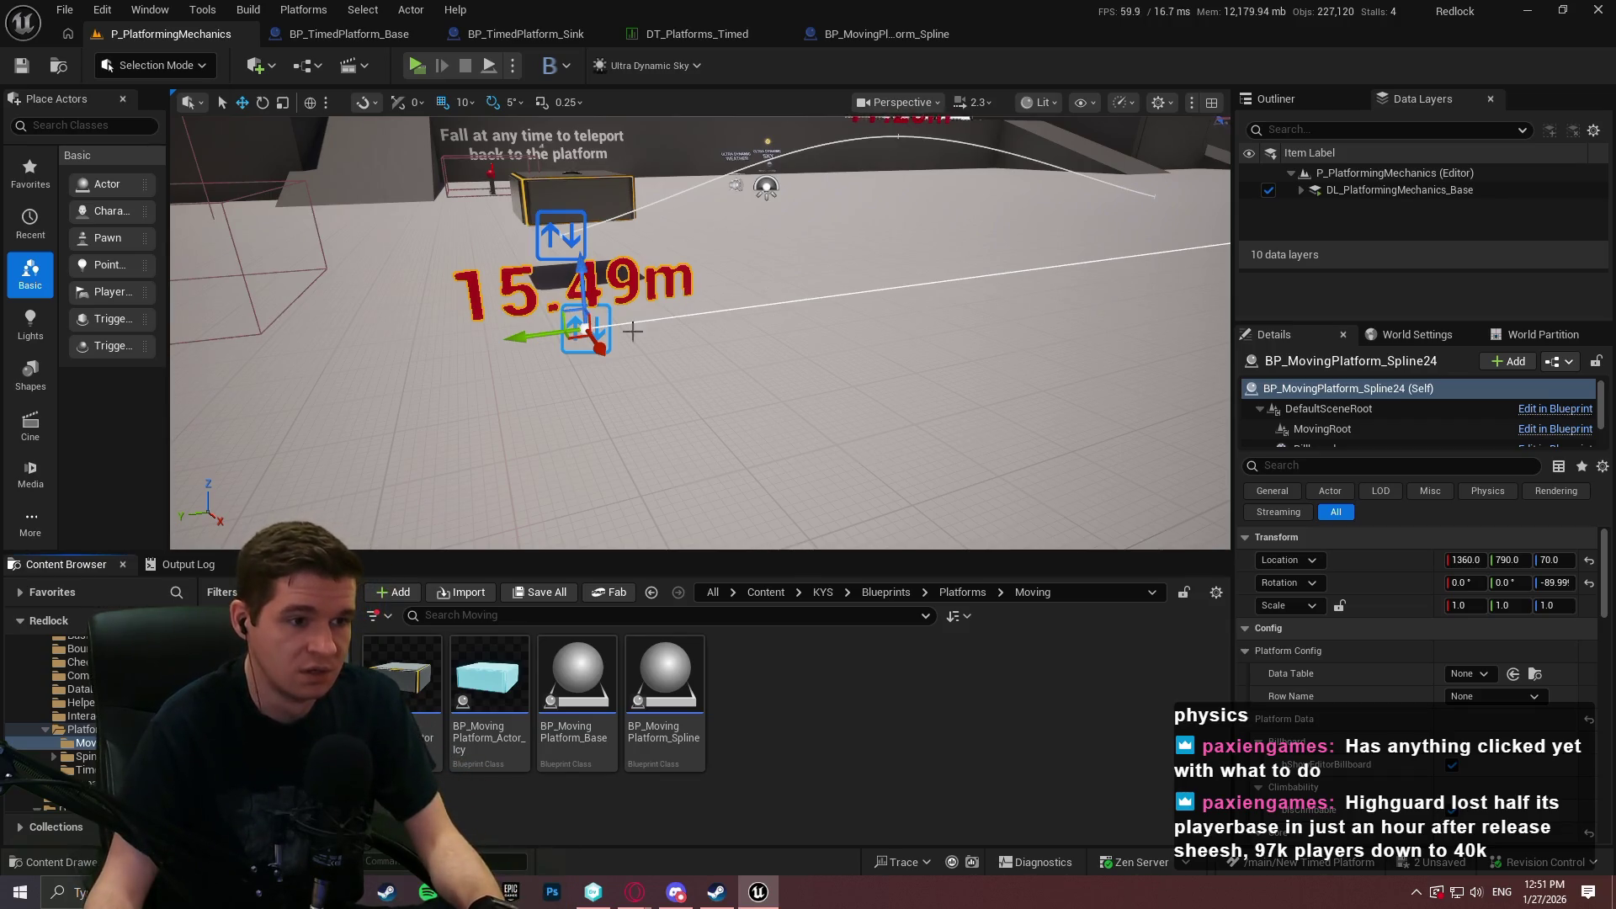
click(871, 309)
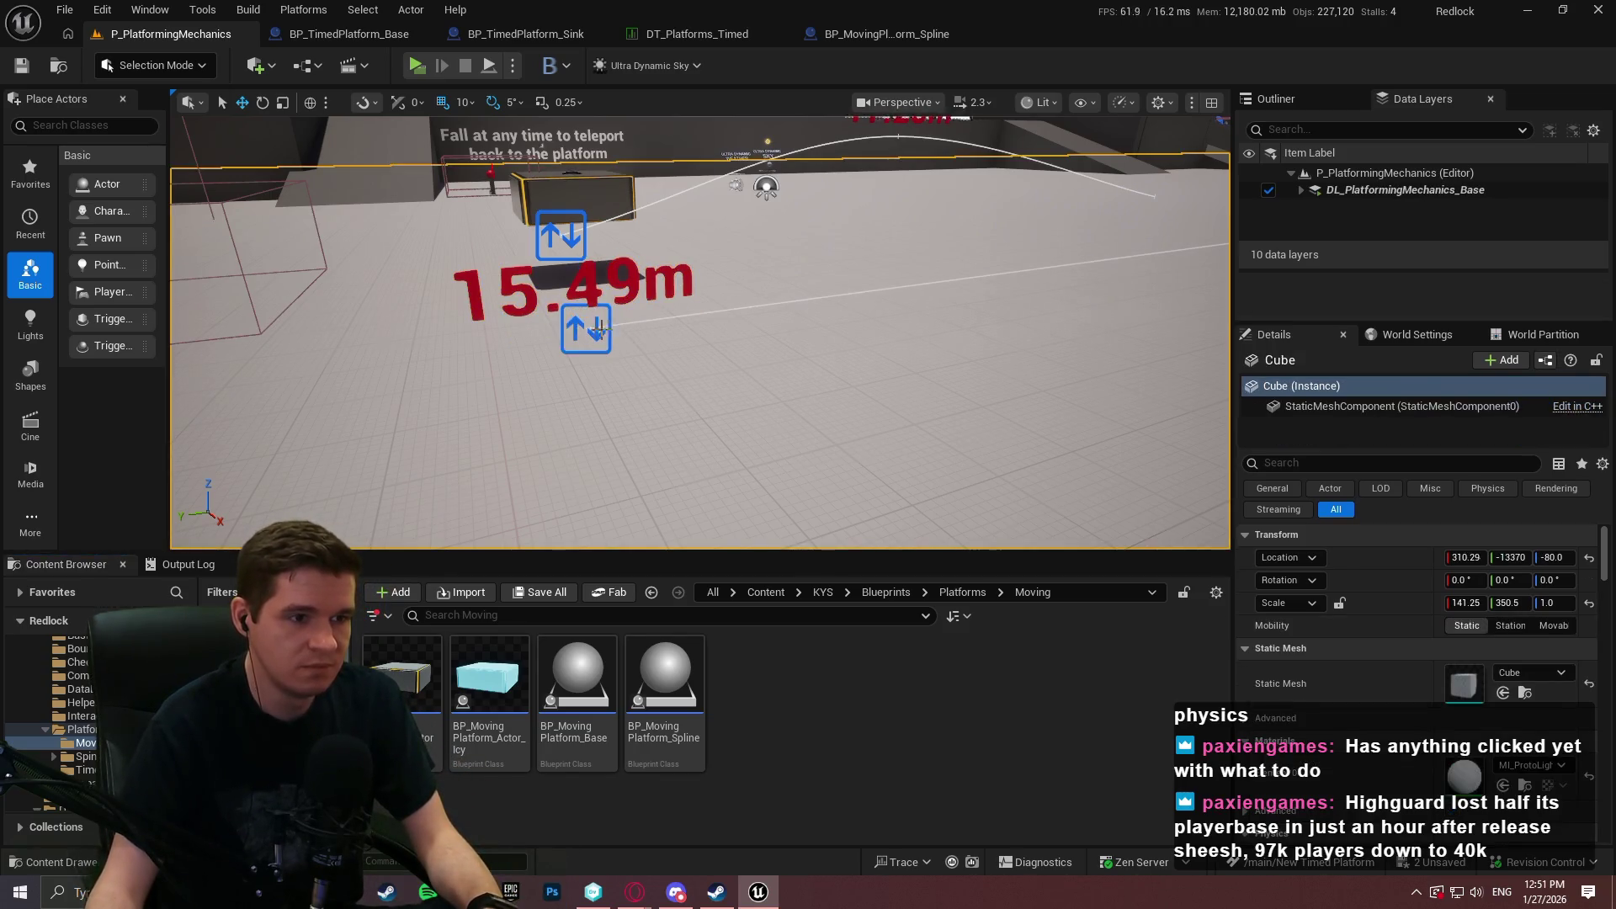
click(585, 329)
scroll(1414, 640, down, 5)
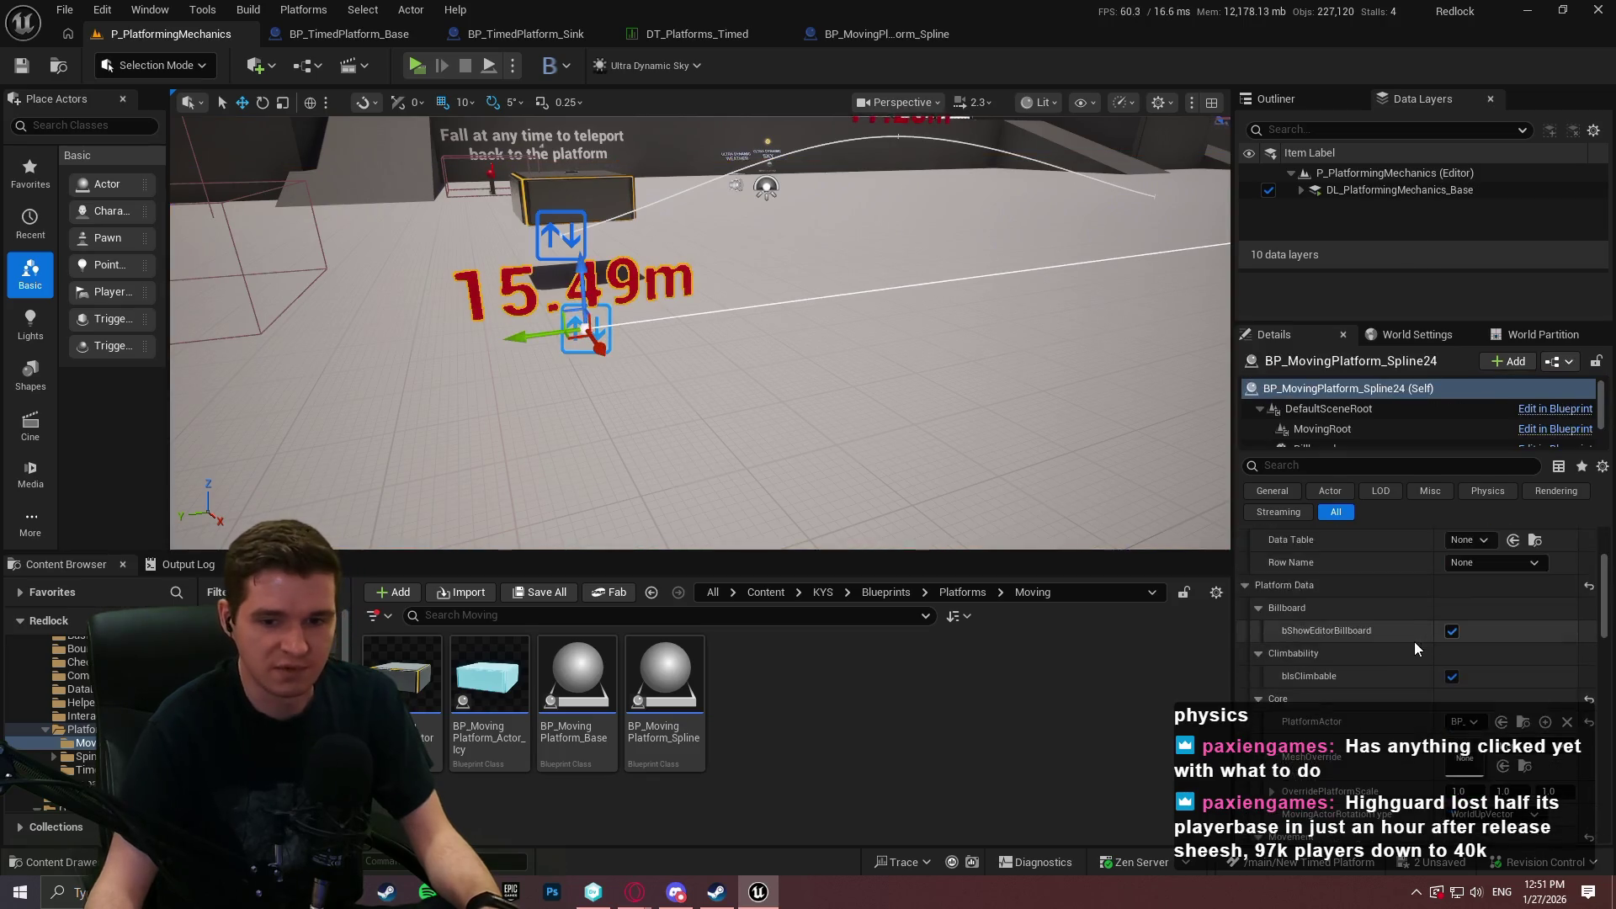
click(1490, 705)
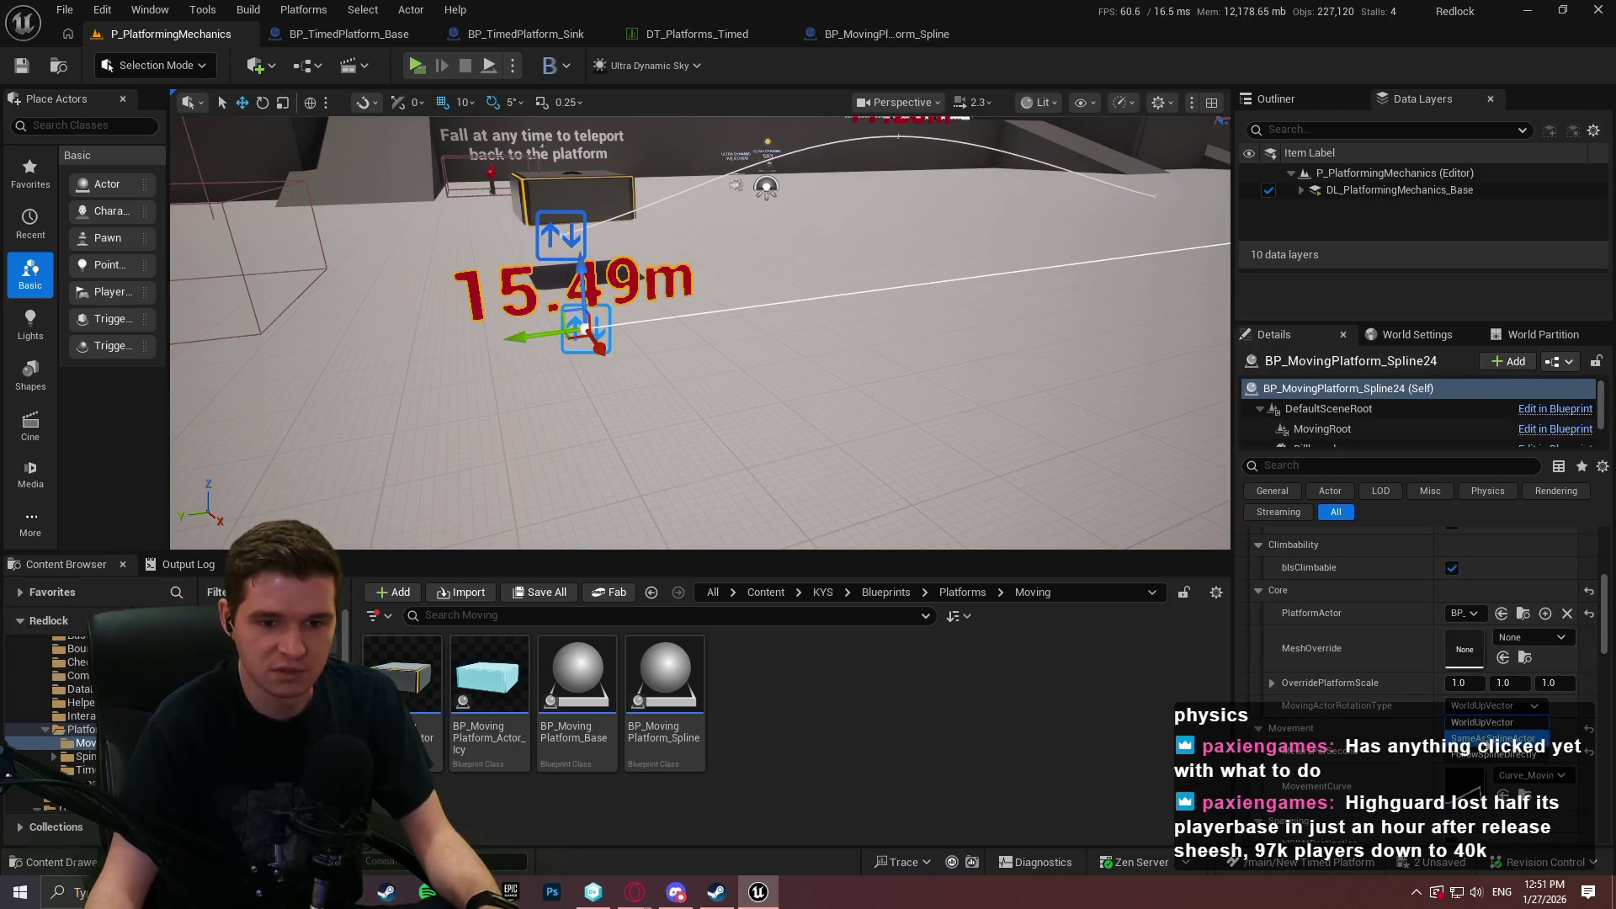
click(1494, 738)
Rotate the spline moving platform slightly, to -5 degrees.
drag(690, 305, 757, 305)
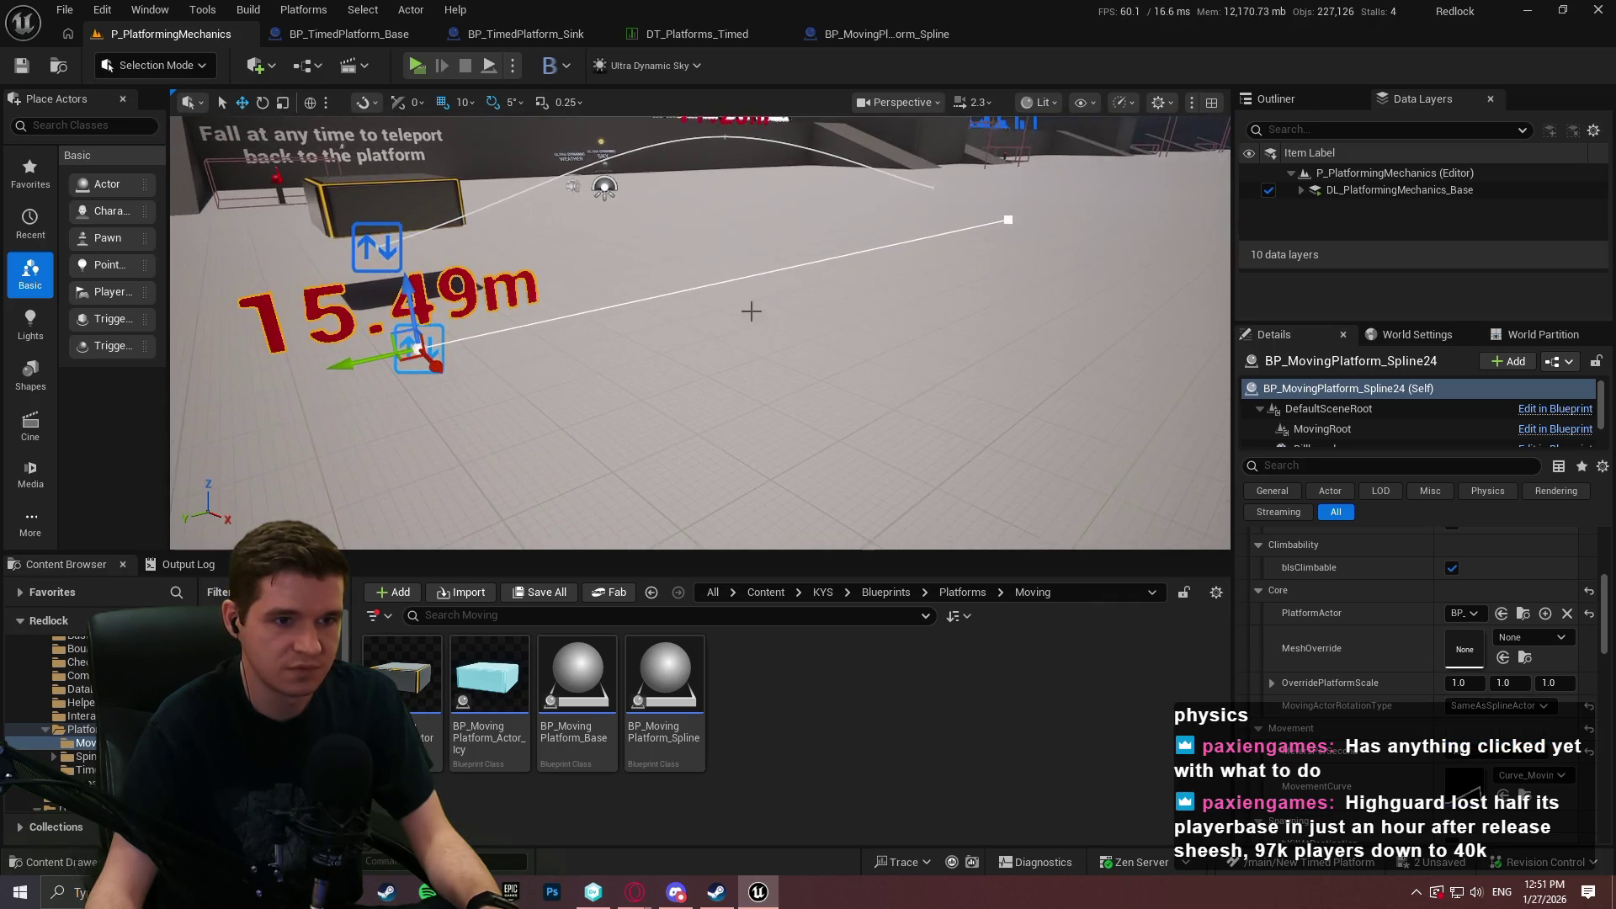
click(568, 371)
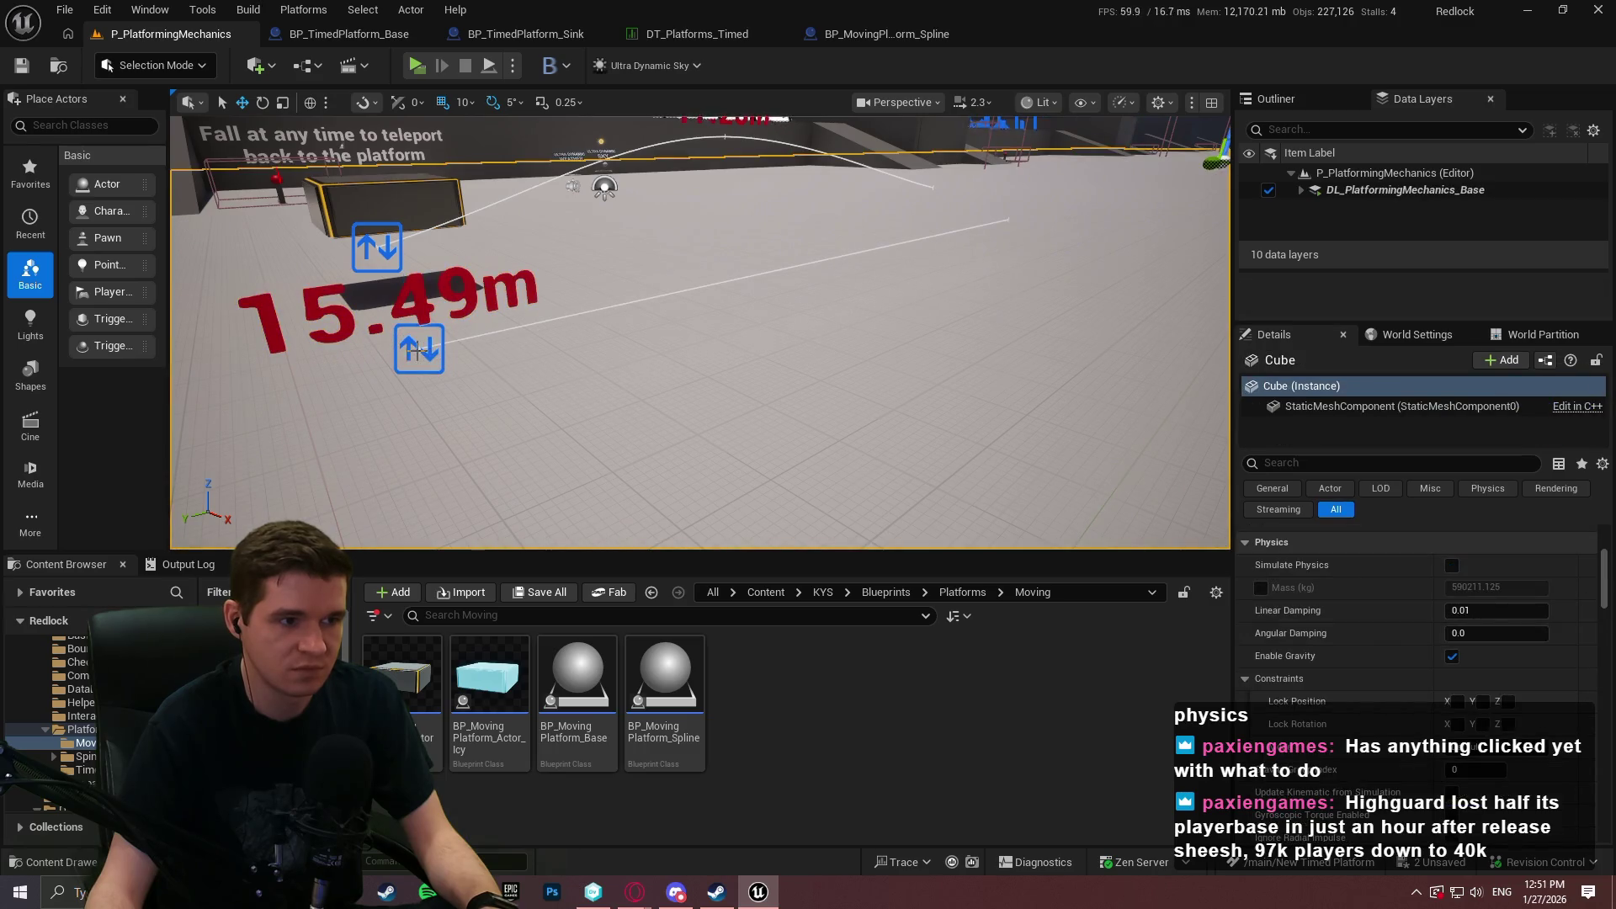
click(415, 351)
key(e)
drag(445, 395, 446, 421)
Start a Play In Editor playtest with Alt+P and dismiss the welcome dialog.
right_click(667, 278)
click(798, 867)
key(alt+p)
click(725, 473)
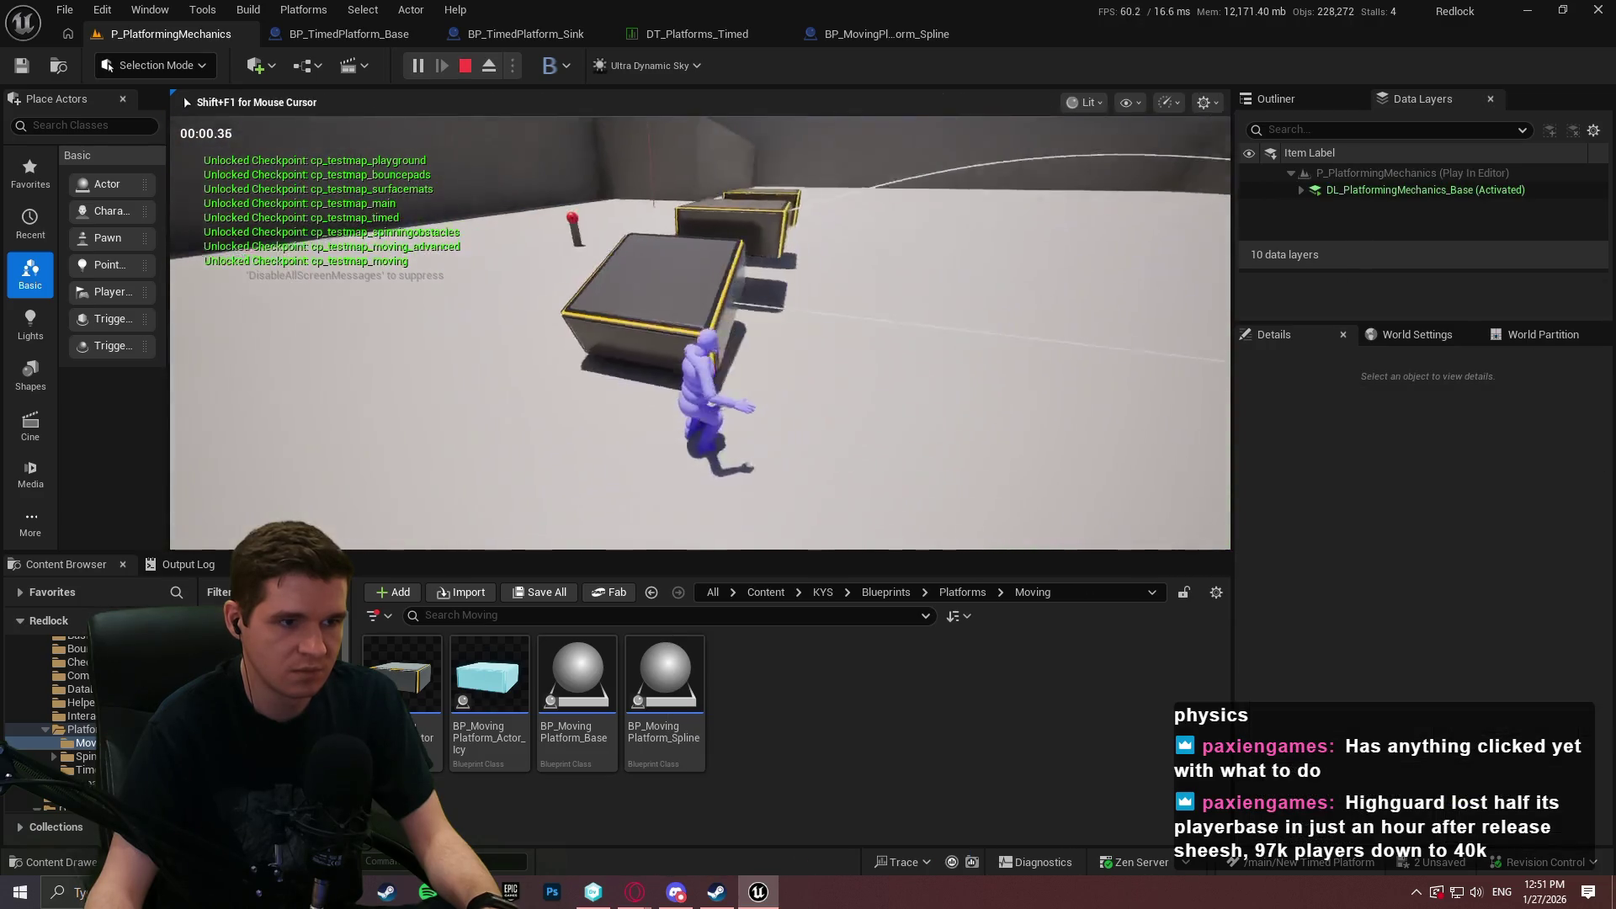
Jump onto the moving platform, maximize the game view with F11, then stop with Esc.
key(space)
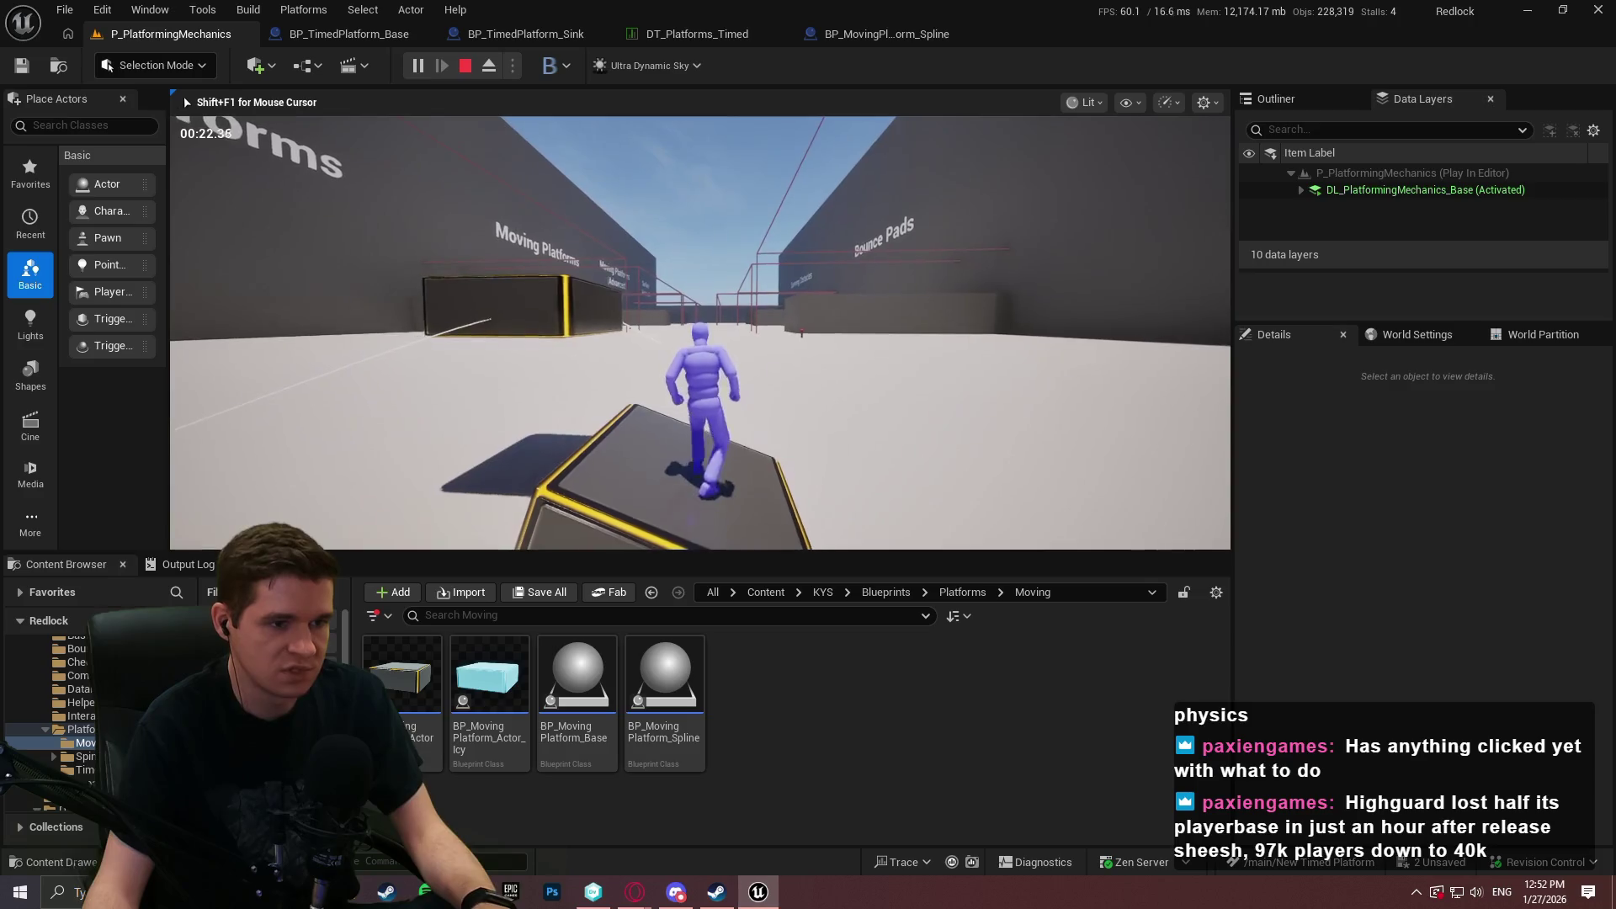
key(F11)
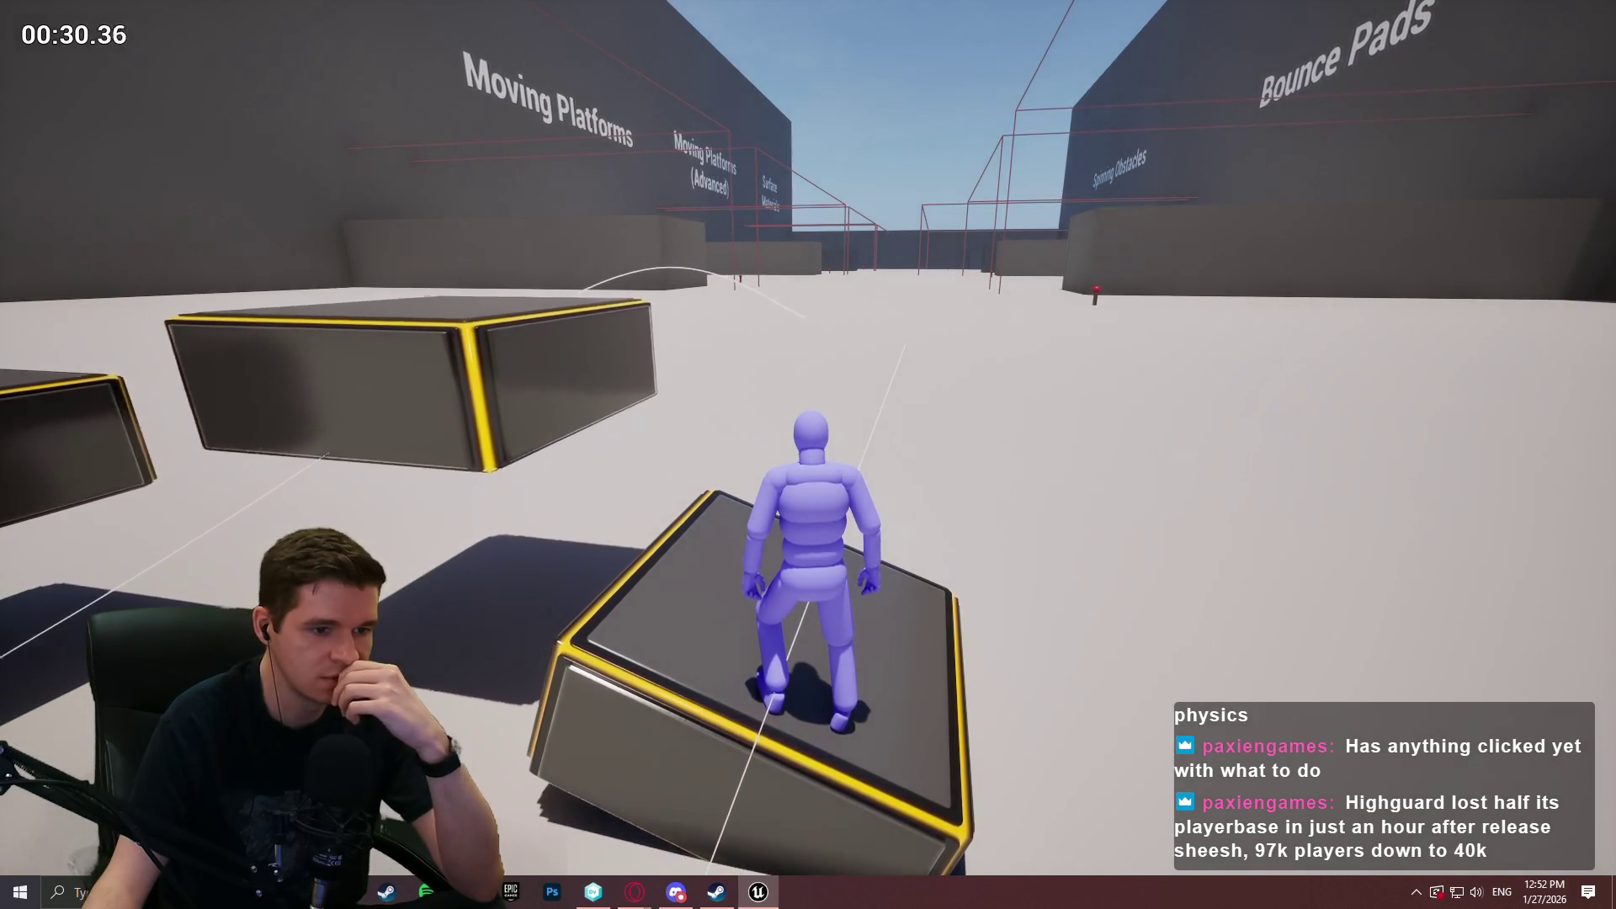
key(Escape)
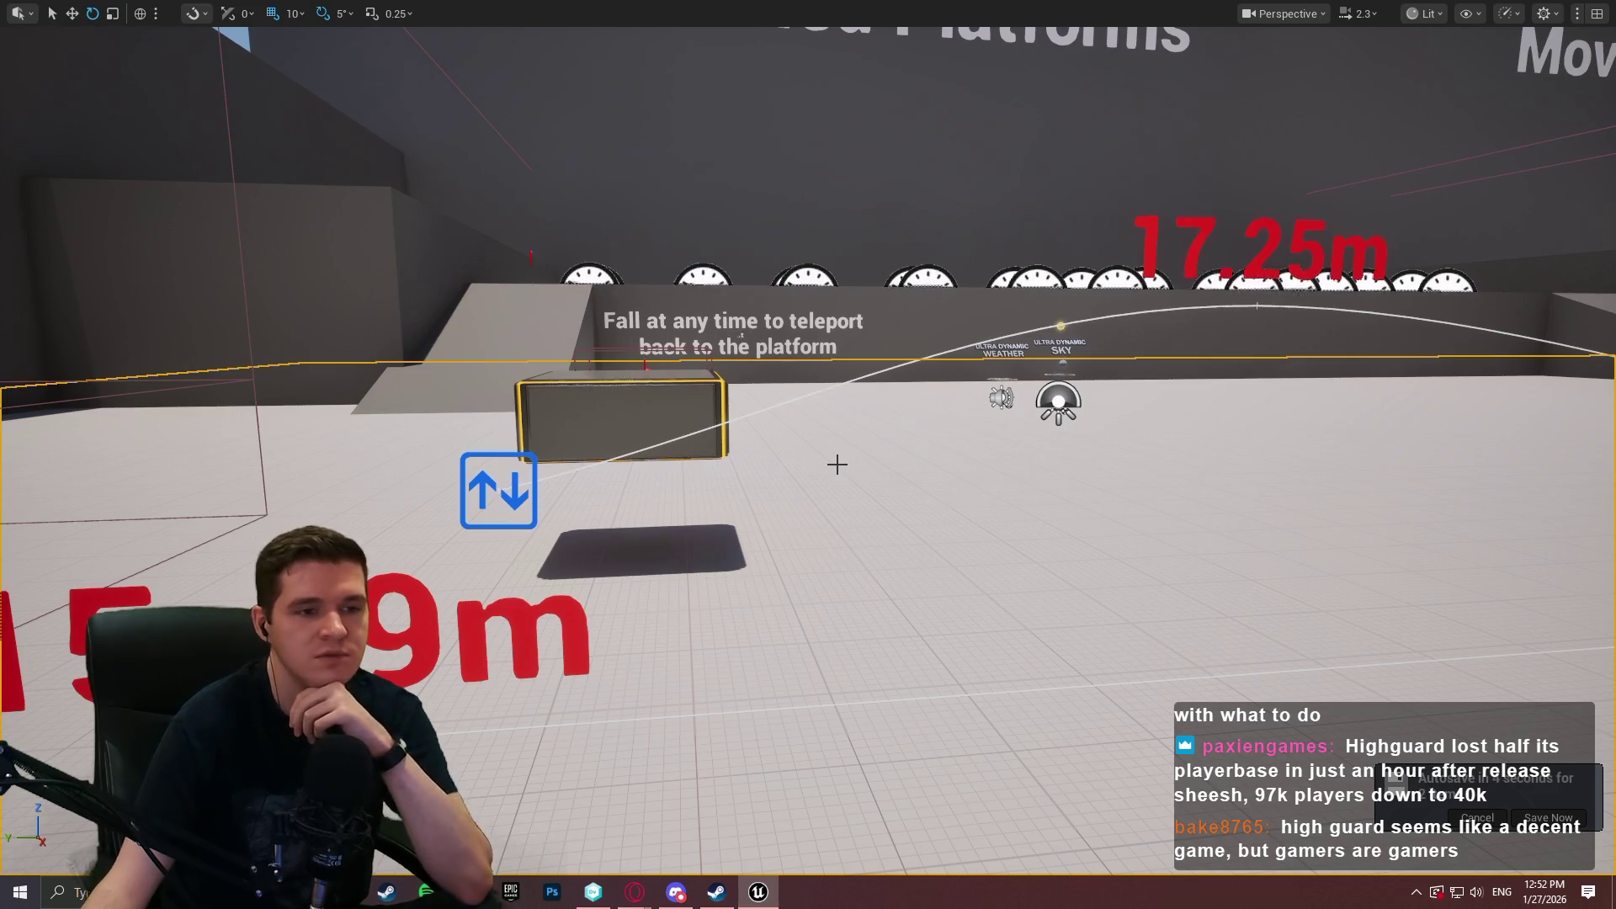
Restore the editor layout and check Spline24's MovingActorRotationType choices, still SameAsSplineActor.
key(F11)
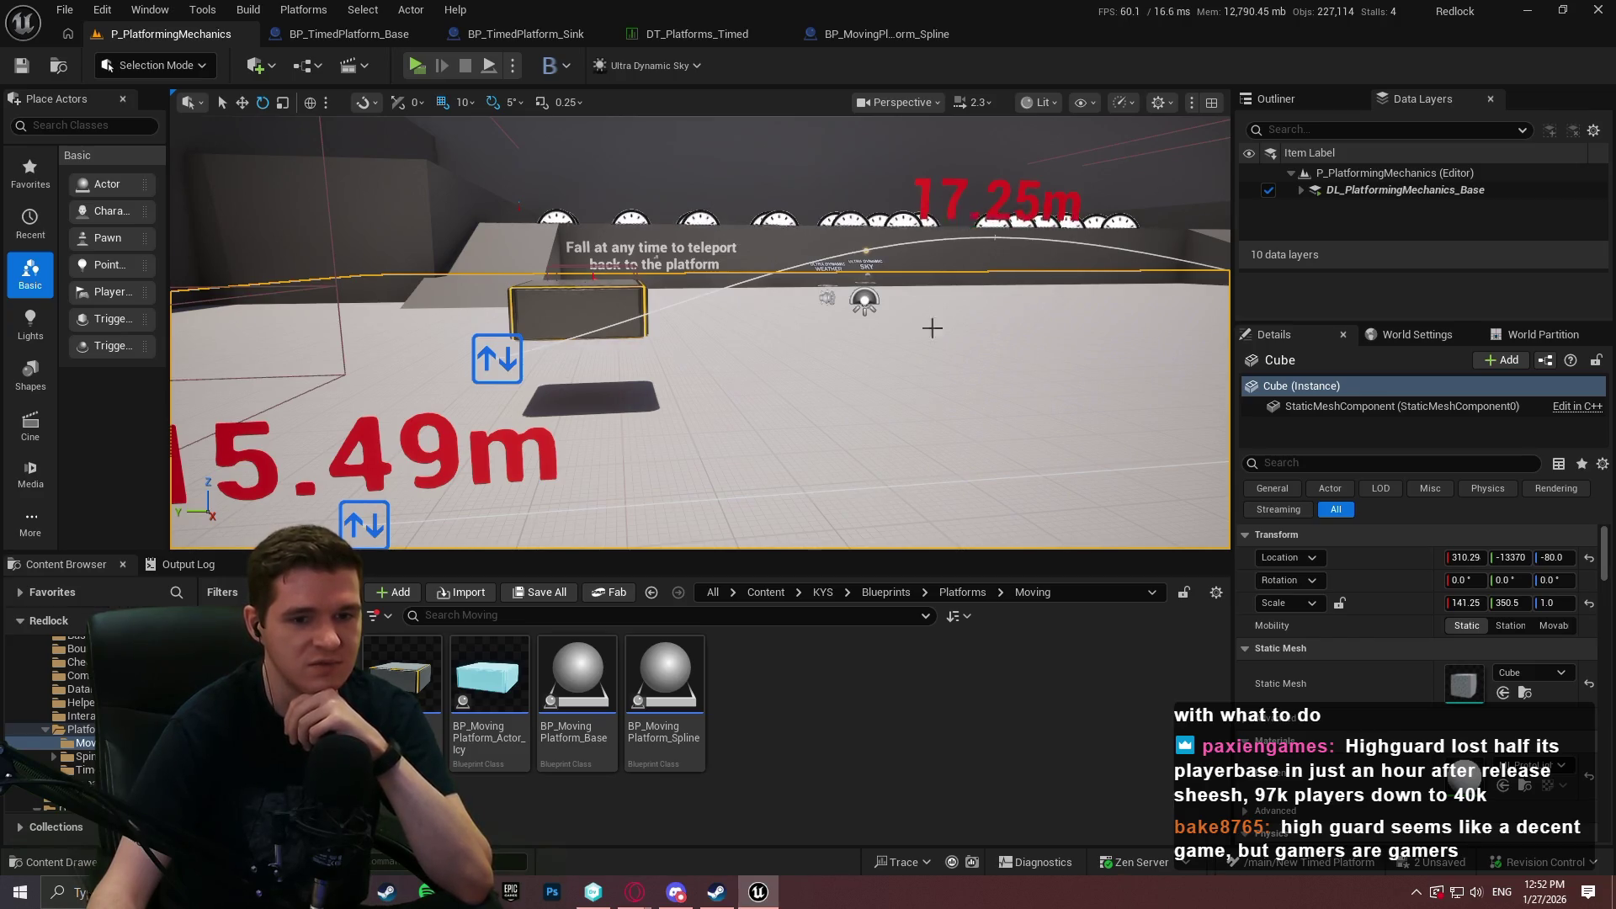
scroll(1307, 628, down, 3)
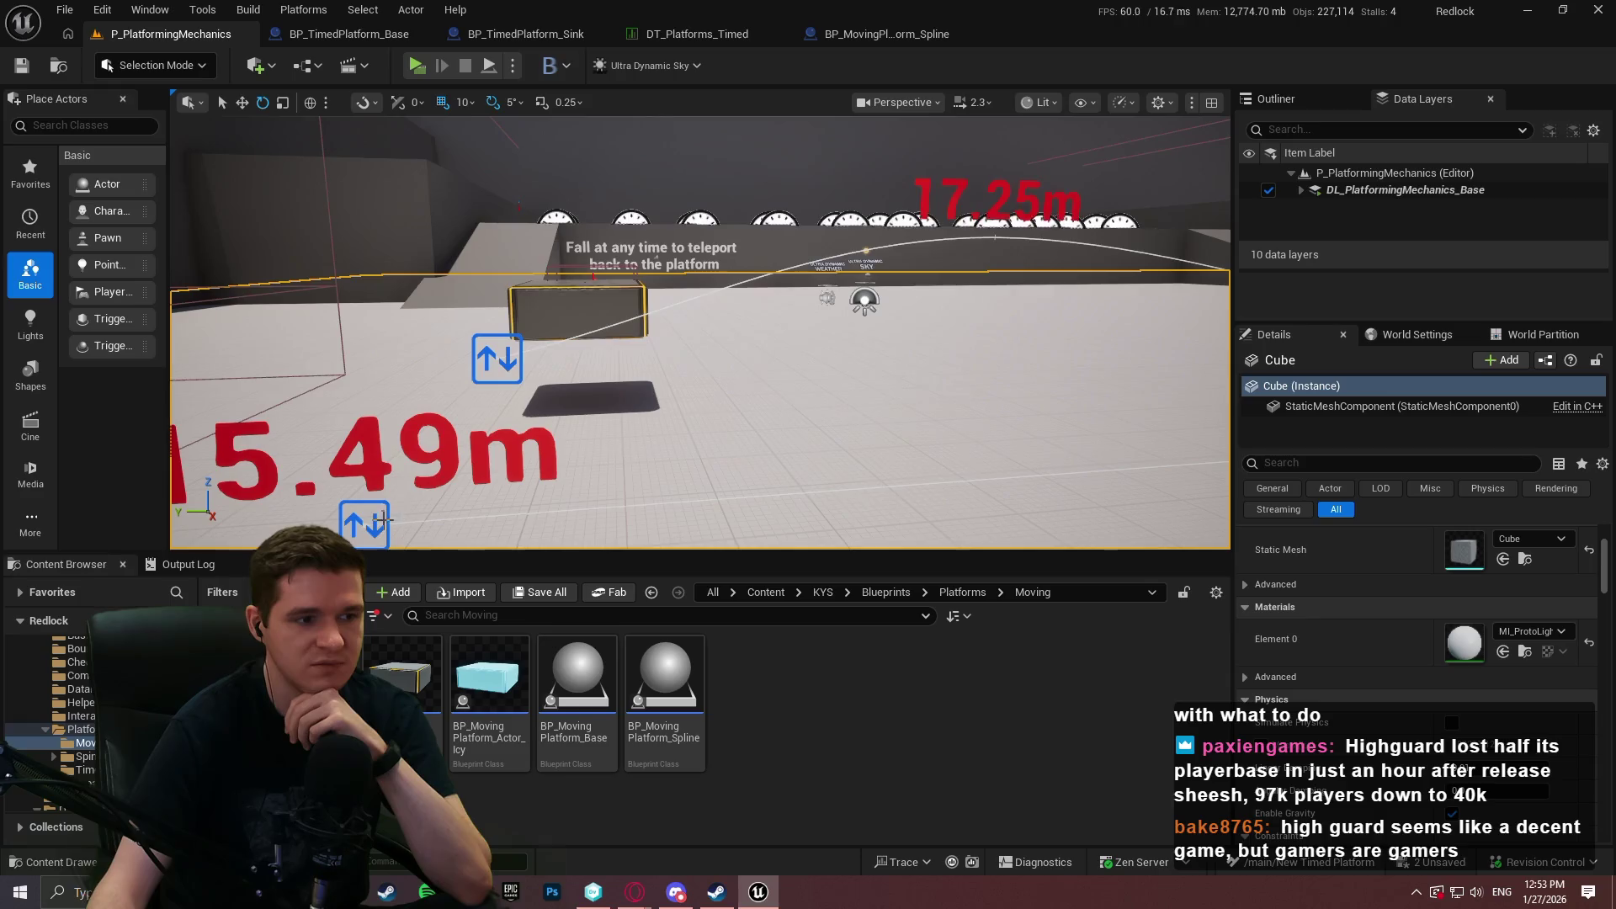
click(362, 522)
scroll(1376, 628, down, 5)
click(1473, 599)
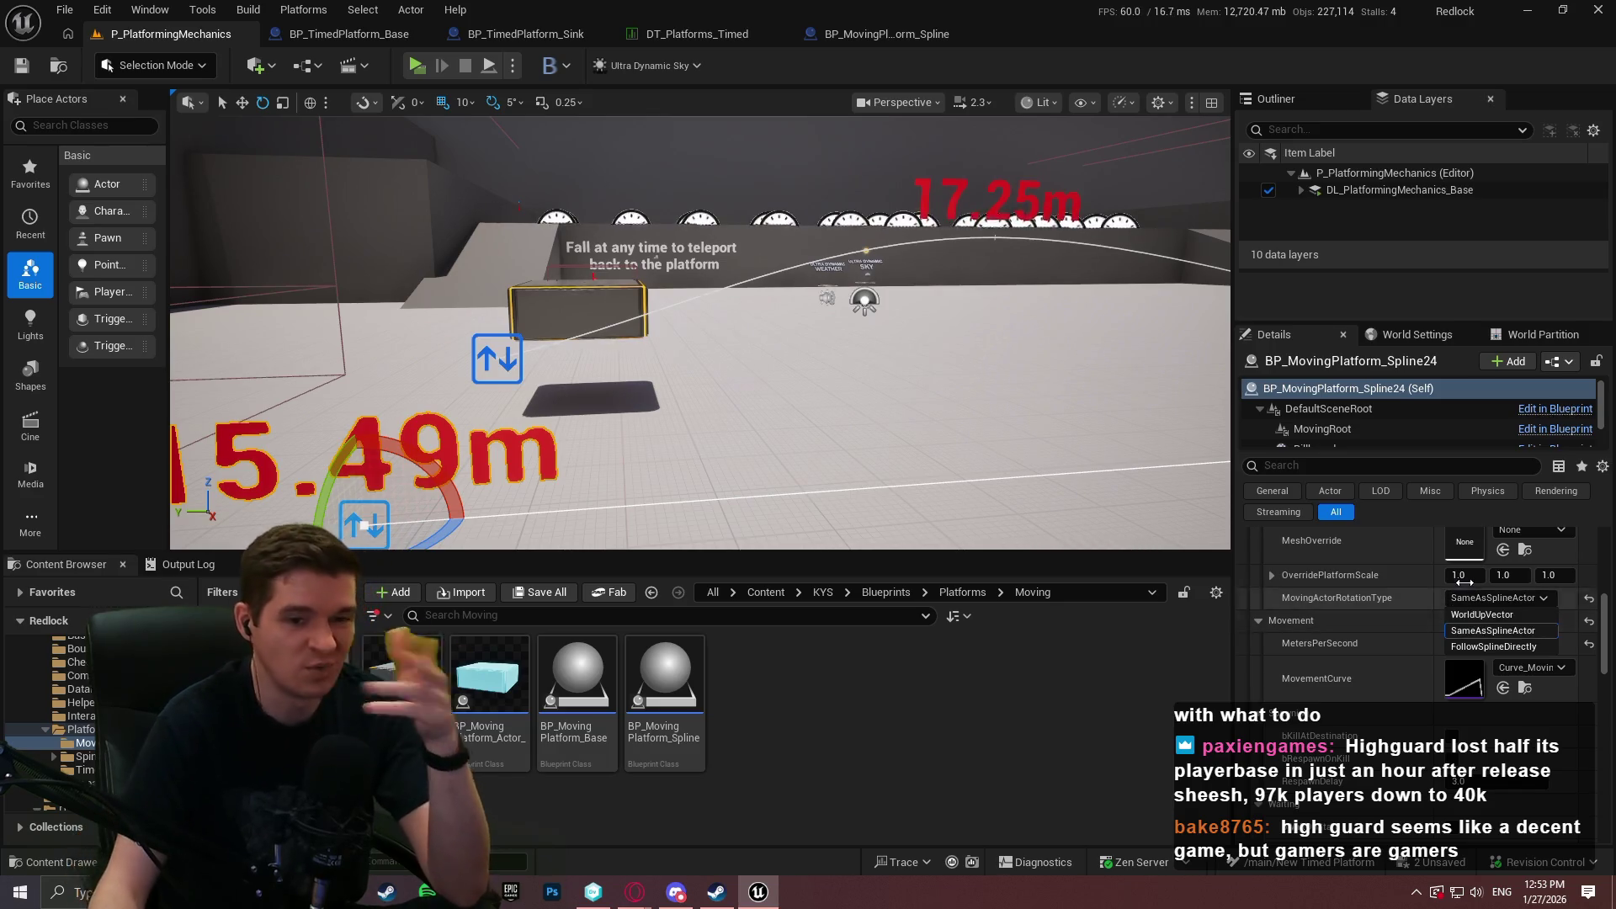
key(Up)
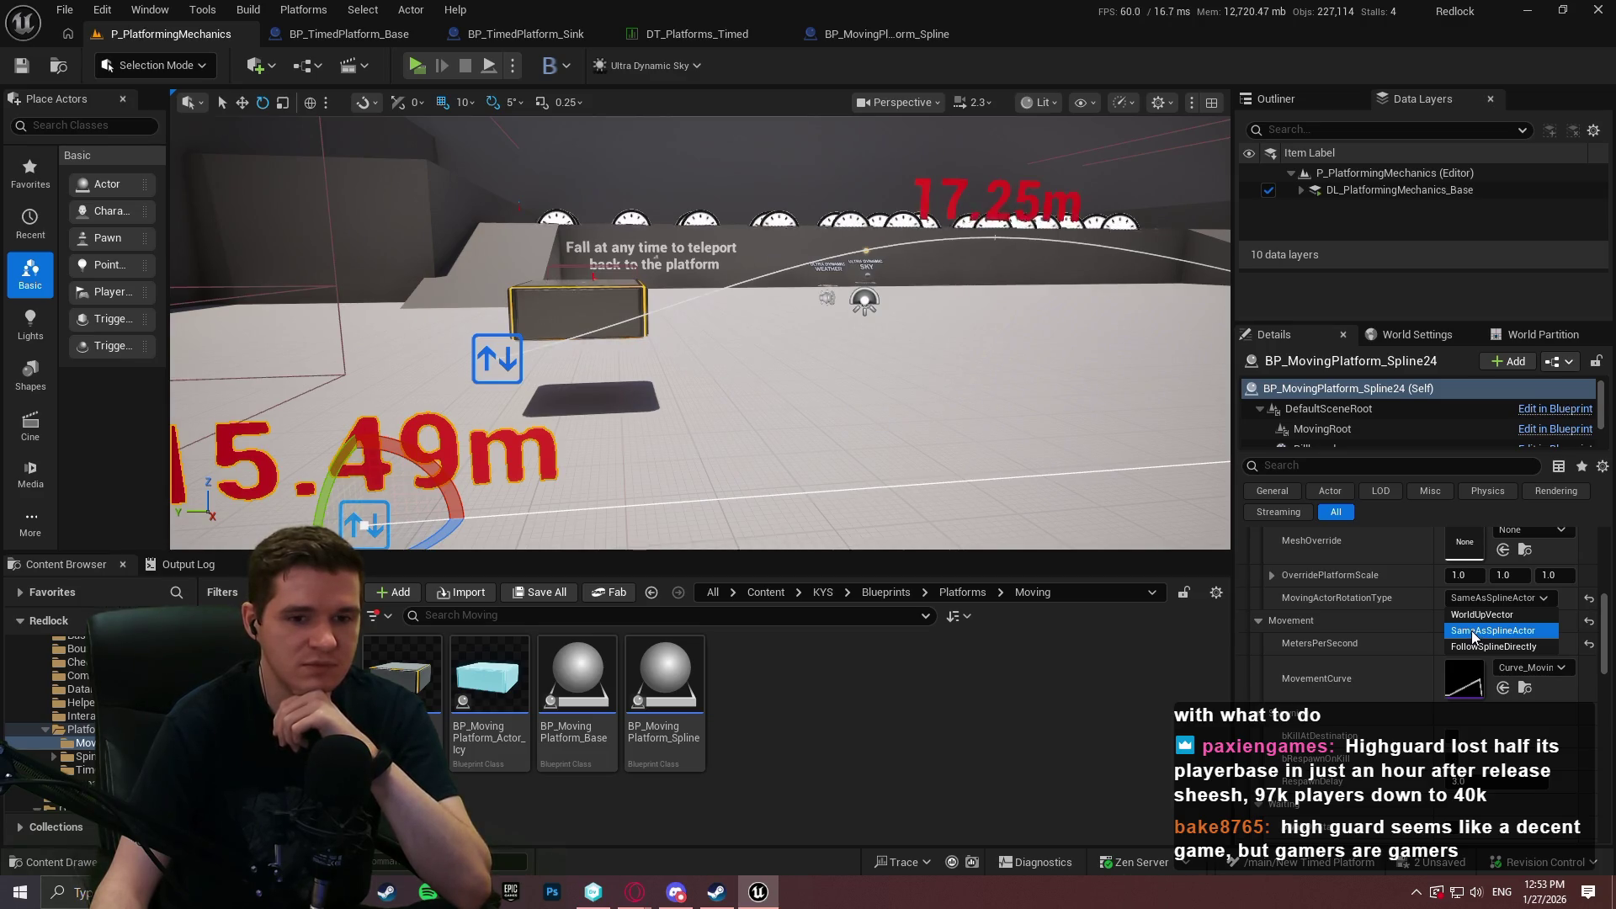
click(1420, 621)
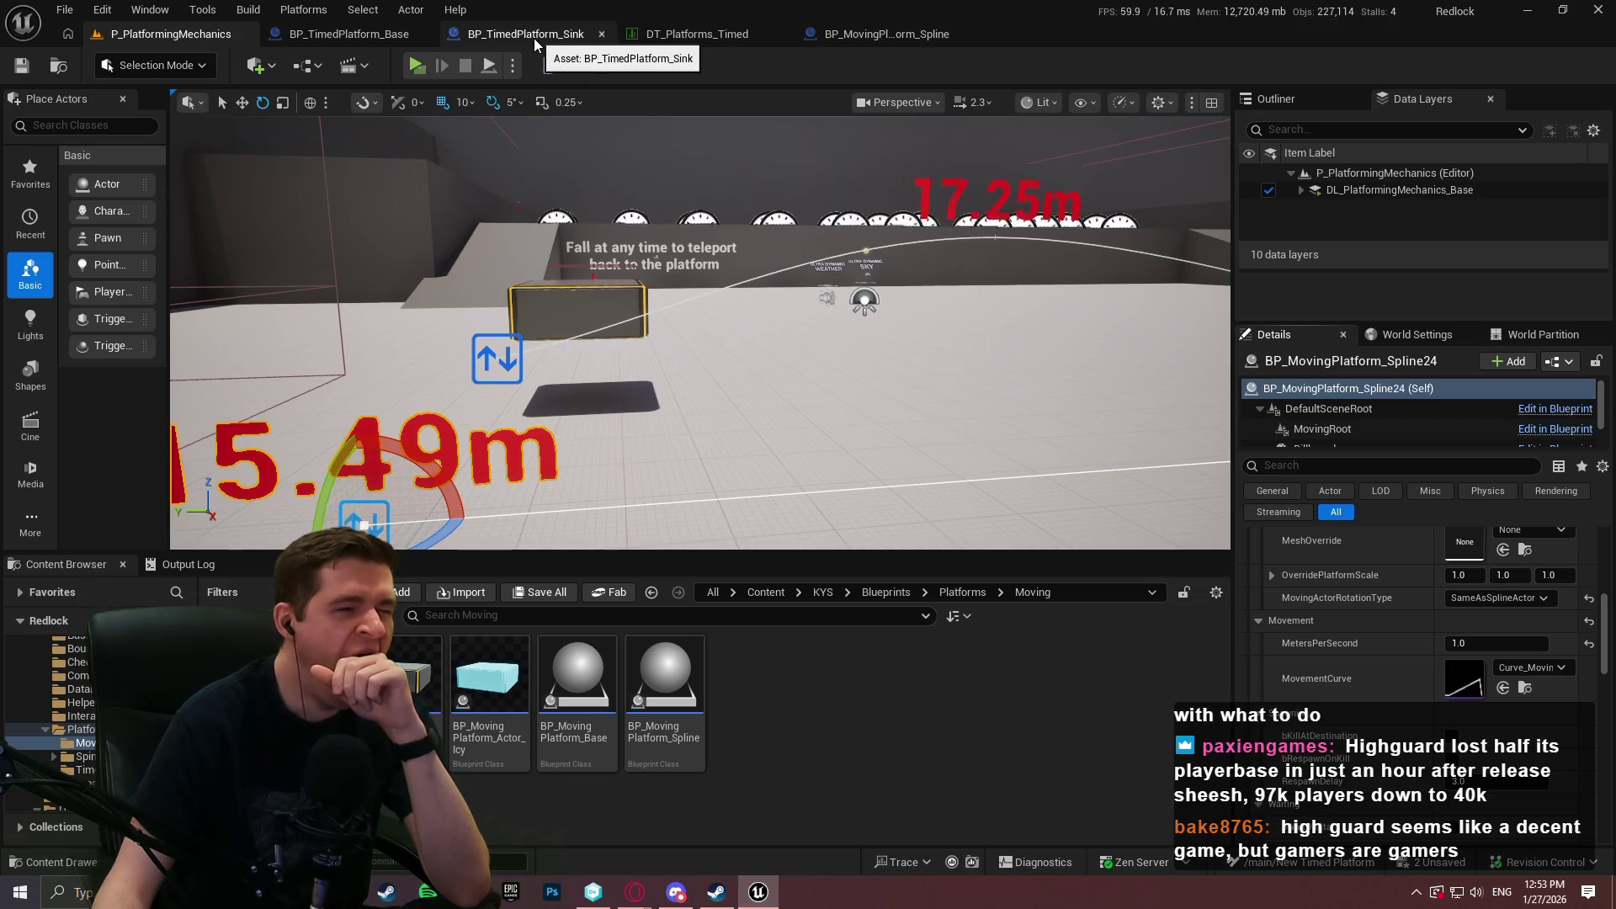
click(884, 35)
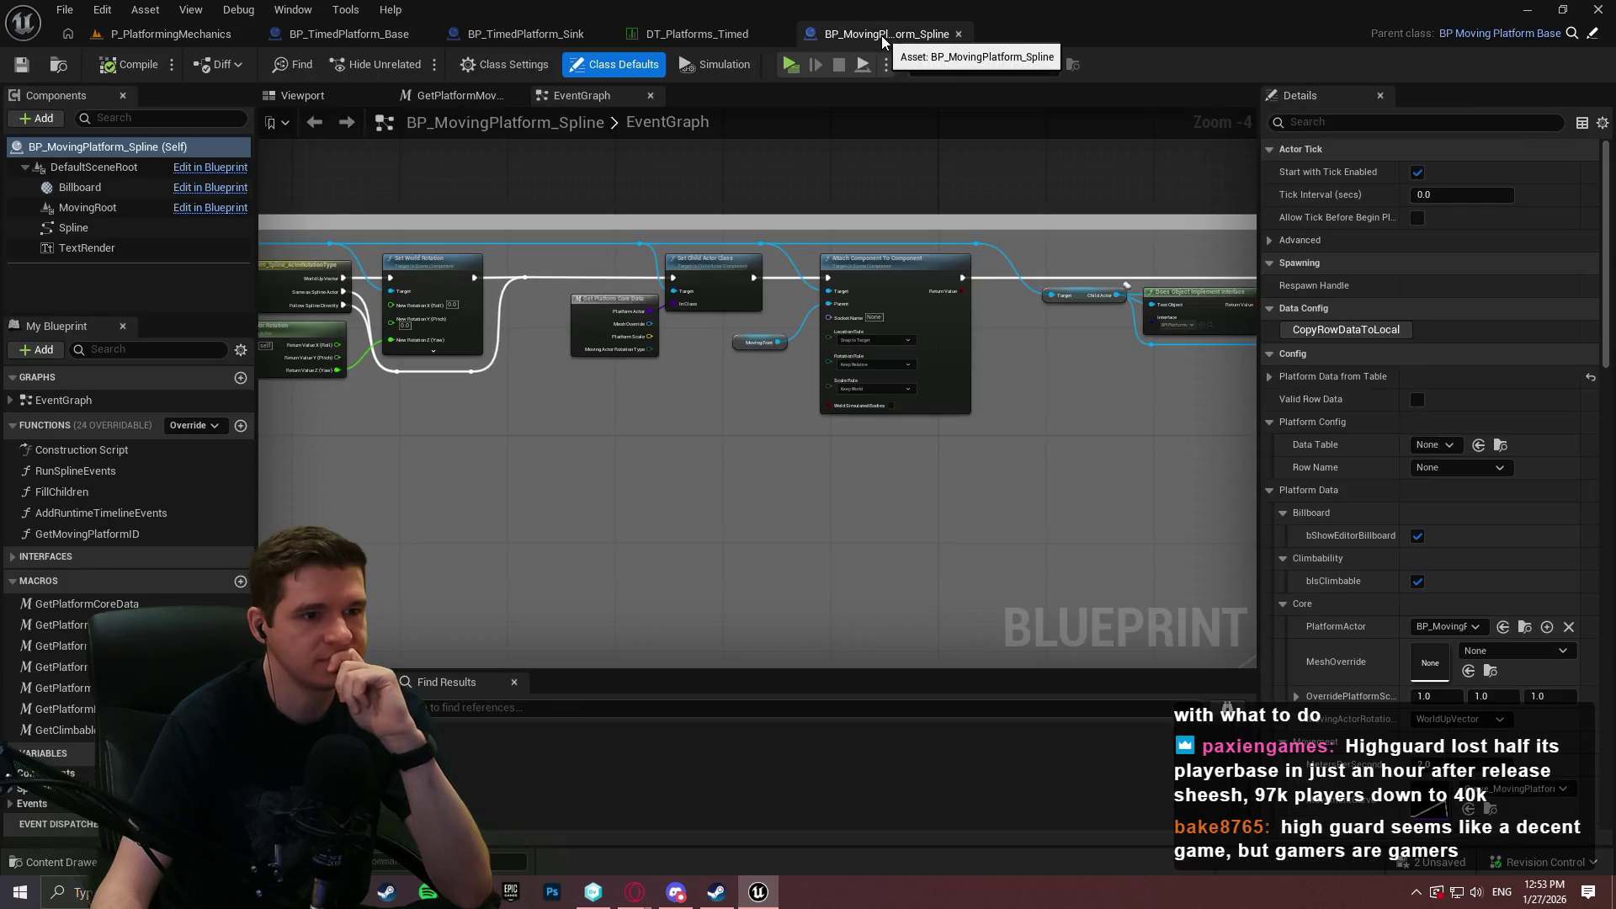
click(472, 36)
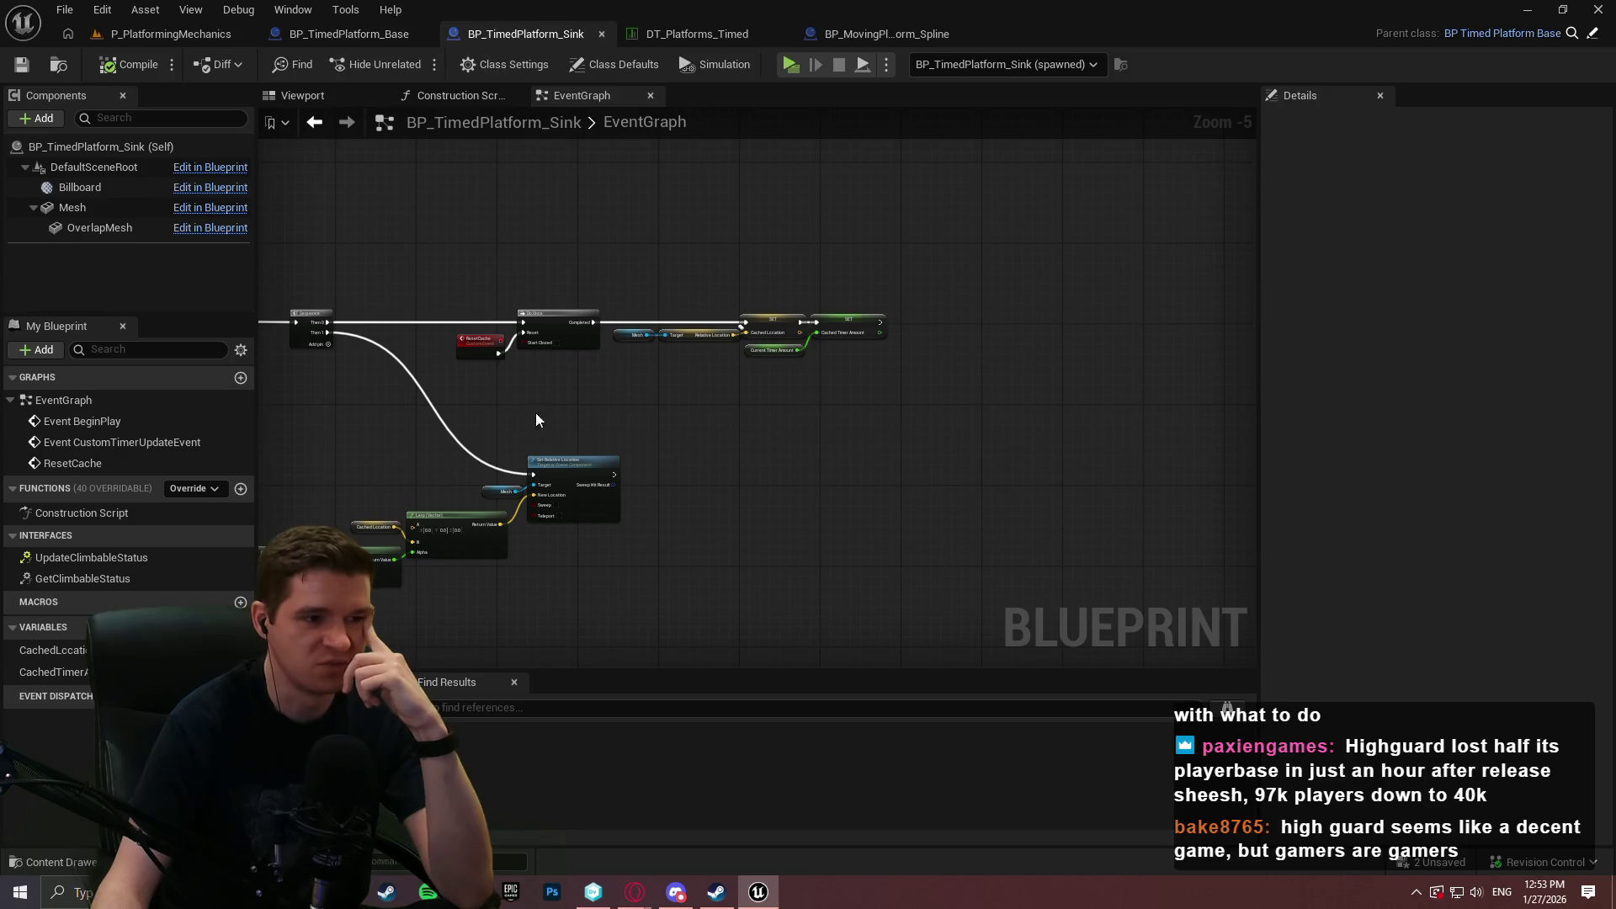
scroll(491, 437, up, 2)
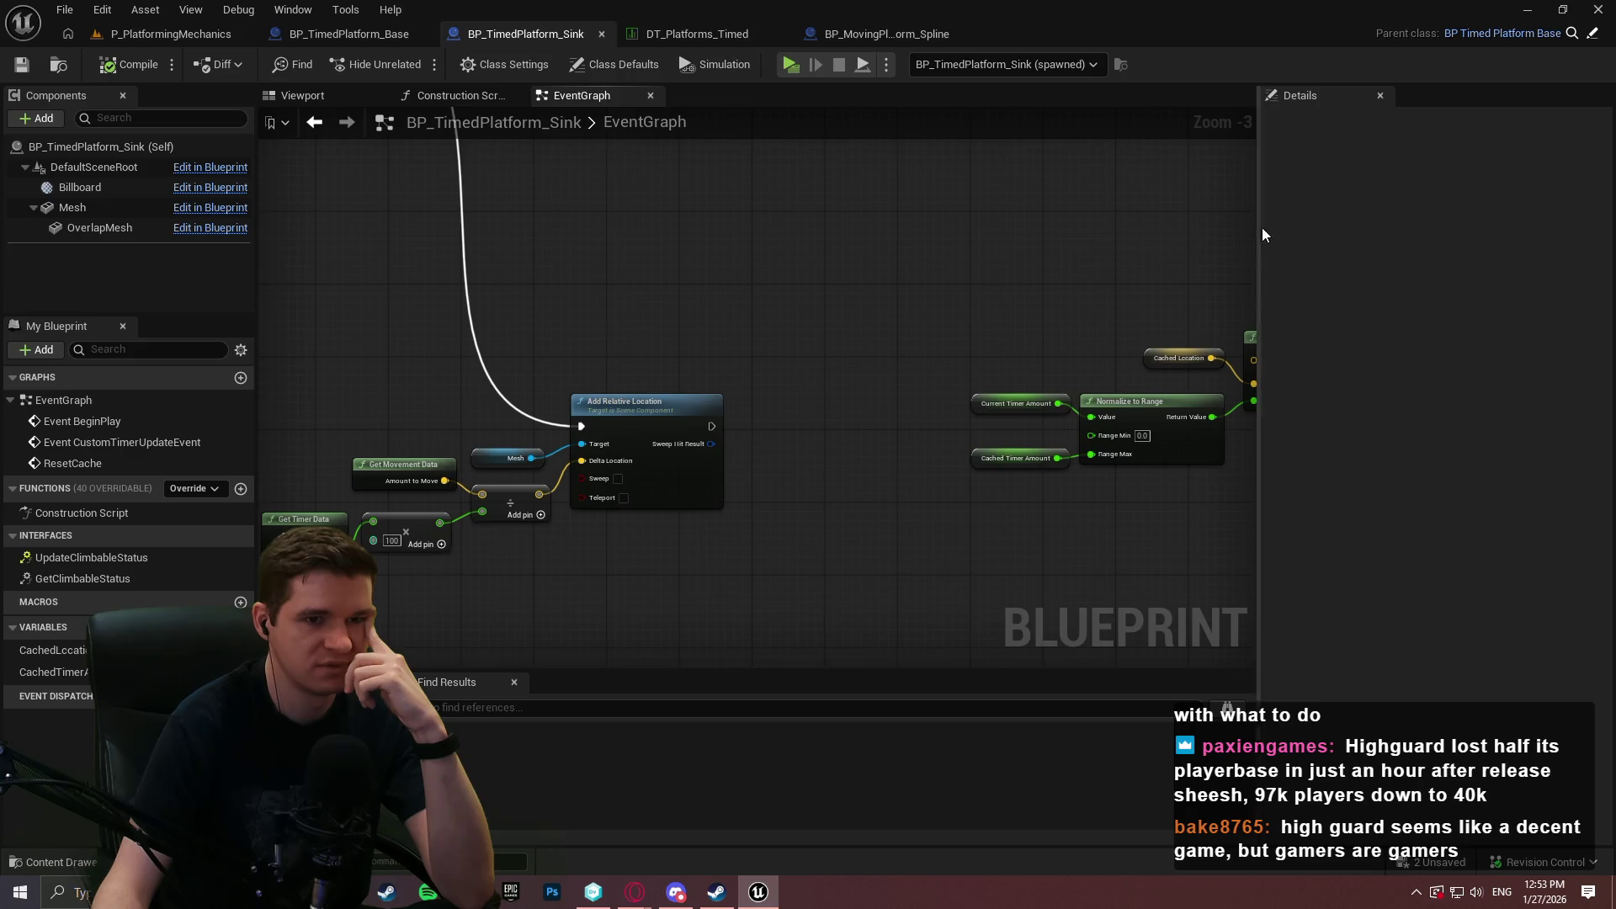
mouse_move(1258, 229)
mouse_down()
mouse_move(1396, 229)
mouse_move(800, 250)
mouse_up()
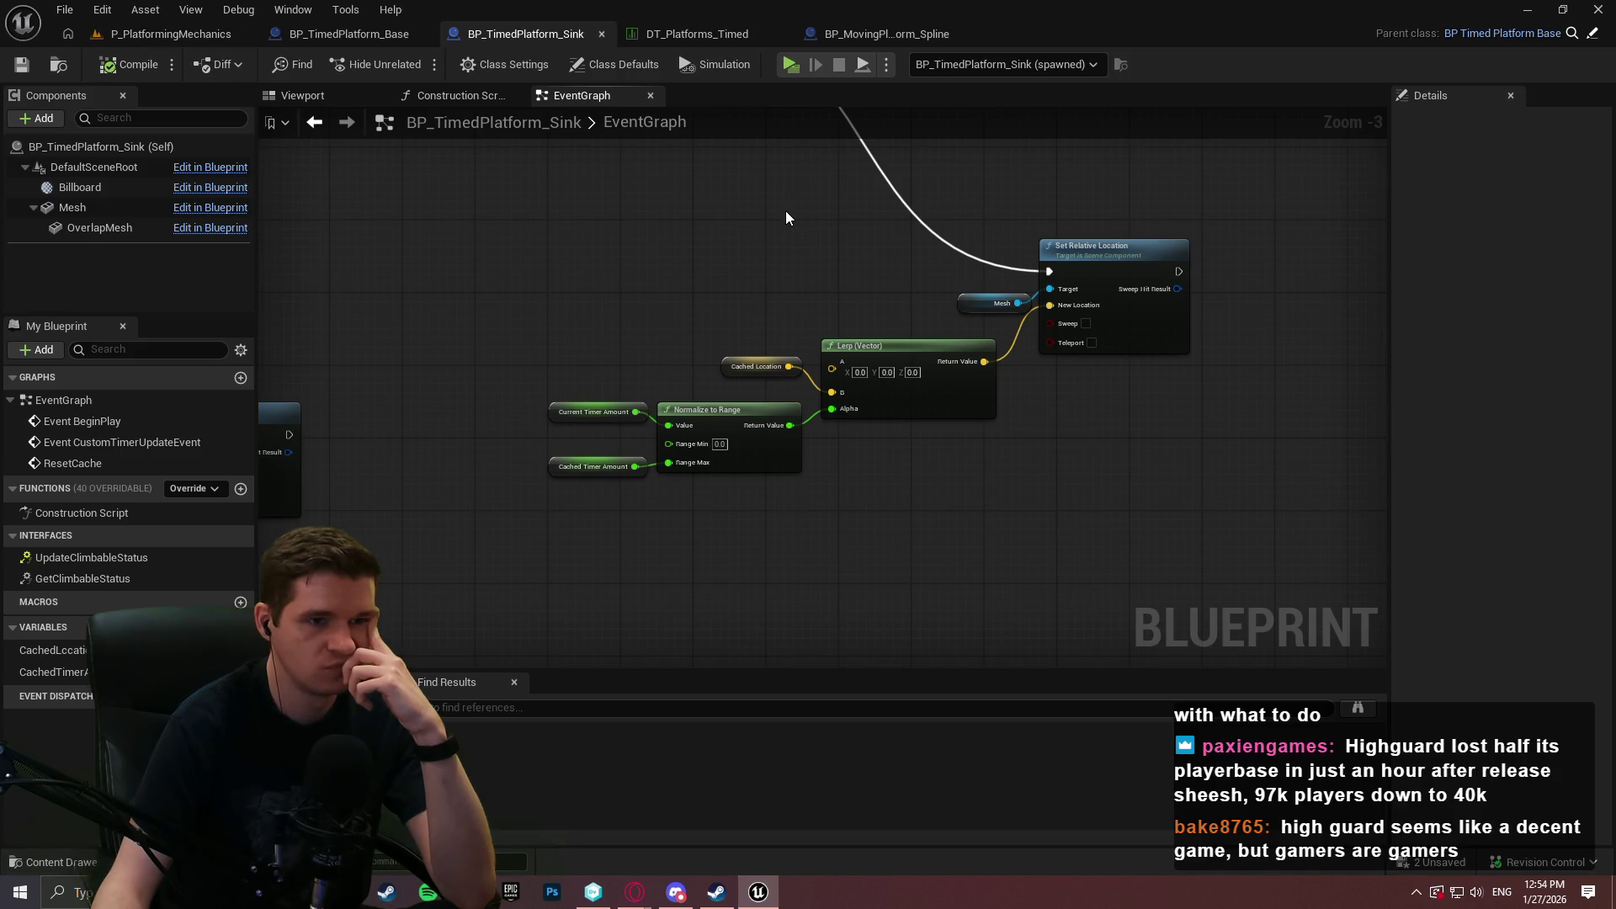
drag(623, 227, 1014, 289)
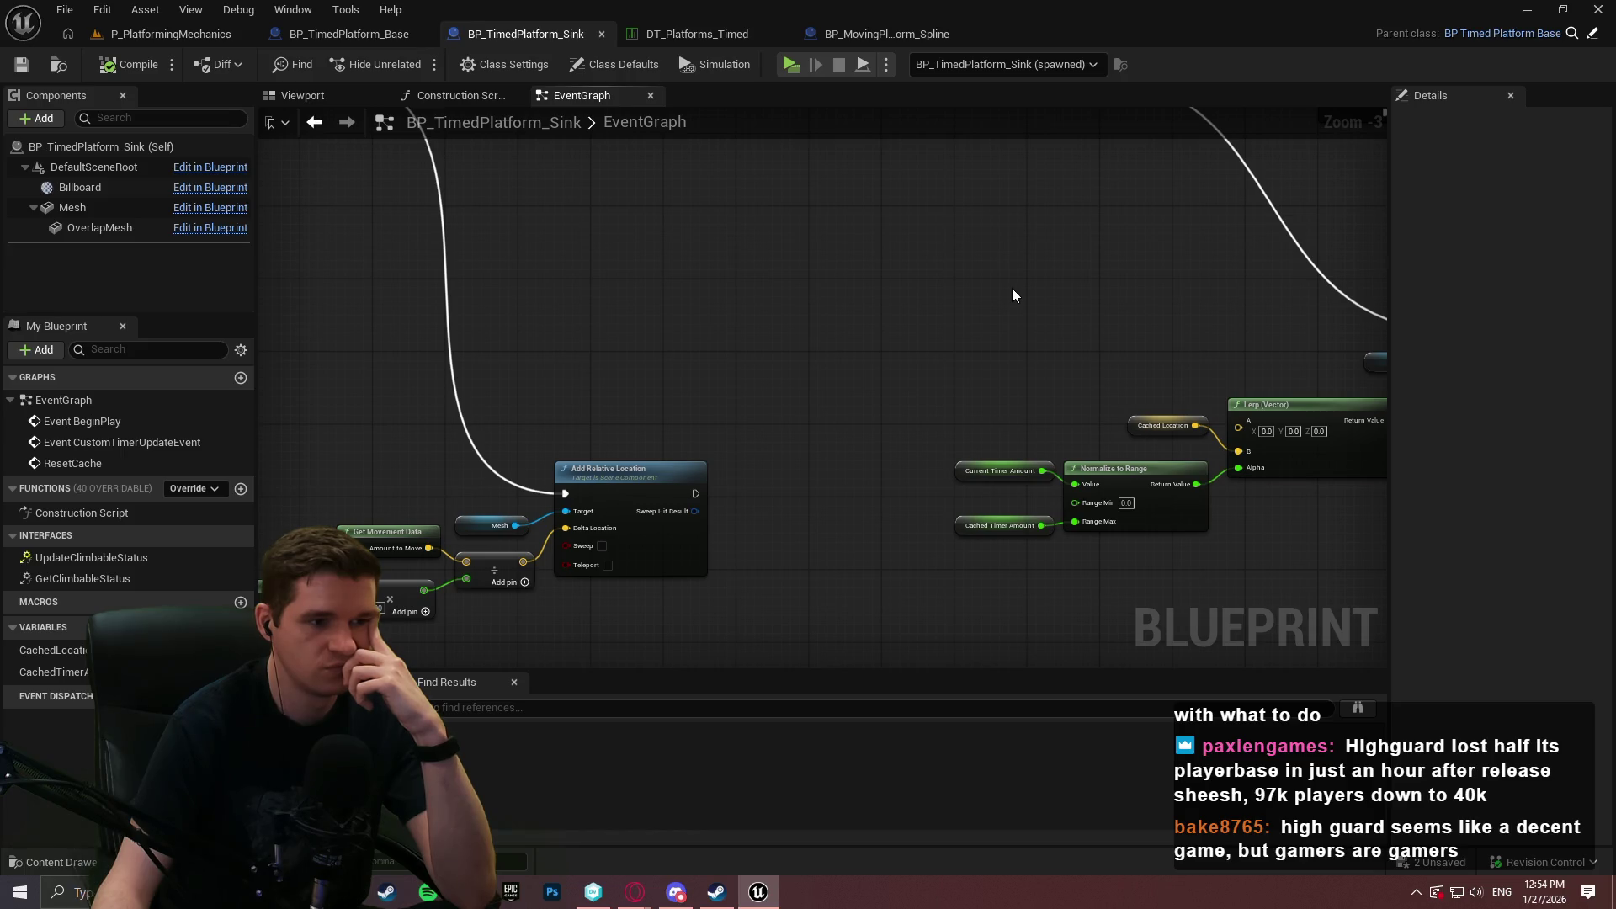
click(194, 36)
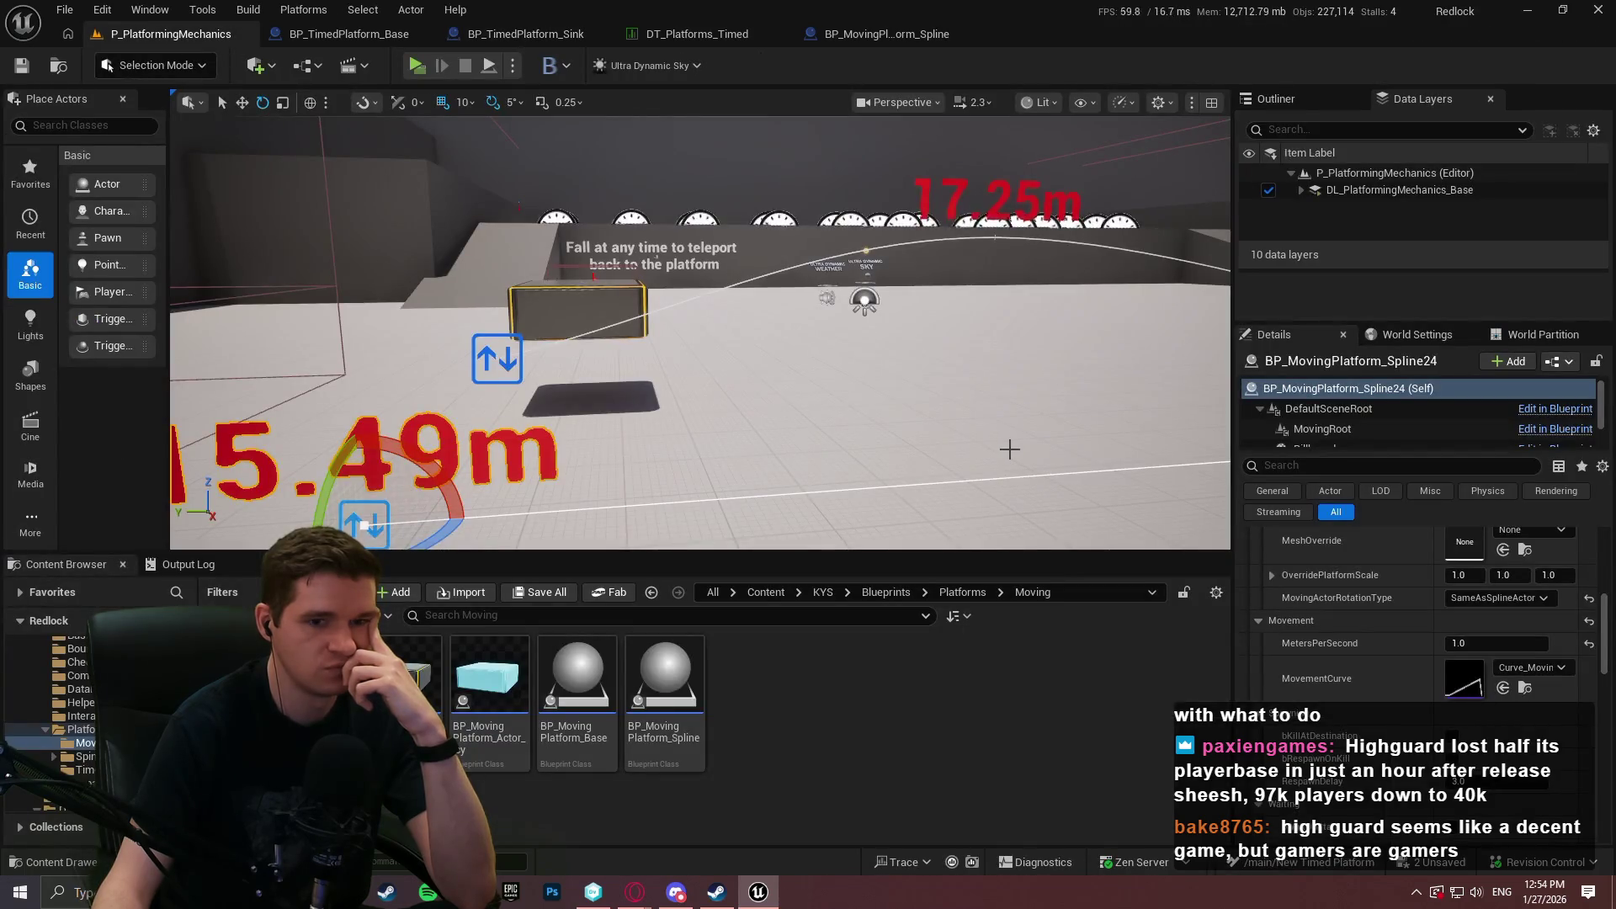
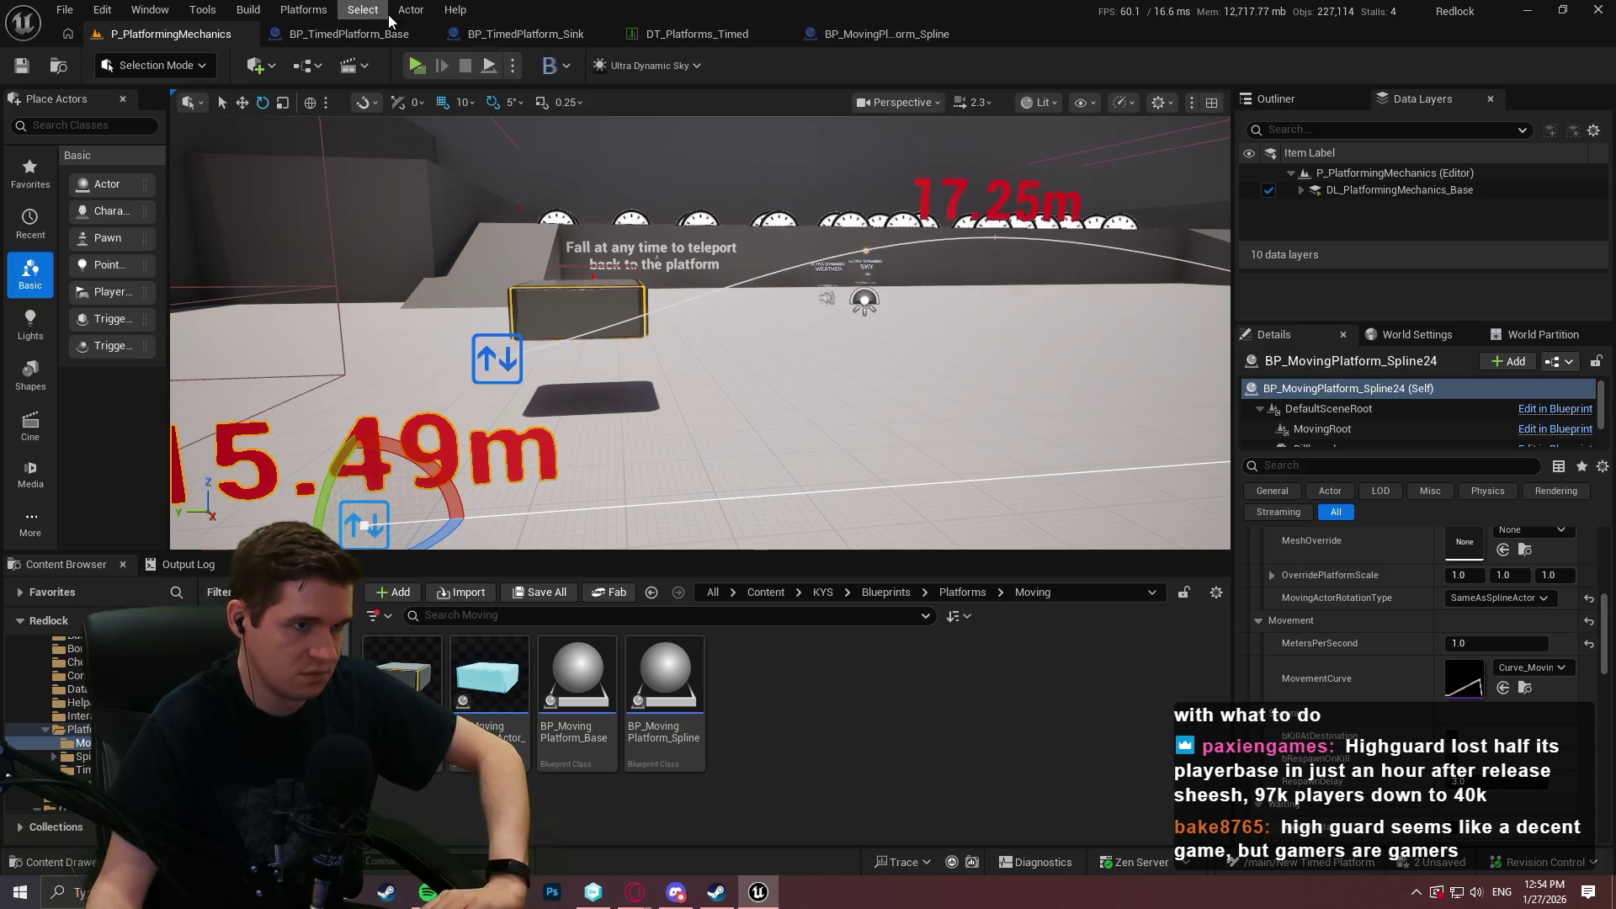
Switch to the BP_TimedPlatform_Sink EventGraph and search the node menu for 'get normal from', then 'normal'.
click(551, 31)
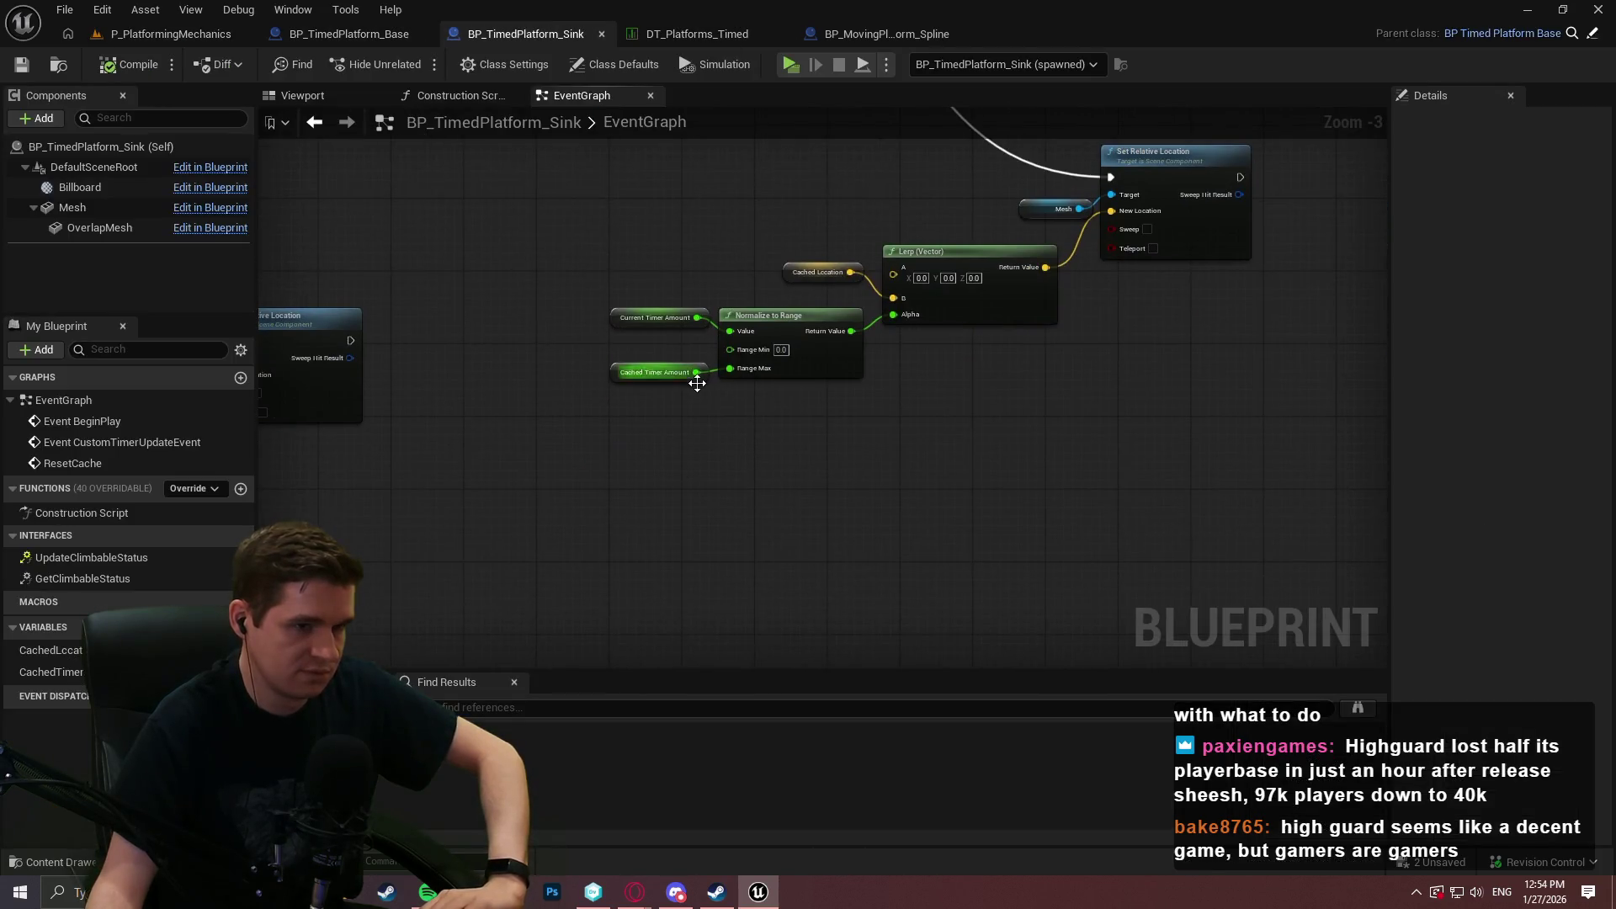
right_click(717, 444)
text(get normal from)
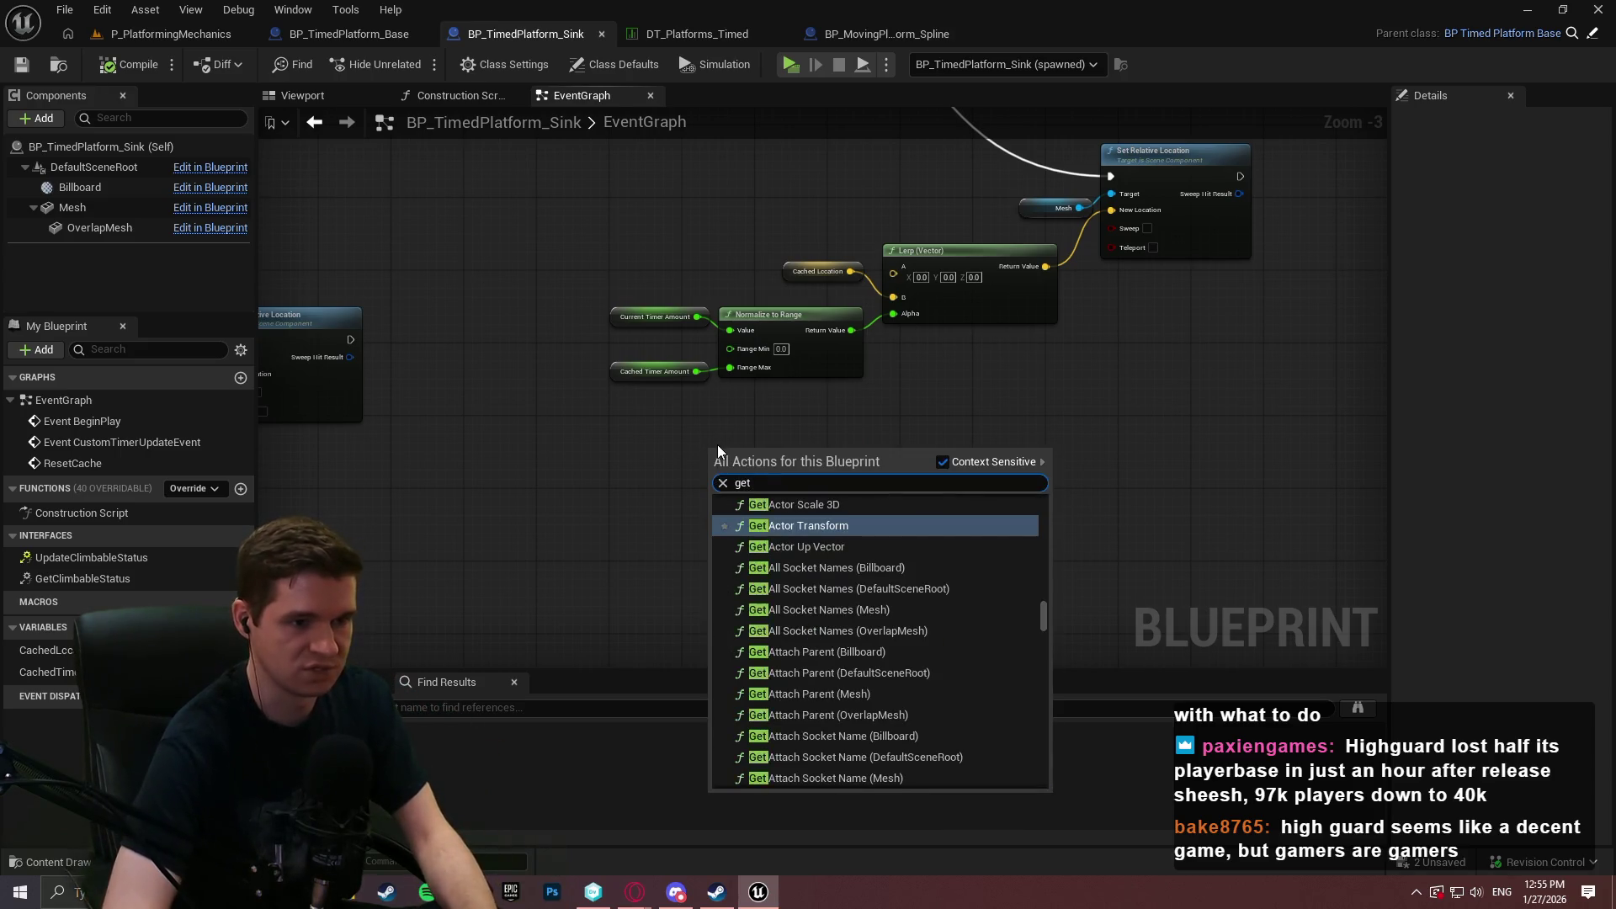
key(ctrl+shift+Left)
key(ctrl+shift+Left)
key(BackSpace)
text(fn)
key(BackSpace)
key(BackSpace)
text(normal)
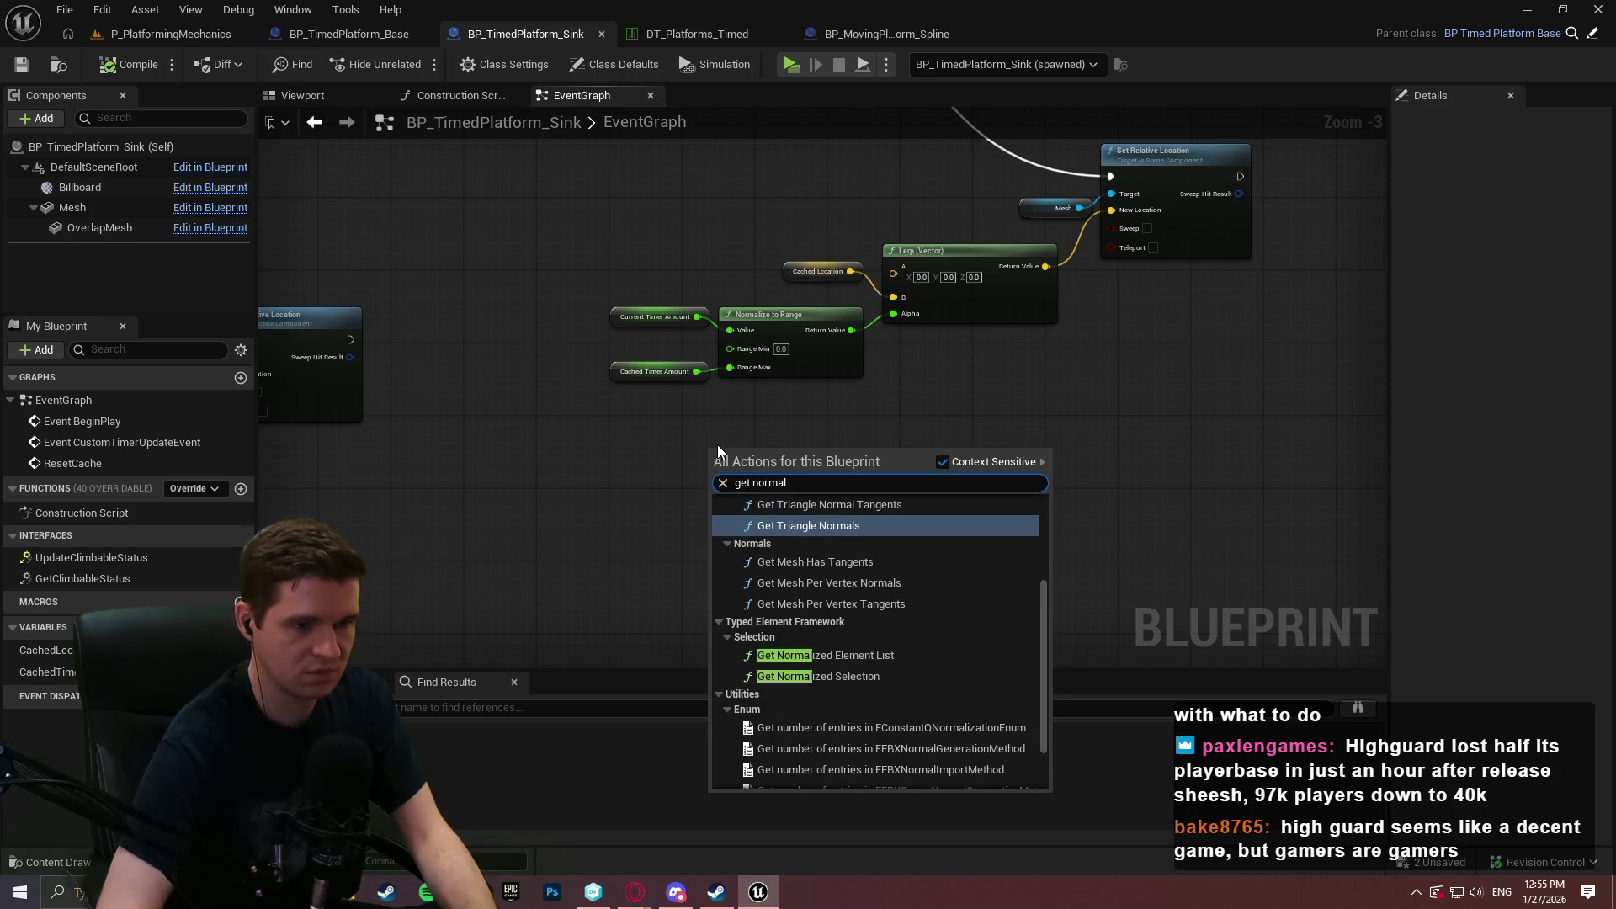
scroll(913, 643, up, 3)
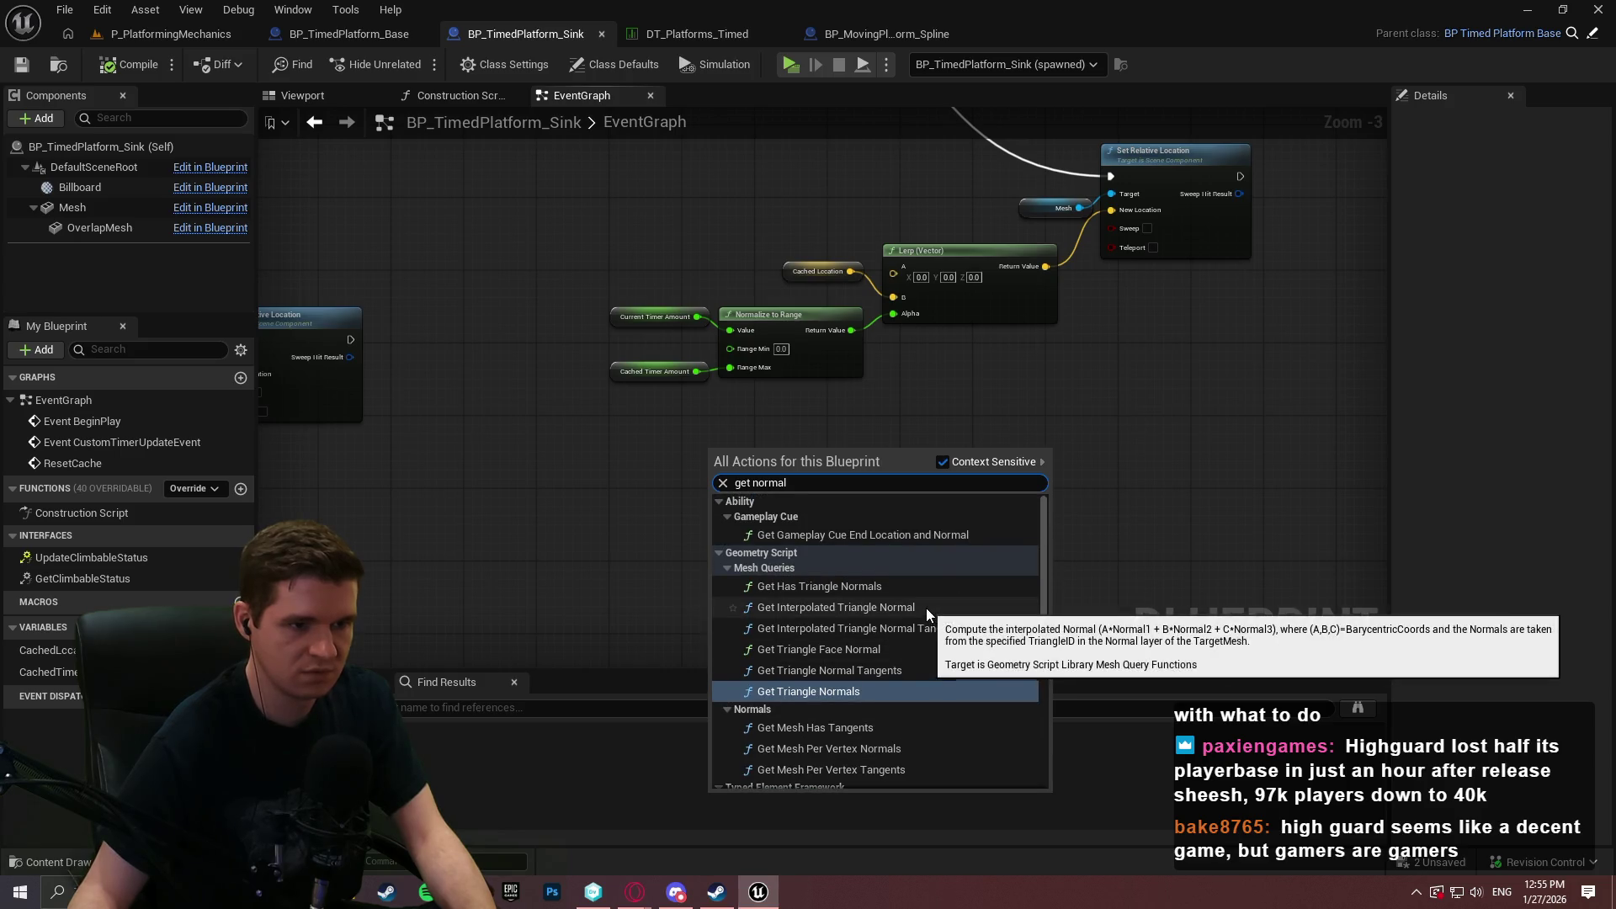
scroll(902, 589, down, 5)
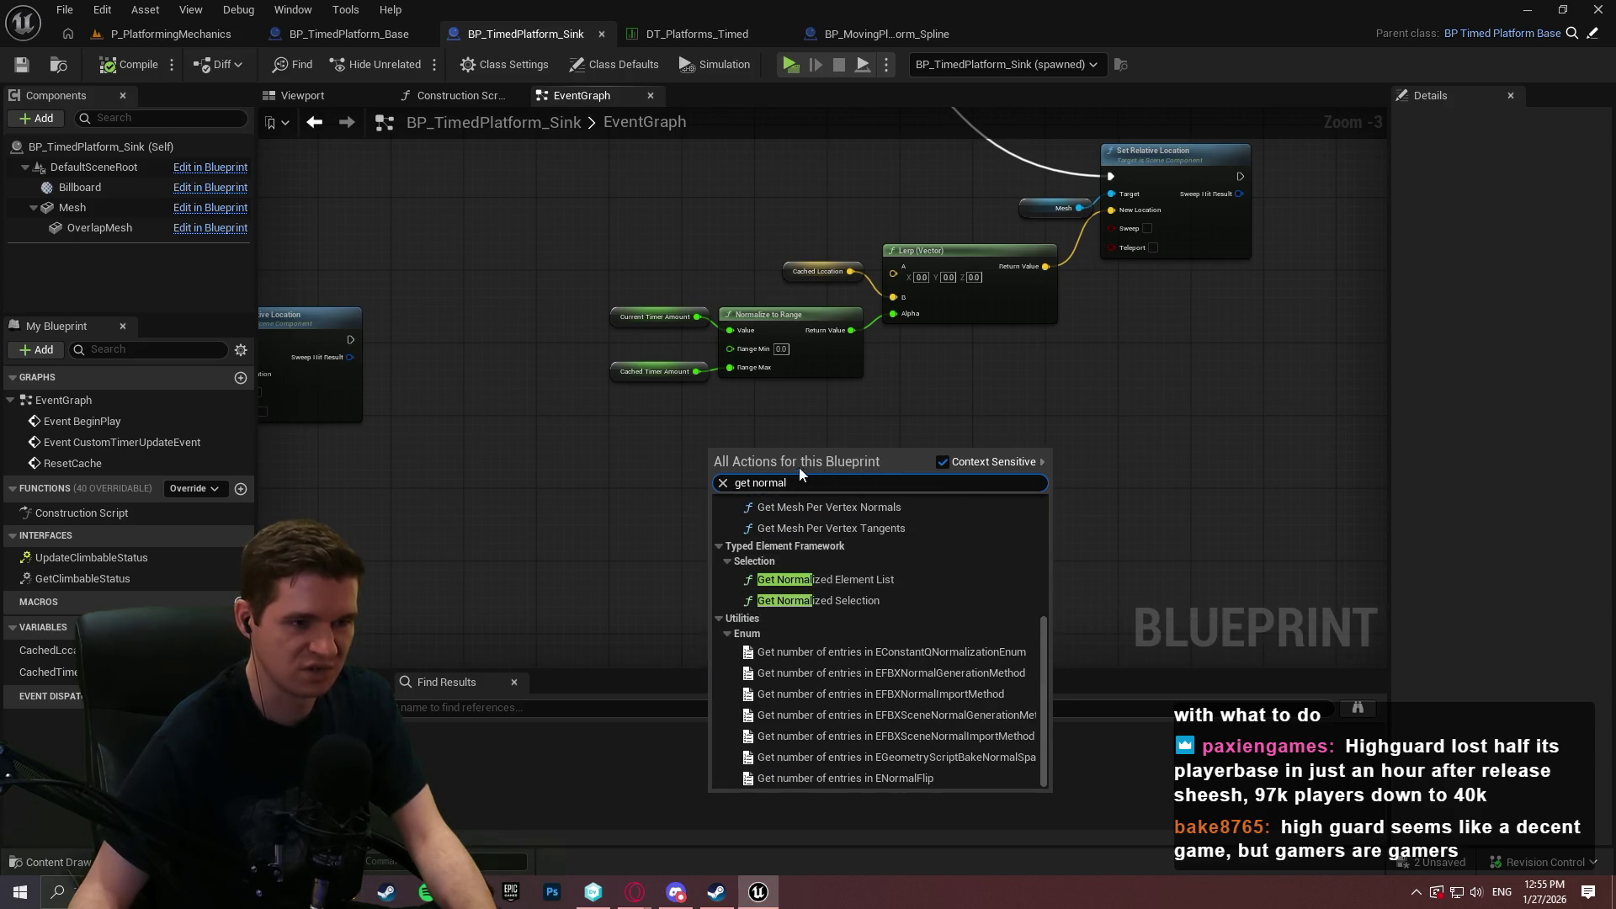
Search the action menu for 'rotation to' and 'normal' again without adding any node.
key(ctrl+a)
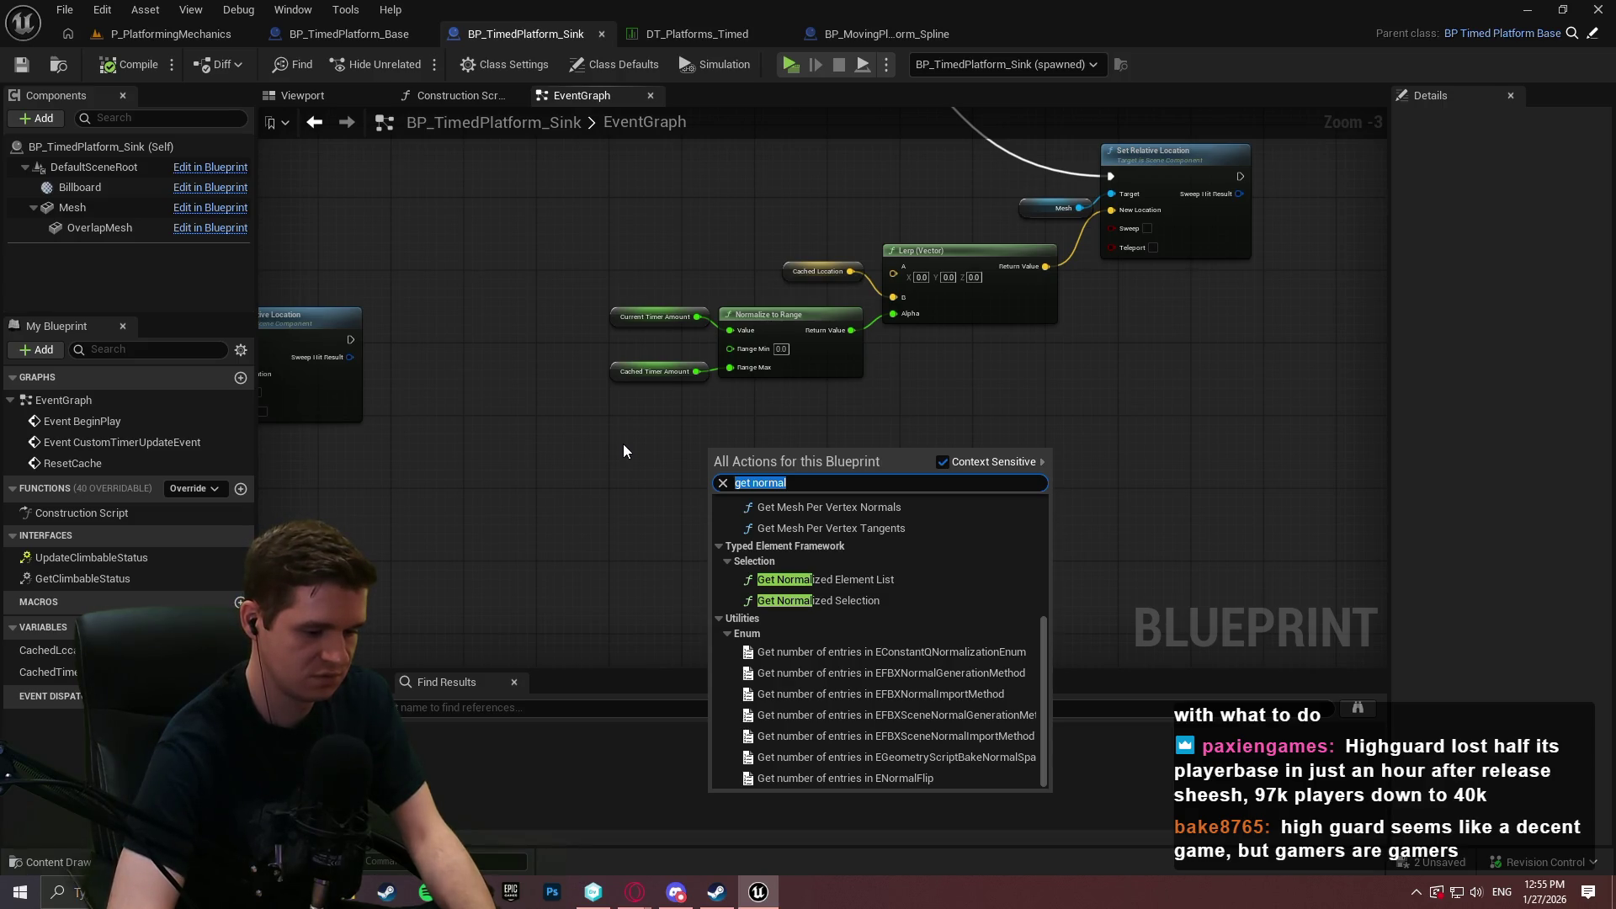
text(rotation to)
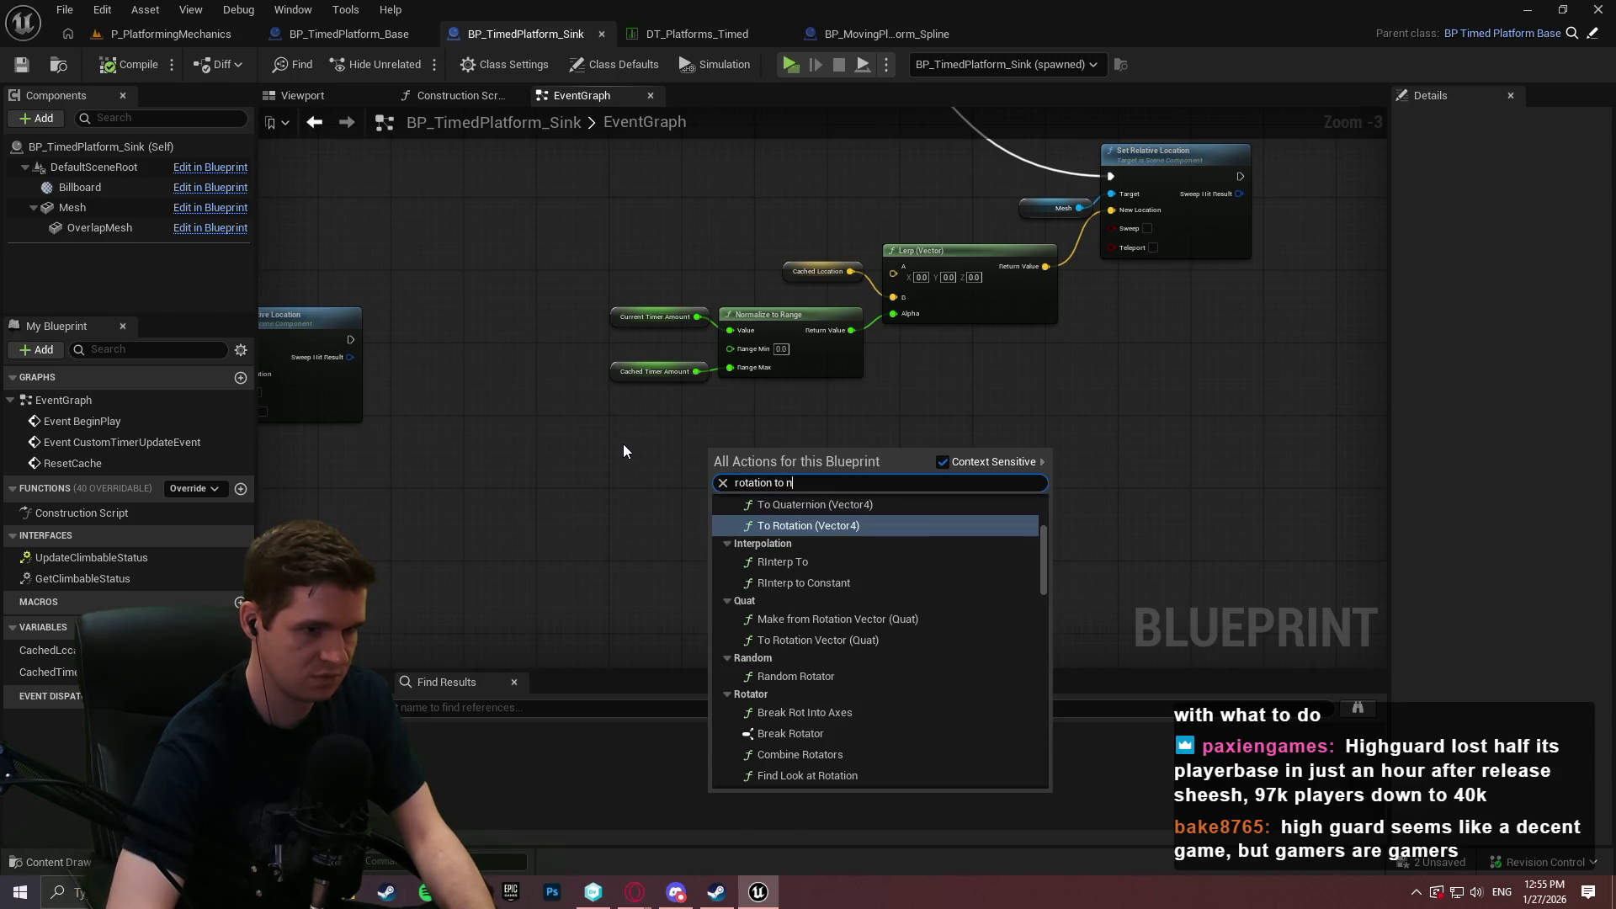
key(ctrl+a)
text(normal)
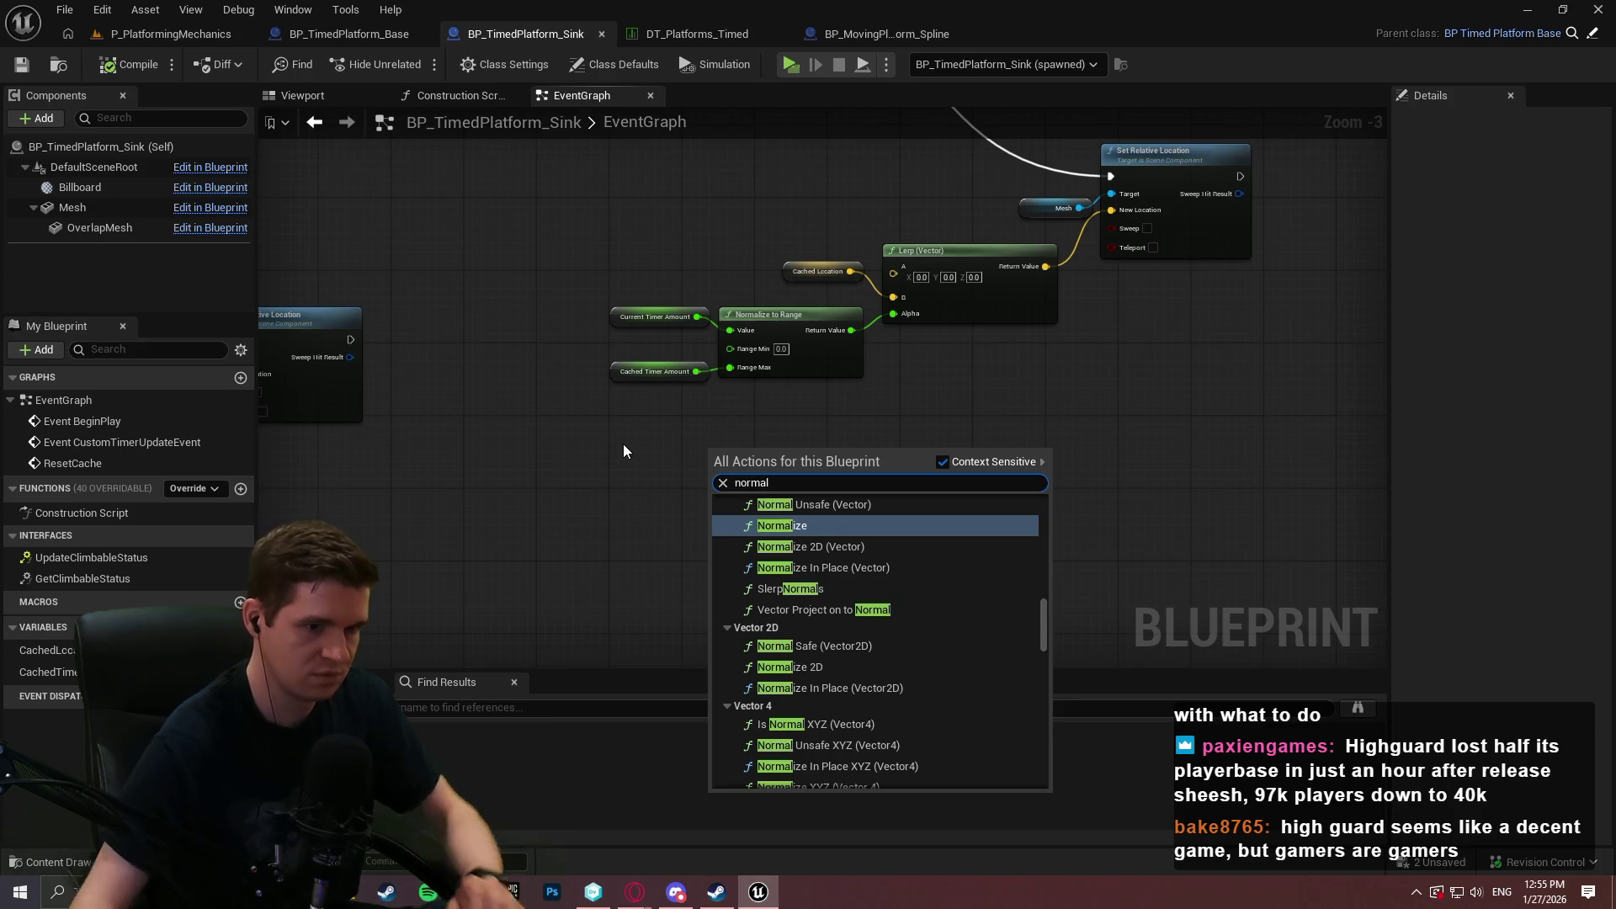
drag(1049, 617, 1049, 579)
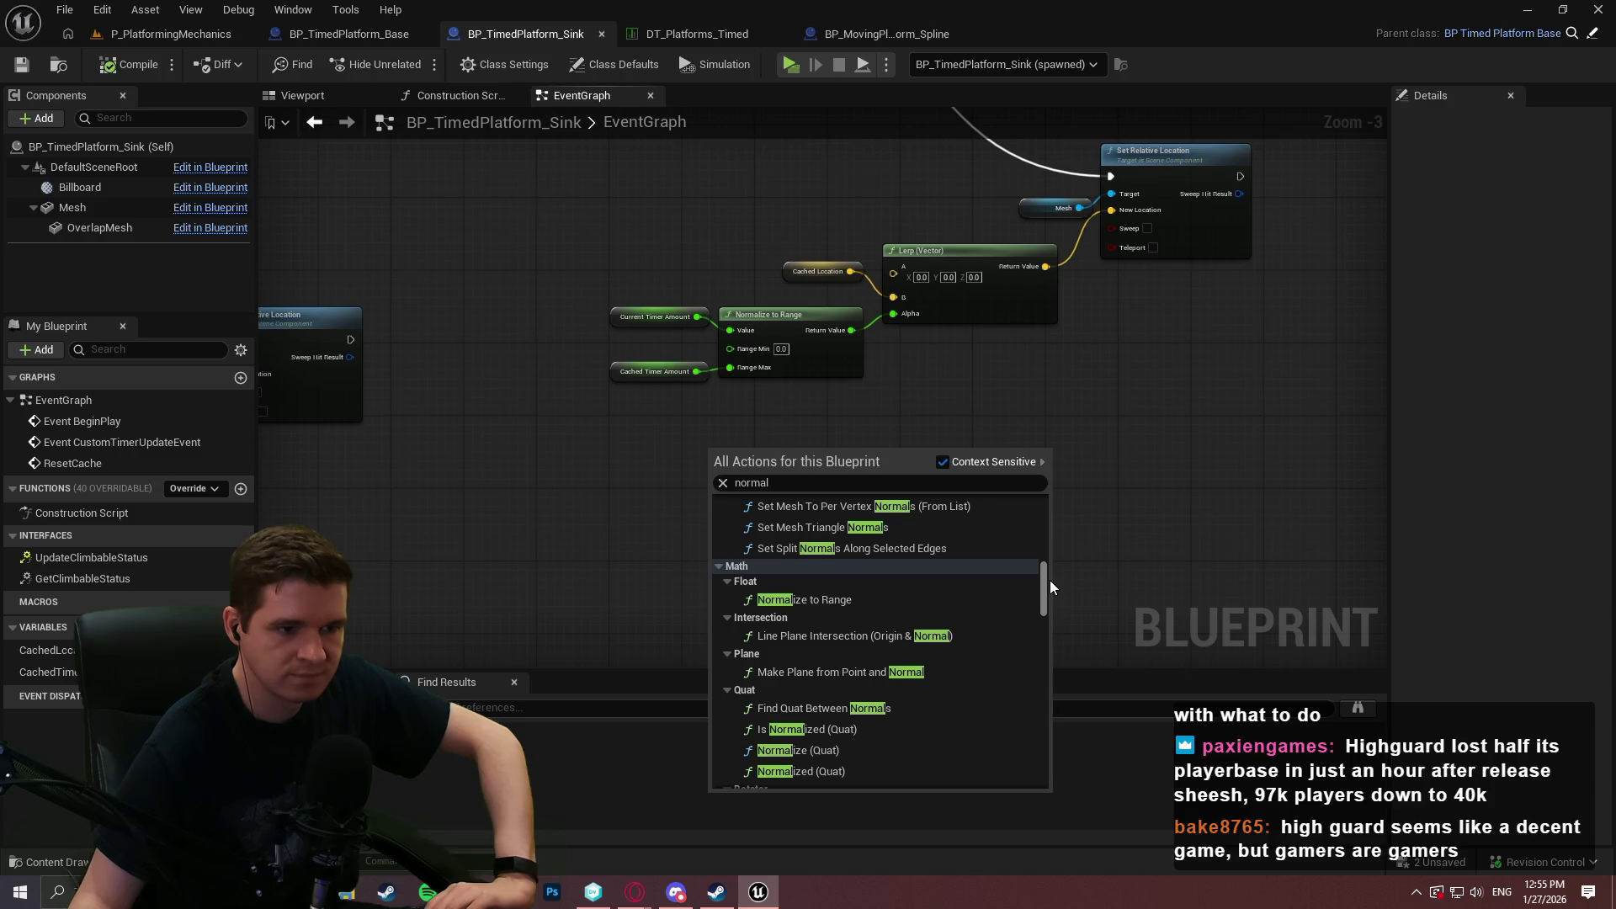
mouse_move(1049, 579)
mouse_down()
mouse_move(1057, 503)
mouse_move(1055, 554)
mouse_up()
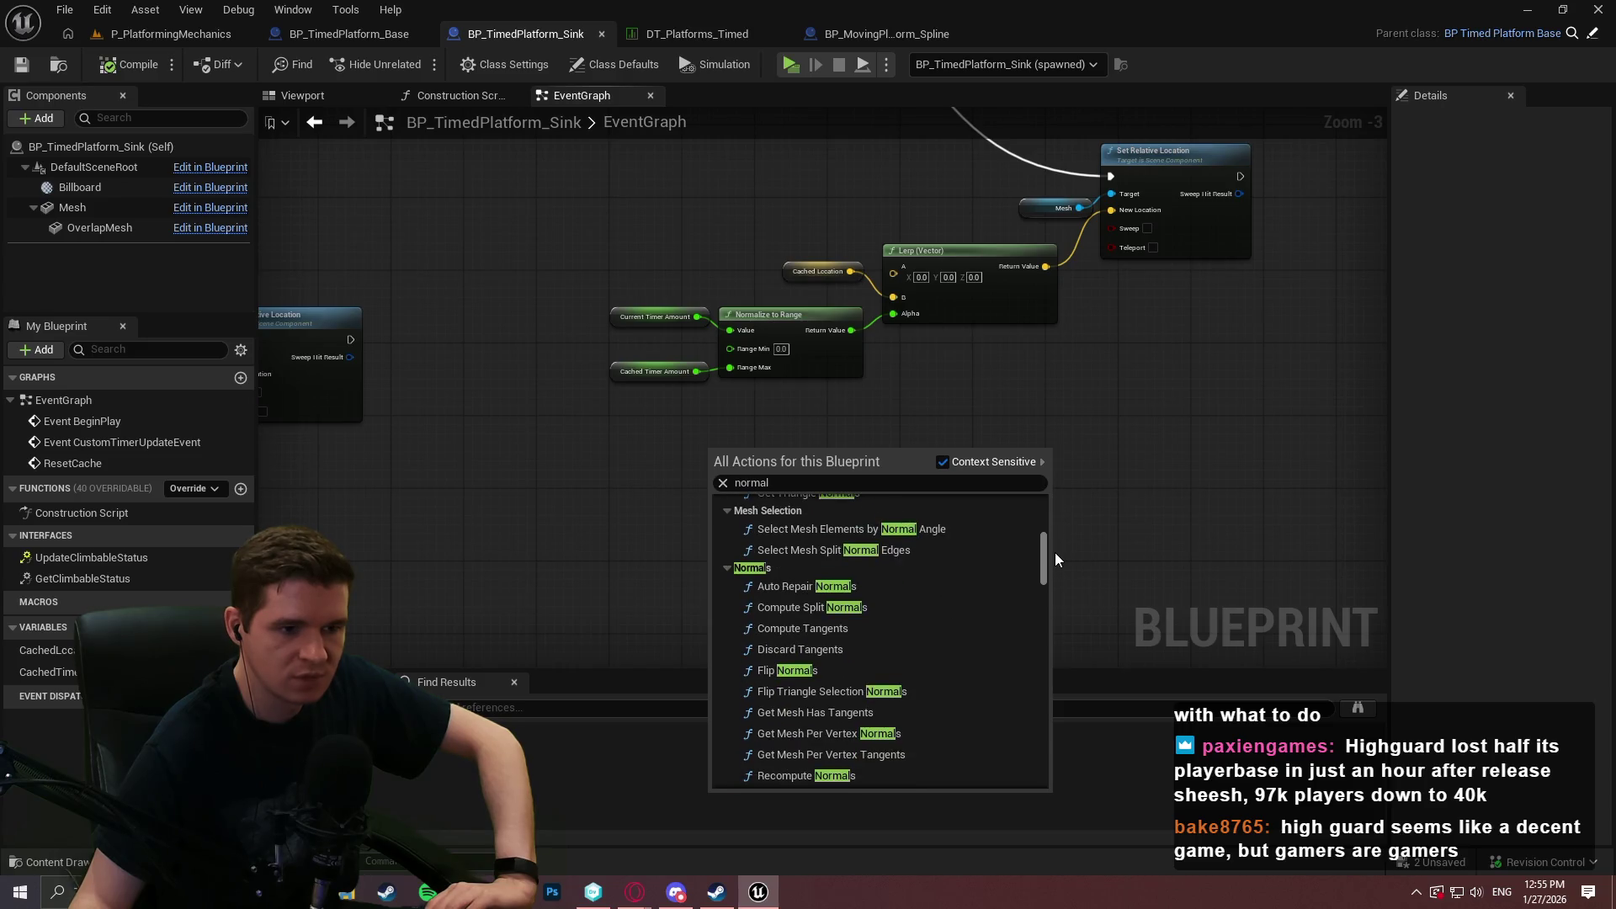
right_click(510, 456)
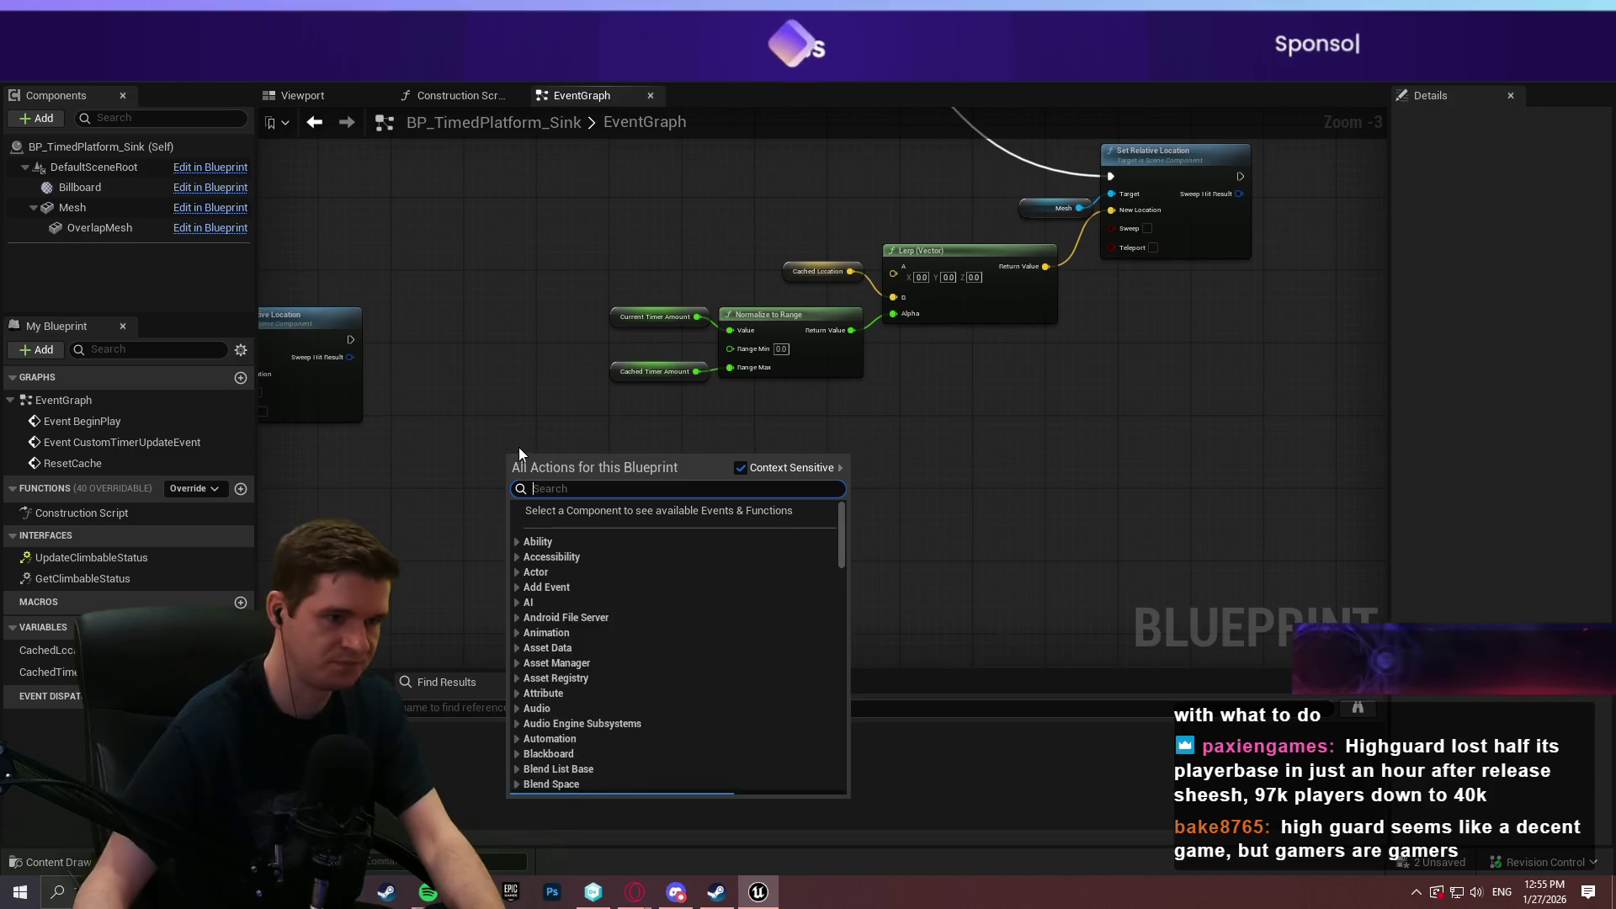
Add a Get Actor Up Vector node and place it near the Add Relative Location nodes.
text(get actor up)
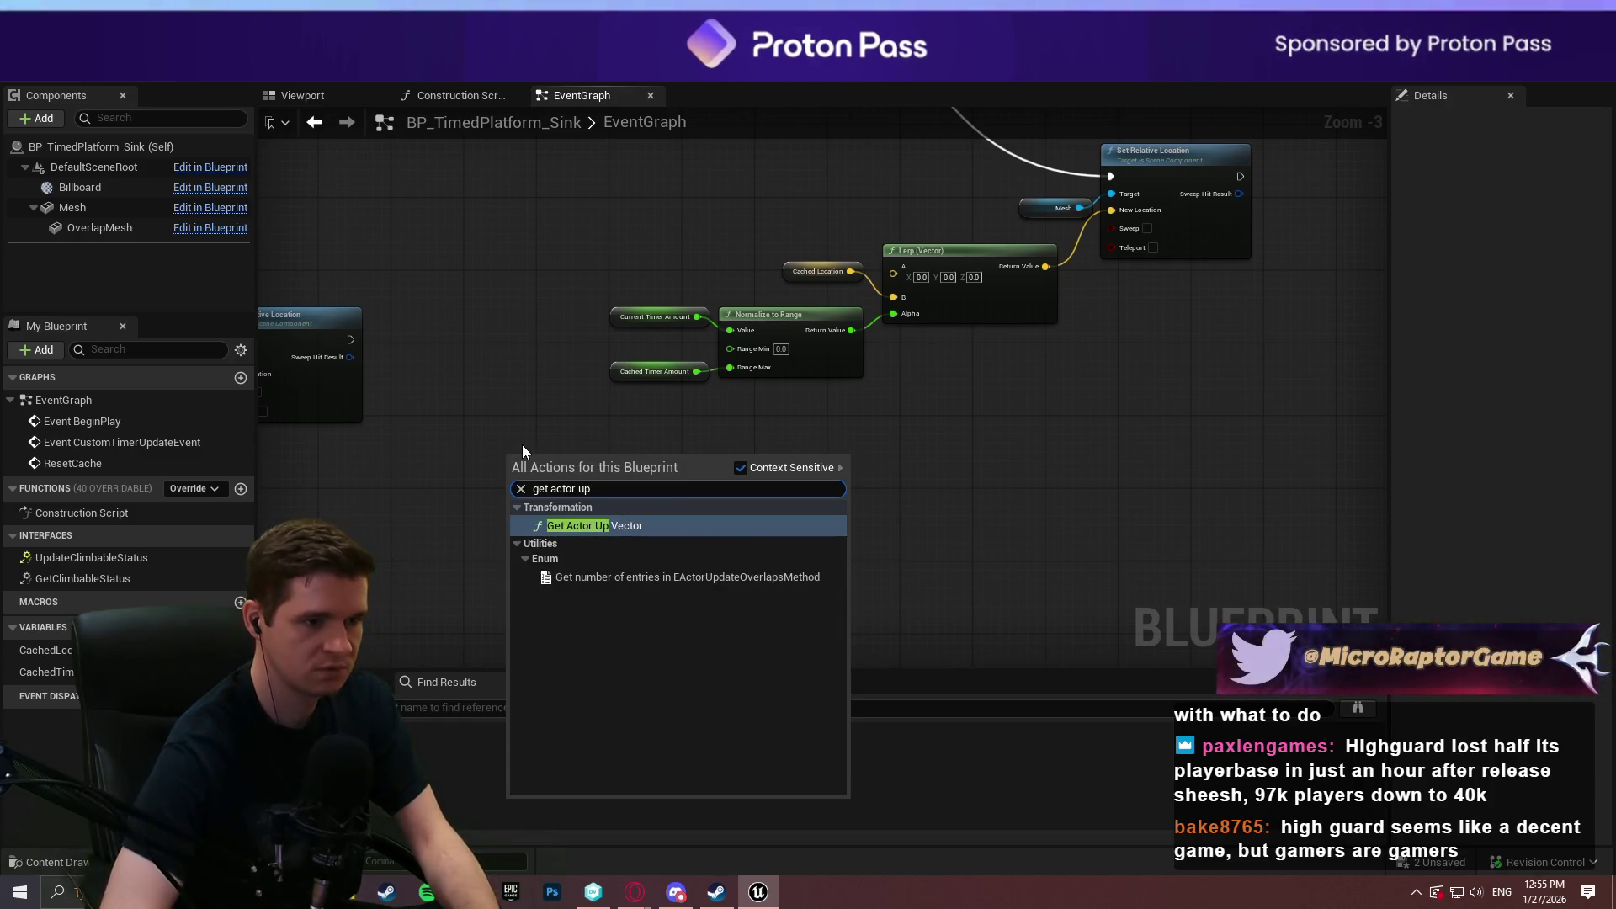
key(Return)
drag(571, 464, 671, 498)
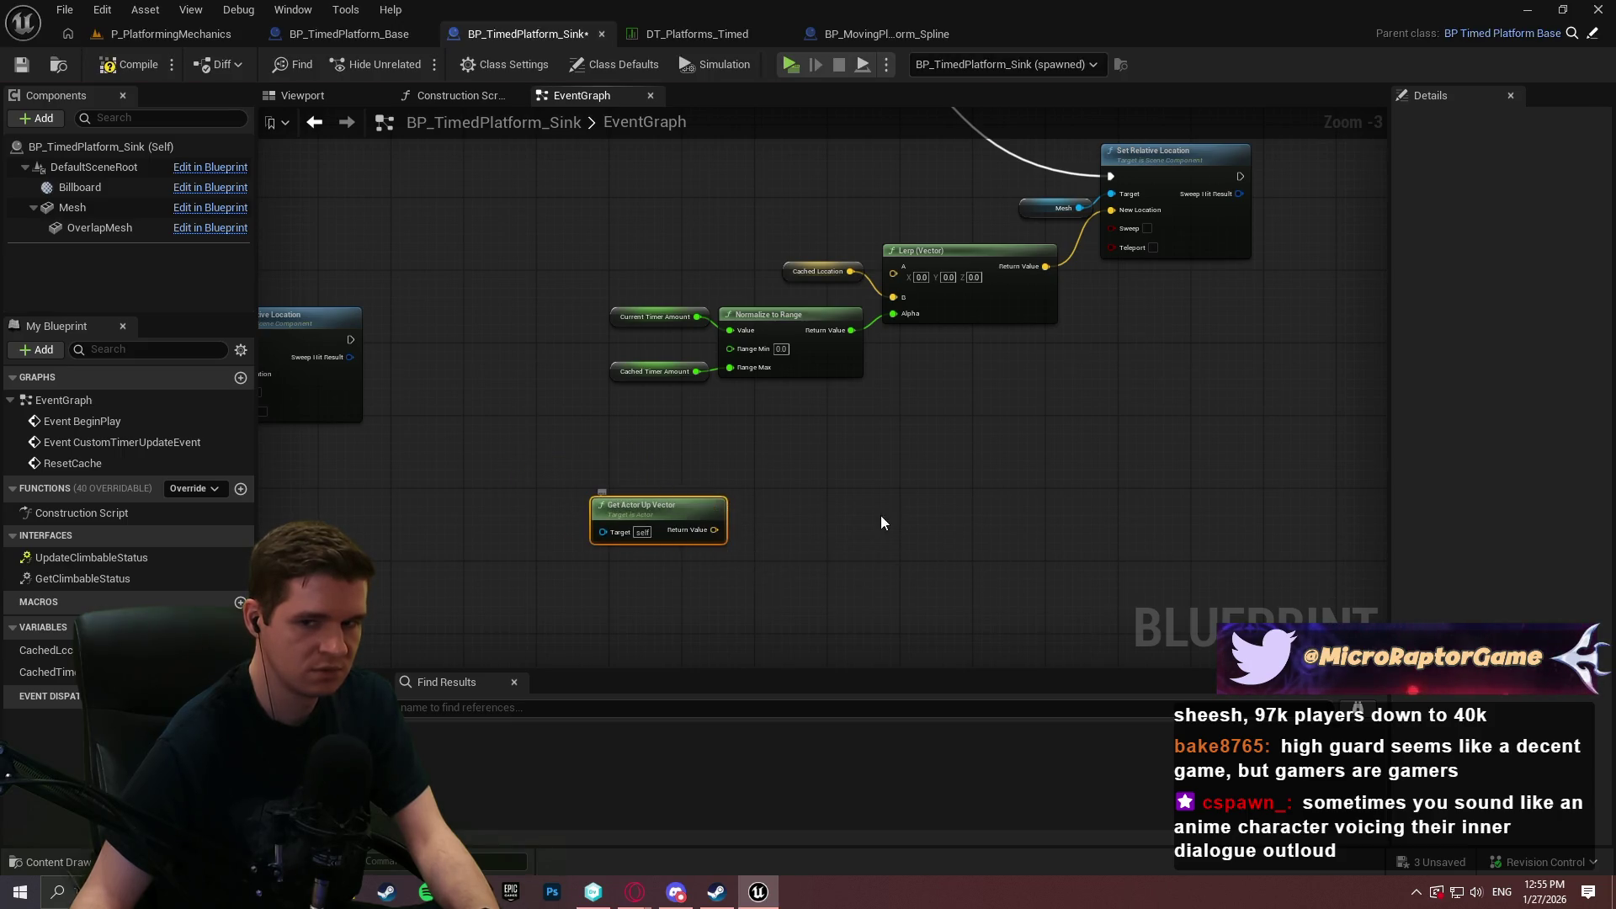
scroll(881, 520, up, 3)
drag(809, 393, 827, 461)
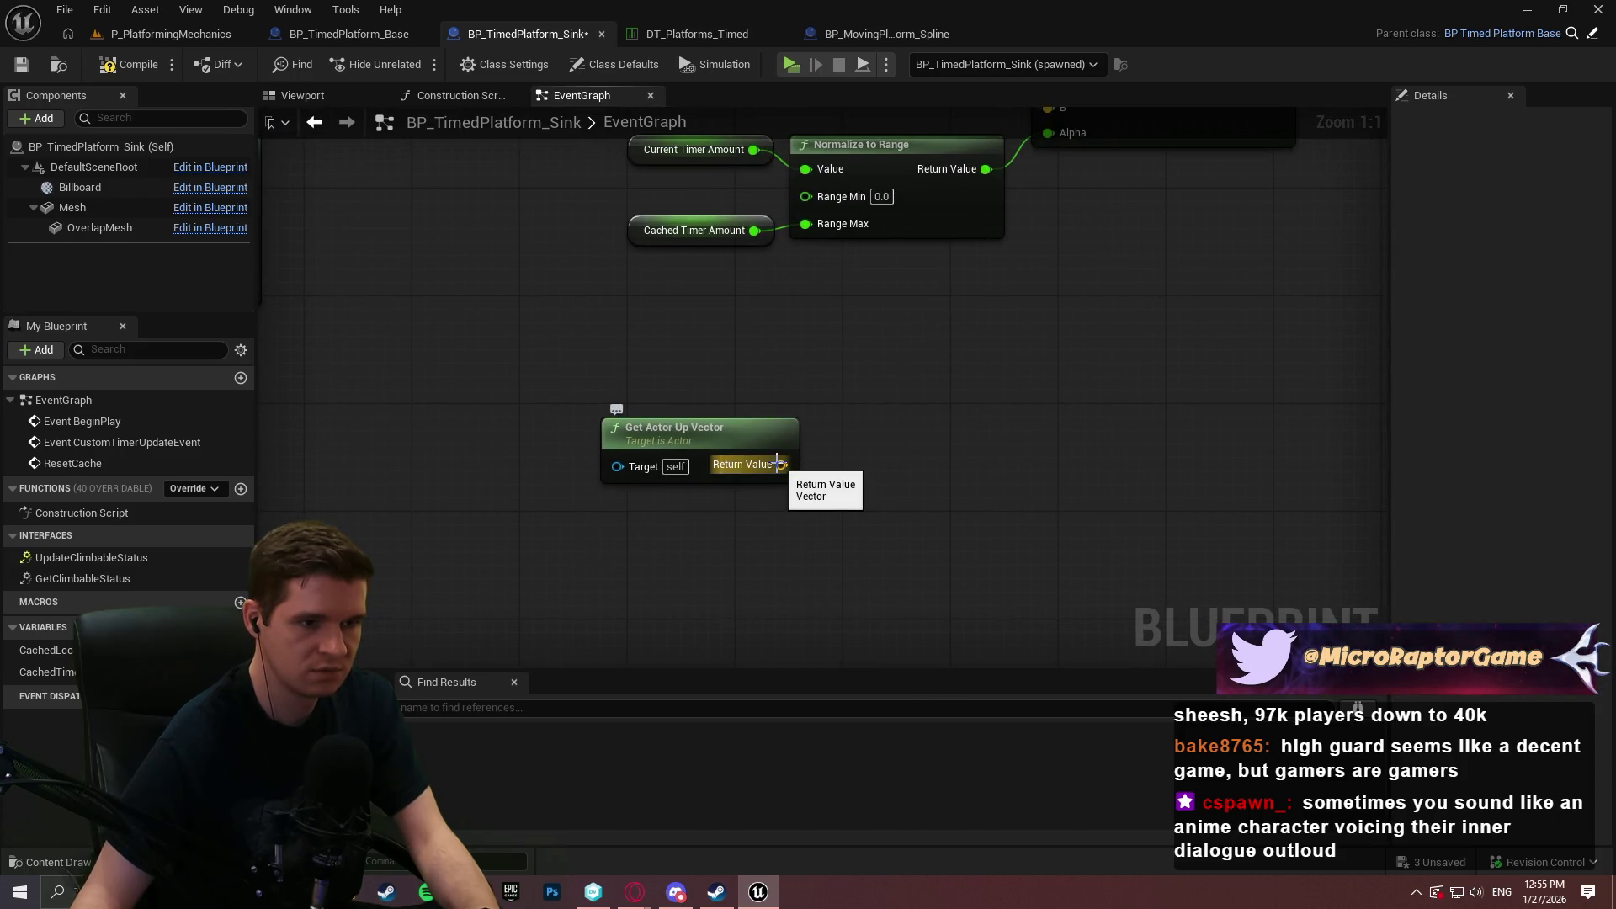
mouse_move(776, 464)
mouse_down()
mouse_move(1221, 354)
mouse_move(1385, 350)
mouse_move(1062, 354)
mouse_up()
mouse_move(968, 505)
mouse_down()
mouse_move(627, 510)
mouse_move(698, 492)
mouse_move(404, 538)
mouse_up()
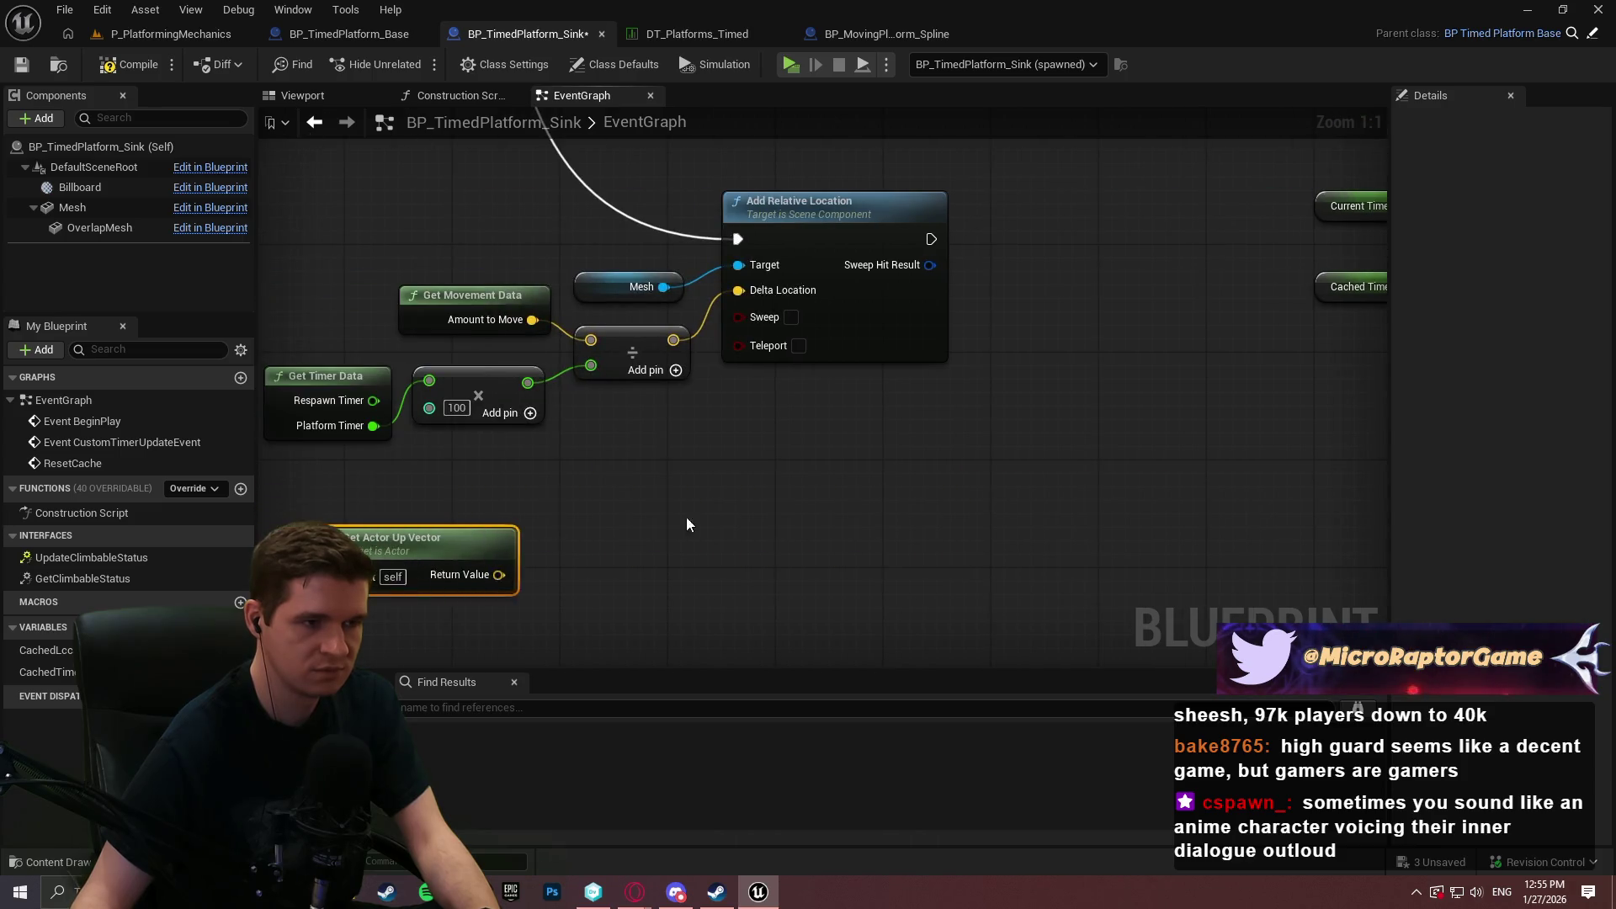
drag(678, 524, 869, 442)
Create a vector Multiply node from the Get Actor Up Vector output.
drag(857, 303, 900, 421)
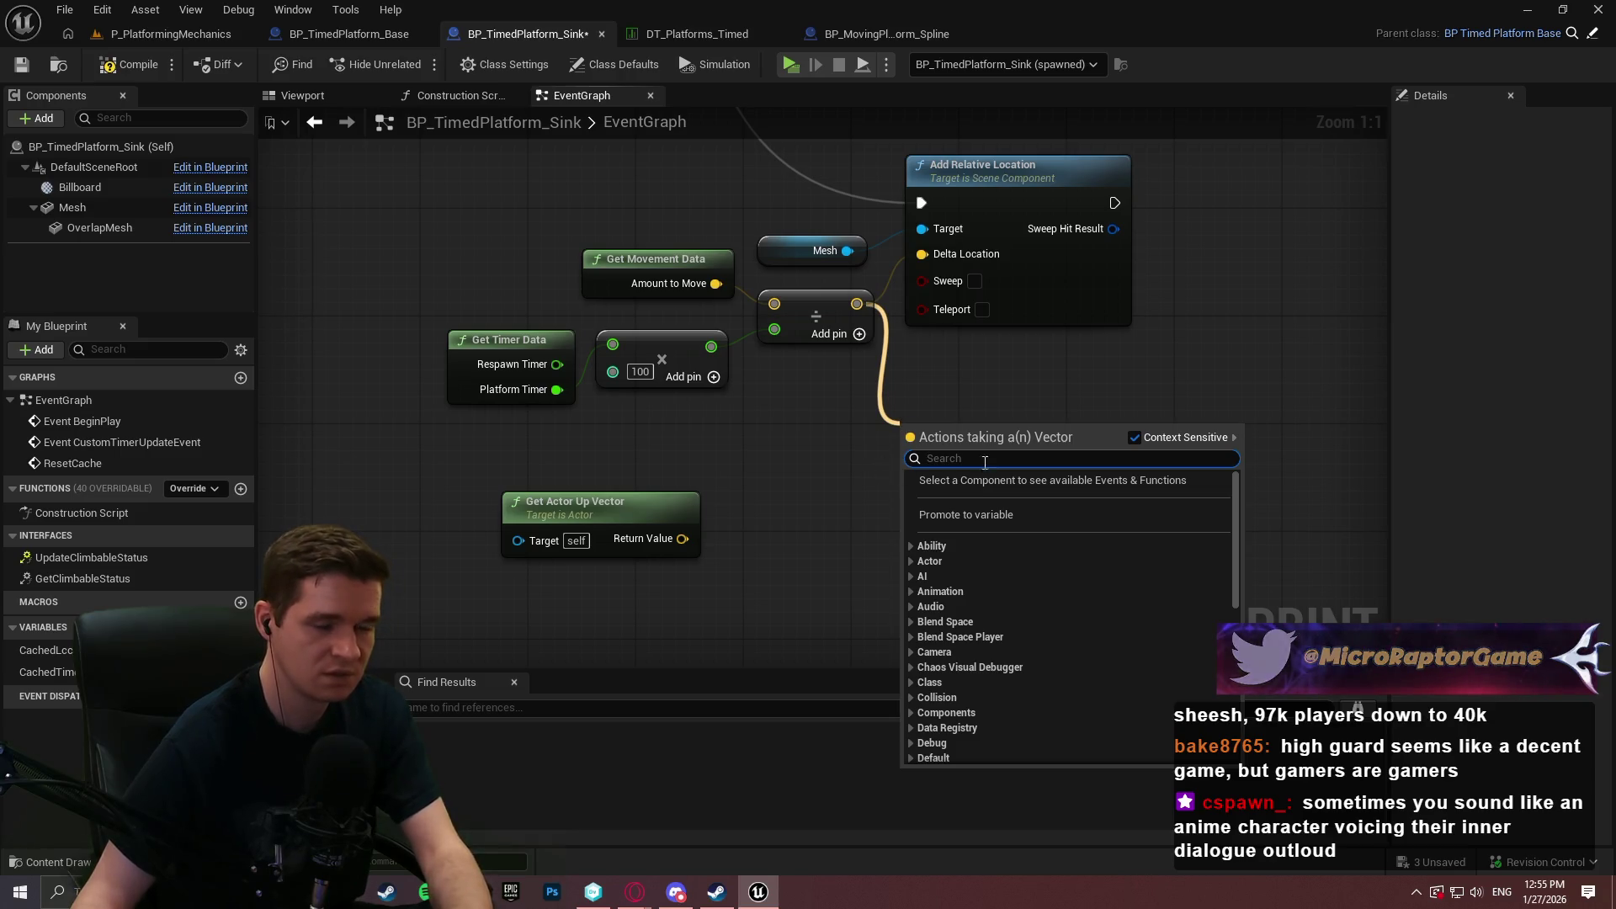
click(817, 462)
mouse_move(680, 539)
mouse_down()
mouse_move(877, 468)
mouse_move(856, 469)
mouse_move(818, 399)
mouse_up()
drag(682, 547, 771, 548)
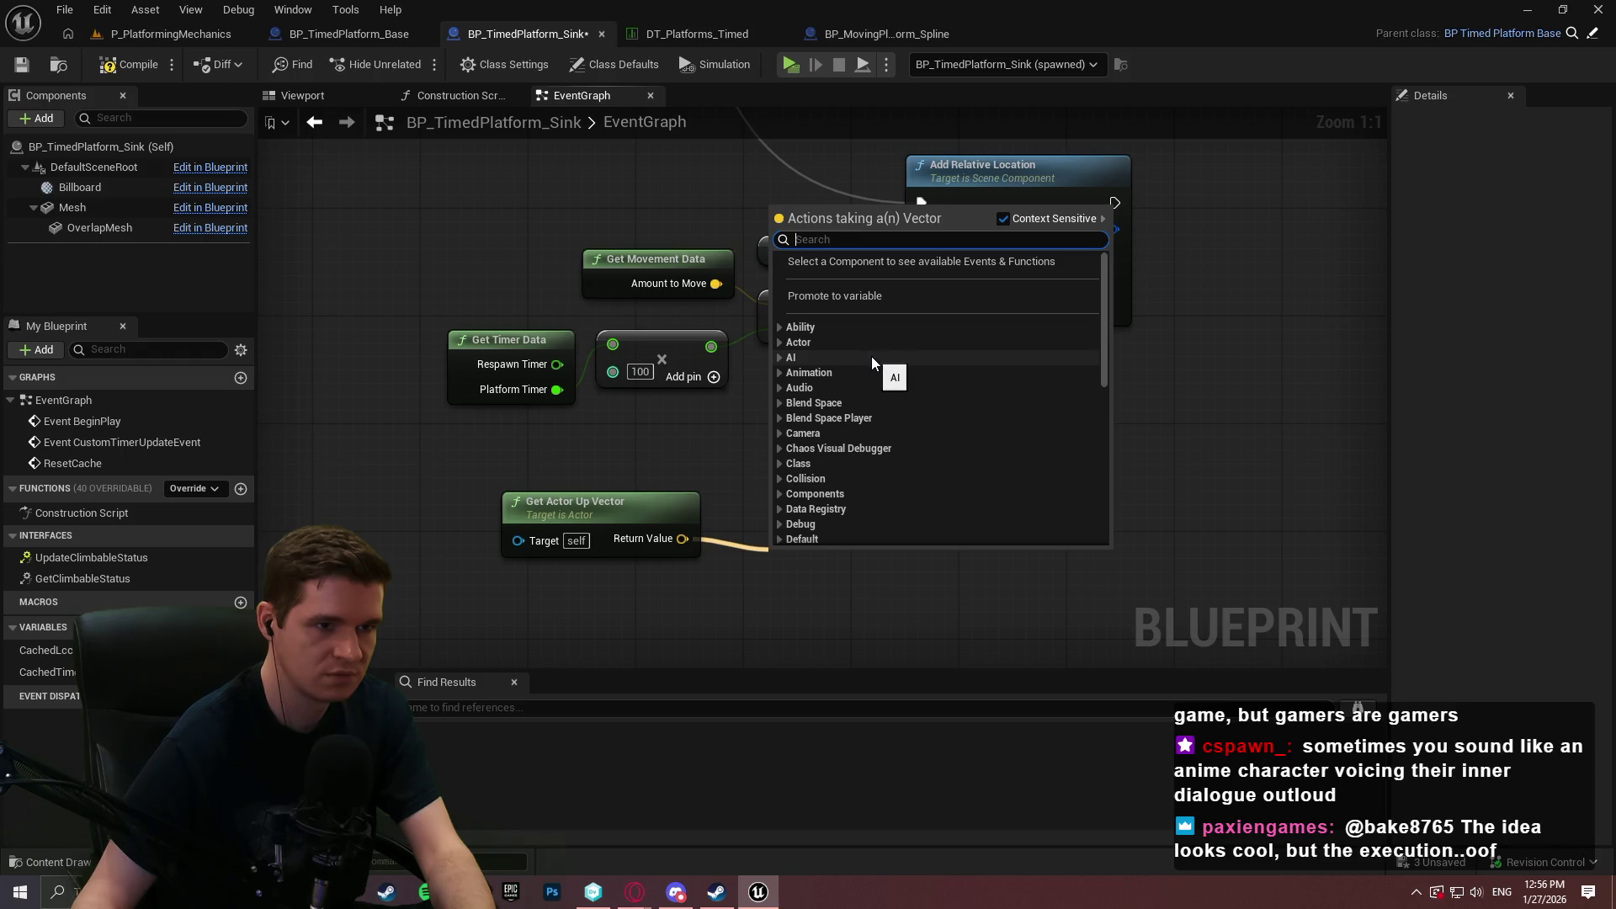
text(*)
key(Return)
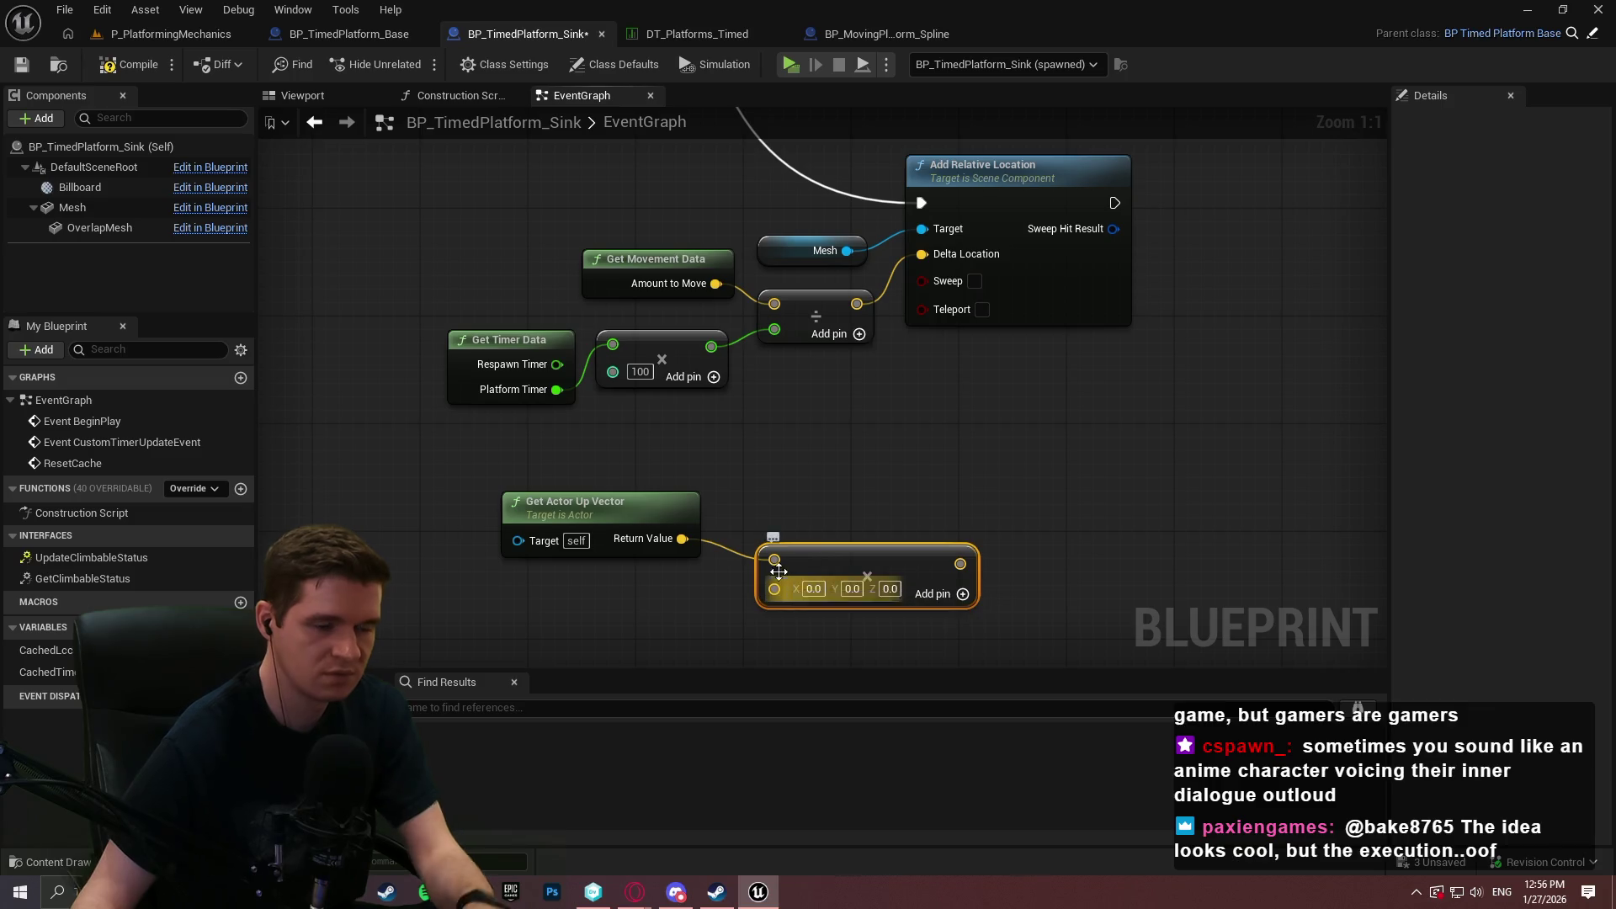
Wire the divide result times the up vector into Delta Location, then compile and launch Play.
alt+click(774, 562)
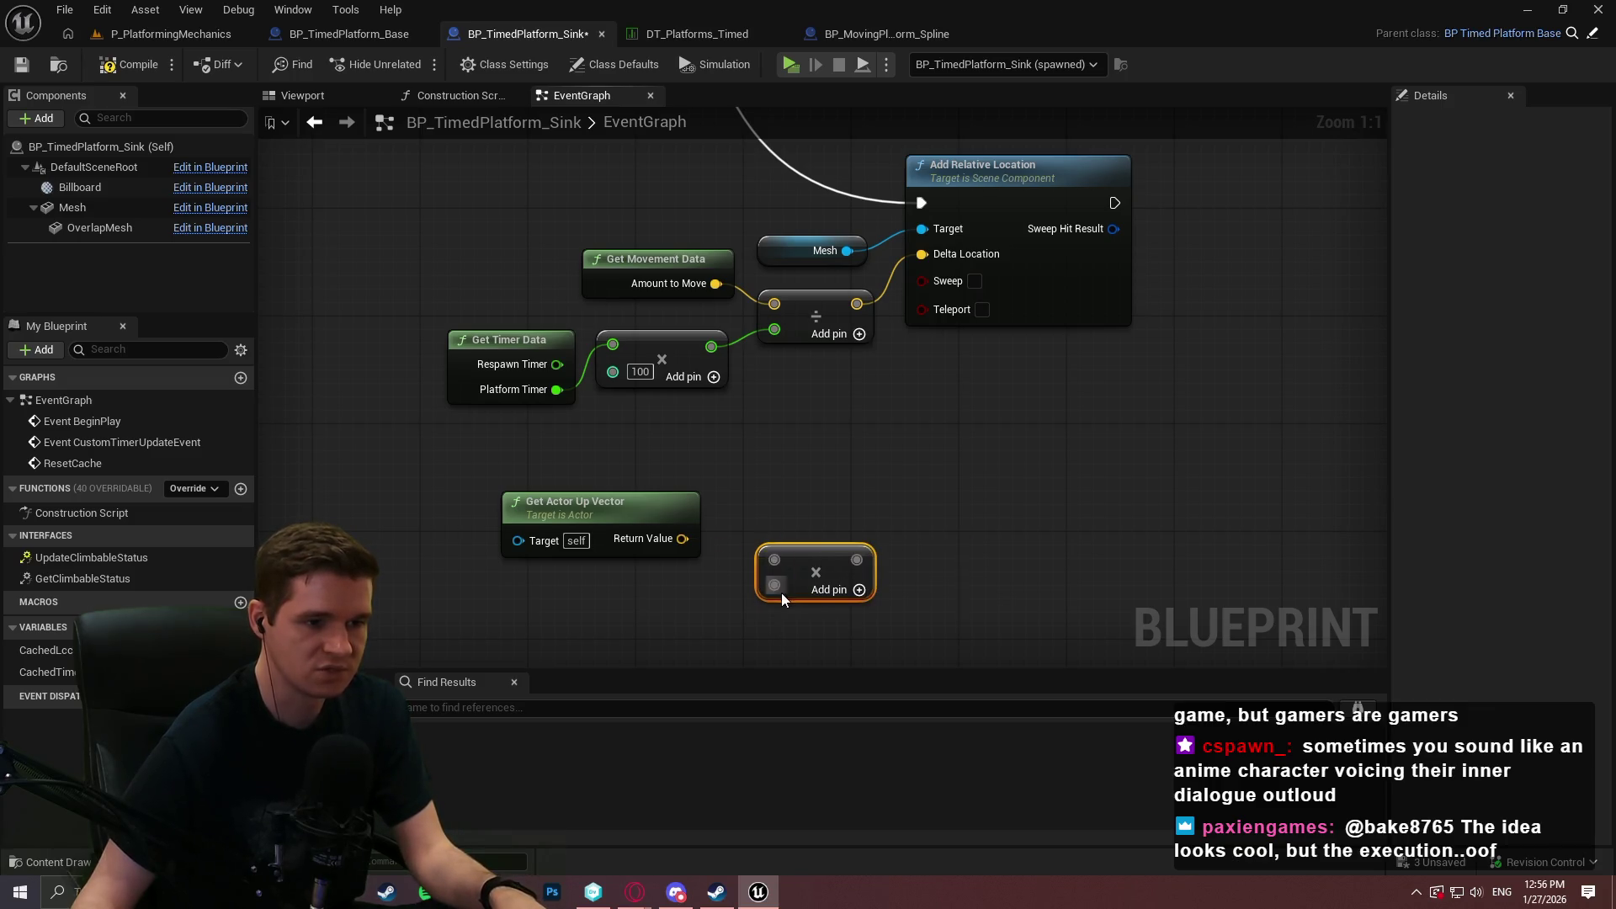
mouse_move(776, 586)
mouse_down()
mouse_move(664, 539)
mouse_move(682, 539)
mouse_move(856, 304)
mouse_up()
mouse_move(856, 559)
mouse_down()
mouse_move(924, 231)
mouse_move(924, 254)
mouse_up()
mouse_move(826, 555)
mouse_down()
mouse_move(955, 427)
mouse_move(951, 372)
mouse_up()
drag(669, 512, 817, 485)
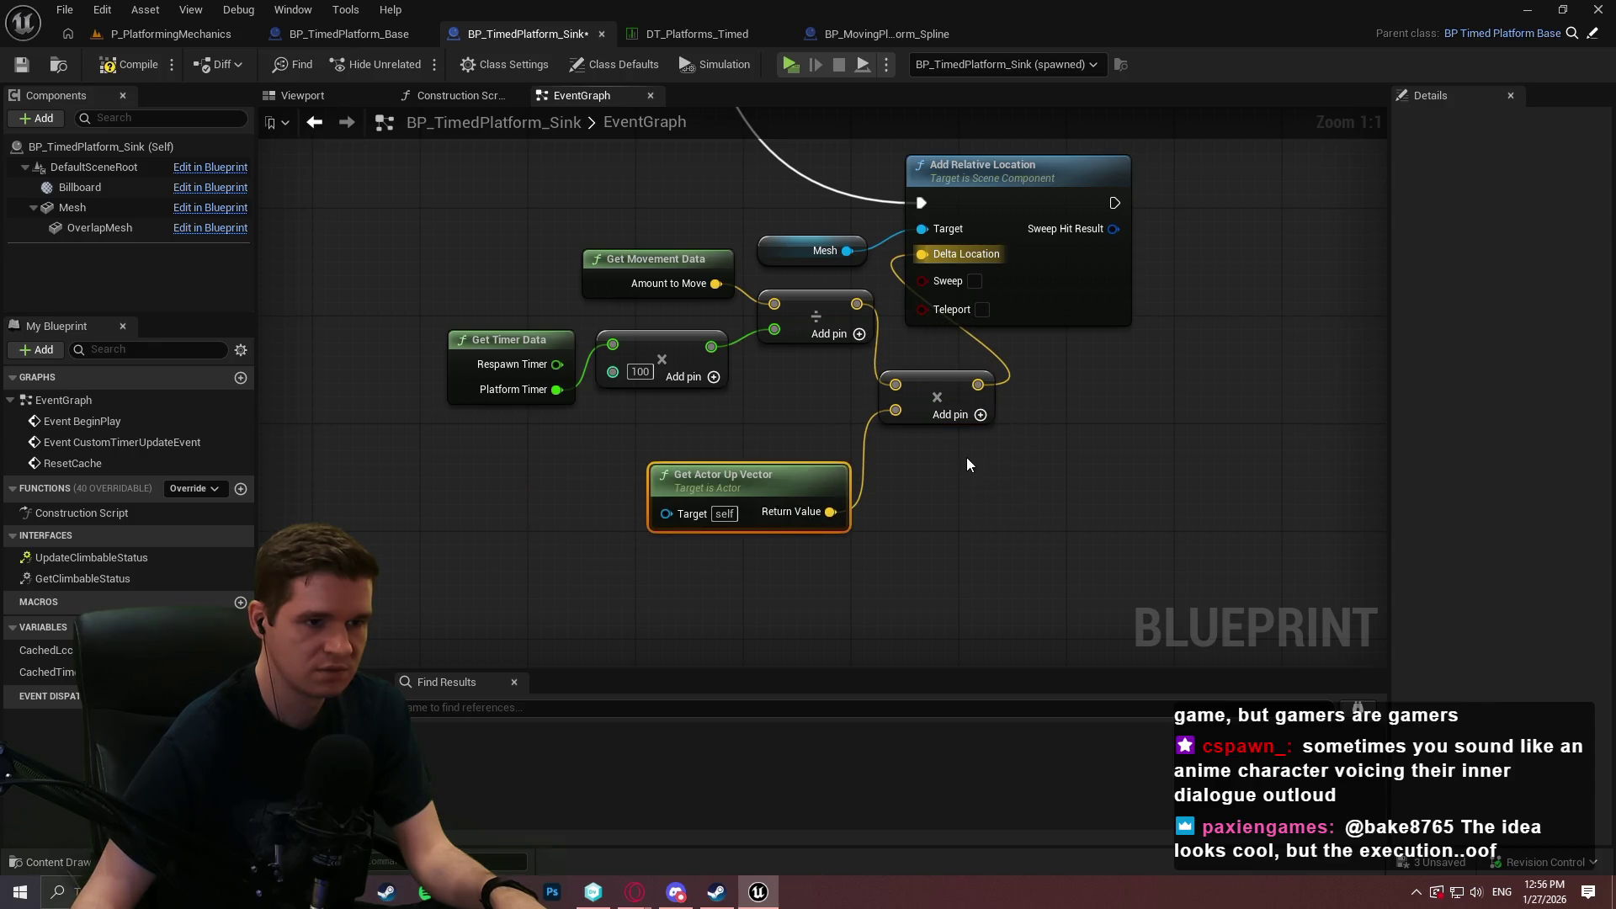
click(106, 74)
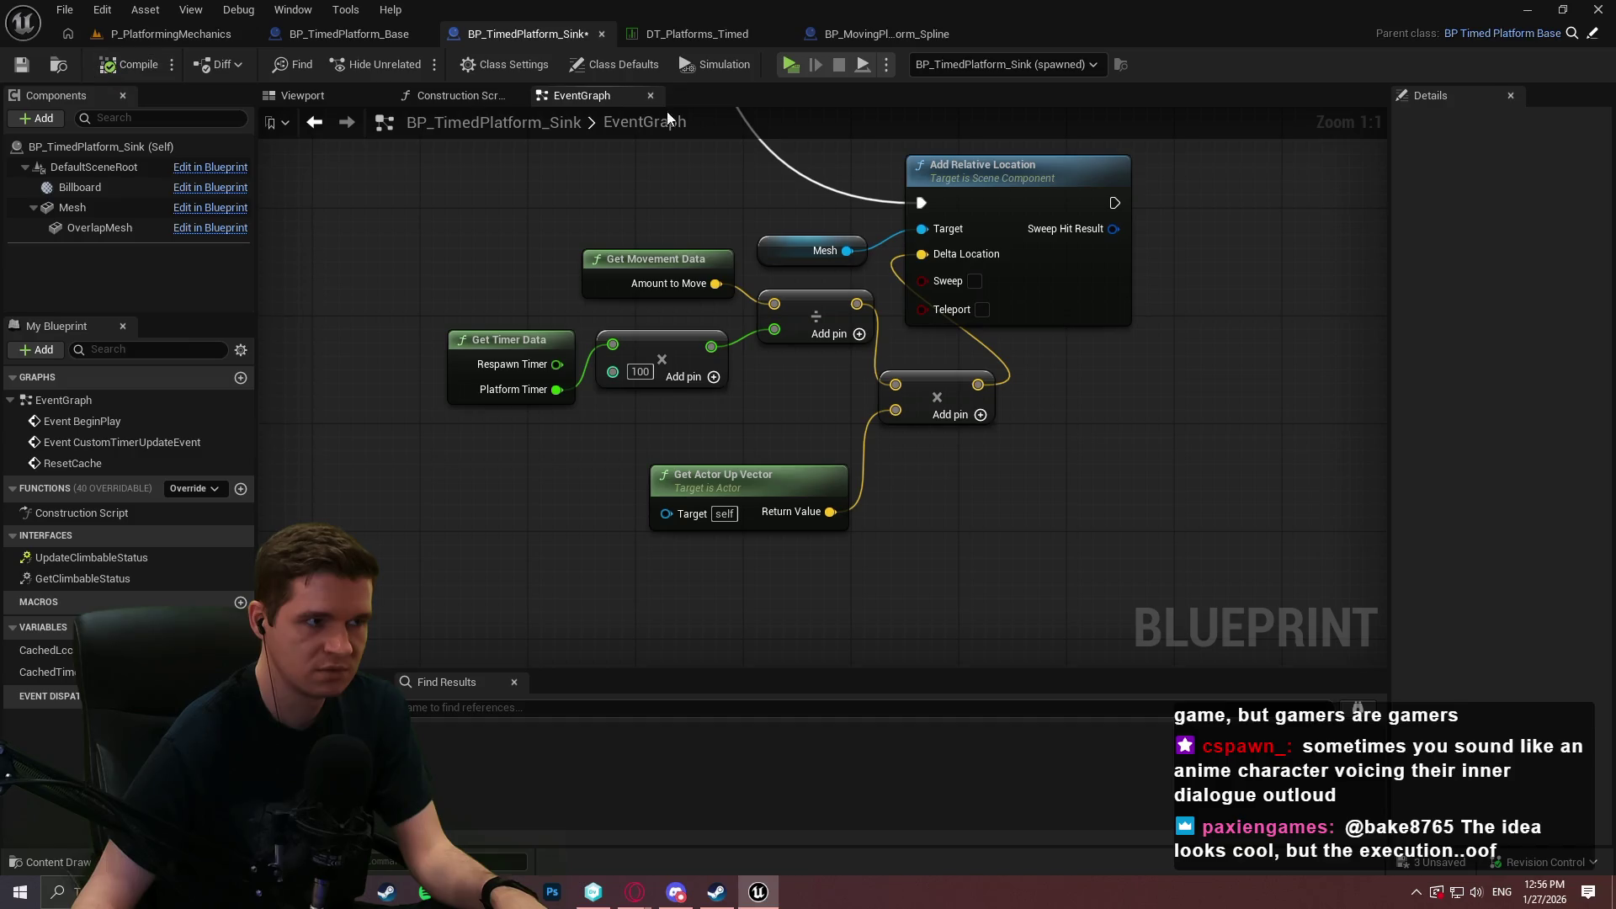
click(792, 65)
Play-test by running and jumping onto the yellow-edged timed platform, then exit with Esc.
click(854, 729)
key(w)
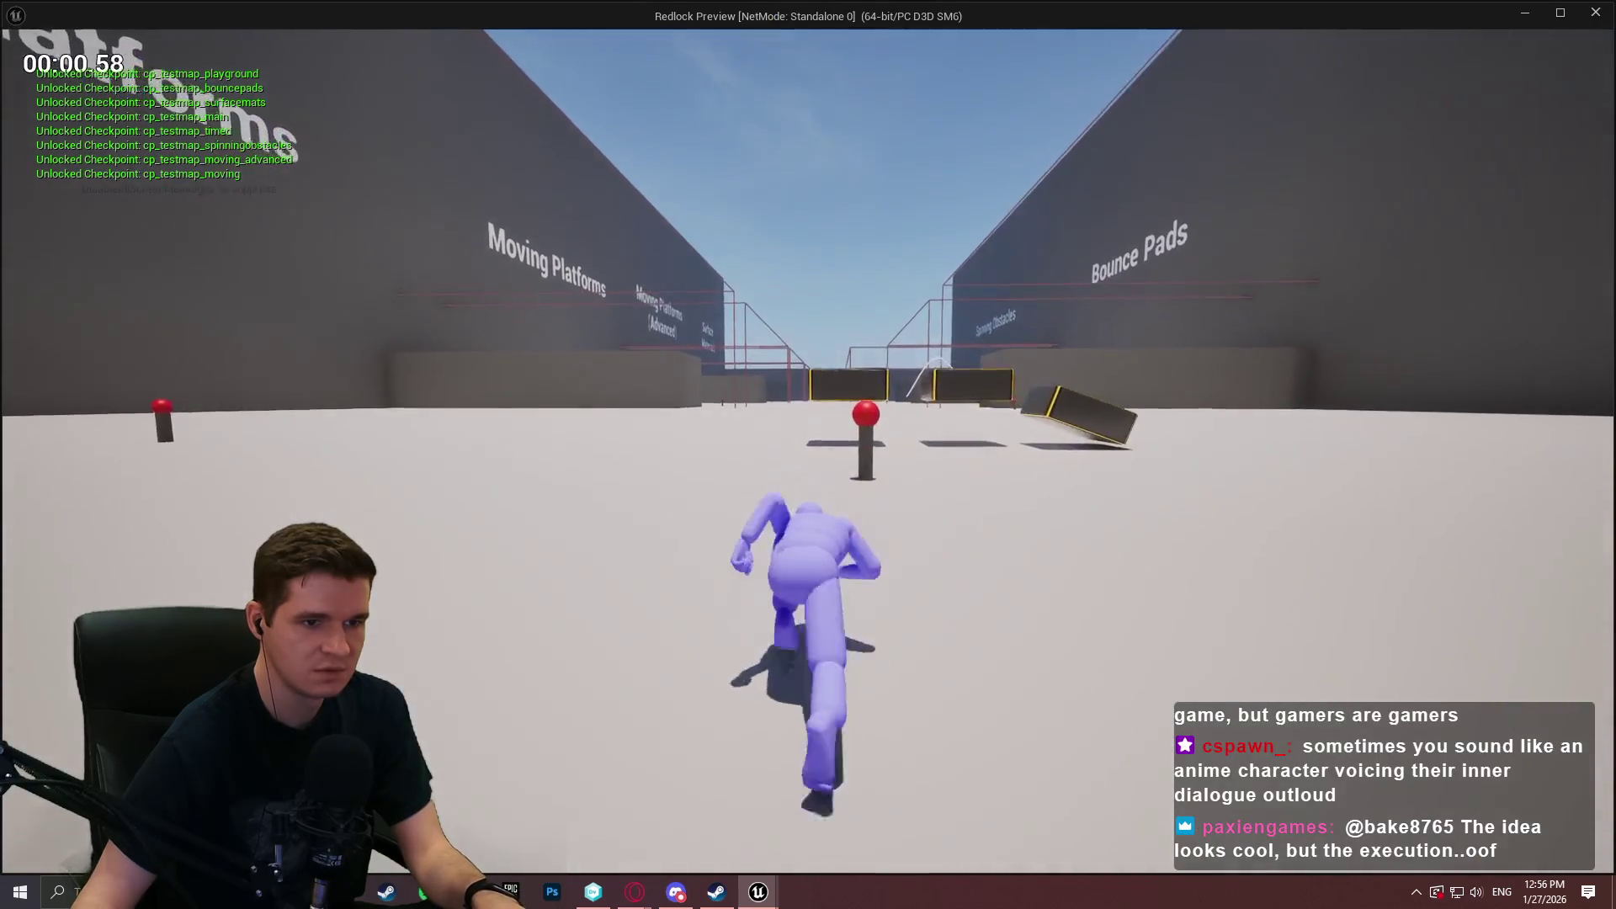
key(space)
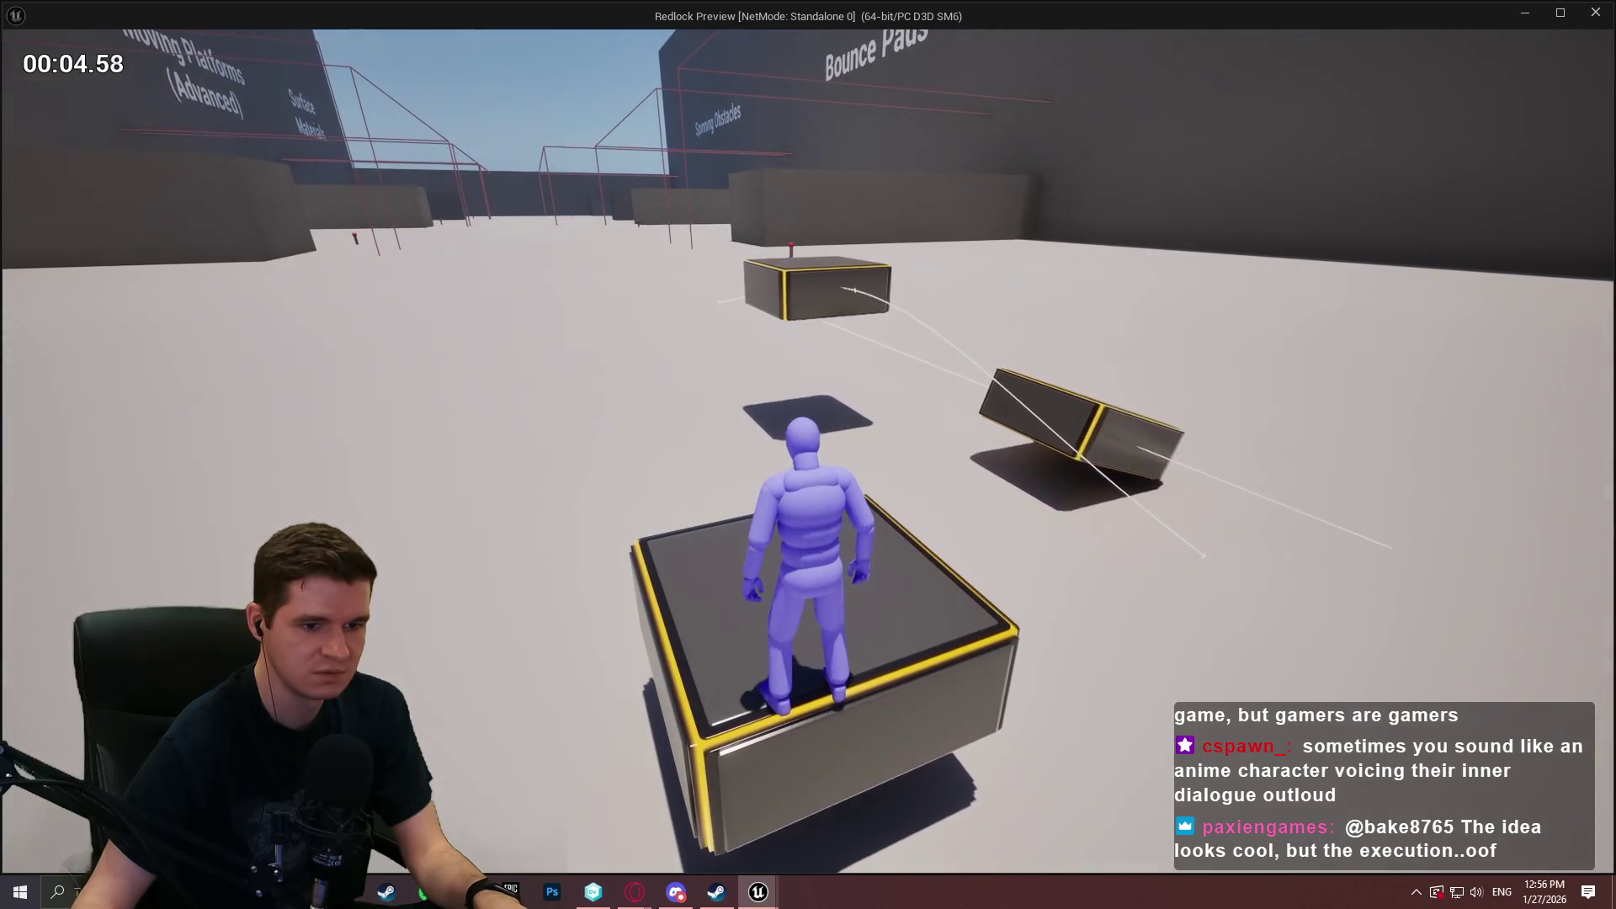
key(a)
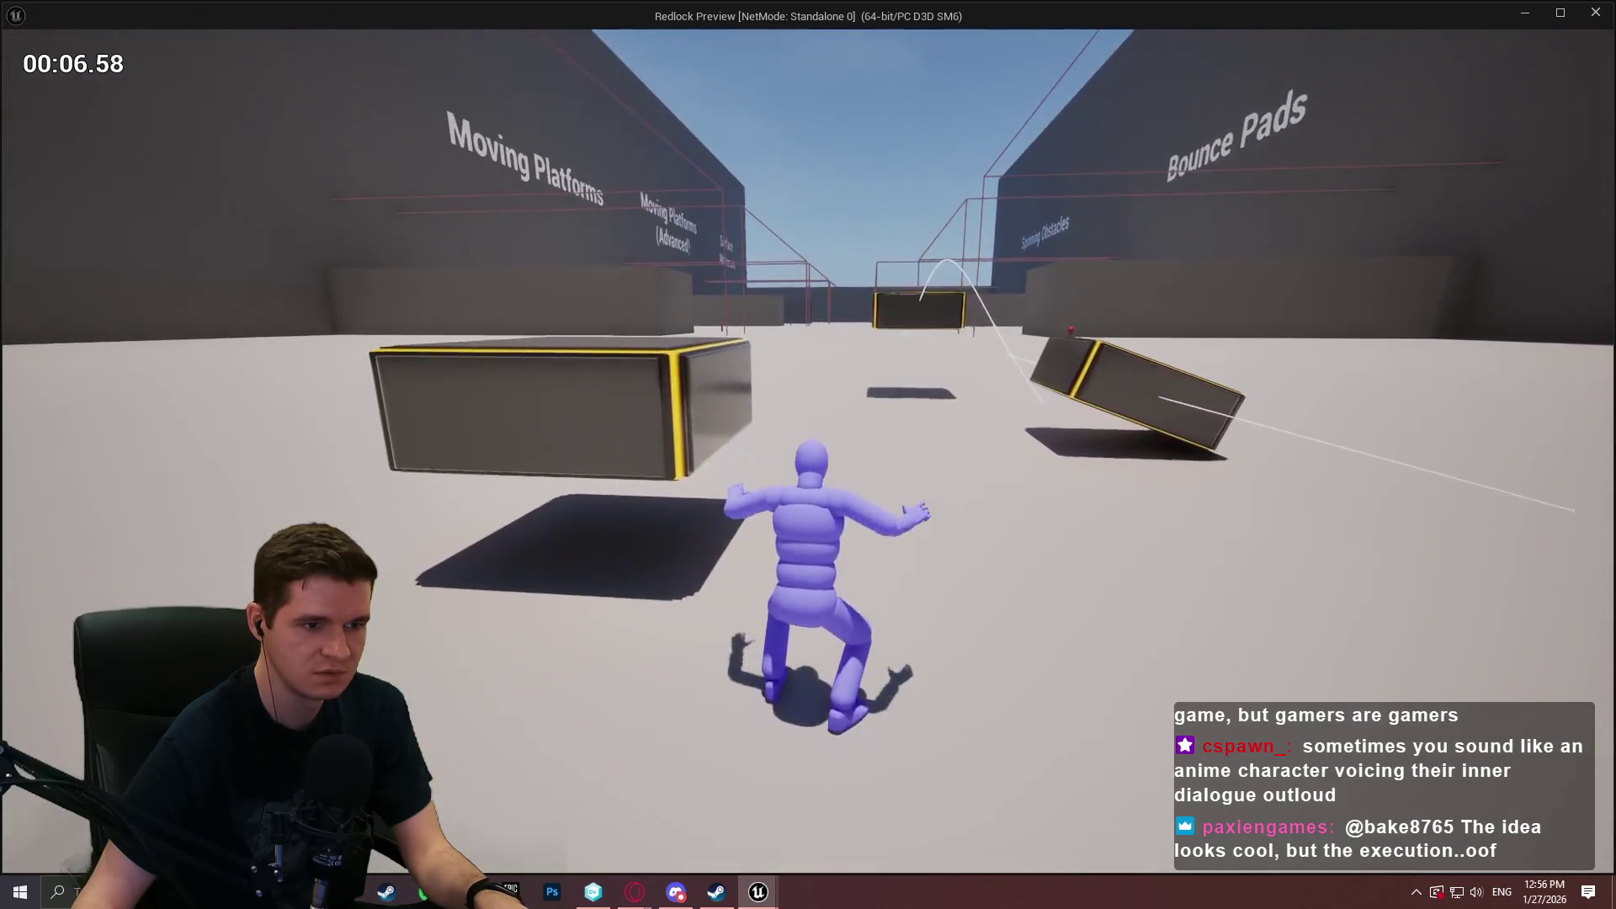
key(w)
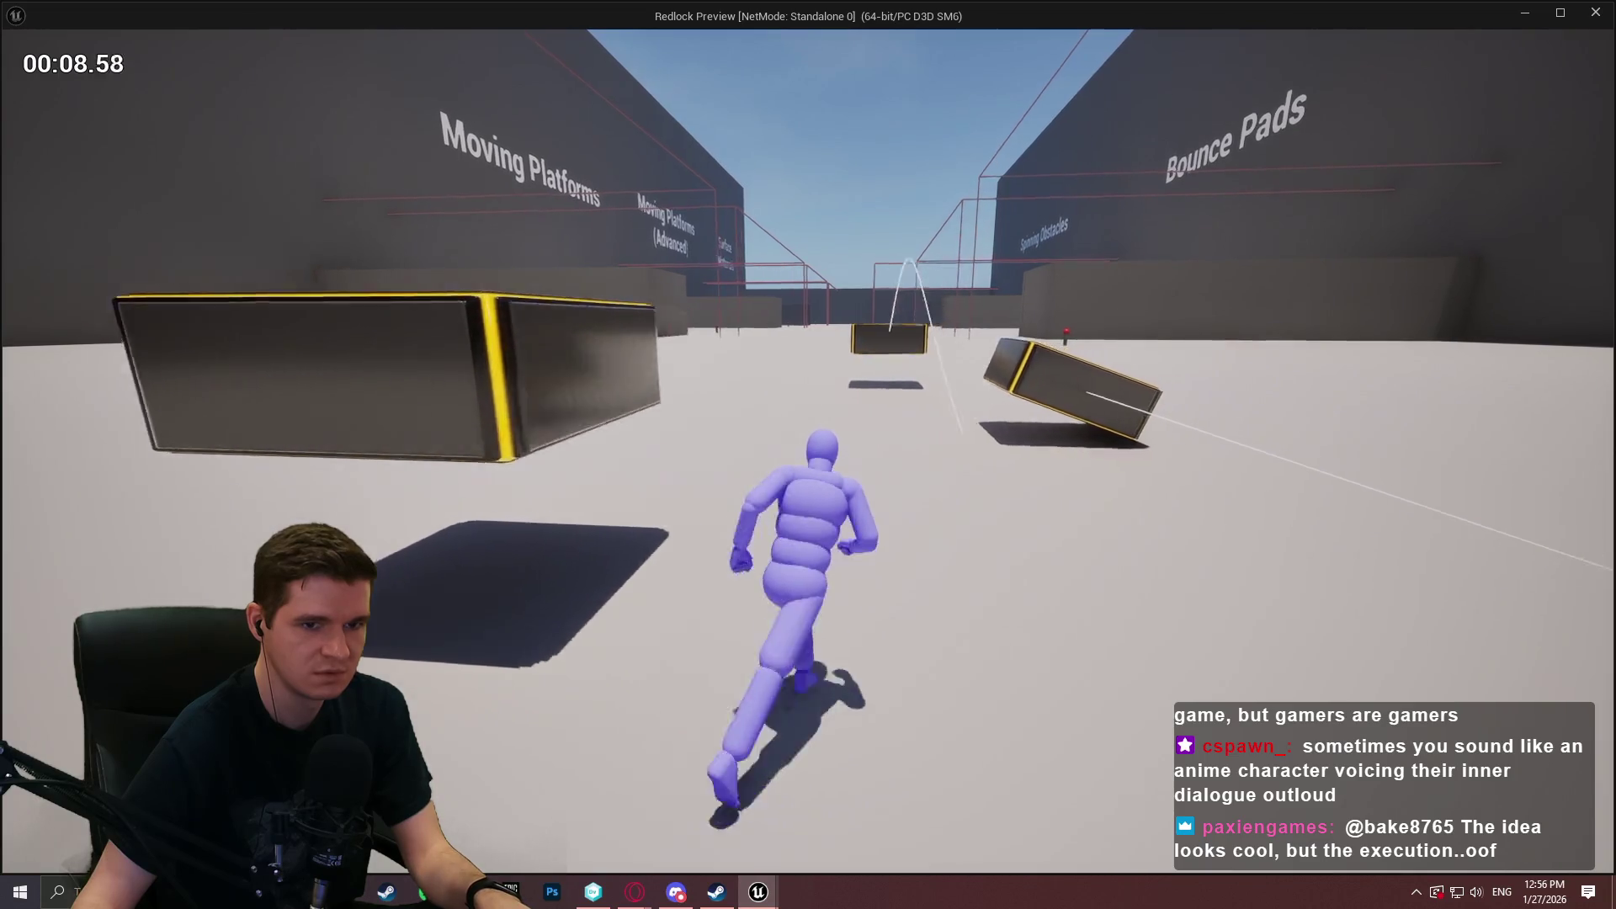
key(space)
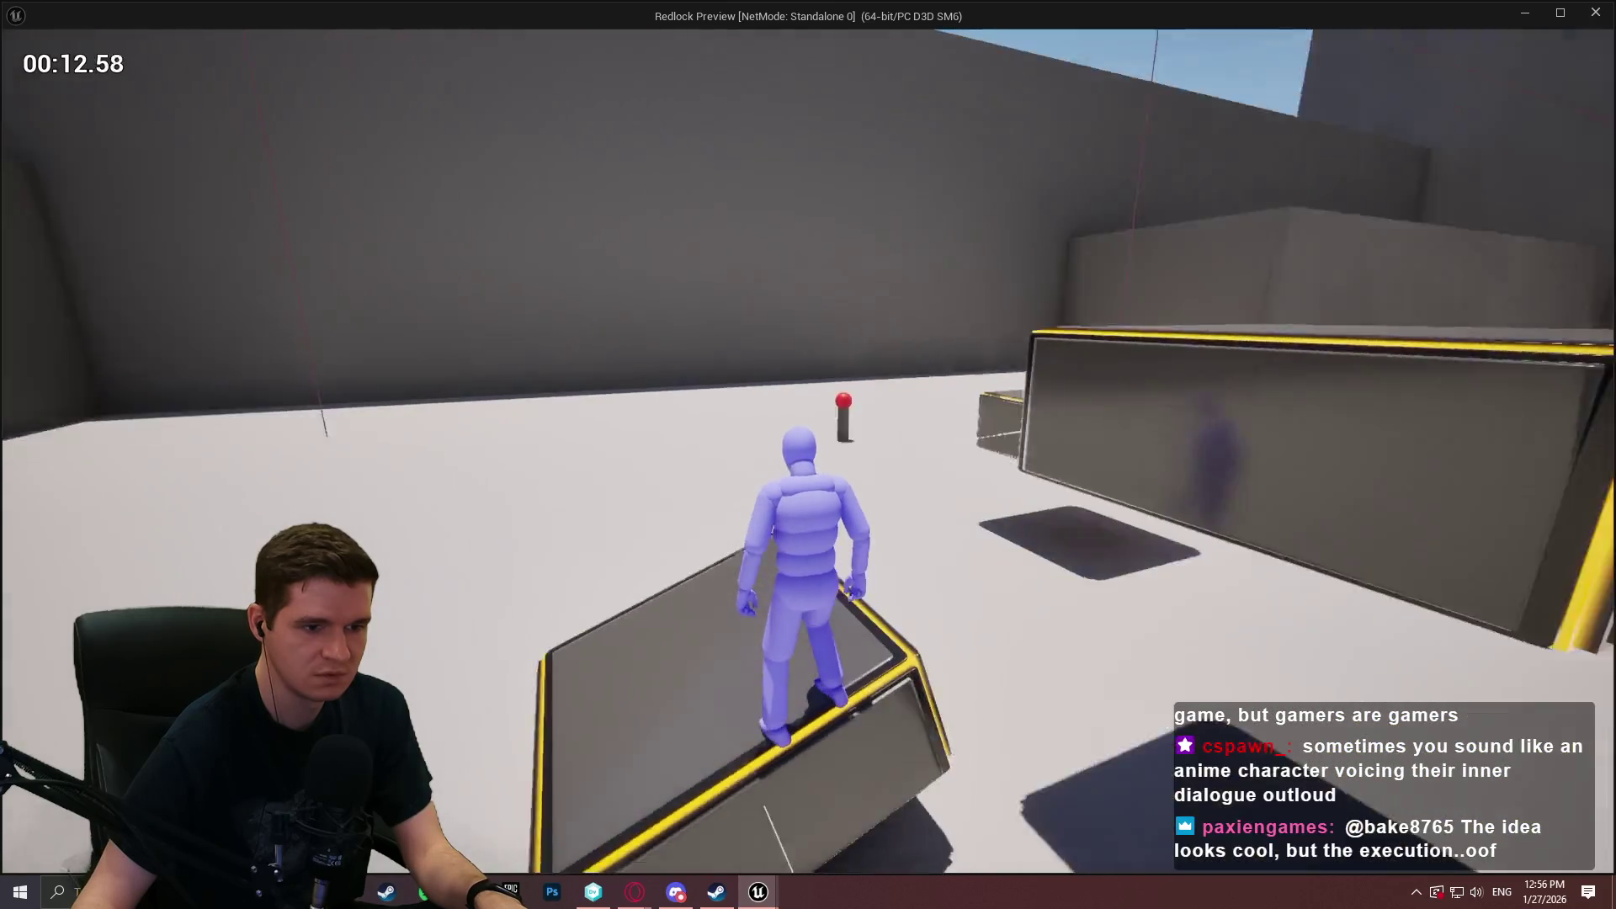
key(w)
key(w)
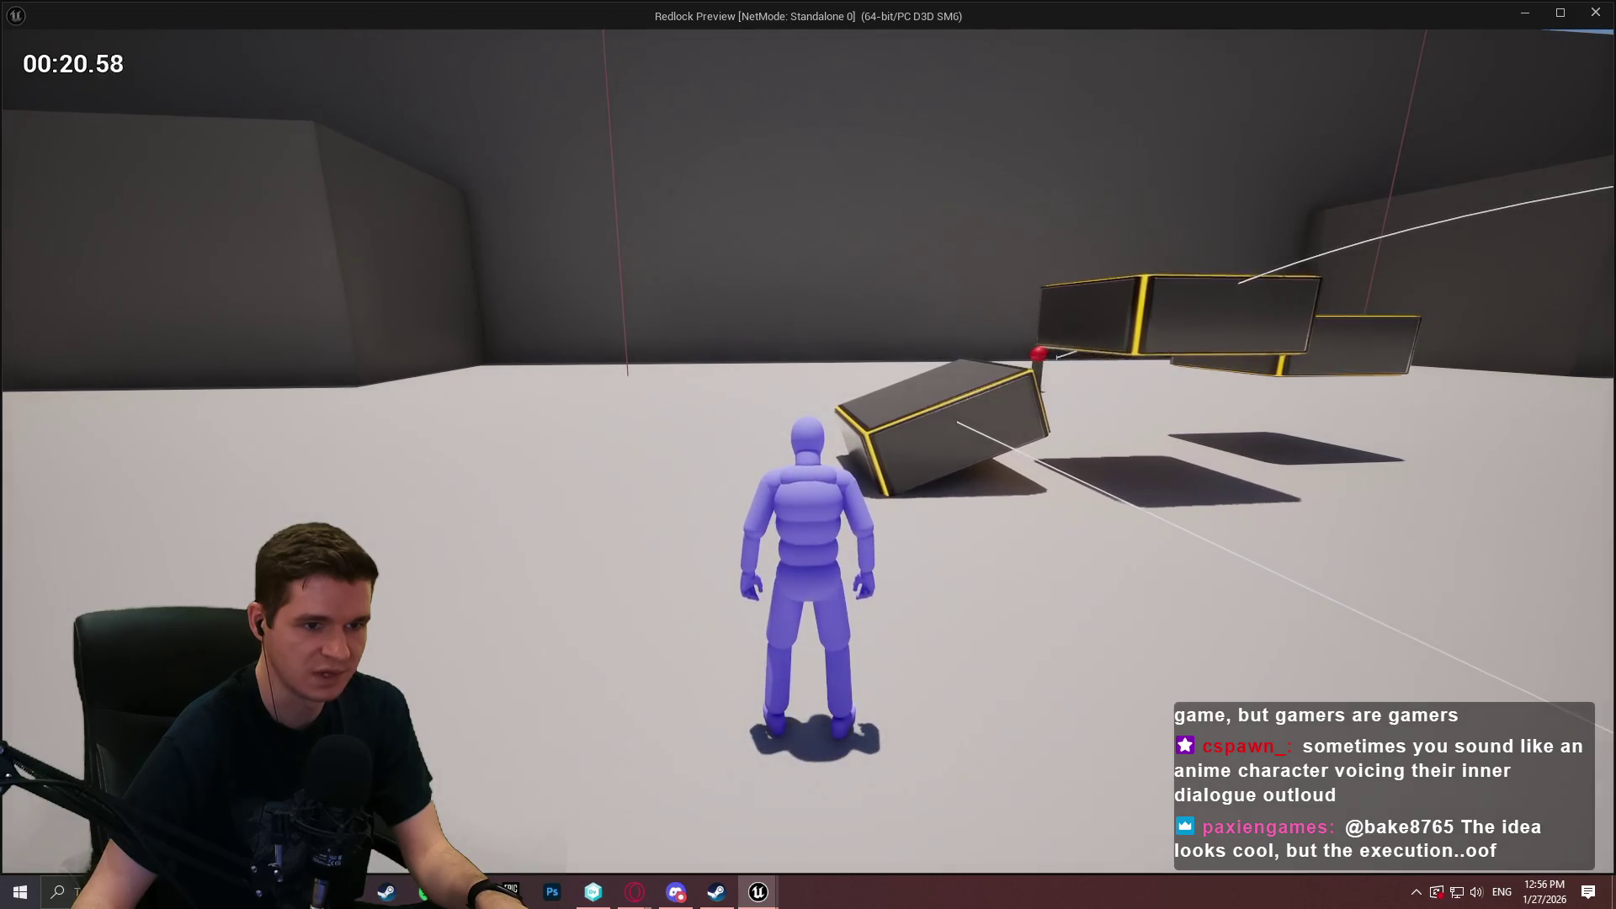
key(Escape)
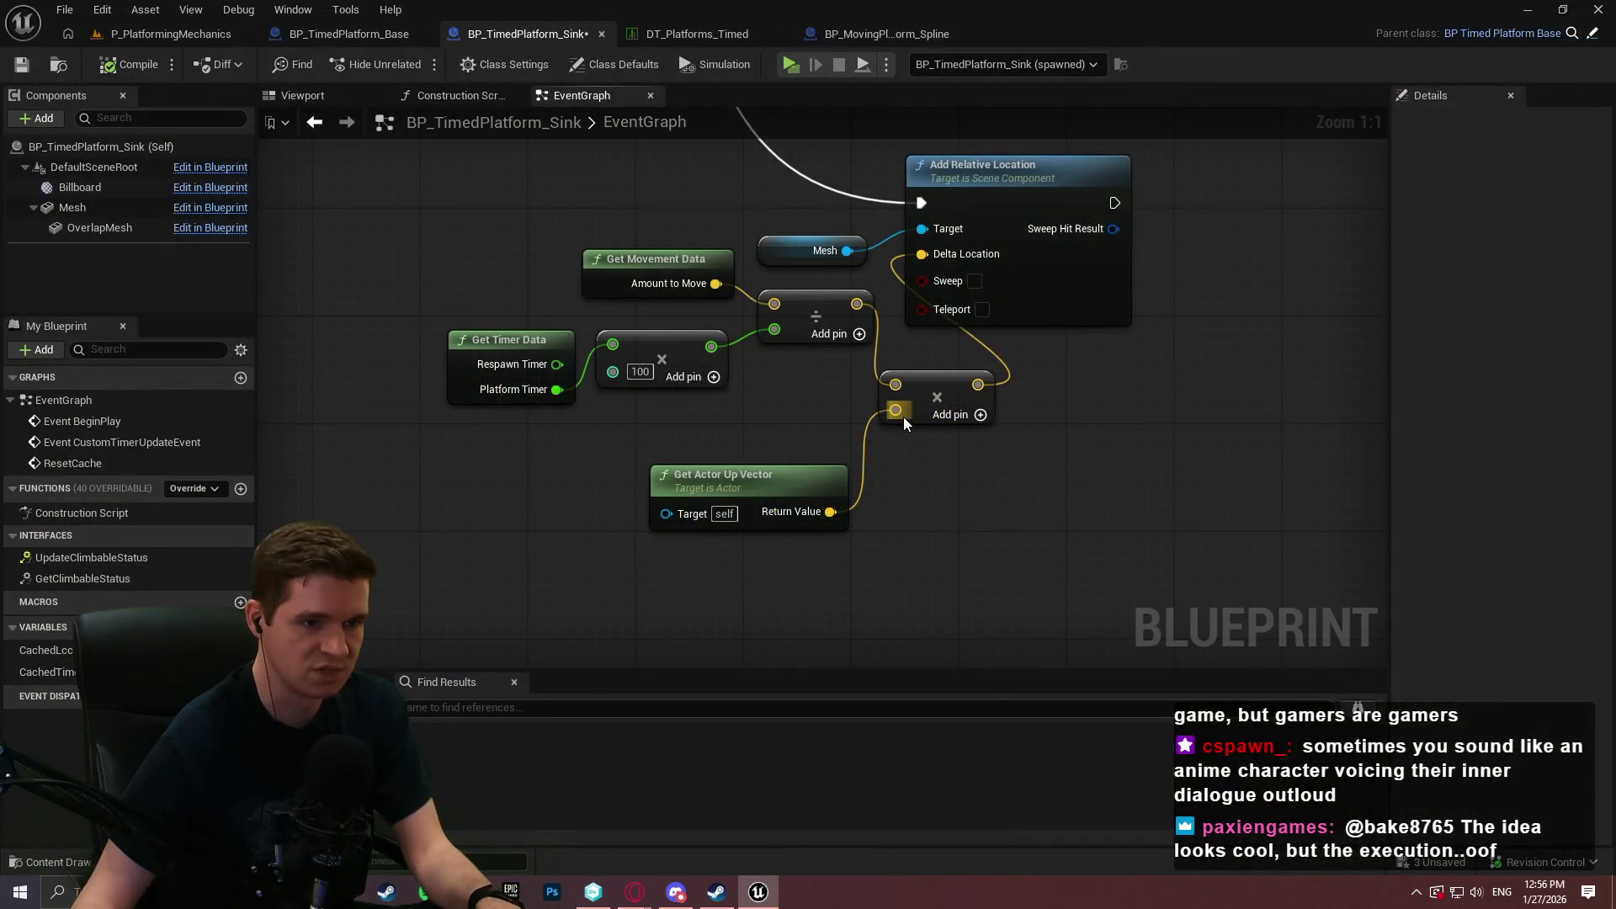
Add a Get Up Vector node from the multiply's lower input, then delete it as unwanted.
drag(896, 410, 939, 554)
text(get yo)
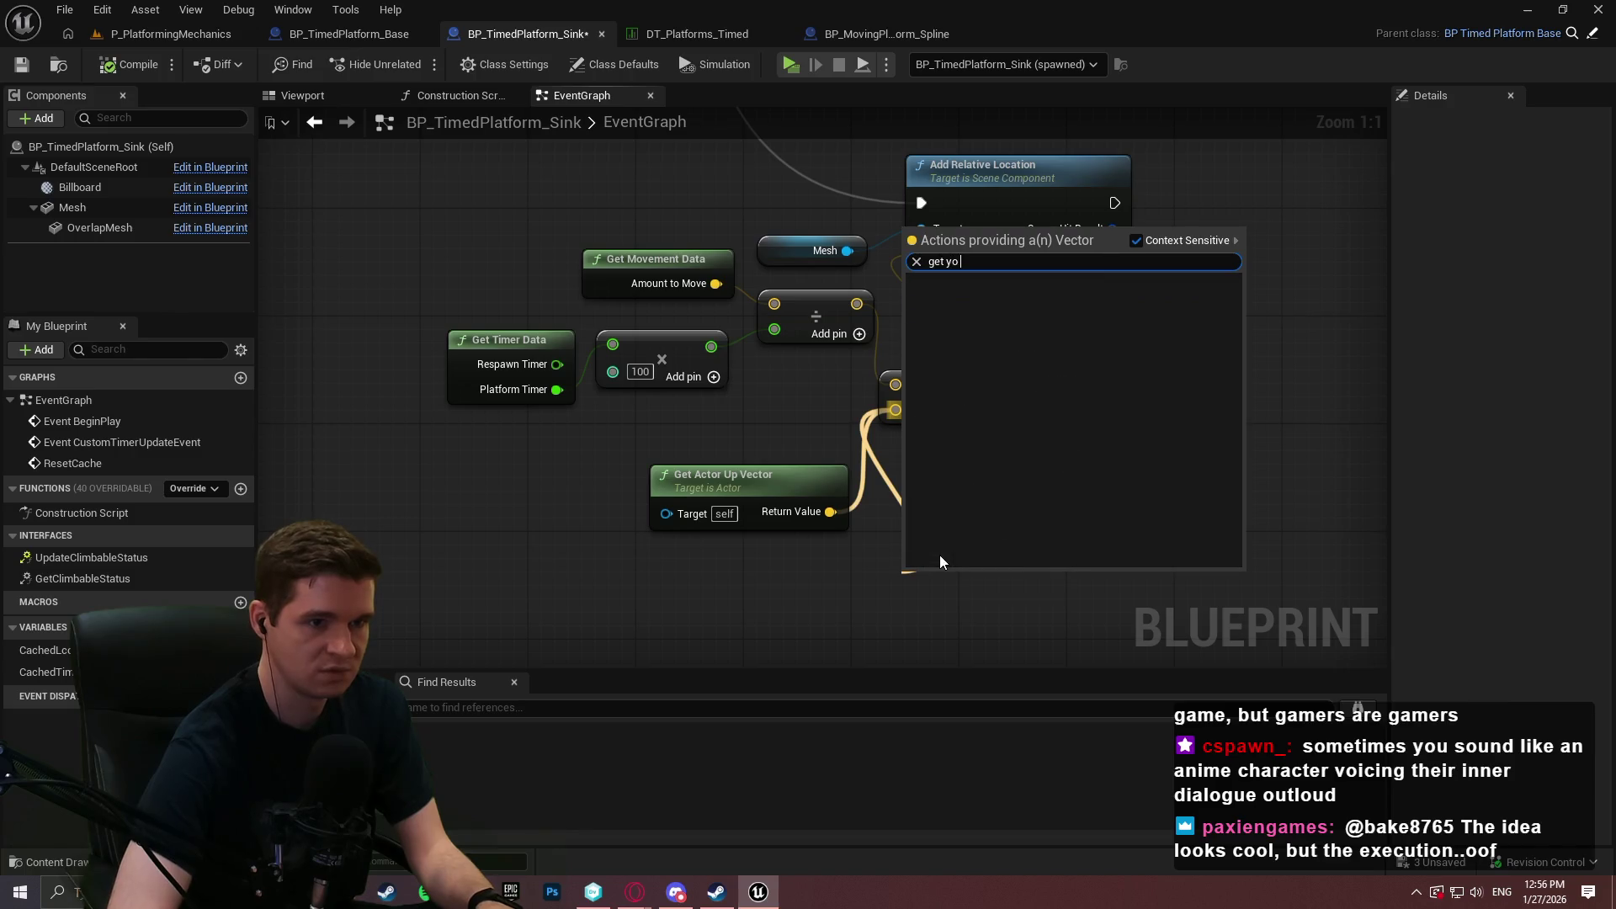
key(BackSpace)
key(BackSpace)
text(upp)
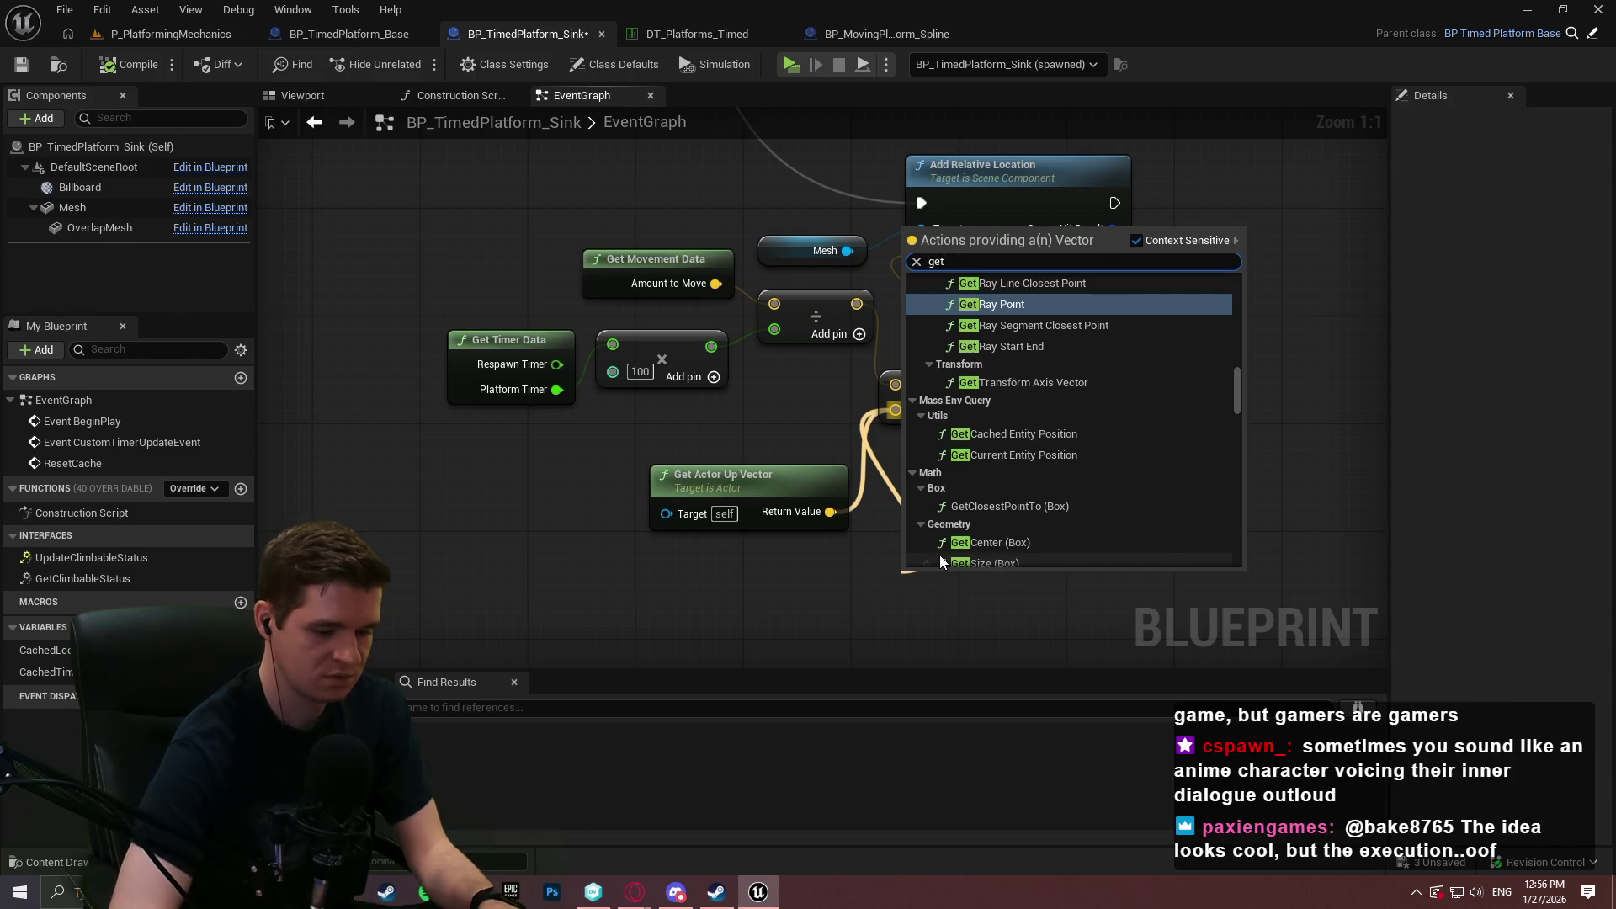
key(BackSpace)
key(BackSpace)
key(Down)
key(Return)
drag(944, 507, 918, 625)
key(Delete)
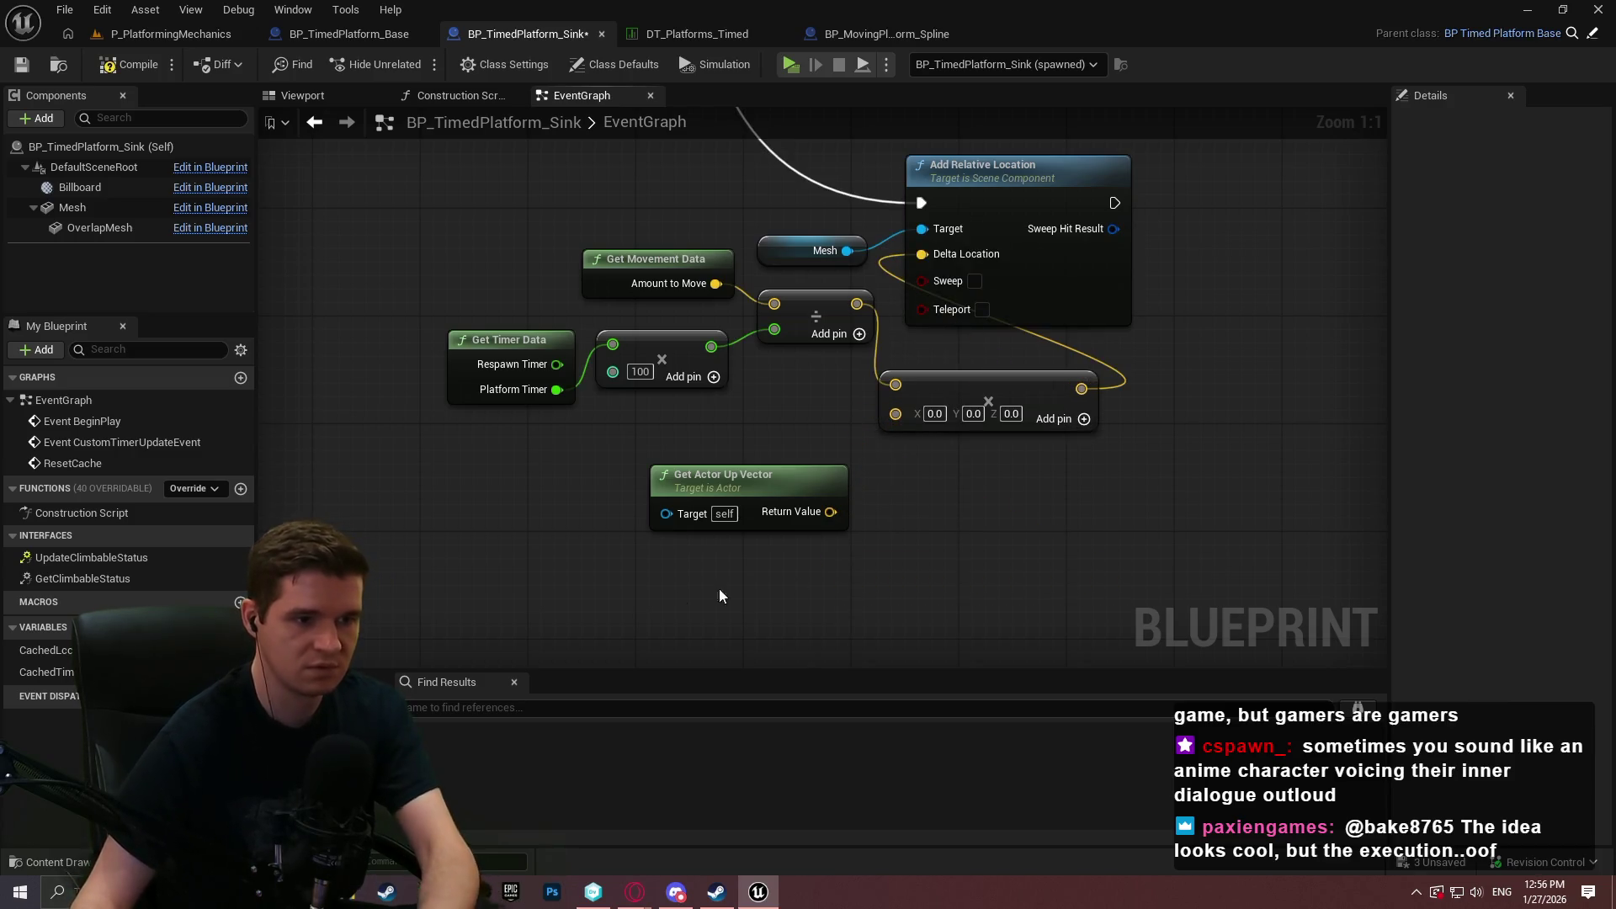
Search 'up vect' and add the Vector Up node below Get Actor Up Vector.
right_click(676, 594)
text(get up ve)
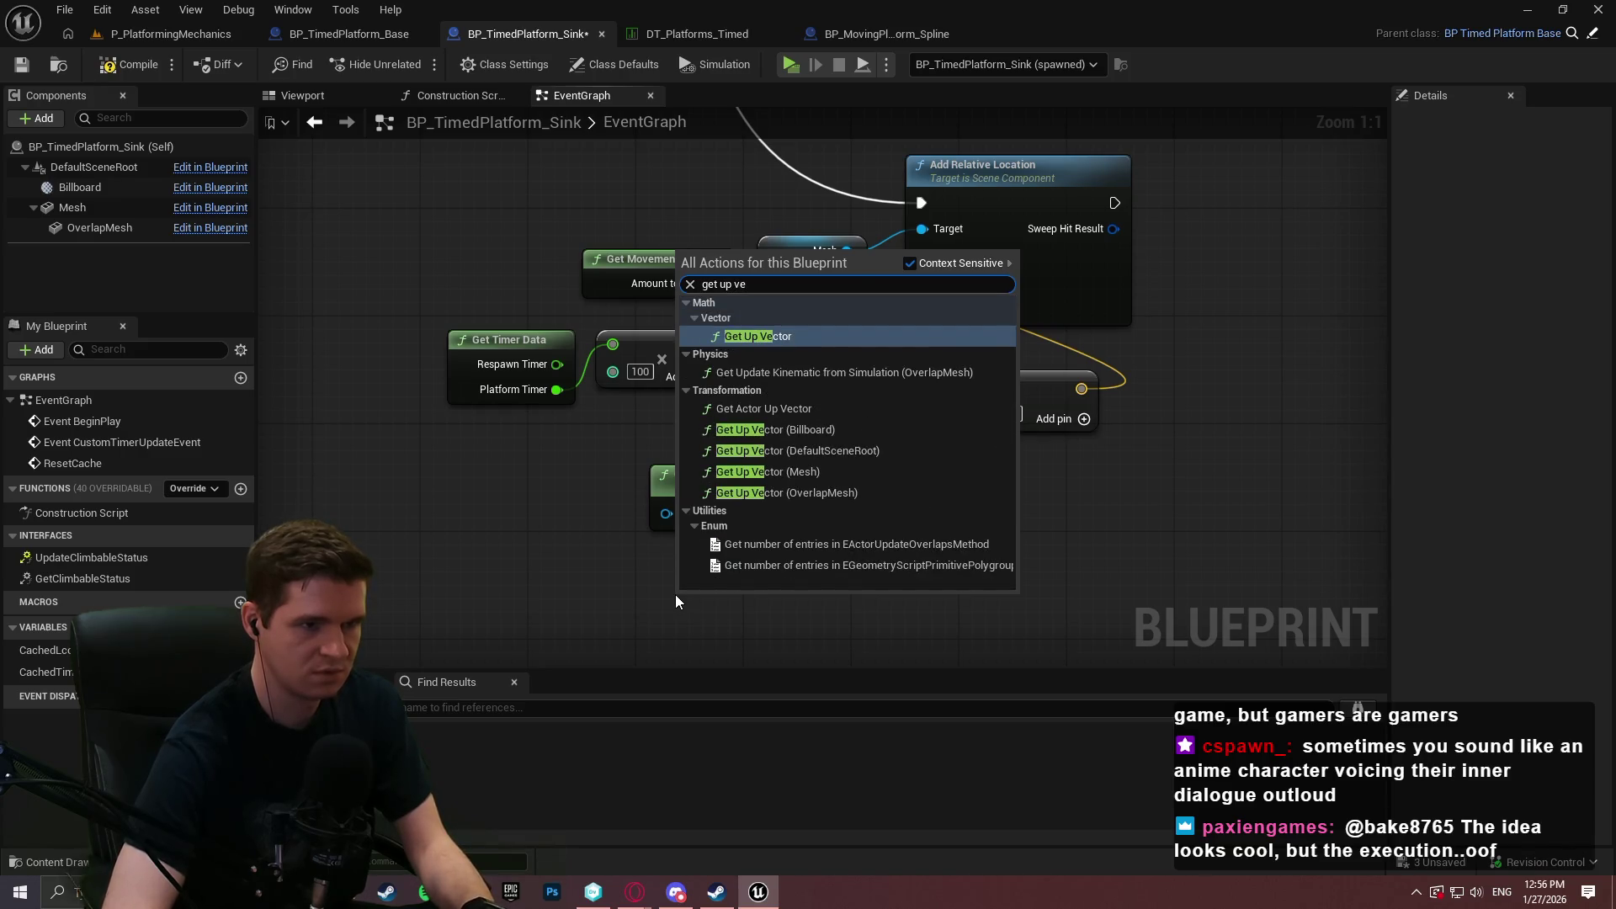
key(BackSpace)
key(BackSpace)
key(BackSpace)
text(world up)
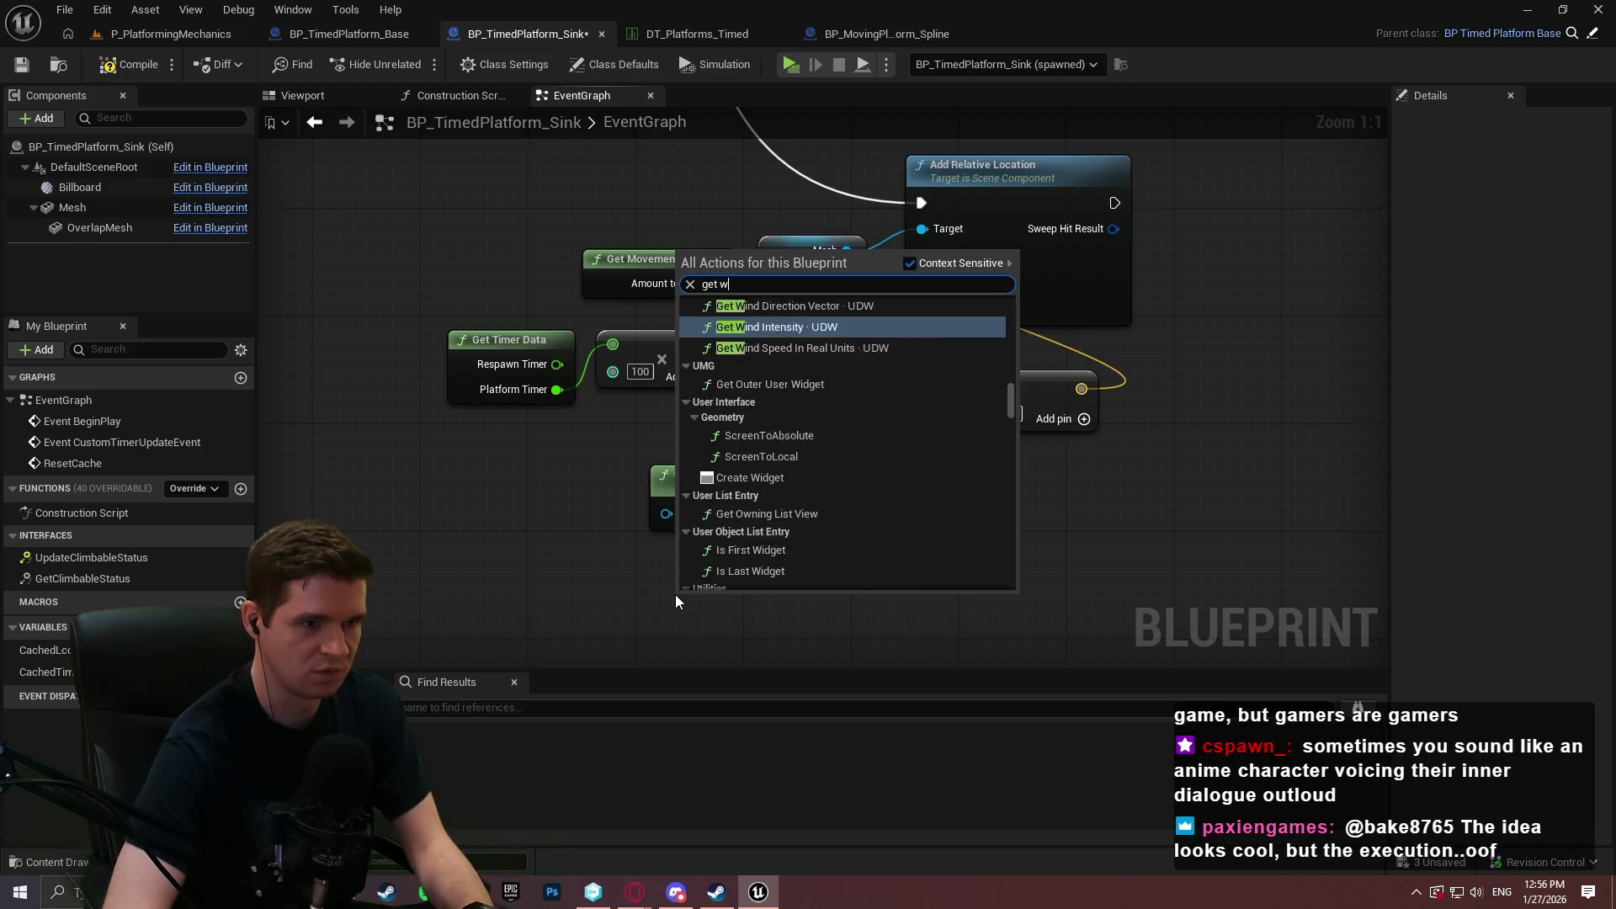
key(ctrl+a)
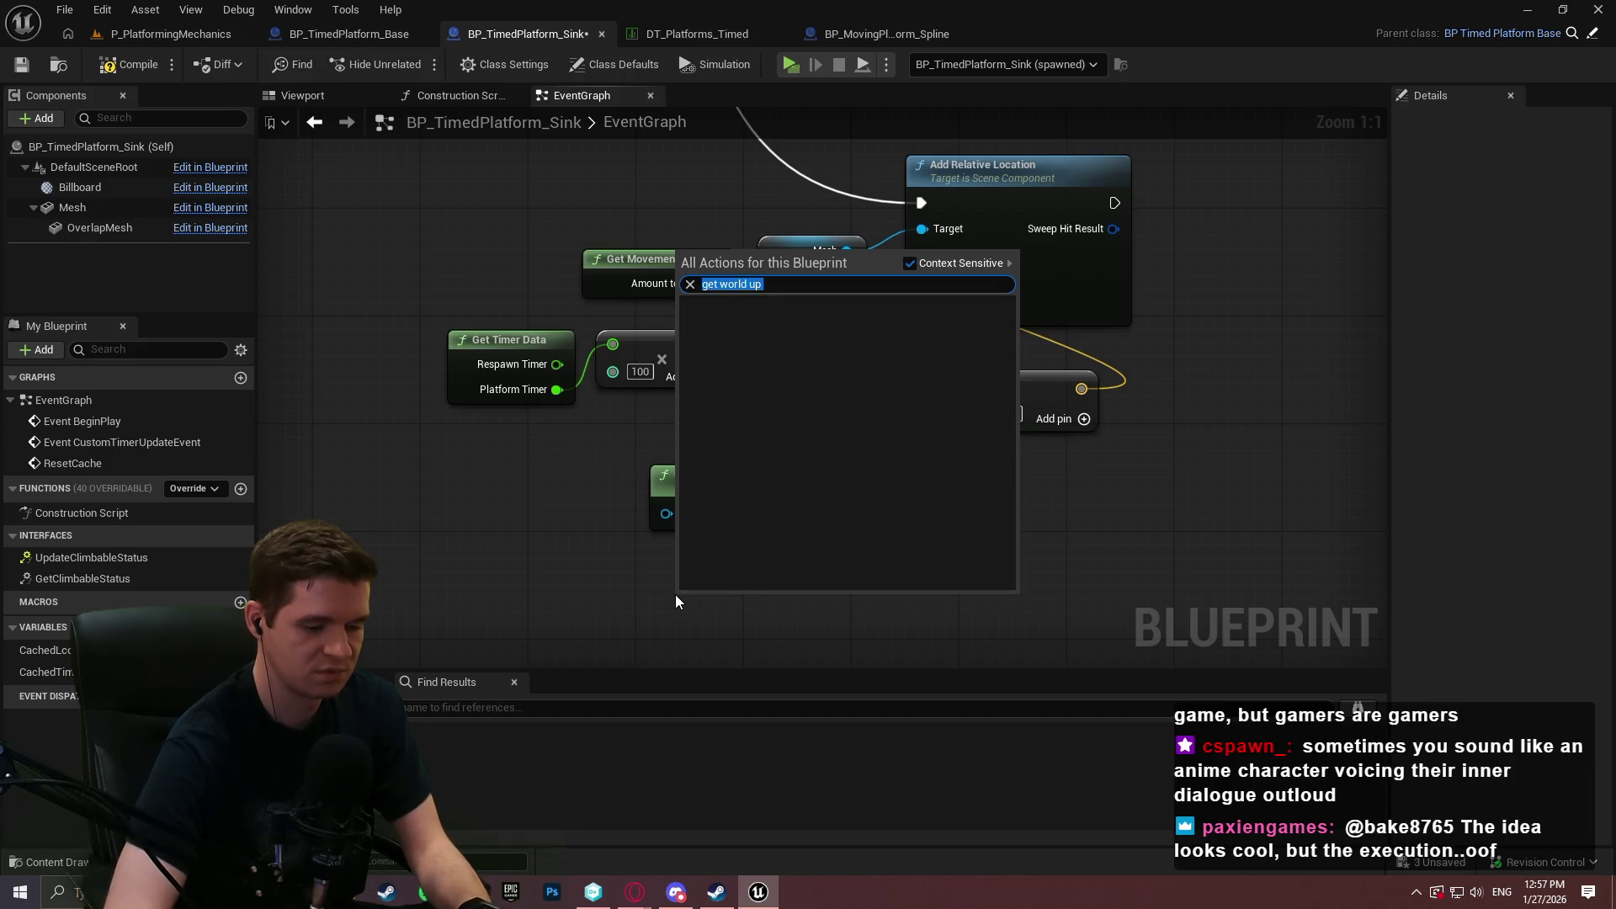
text(g)
key(BackSpace)
text(up veco)
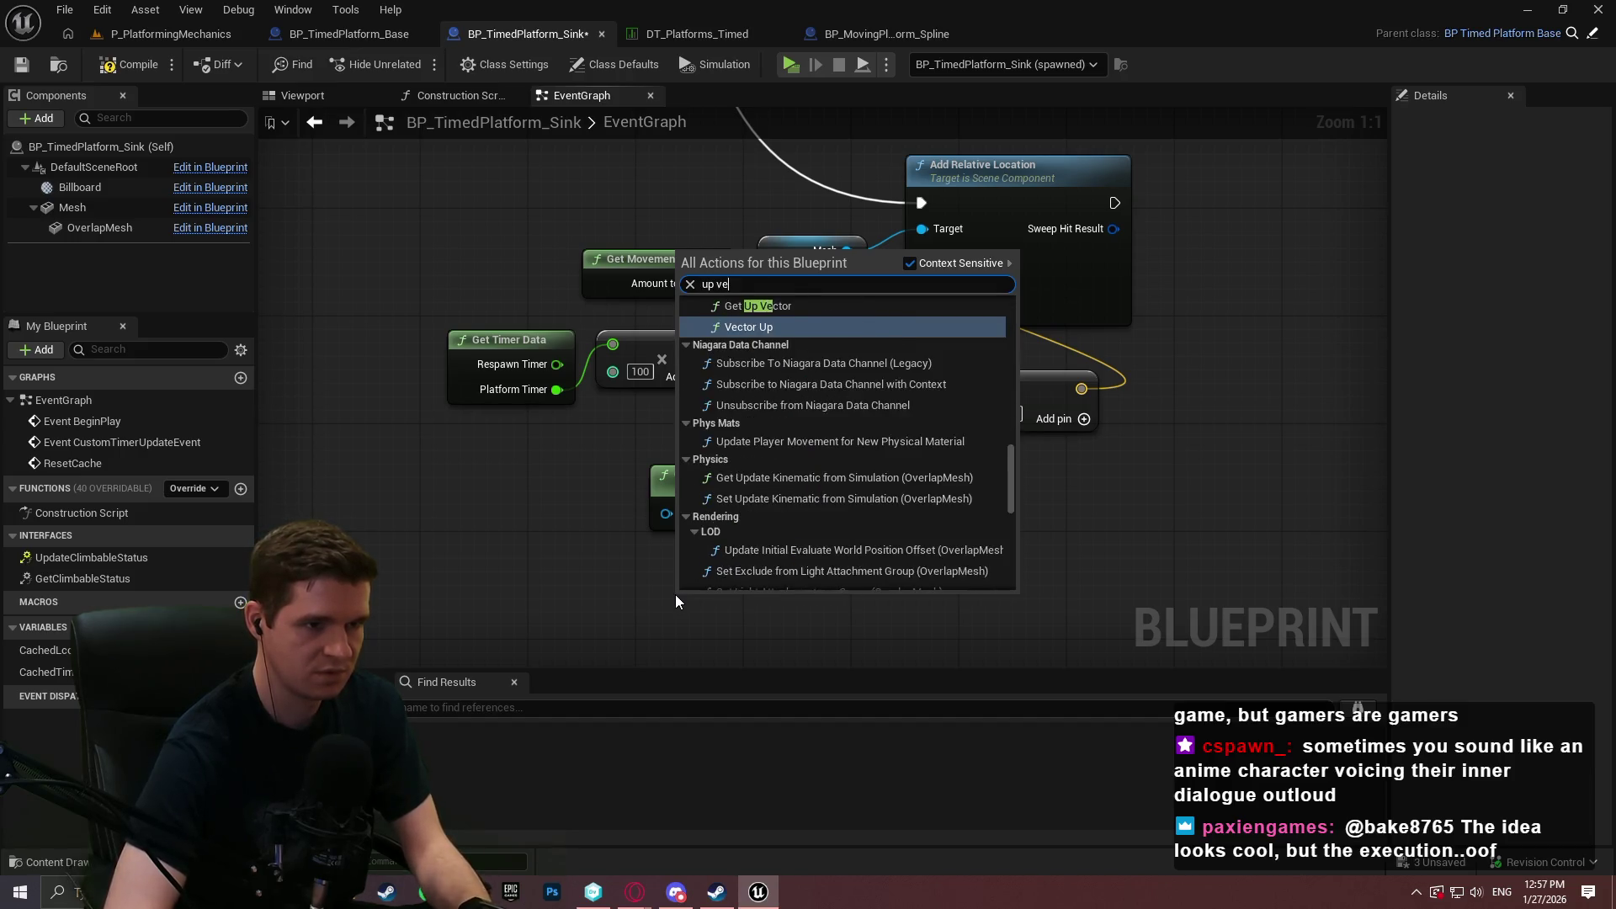
key(BackSpace)
text(t)
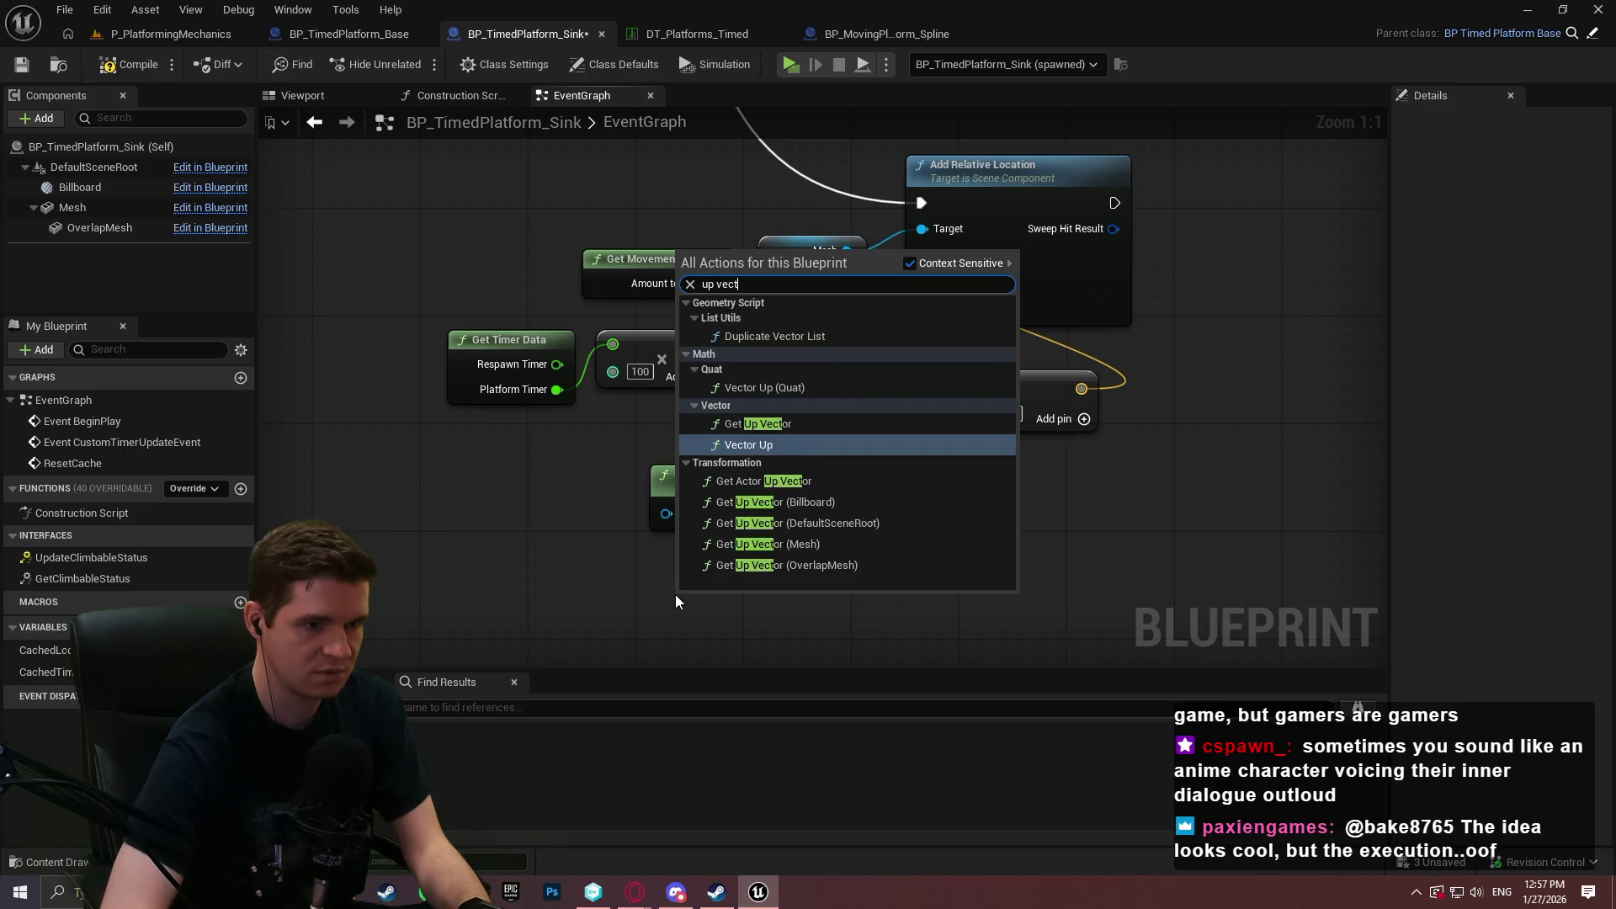
key(Return)
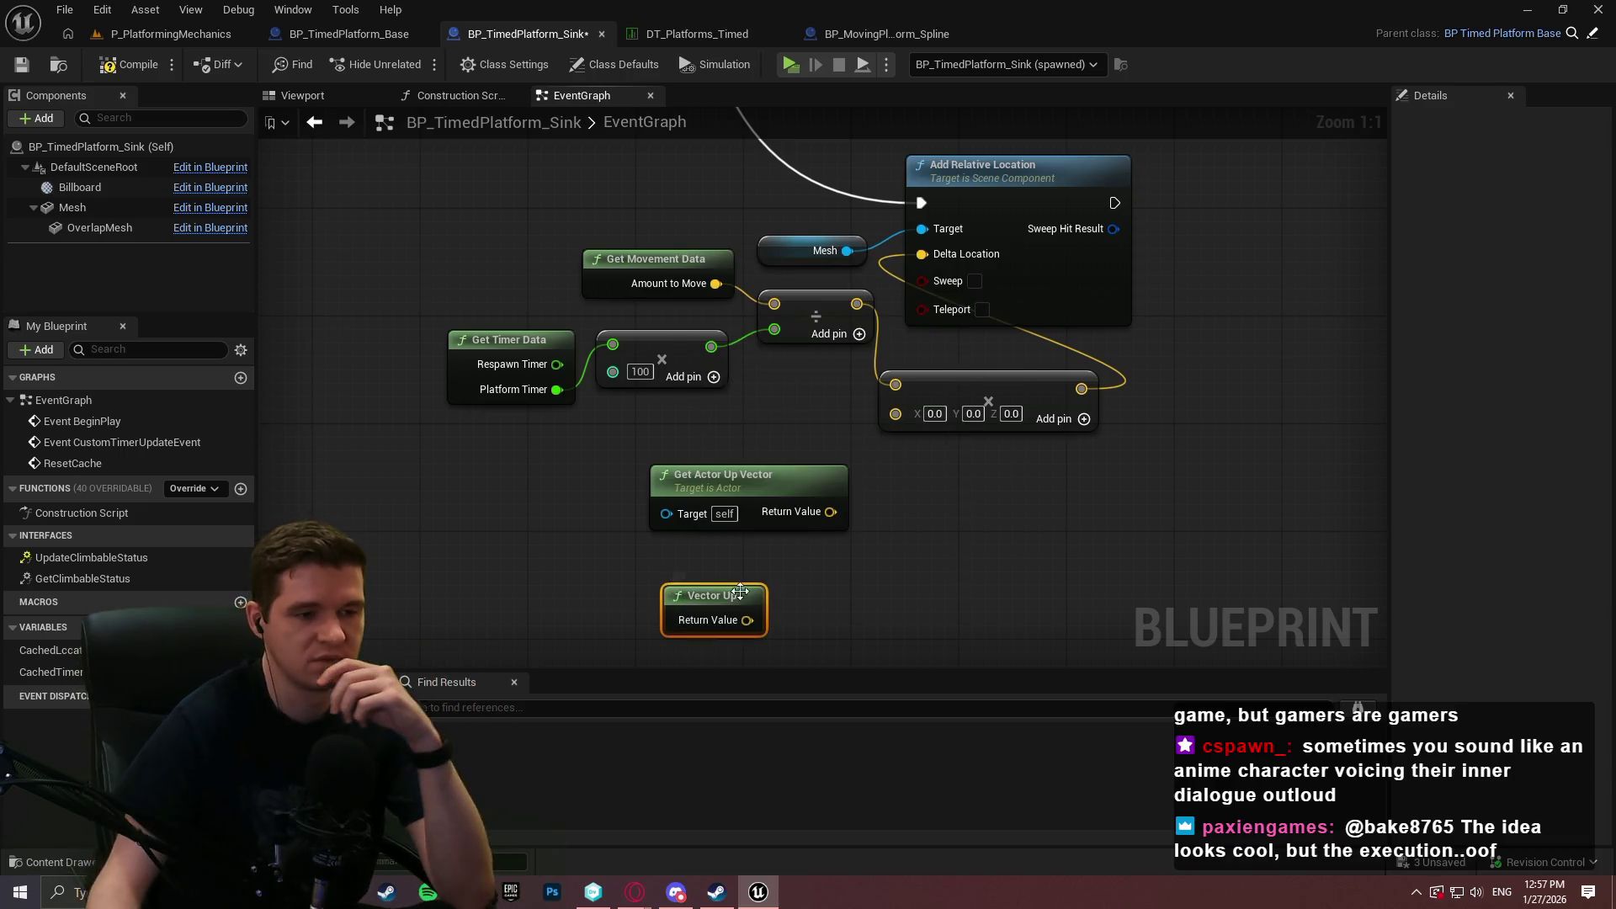
drag(754, 593, 767, 579)
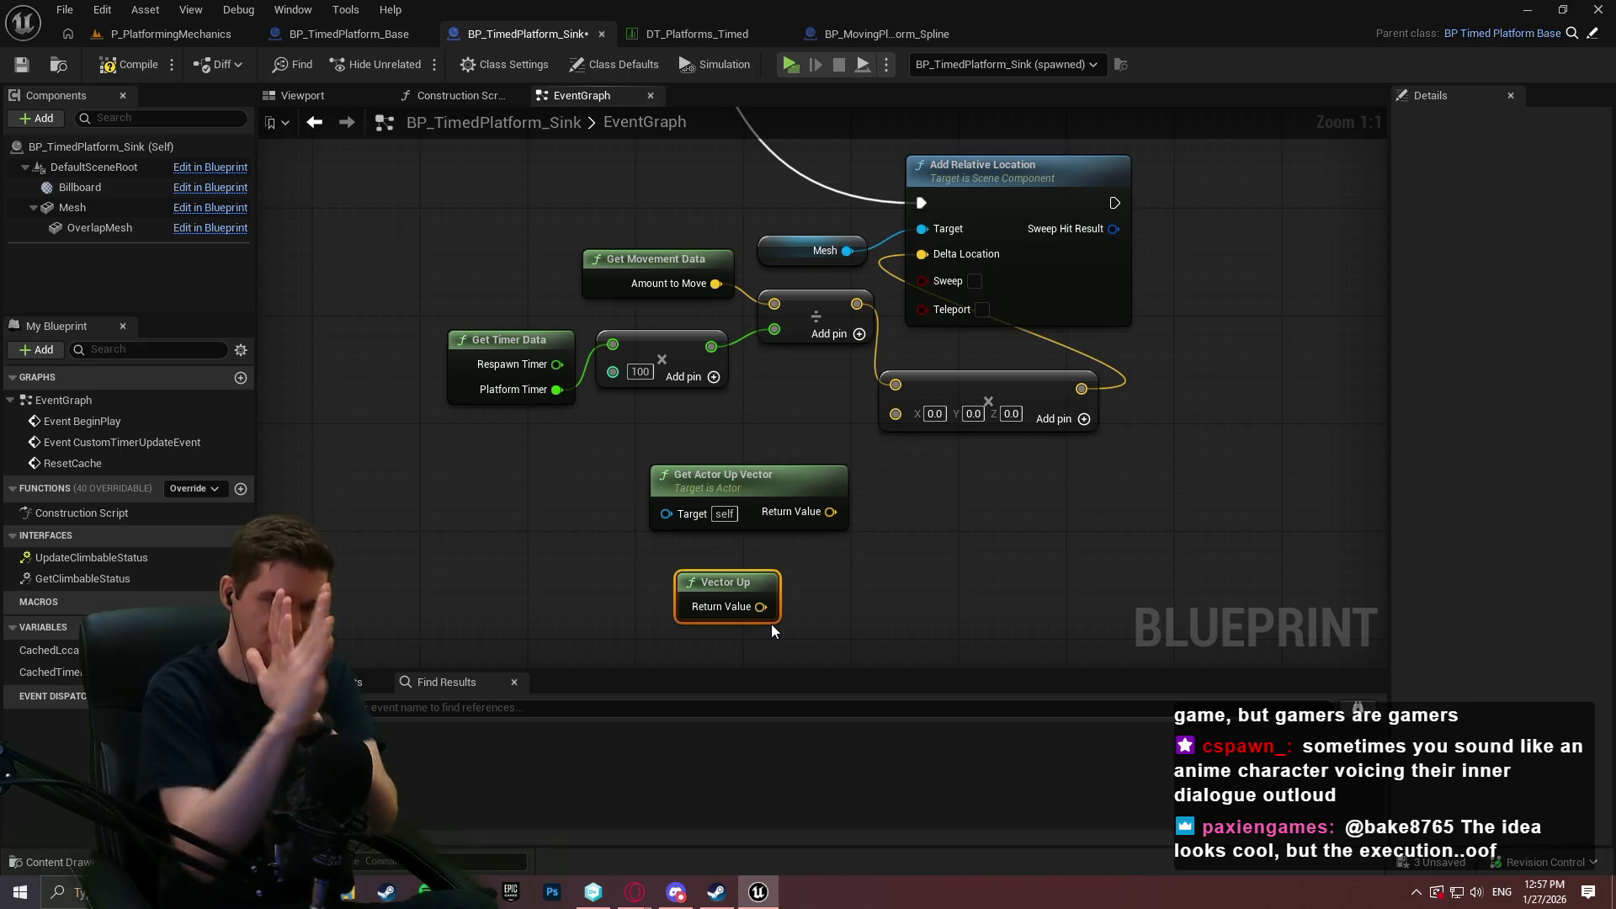
click(831, 547)
mouse_move(858, 535)
mouse_down()
mouse_move(820, 431)
mouse_move(879, 430)
mouse_up()
Add Find Quat Between Normals from Get Actor Up Vector, with Vector Up wired into End Normal.
text(quat)
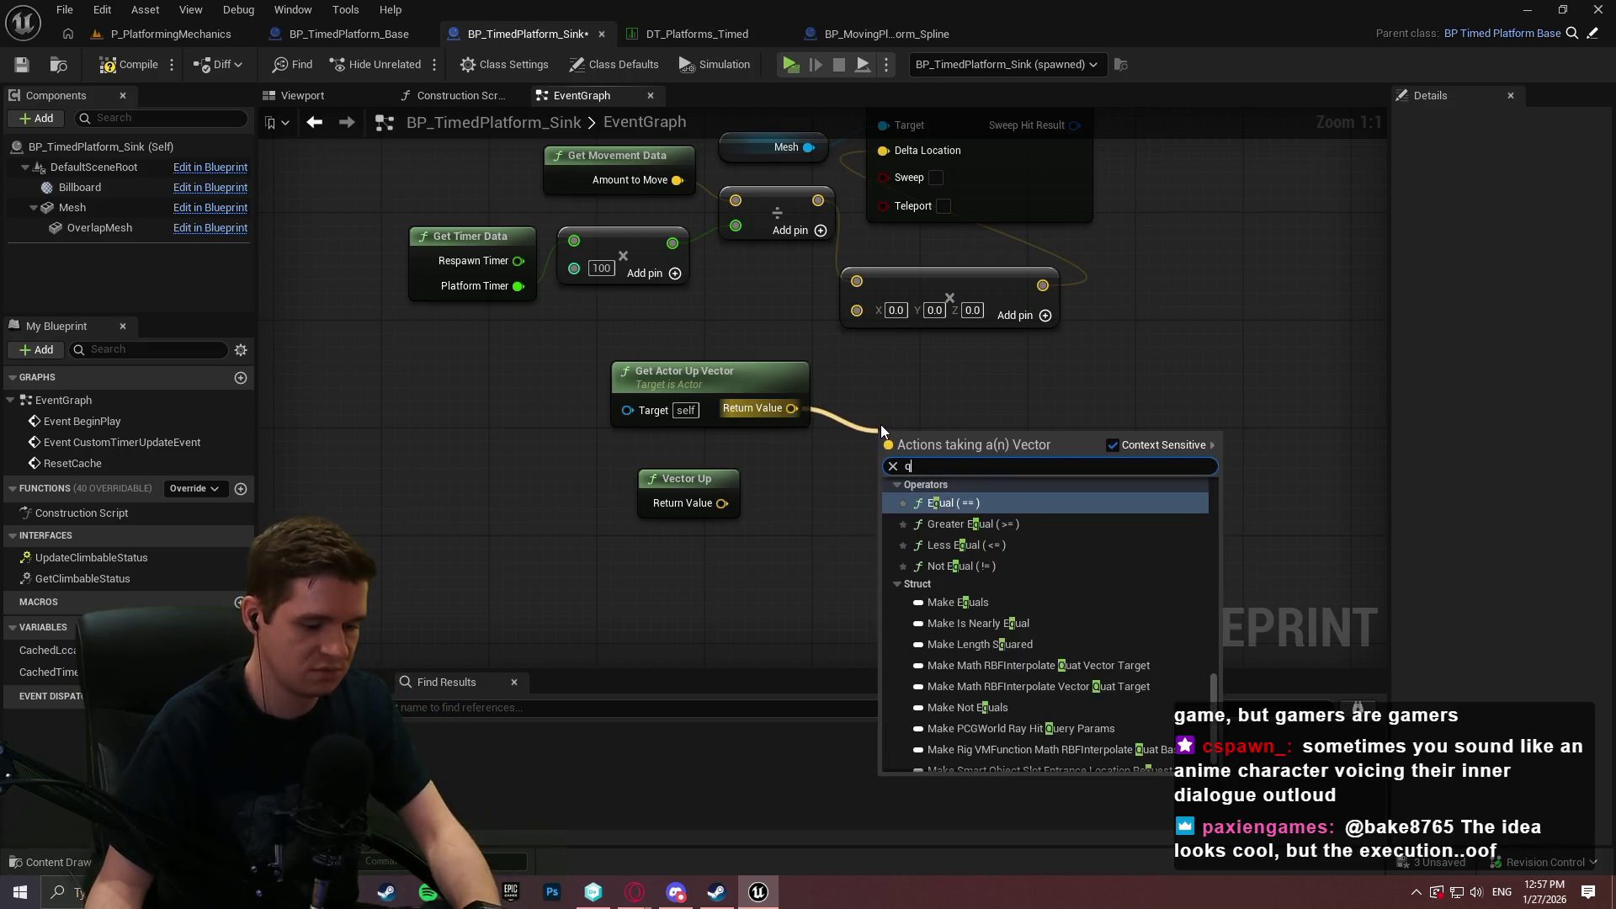
scroll(1060, 522, up, 1)
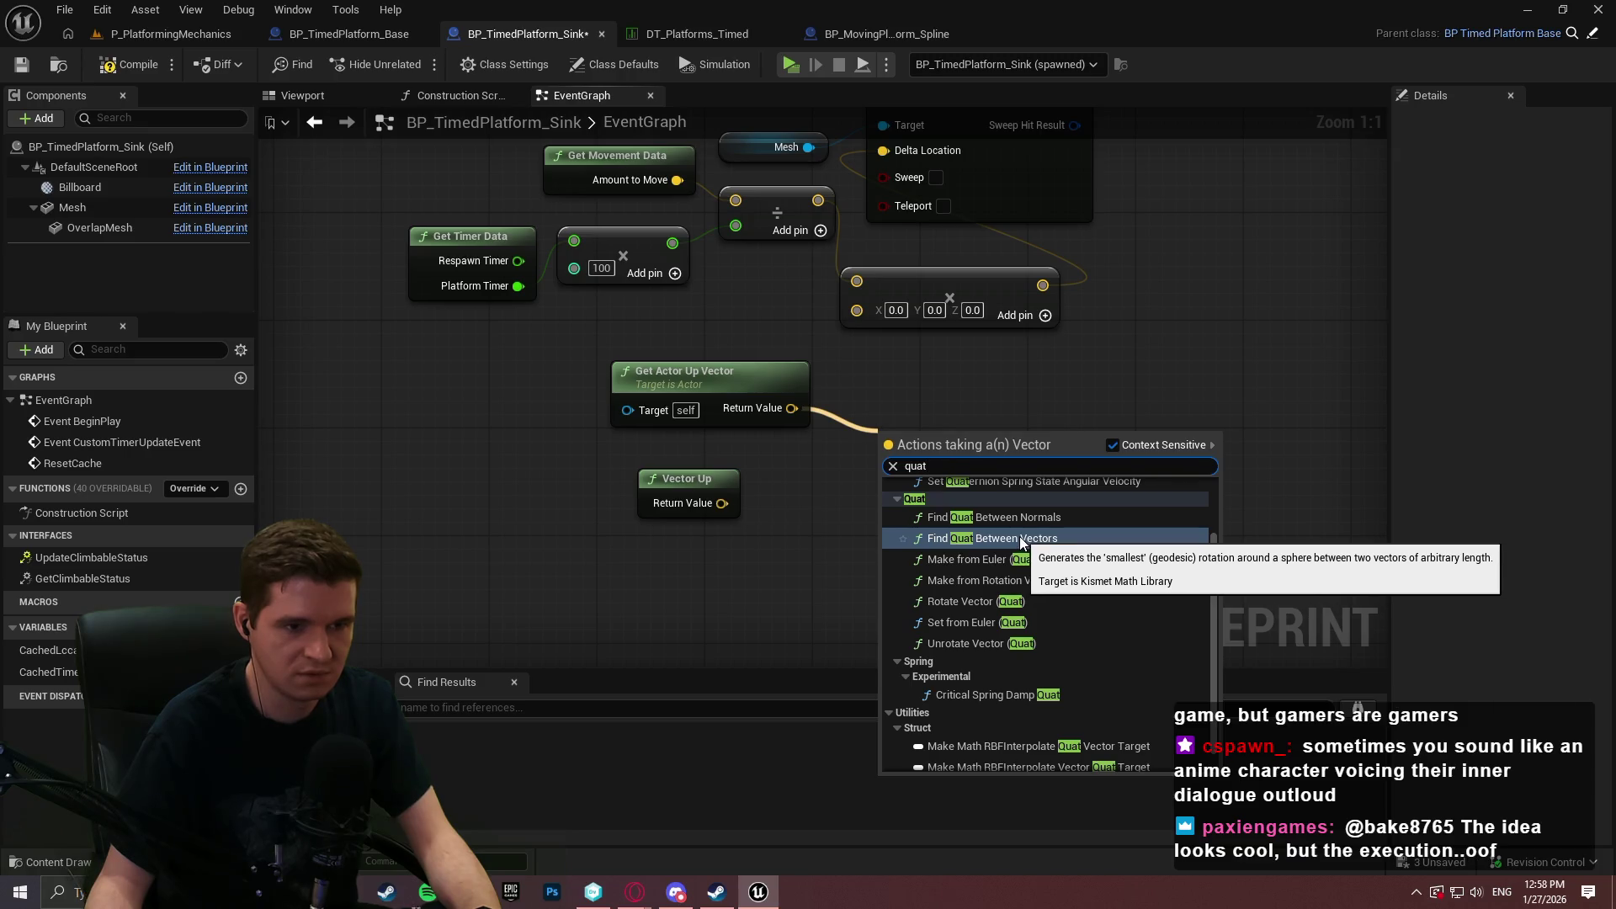
click(1002, 517)
drag(883, 497, 722, 503)
mouse_move(738, 374)
mouse_down()
mouse_move(640, 427)
mouse_move(672, 397)
mouse_up()
drag(948, 441, 867, 441)
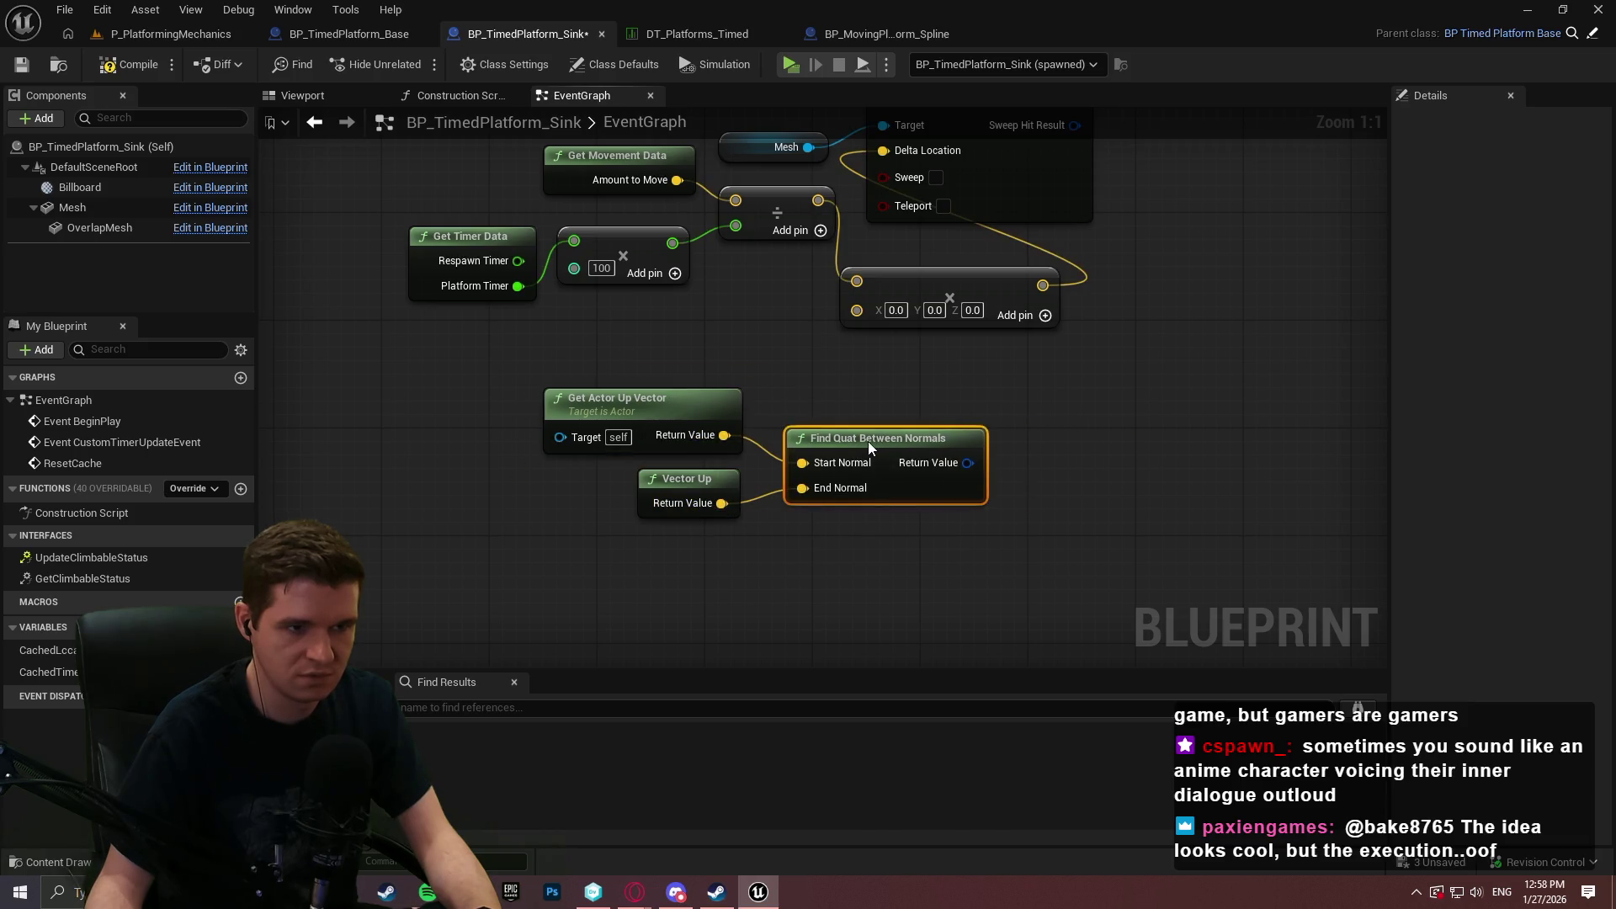
drag(1067, 481, 1047, 532)
Browse 'normal' and 'rotat' actions for the quaternion result without adding a node.
drag(943, 542, 1002, 526)
text(normal)
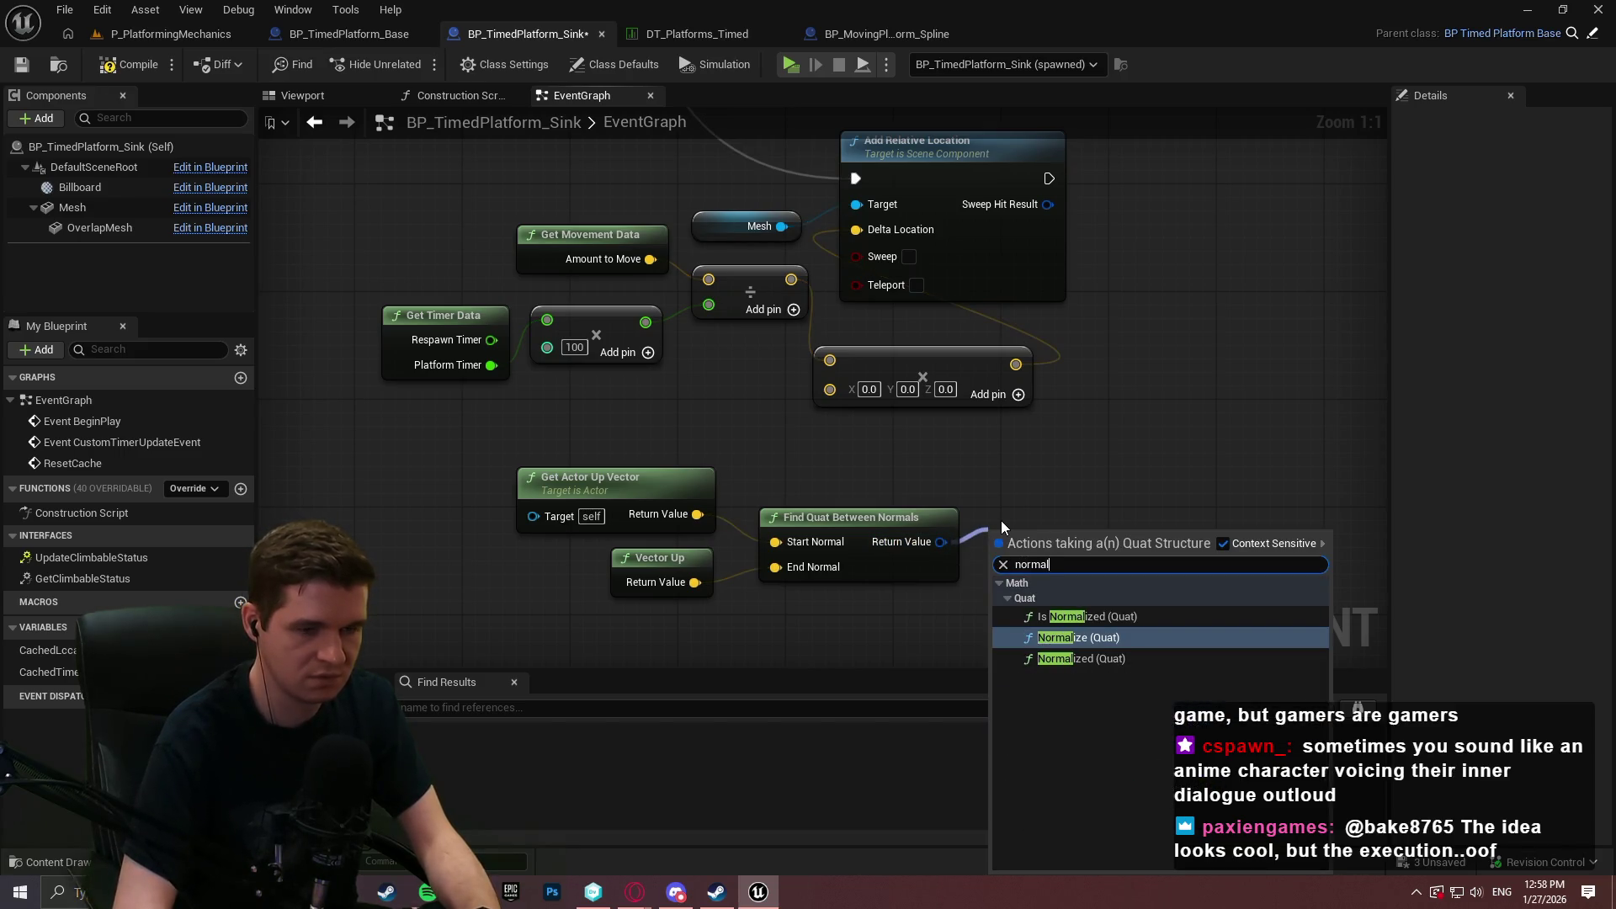
key(BackSpace)
key(BackSpace)
key(BackSpace)
text(rotat)
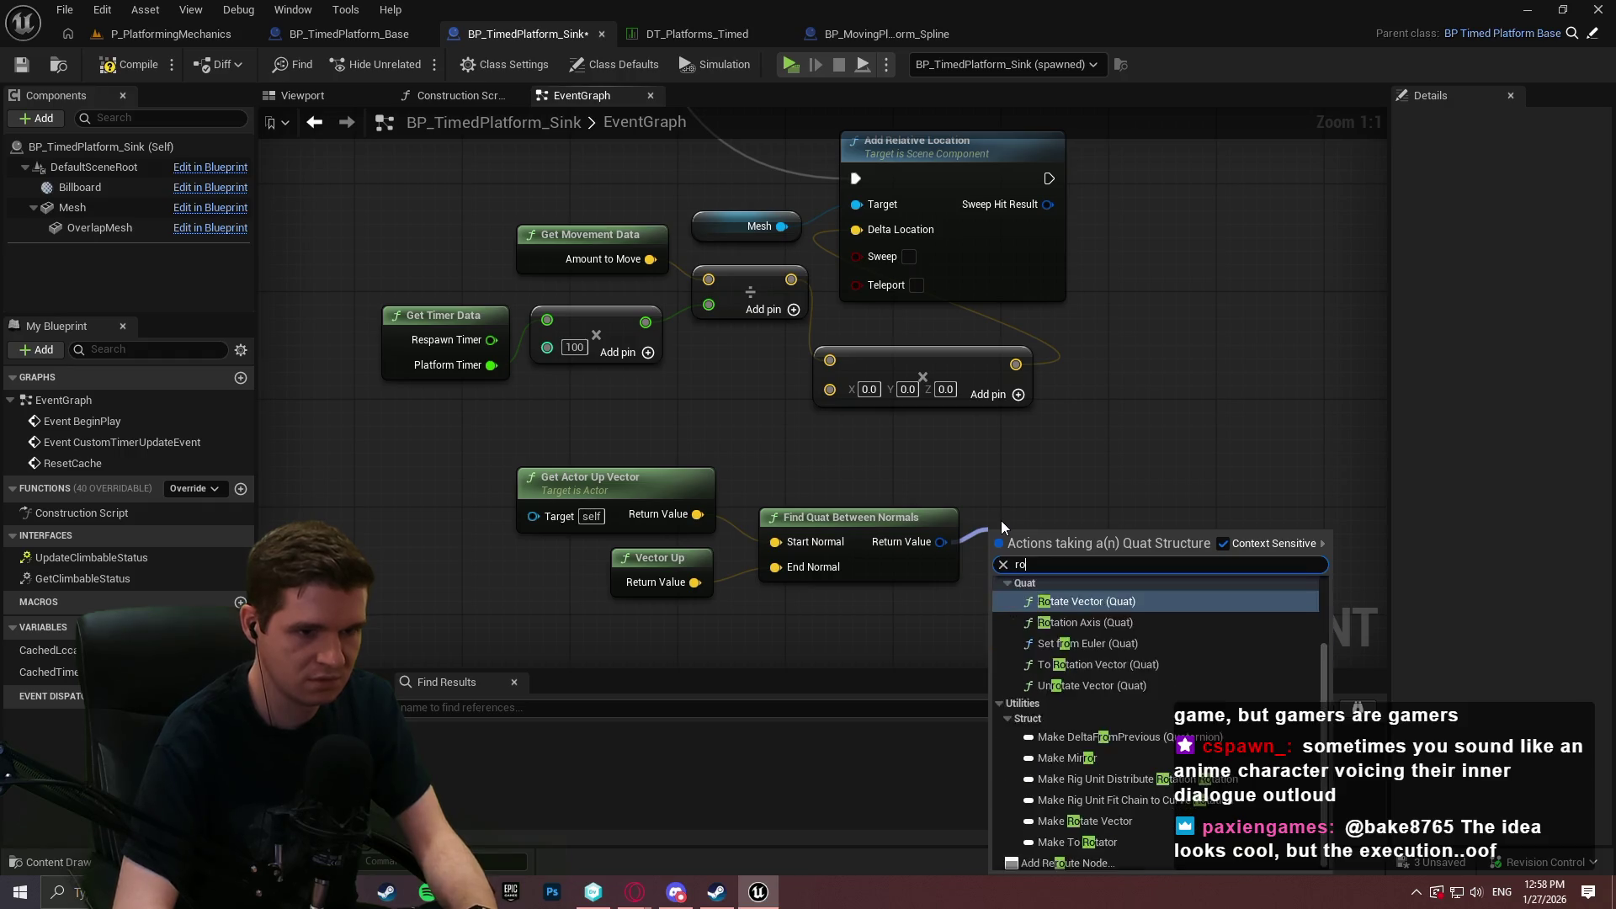
click(1035, 511)
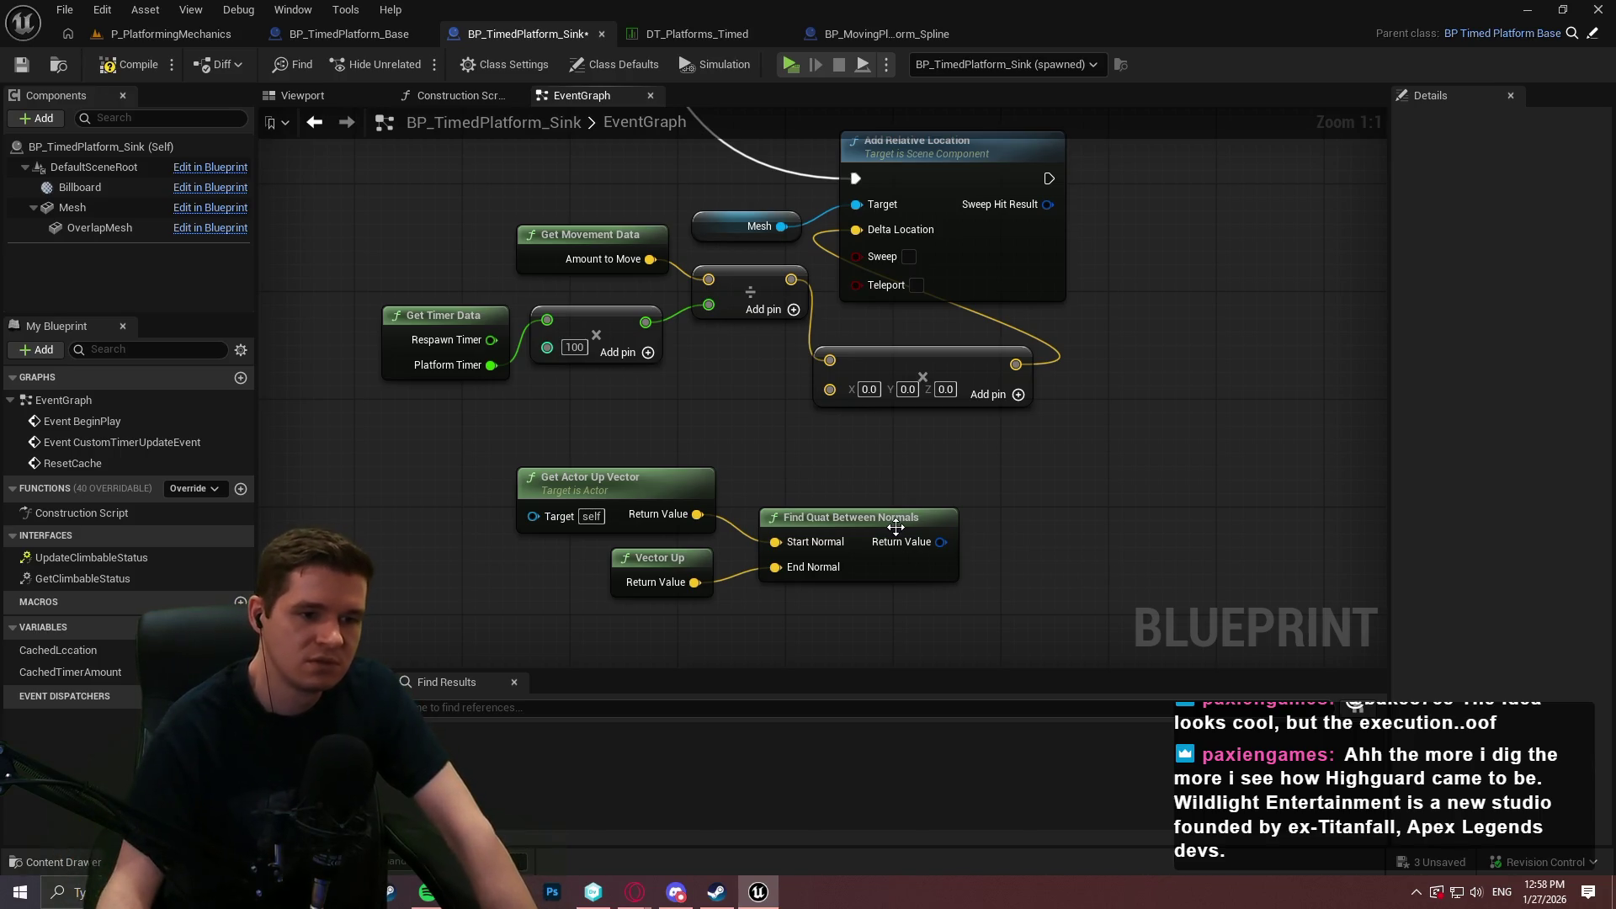
mouse_move(896, 528)
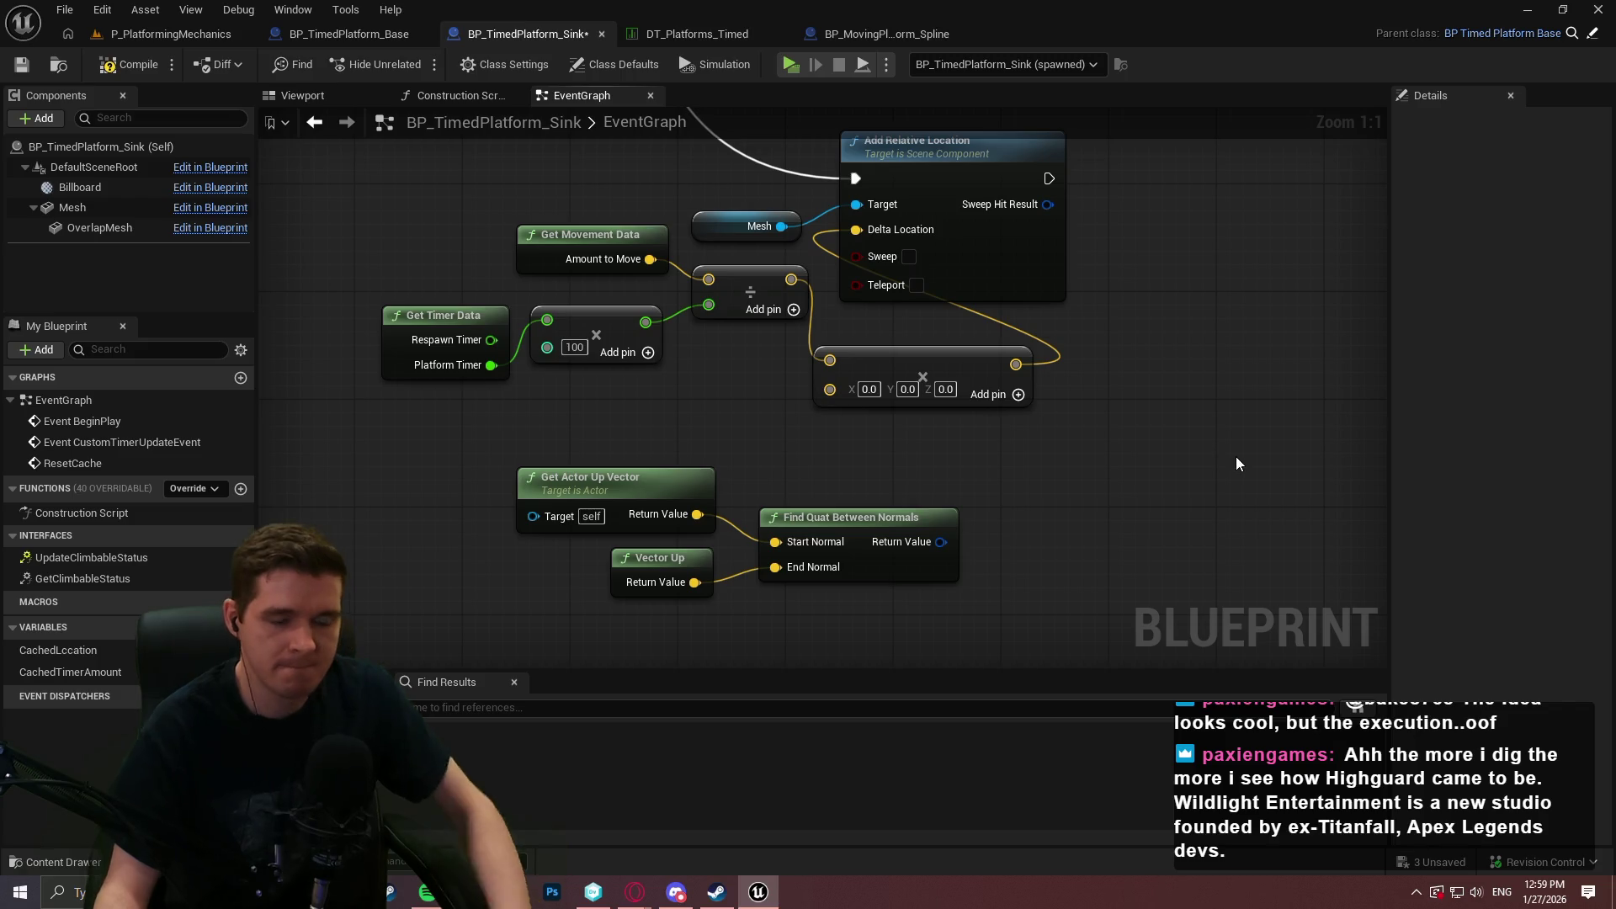
key(Print)
Capture the graph region in Lightshot and sketch a red tilted platform outline.
drag(441, 199, 1192, 764)
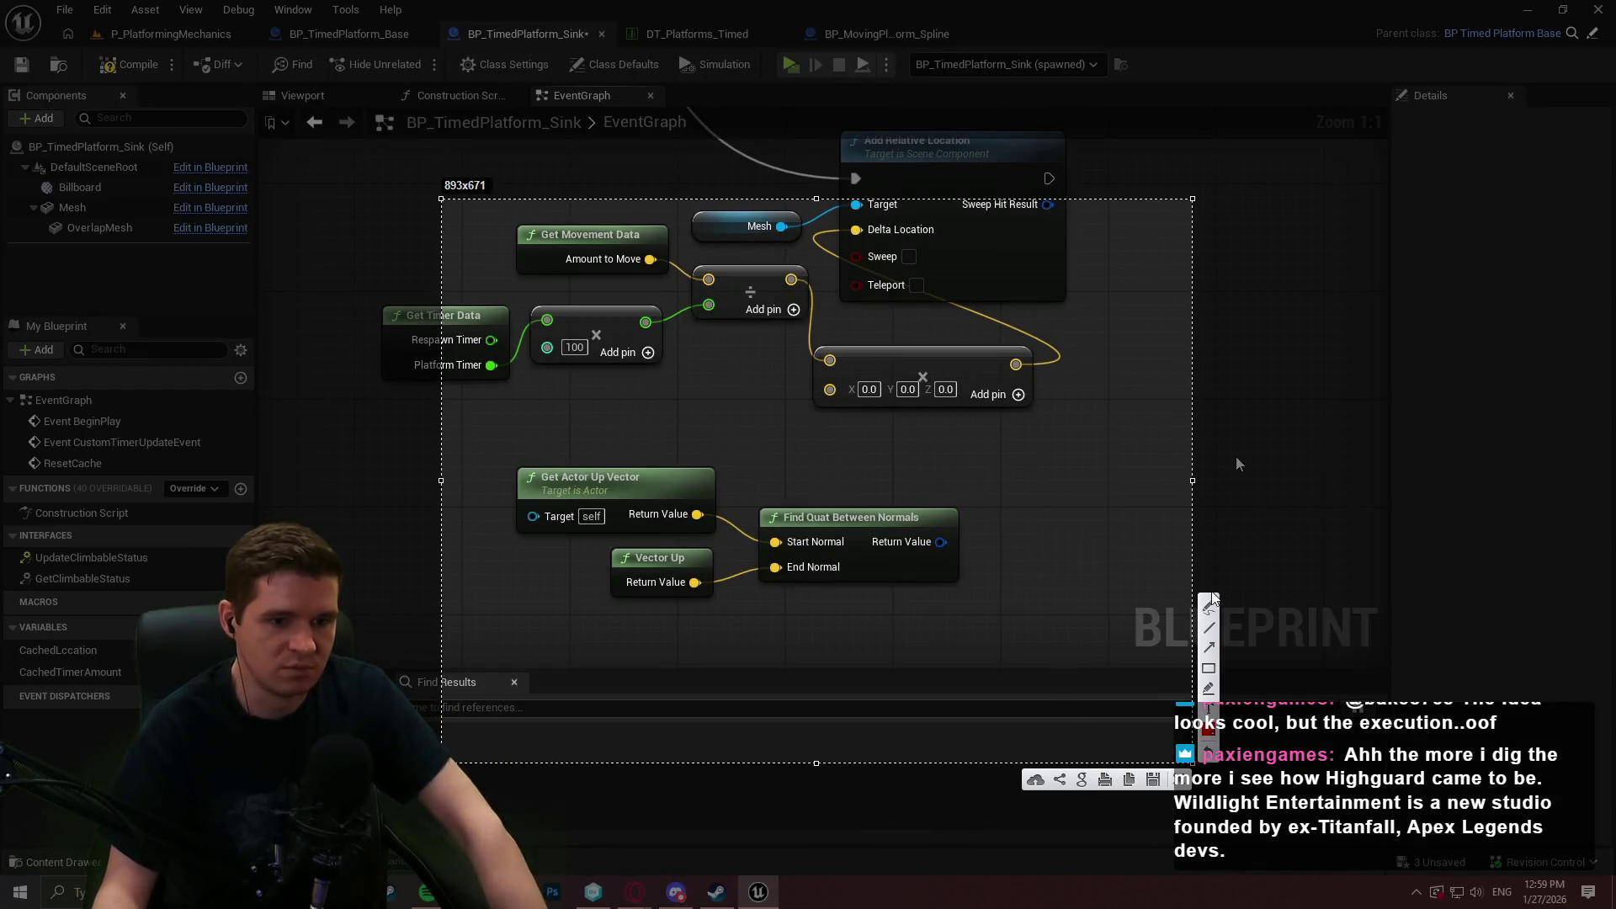
click(1208, 637)
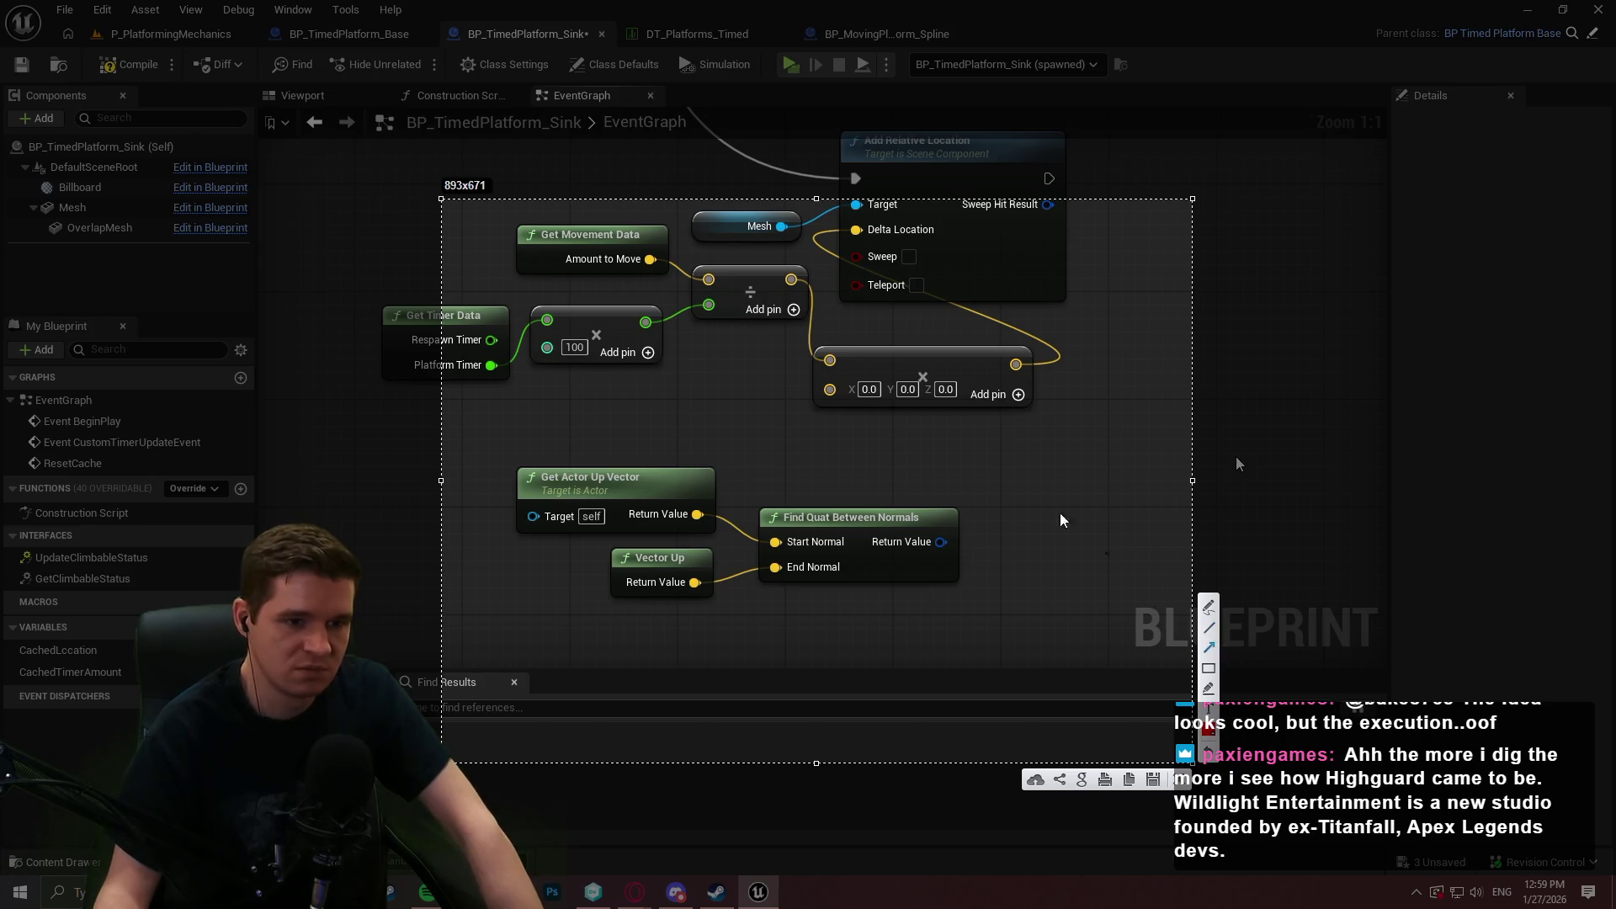
mouse_move(854, 395)
mouse_down()
mouse_move(707, 518)
mouse_move(770, 423)
mouse_up()
key(ctrl+z)
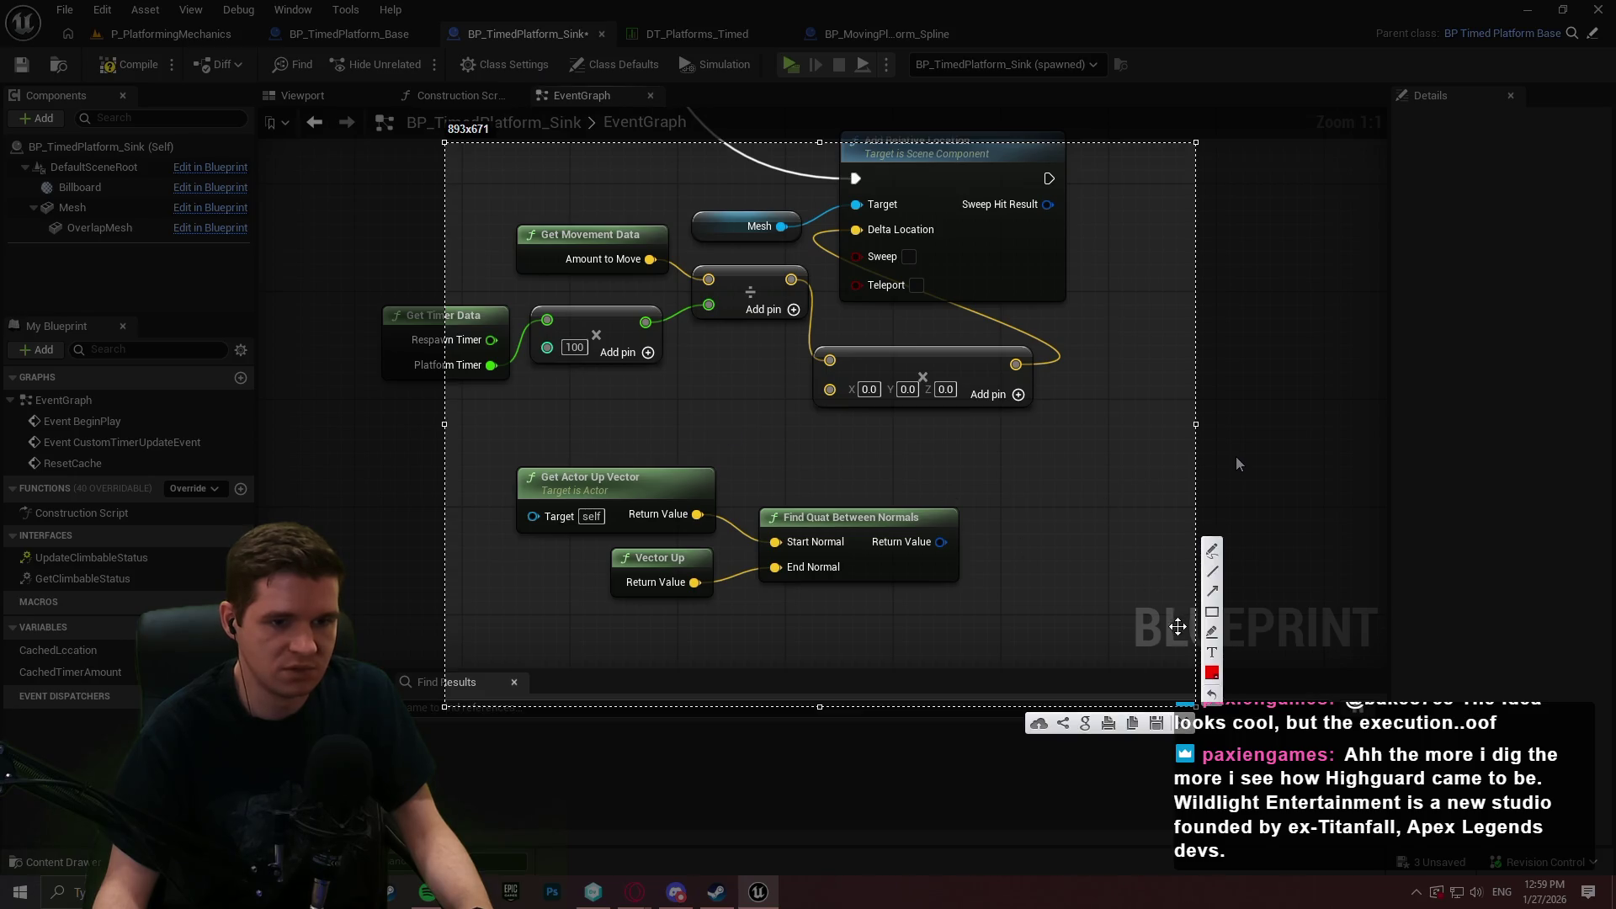
click(1212, 612)
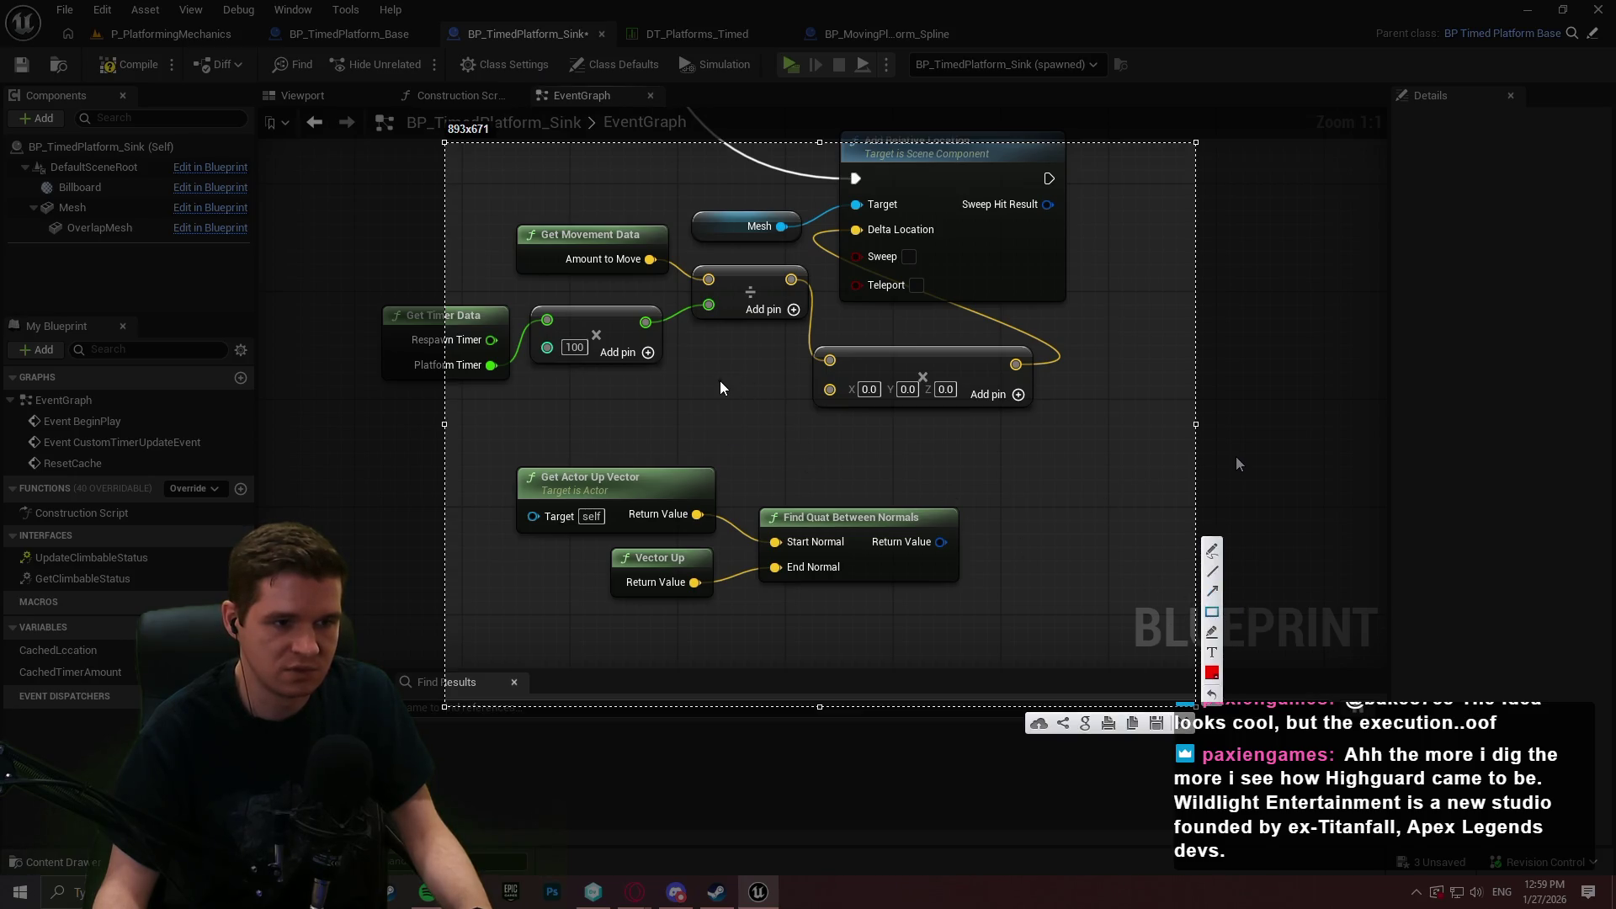
mouse_move(737, 349)
mouse_down()
mouse_move(862, 469)
mouse_move(862, 452)
mouse_up()
mouse_move(790, 500)
mouse_down()
mouse_move(815, 511)
mouse_move(684, 410)
mouse_up()
drag(729, 340, 732, 346)
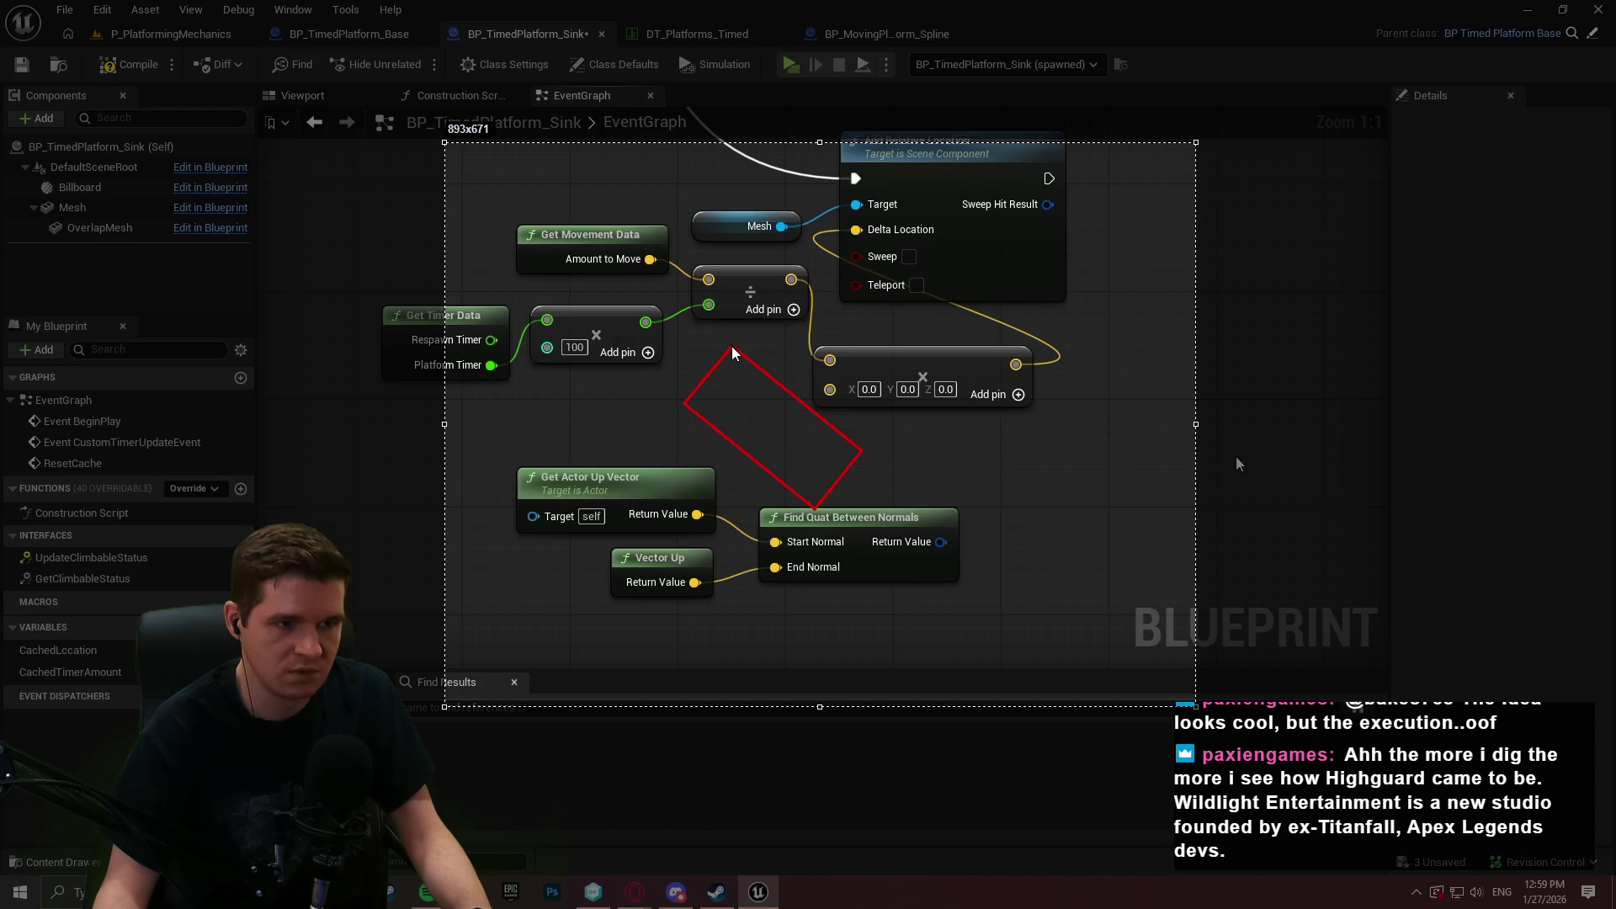
Draw red arrows for platform up, world up, and the up-vector pins, then close the capture.
click(1209, 592)
drag(756, 446, 829, 360)
mouse_move(904, 508)
mouse_down()
mouse_move(888, 370)
mouse_move(906, 361)
mouse_up()
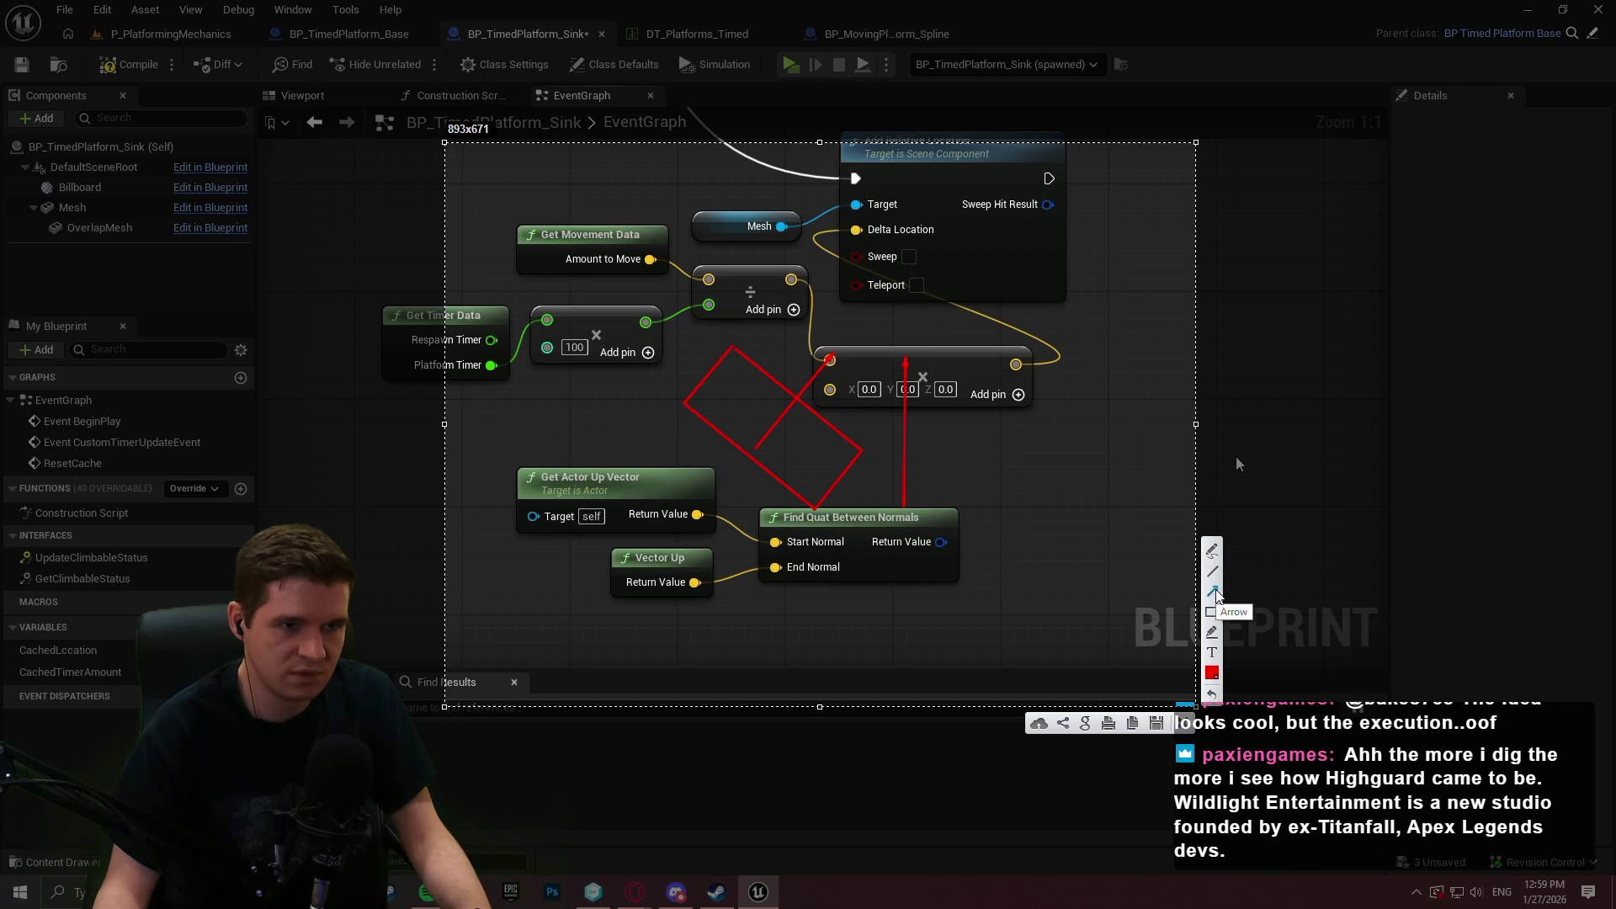
click(1215, 595)
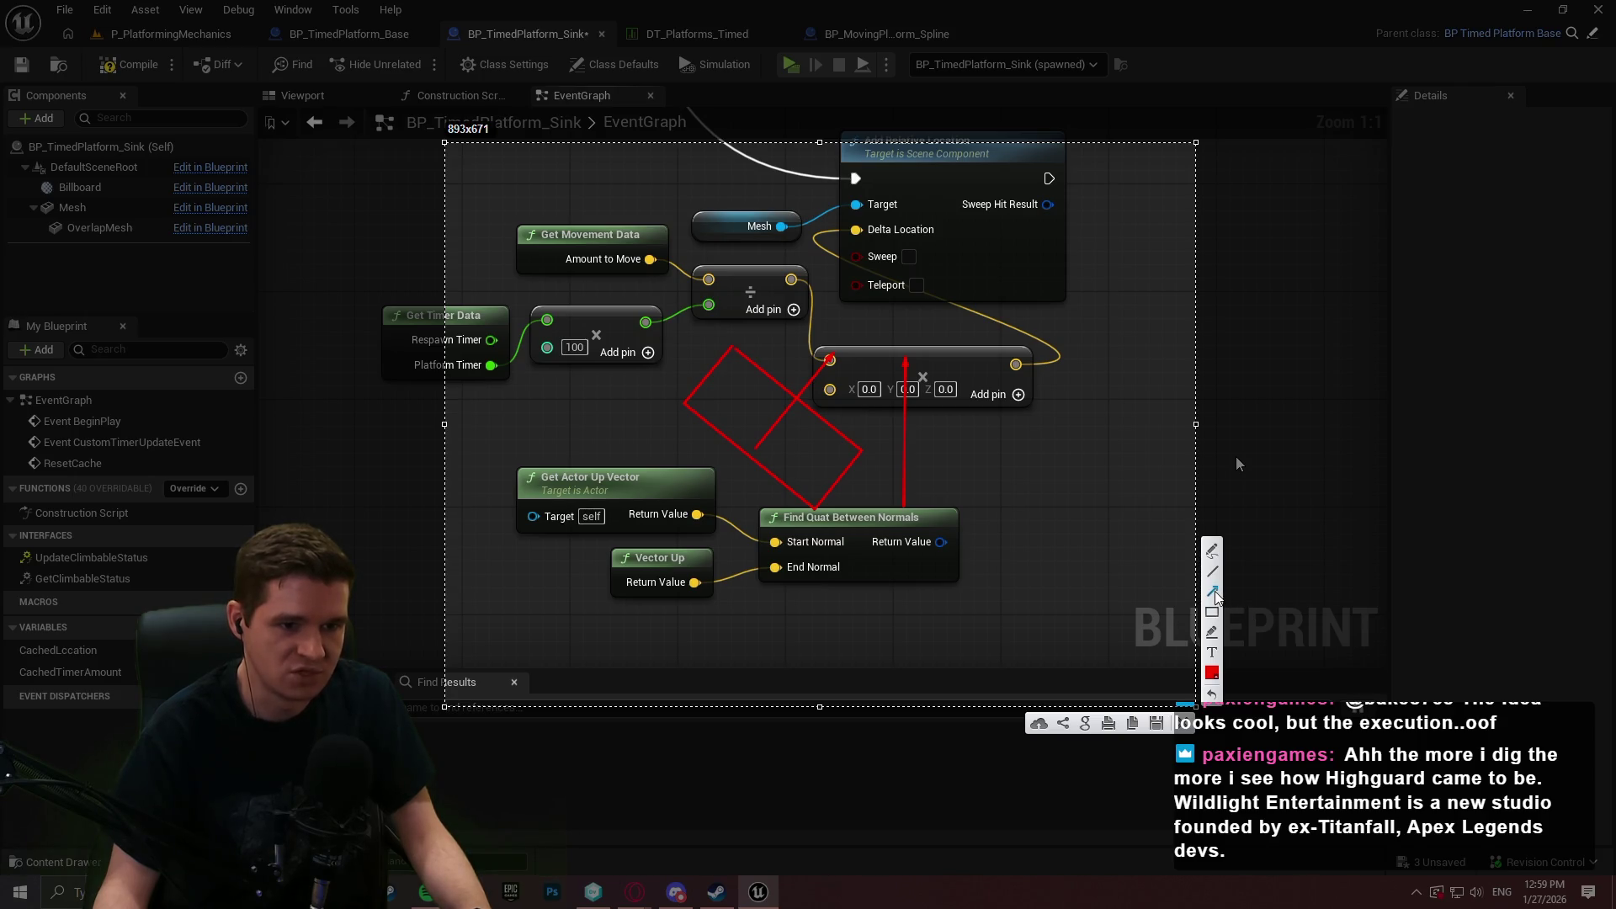
drag(793, 427, 708, 525)
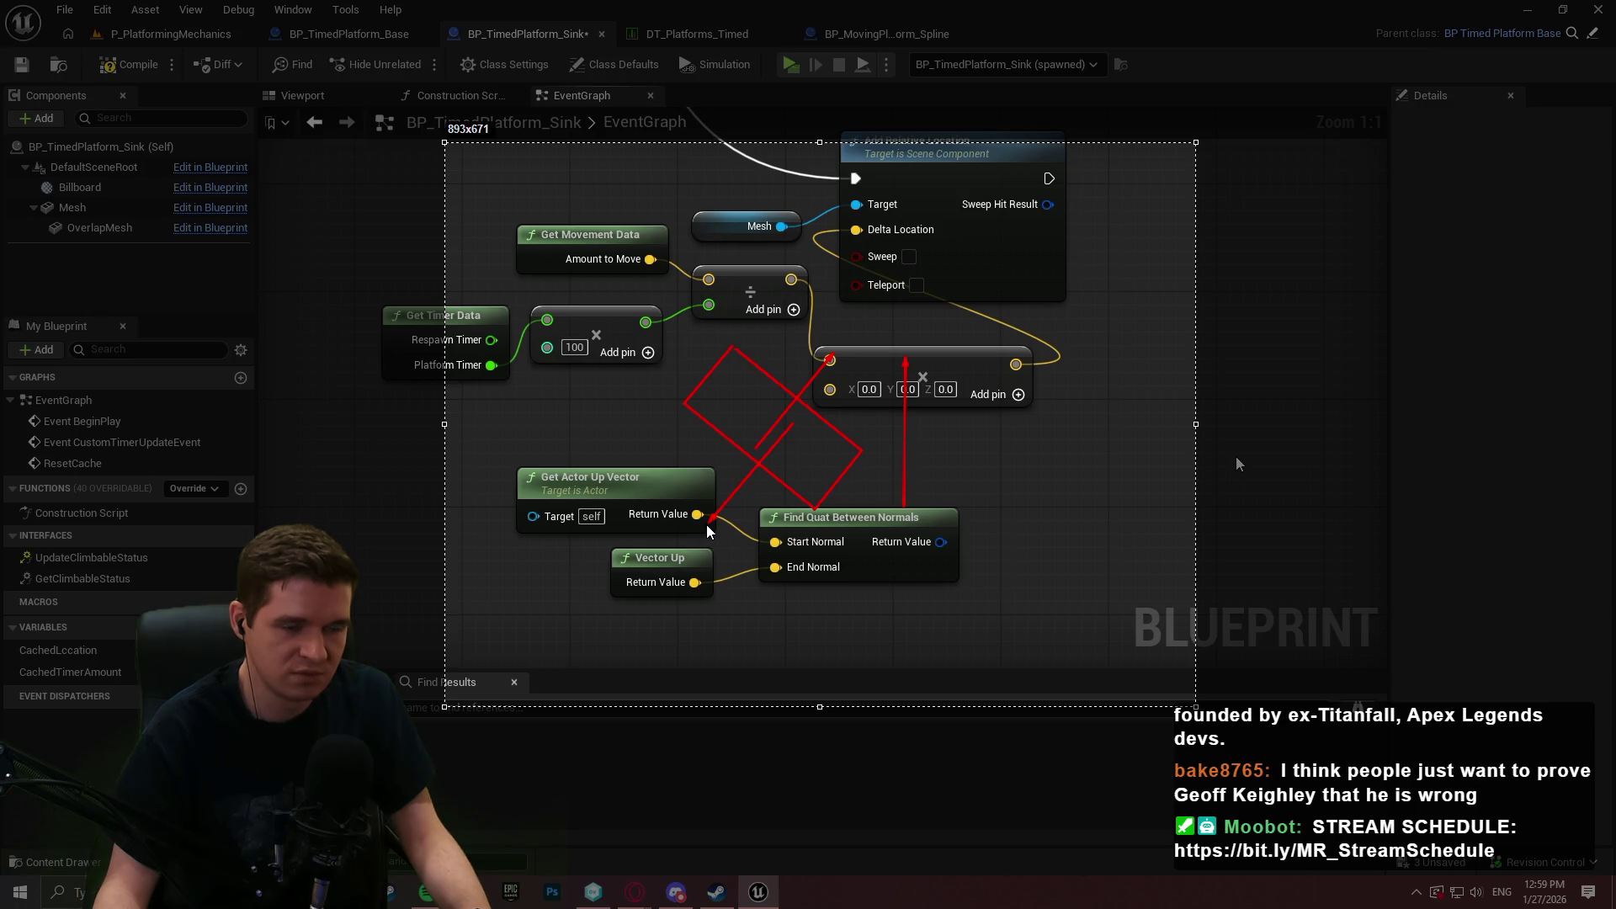
drag(707, 526, 707, 526)
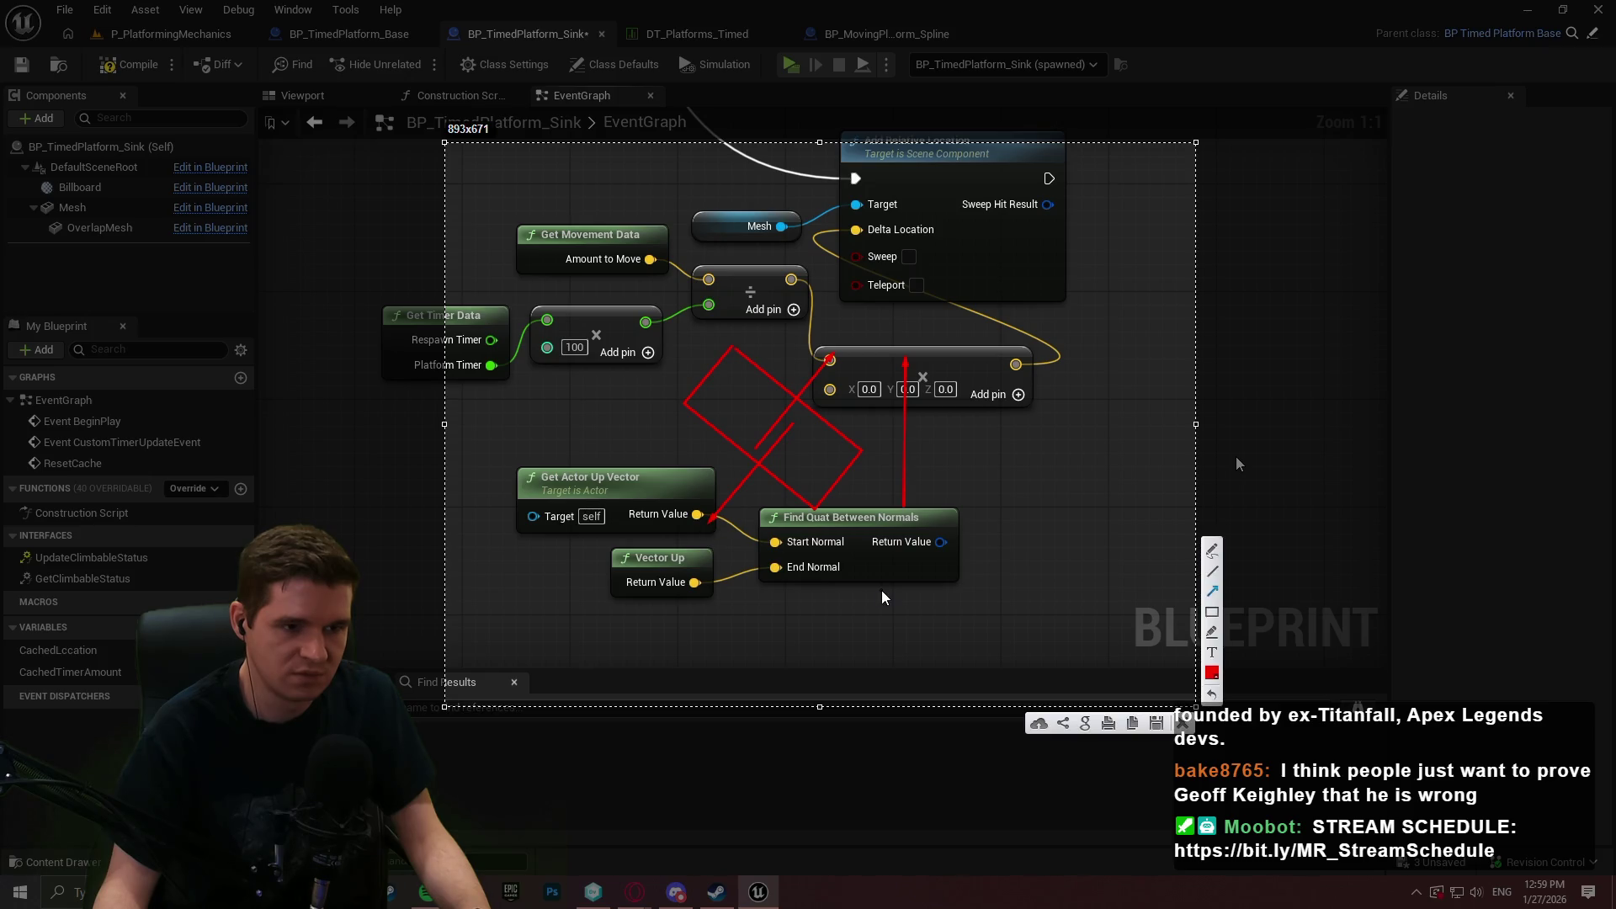
drag(768, 429, 768, 560)
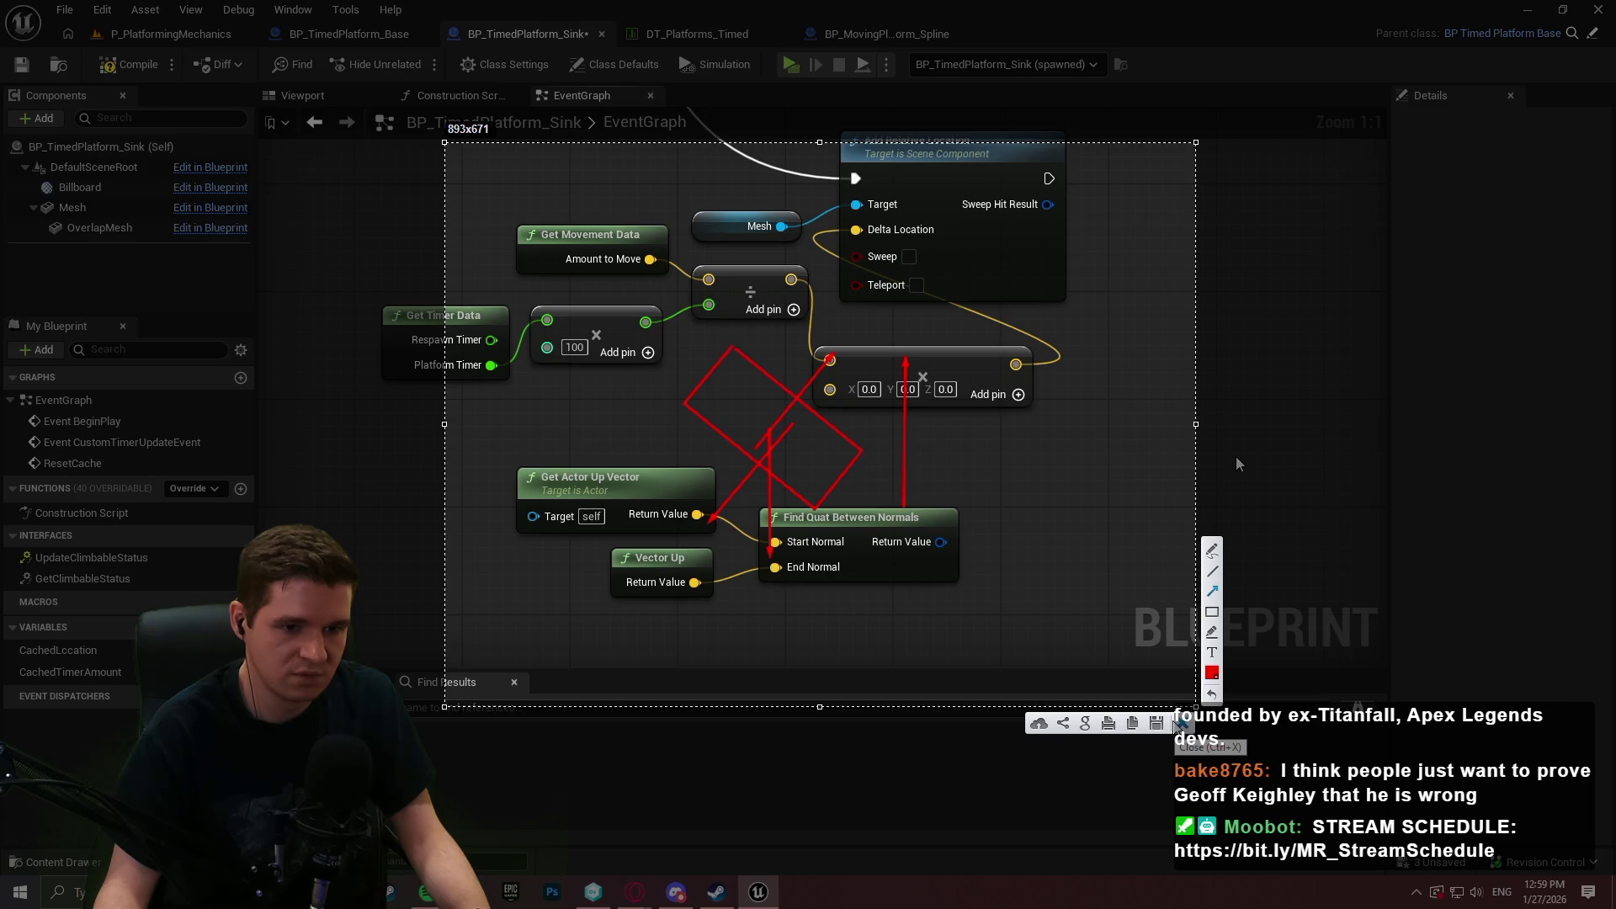
key(Escape)
Add an Add World Transform node from the Mesh pin and split its Delta Transform.
drag(1121, 320, 989, 523)
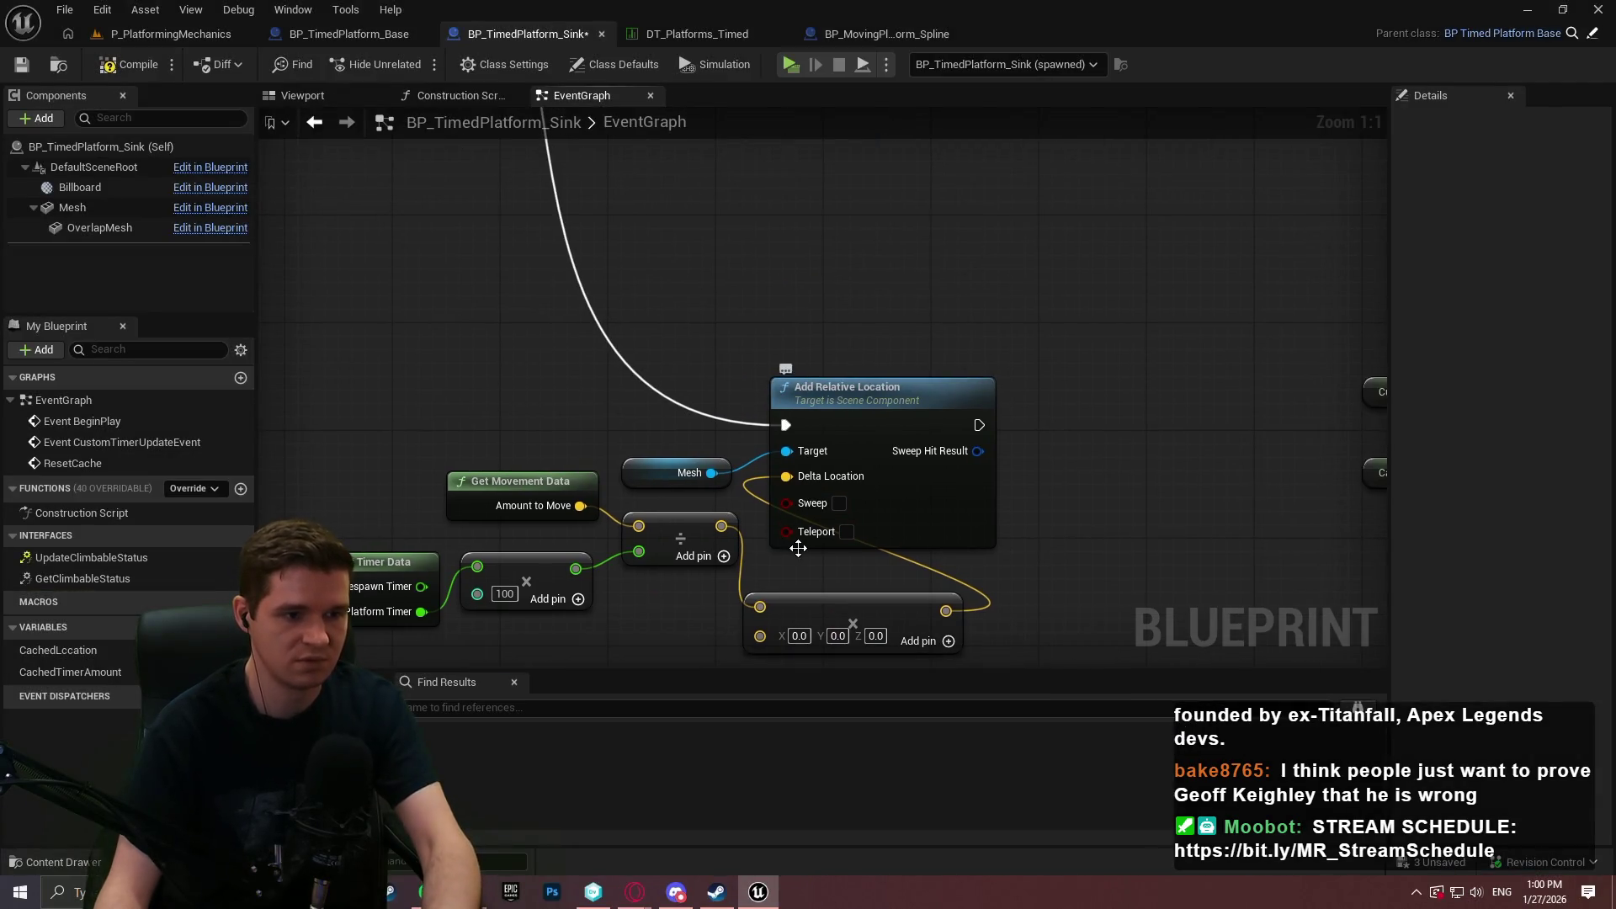
drag(712, 473, 987, 515)
text(add)
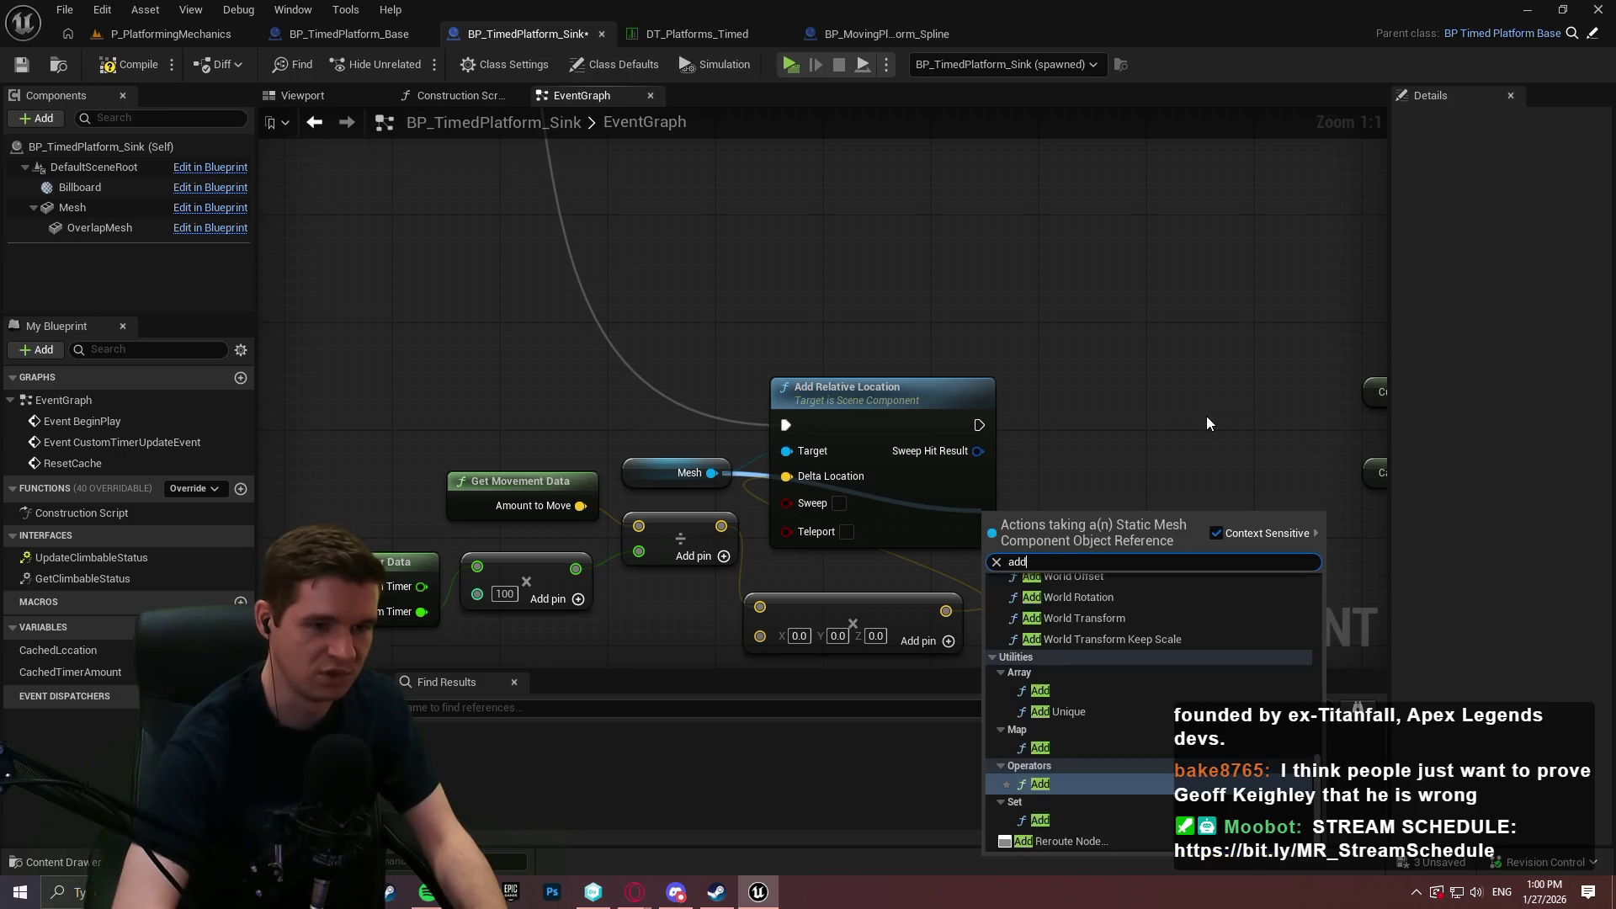
text( worl)
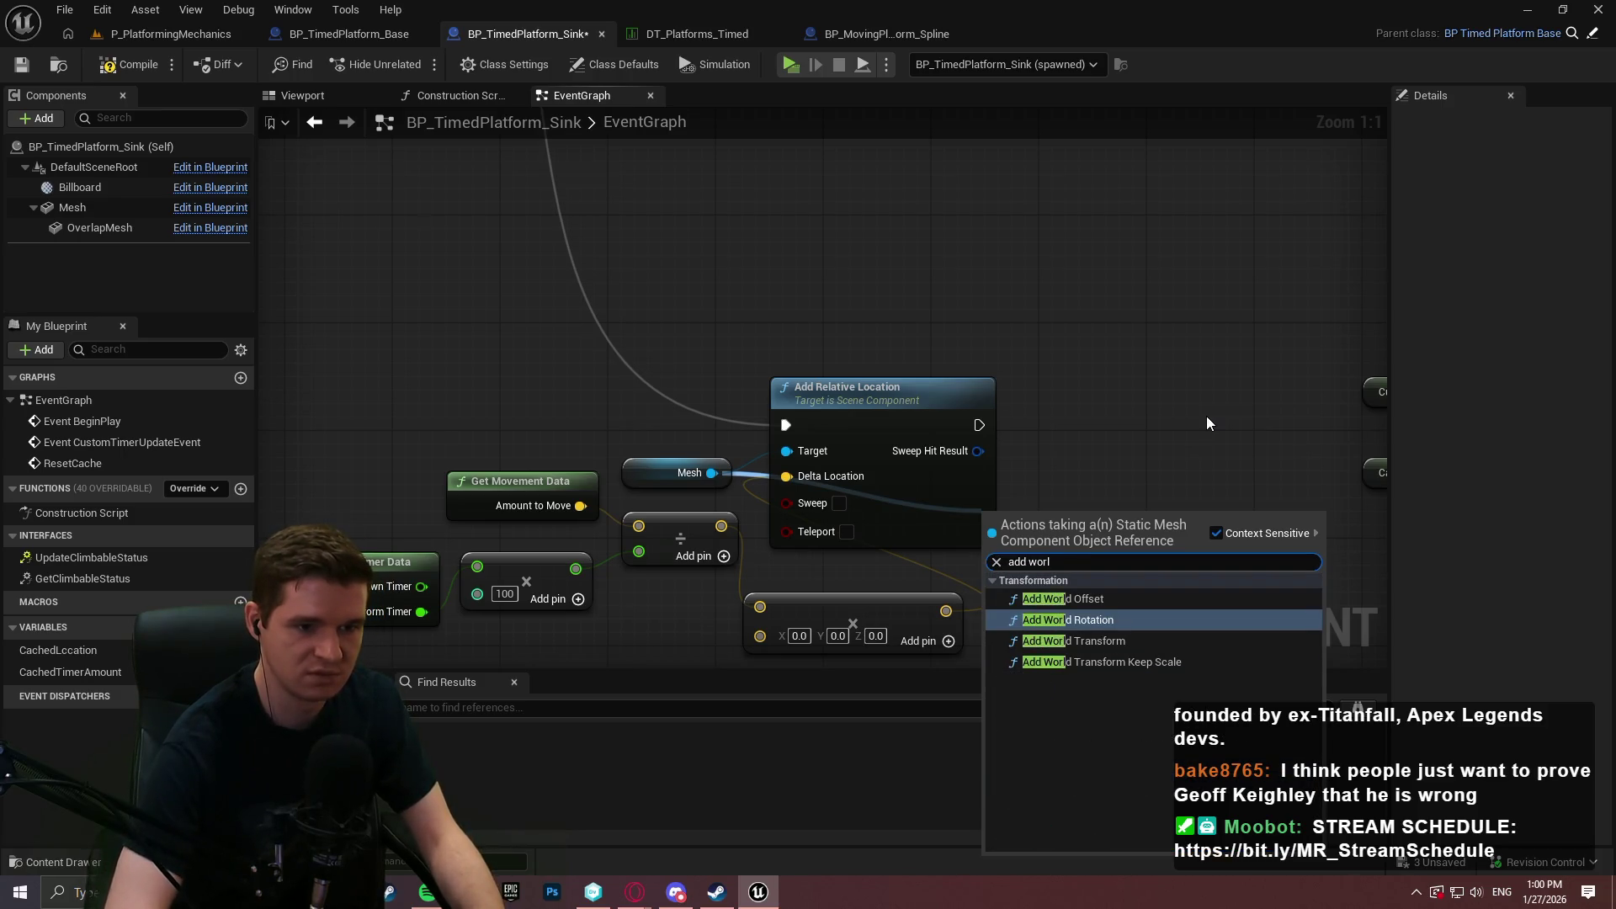
key(Down)
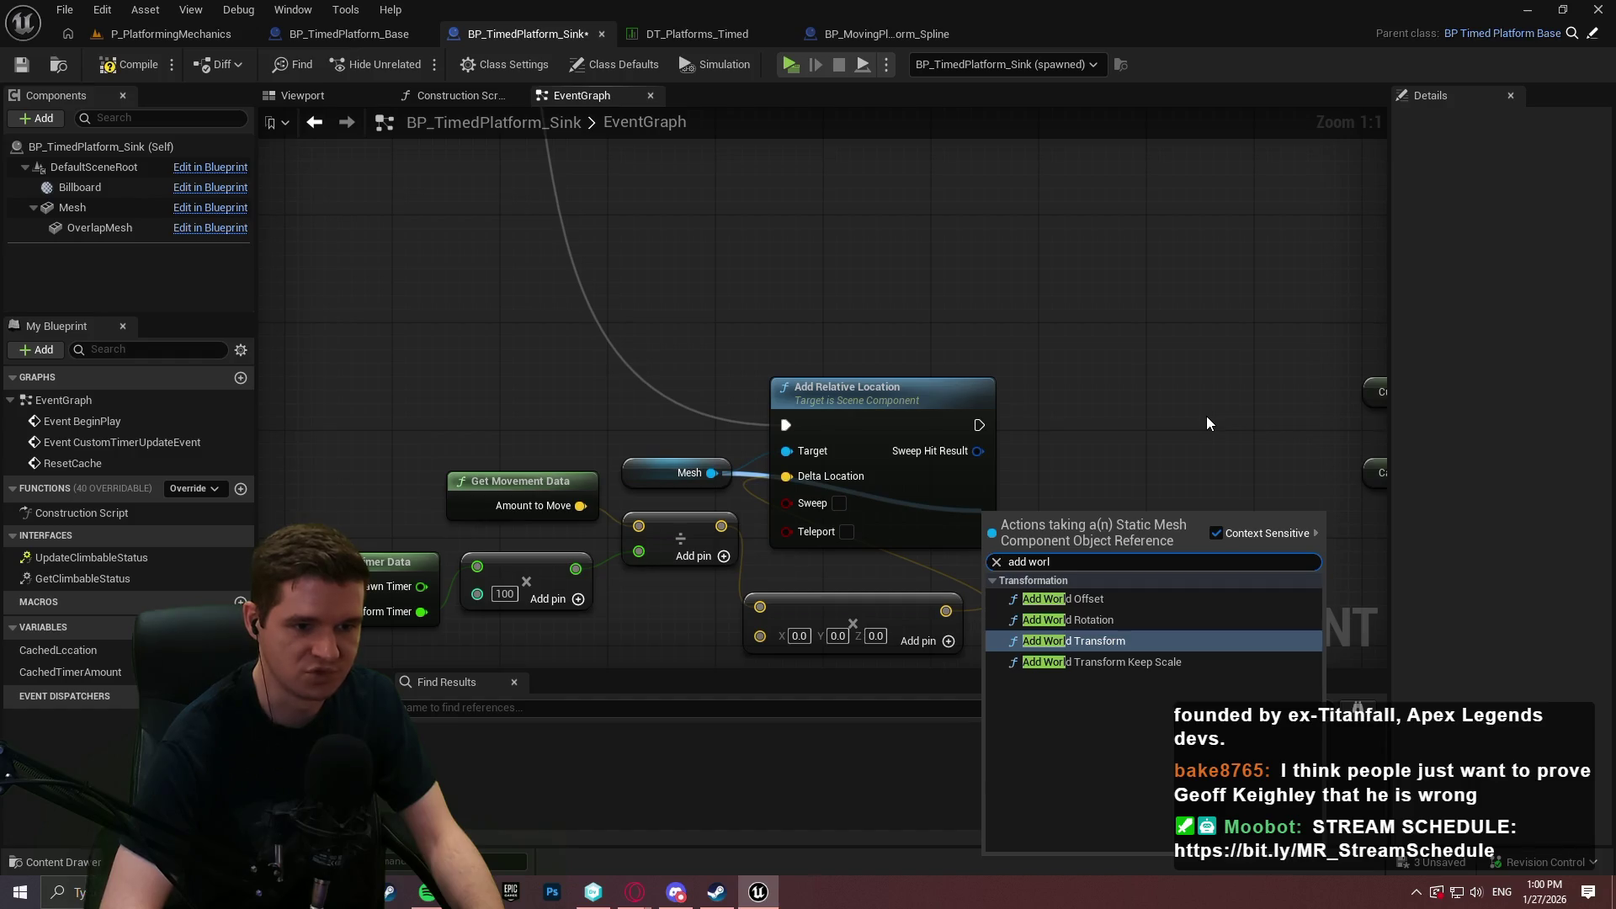
key(Return)
drag(1112, 517, 1187, 448)
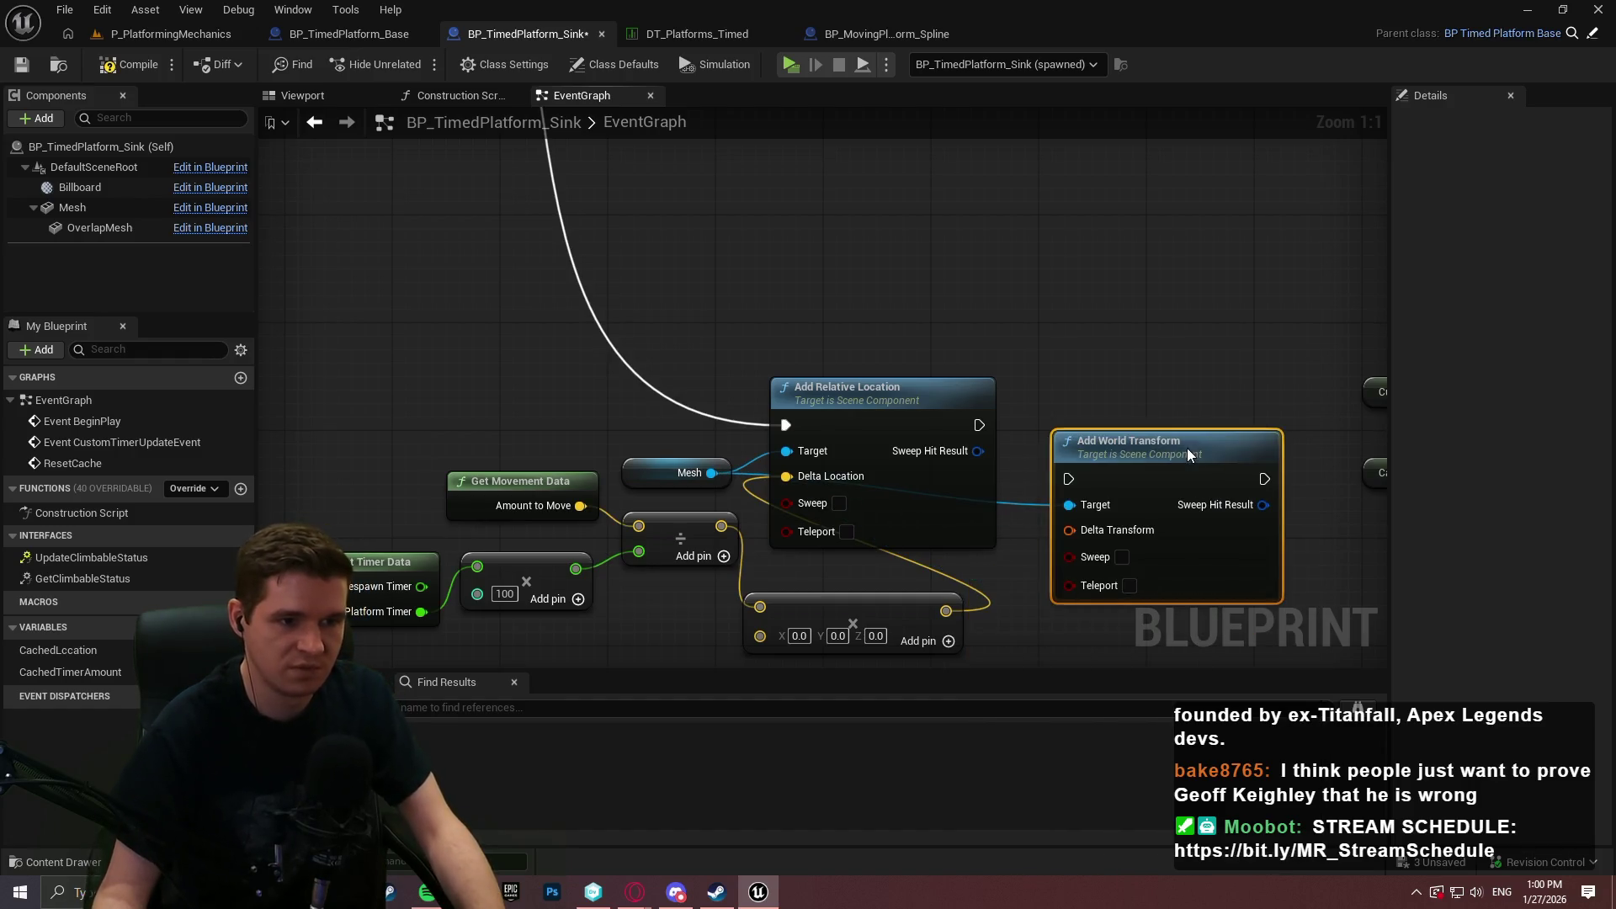
right_click(1069, 530)
click(1120, 607)
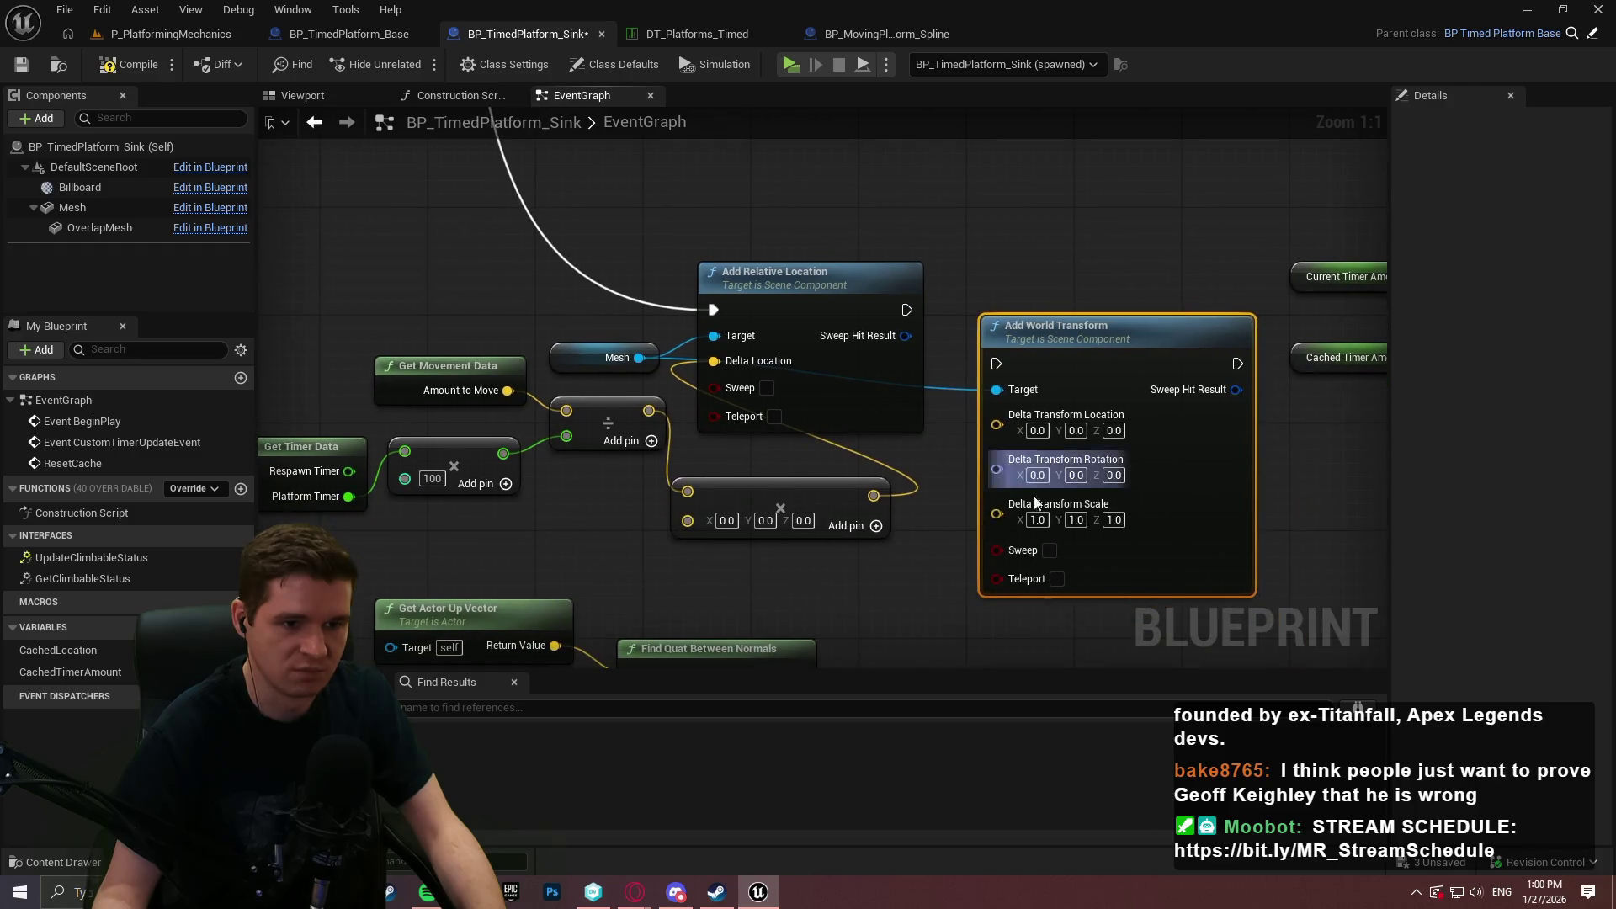
click(1037, 519)
click(956, 509)
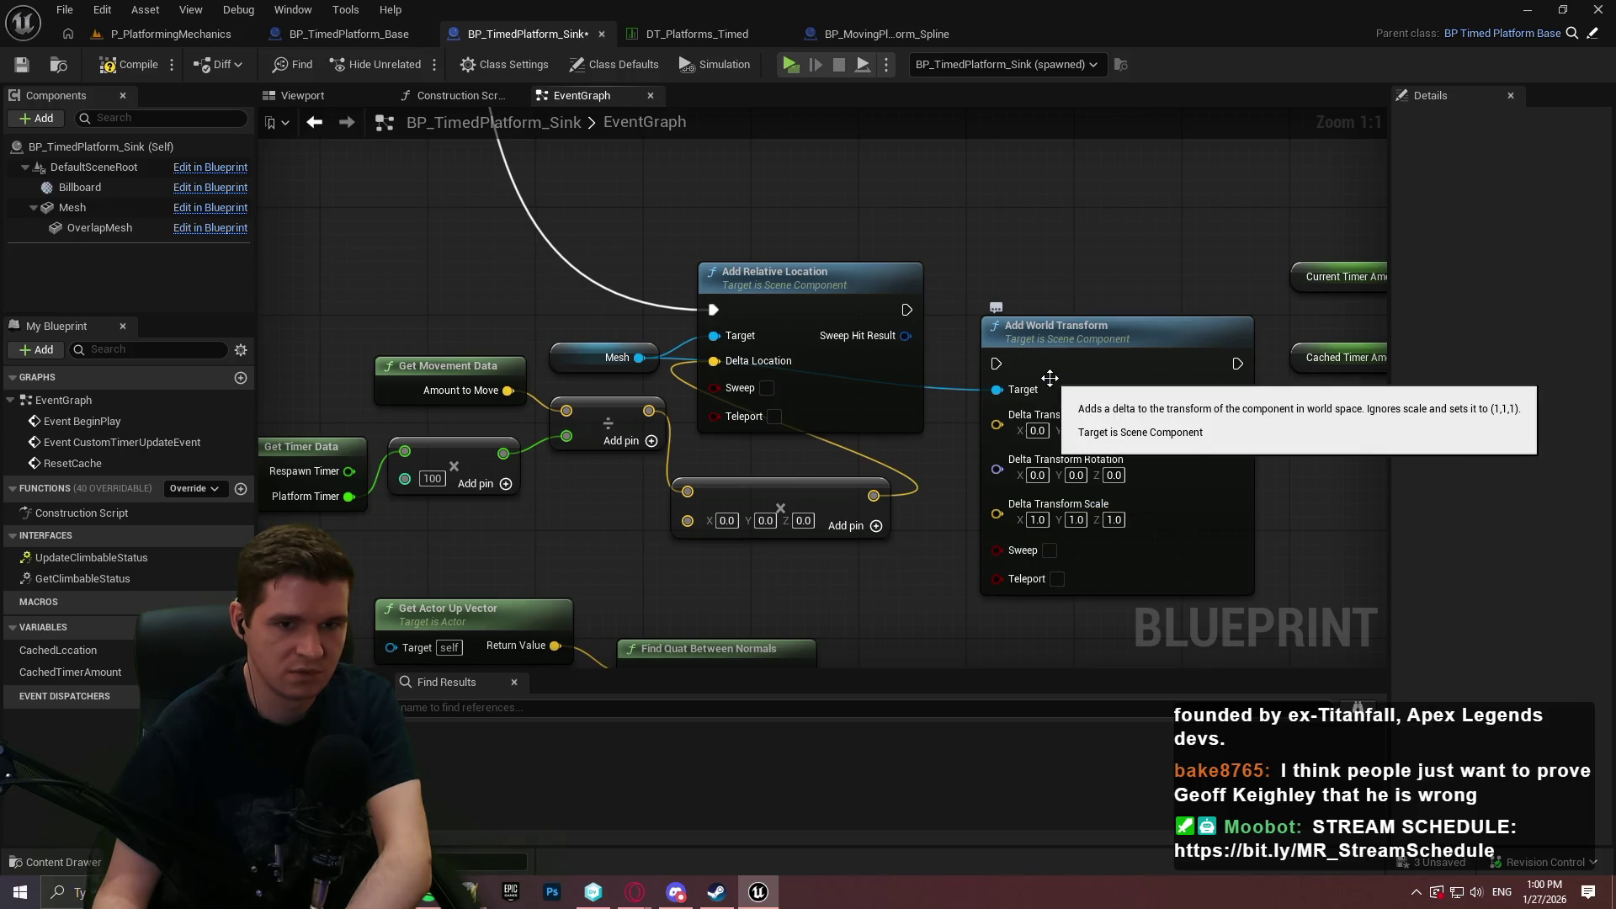
Wire exec from Add Relative Location and Branch False, feed the vector sum into Location, then Play.
drag(955, 409, 998, 461)
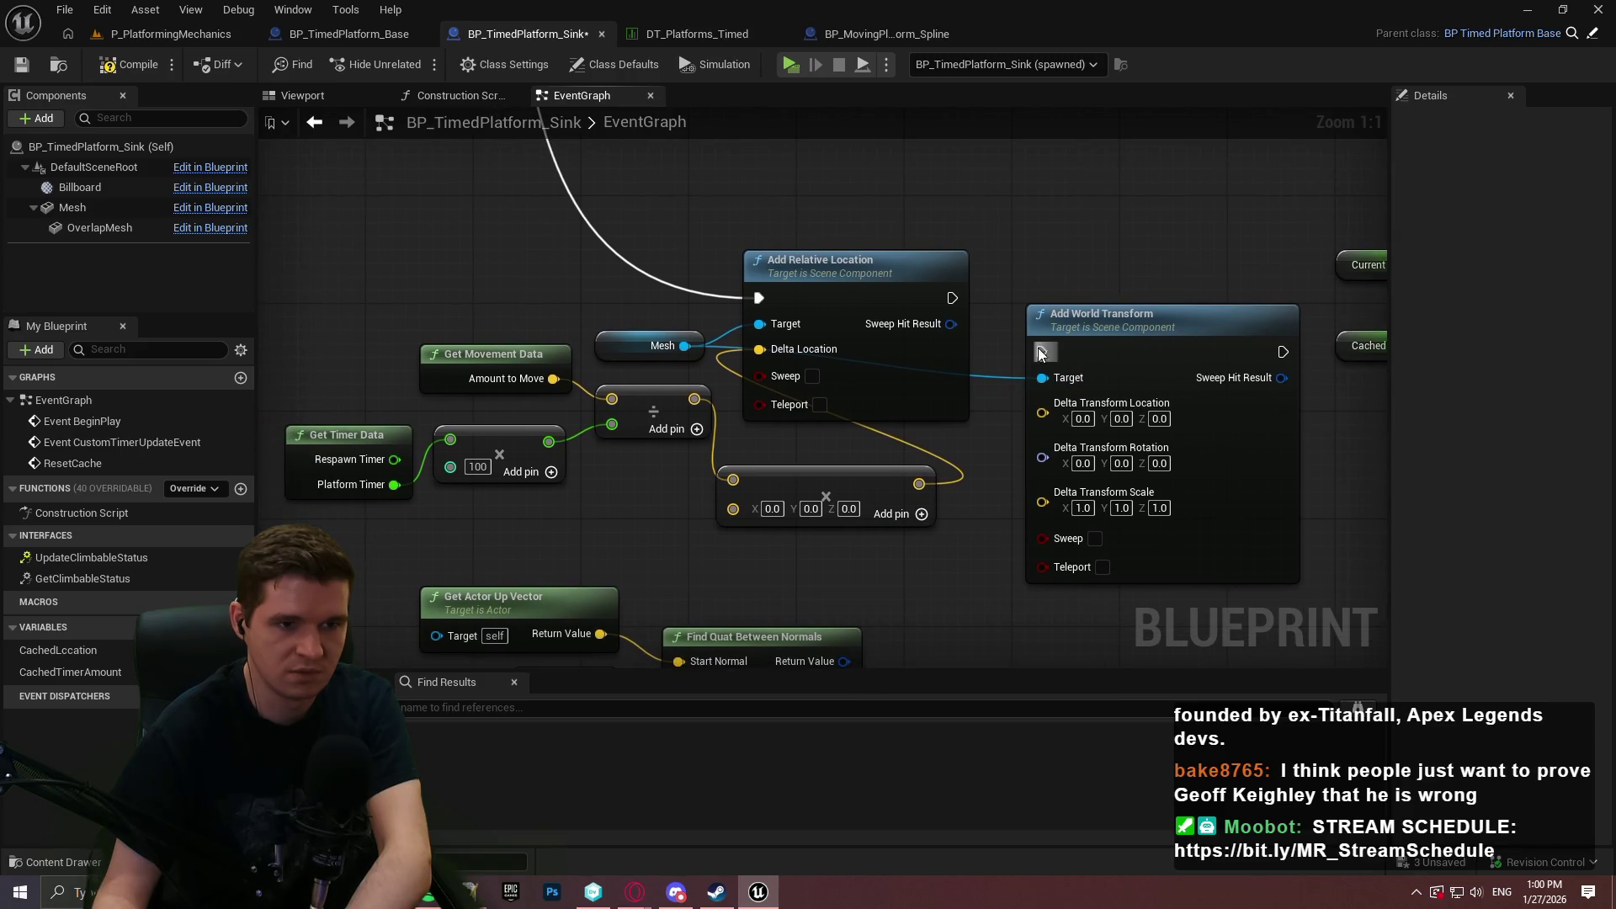
mouse_move(1044, 352)
mouse_down()
mouse_move(977, 345)
mouse_move(952, 298)
mouse_up()
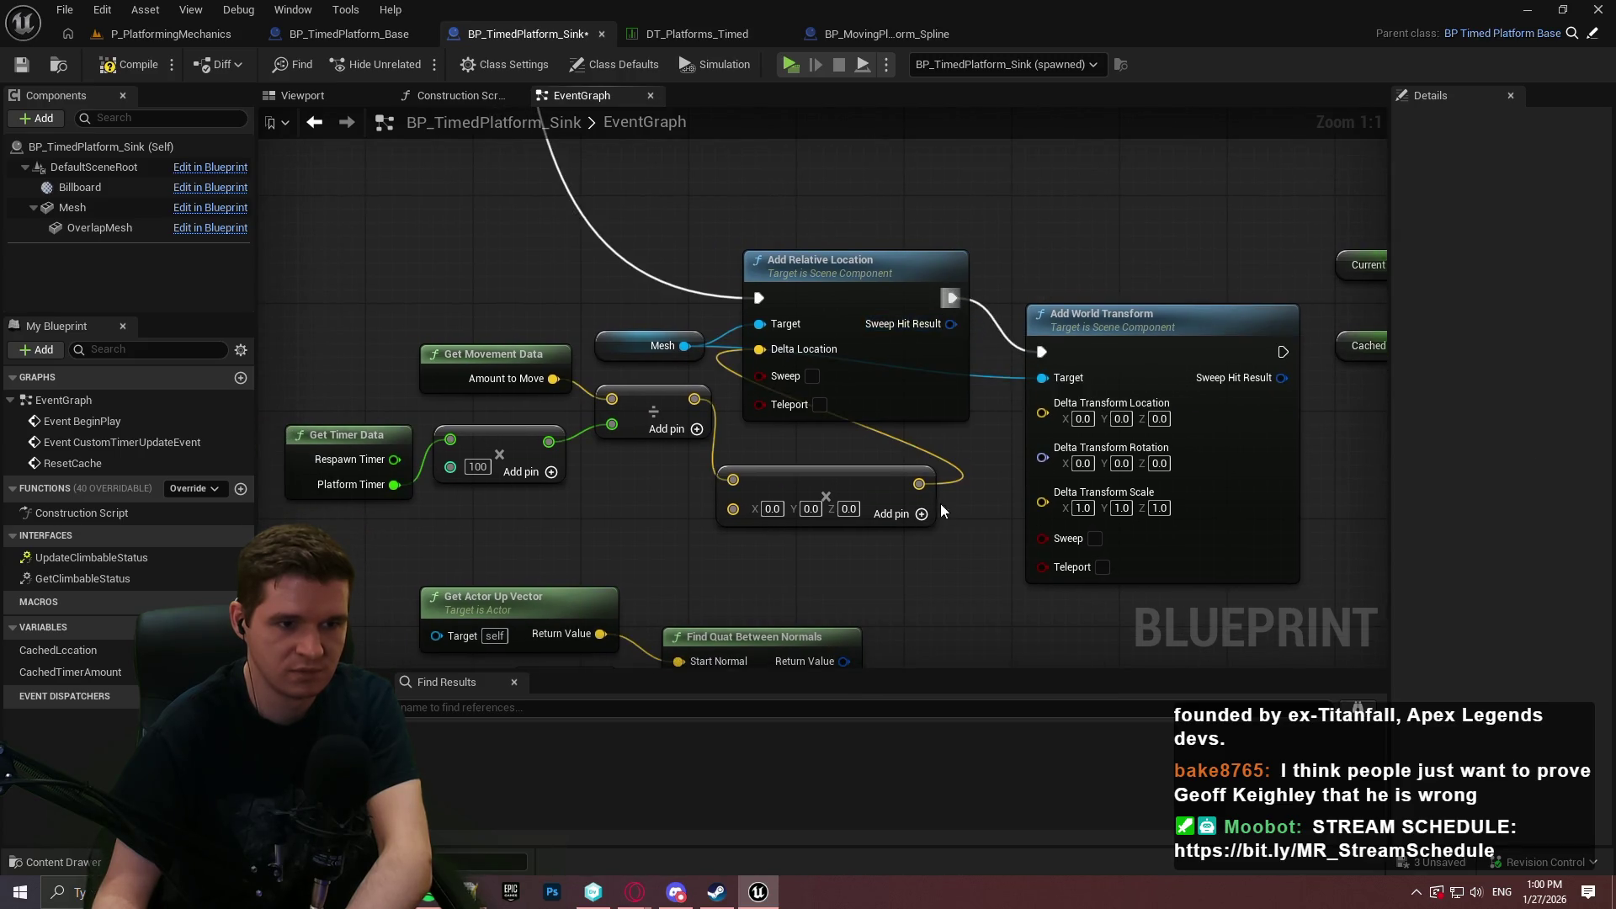
drag(1026, 438, 1043, 402)
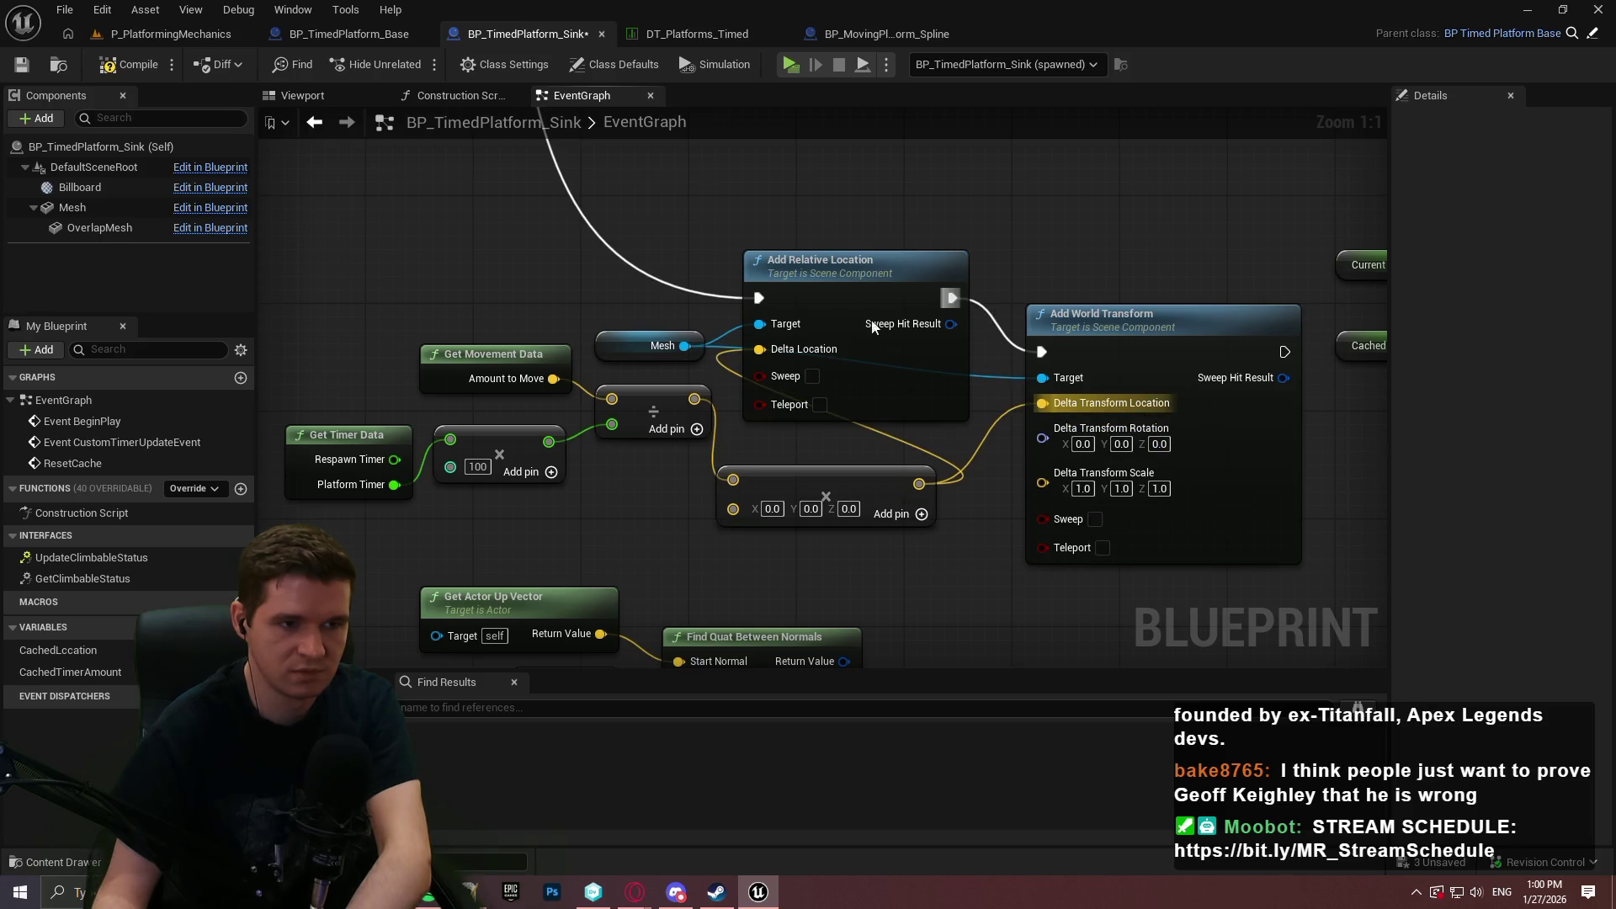
mouse_move(729, 280)
mouse_down()
mouse_move(817, 459)
mouse_move(675, 404)
mouse_move(633, 313)
mouse_up()
mouse_move(620, 252)
mouse_down()
mouse_move(1240, 572)
mouse_move(1260, 242)
mouse_up()
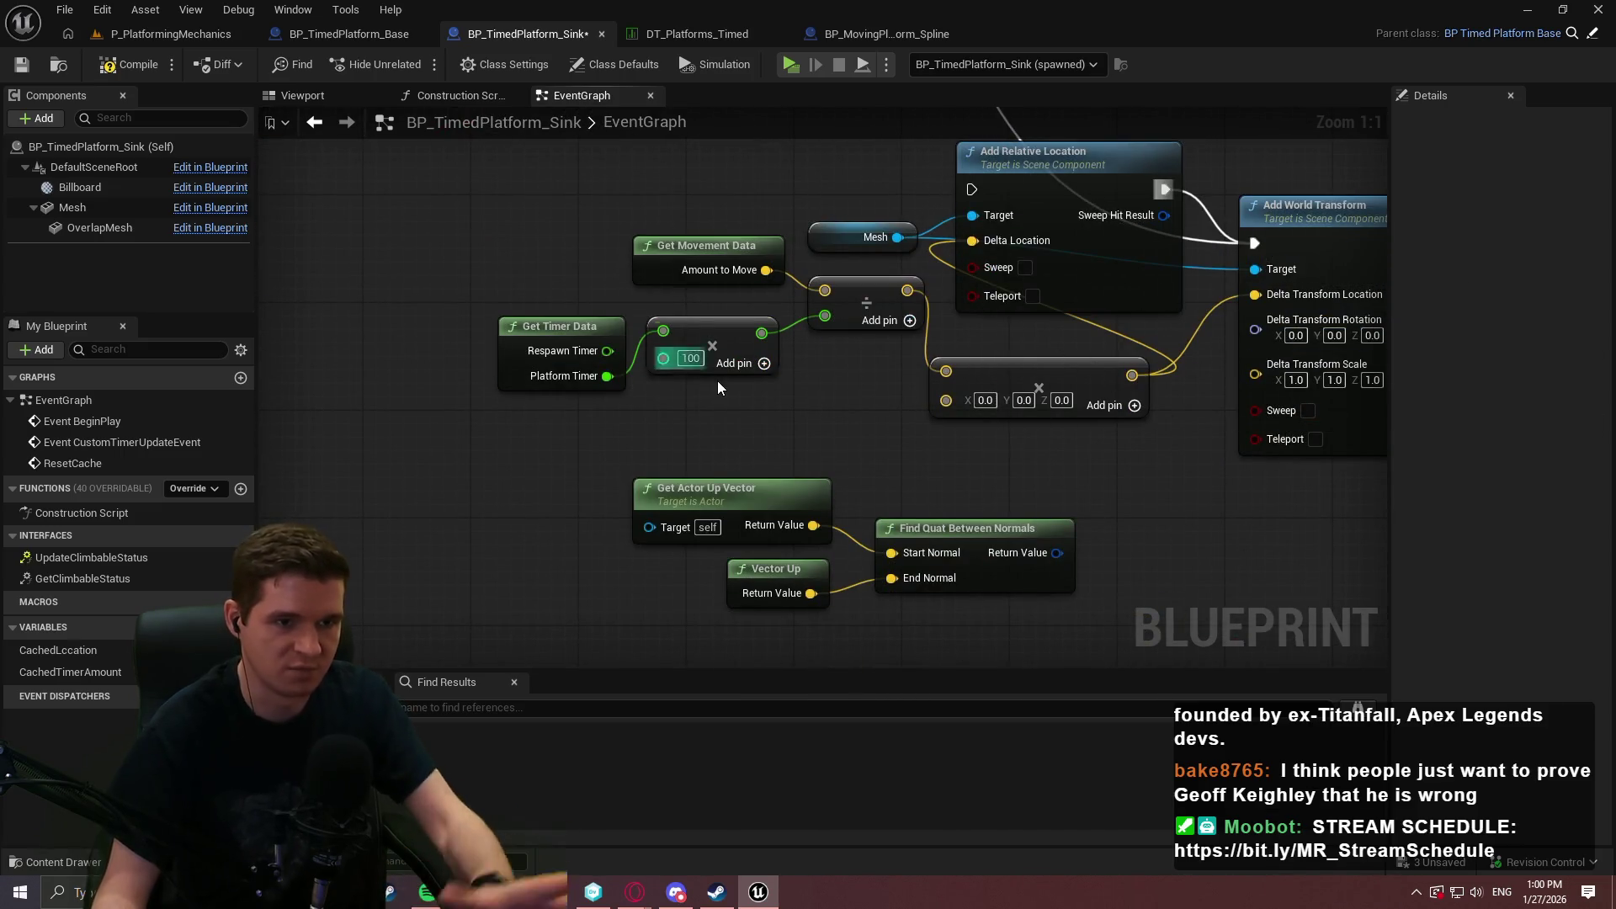
drag(839, 168, 801, 264)
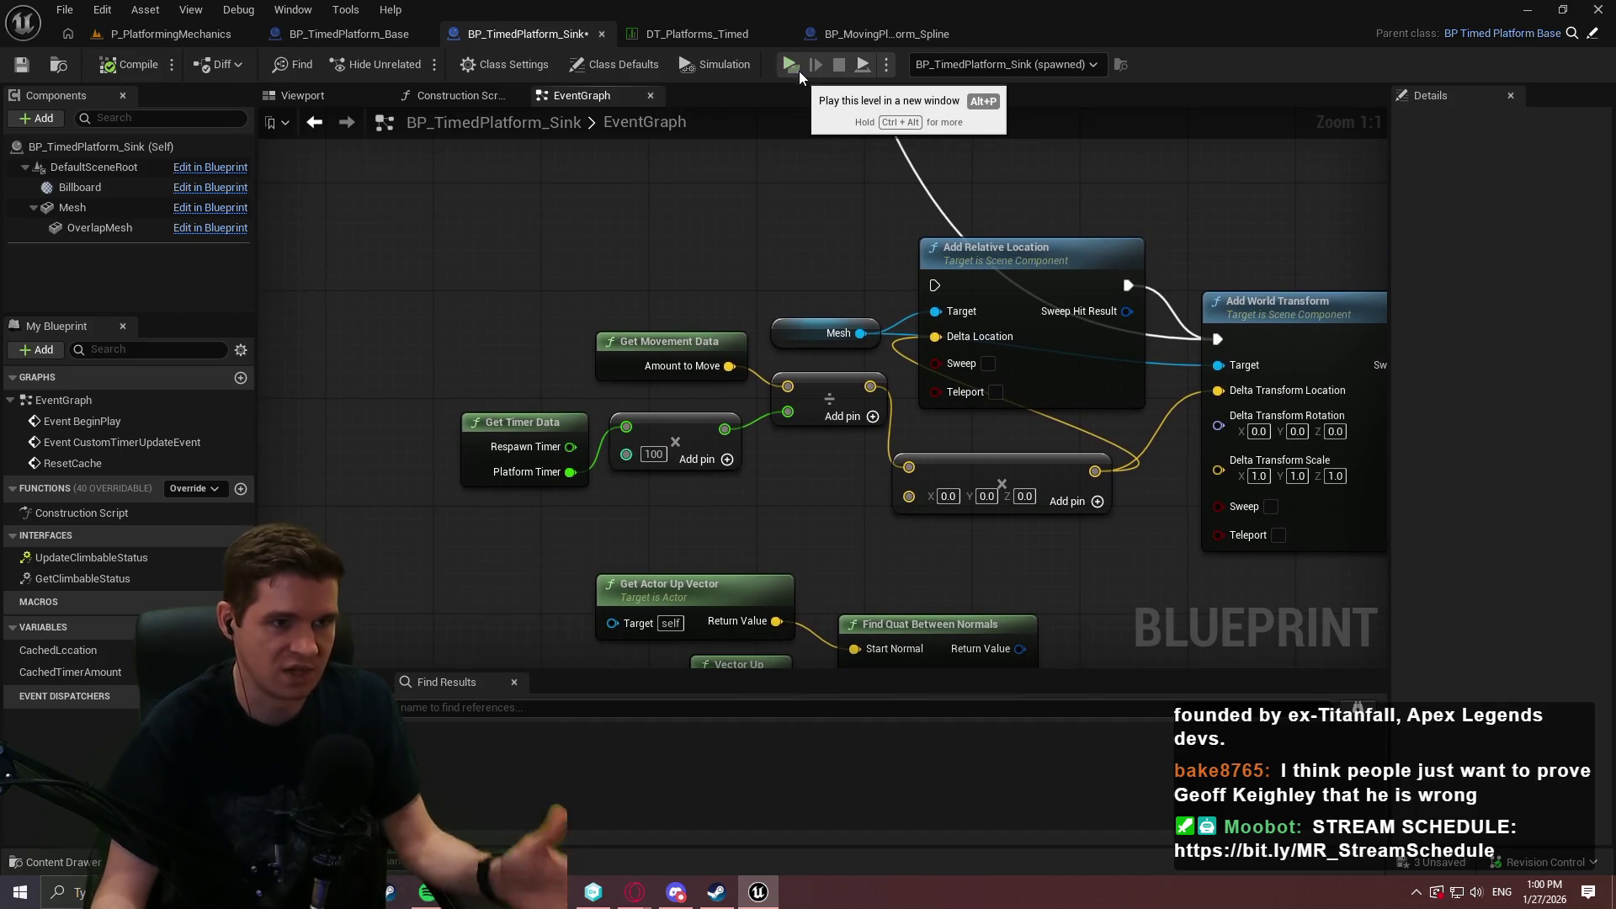
click(800, 71)
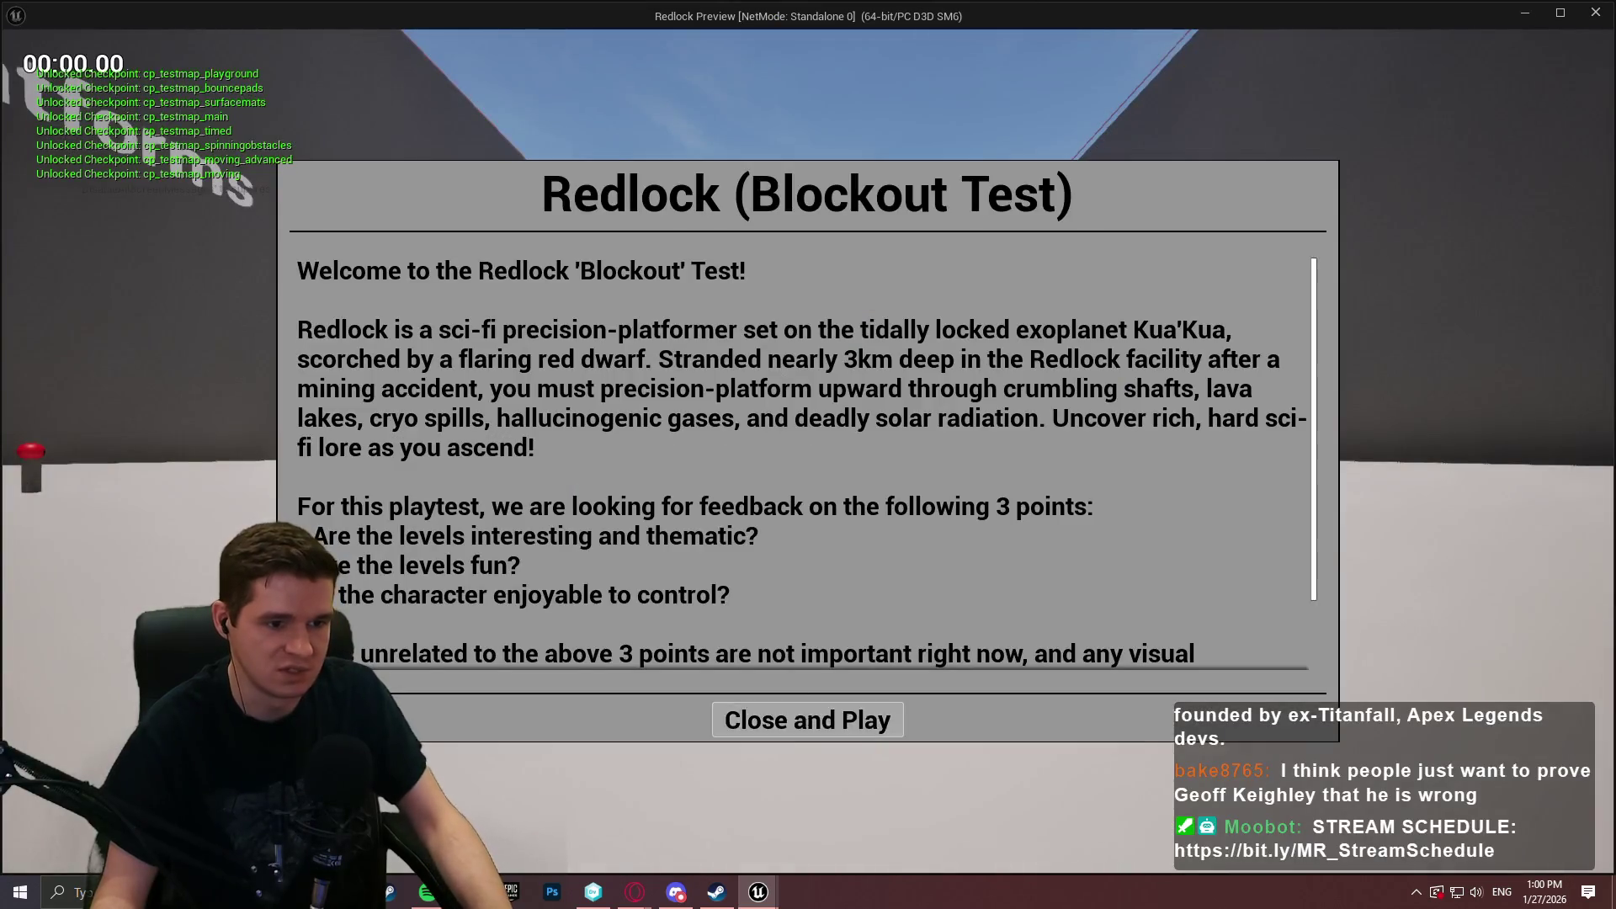
click(802, 711)
key(w)
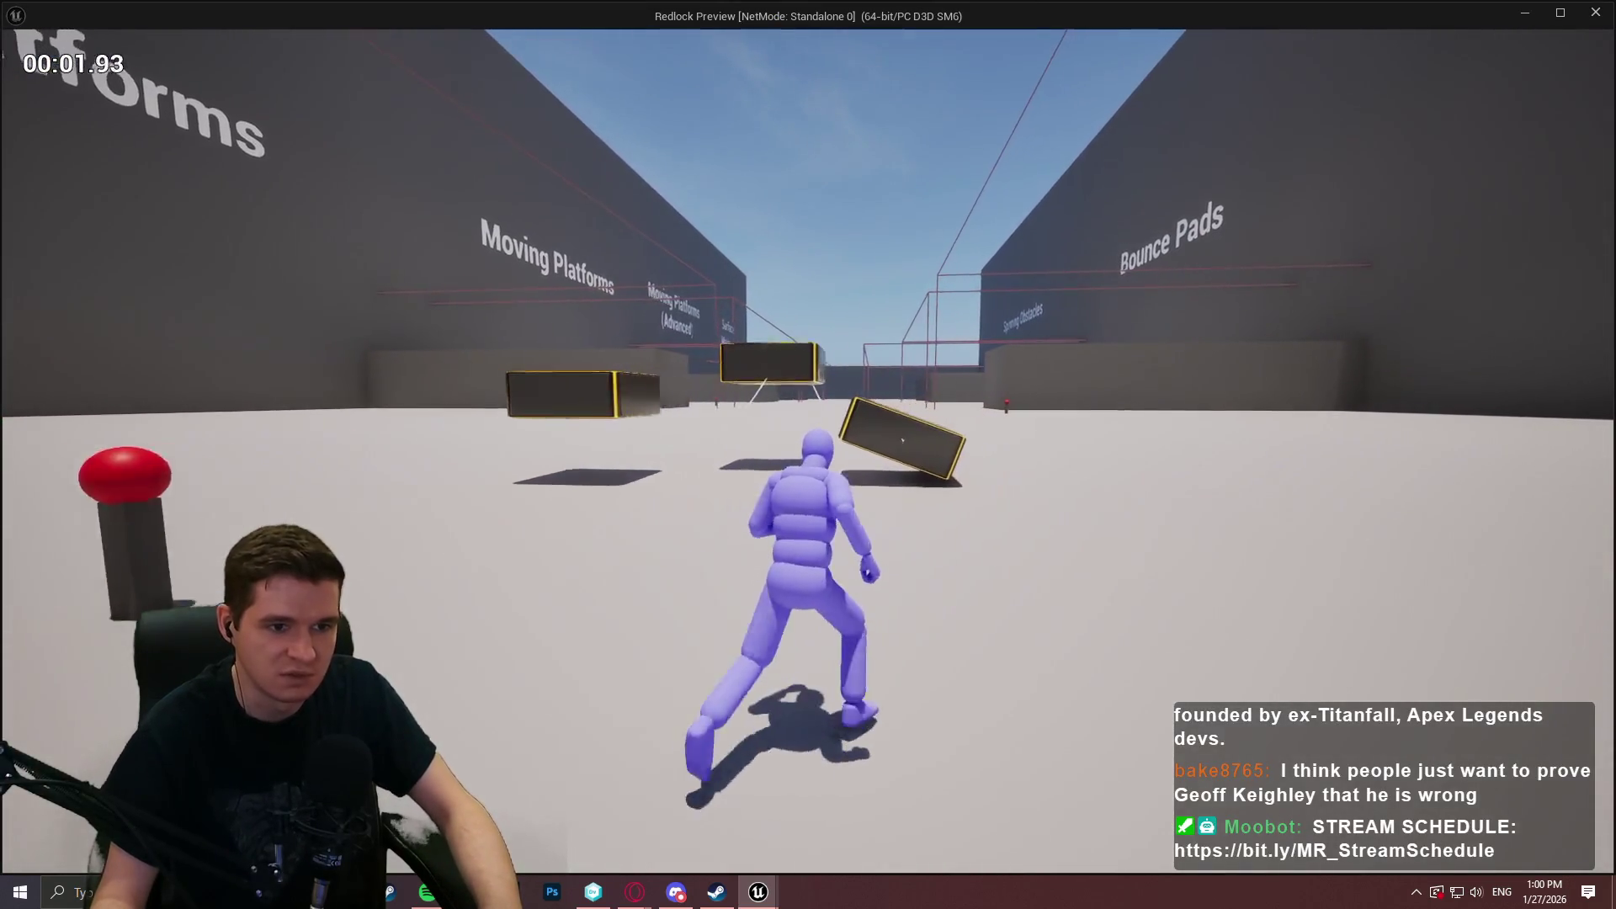
key(space)
key(w)
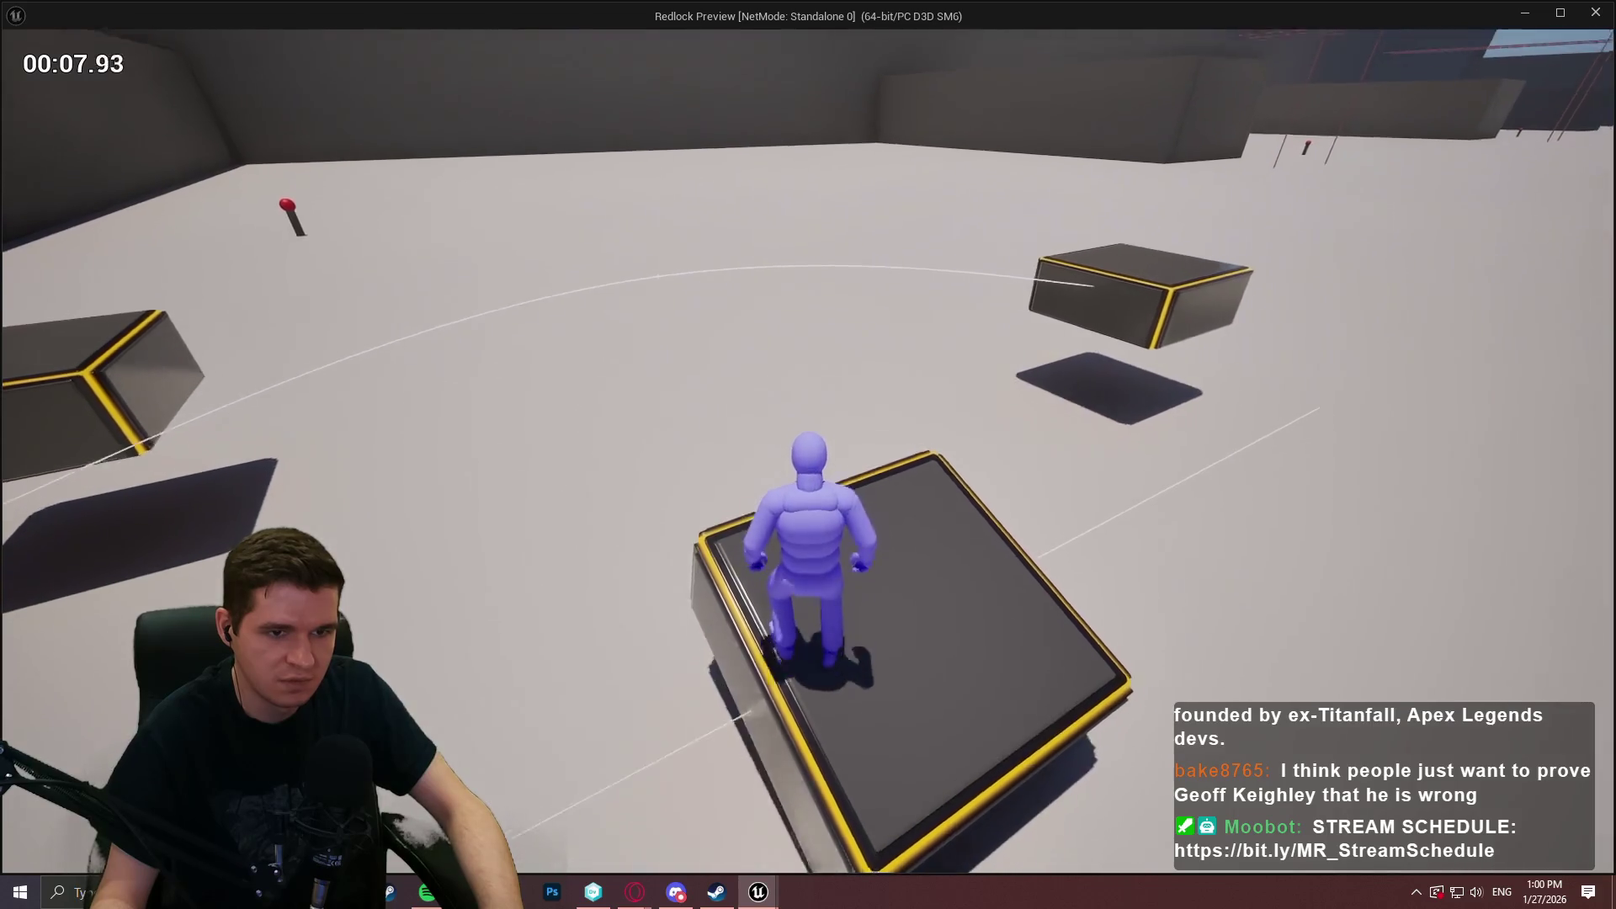
key(Escape)
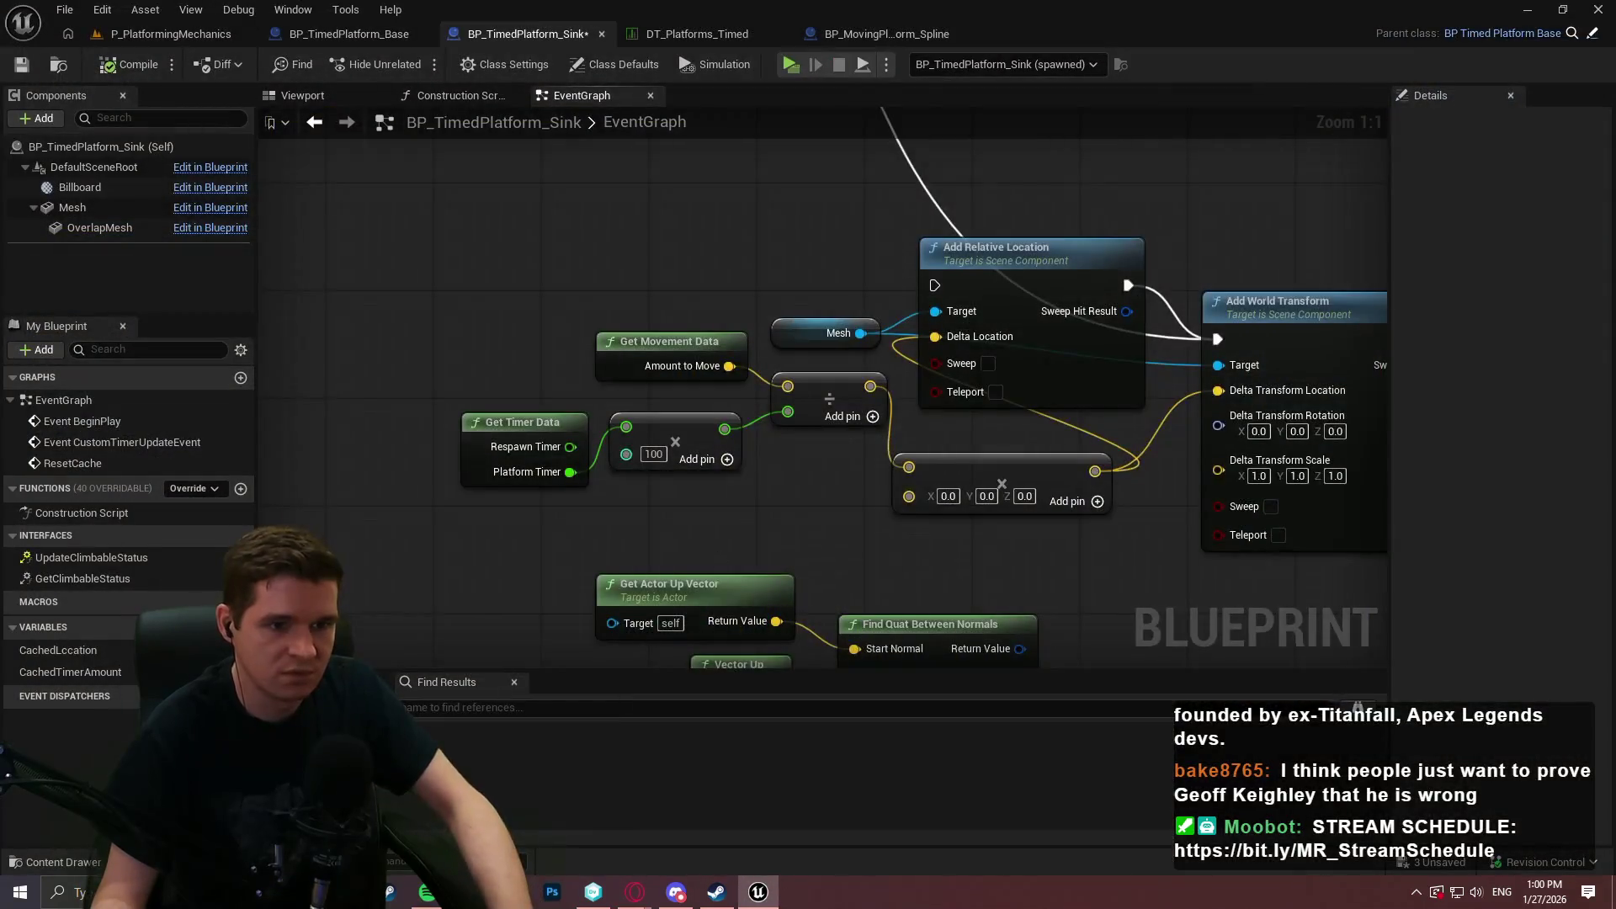
Delete the vector math node and wire the divide result into Delta Transform Location.
drag(1086, 503, 904, 436)
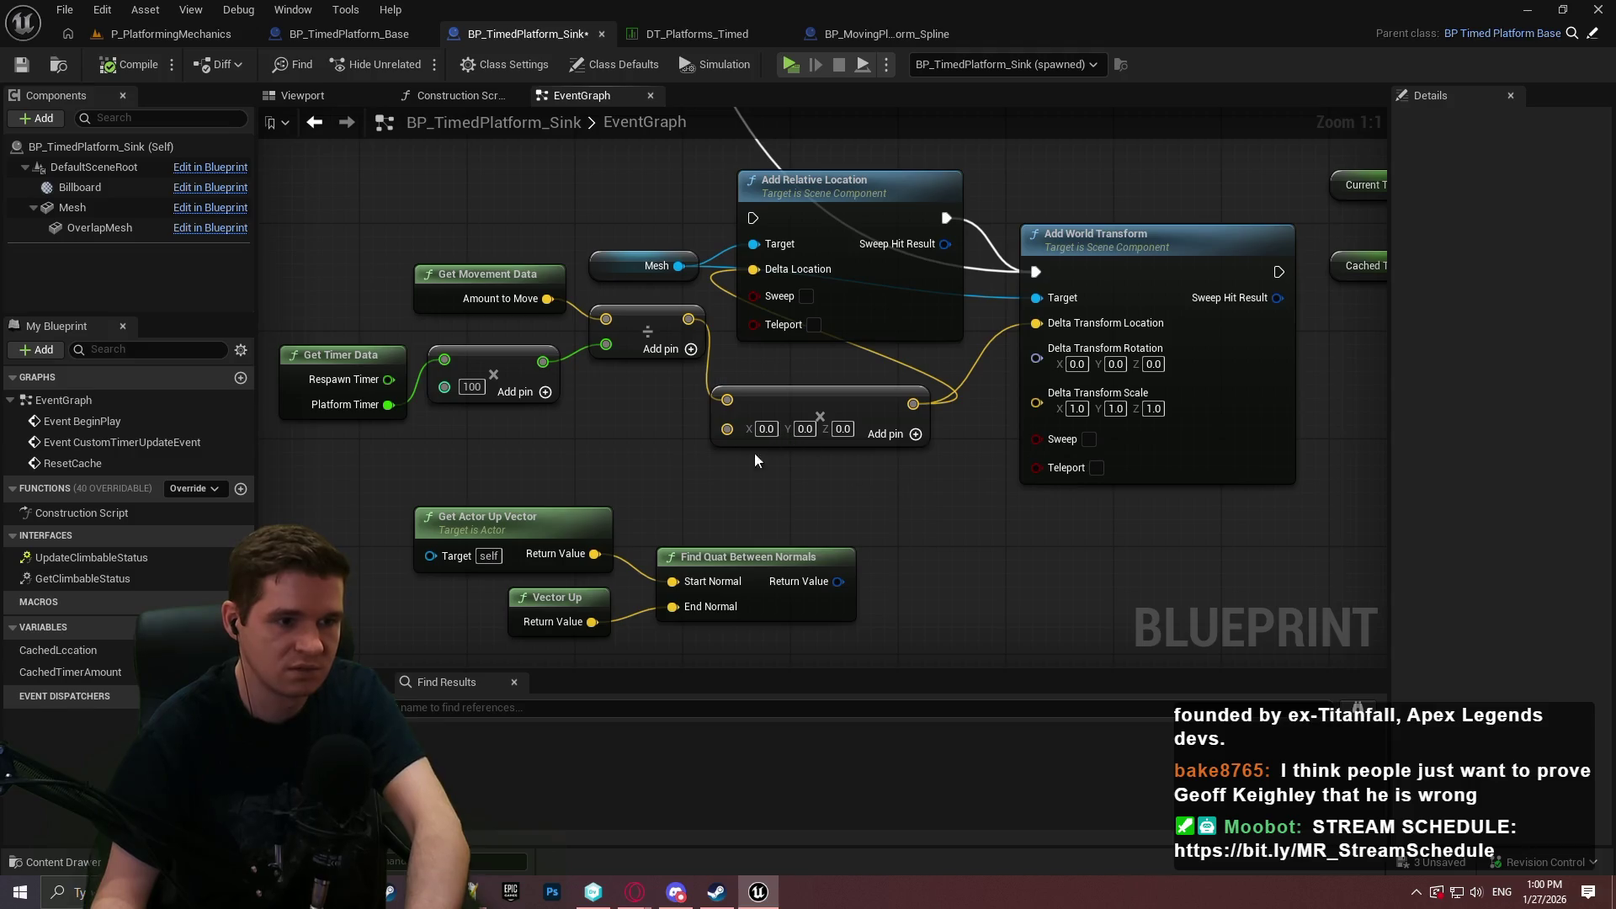
click(790, 475)
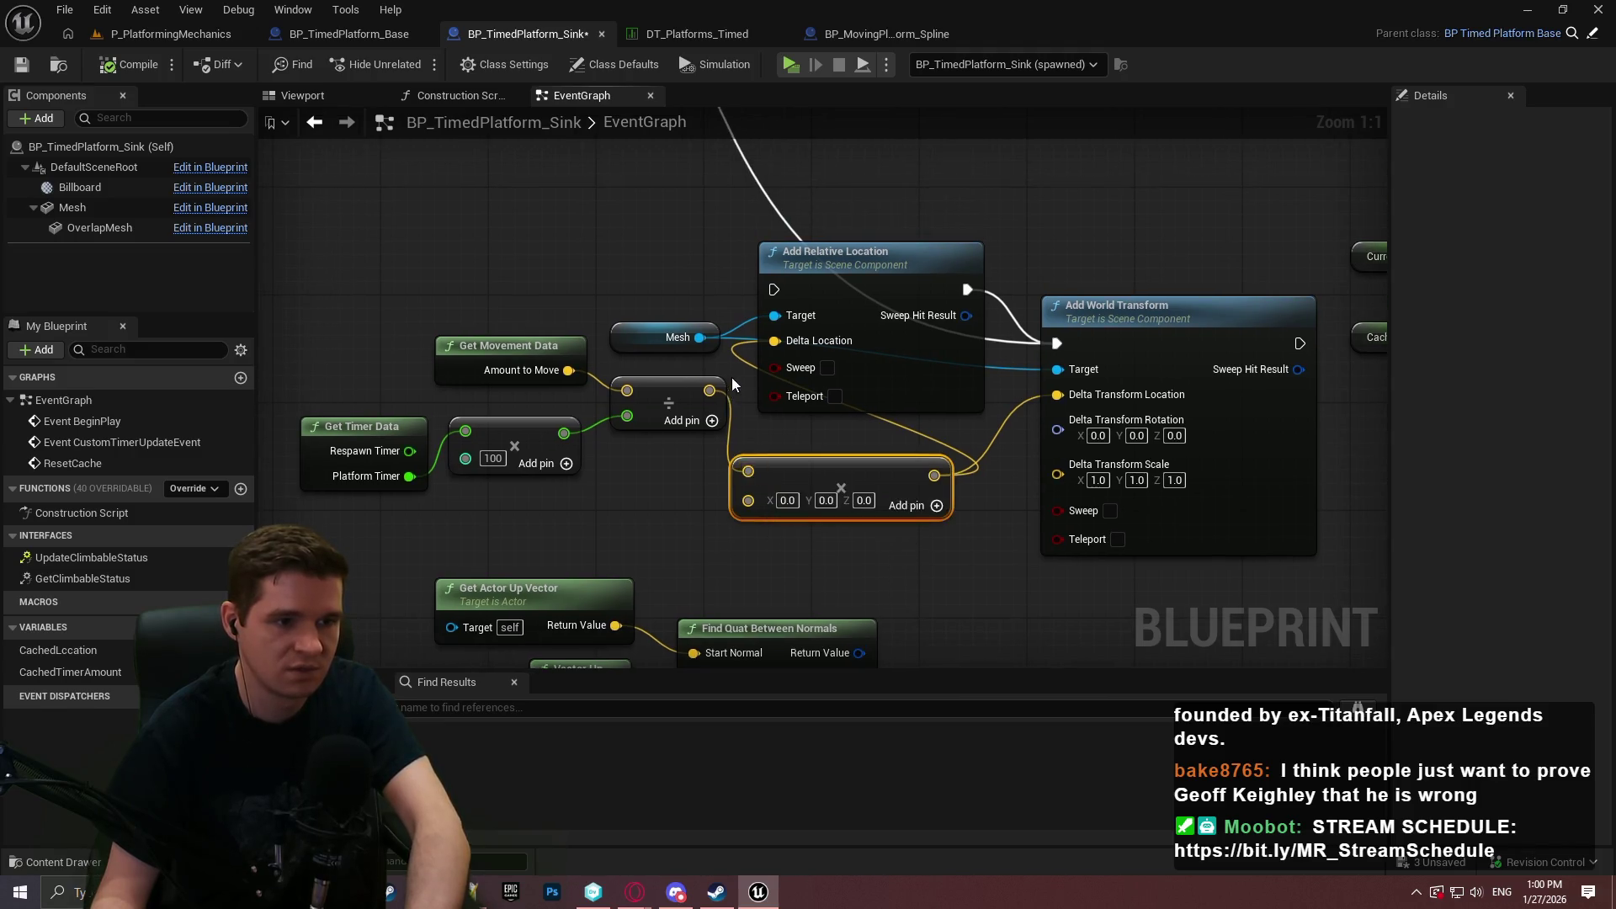
key(Delete)
drag(710, 390, 1058, 405)
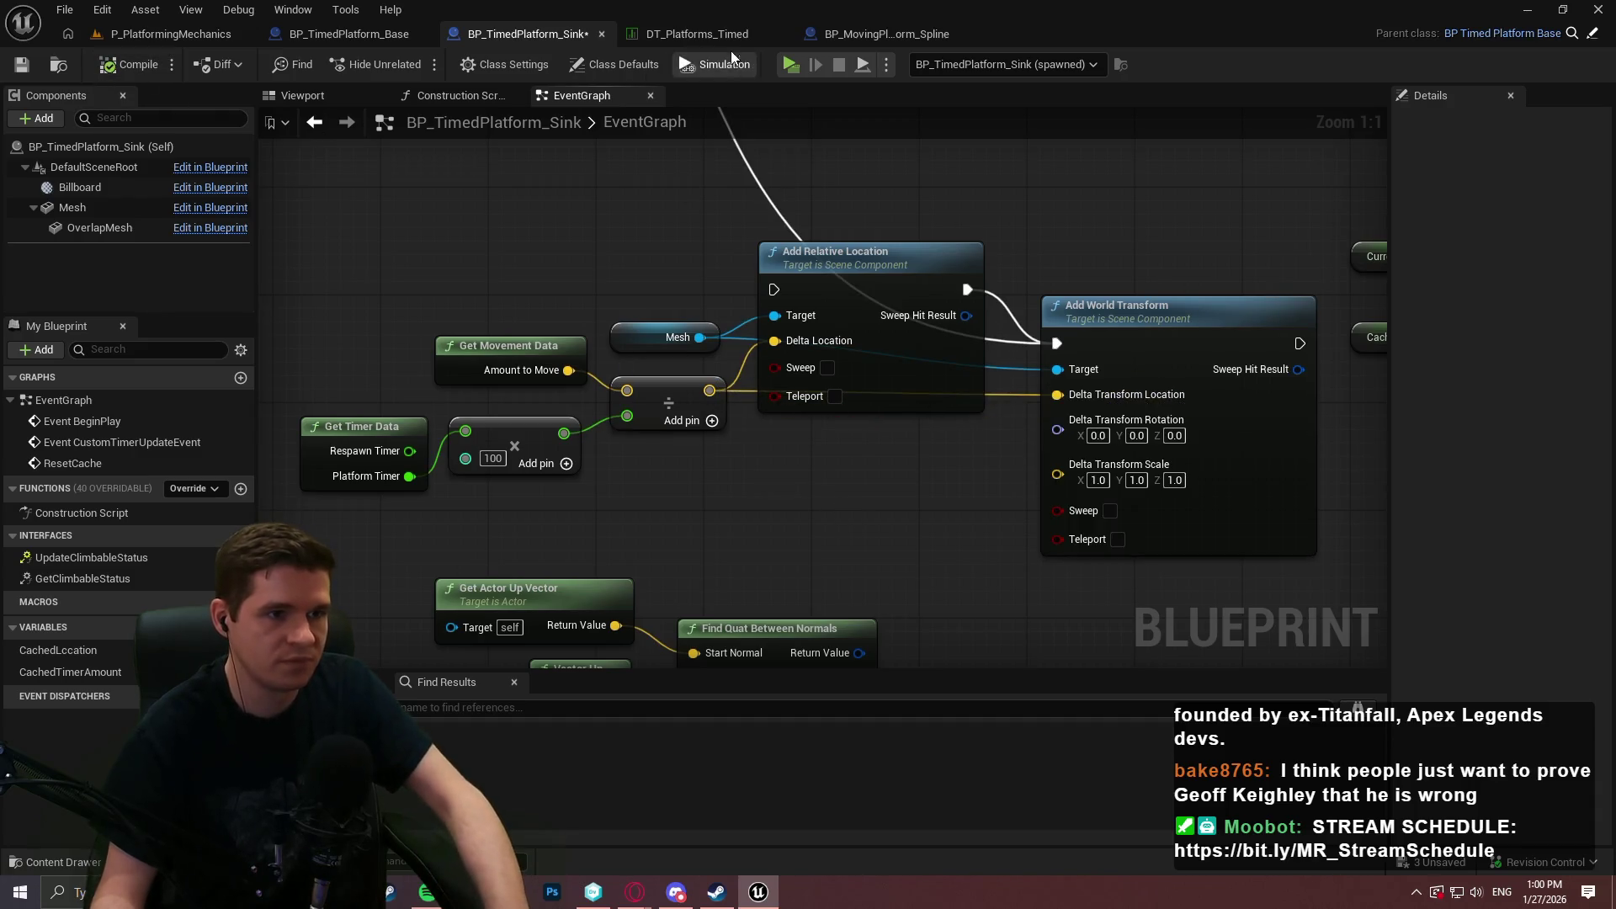
Play the level, jump onto the tilted timed platform, then stop with Esc.
click(790, 64)
click(808, 720)
key(w)
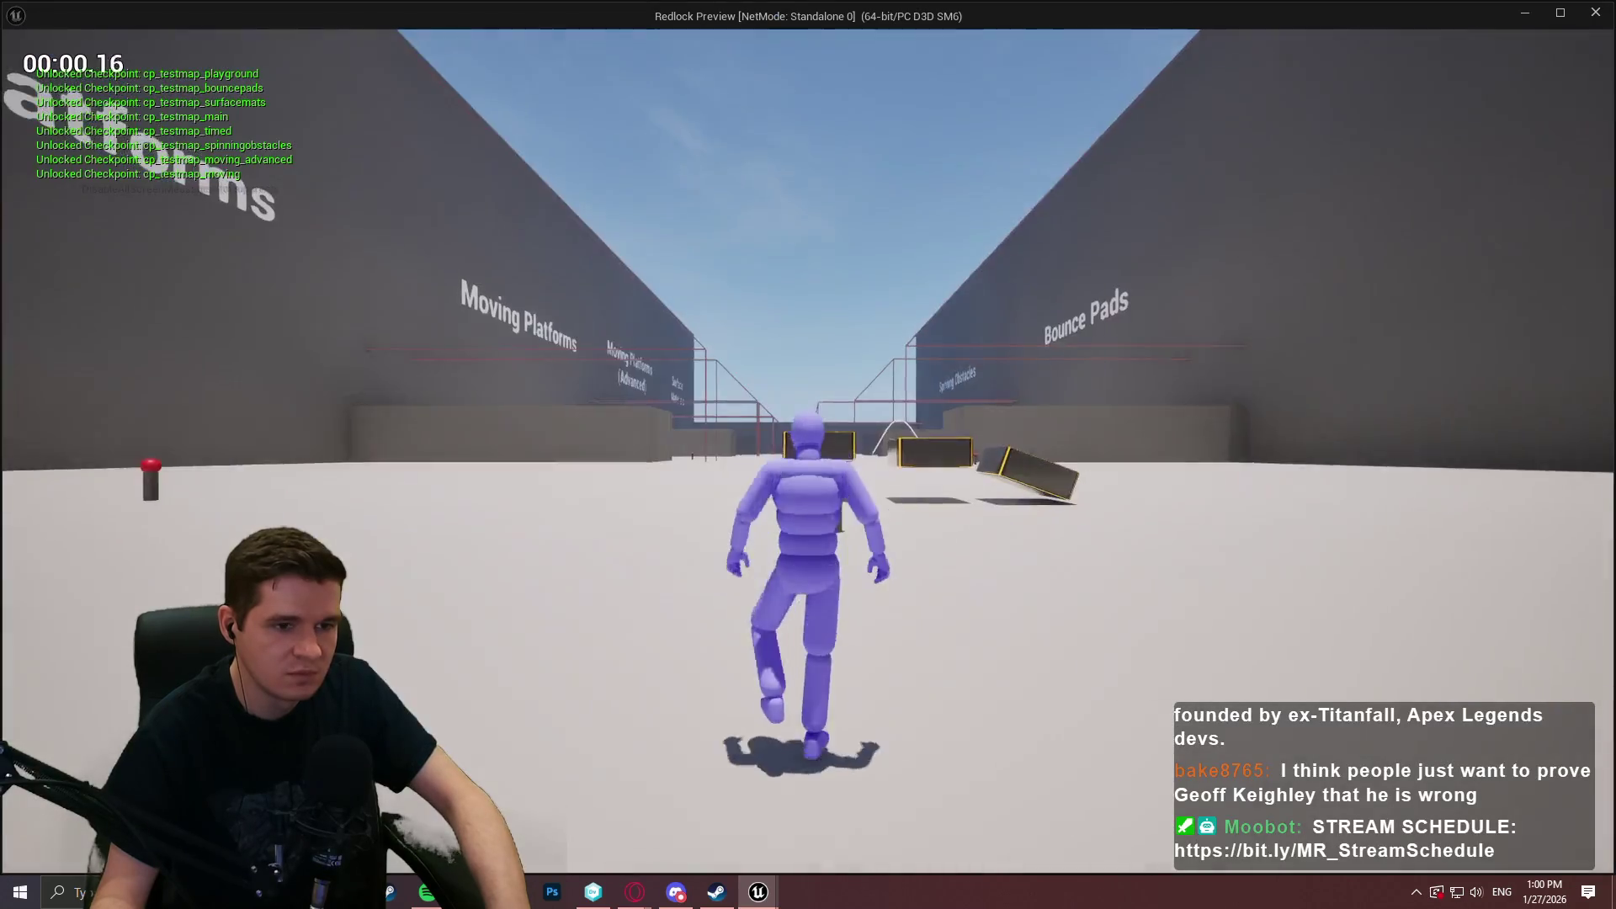
key(w)
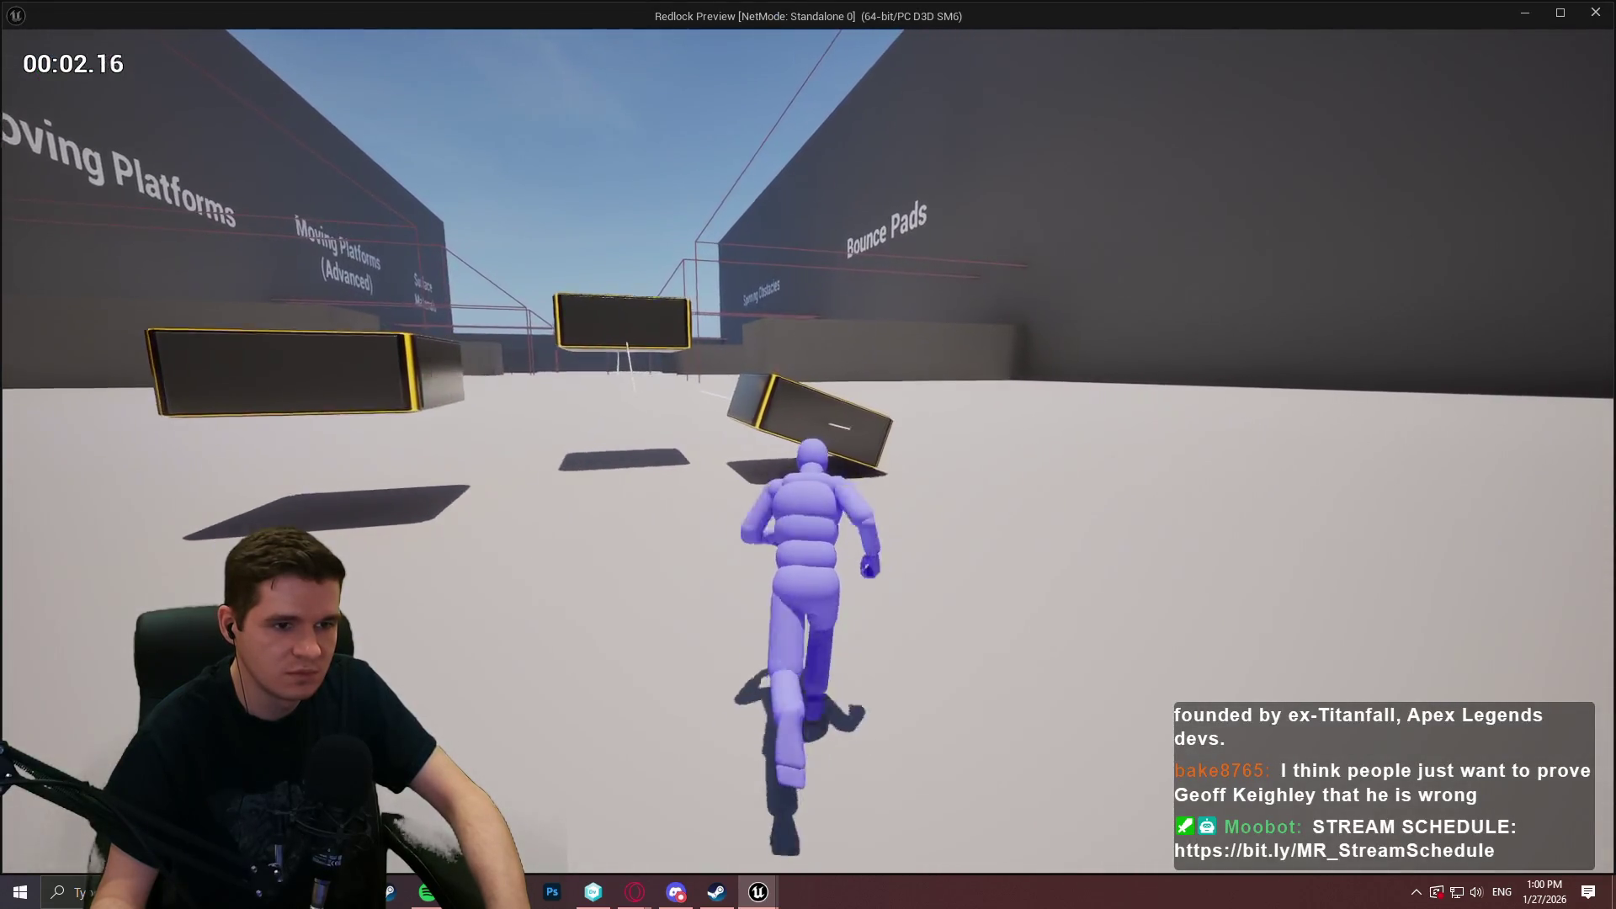
key(space)
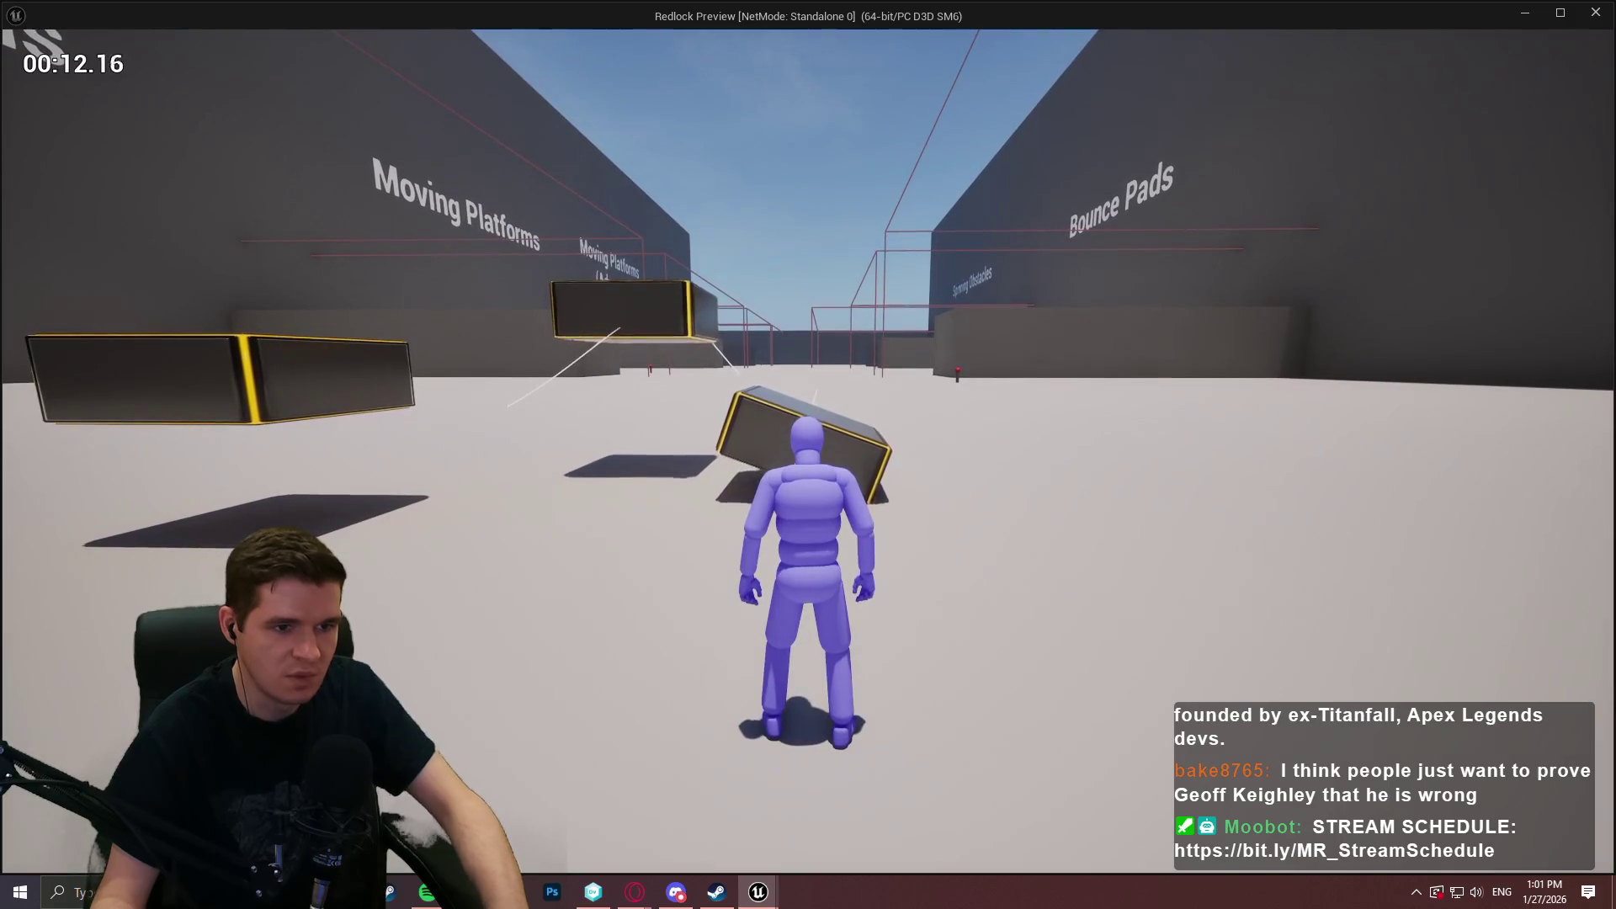
key(Escape)
Disconnect the exec wires into Add World Transform and delete the up-vector and quaternion nodes.
alt+click(1057, 344)
drag(859, 511, 952, 341)
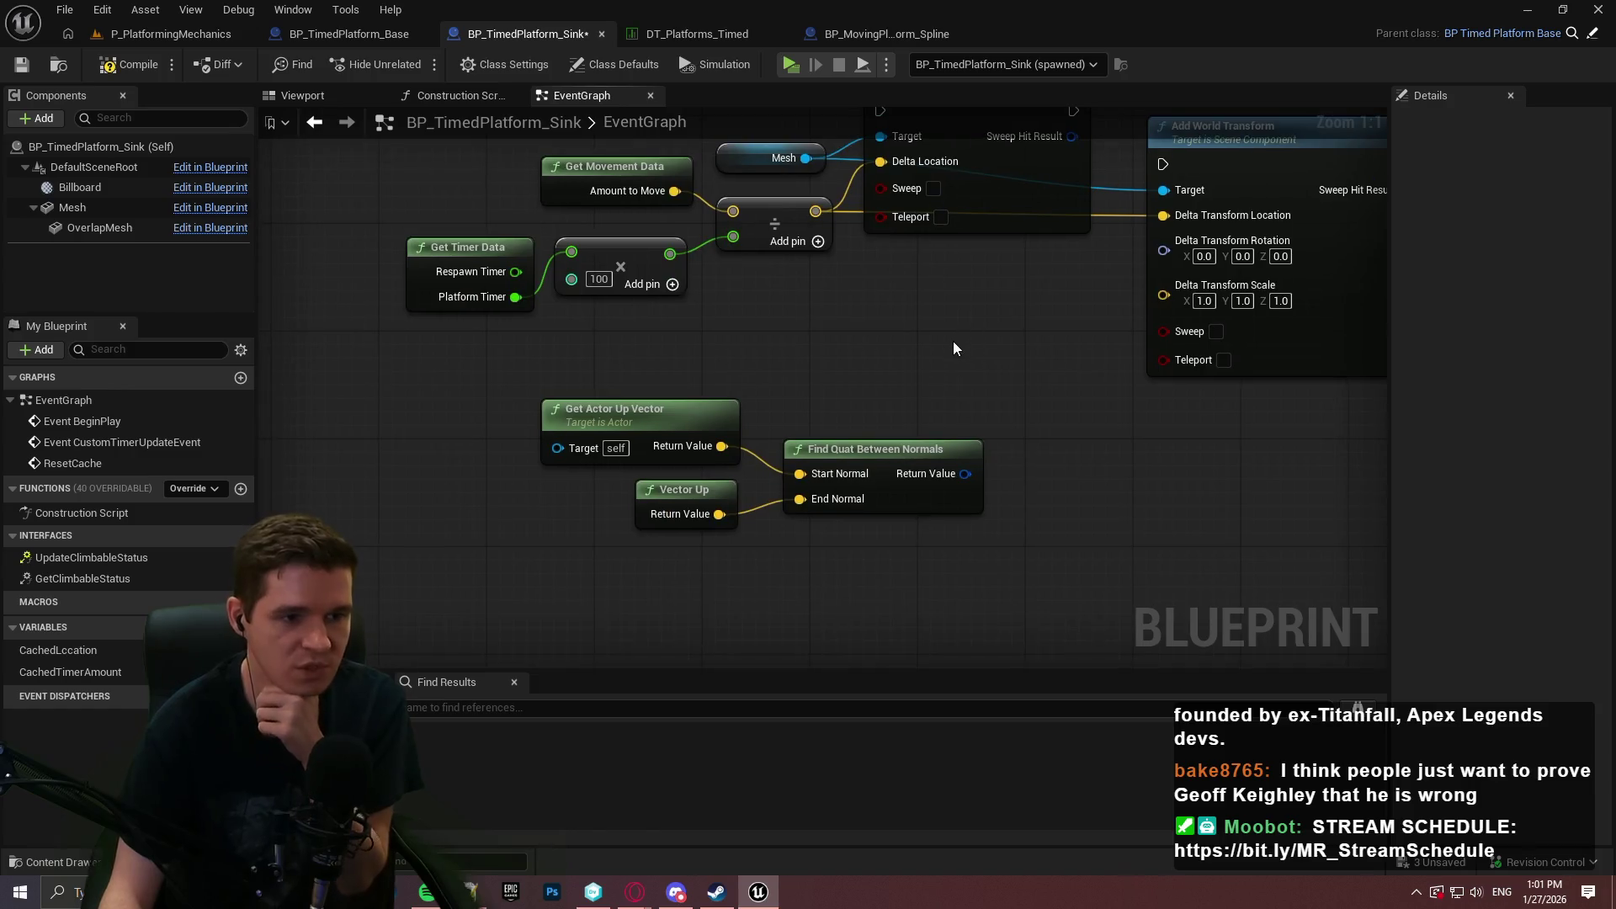
mouse_move(941, 583)
mouse_down()
mouse_move(953, 665)
mouse_move(531, 468)
mouse_up()
key(Delete)
Rearrange Add World Transform beside the movement-math nodes and save BP_TimedPlatform_Sink.
drag(1070, 364, 1035, 459)
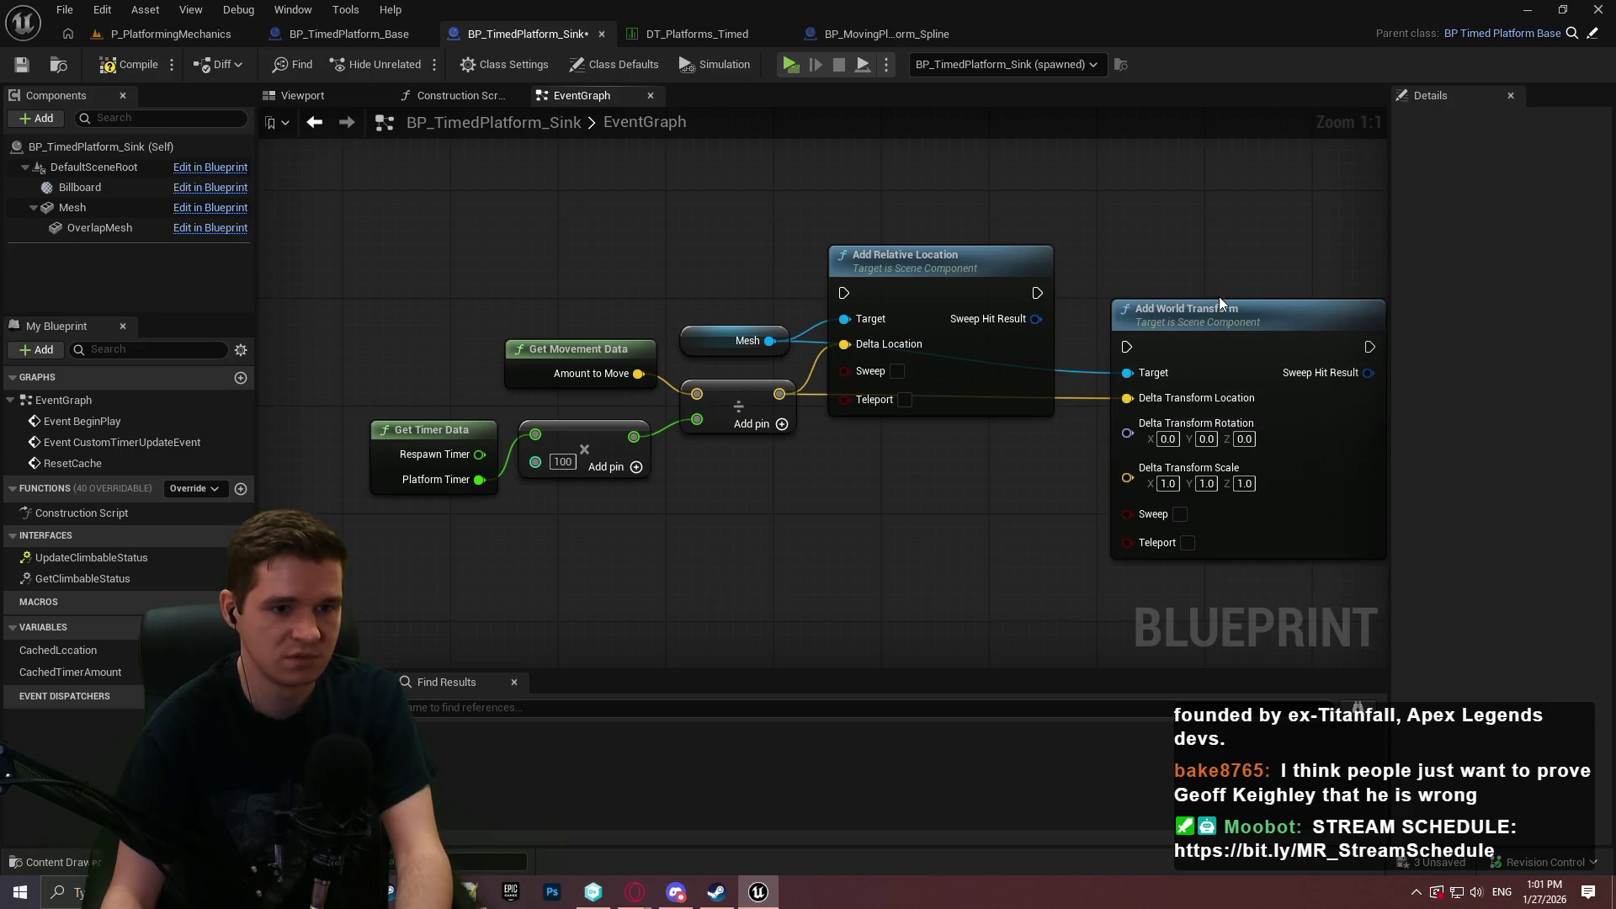
mouse_move(1224, 304)
mouse_down()
mouse_move(1036, 638)
mouse_move(800, 640)
mouse_move(922, 156)
mouse_move(926, 248)
mouse_move(815, 442)
mouse_move(734, 402)
mouse_up()
drag(1057, 421, 1260, 426)
drag(741, 399, 829, 399)
drag(876, 261, 471, 421)
mouse_move(756, 365)
mouse_down()
mouse_move(554, 470)
mouse_move(657, 482)
mouse_move(601, 497)
mouse_move(577, 484)
mouse_move(555, 505)
mouse_up()
scroll(788, 457, down, 4)
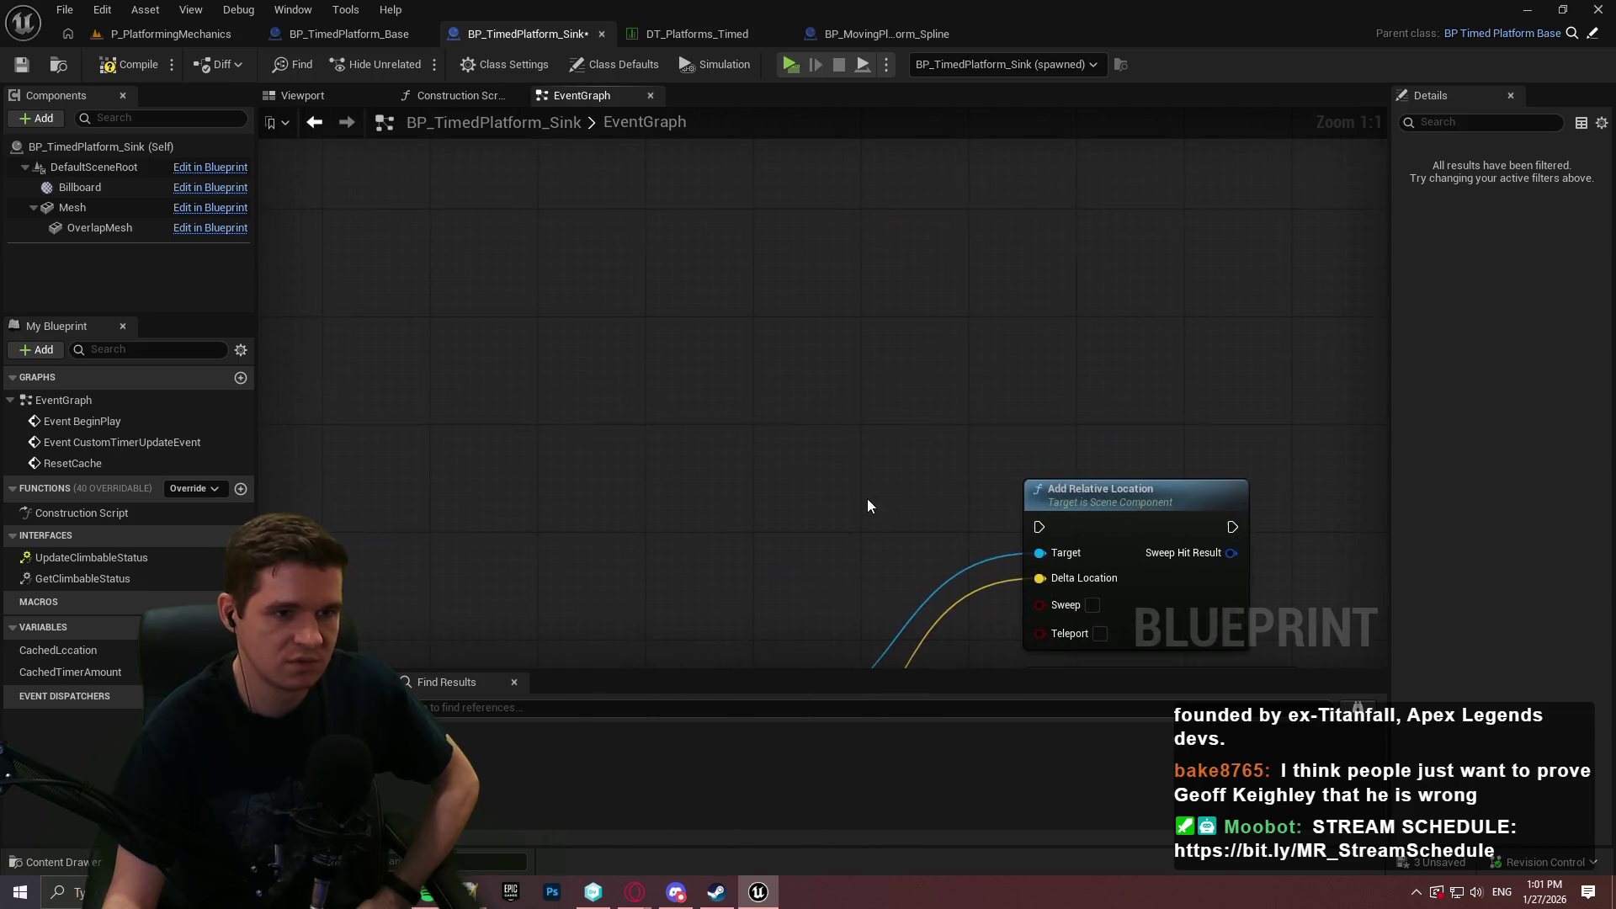
drag(1143, 577, 632, 350)
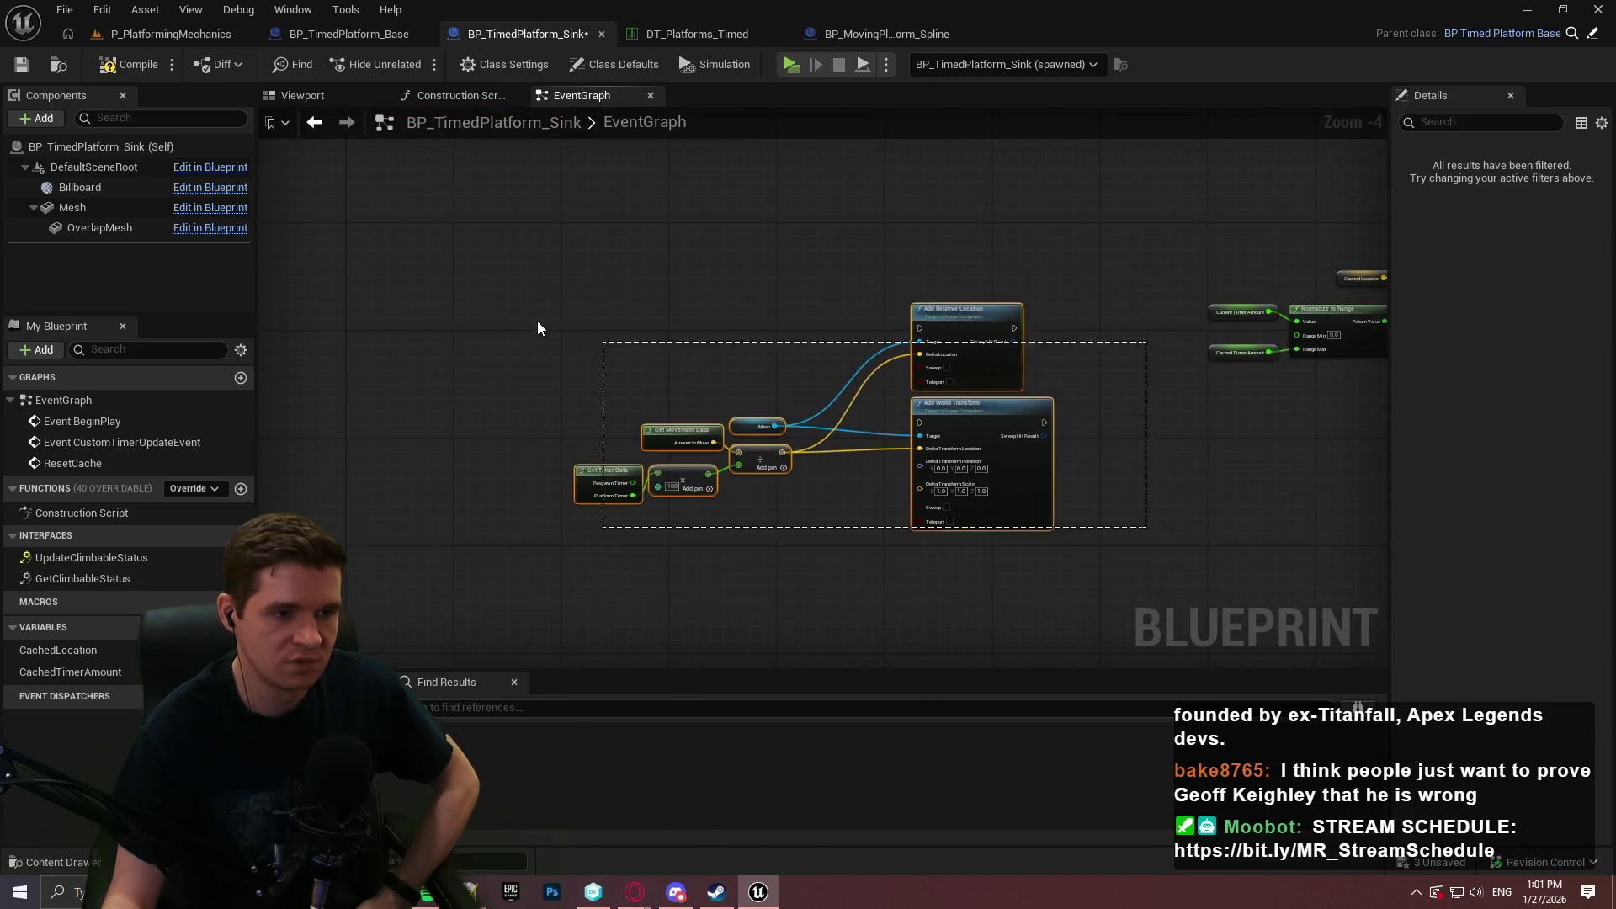
mouse_move(1002, 488)
mouse_down()
mouse_move(993, 221)
mouse_move(1016, 502)
mouse_up()
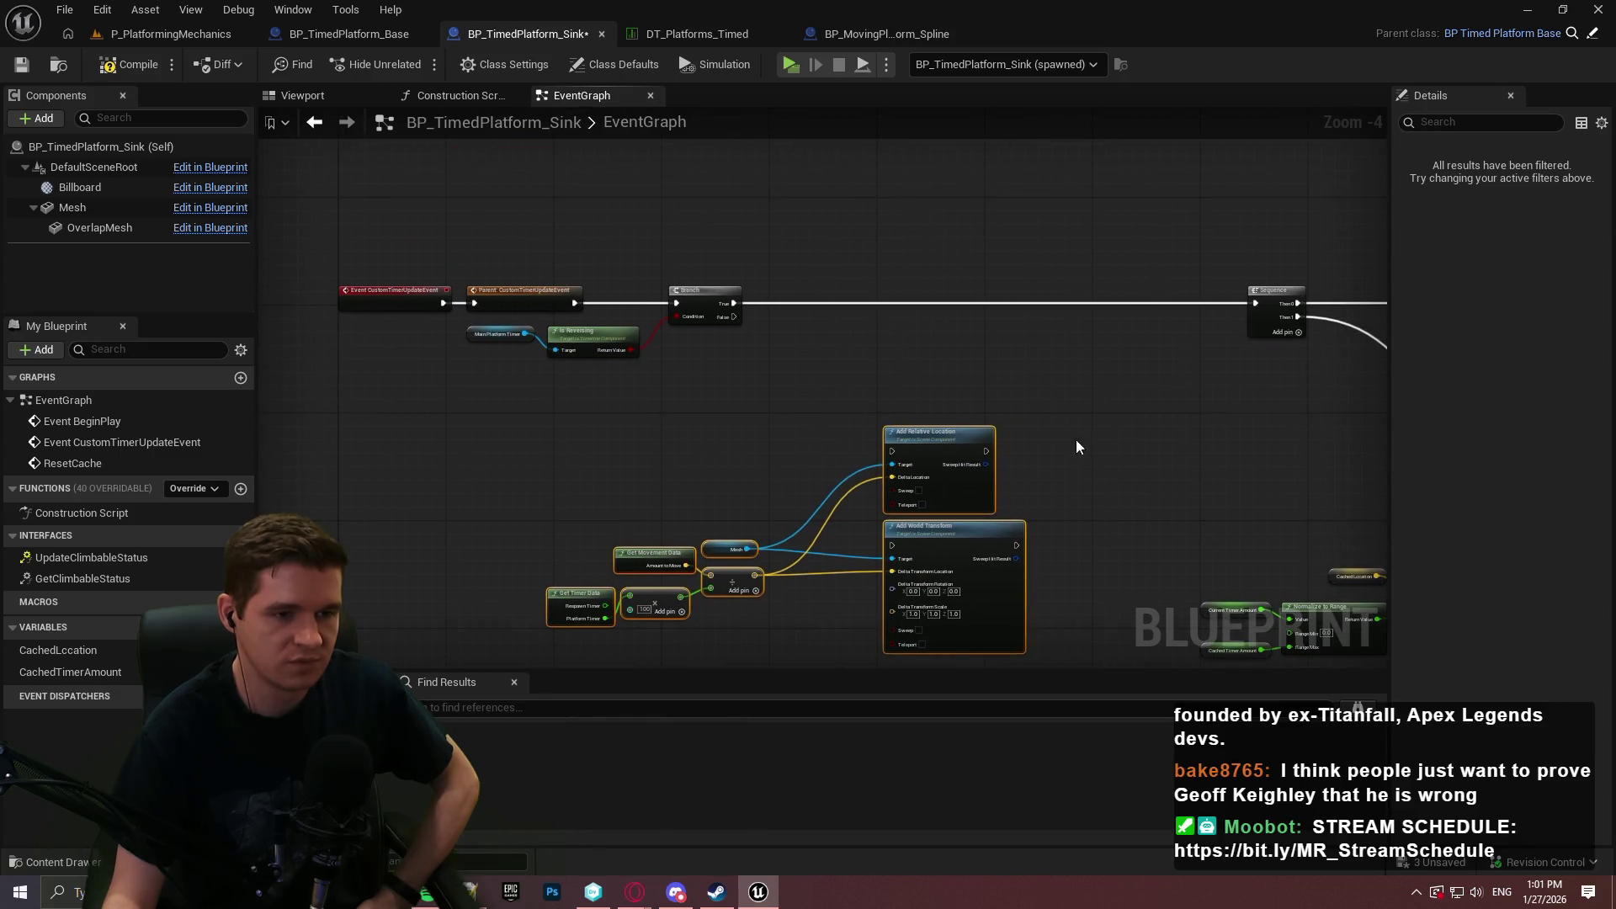
scroll(1035, 447, up, 2)
click(22, 65)
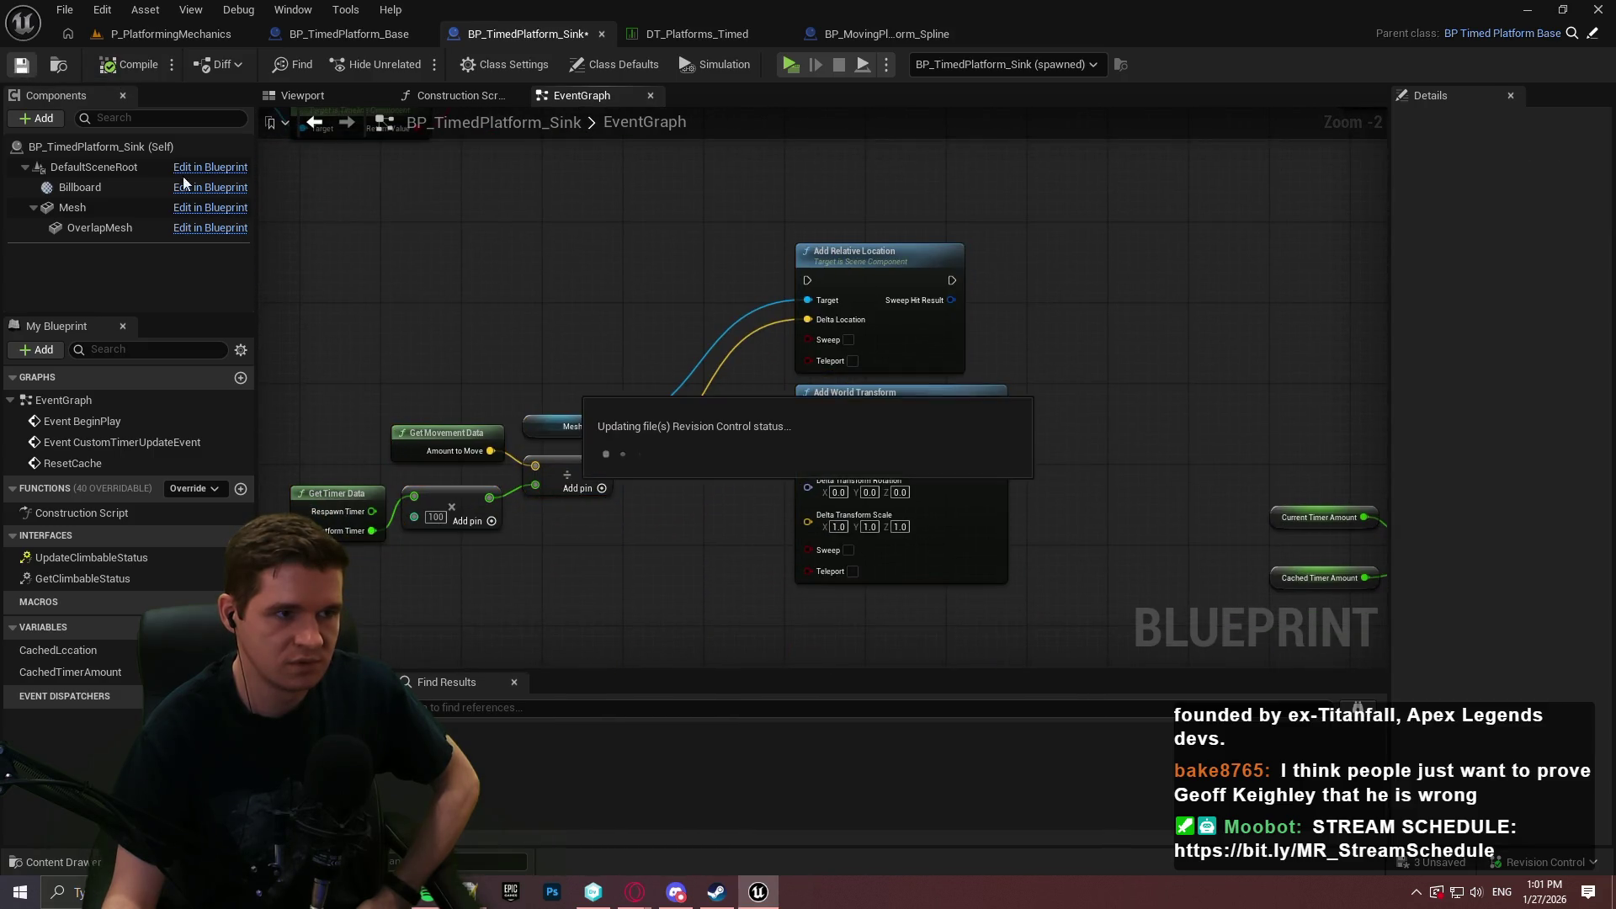
Open the ST_Platforms_Timed struct from the KYS > Data > Platforms > Timed folder.
click(160, 36)
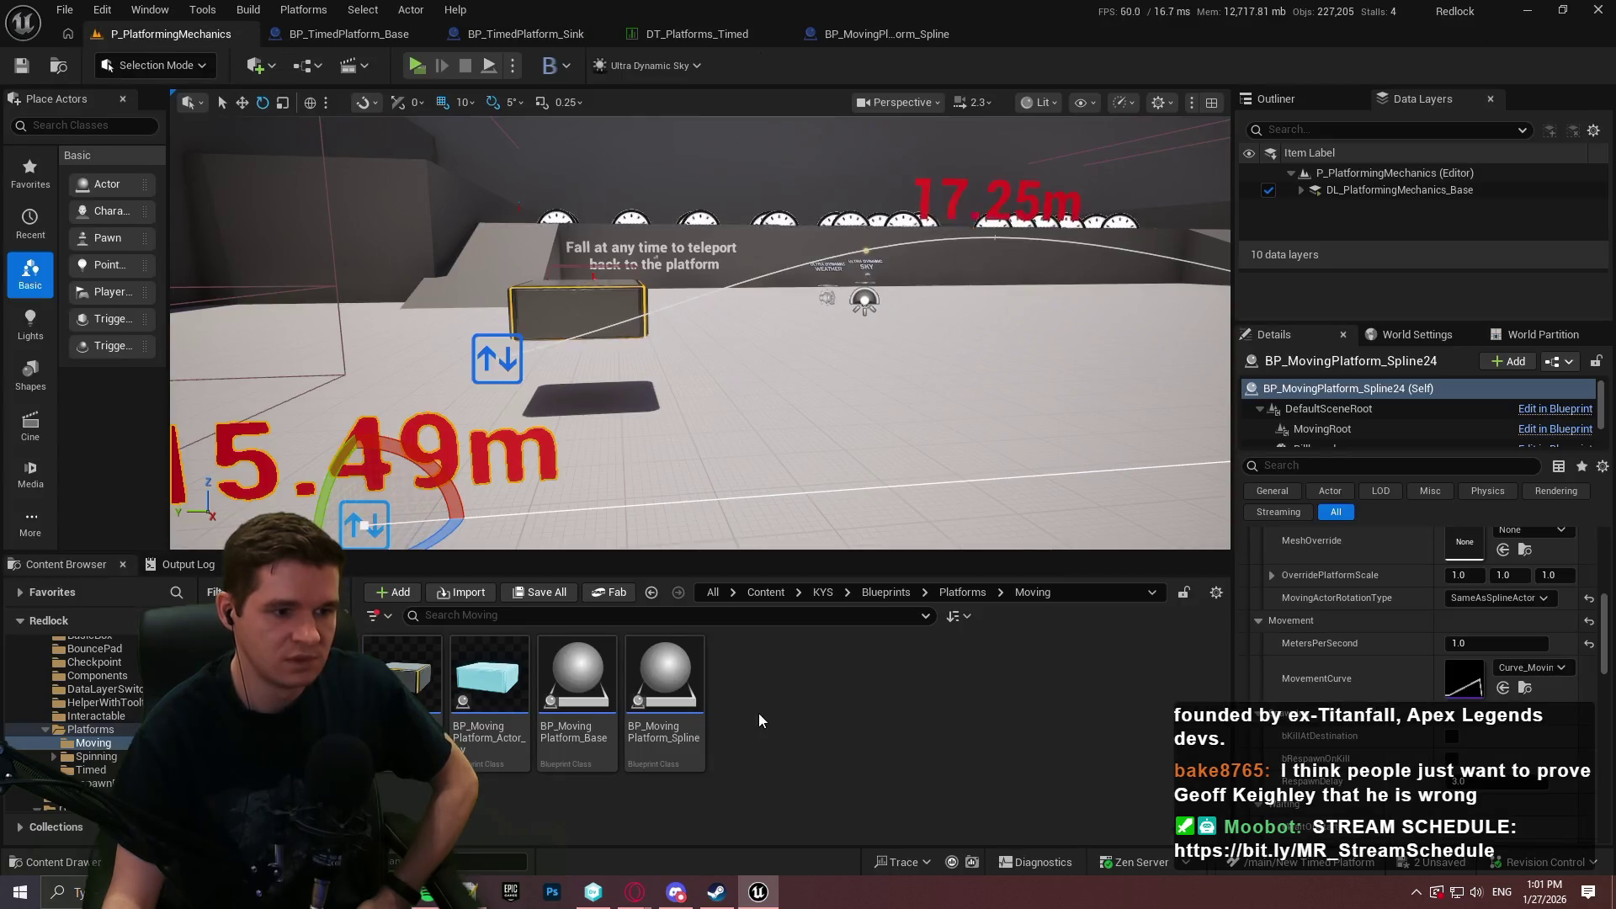
click(824, 593)
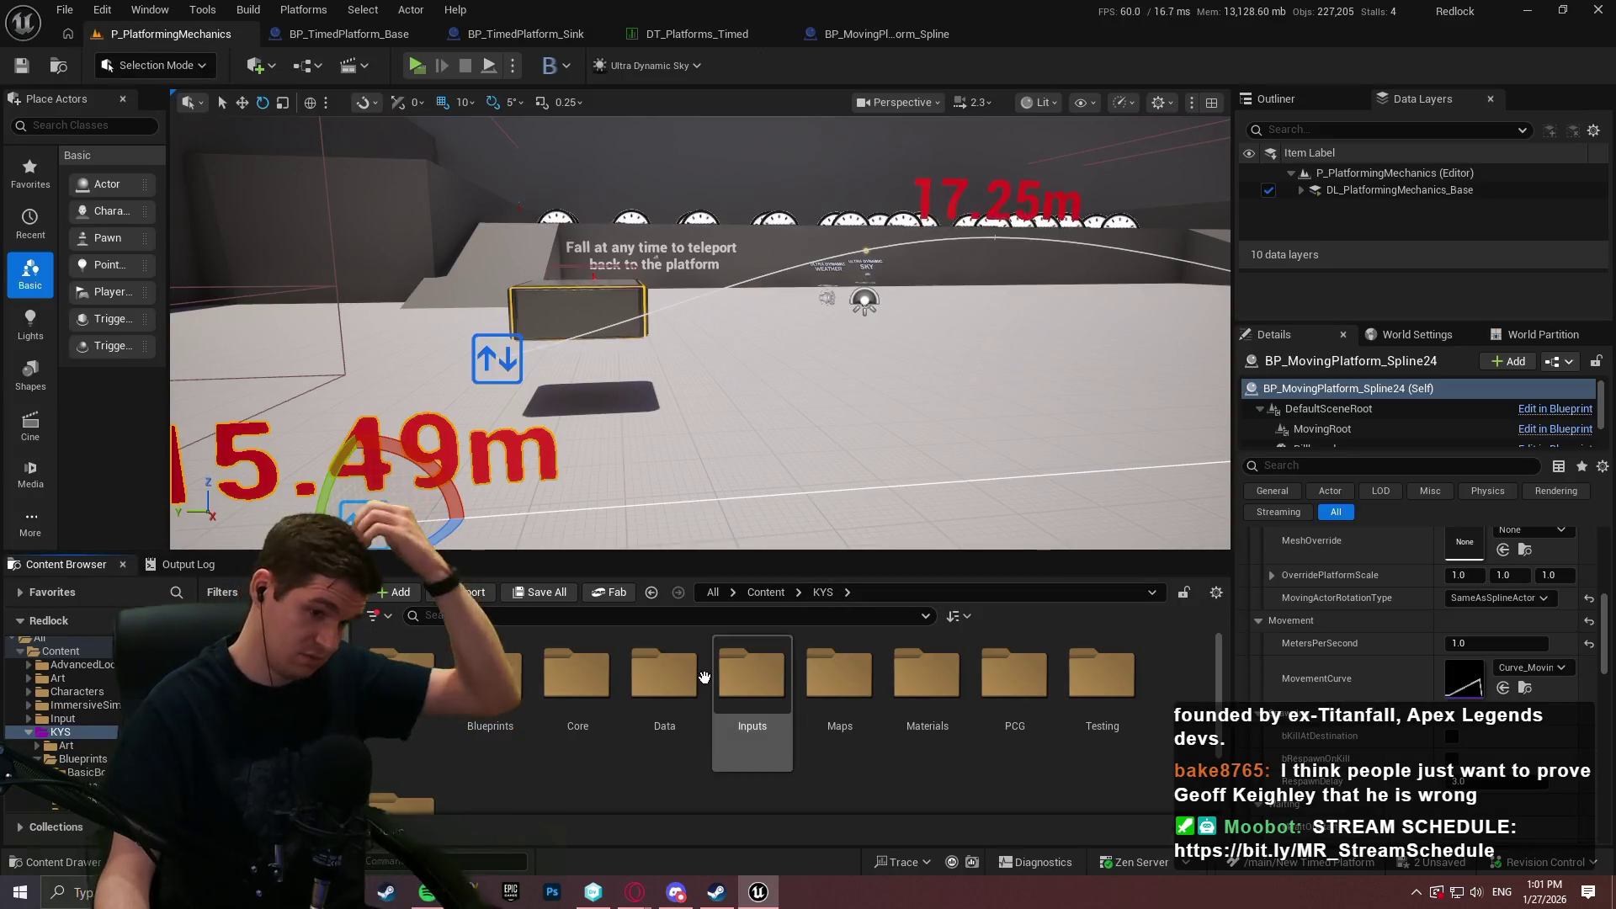
double_click(664, 673)
double_click(575, 707)
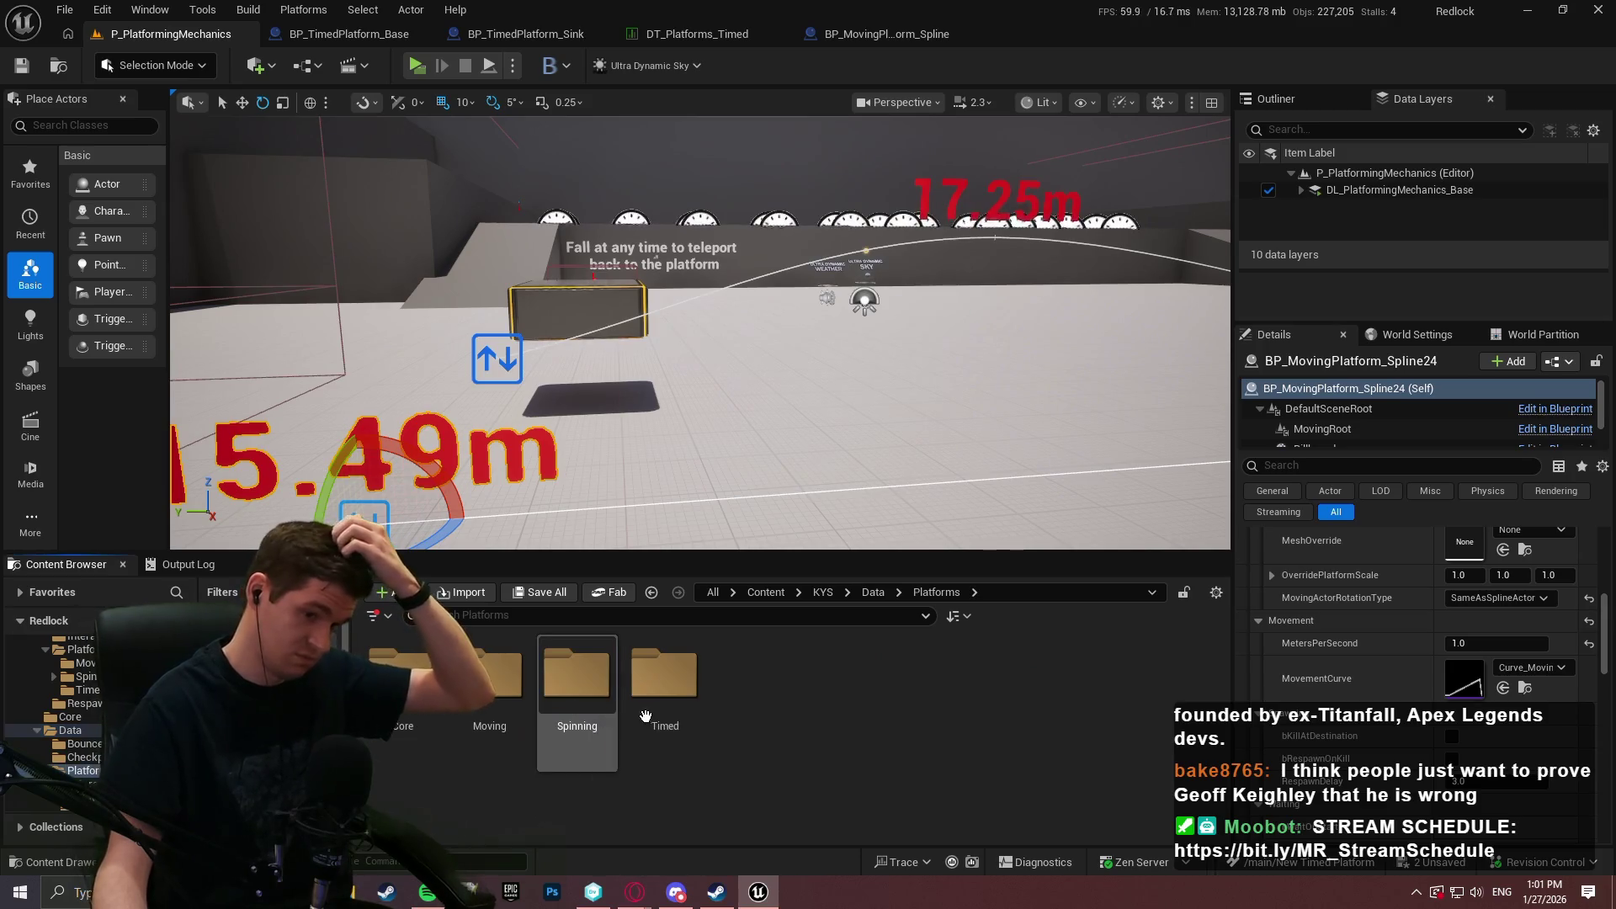
double_click(665, 690)
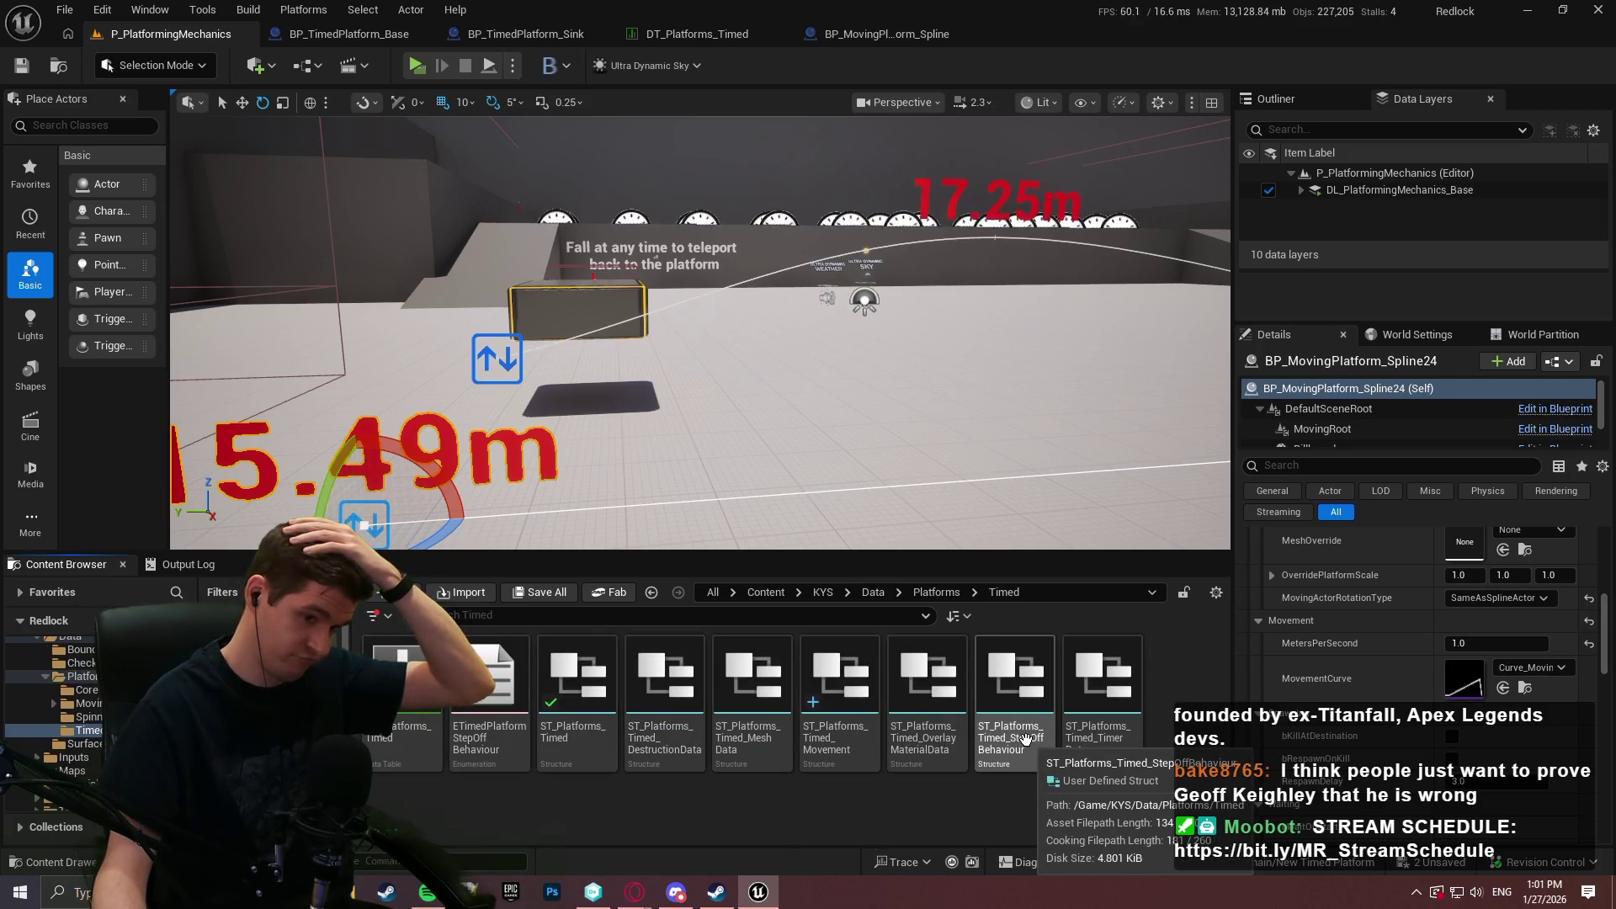
double_click(576, 717)
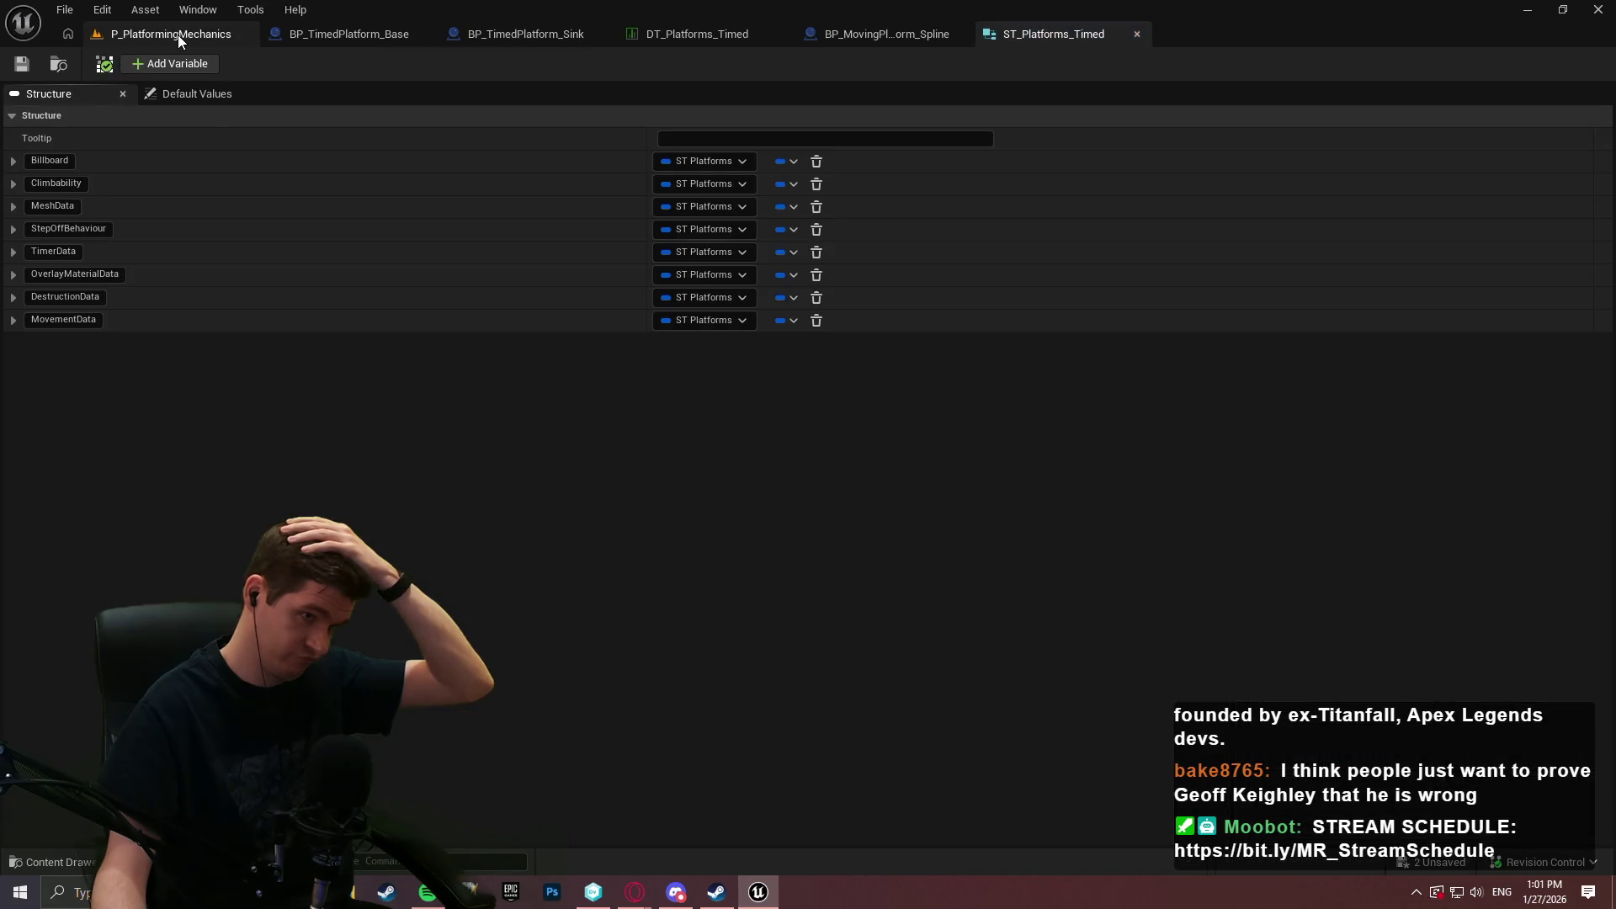
Save all modified assets with File > Save All.
click(175, 32)
click(65, 9)
click(148, 249)
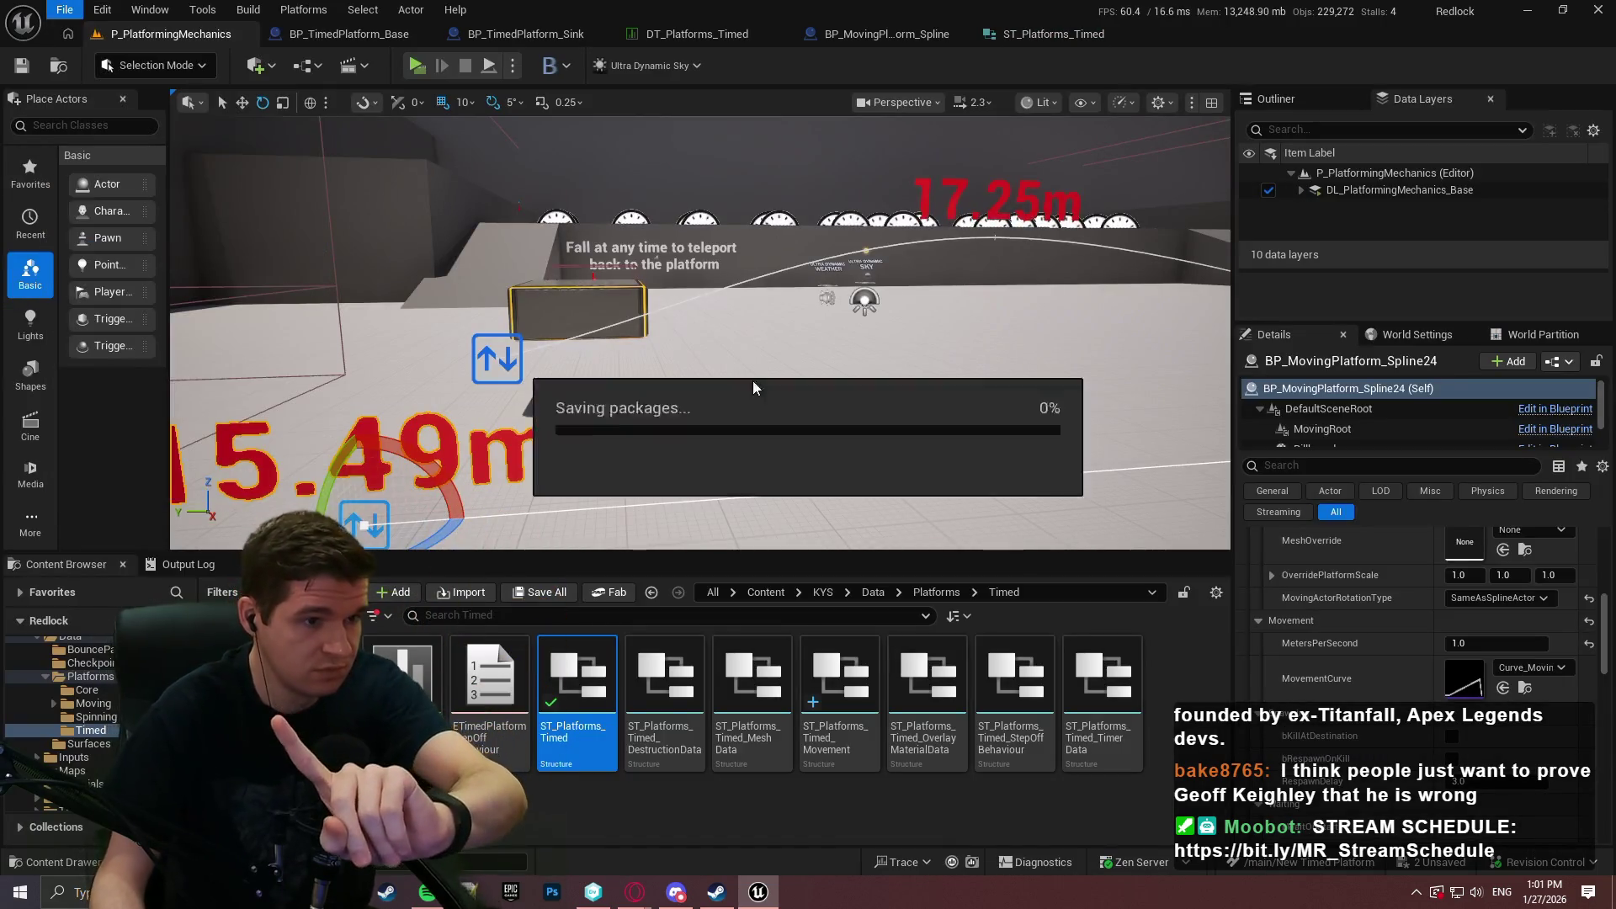
Open ST_Platforms_Timed_Movement and add a second member after AmountToMove.
click(1054, 33)
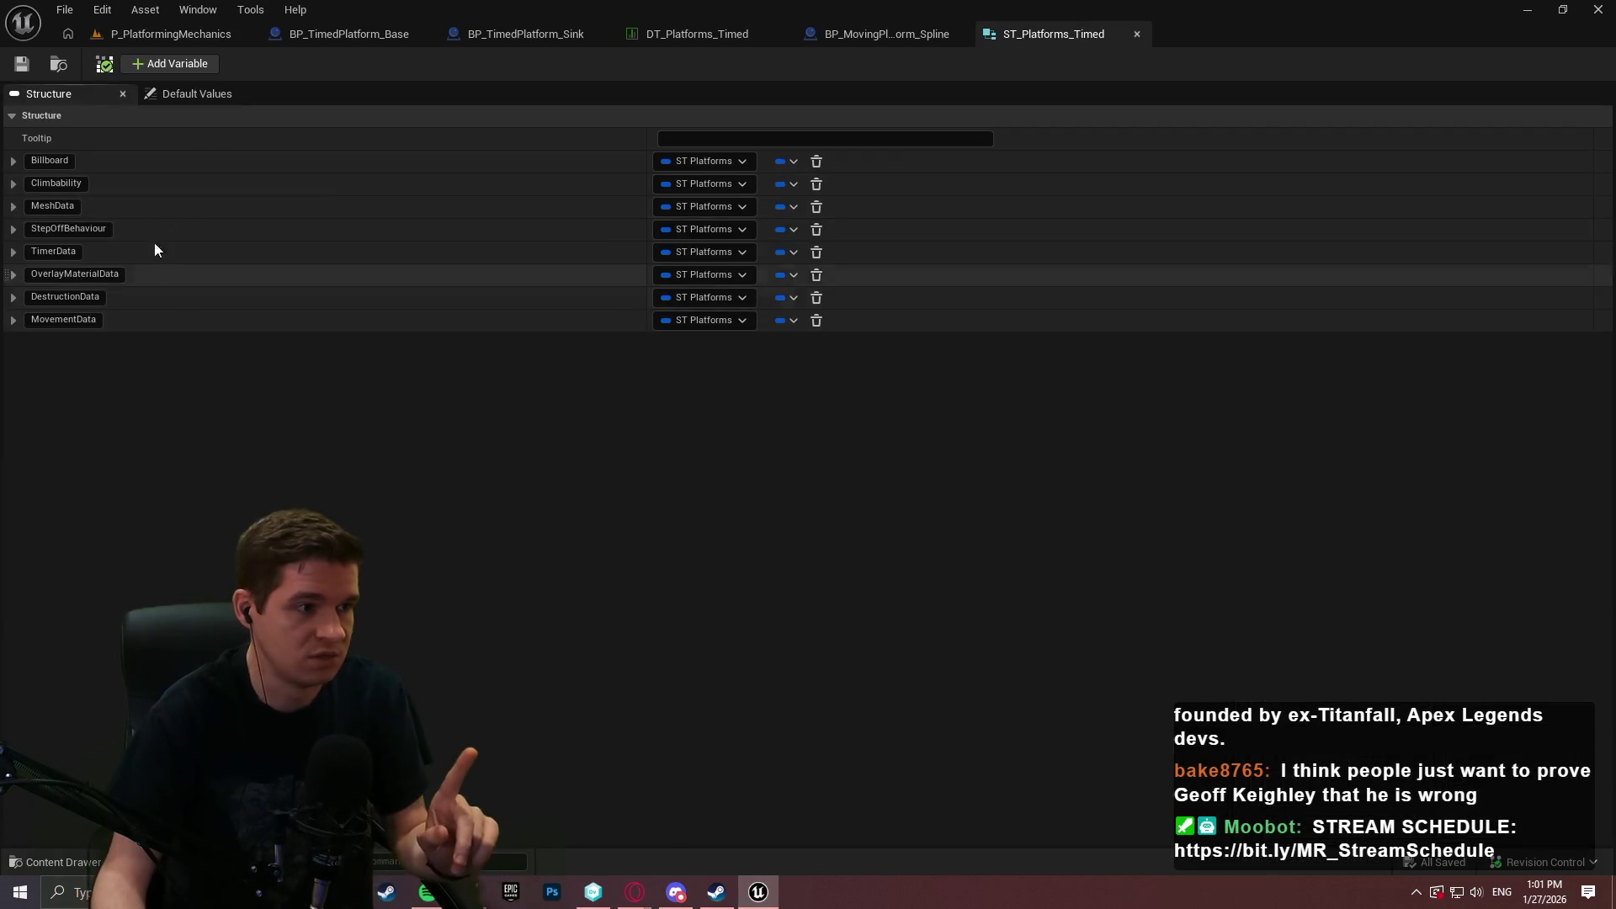
click(171, 34)
double_click(797, 750)
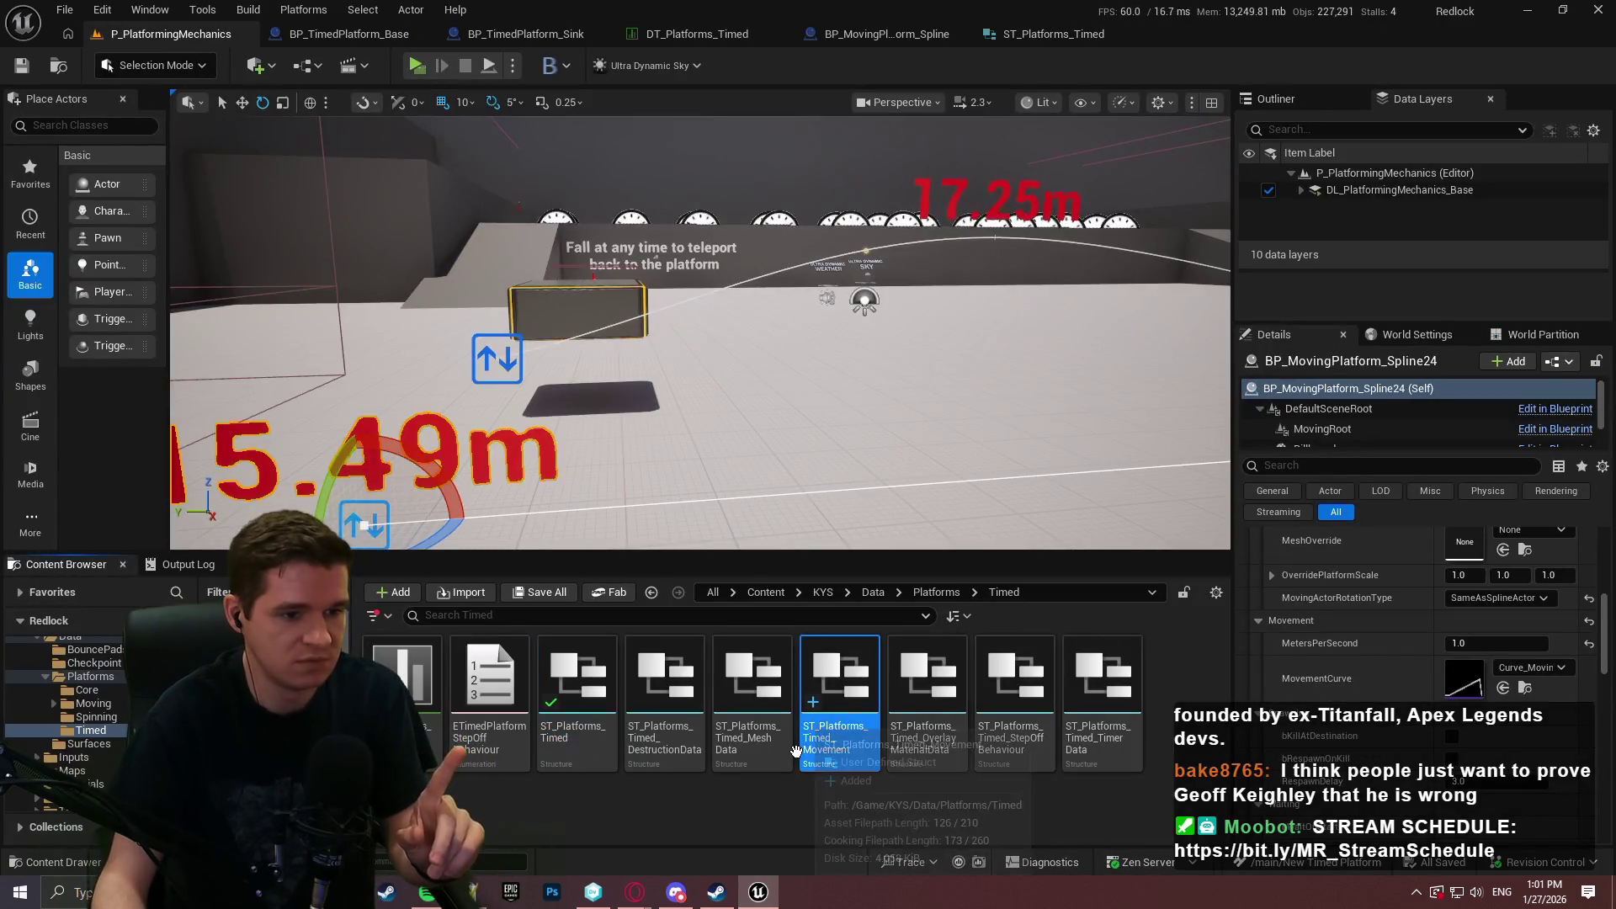
click(168, 71)
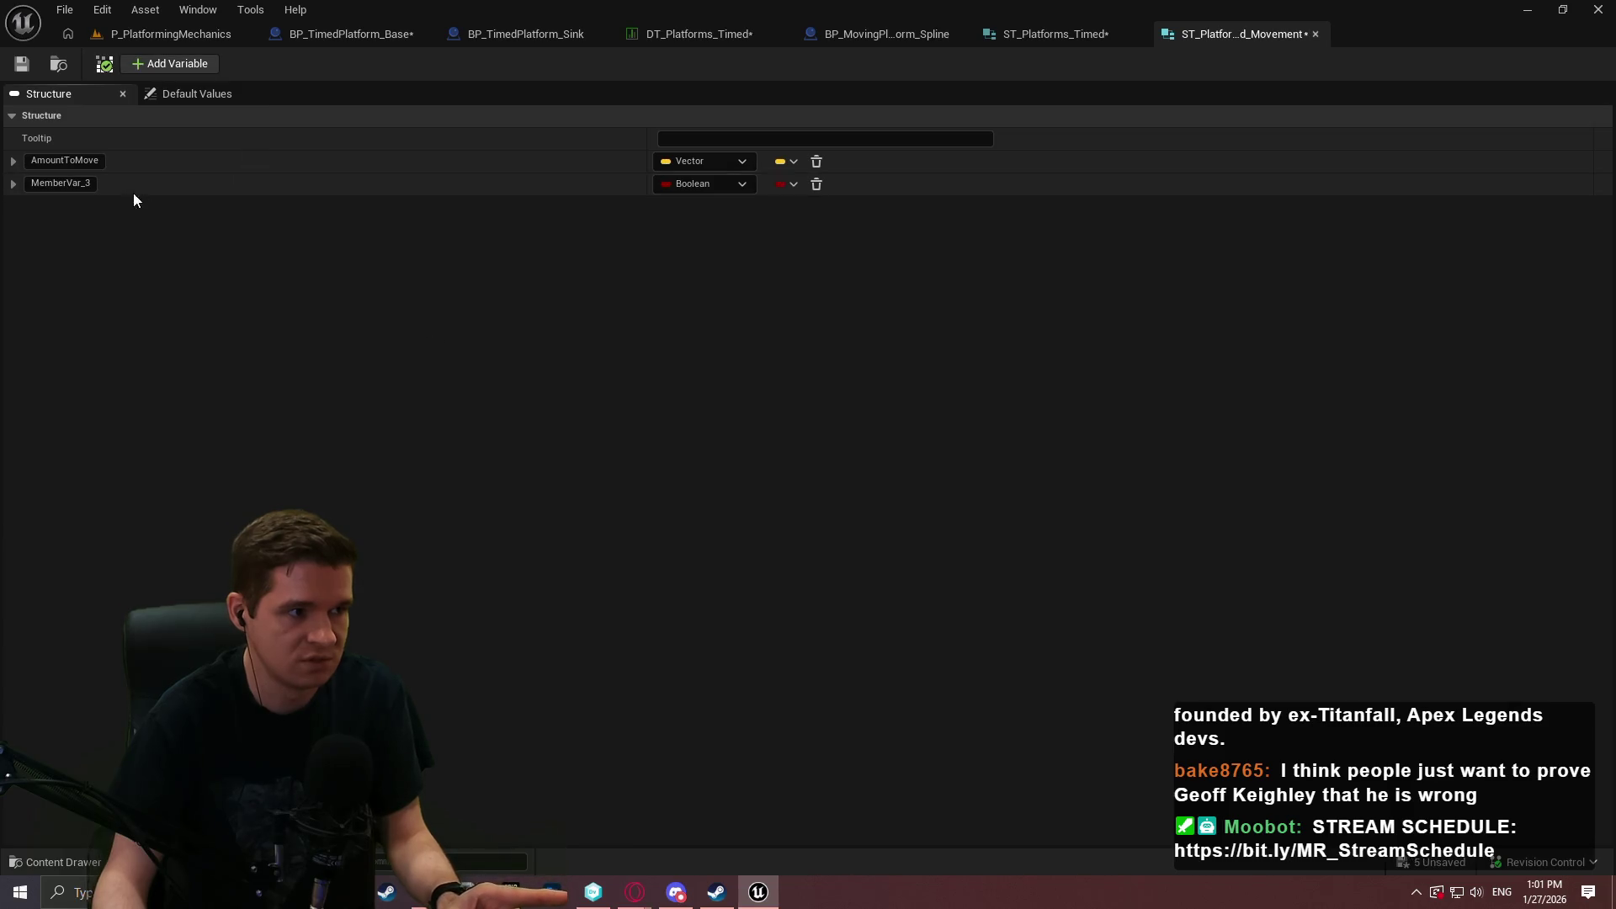
click(126, 32)
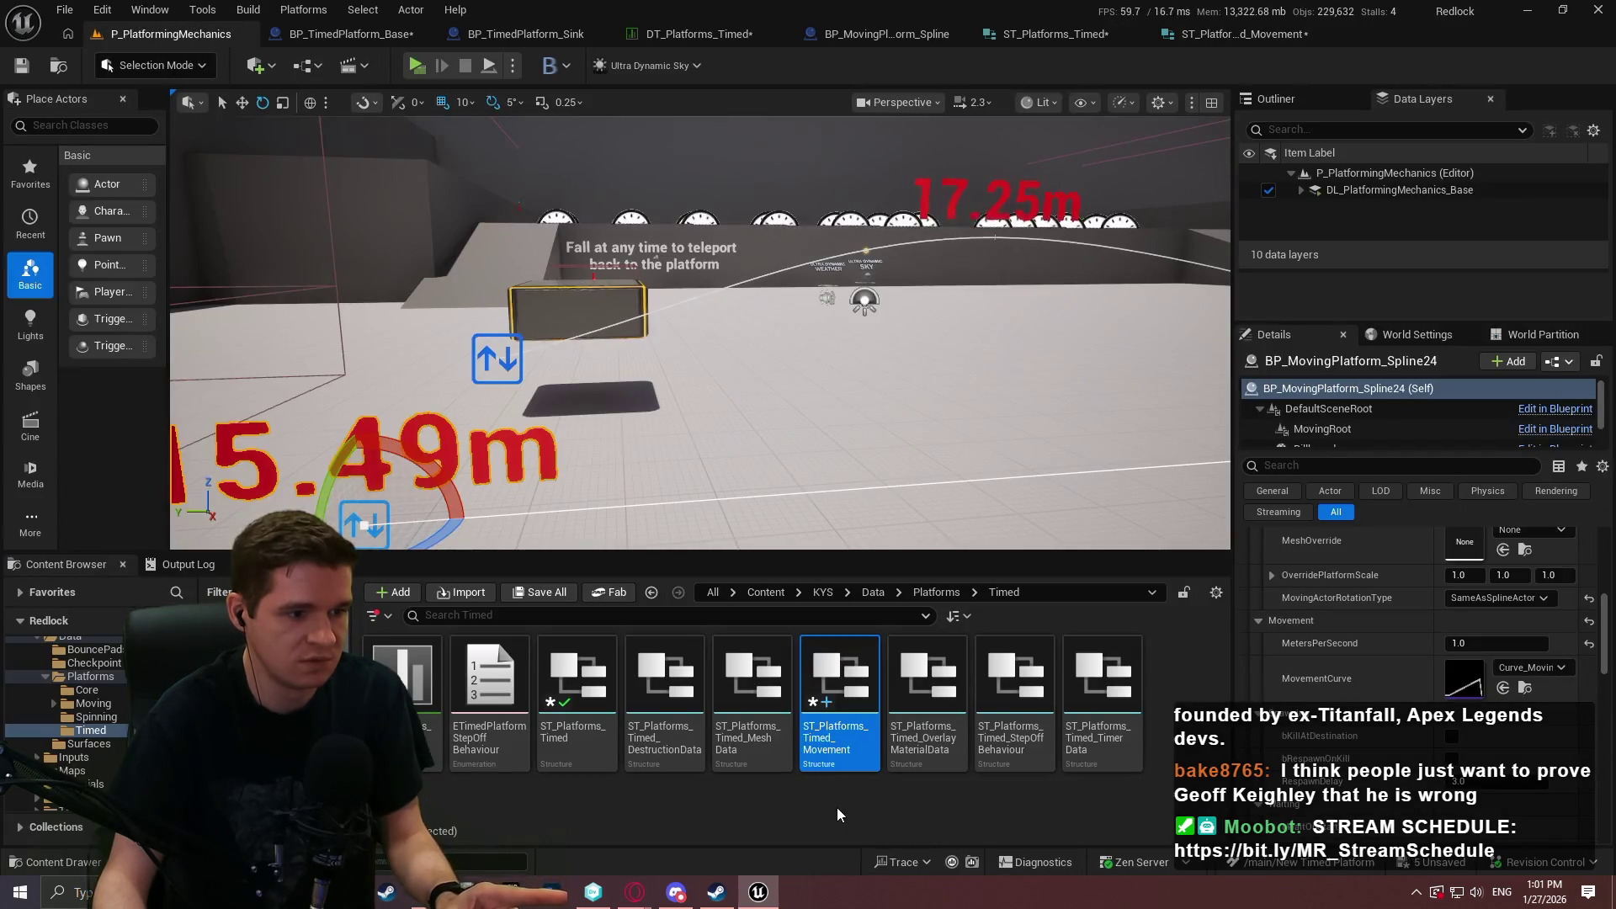
Create a new enumeration named ETimedPlatformMovementType in the Timed folder.
right_click(837, 807)
mouse_move(902, 490)
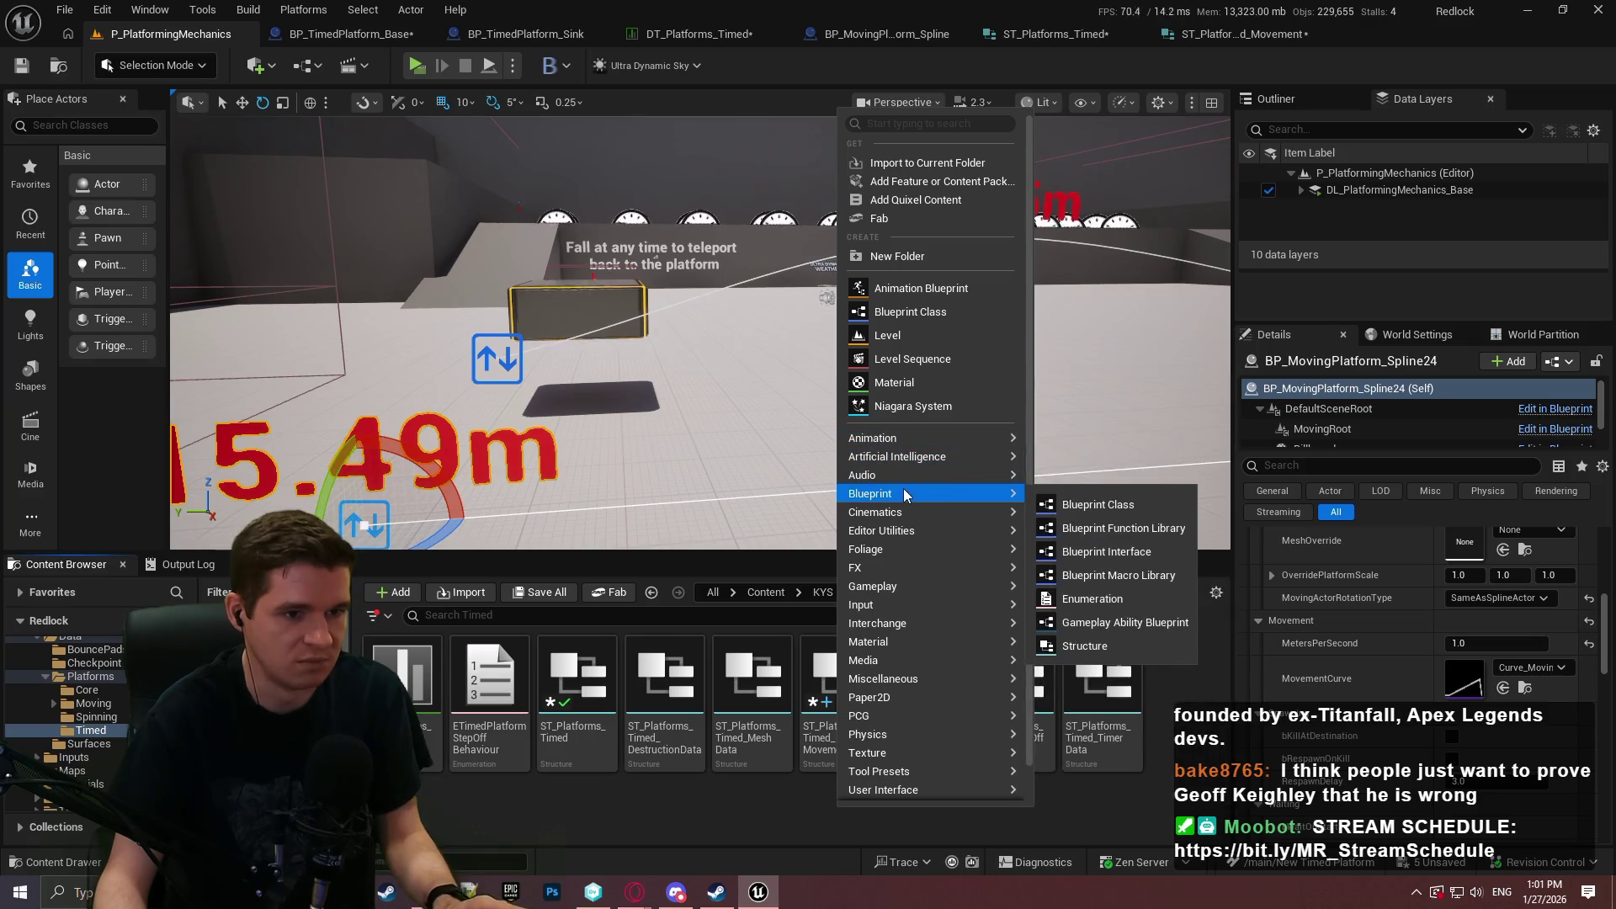
click(1111, 594)
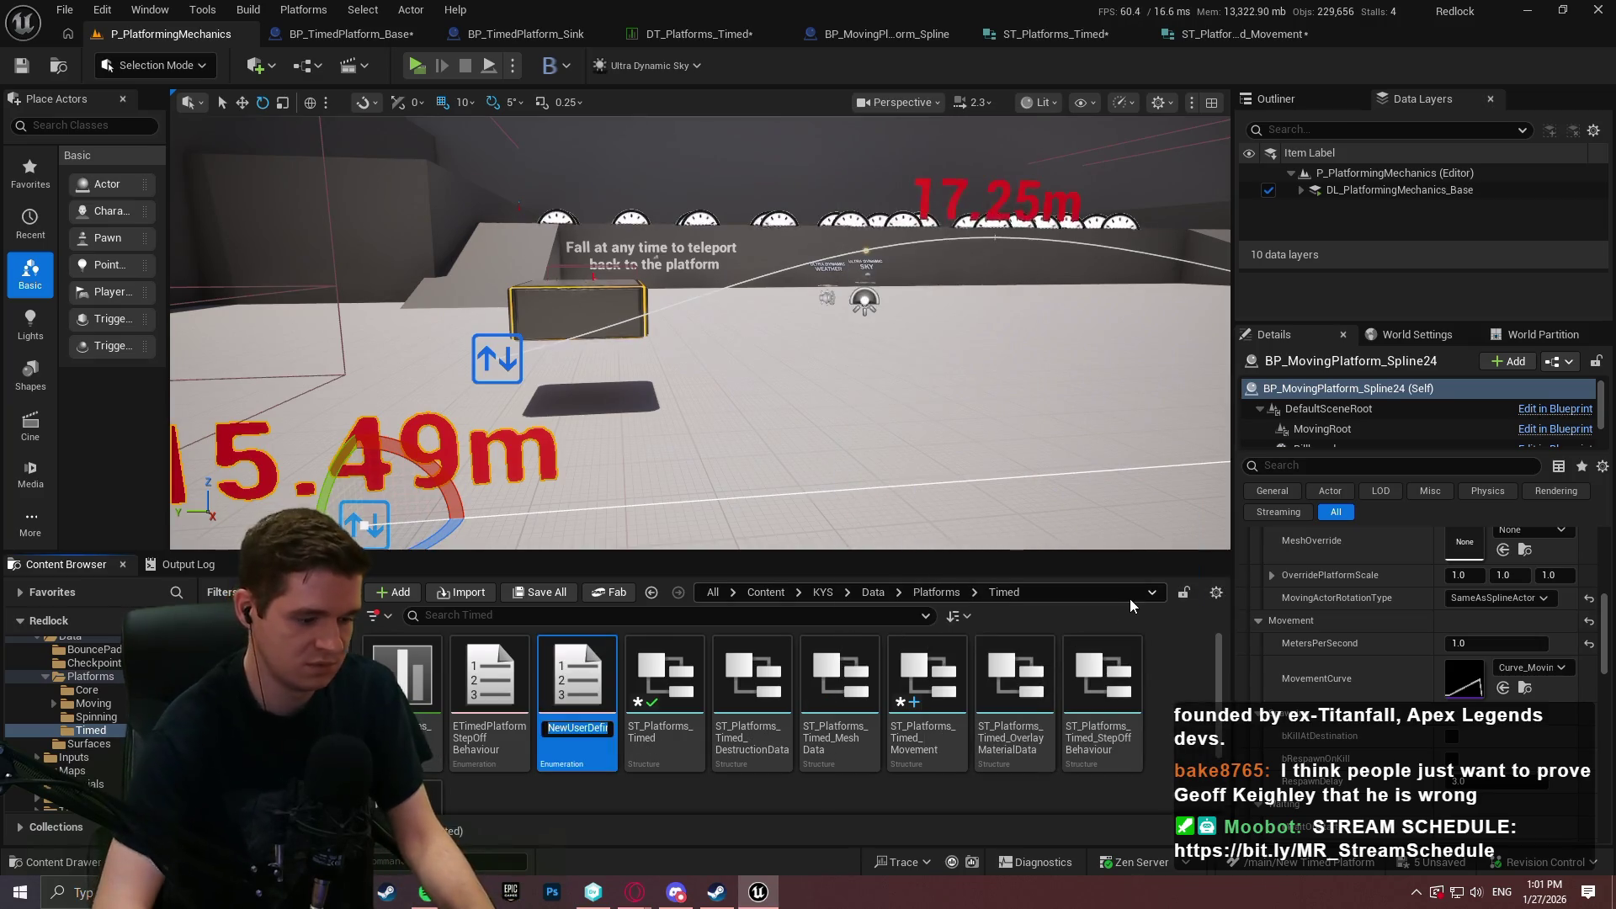
text(ETimedPlatfor)
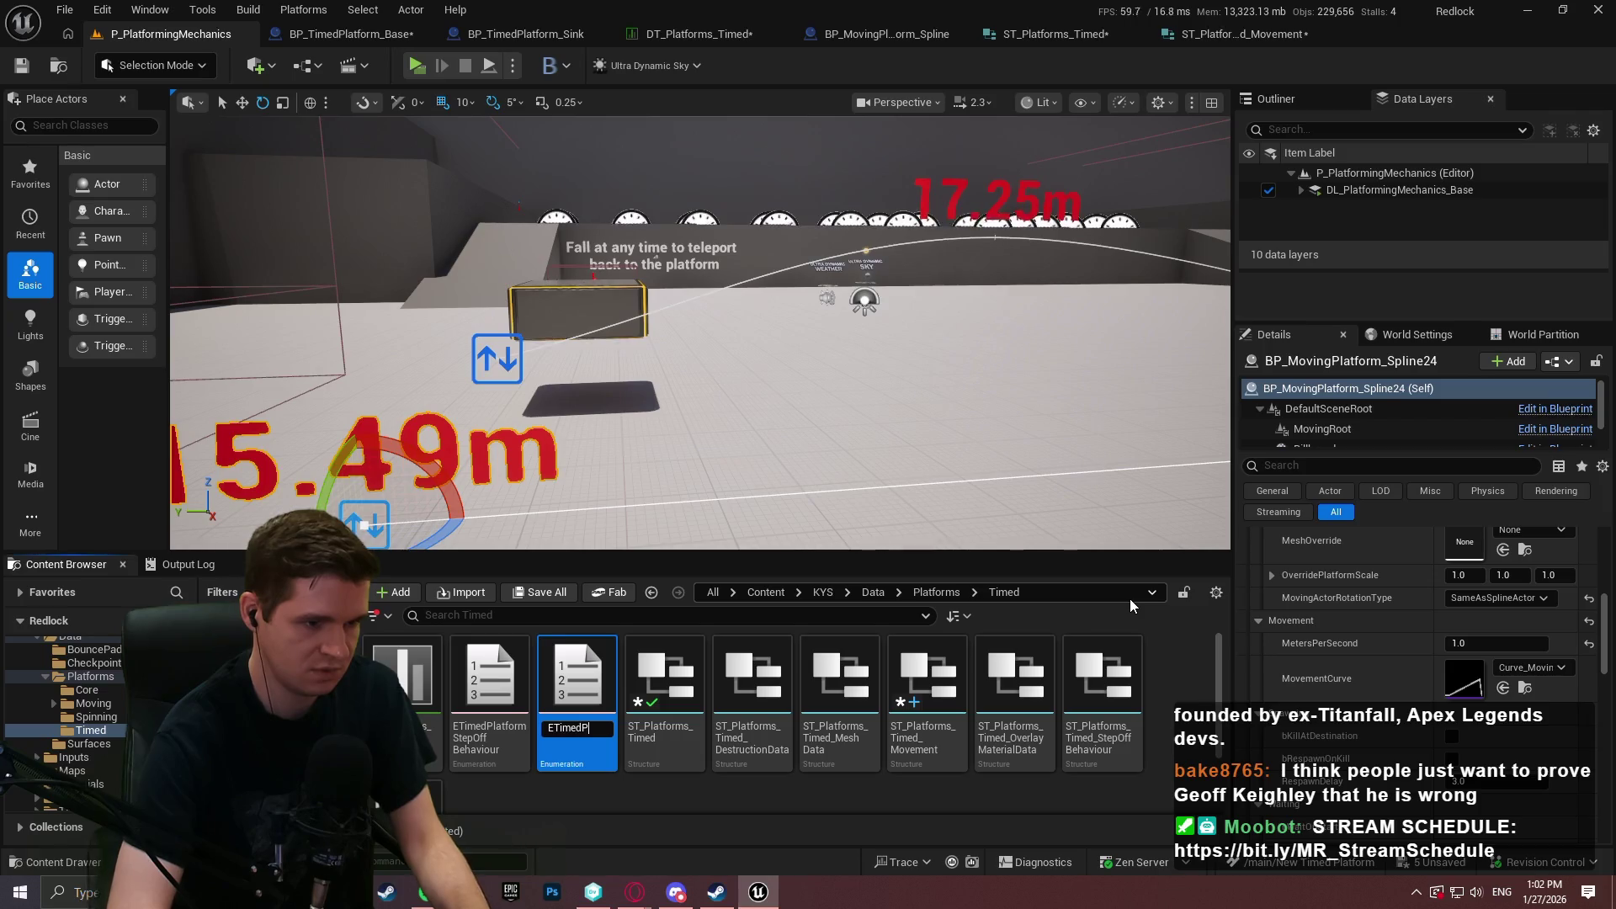
text(mMovementT)
text(ype)
key(Return)
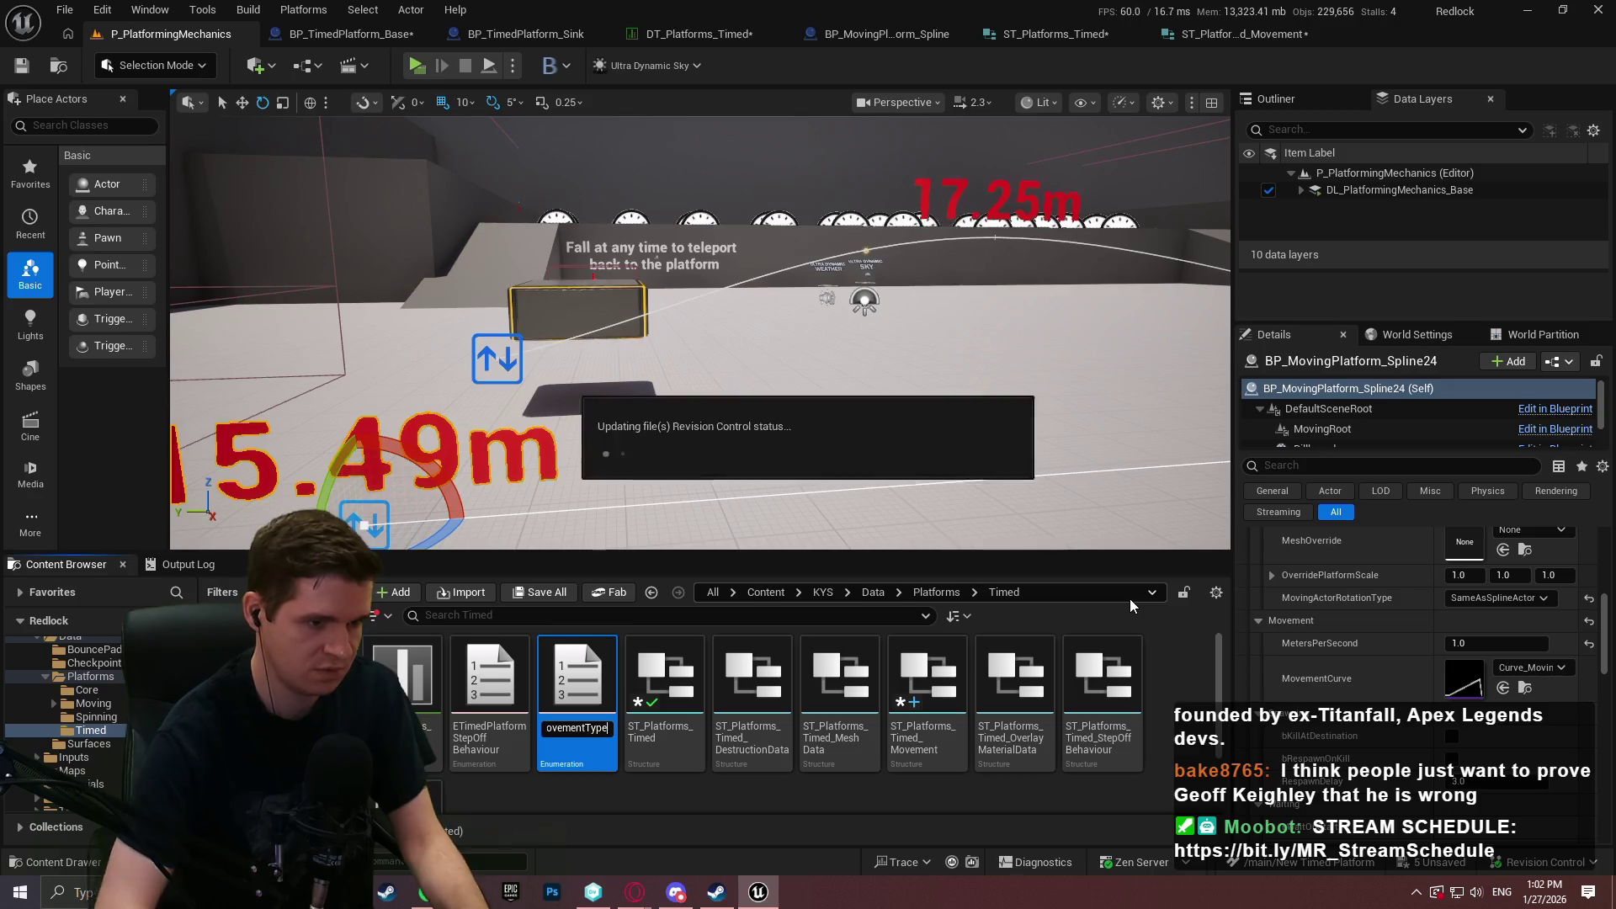
Add two enumerators to it, named Local and World.
double_click(473, 749)
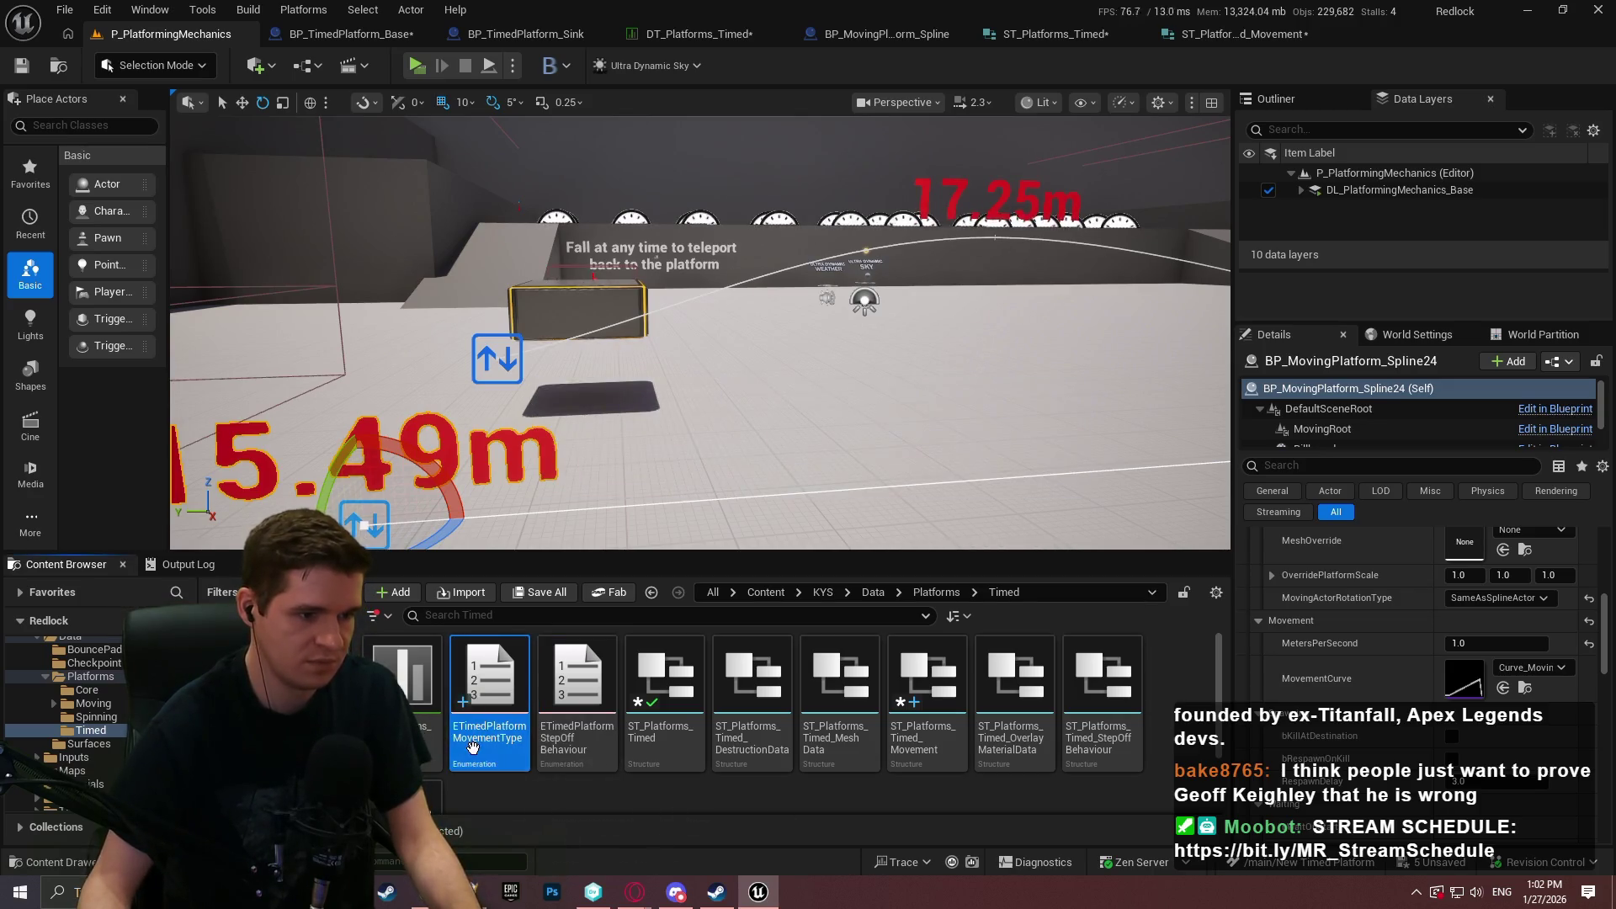
click(160, 64)
click(160, 64)
click(345, 163)
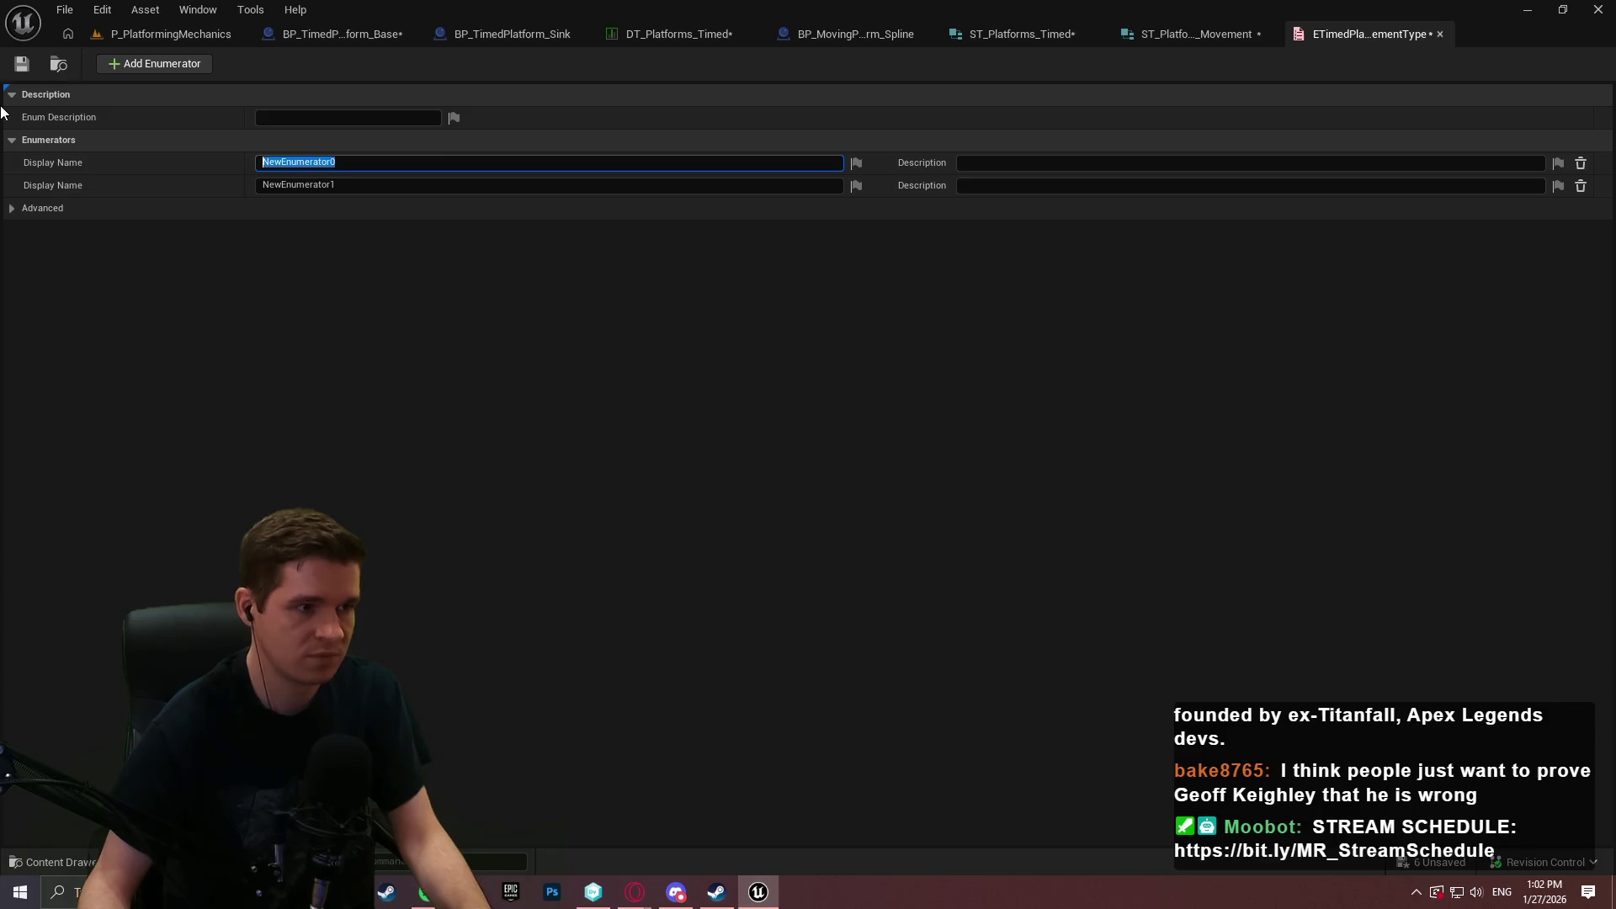
text(Local)
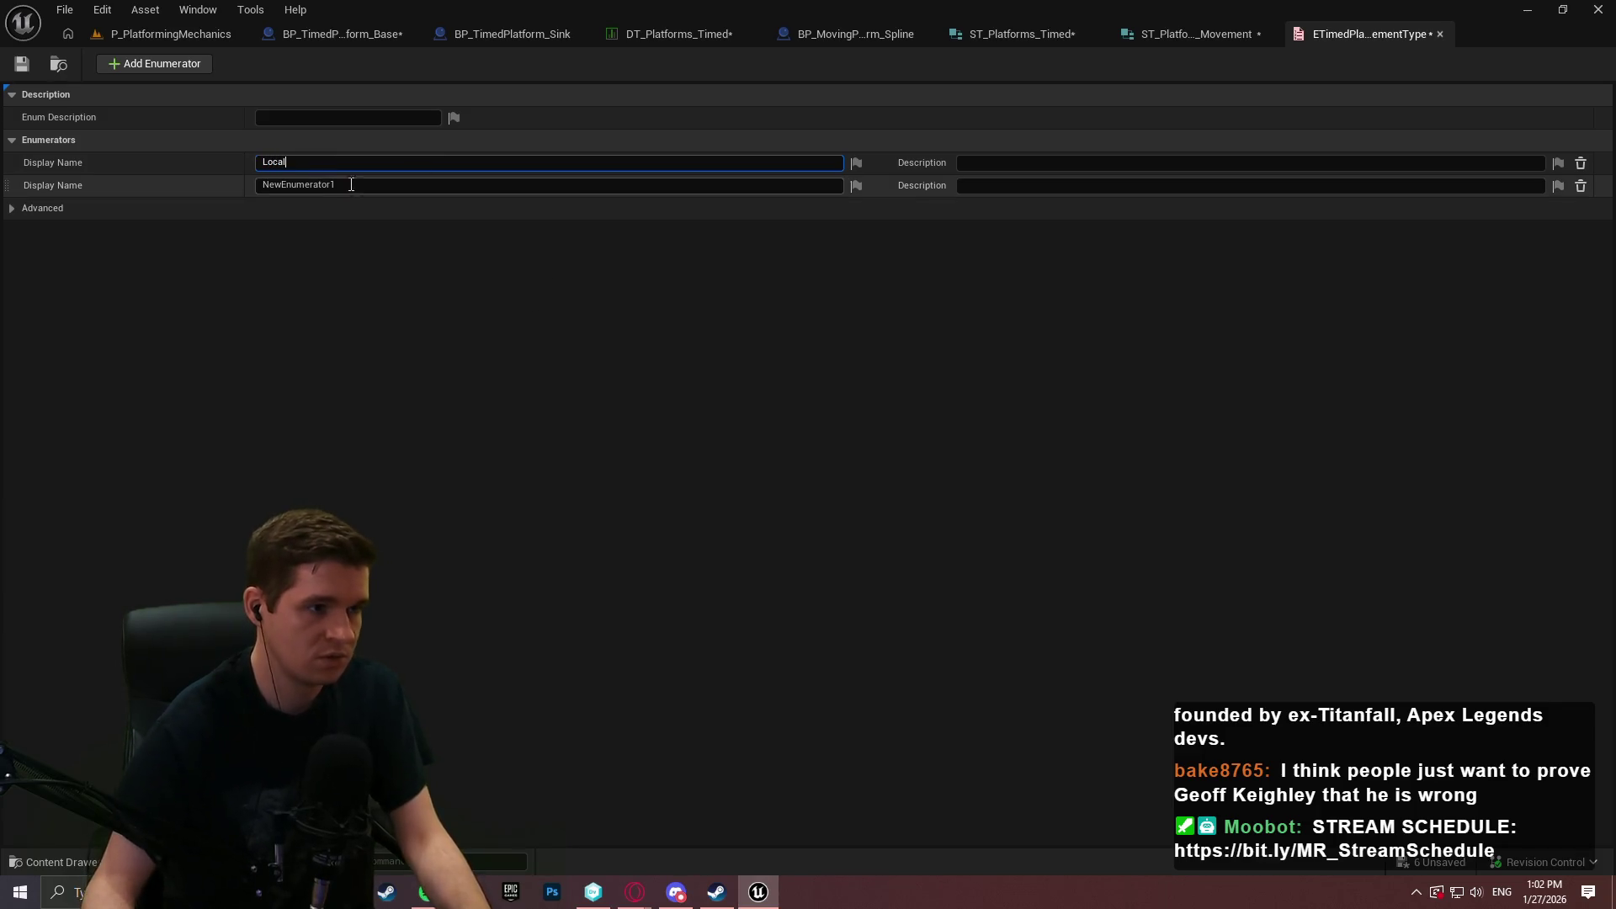
click(323, 184)
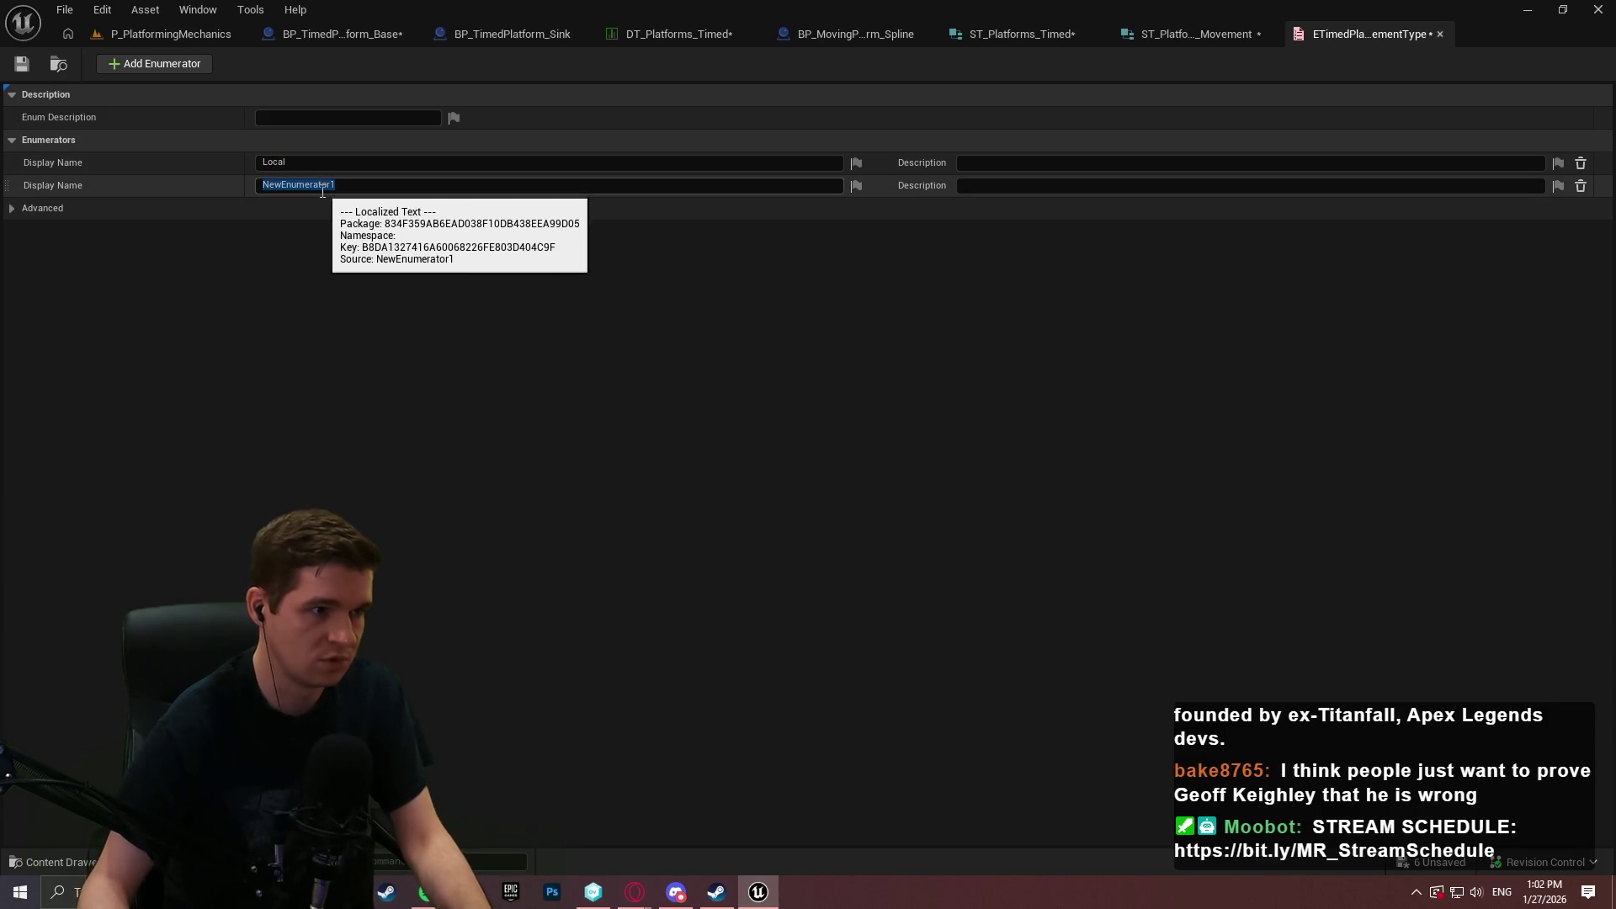
text(World)
key(alt+Tab)
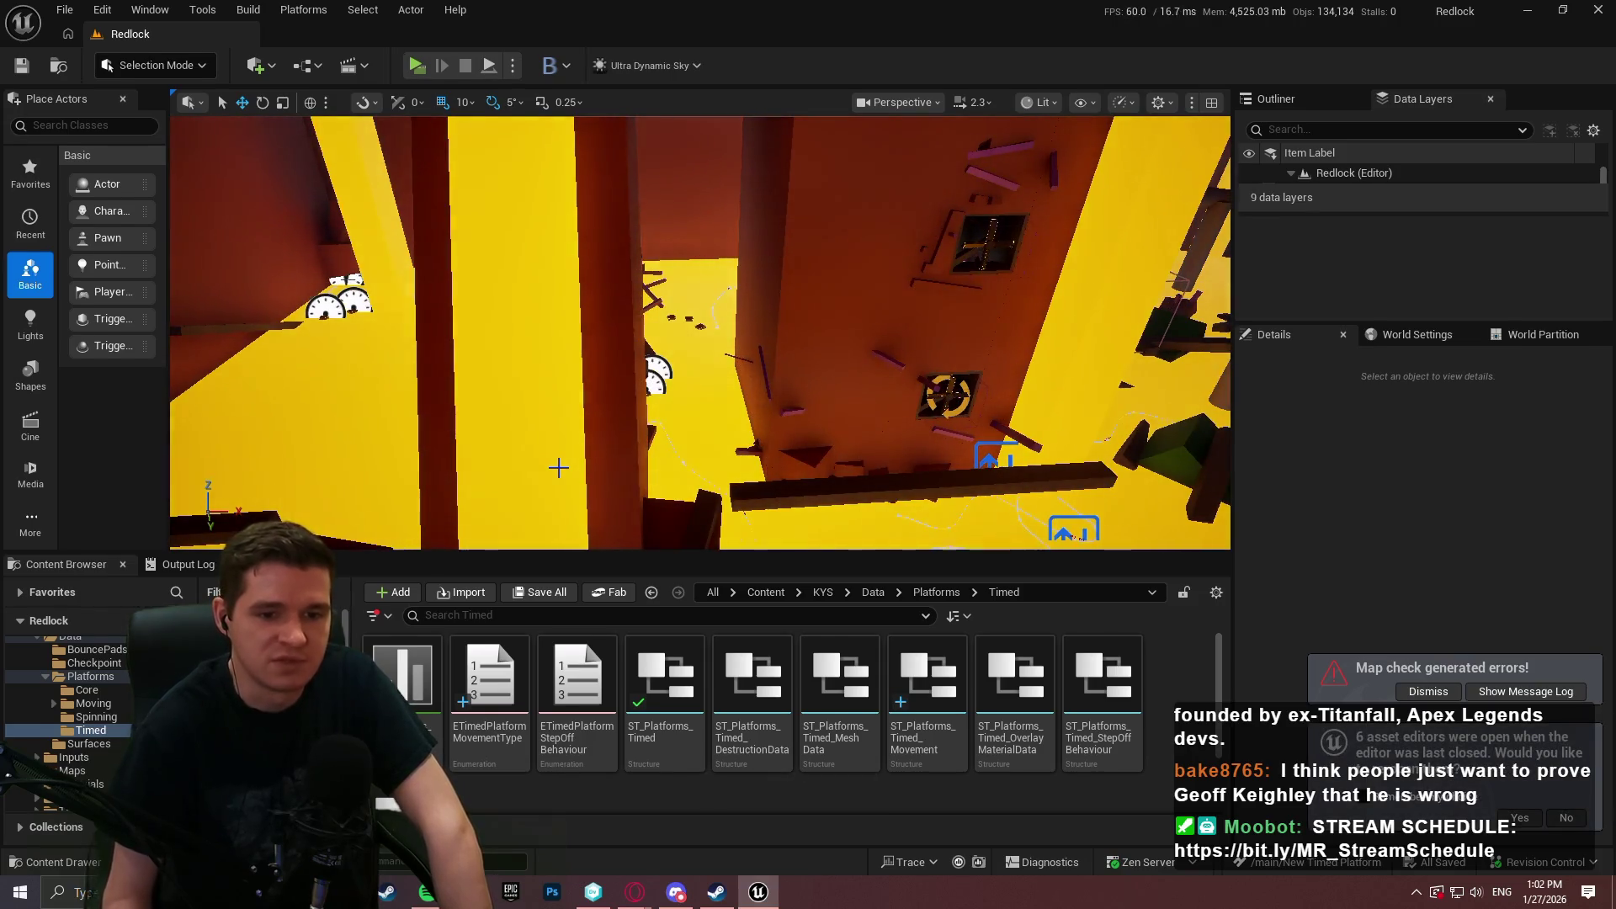
Dismiss the map check errors notice, show the Output Log, and return to the Timed folder assets.
click(1404, 695)
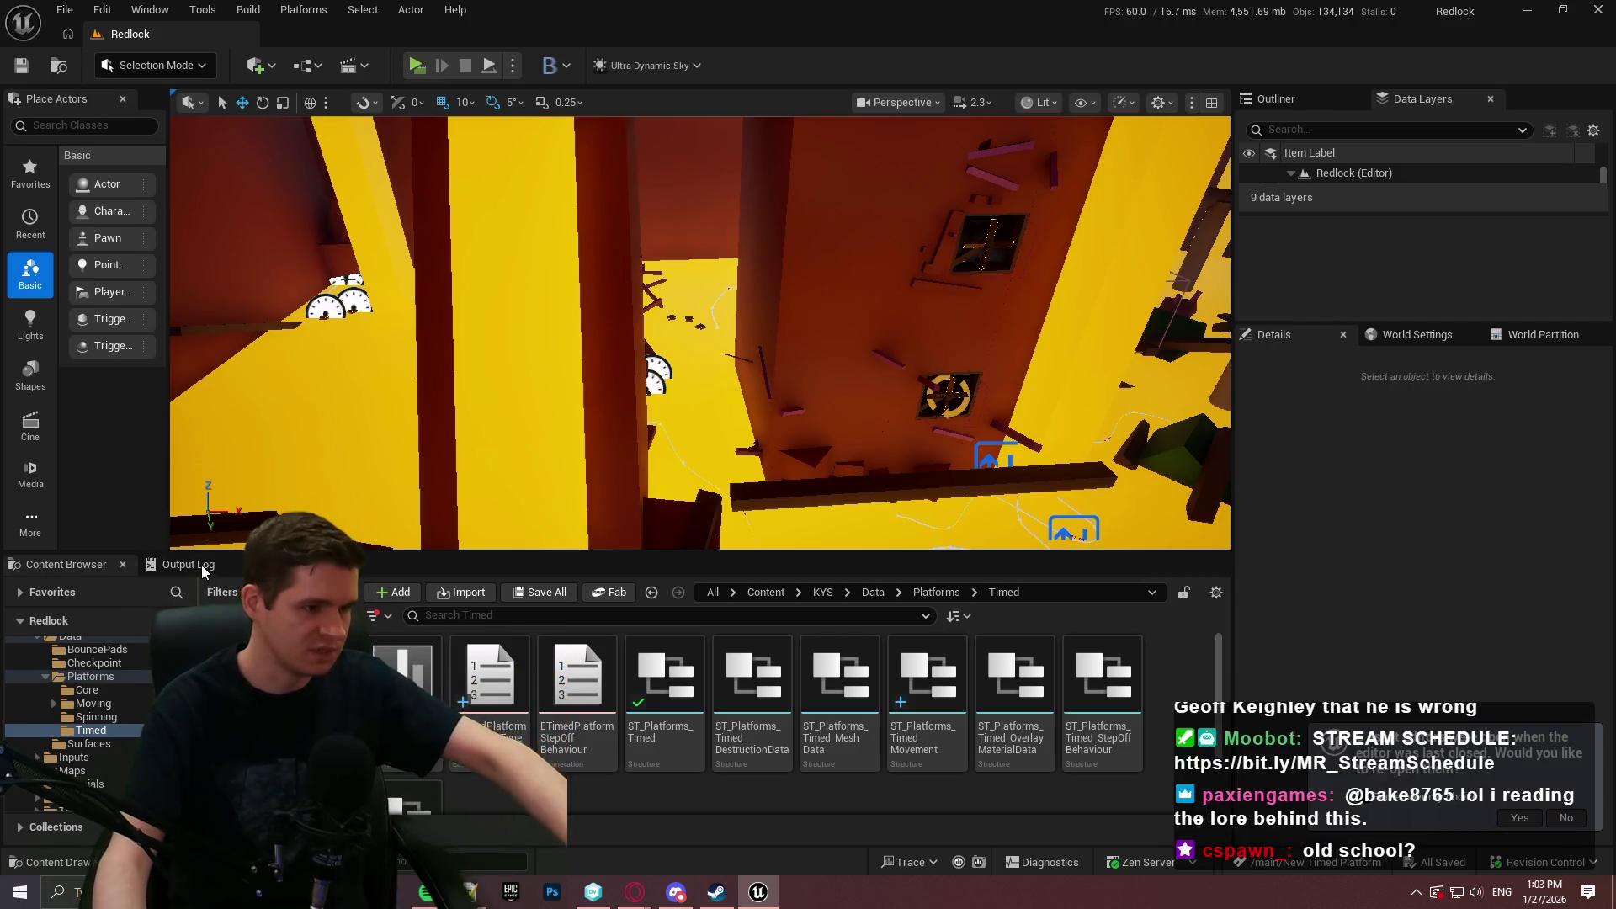
key(ctrl+grave)
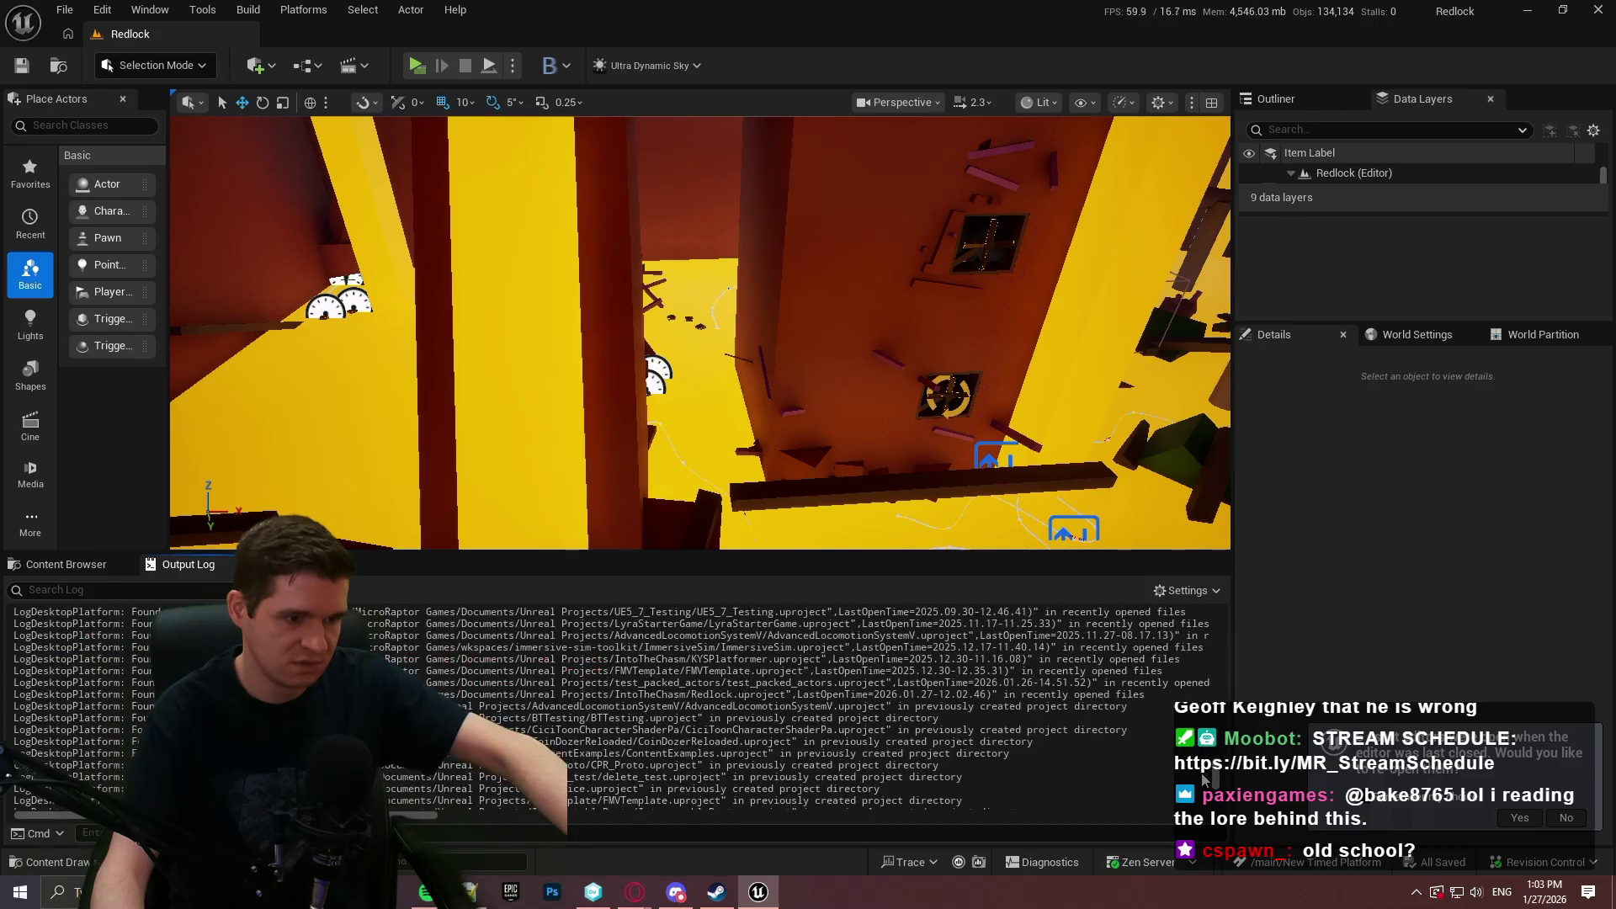
scroll(1205, 772, up, 10)
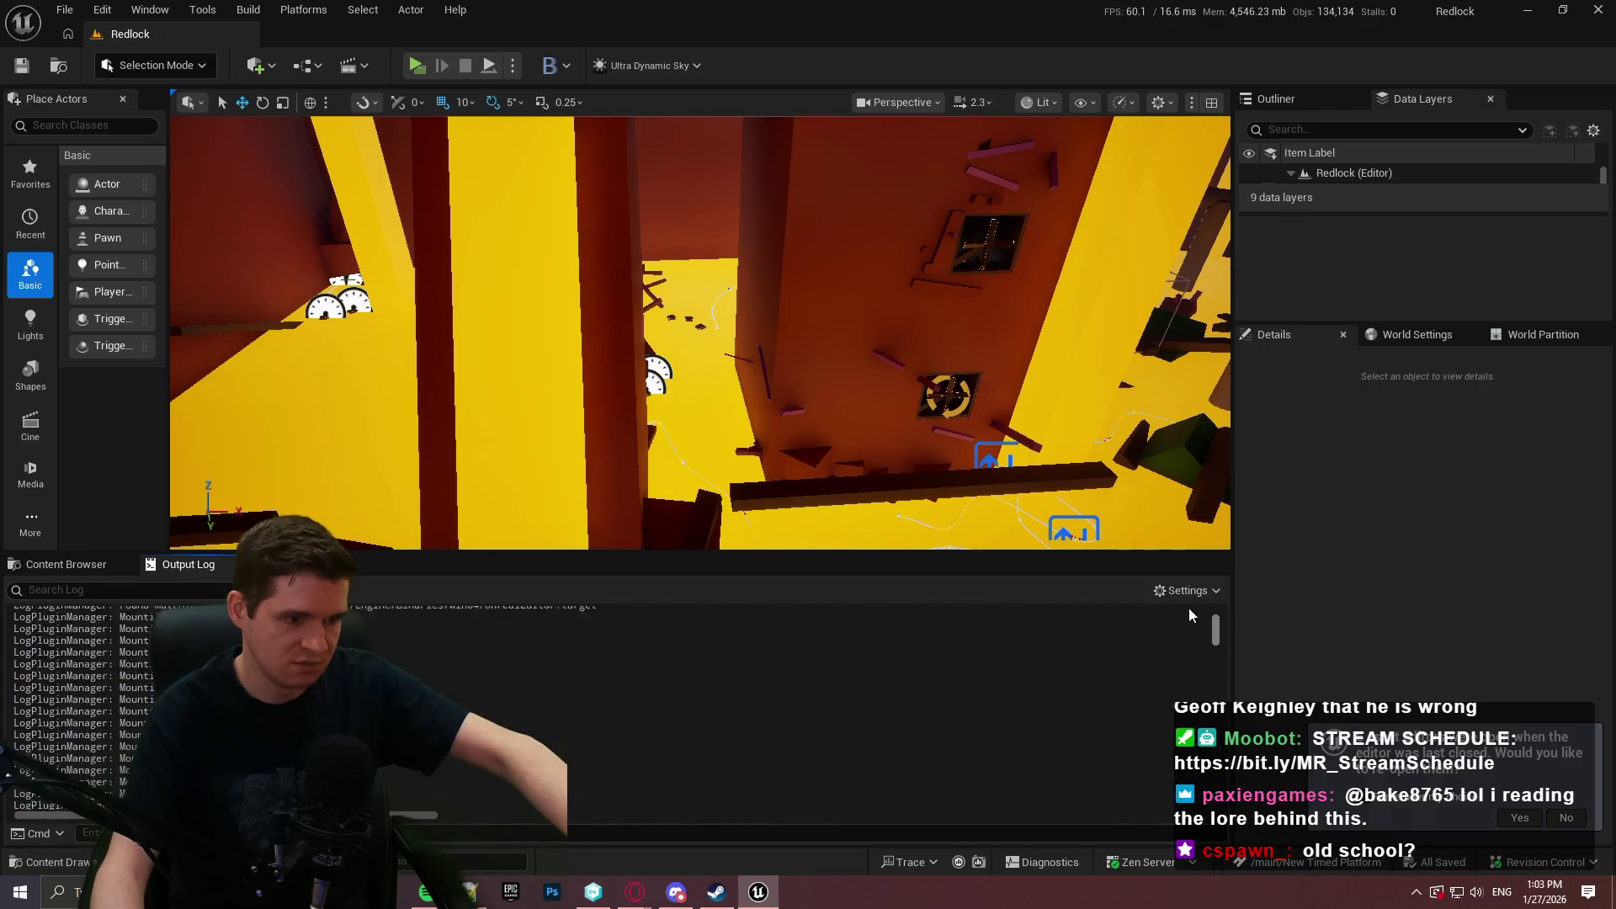
click(76, 564)
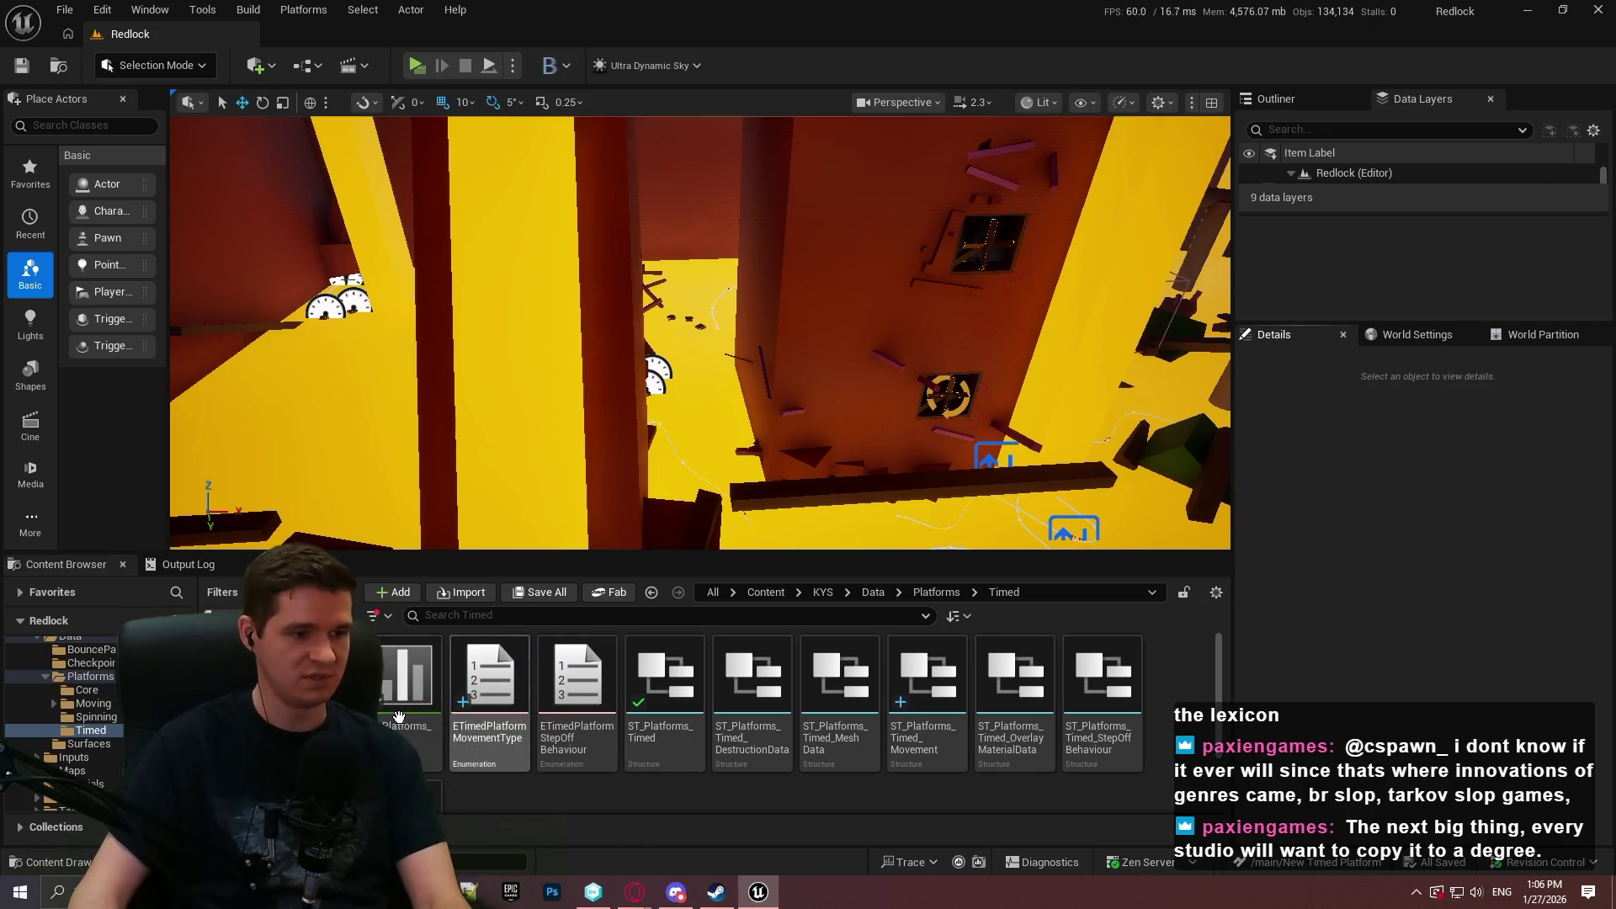
Open the DT_Platforms_Timed data table from the Timed data folder.
click(840, 698)
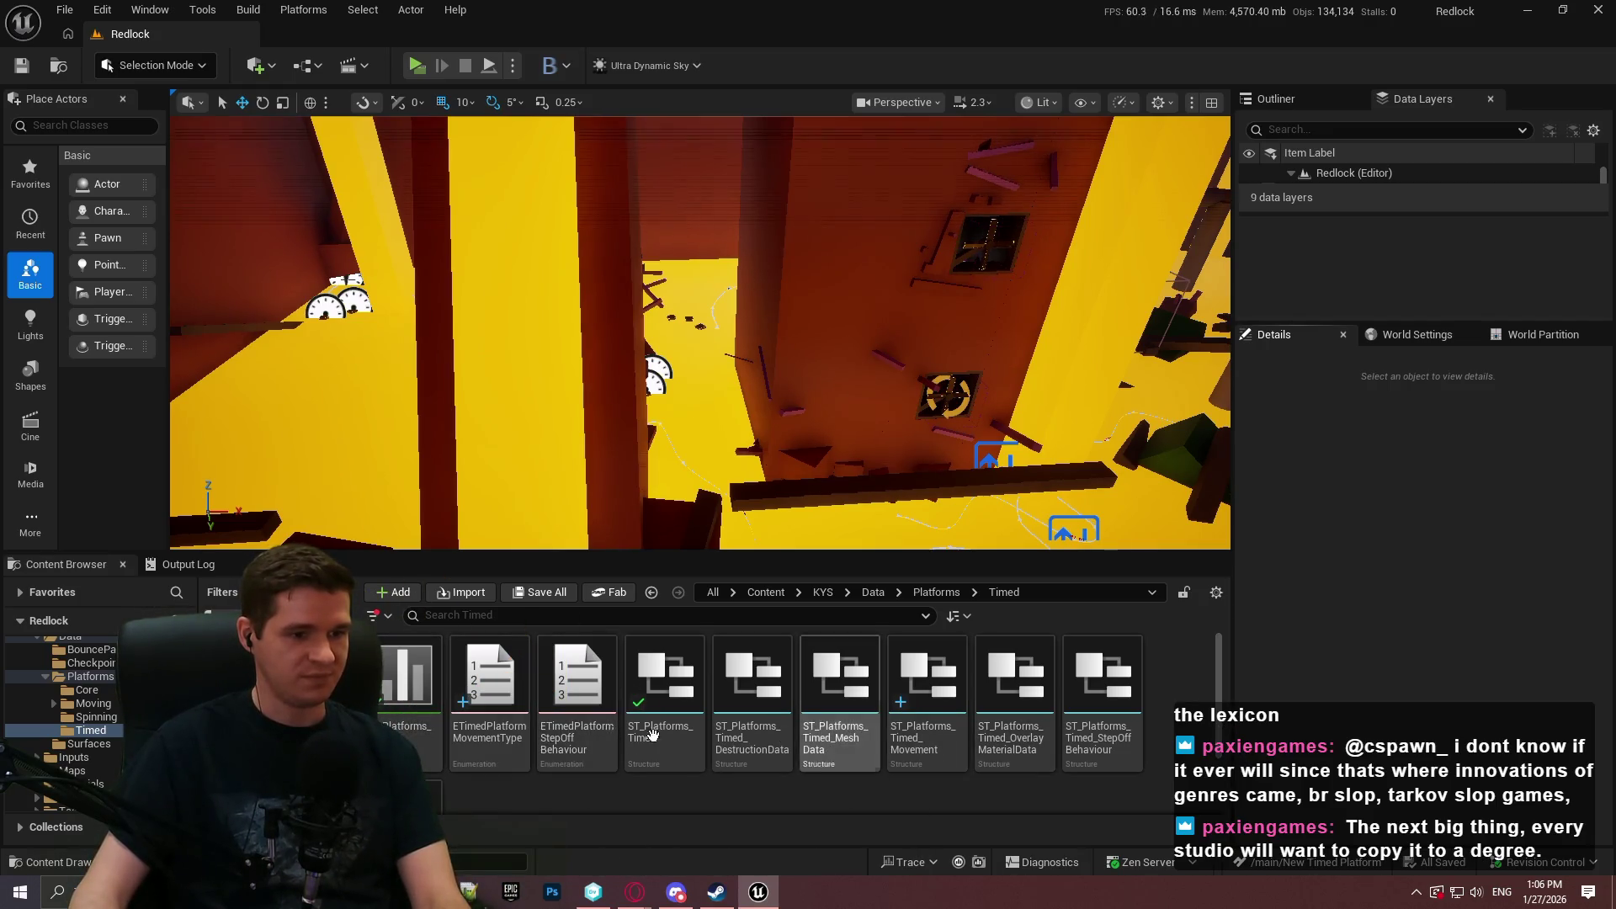
double_click(407, 678)
click(173, 34)
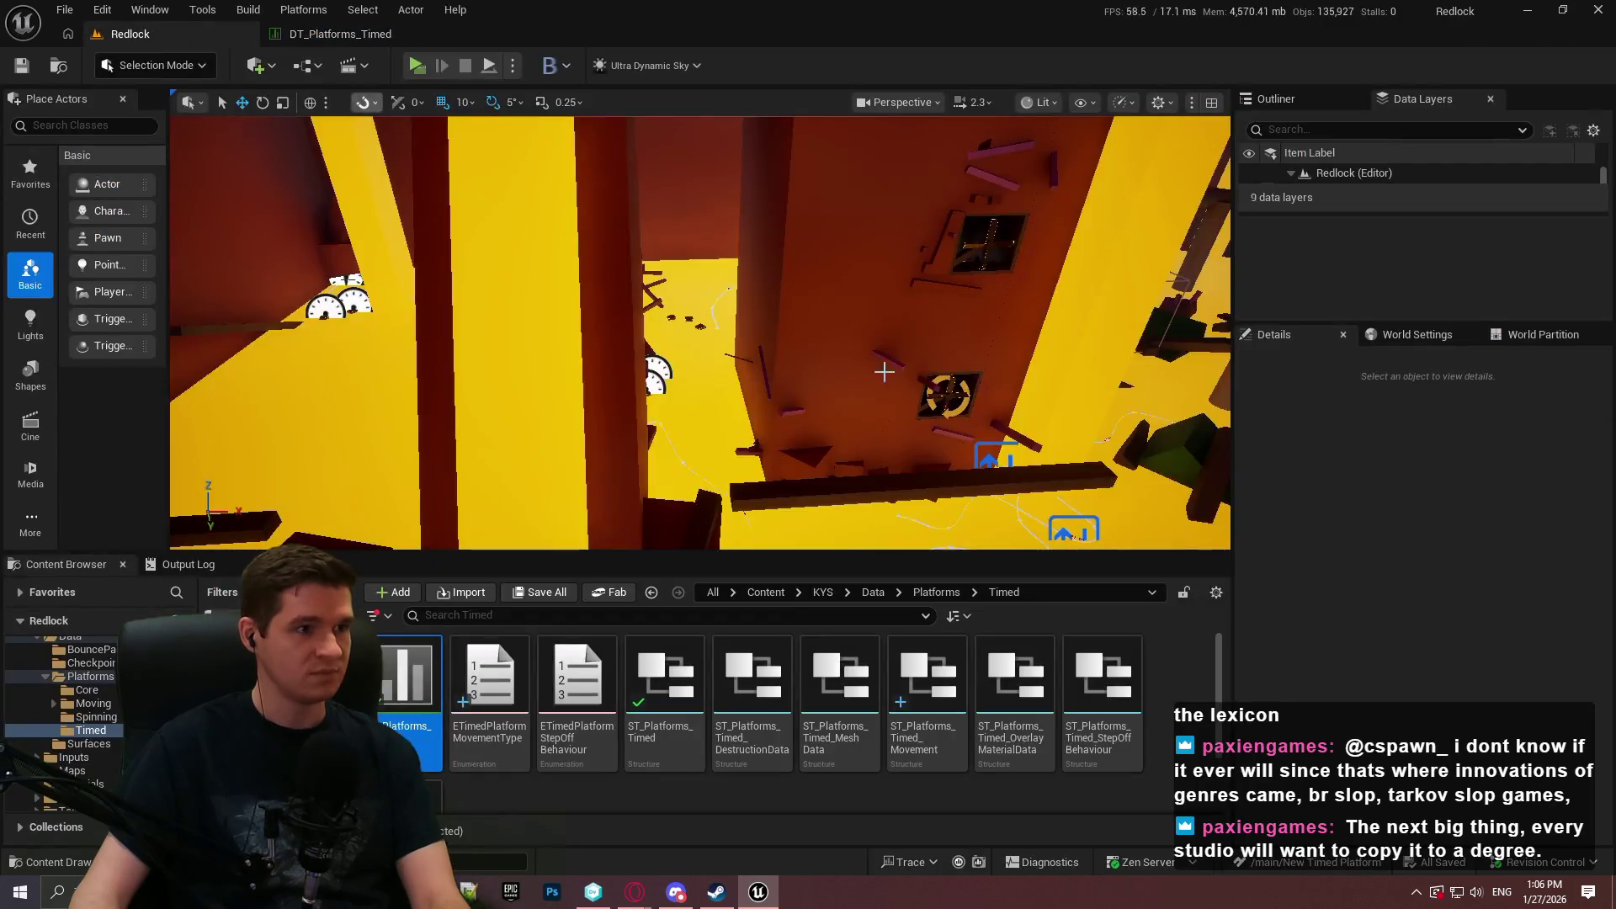
Open BP_TimedPlatform_Sink from the KYS > Blueprints > Platforms > Timed folder.
click(823, 592)
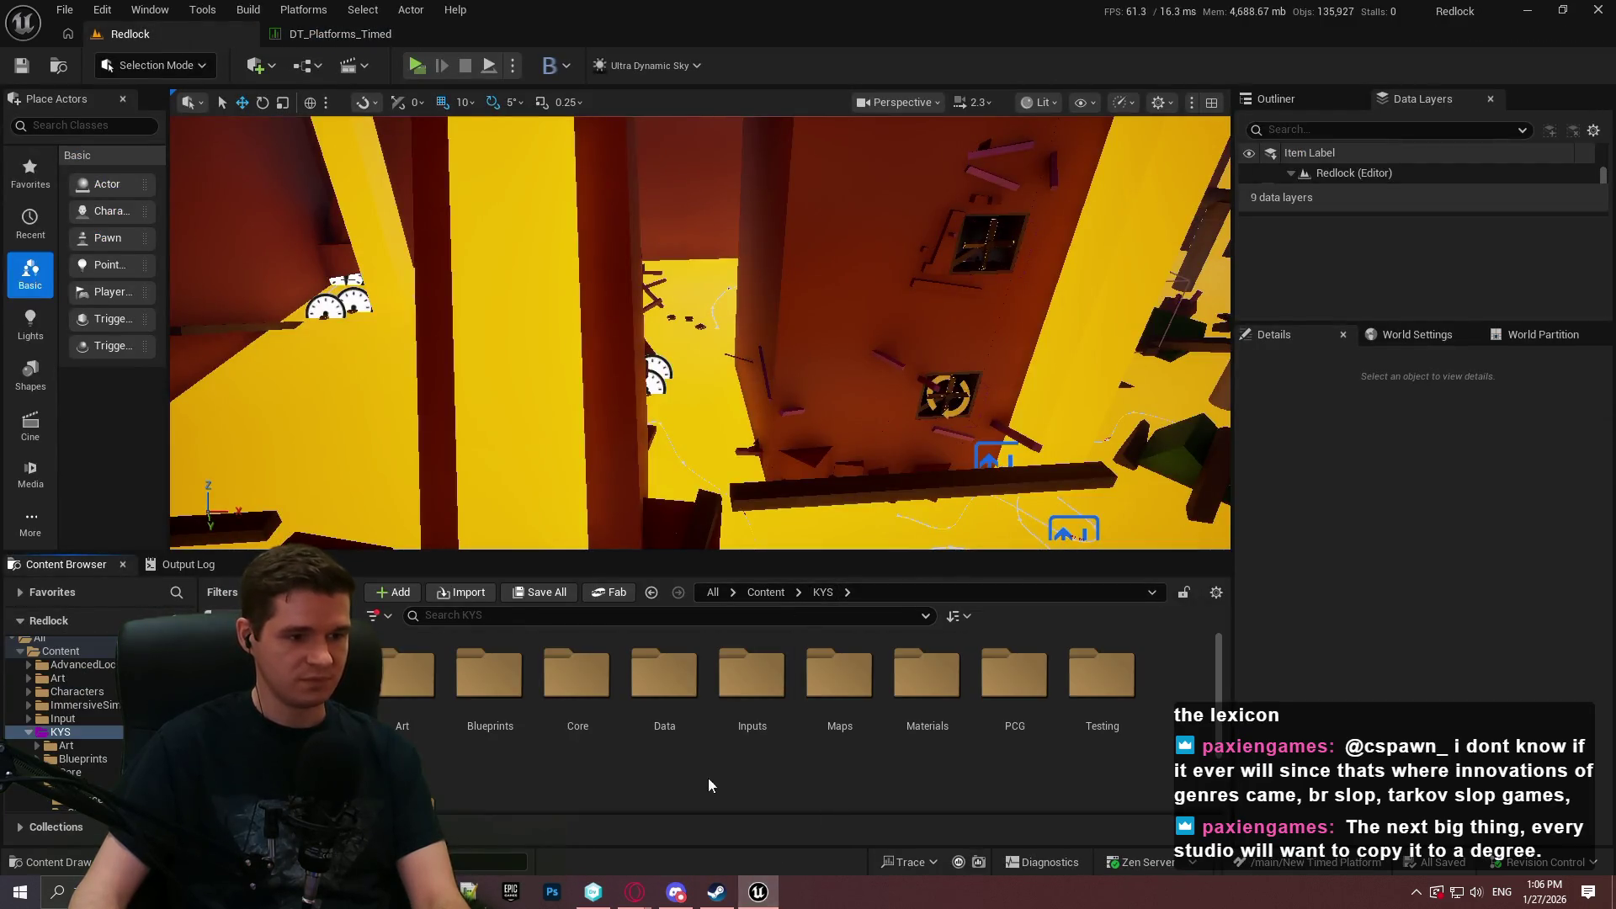
double_click(489, 674)
double_click(998, 673)
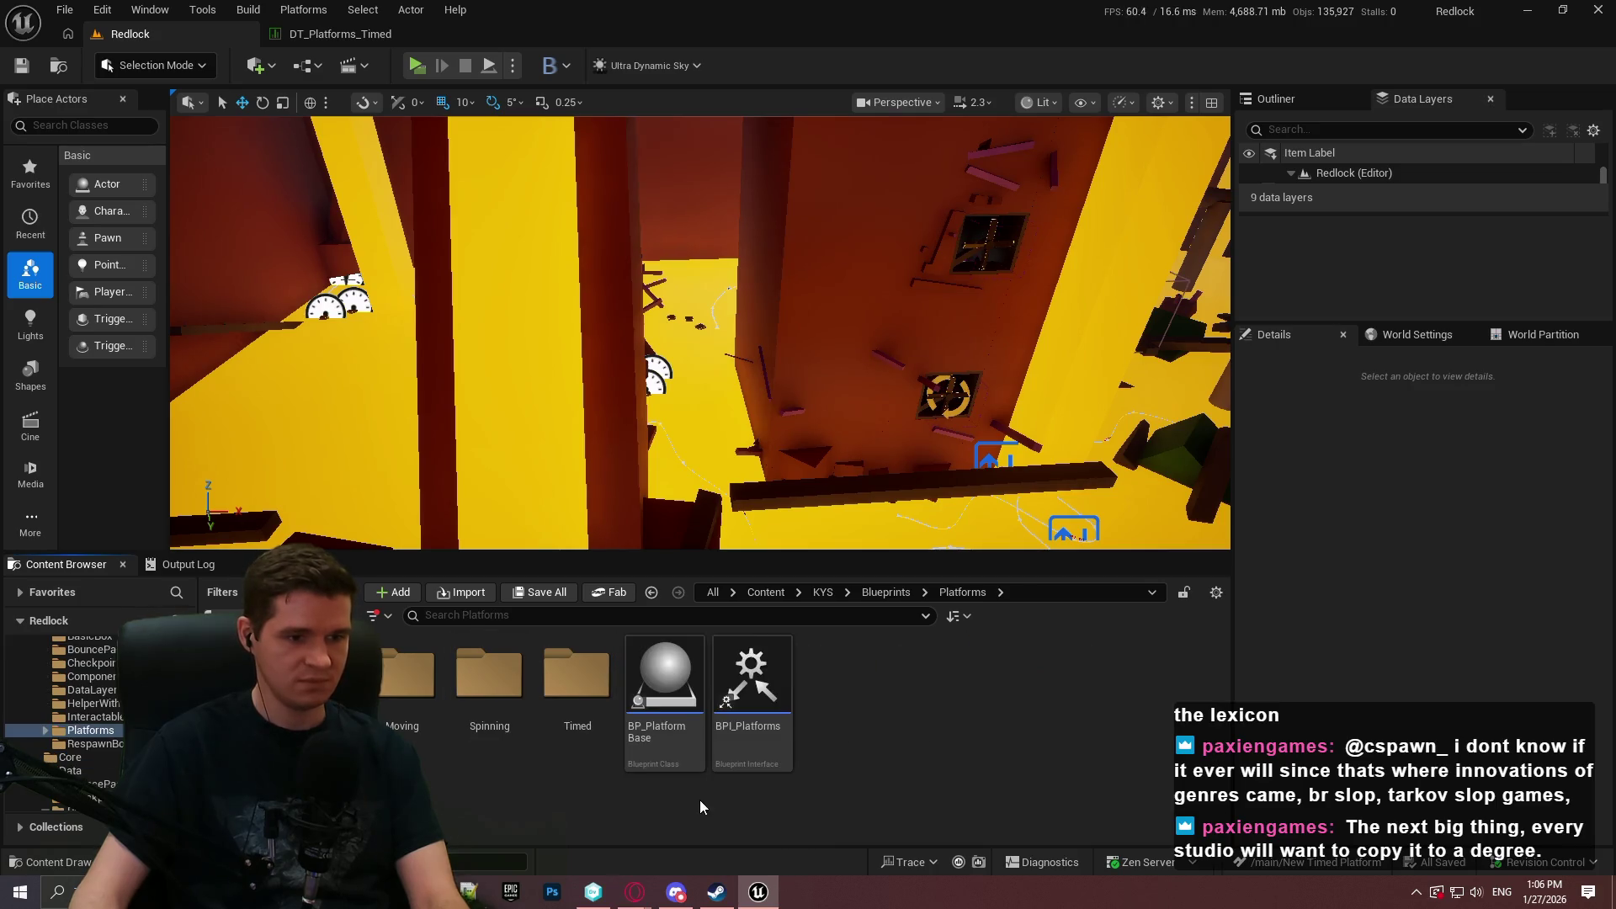
double_click(577, 673)
double_click(669, 738)
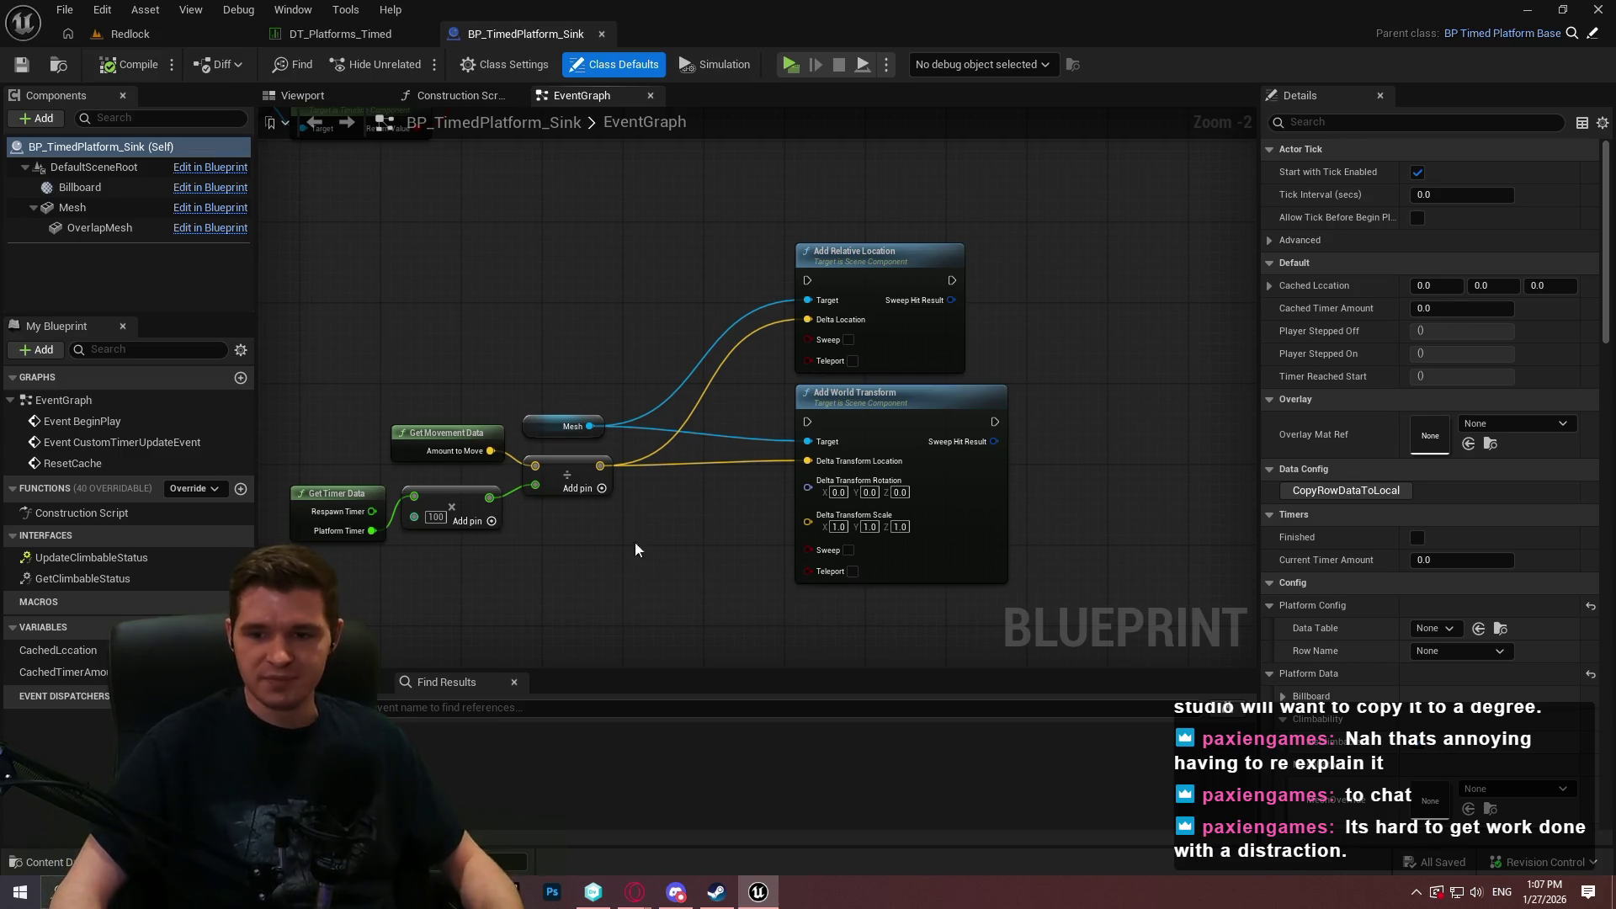
scroll(716, 337, down, 2)
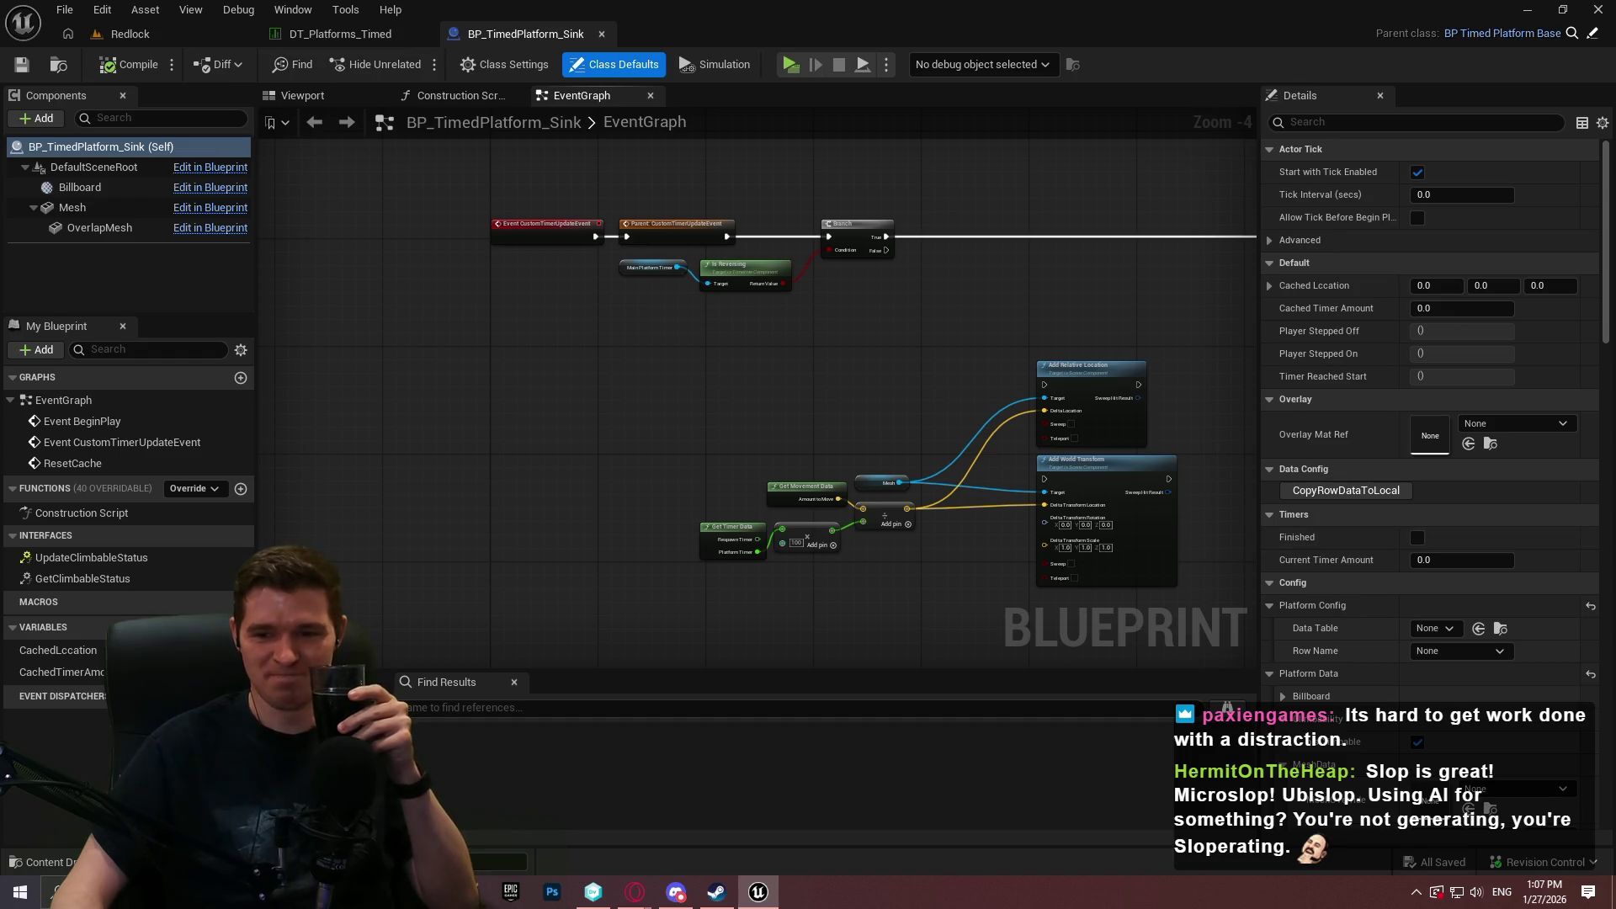
key(alt+Tab)
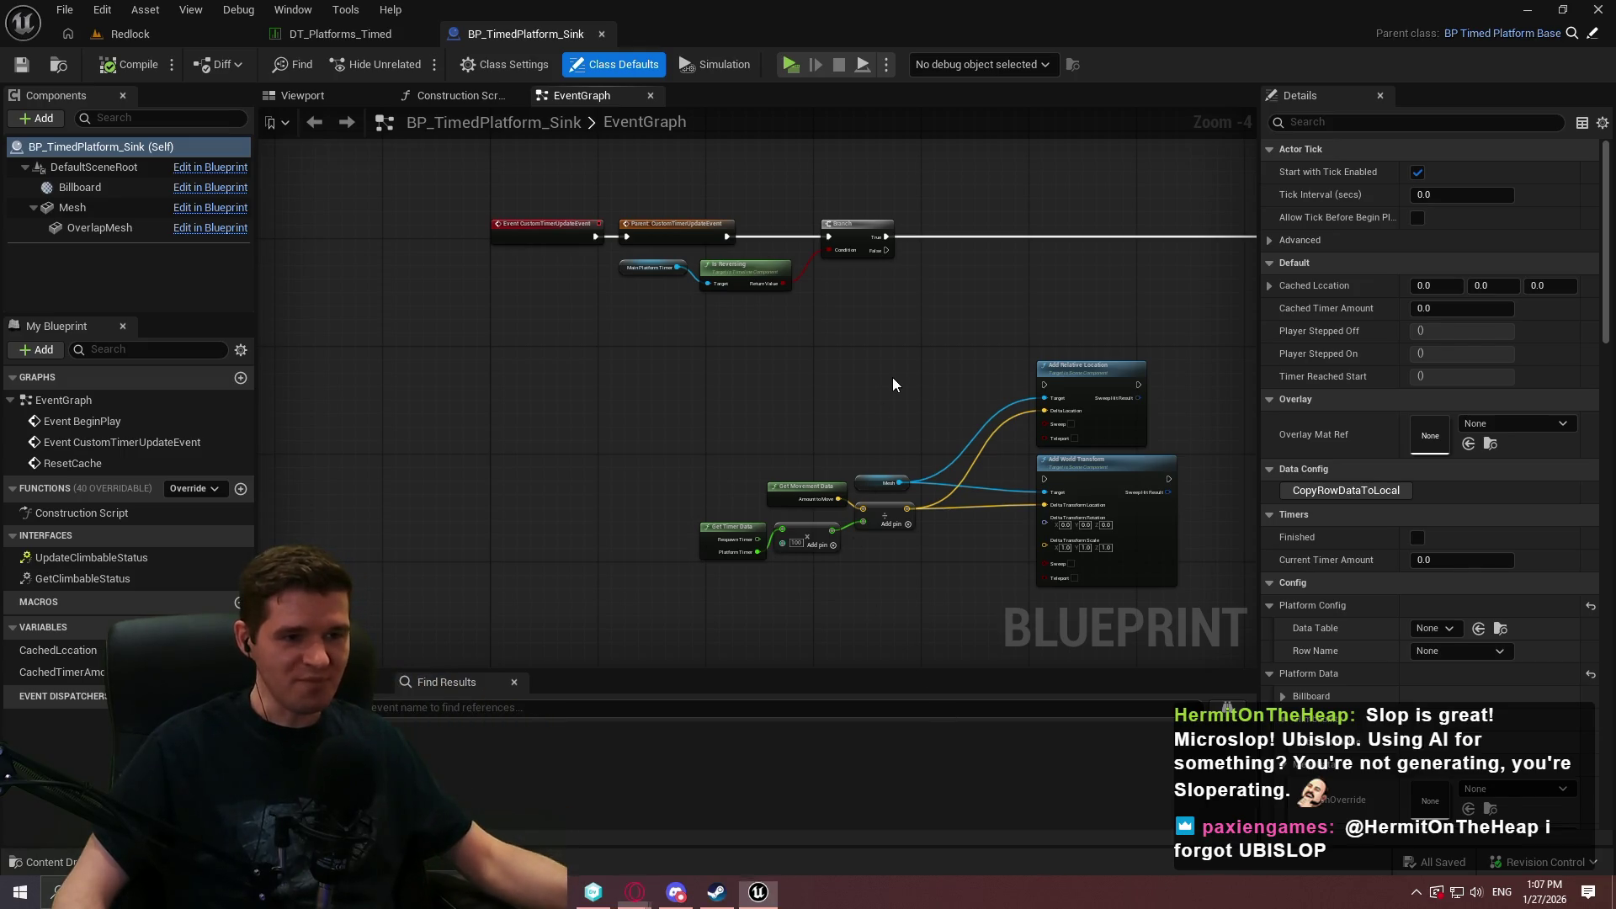
scroll(957, 322, up, 2)
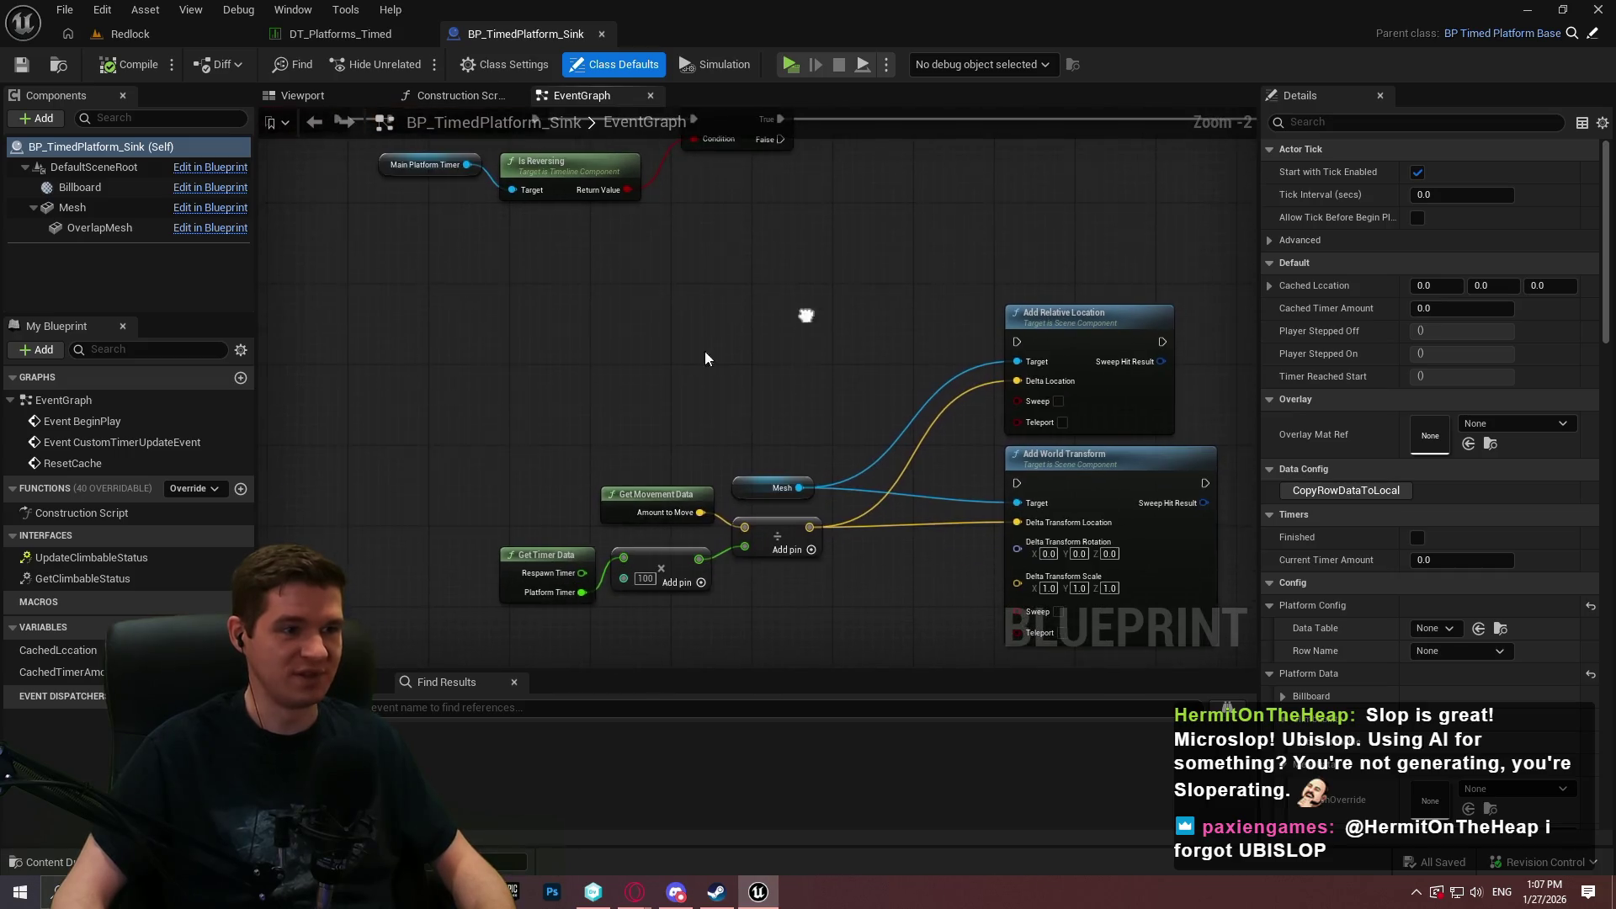
Open BP_TimedPlatform_Base and move its tab to the left of Sink.
click(165, 34)
click(326, 33)
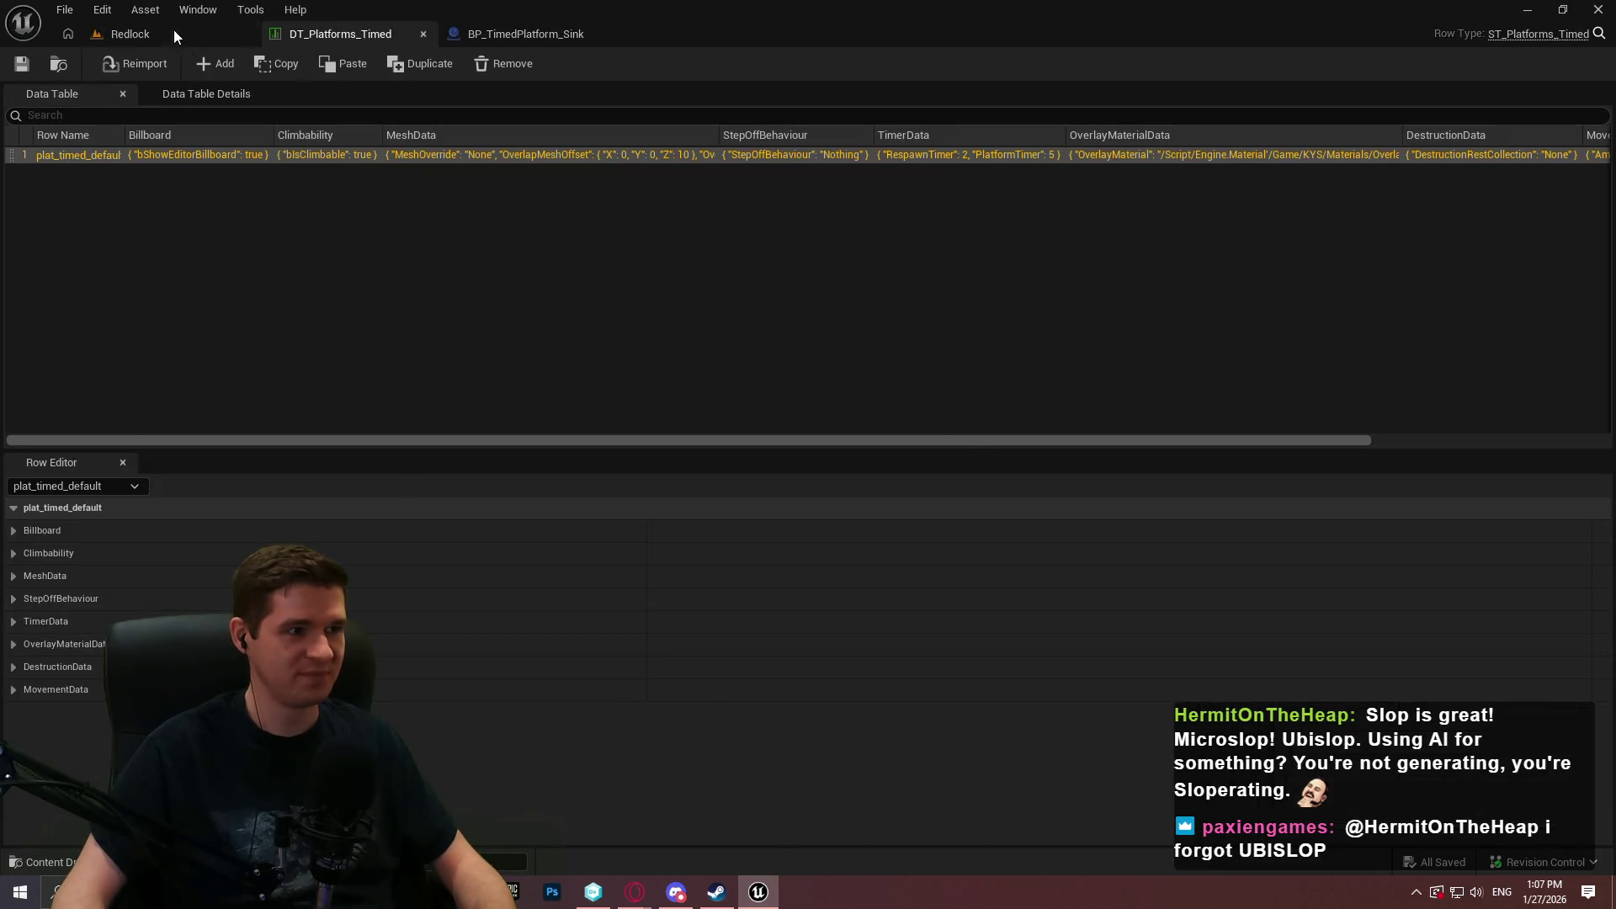
click(177, 33)
click(560, 34)
click(1593, 34)
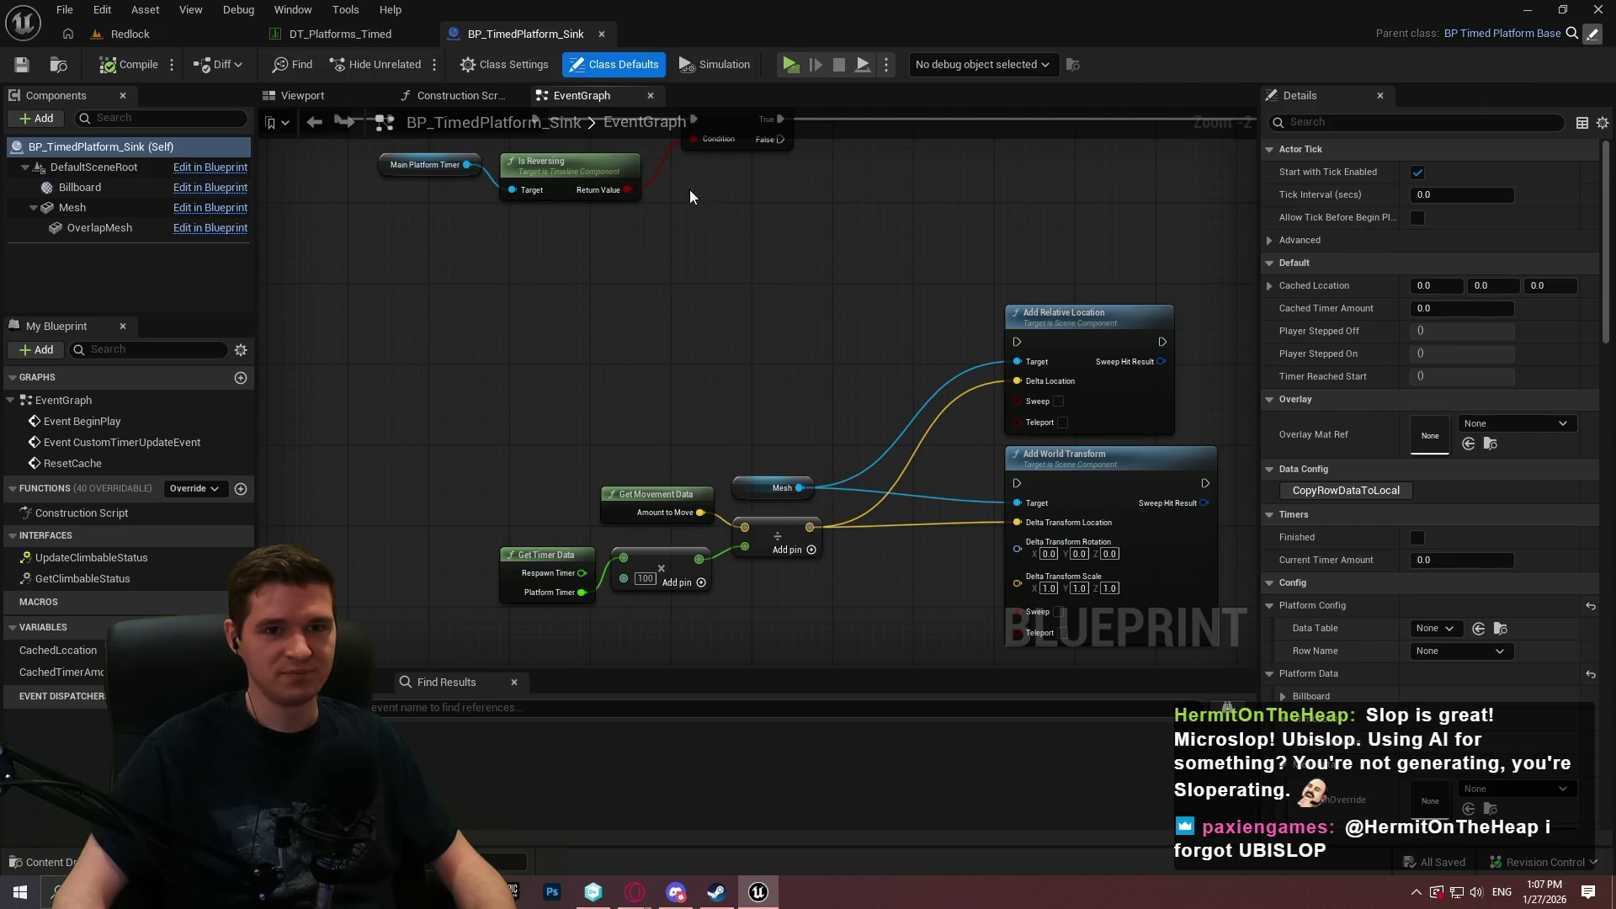
drag(729, 39, 542, 49)
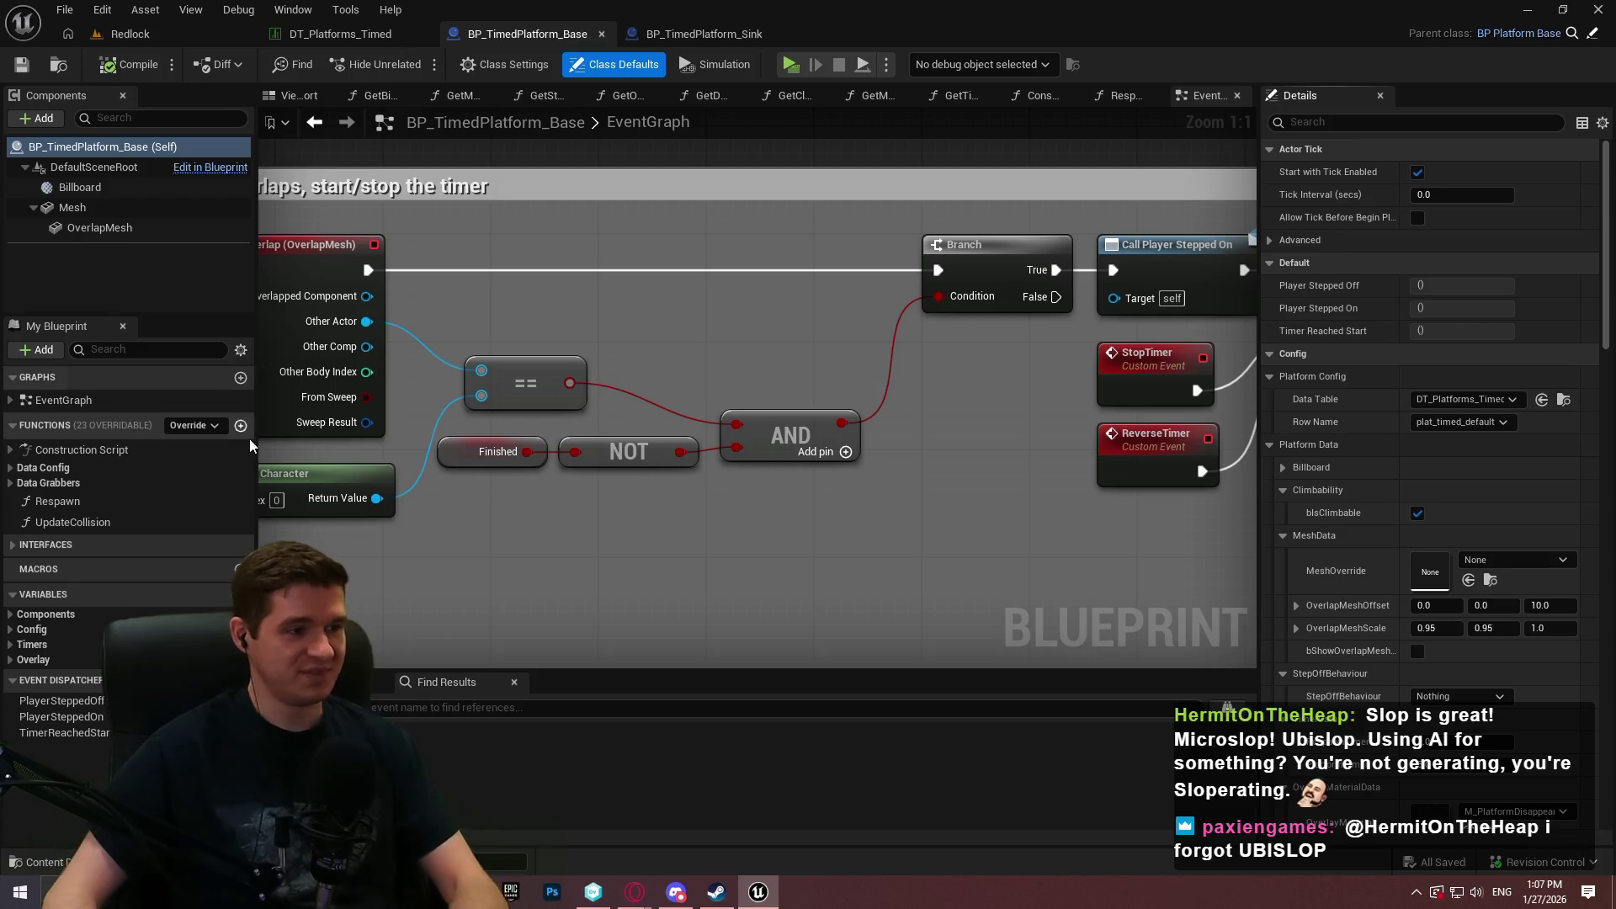
Tidy the Finished, NOT and AND nodes in the EventGraph and save.
scroll(699, 500, down, 2)
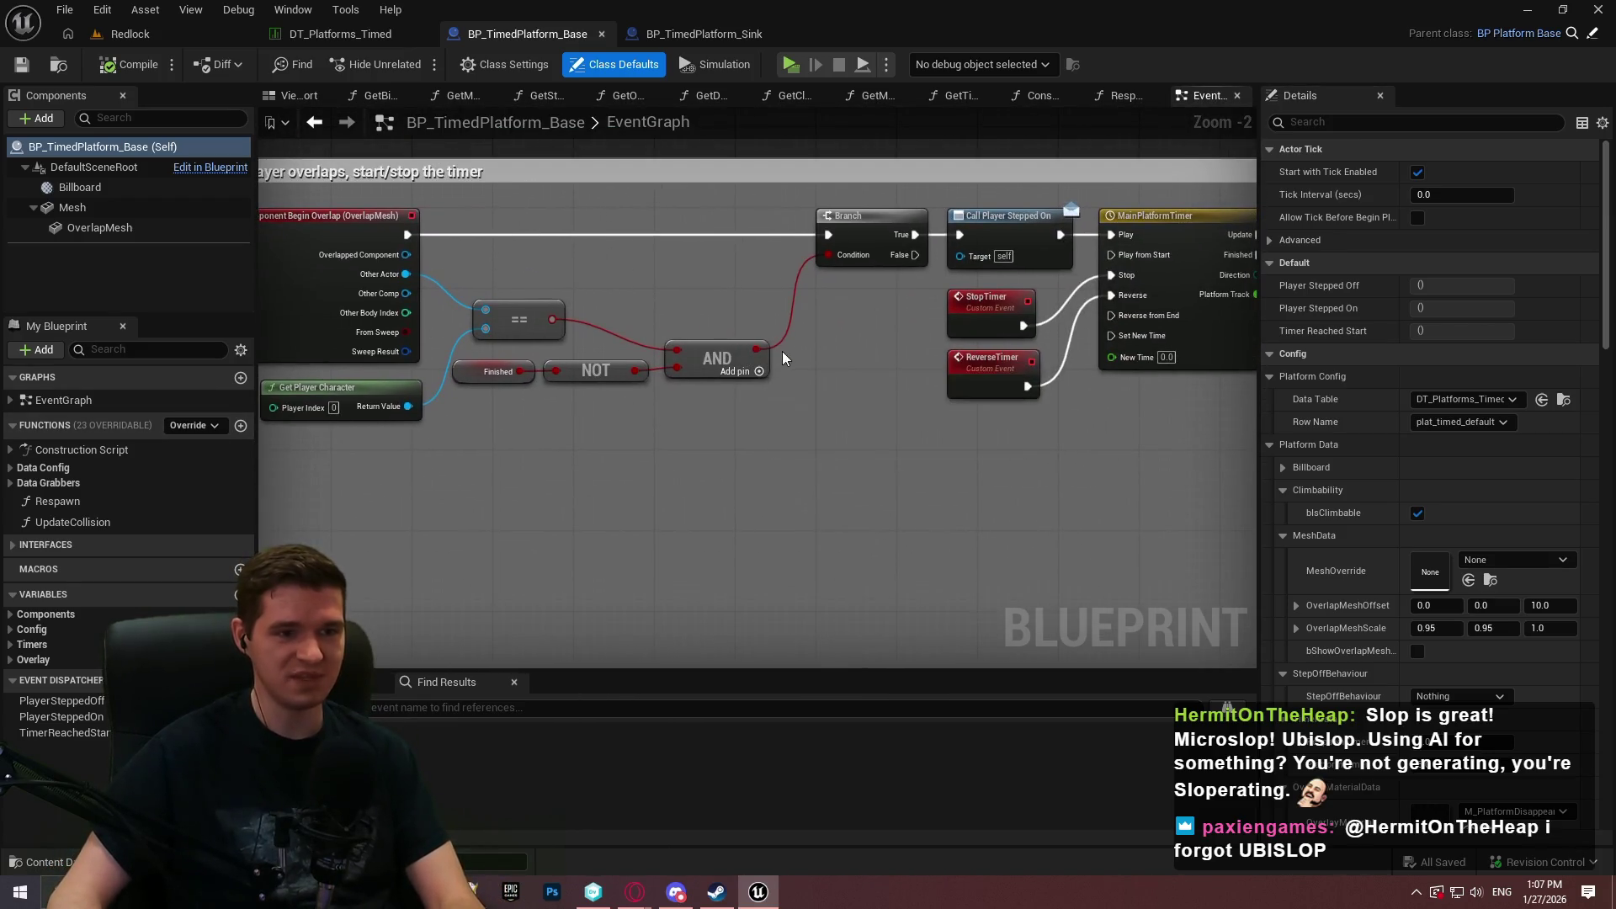
click(504, 371)
mouse_move(569, 395)
mouse_down()
mouse_move(475, 371)
mouse_move(495, 402)
mouse_up()
mouse_move(695, 372)
mouse_down()
mouse_move(736, 362)
mouse_move(947, 404)
mouse_move(668, 285)
mouse_up()
click(21, 65)
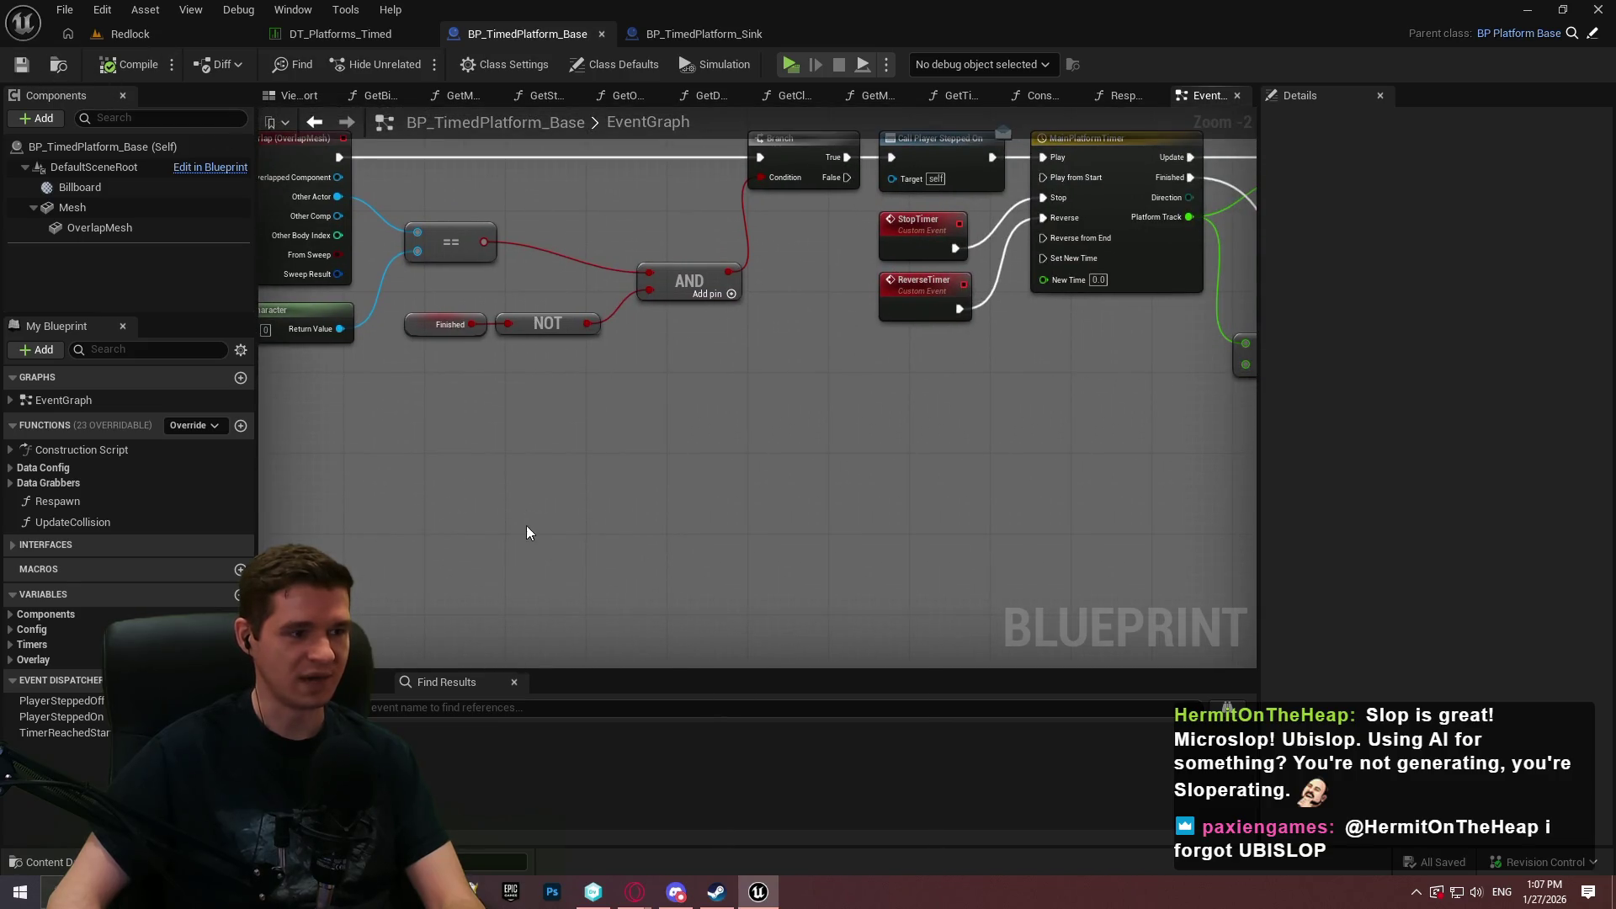
Open the GetMovementData function graph from the Data Grabbers category.
drag(523, 534, 562, 513)
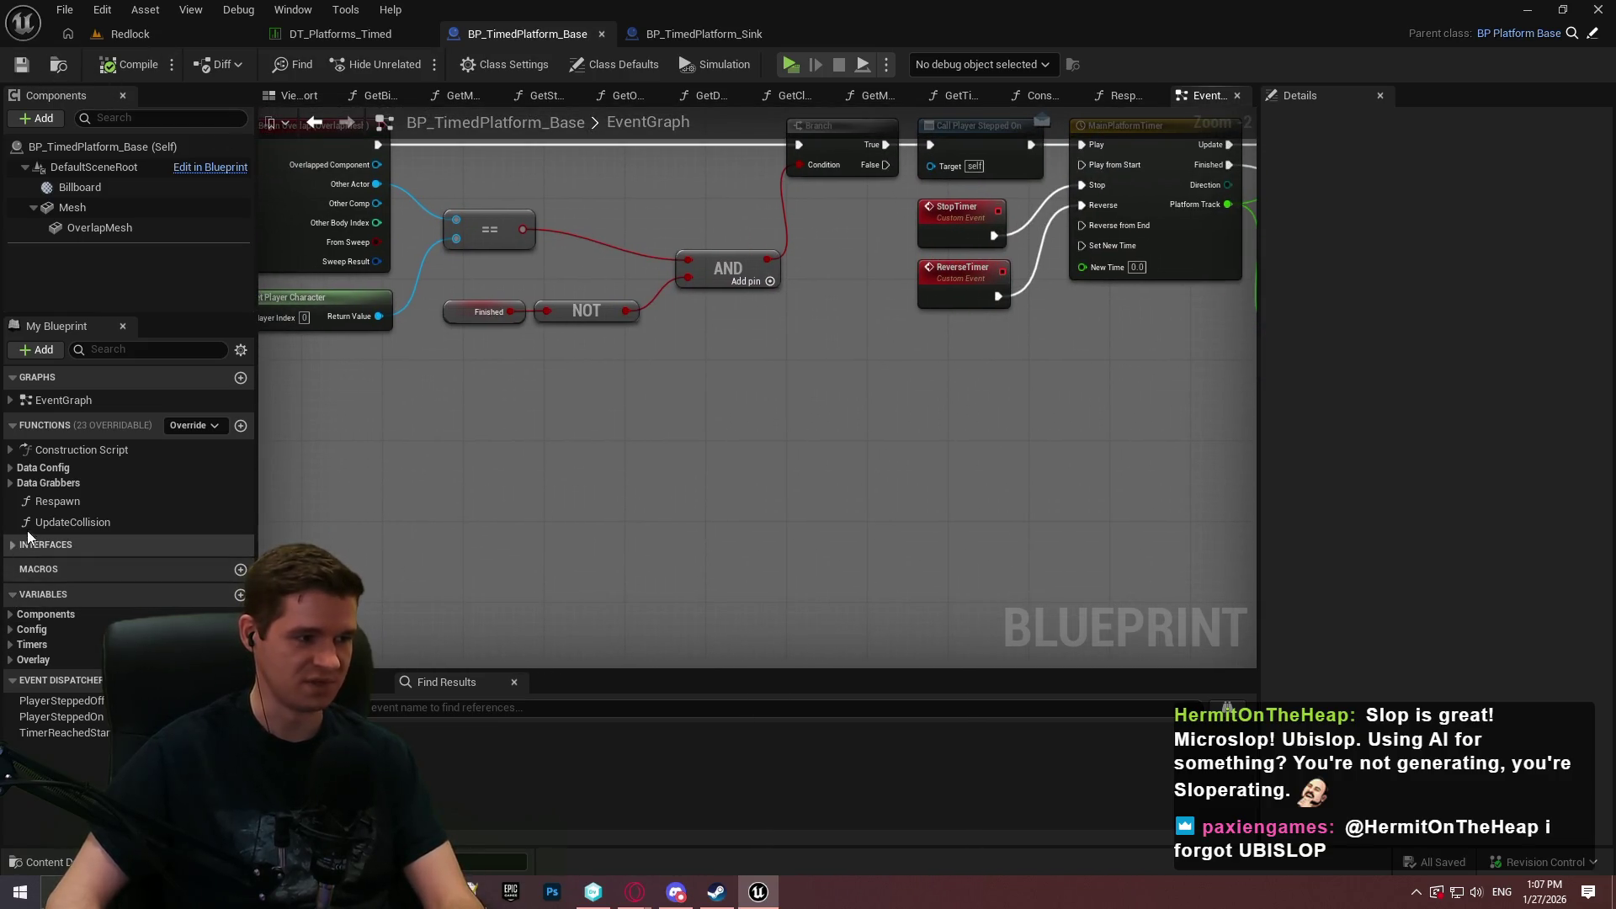
click(10, 483)
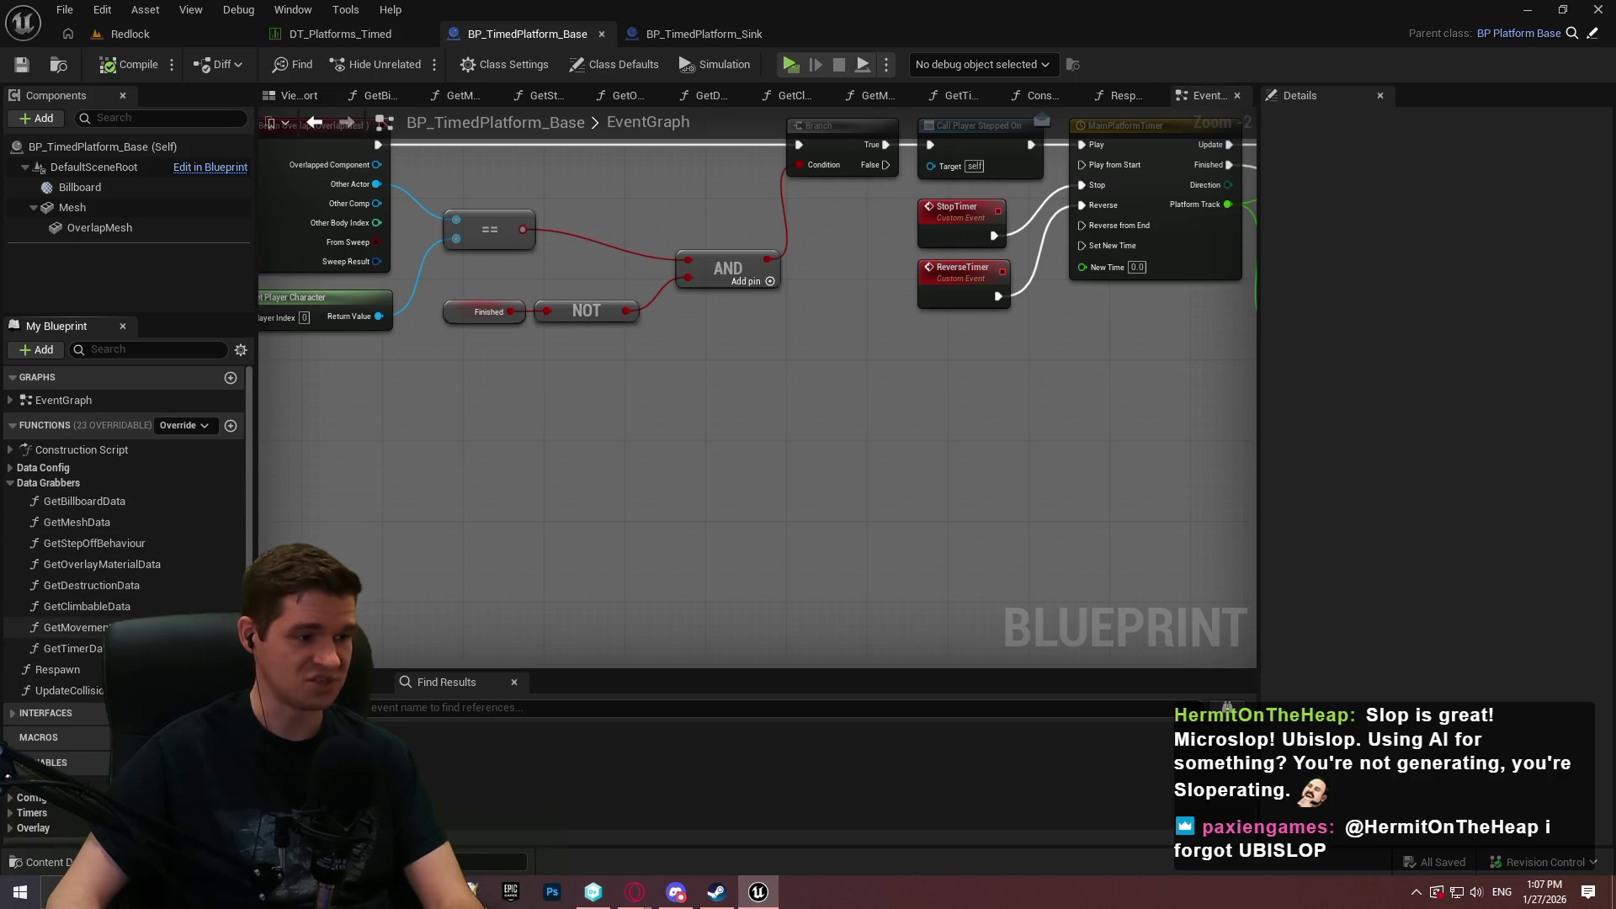
double_click(76, 627)
scroll(1035, 444, up, 2)
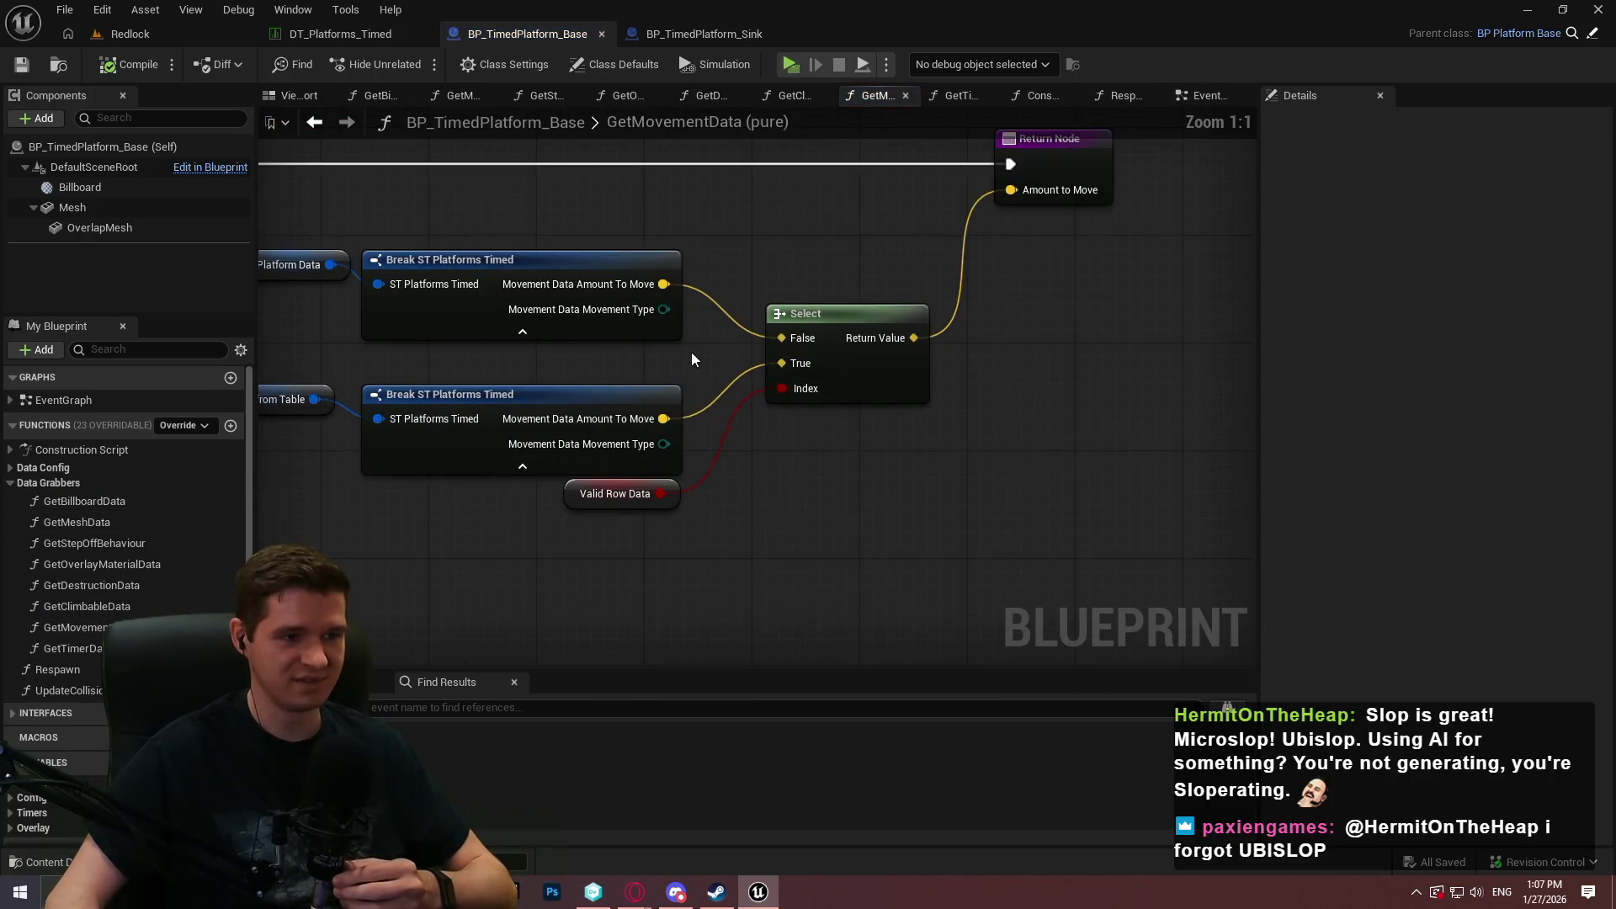
click(831, 340)
key(ctrl+c)
key(ctrl+v)
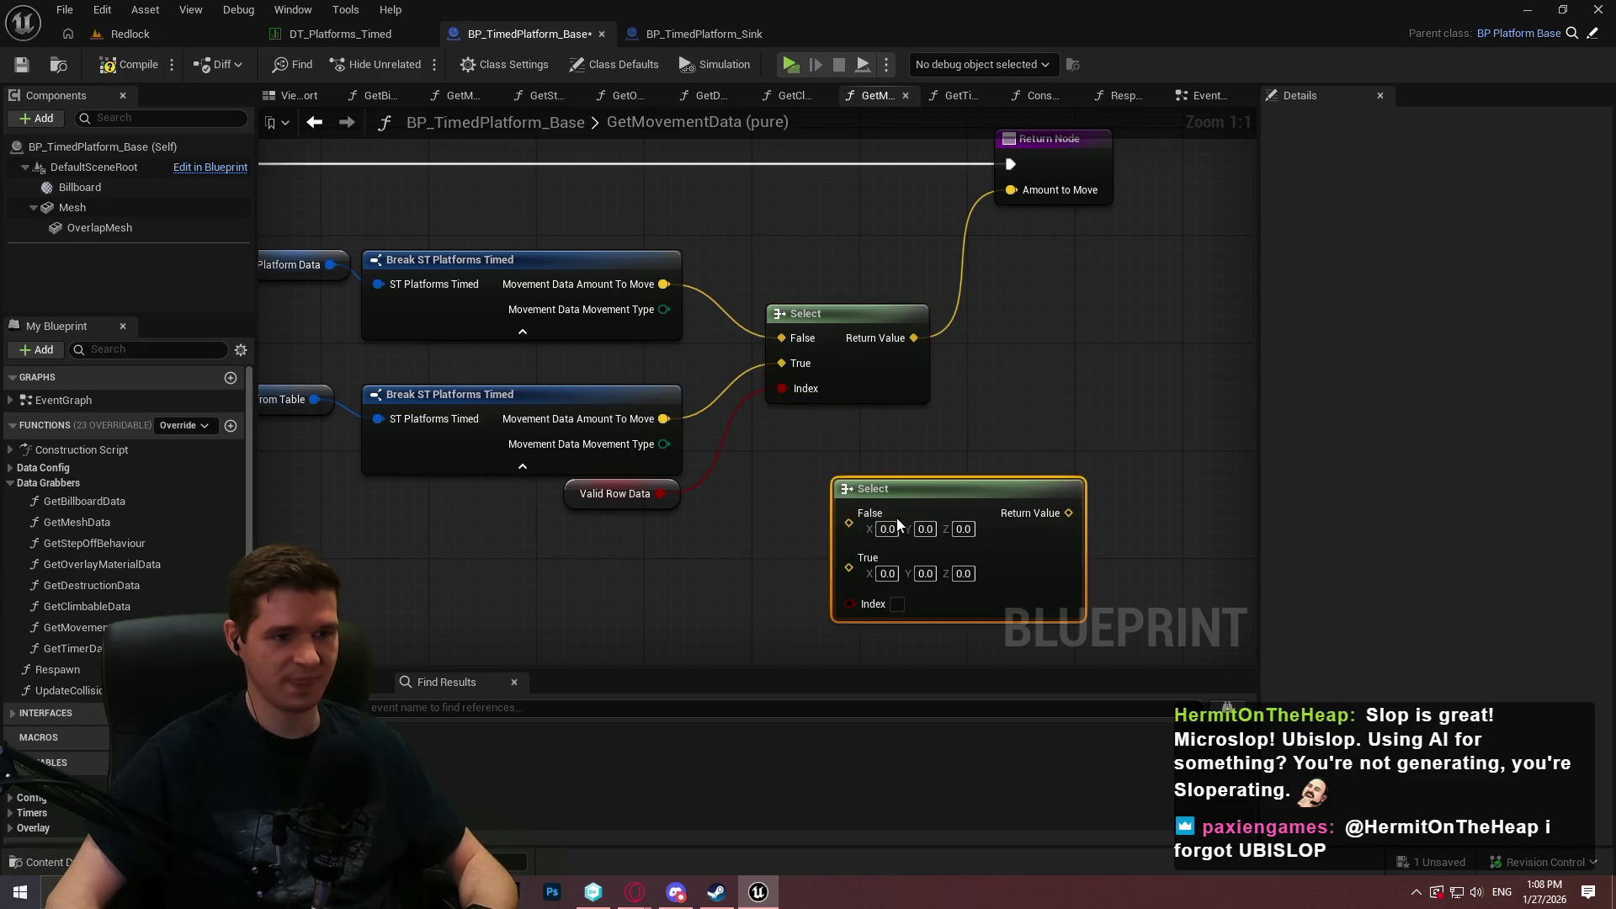
key(Delete)
Add a Select node fed by both Movement Type pins and driven by Valid Row Data.
right_click(856, 470)
text(select)
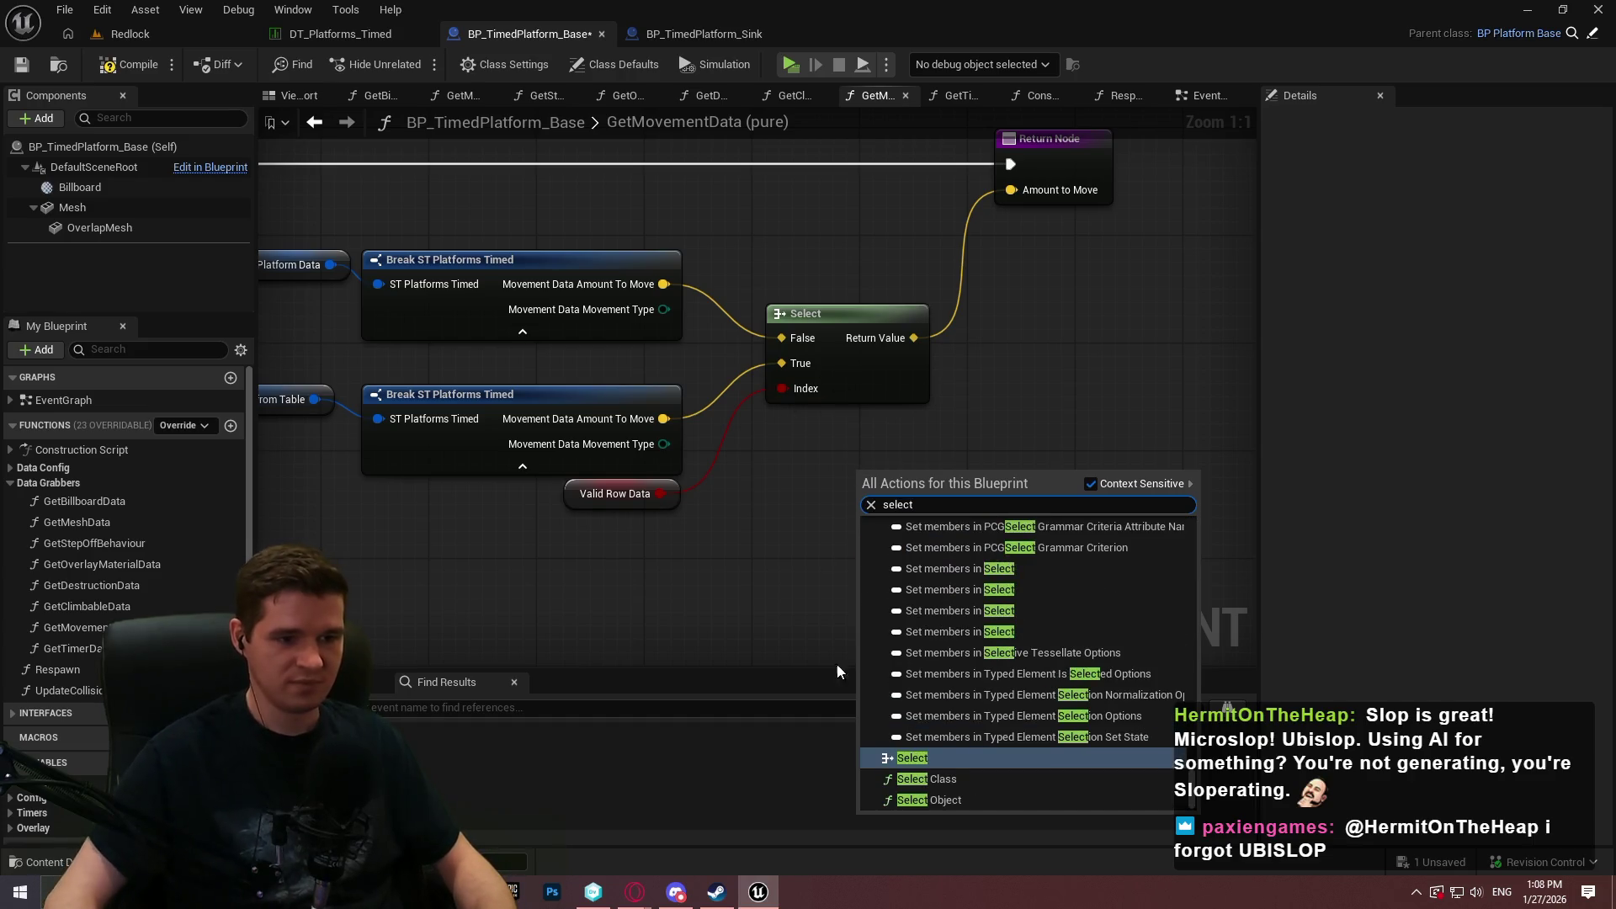
click(931, 756)
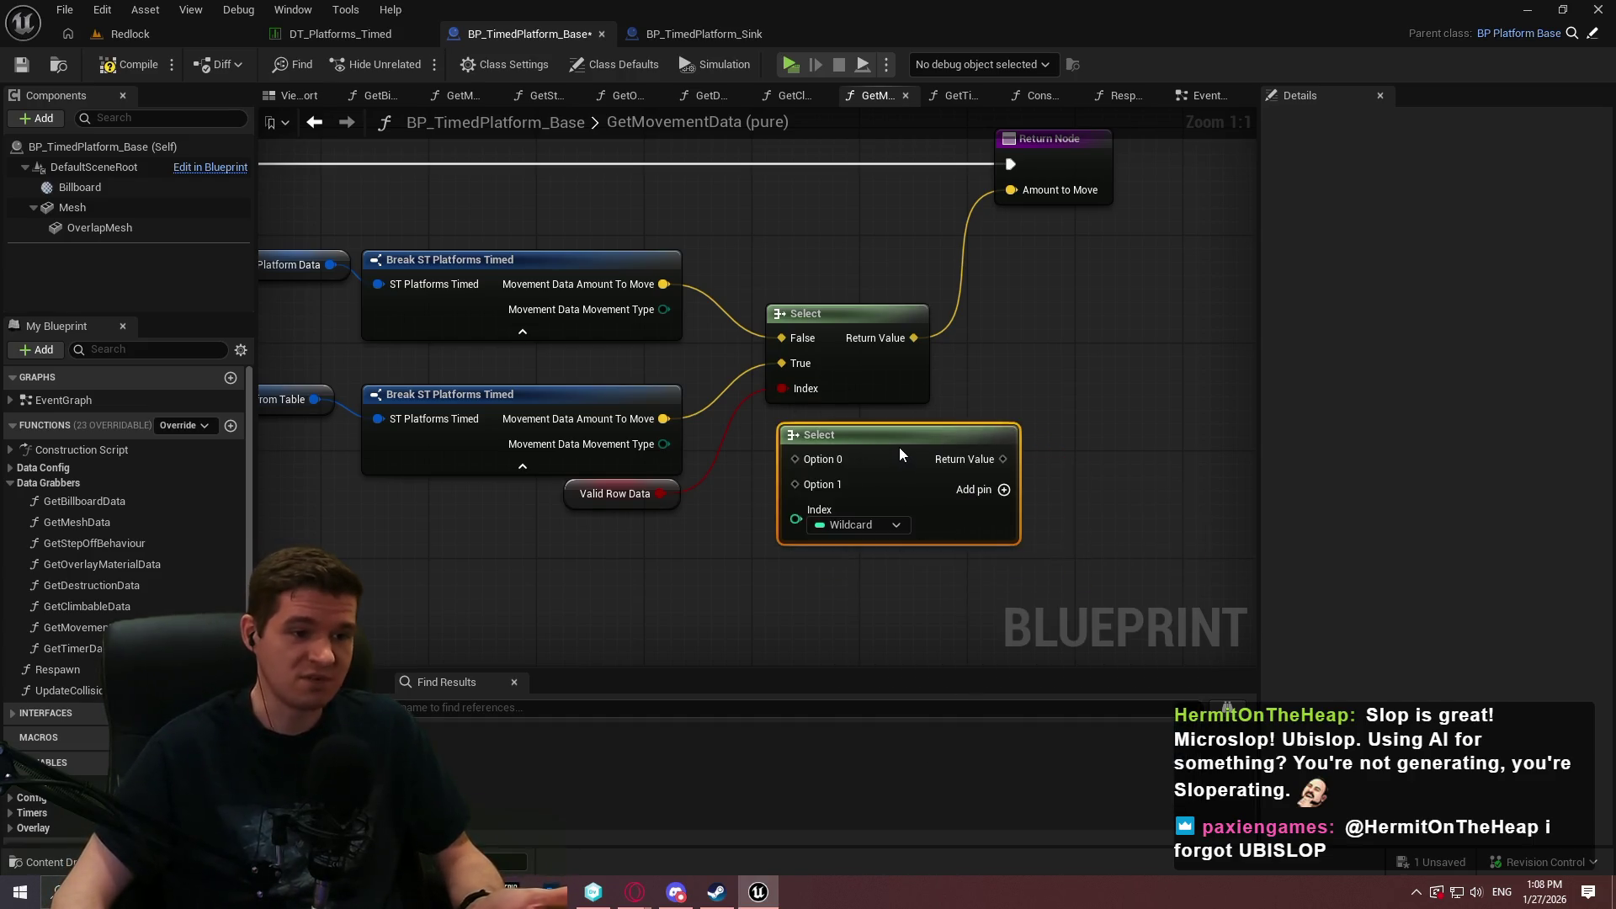
drag(894, 446, 854, 433)
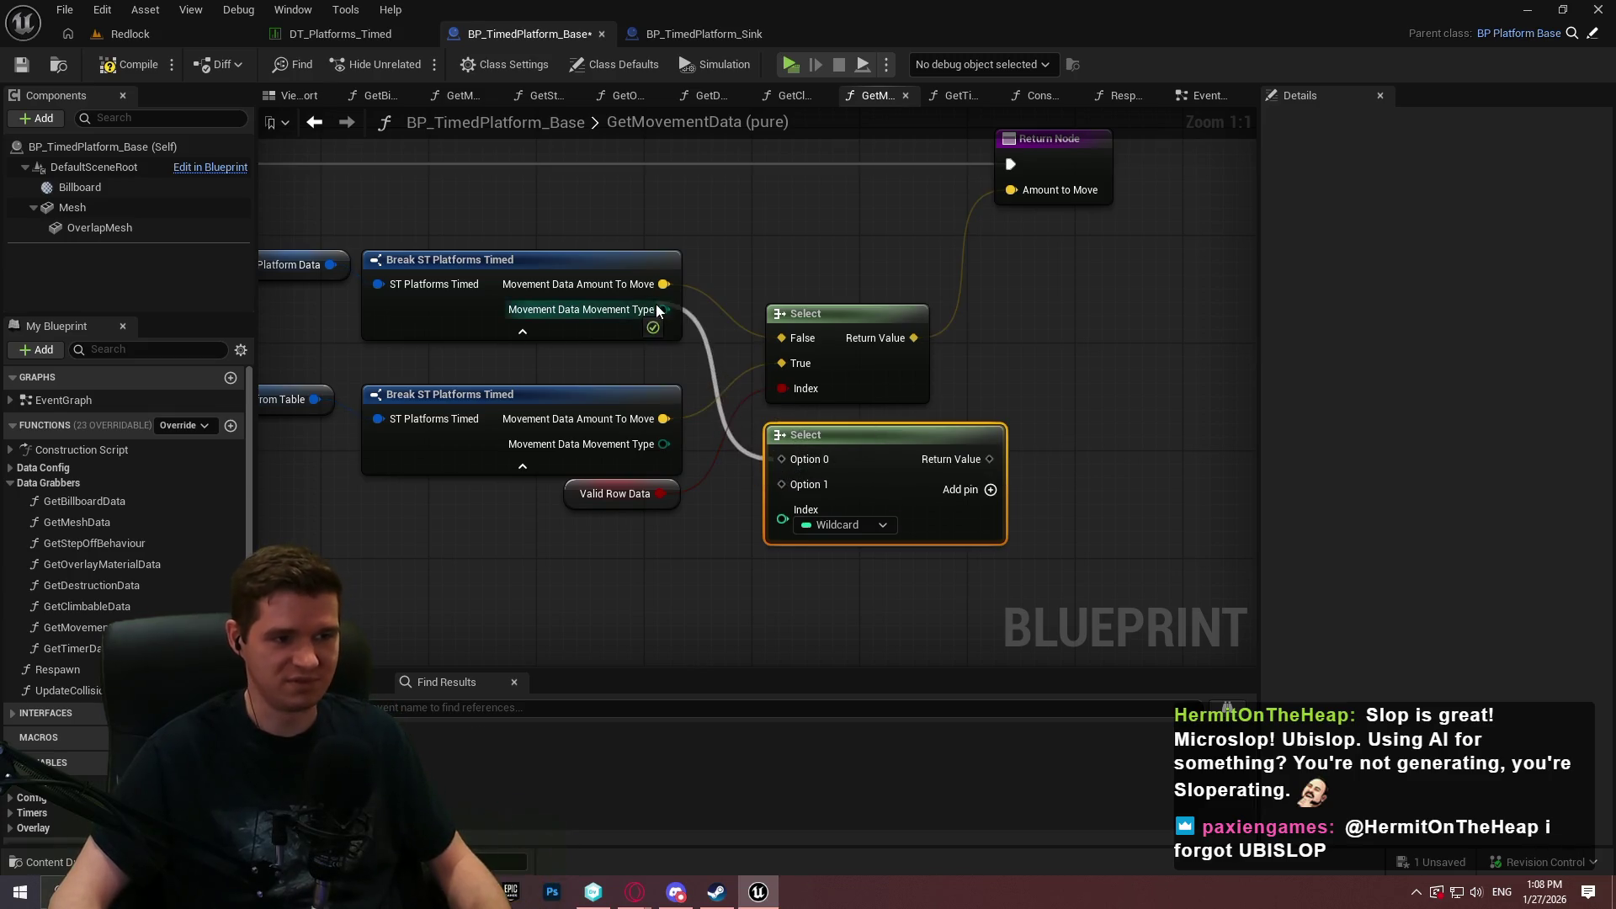
drag(665, 309, 781, 459)
mouse_move(665, 444)
mouse_down()
mouse_move(782, 484)
mouse_move(645, 501)
mouse_move(661, 493)
mouse_up()
mouse_move(913, 458)
mouse_down()
mouse_move(1064, 164)
mouse_move(1151, 161)
mouse_up()
Name the new function output MovementType, then compile and save BP_TimedPlatform_Base.
click(1343, 446)
text(Mov)
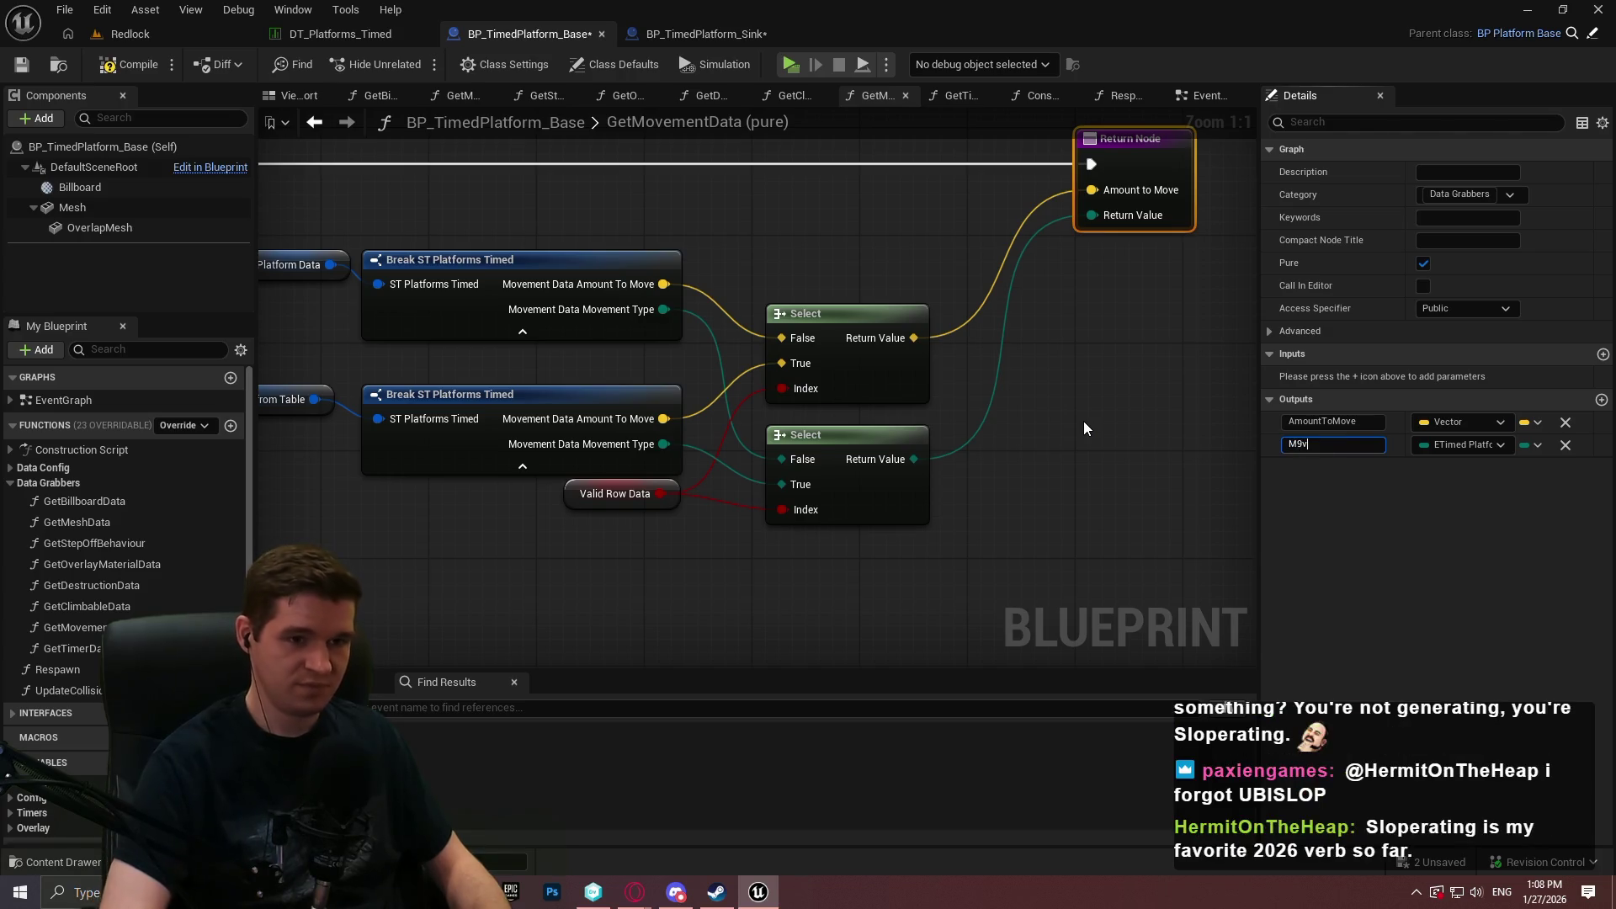
text(ementType)
key(Return)
click(128, 67)
click(21, 65)
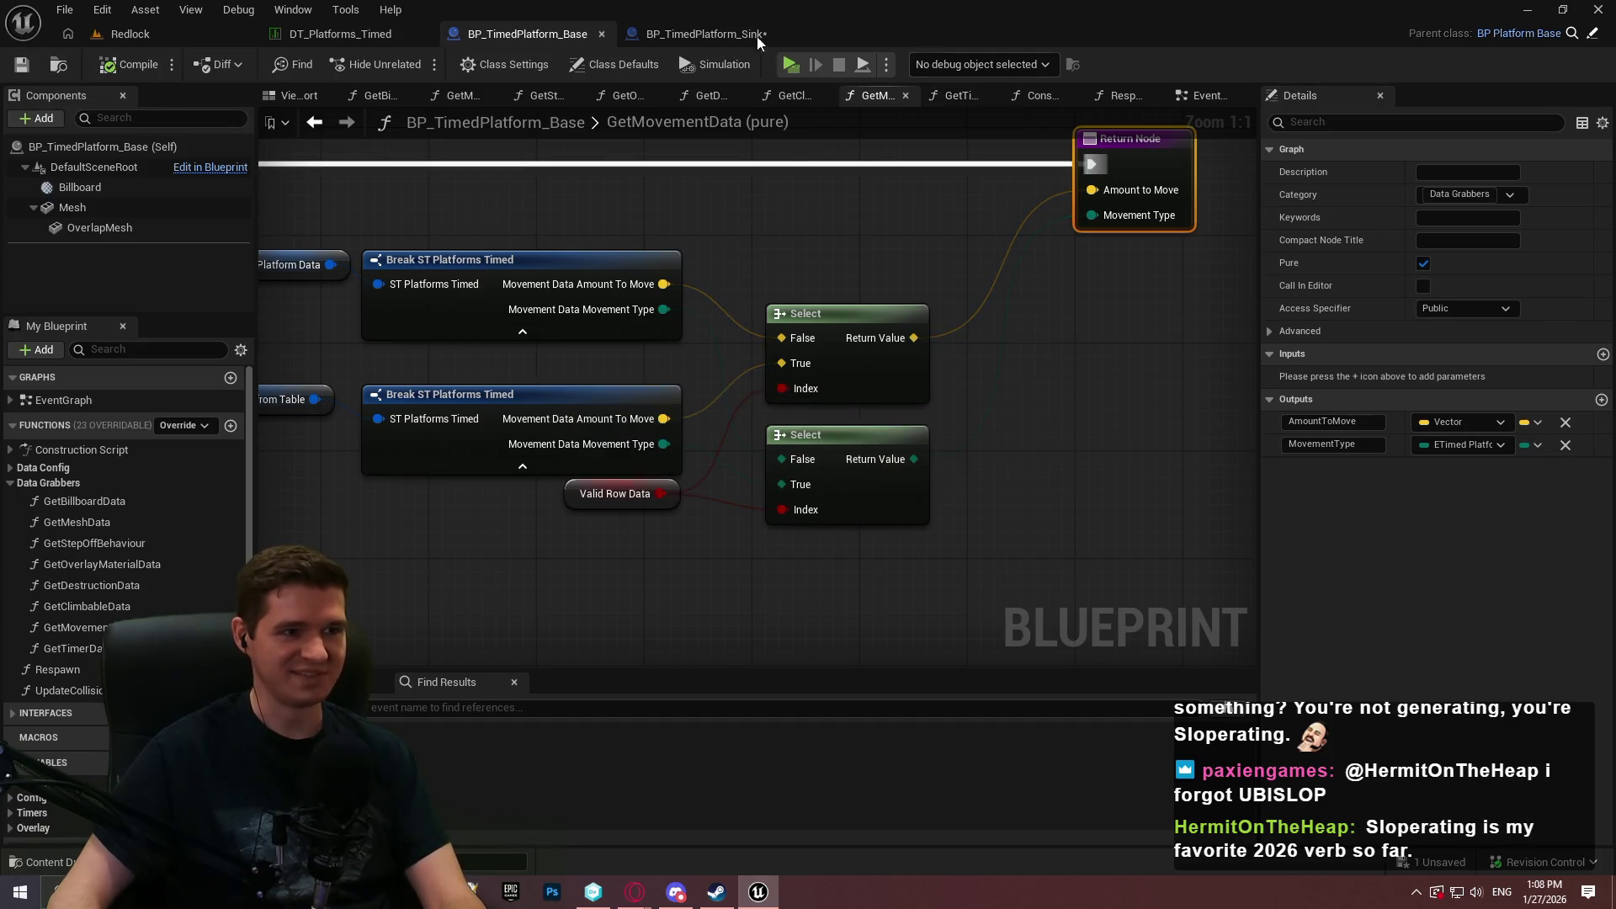
click(721, 37)
mouse_move(764, 281)
mouse_down()
mouse_move(822, 492)
mouse_move(851, 328)
mouse_up()
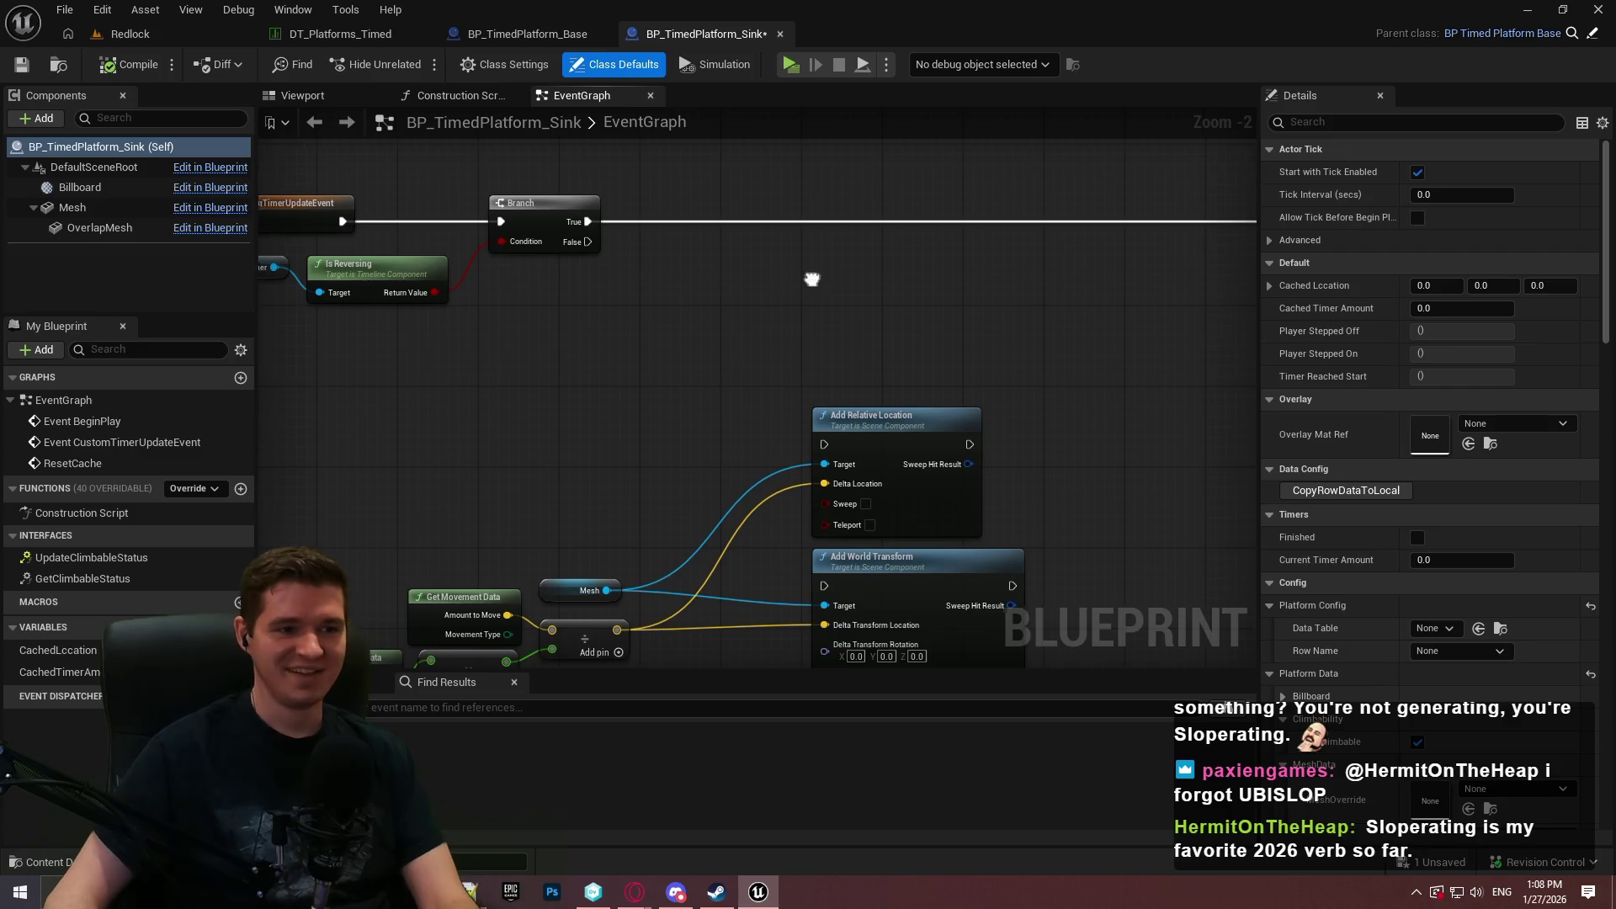
Add a Get Movement Data node to the Sink event graph.
drag(881, 399, 932, 342)
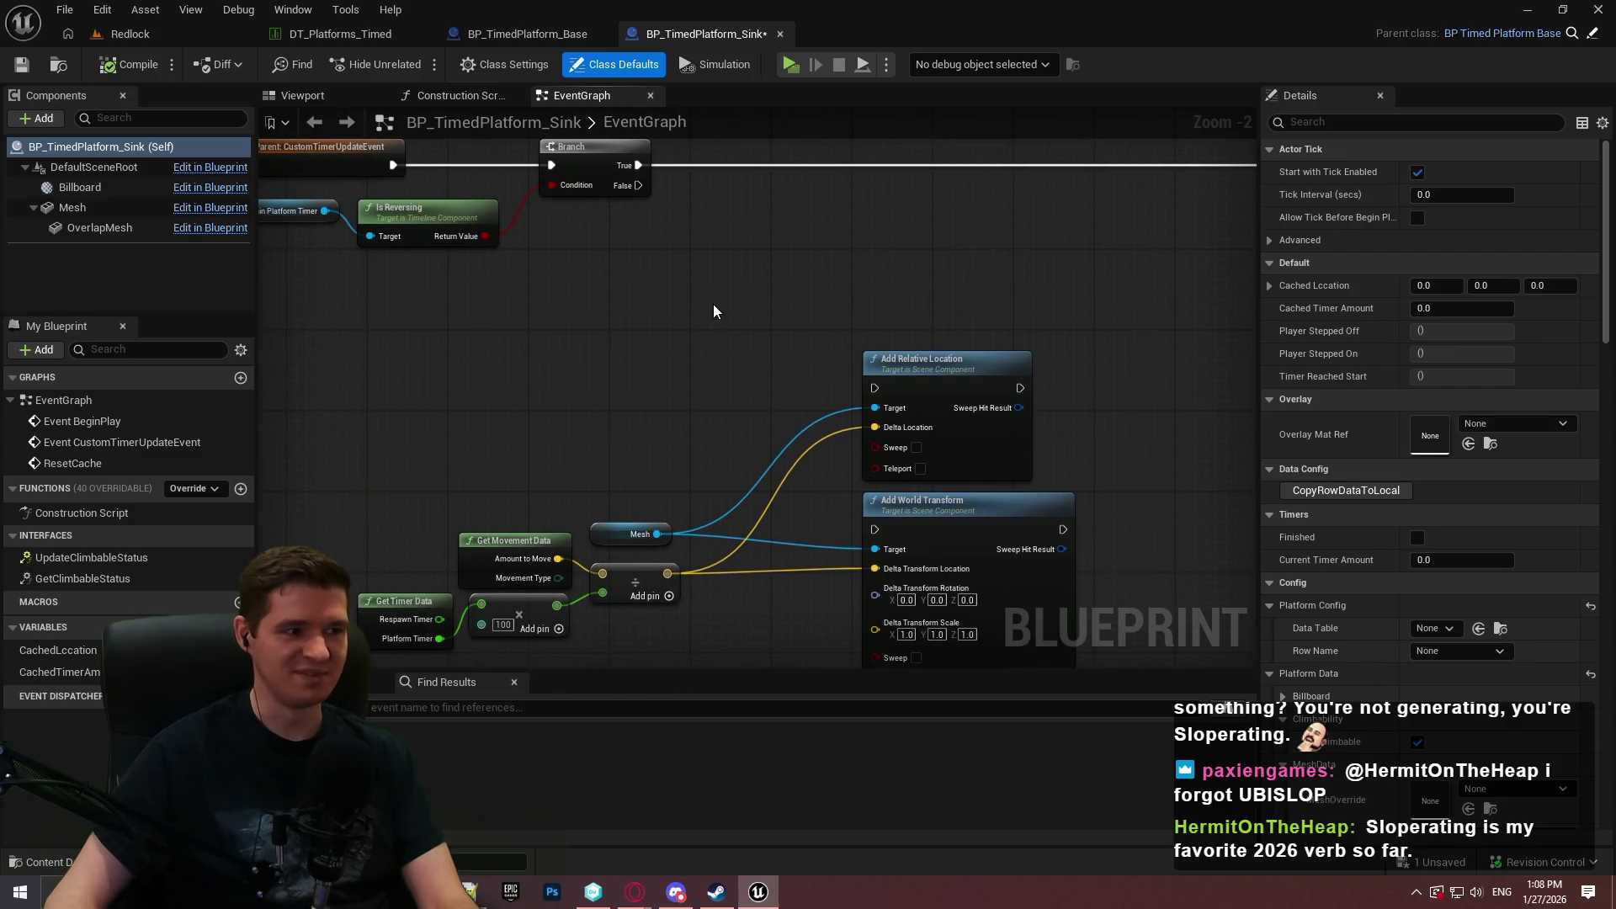
drag(714, 305, 758, 341)
right_click(633, 333)
text(movement)
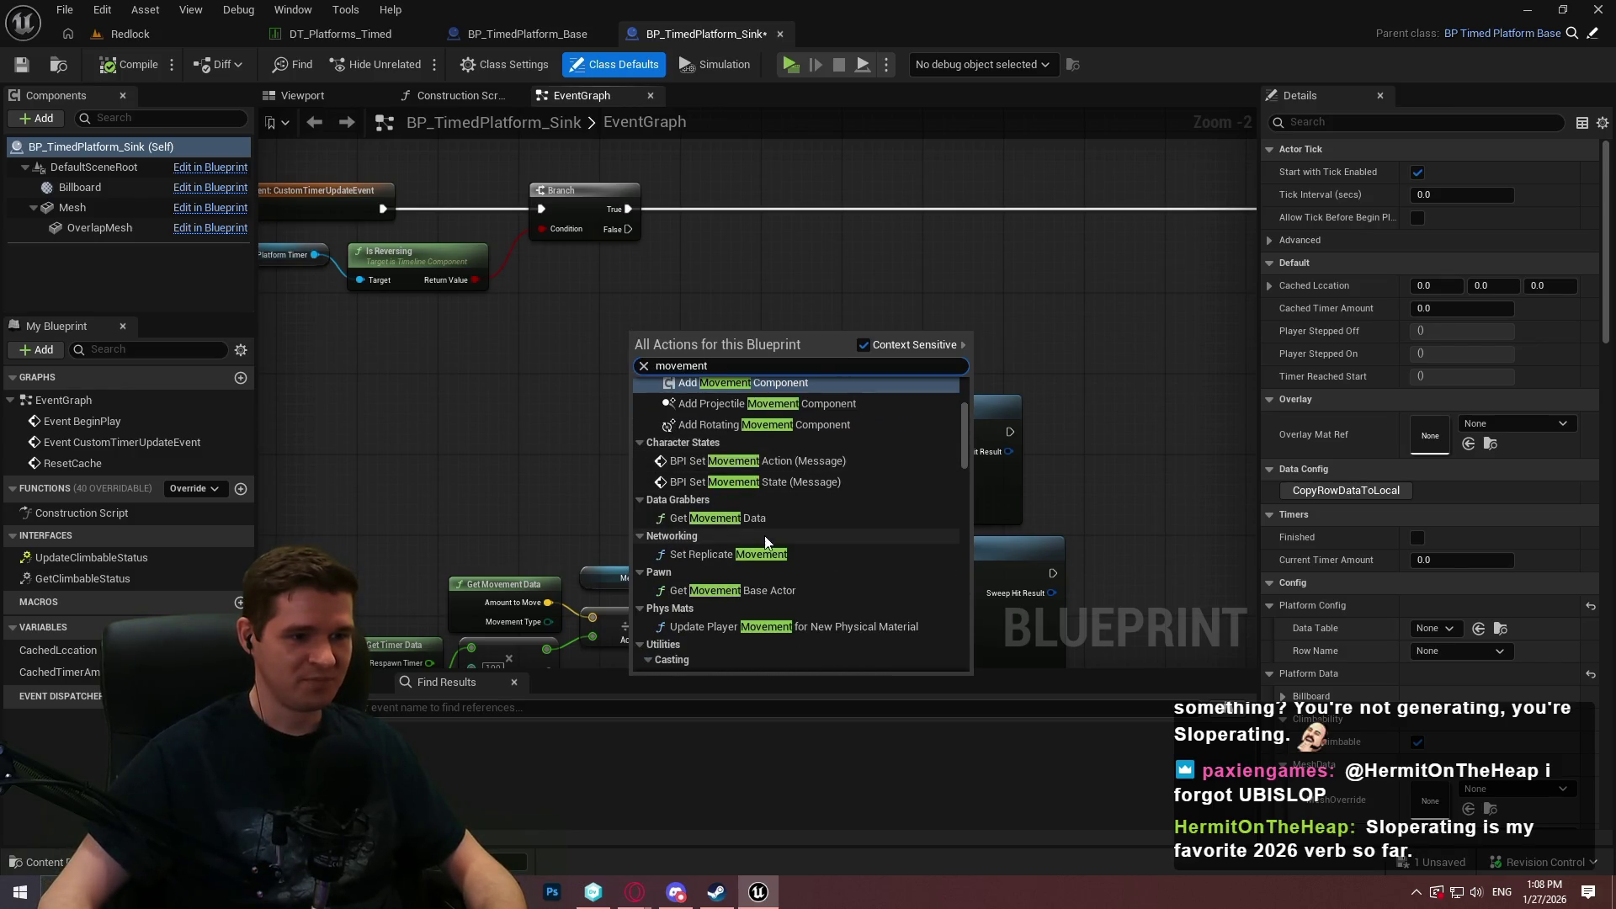
click(756, 523)
click(778, 377)
Add a Switch on movement type from Movement Type, run from the Branch False path.
drag(637, 332, 655, 229)
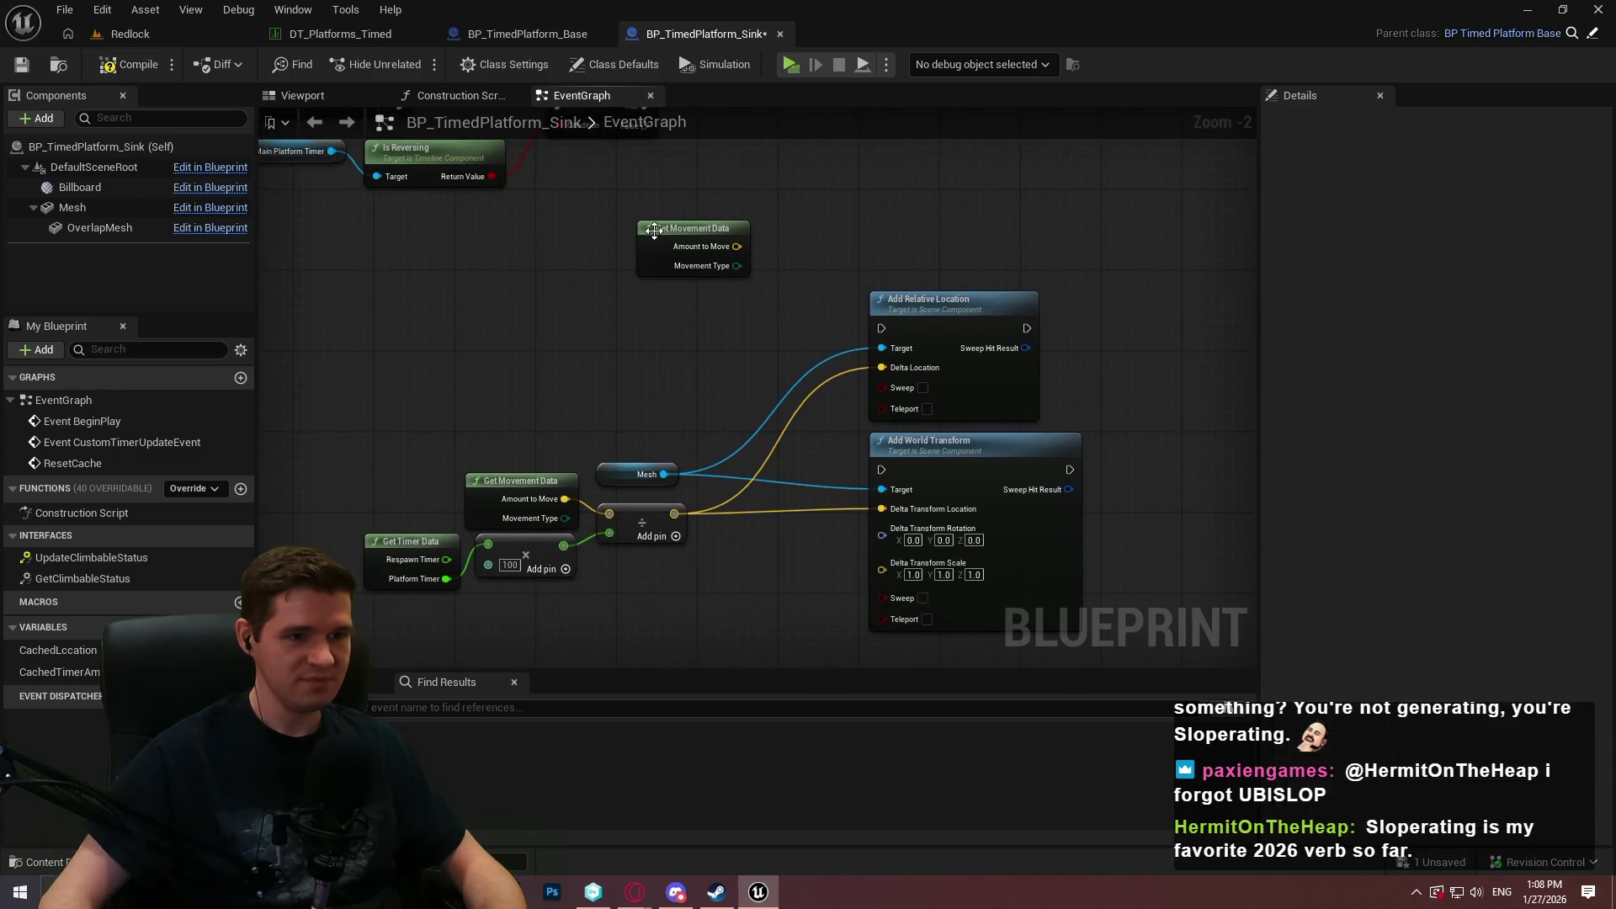
scroll(720, 278, up, 1)
mouse_move(655, 330)
mouse_down()
mouse_move(769, 310)
mouse_move(697, 308)
mouse_up()
text(switch)
click(791, 439)
drag(549, 165, 703, 331)
click(754, 239)
Position Get Movement Data below-left of the Switch node.
drag(556, 315, 543, 385)
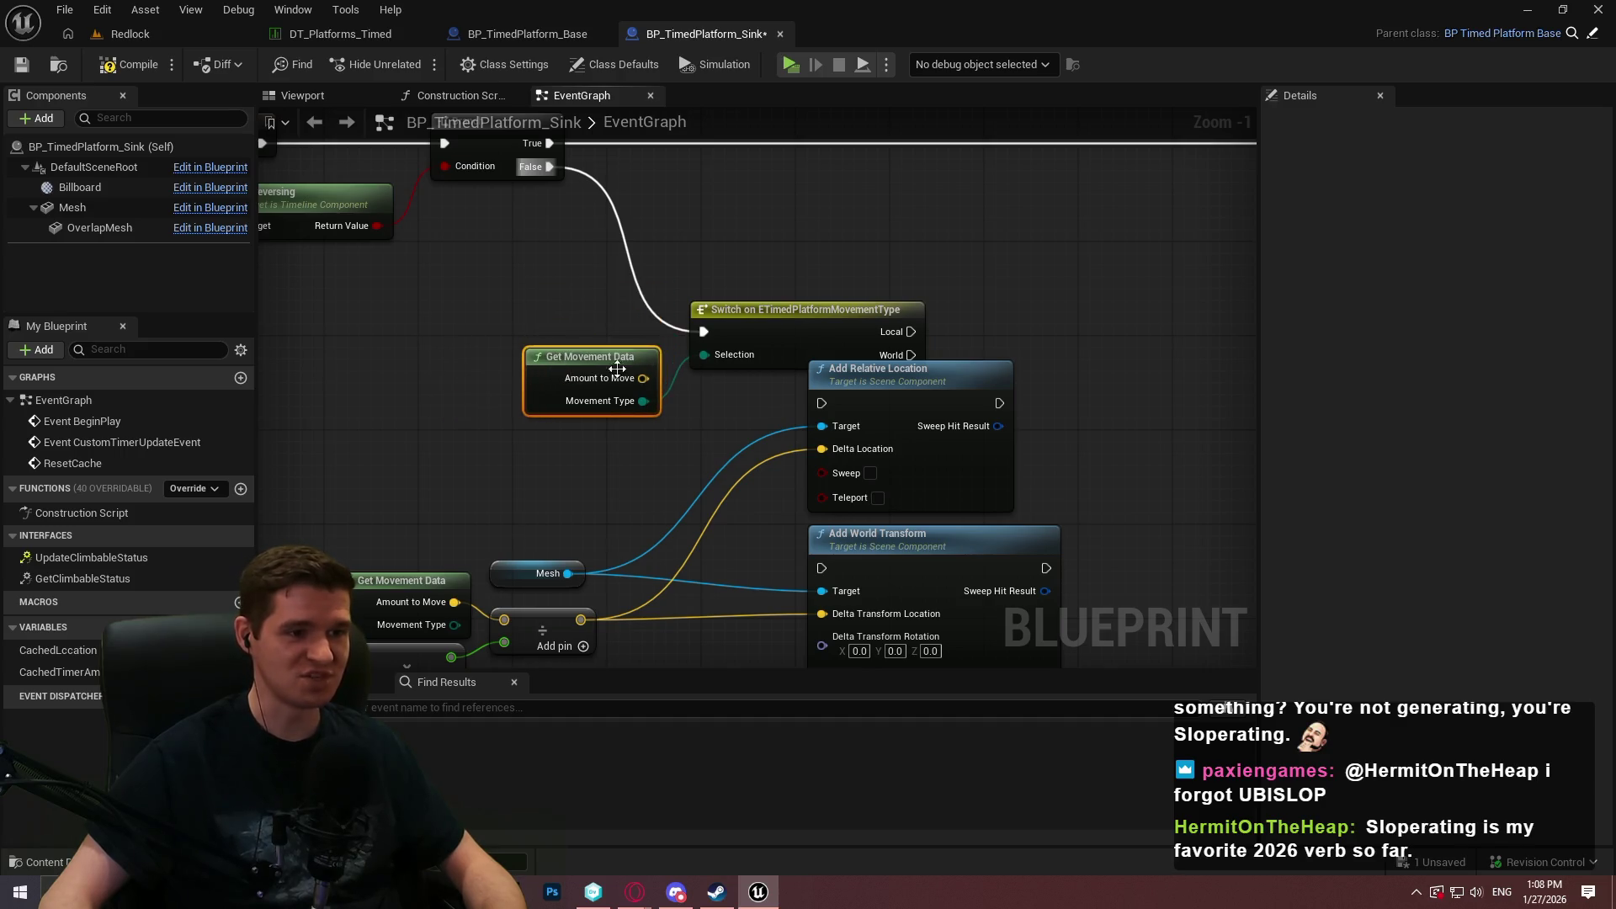
scroll(1039, 382, down, 5)
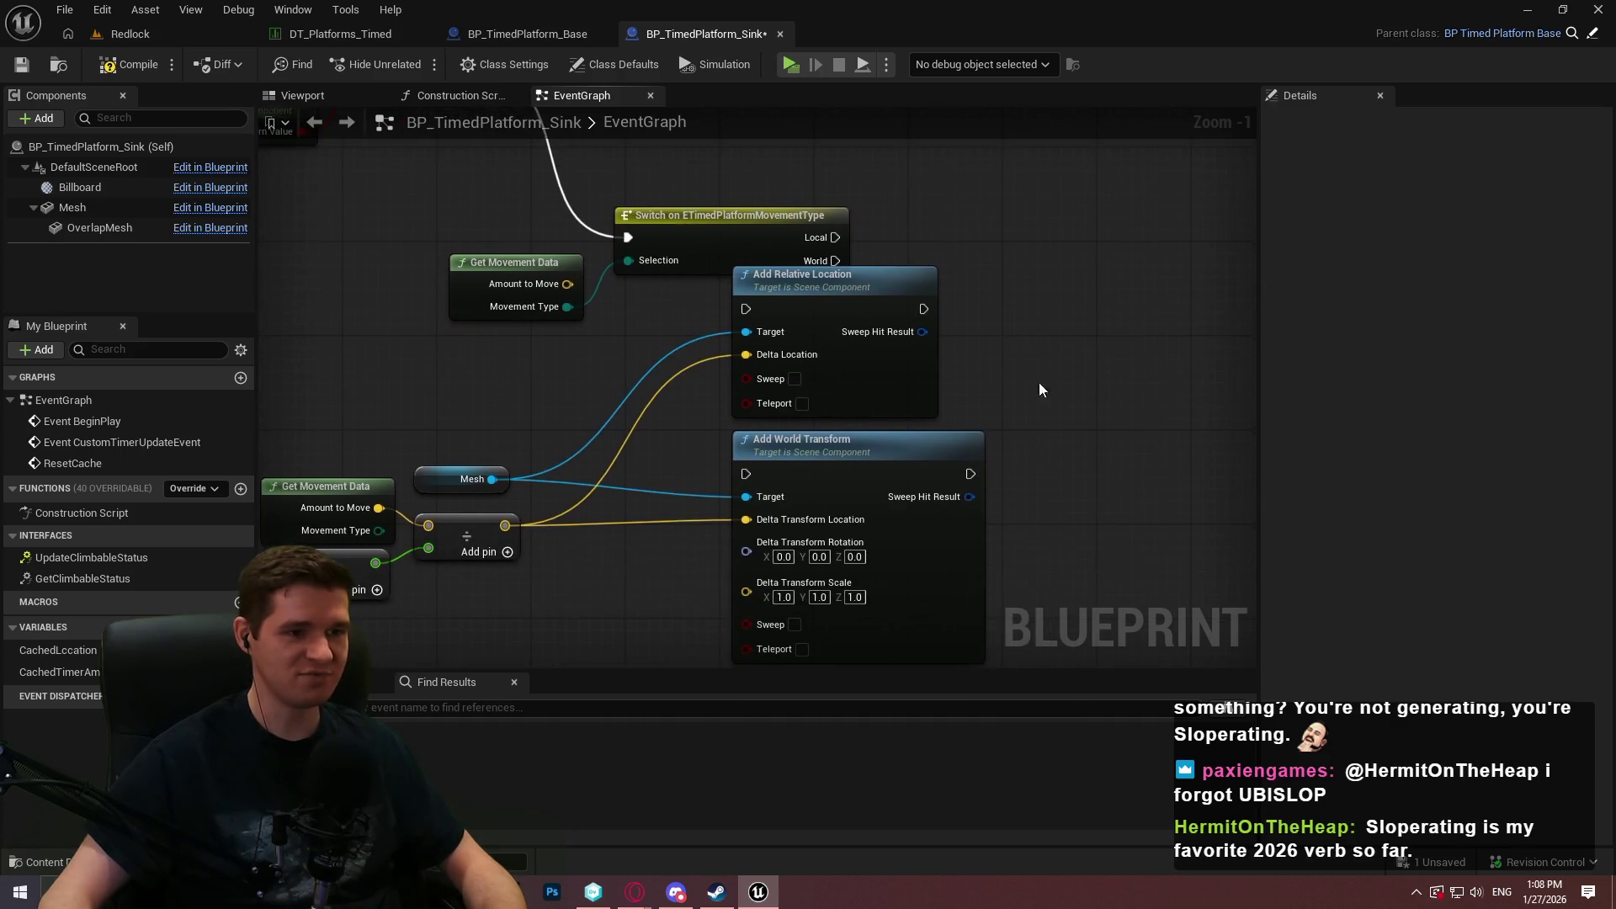
drag(1127, 409, 1143, 409)
drag(617, 487, 675, 506)
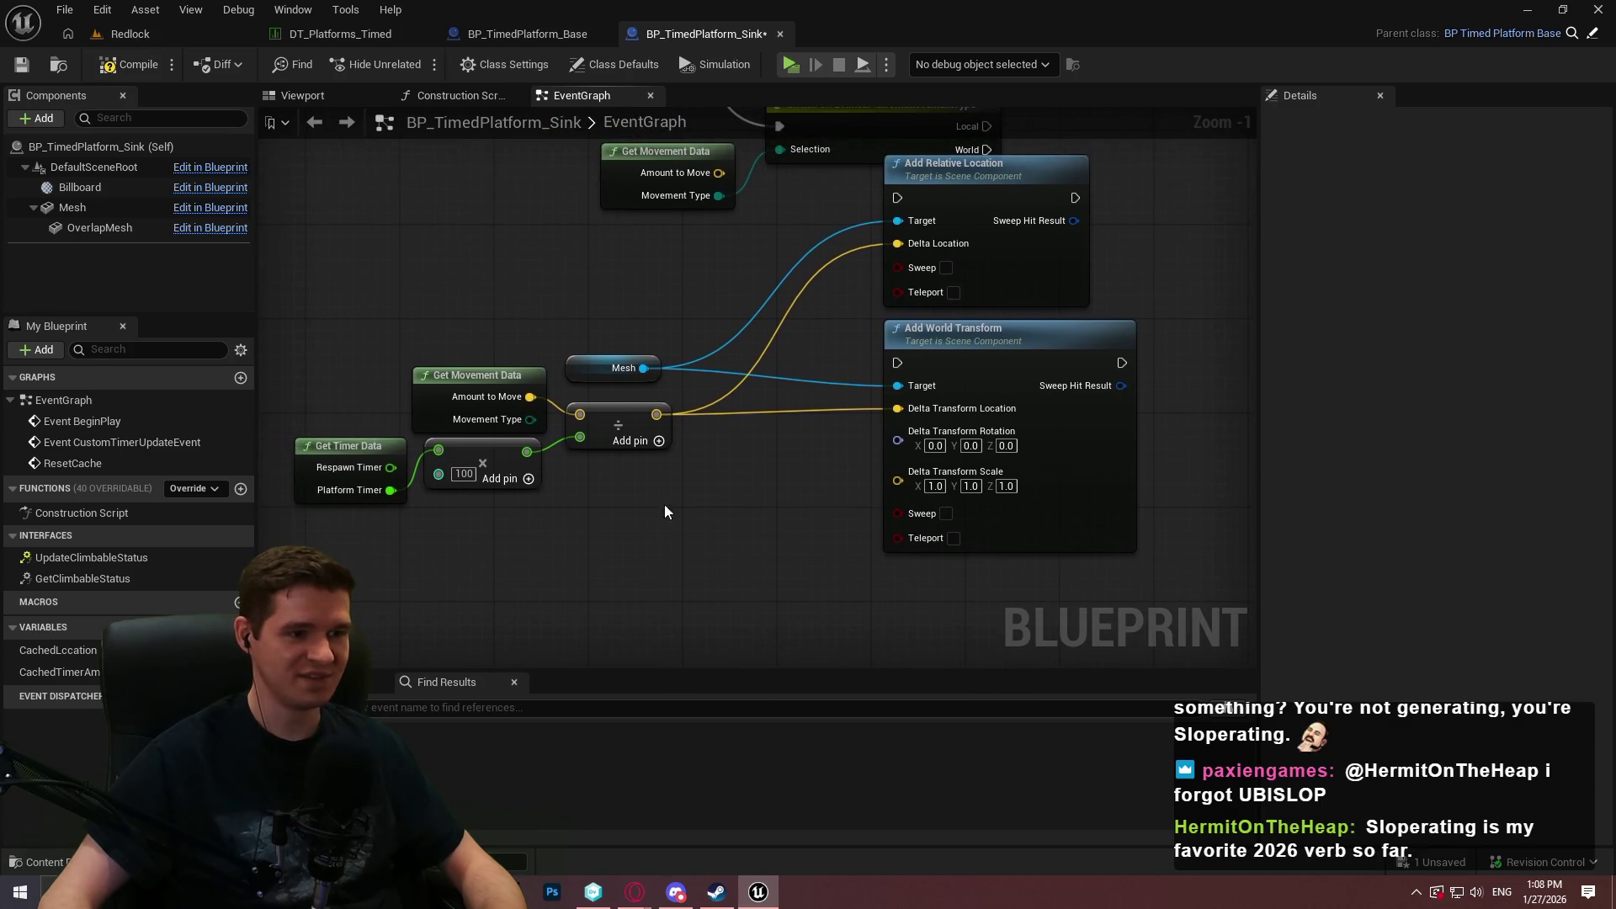
drag(428, 375, 427, 363)
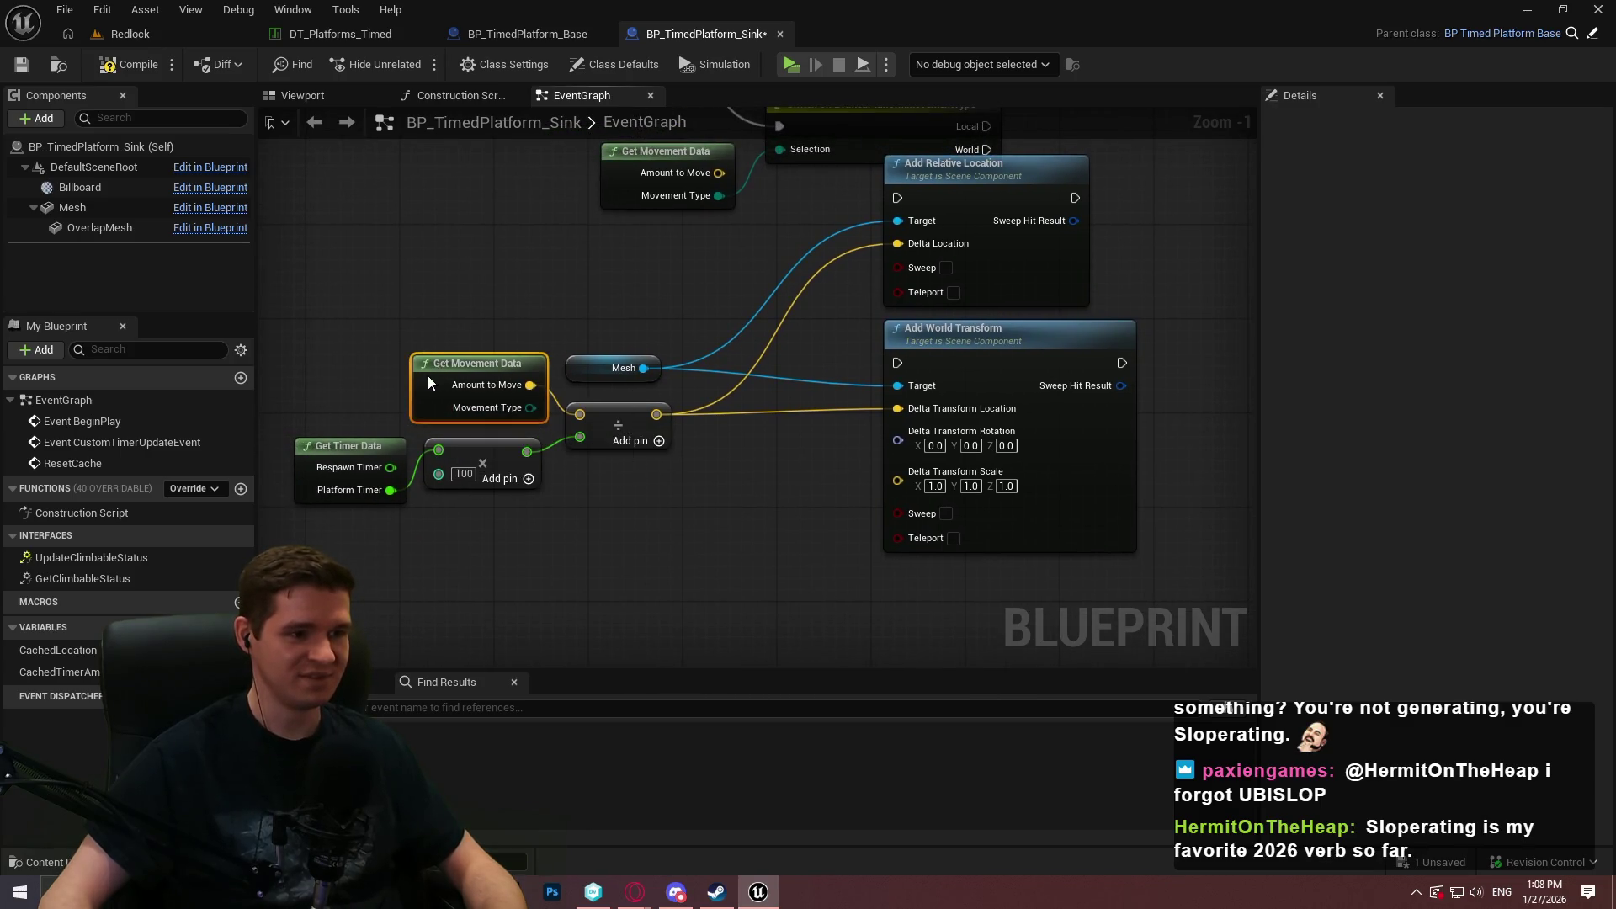
click(786, 577)
scroll(788, 585, down, 3)
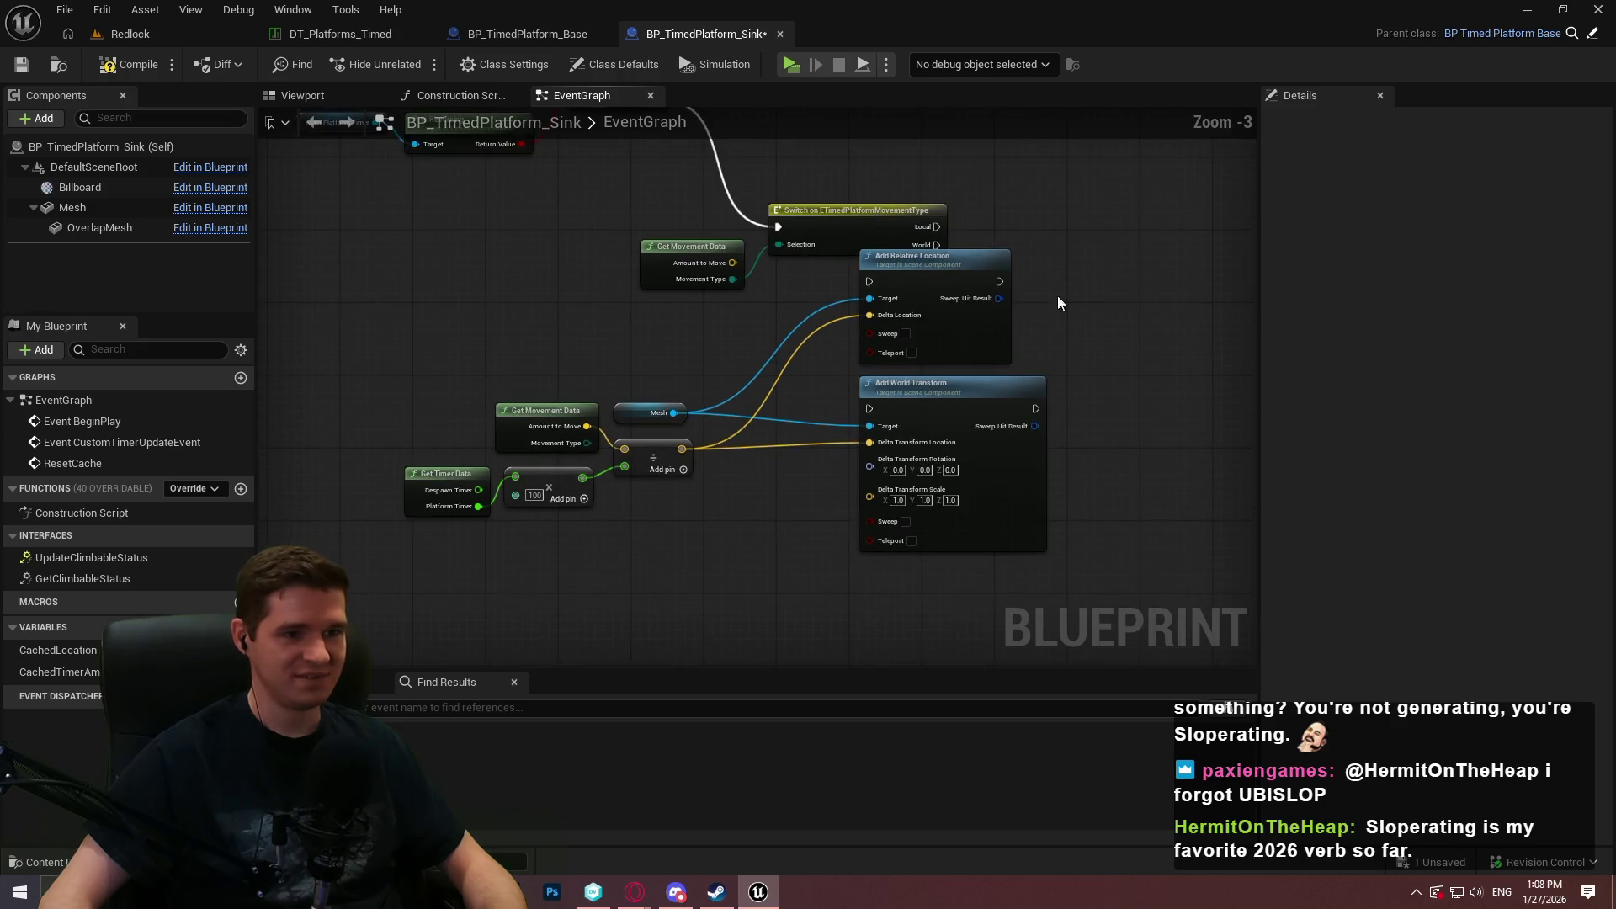
scroll(1064, 318, up, 4)
Wire the Local output to Add Relative Location and shift the Switch group left.
mouse_move(755, 375)
mouse_down()
mouse_move(804, 362)
mouse_move(845, 295)
mouse_move(756, 566)
mouse_up()
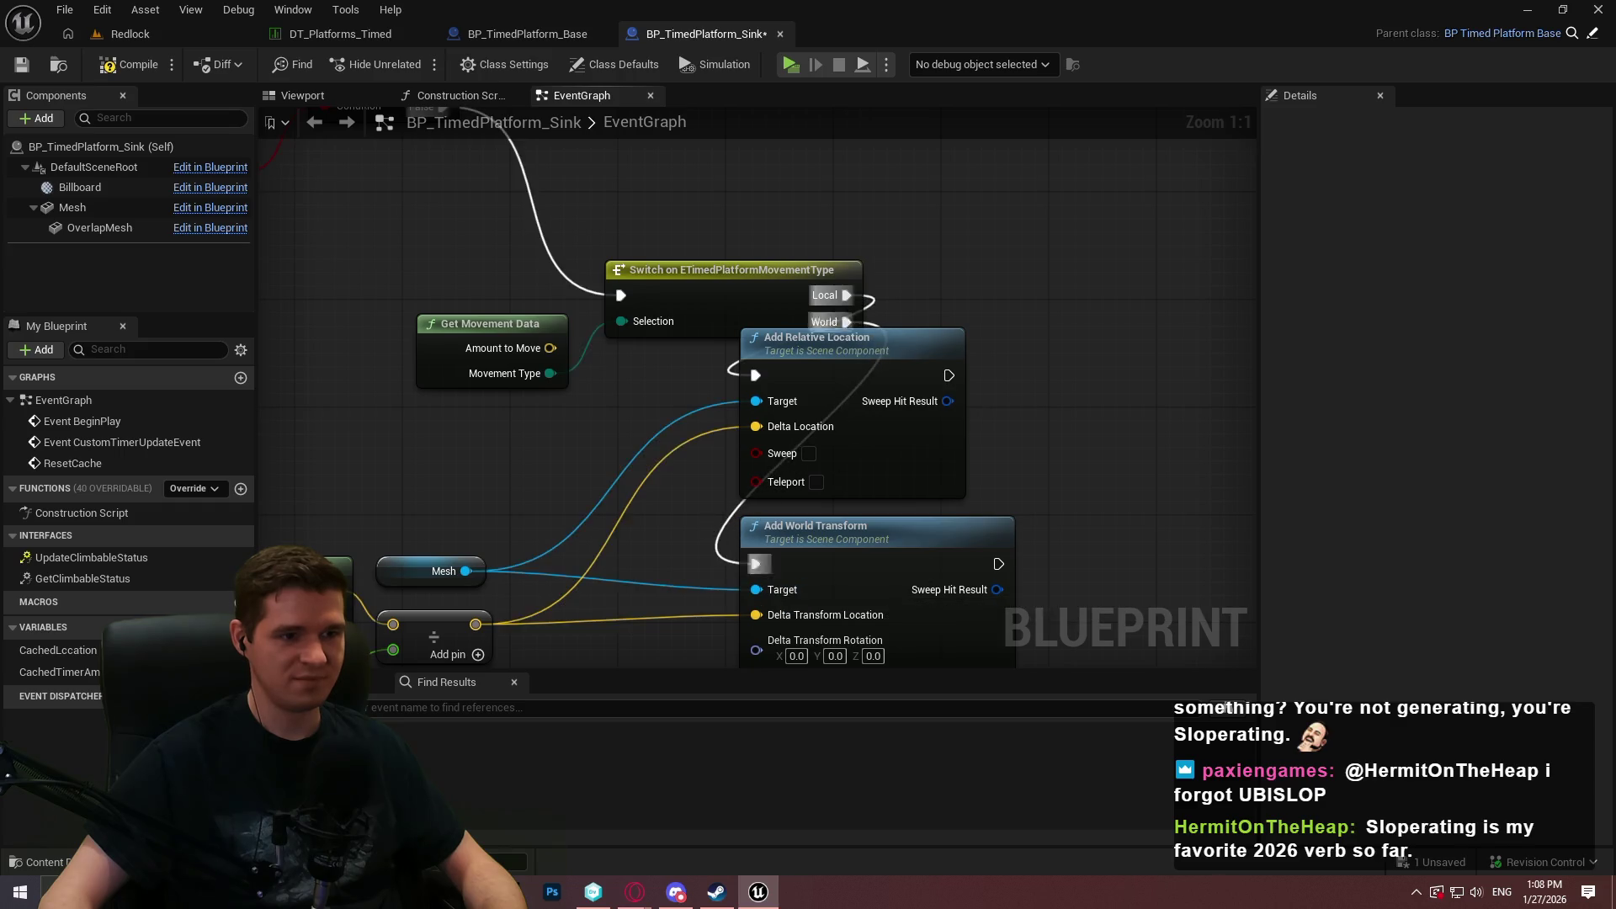
scroll(963, 436, down, 3)
scroll(806, 357, up, 2)
drag(806, 357, 712, 256)
mouse_move(795, 248)
mouse_down()
mouse_move(468, 301)
mouse_move(587, 299)
mouse_move(471, 318)
mouse_up()
scroll(830, 380, down, 4)
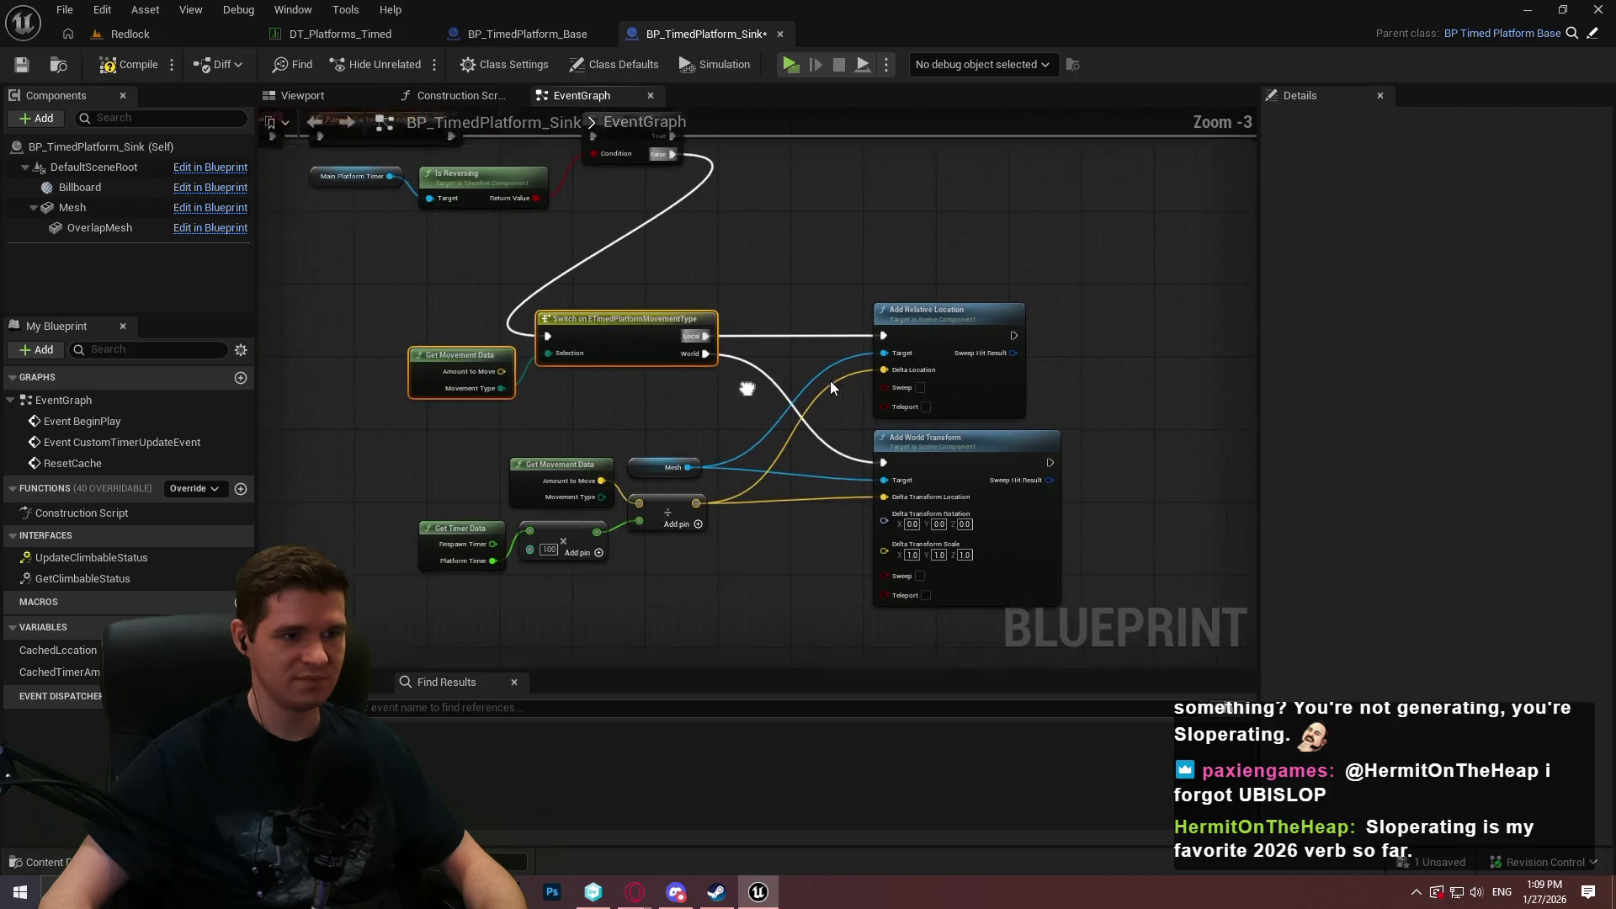
drag(866, 307, 543, 289)
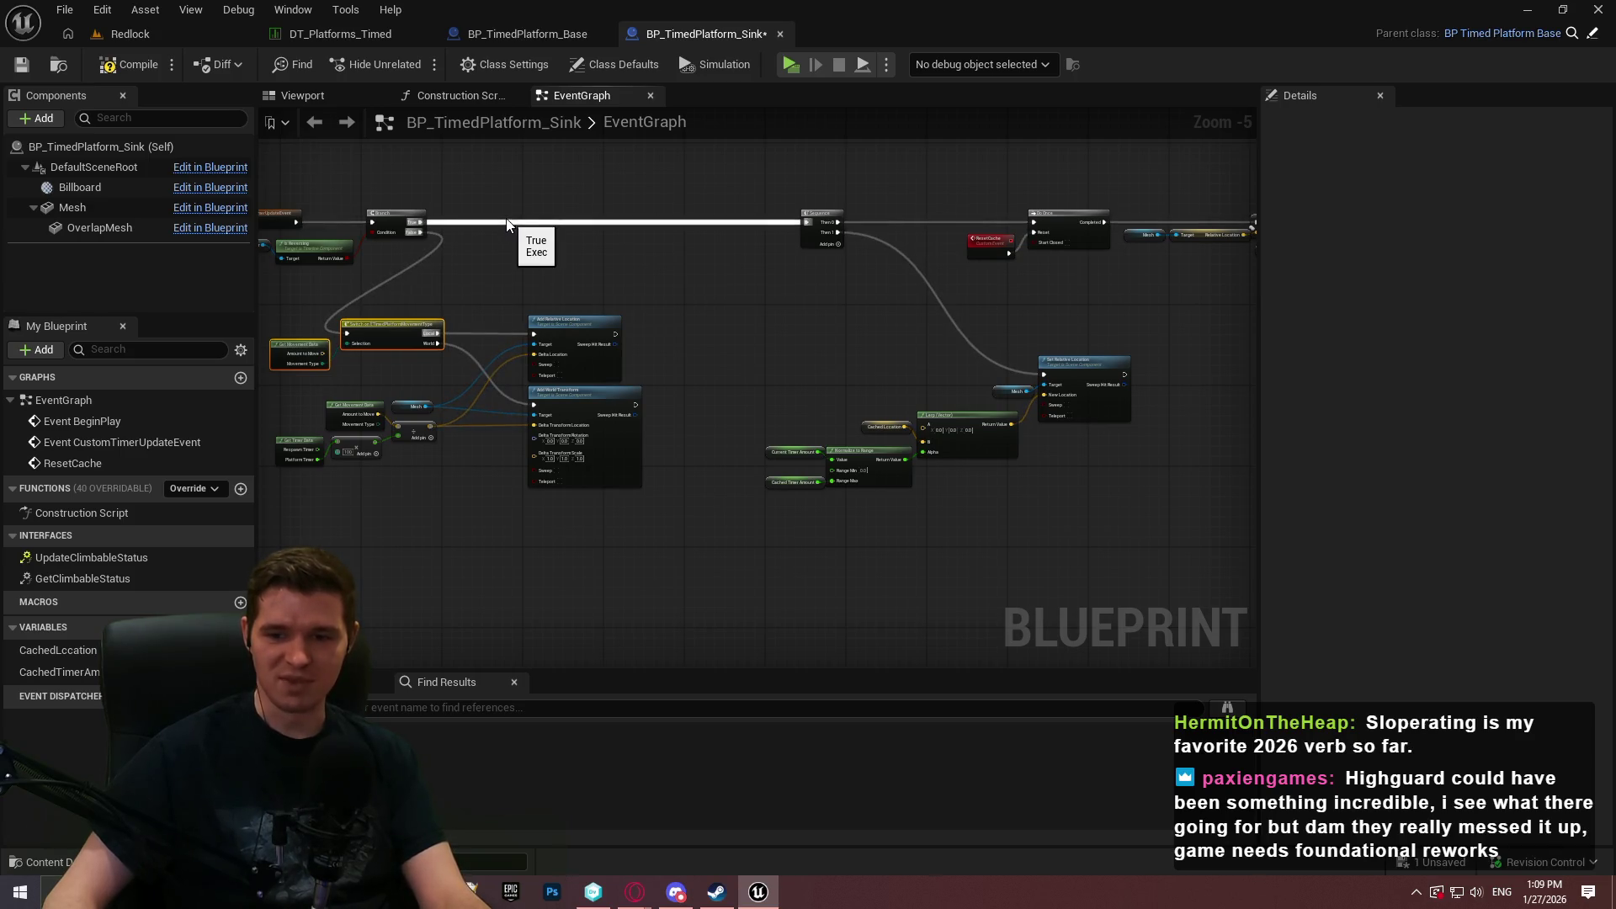
Spread the Cached Timer Amount and Cached Location SET nodes further right.
drag(530, 228, 706, 294)
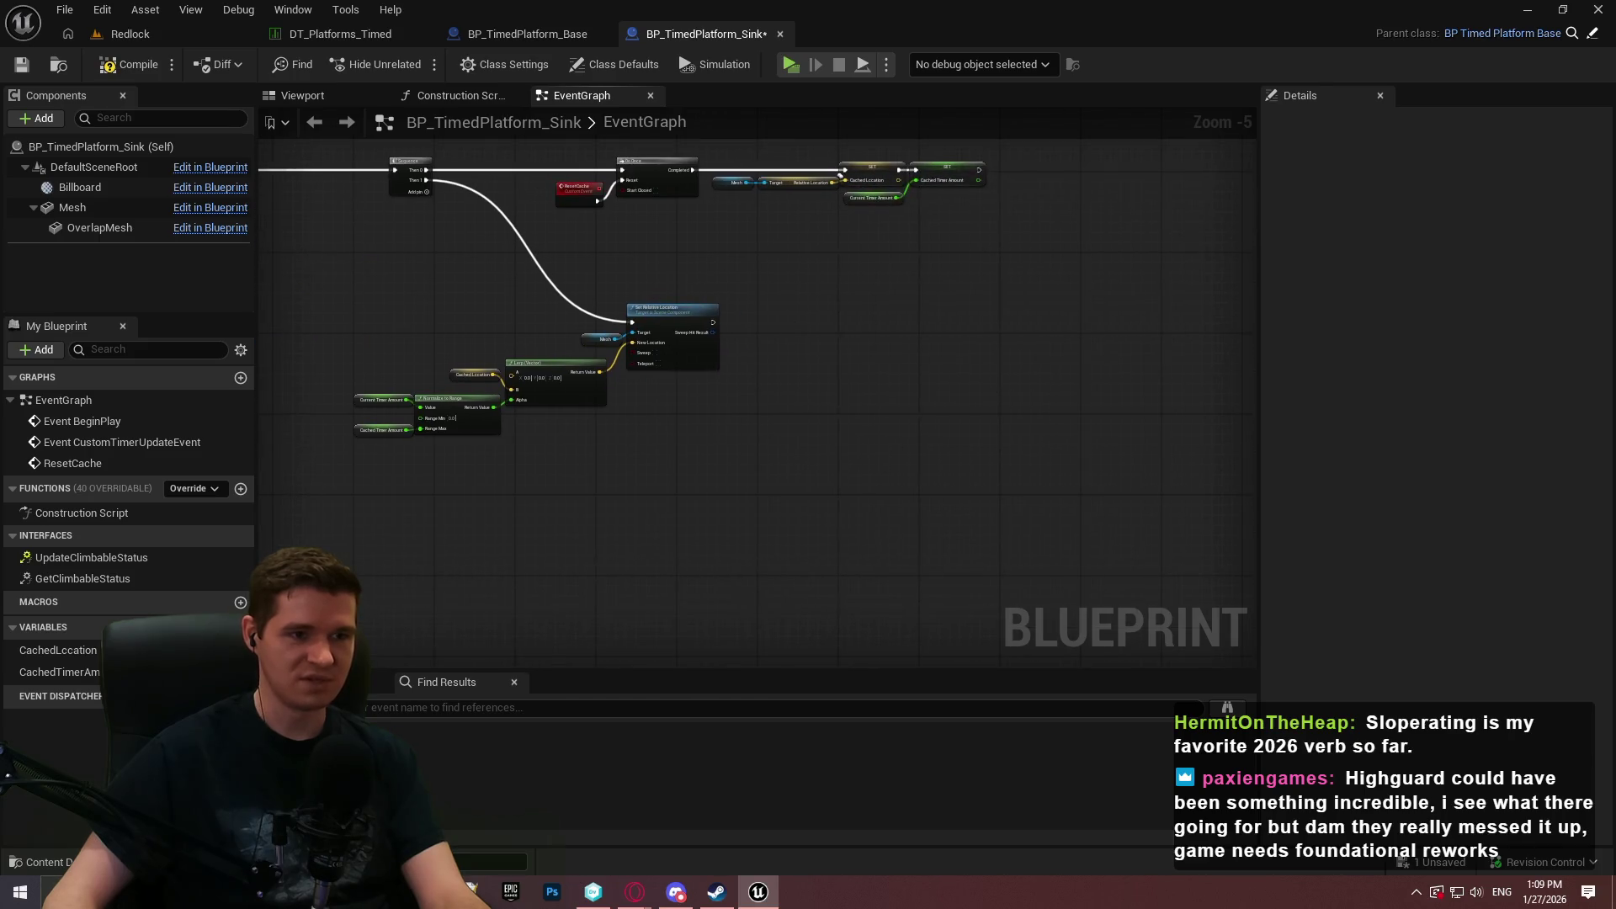
scroll(994, 266, up, 3)
mouse_move(907, 224)
mouse_down()
mouse_move(1103, 300)
mouse_move(969, 276)
mouse_move(942, 229)
mouse_up()
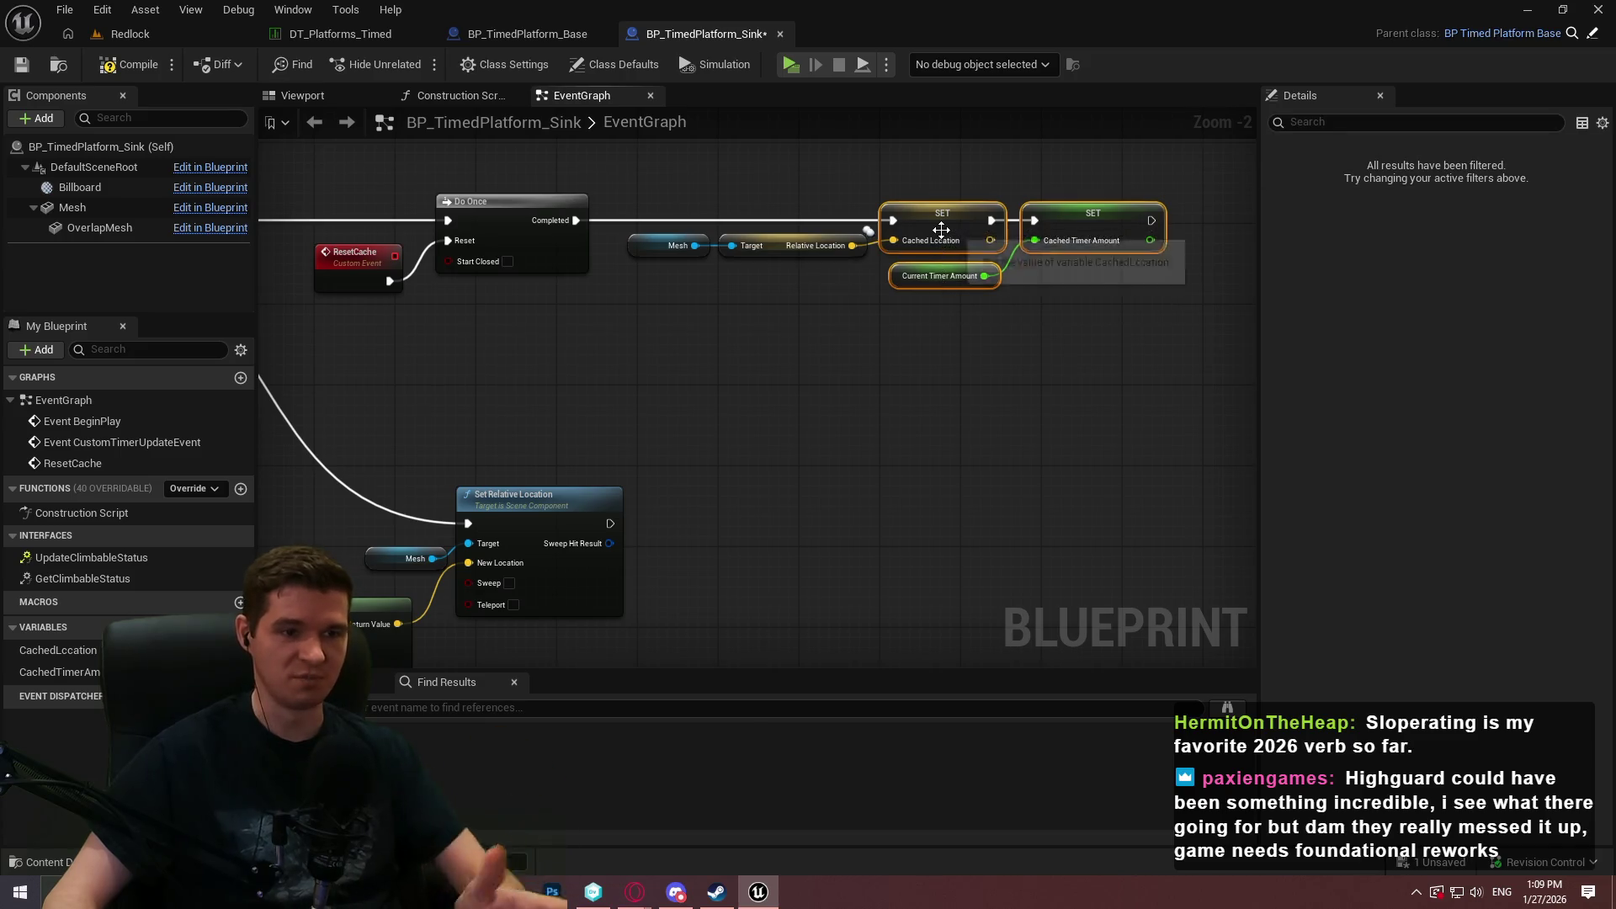
ctrl+click(936, 222)
mouse_move(1044, 241)
mouse_down()
mouse_move(1086, 241)
mouse_move(1028, 305)
mouse_up()
click(1058, 270)
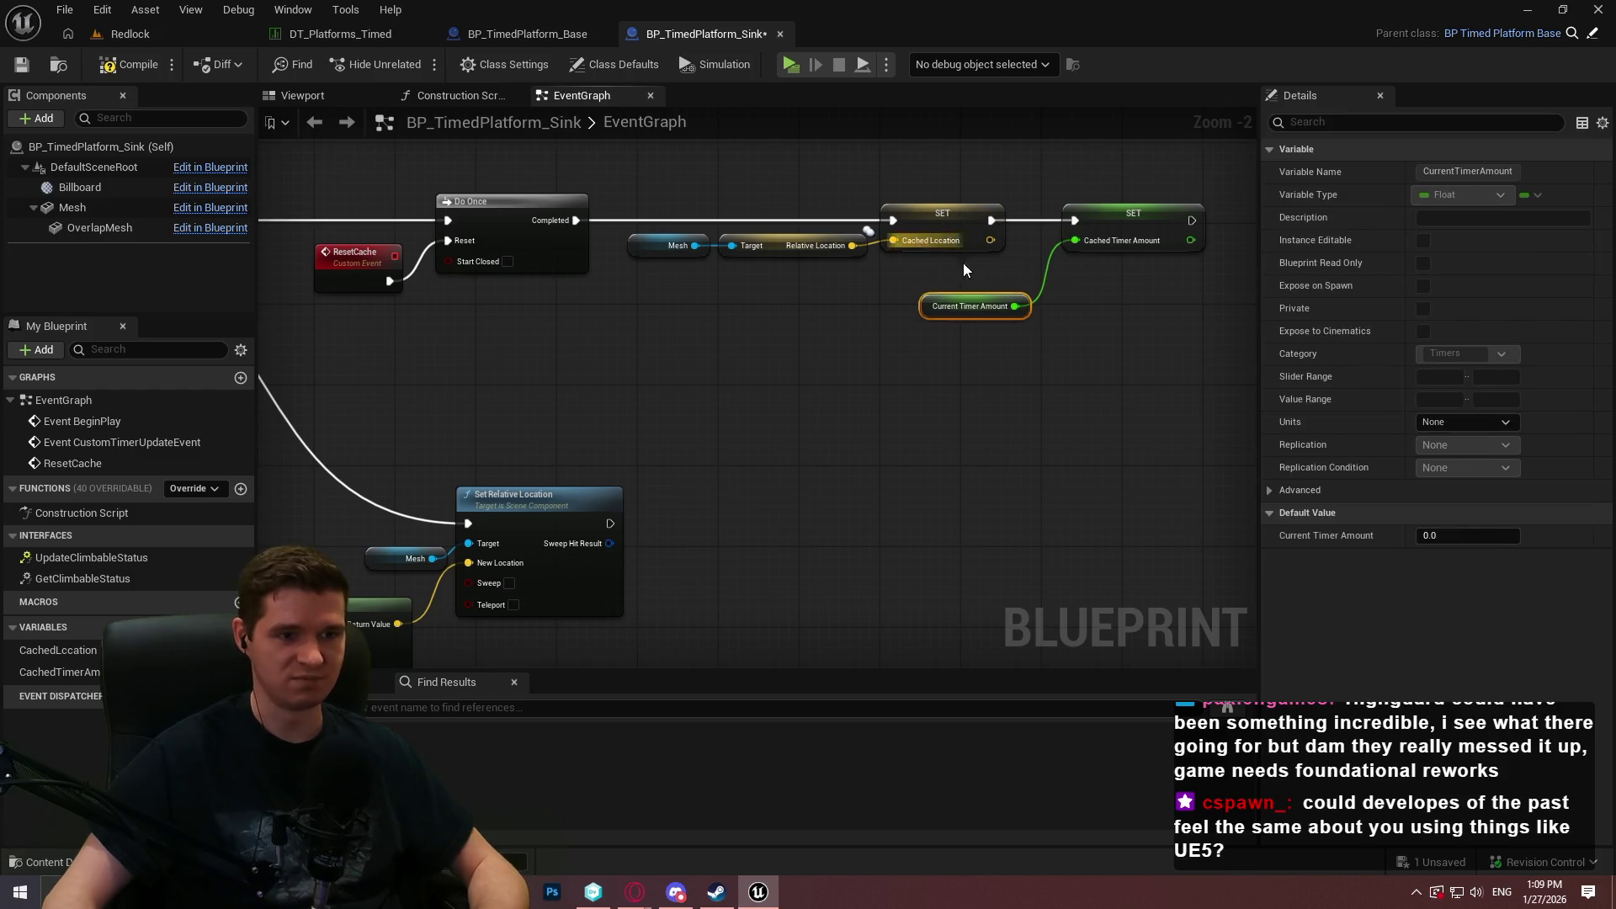
drag(893, 252, 689, 220)
drag(941, 216, 970, 224)
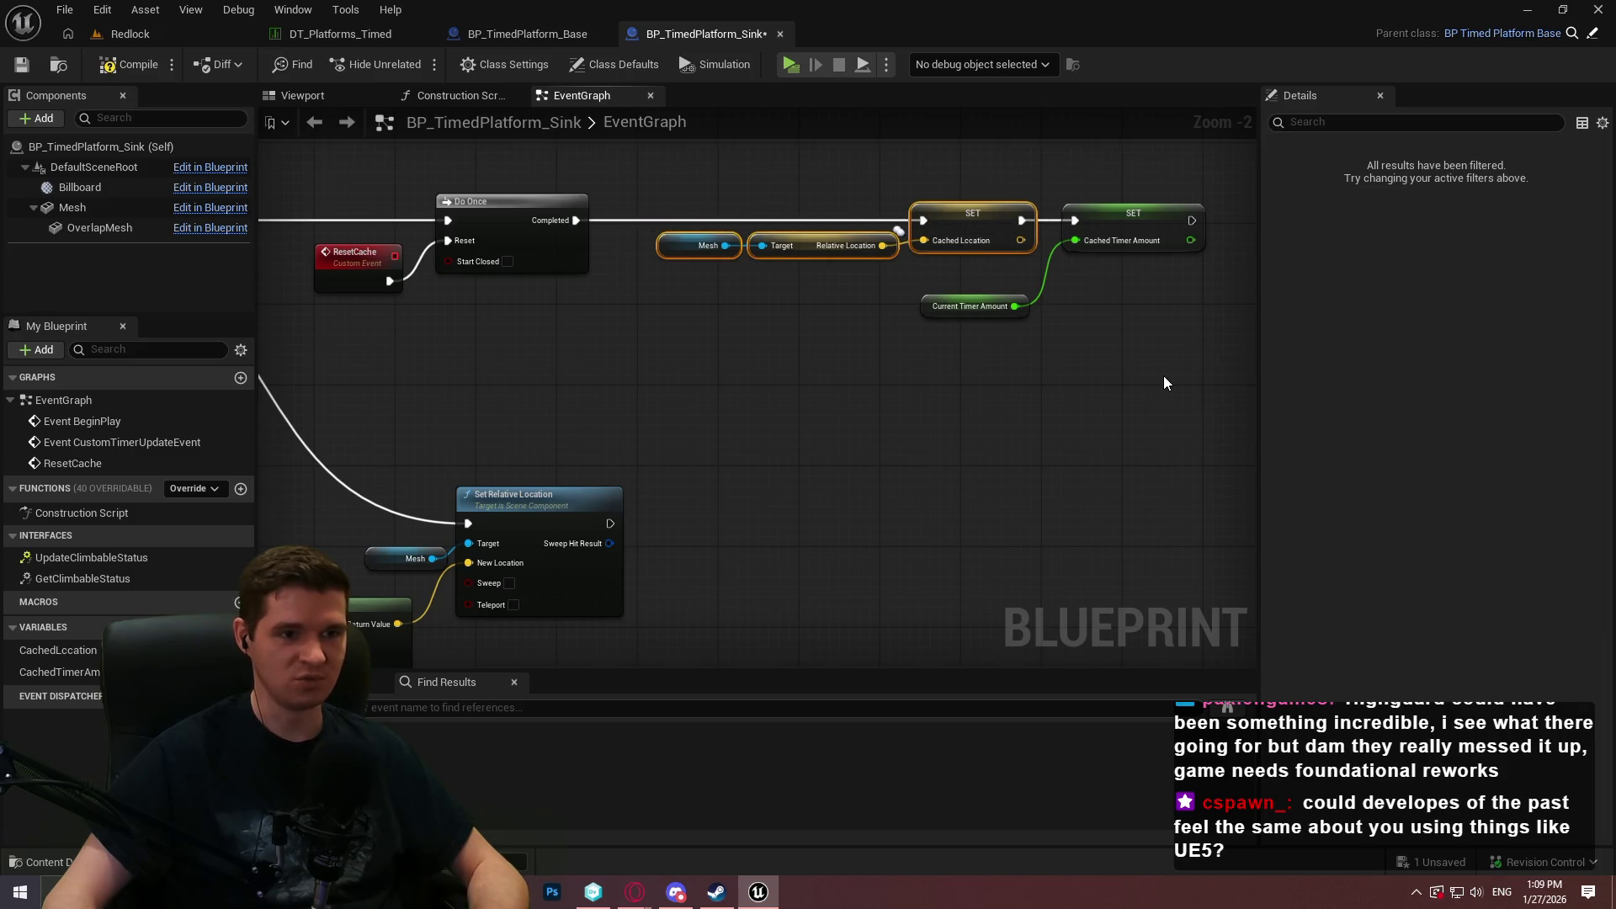
Move the Set Relative Location node group right and down.
scroll(1170, 383, down, 2)
mouse_move(1120, 362)
mouse_down()
mouse_move(630, 249)
mouse_move(806, 270)
mouse_up()
mouse_move(1002, 620)
mouse_down()
mouse_move(541, 487)
mouse_move(341, 325)
mouse_up()
mouse_move(731, 355)
mouse_down()
mouse_move(852, 402)
mouse_move(832, 415)
mouse_up()
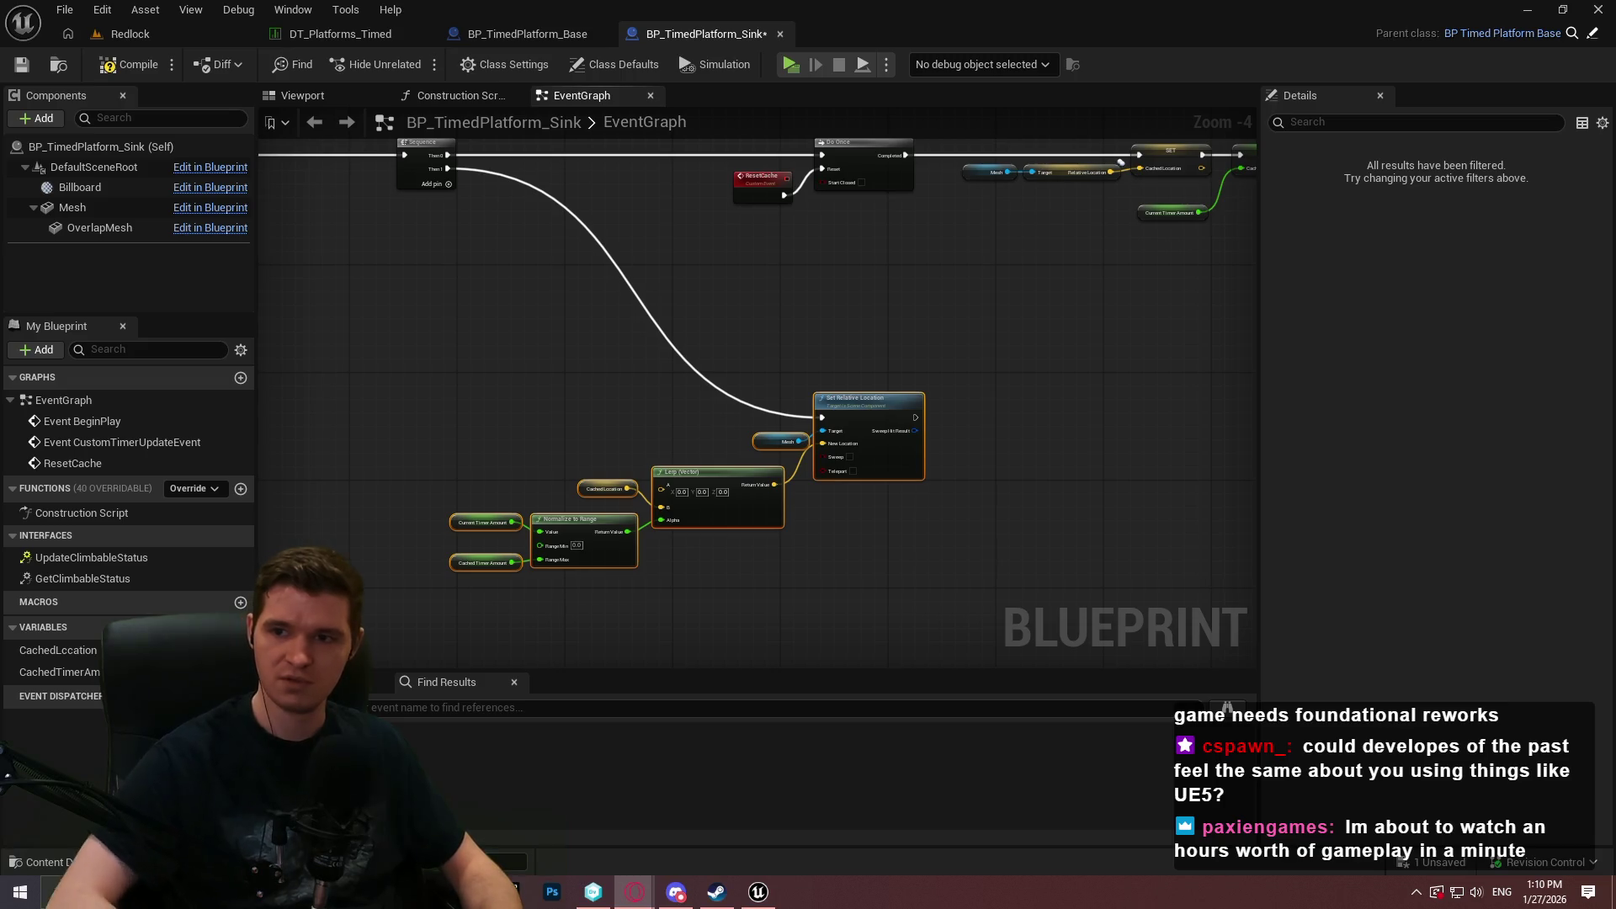
Watch the Fat Princess single-player playthrough fullscreen, skip ahead, then return to Unreal.
key(alt+Tab)
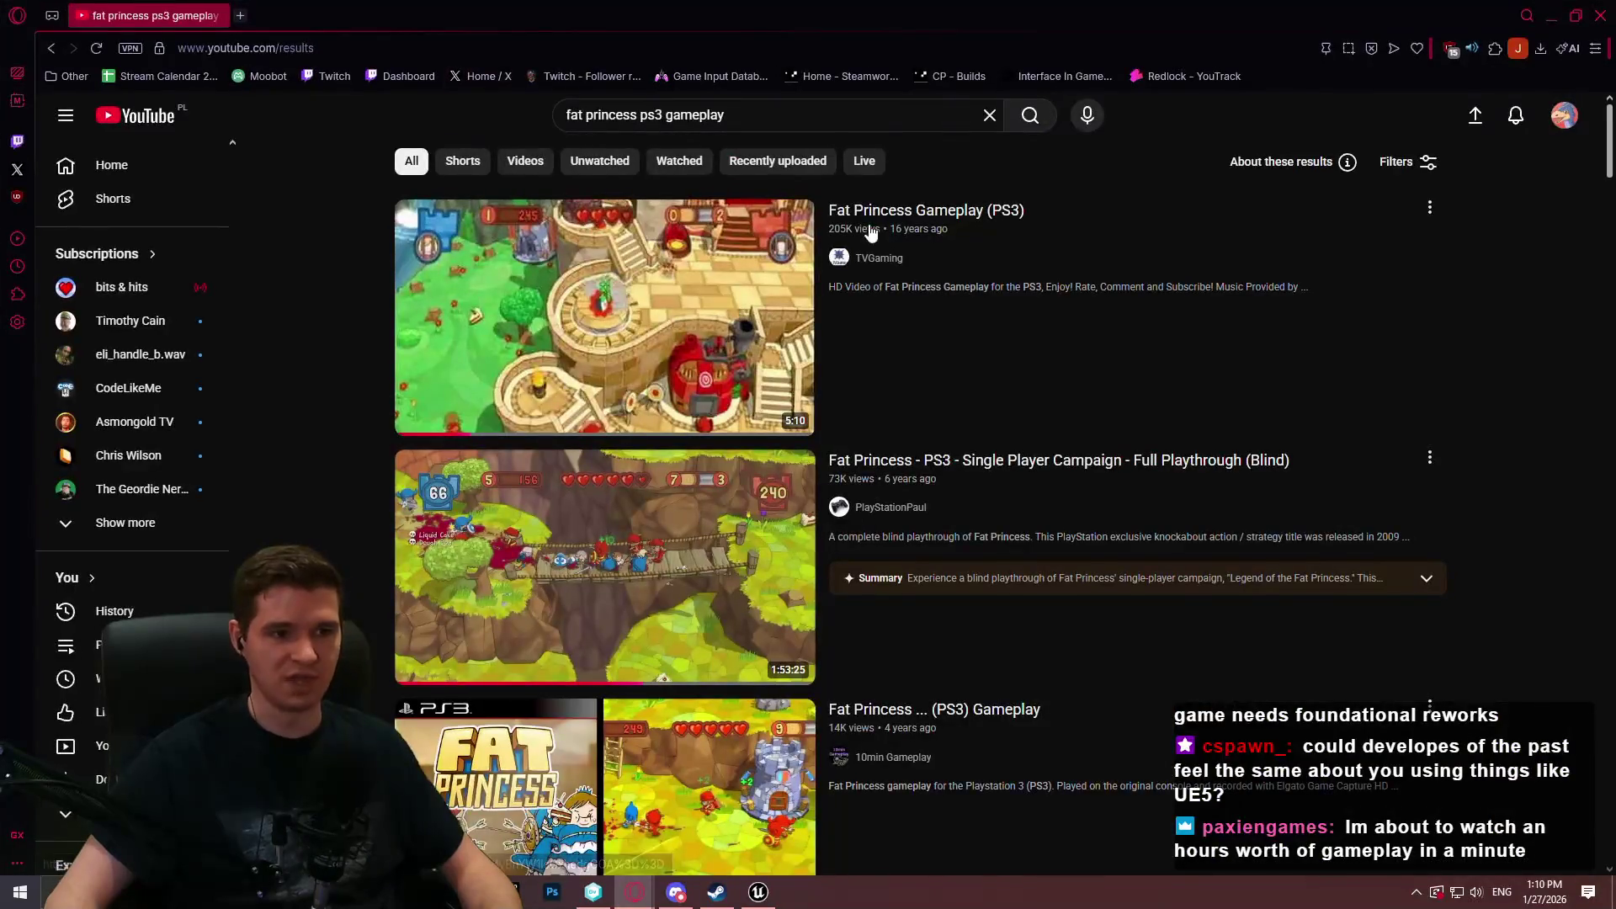
click(1055, 474)
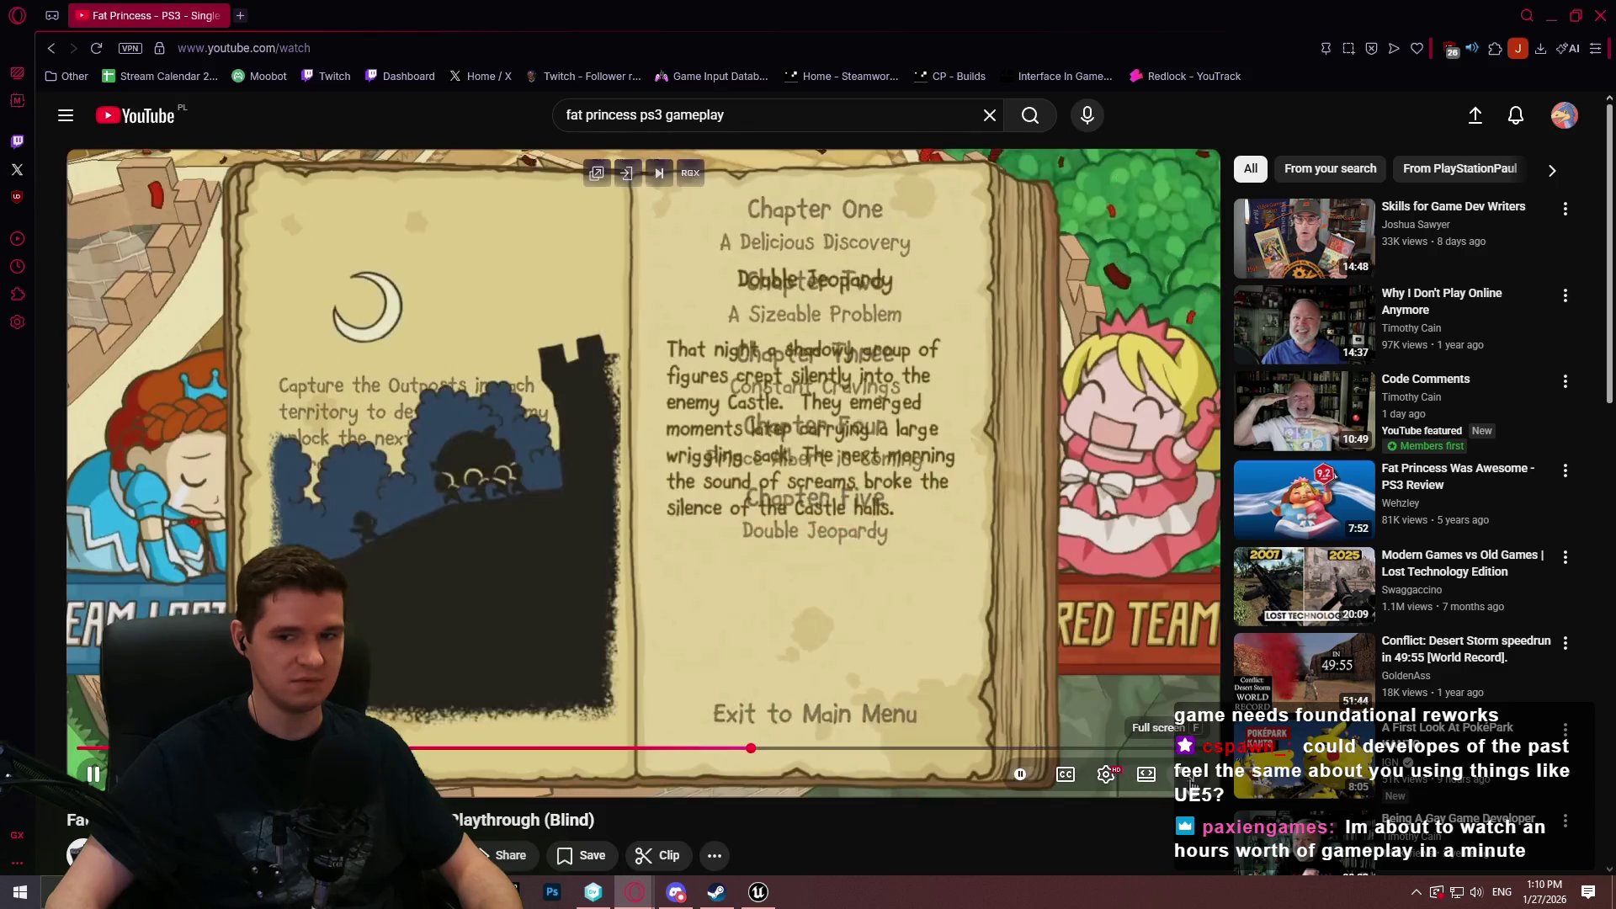
click(1189, 775)
click(991, 859)
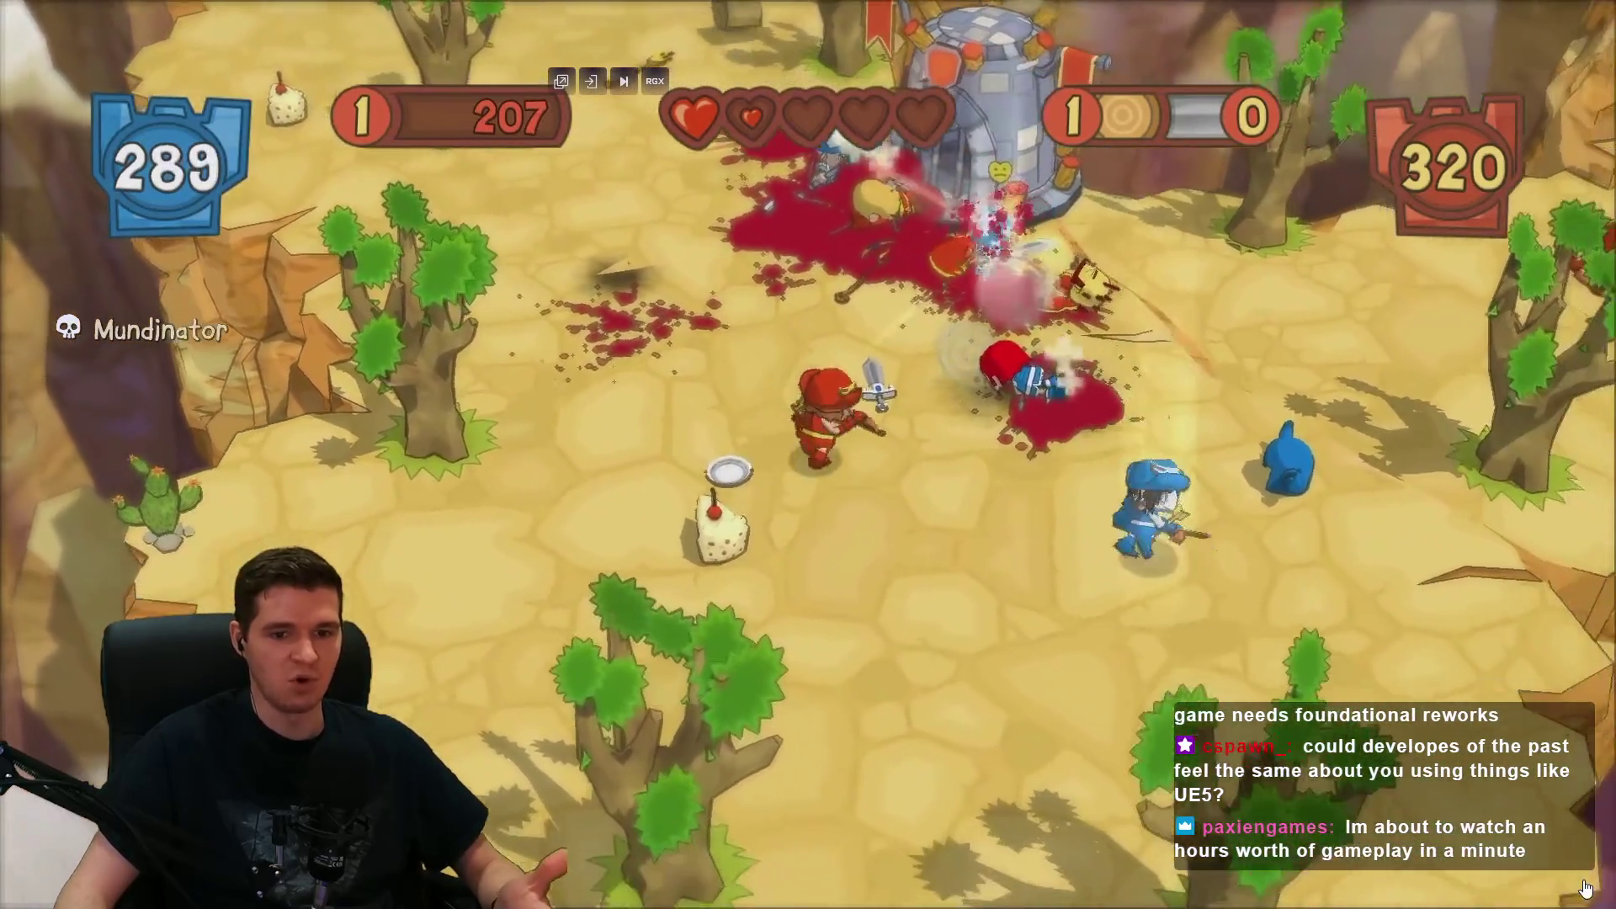
mouse_move(1582, 887)
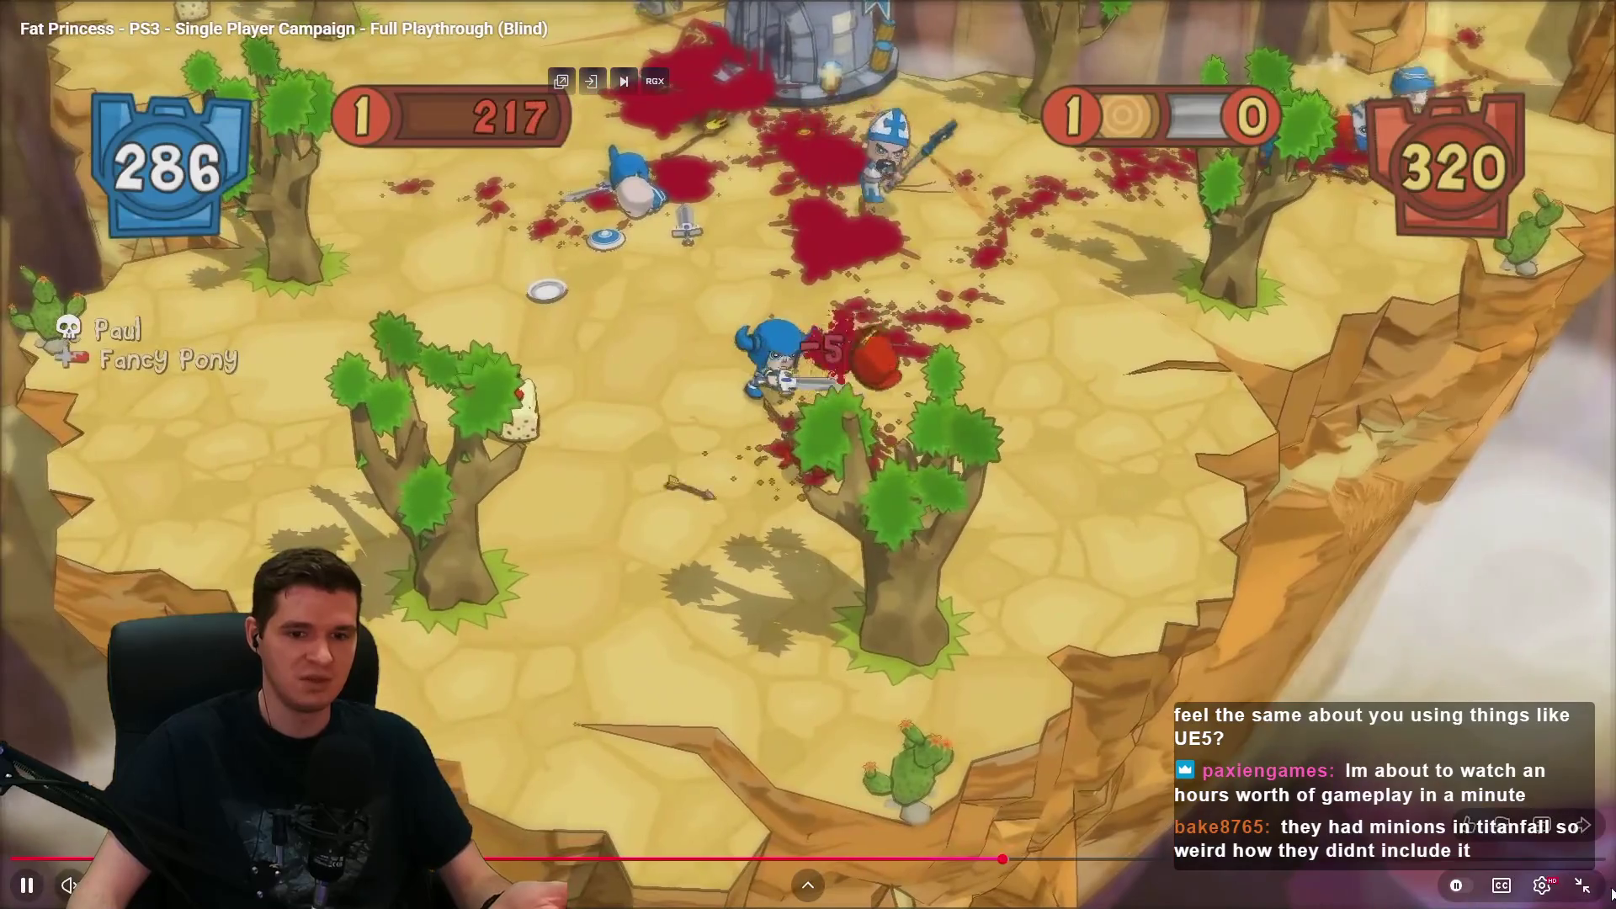
click(1568, 889)
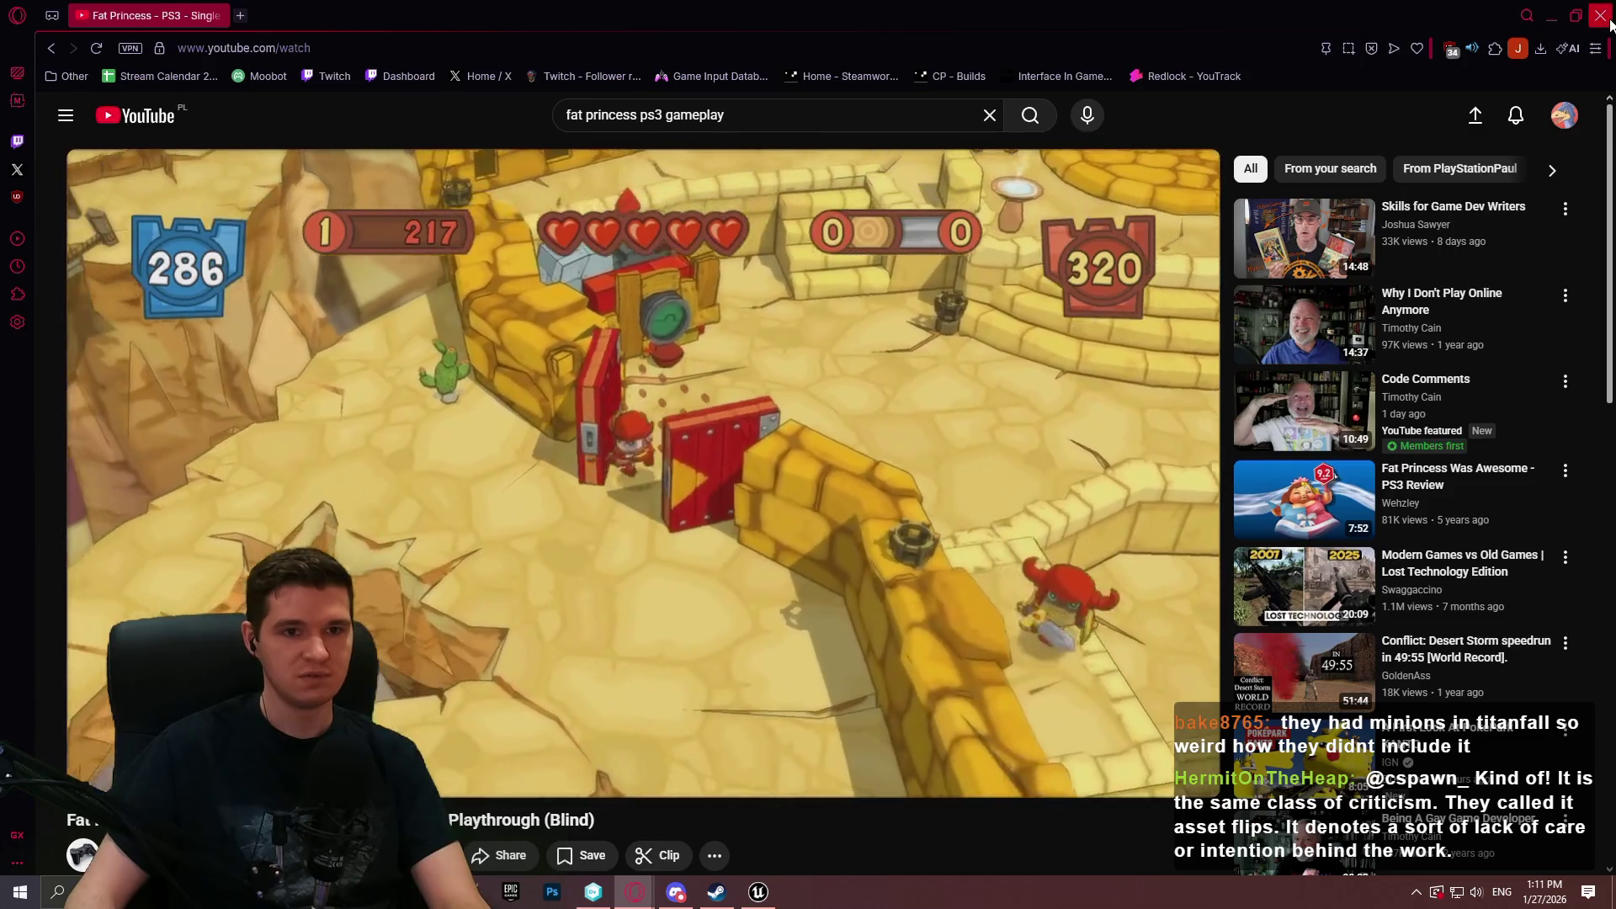
key(alt+Tab)
click(1033, 527)
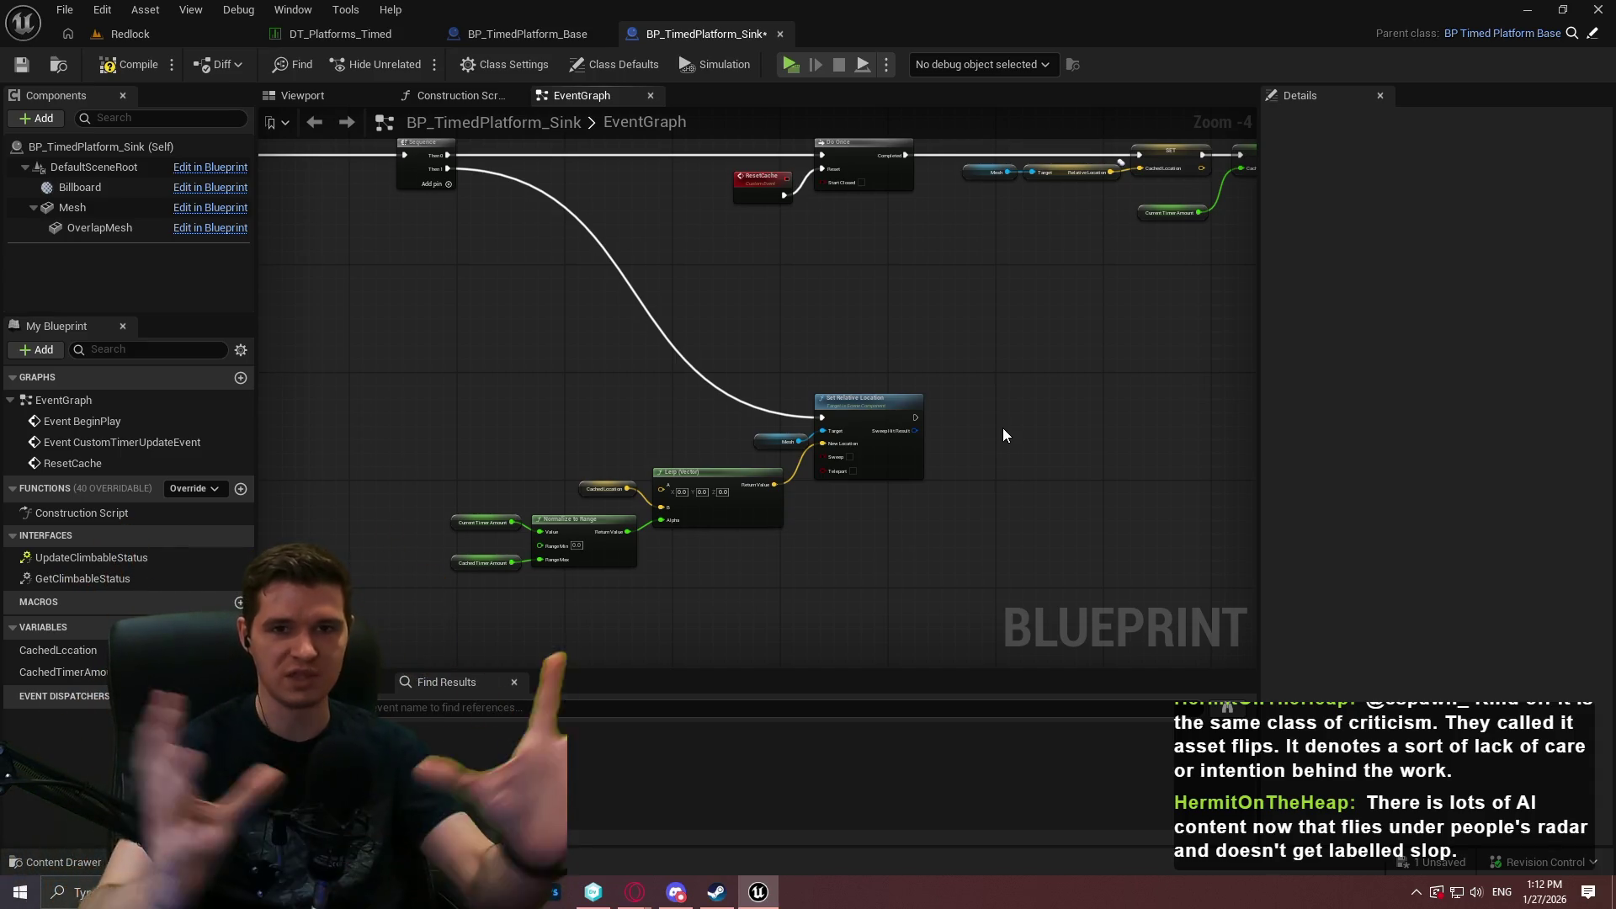
Move the Switch, Add Relative Location and Add World Transform nodes to the right.
mouse_move(900, 417)
mouse_down()
mouse_move(798, 415)
mouse_move(658, 303)
mouse_move(952, 437)
mouse_up()
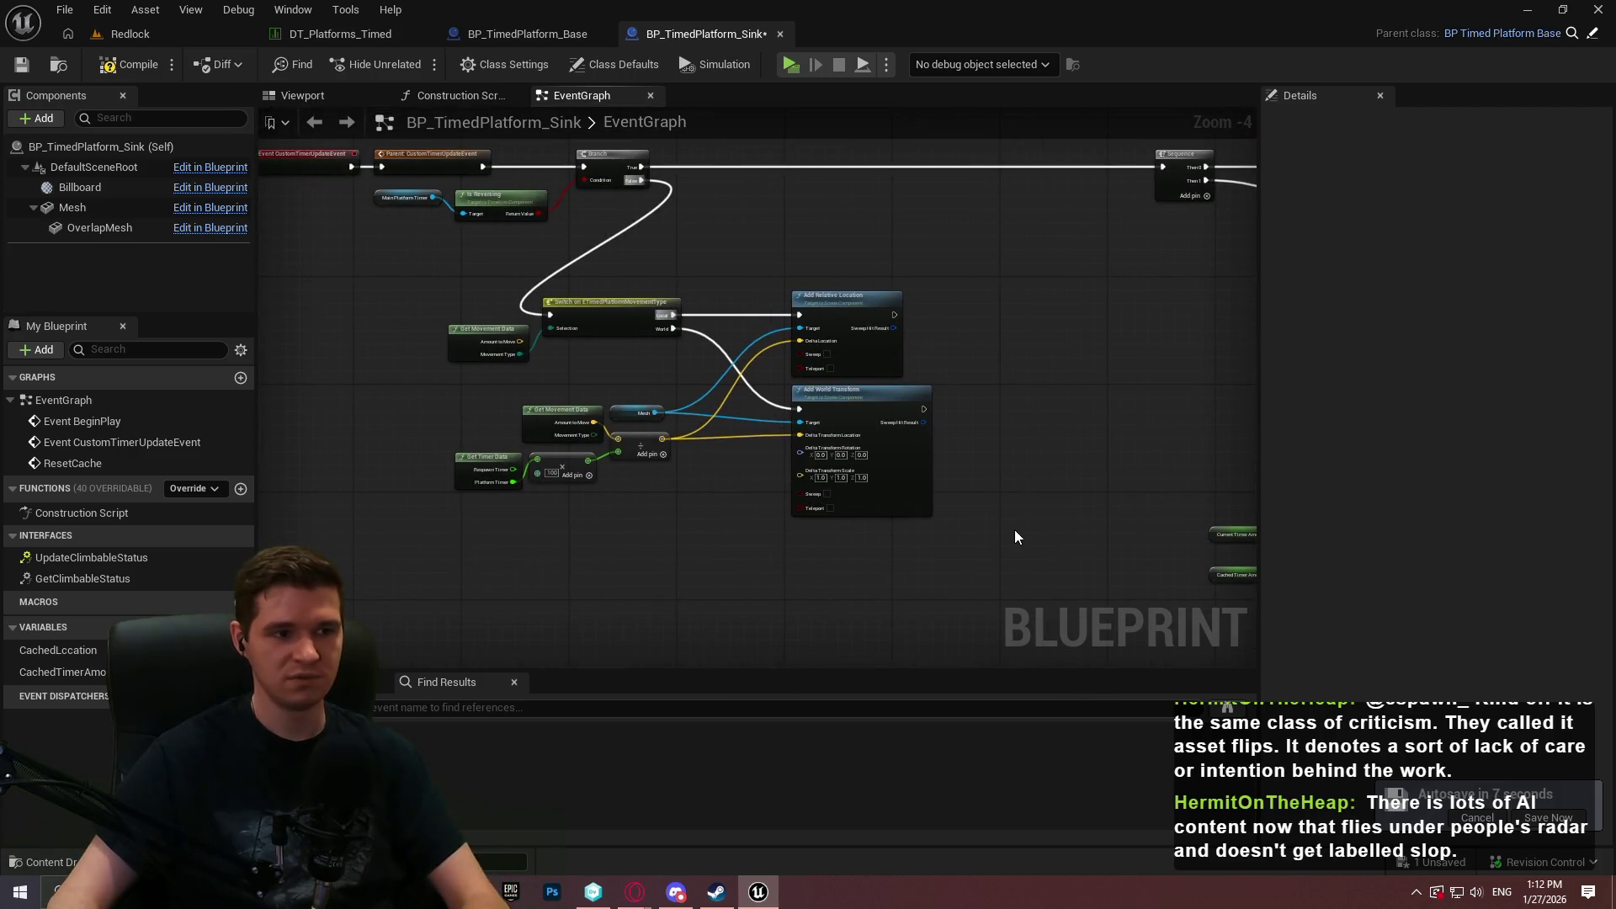
mouse_move(1035, 562)
mouse_down()
mouse_move(875, 466)
mouse_move(1082, 597)
mouse_move(476, 357)
mouse_up()
drag(698, 374, 381, 307)
drag(589, 303, 796, 320)
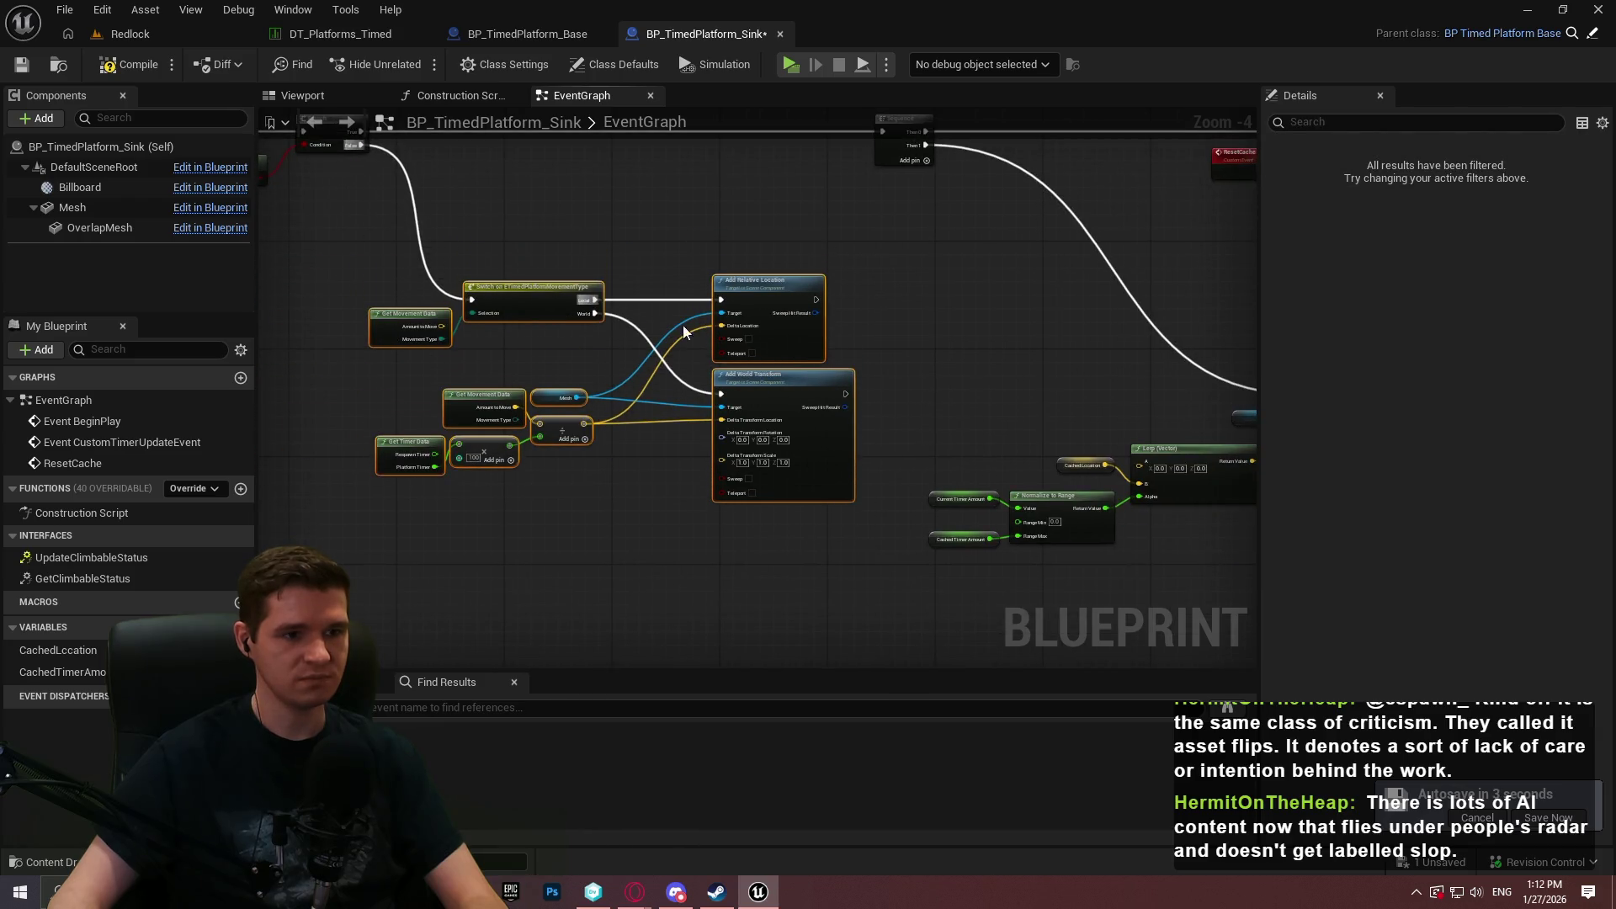
scroll(979, 367, down, 2)
mouse_move(979, 368)
mouse_down()
mouse_move(833, 323)
mouse_move(776, 254)
mouse_up()
click(834, 323)
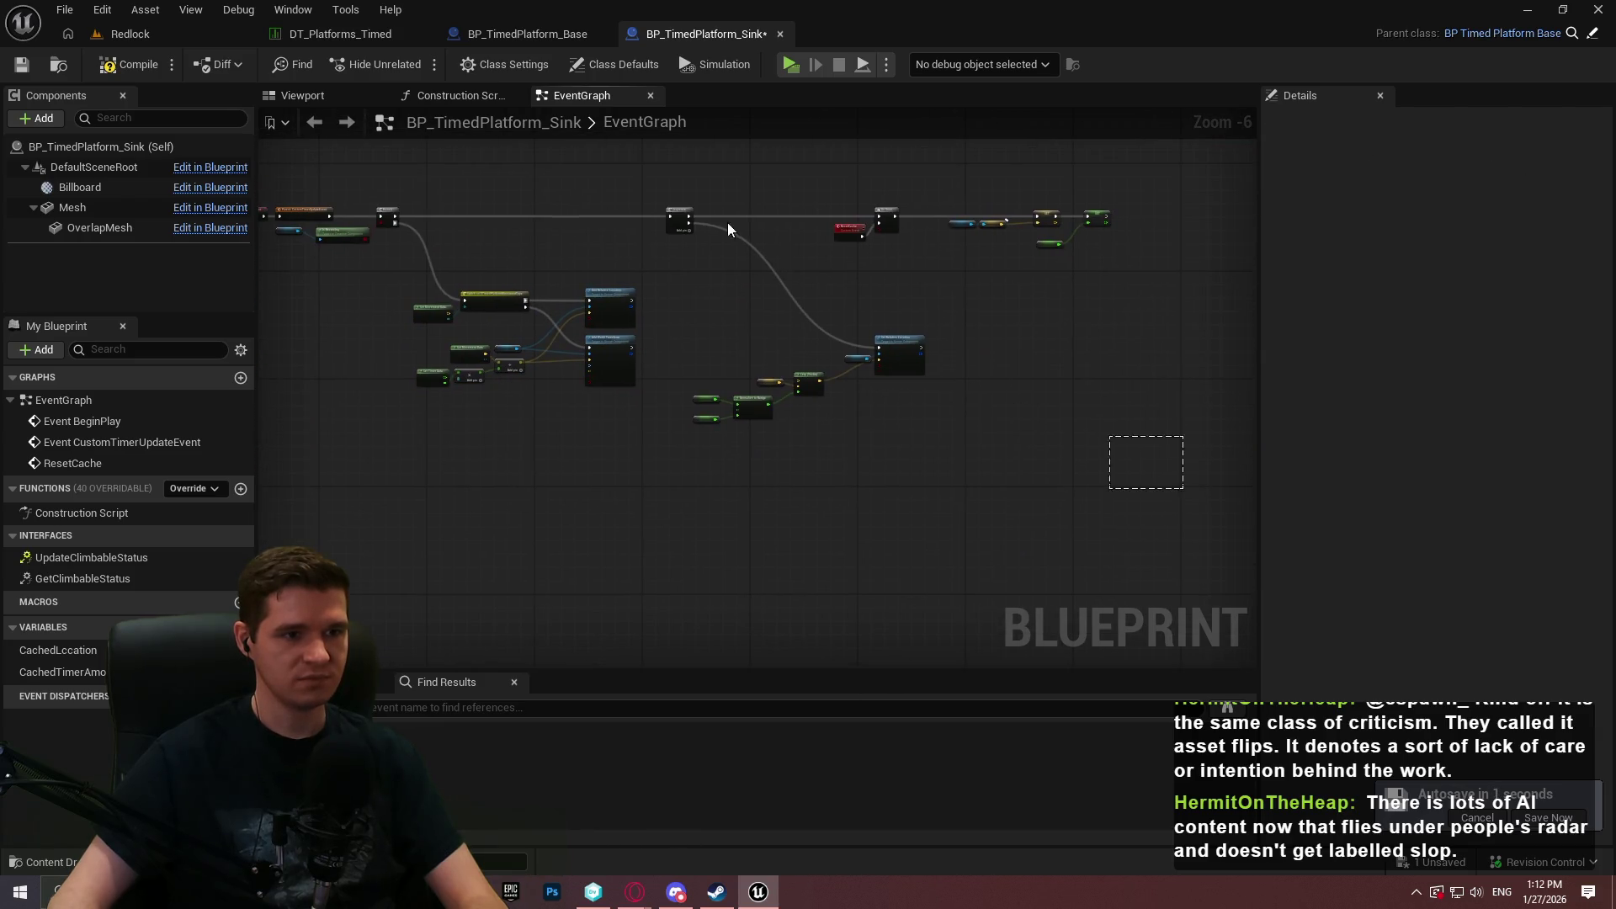
Shift another block of graph nodes right and save BP_TimedPlatform_Sink.
drag(679, 206, 678, 205)
scroll(678, 205, up, 3)
mouse_move(861, 230)
mouse_down()
mouse_move(1170, 236)
mouse_move(1154, 484)
mouse_move(404, 206)
mouse_up()
mouse_move(559, 227)
mouse_down()
mouse_move(797, 333)
mouse_move(823, 361)
mouse_up()
click(866, 318)
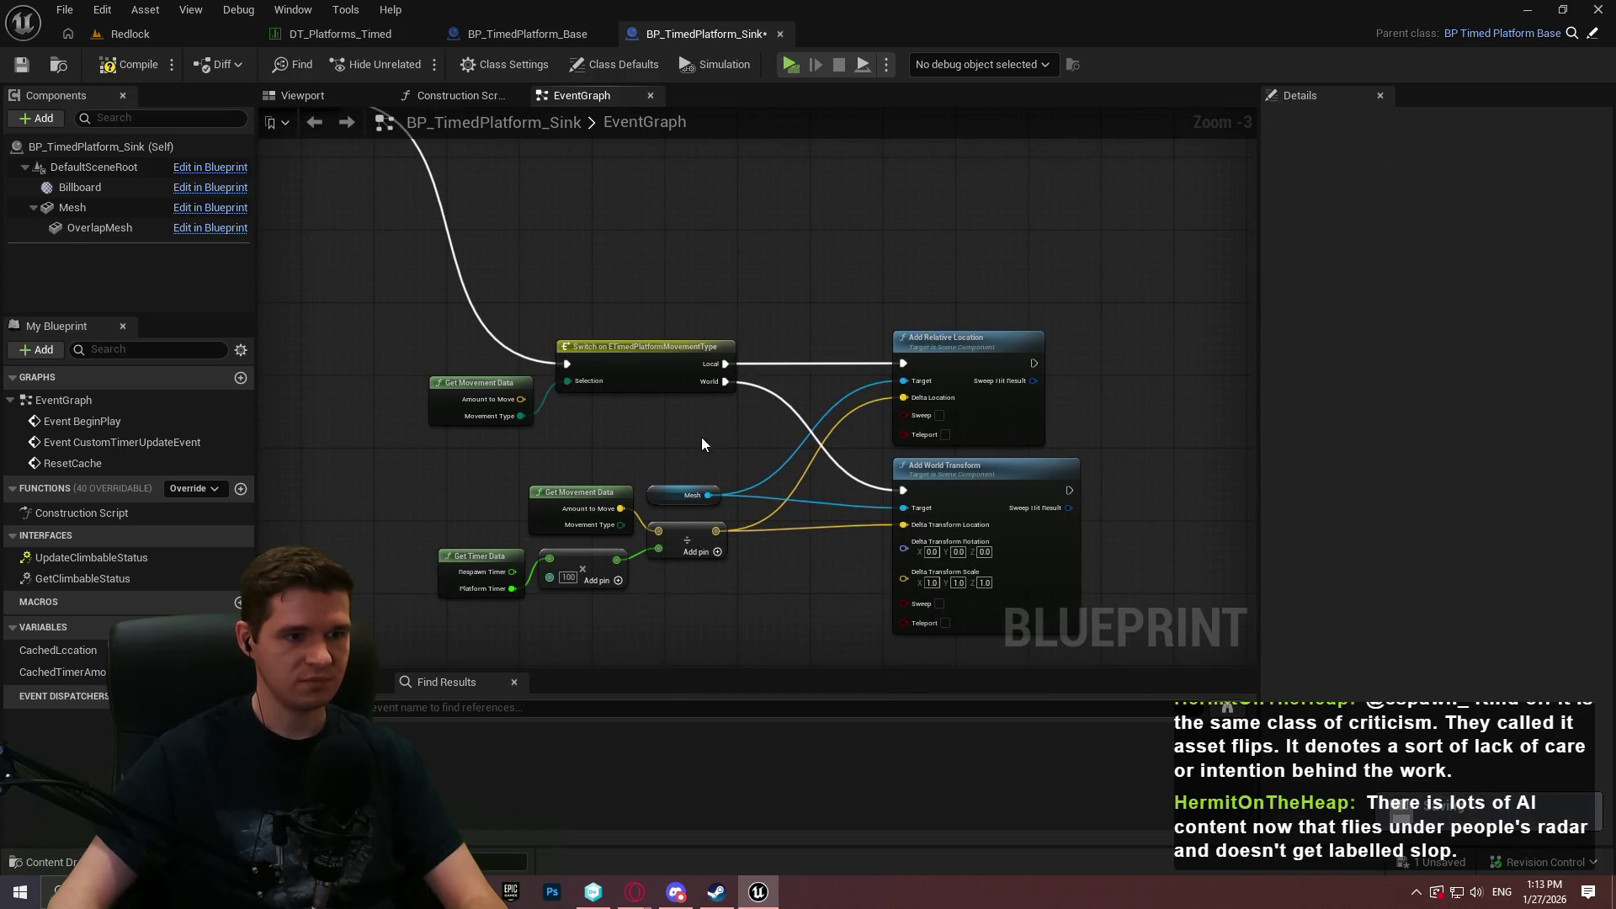
click(21, 65)
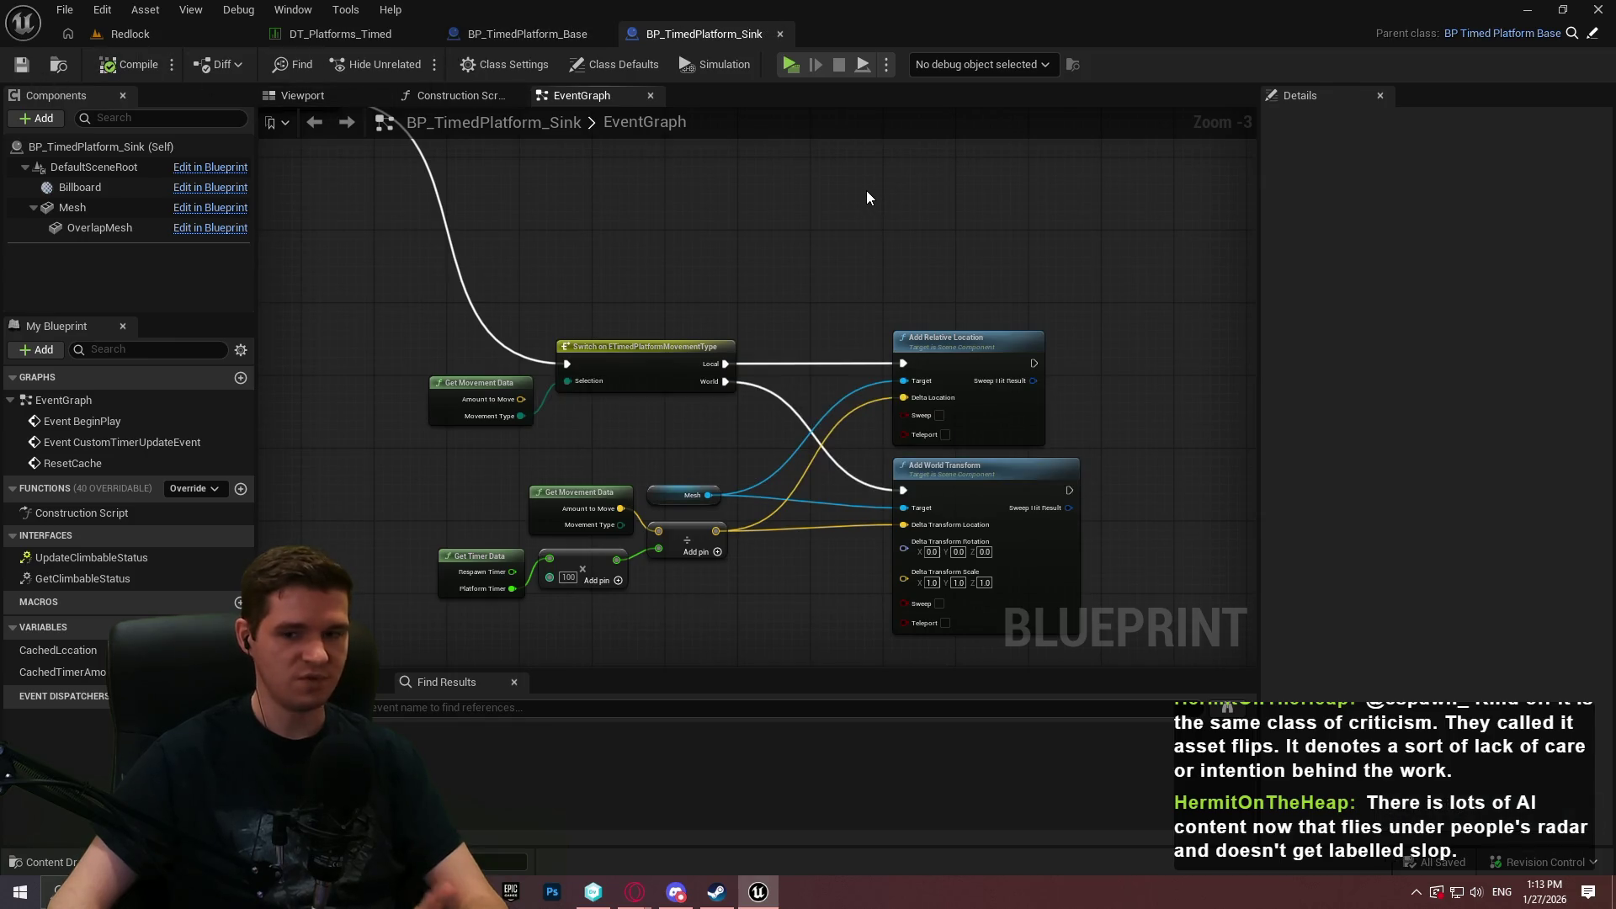
Open the P_PlatformingMechanics level from KYS > Maps in the Redlock editor.
click(134, 34)
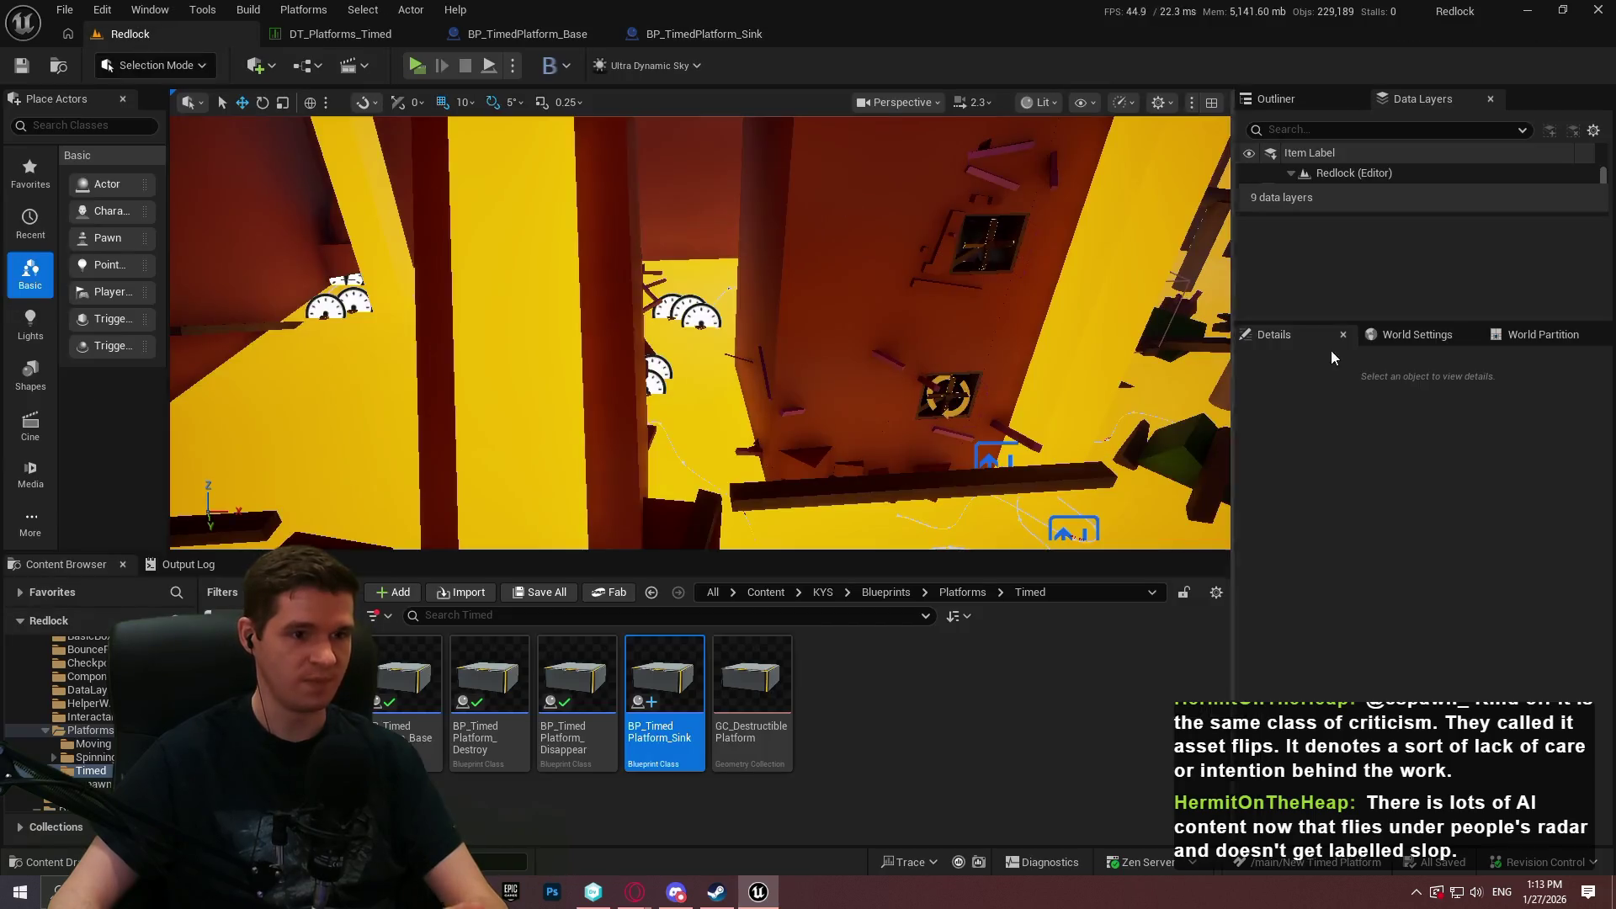
click(852, 584)
double_click(852, 683)
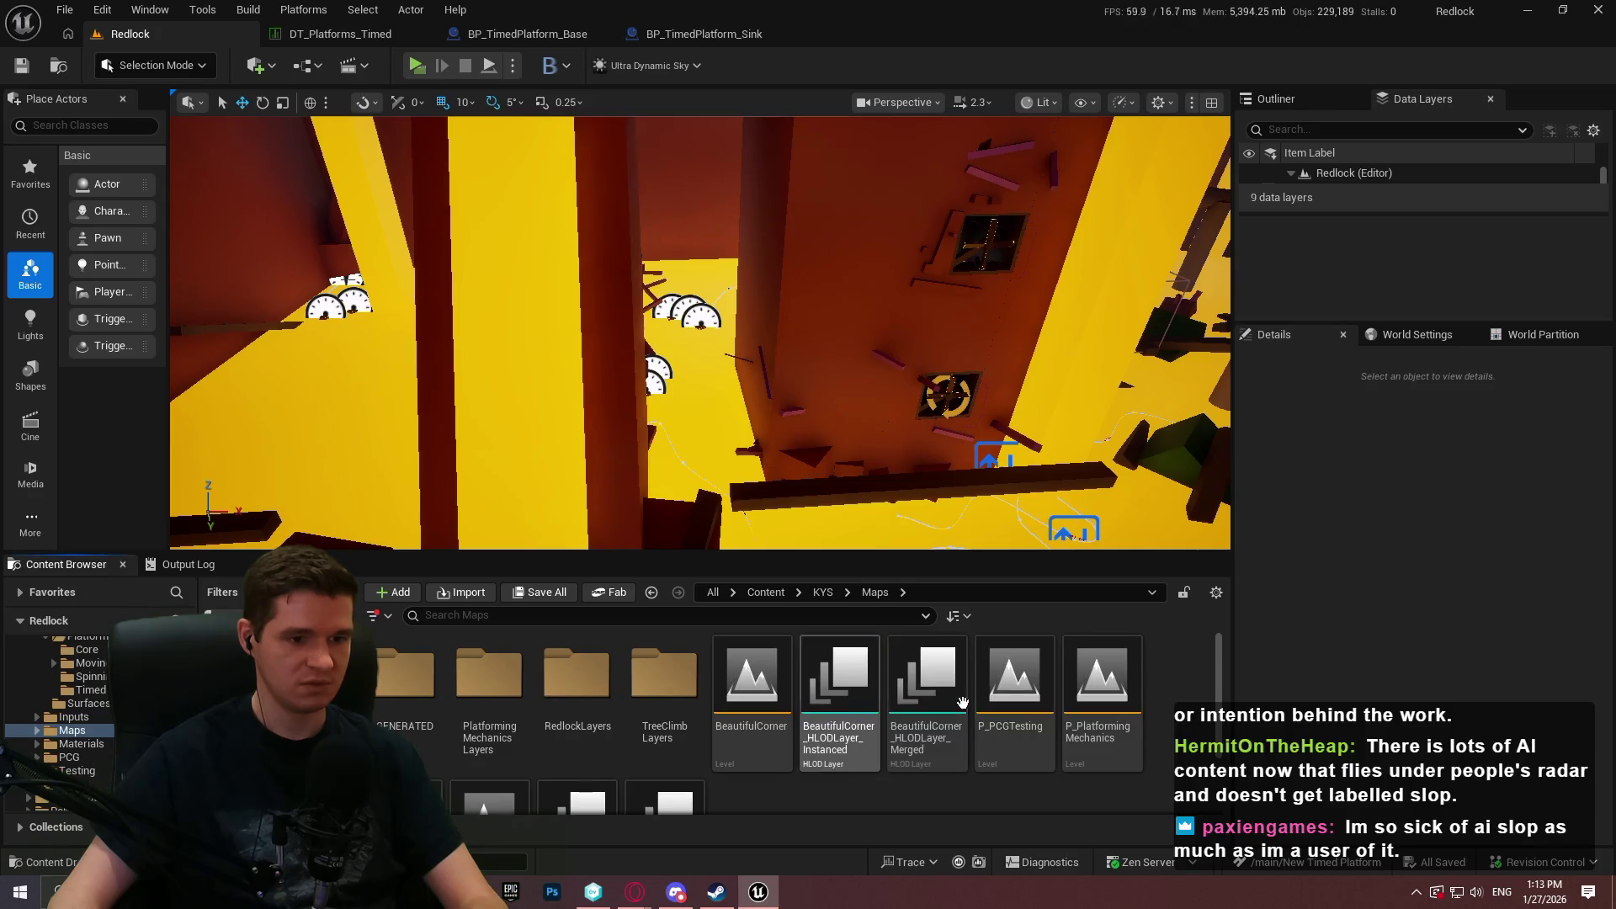
double_click(1098, 699)
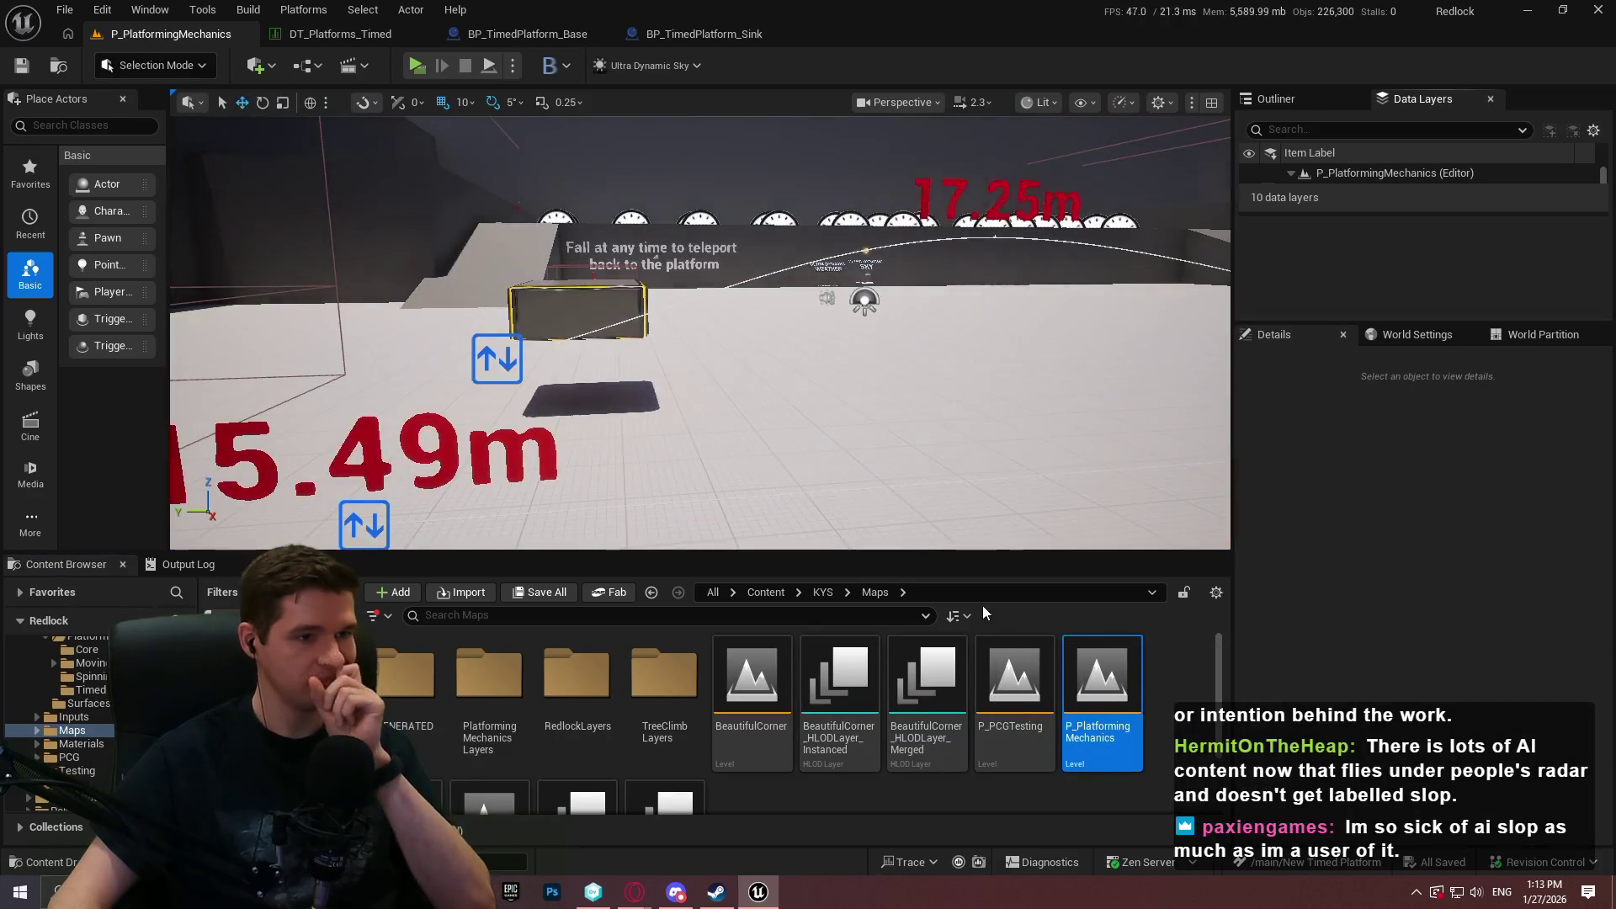
Duplicate BP_MovingPlatform_Spline24 beside the original and select a point on the copy's spline.
drag(581, 213, 581, 213)
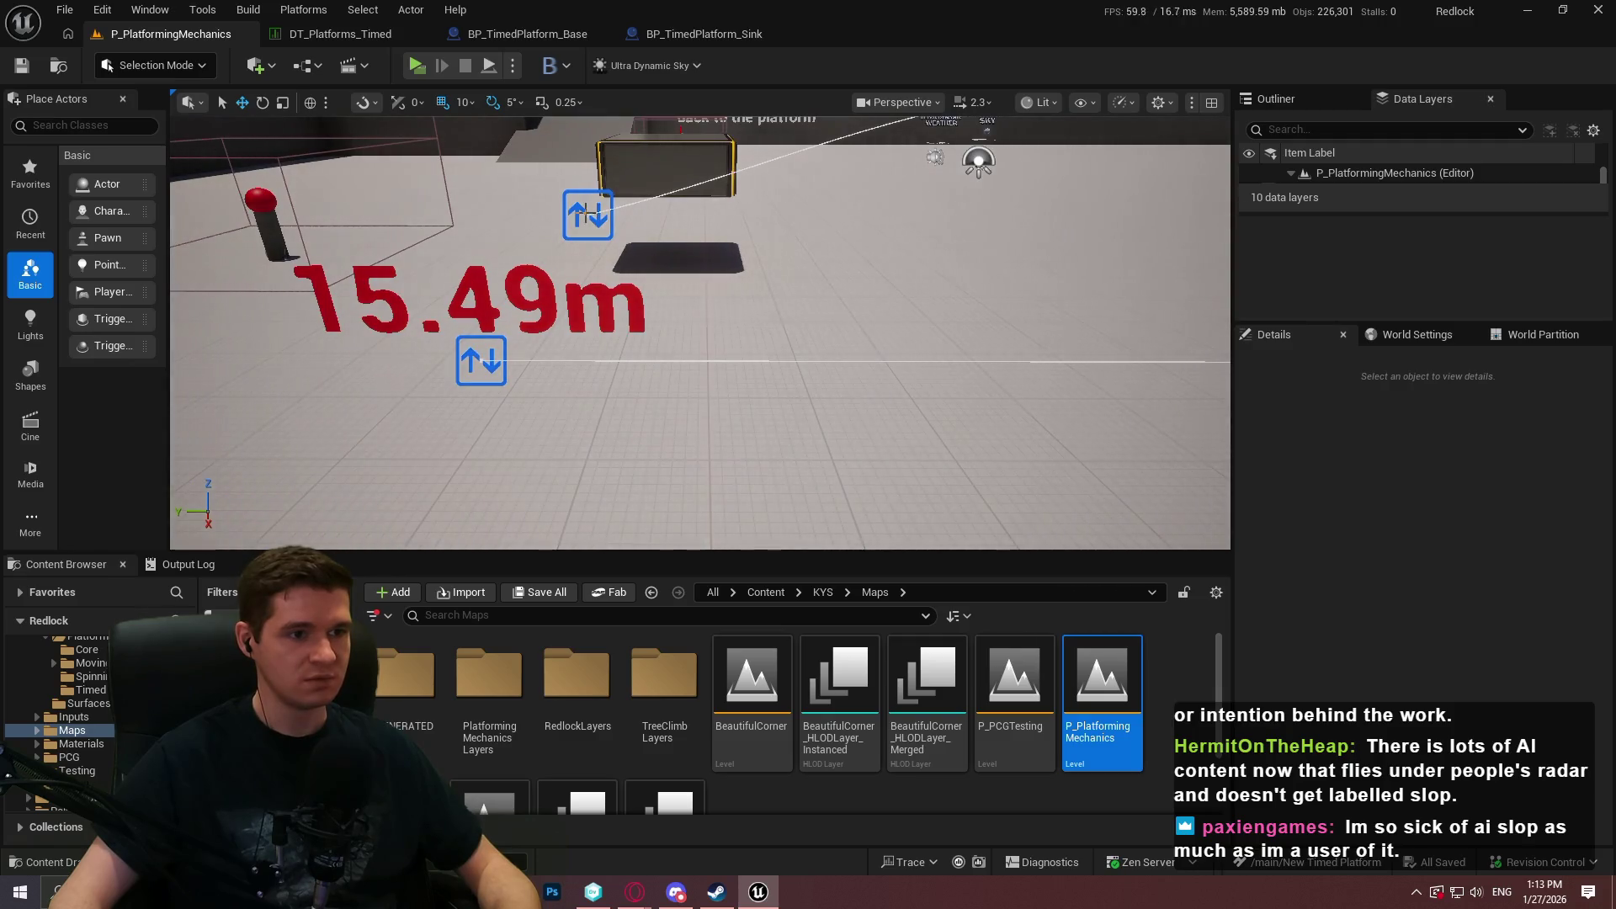
click(585, 213)
click(477, 364)
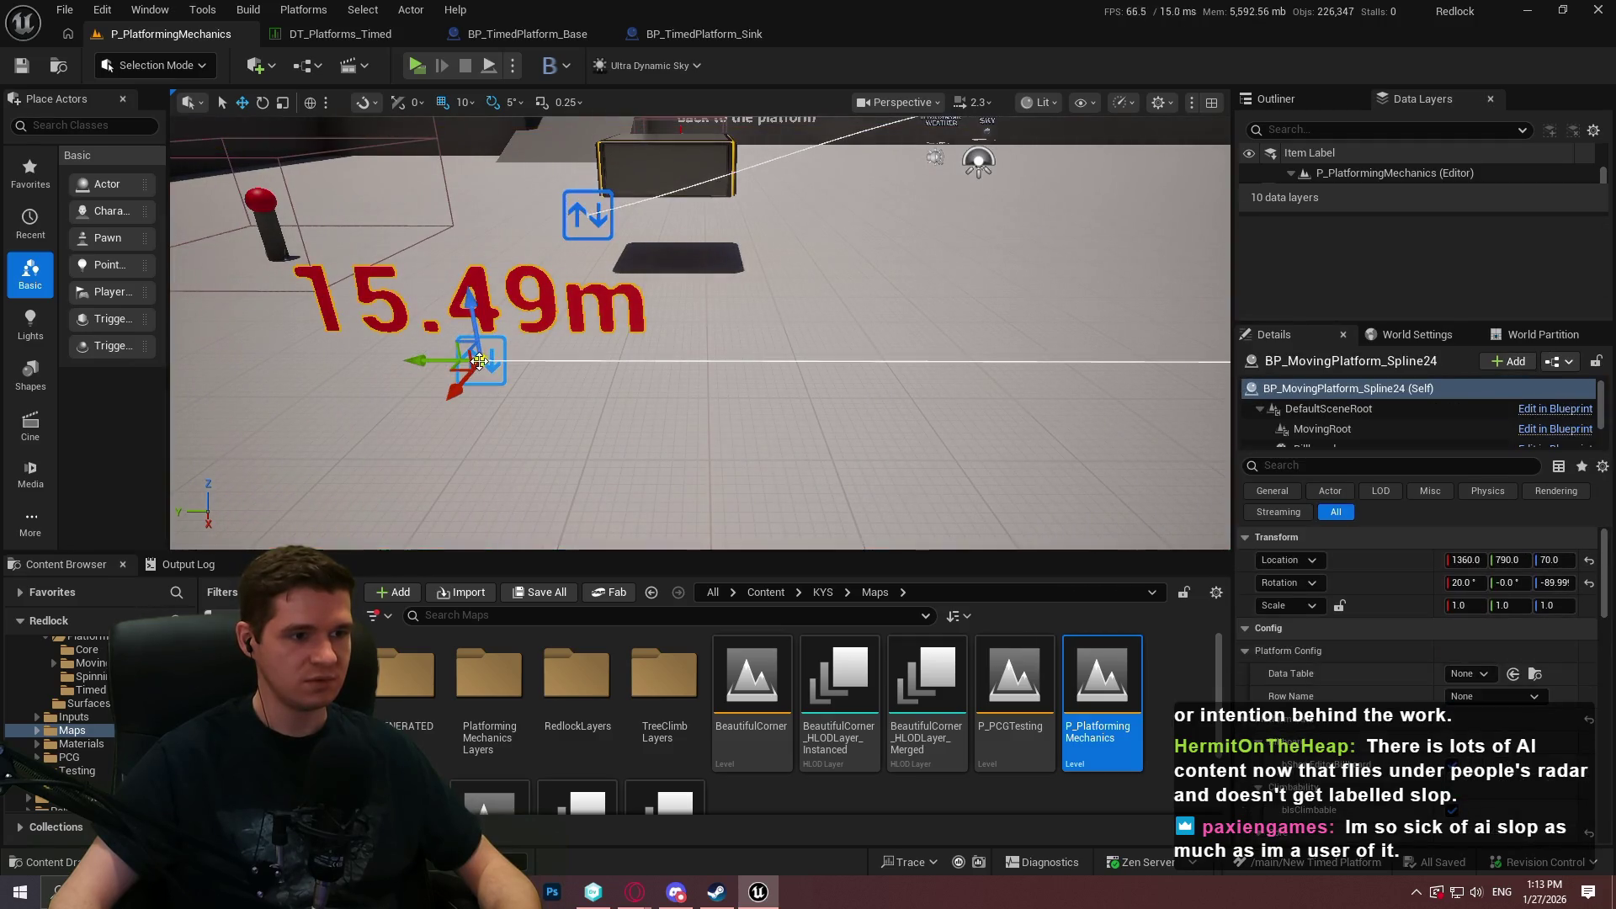
scroll(1483, 666, down, 5)
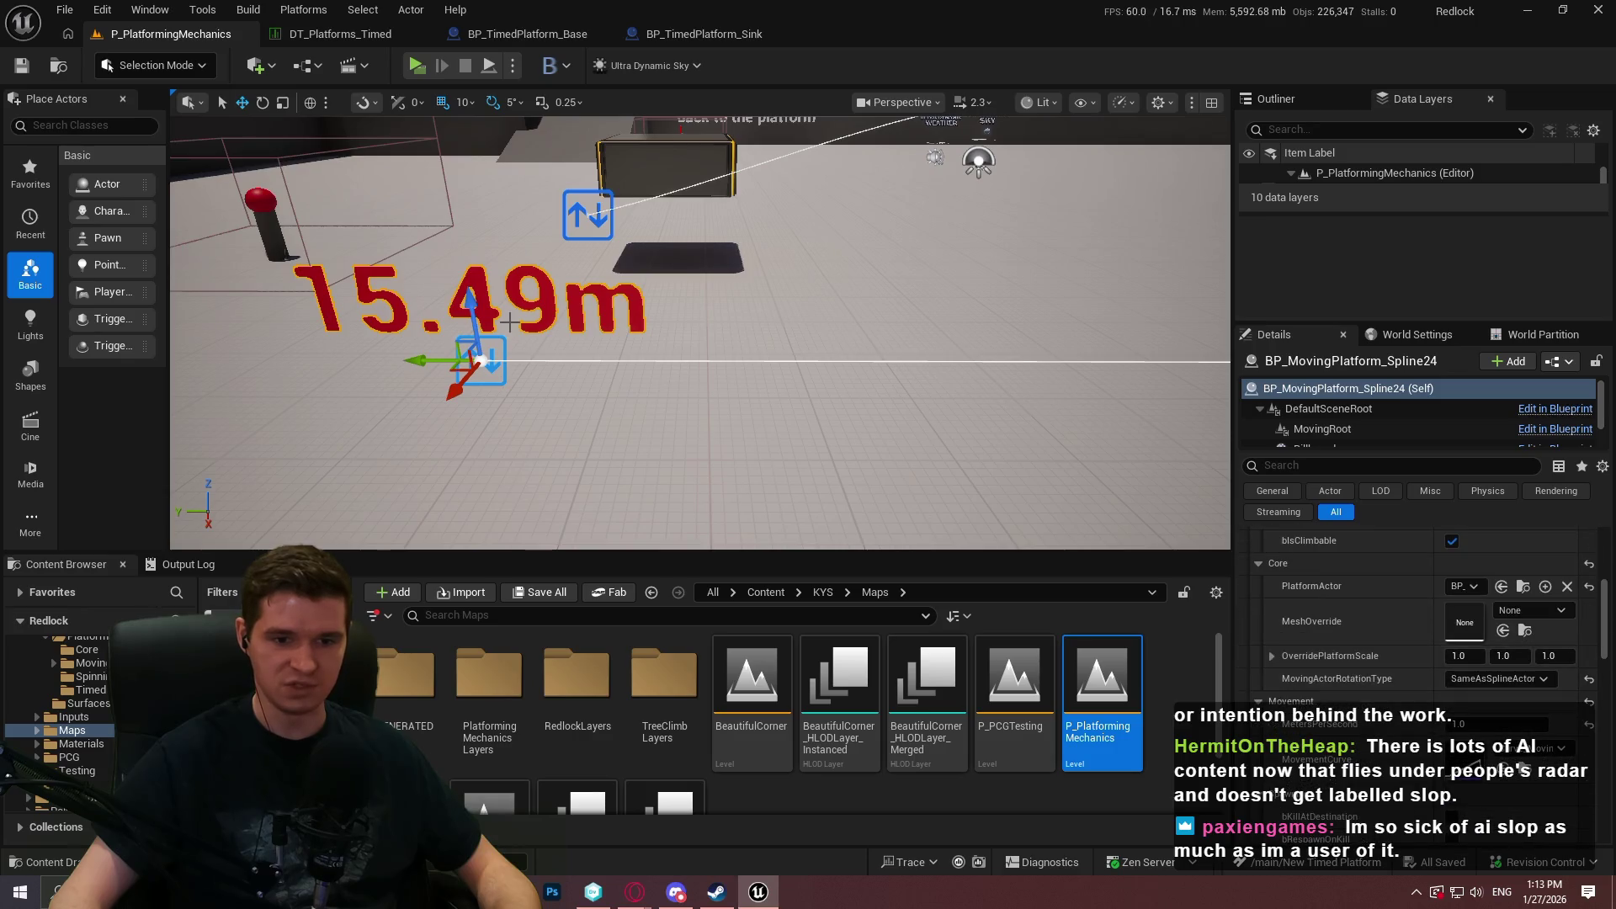
key(f)
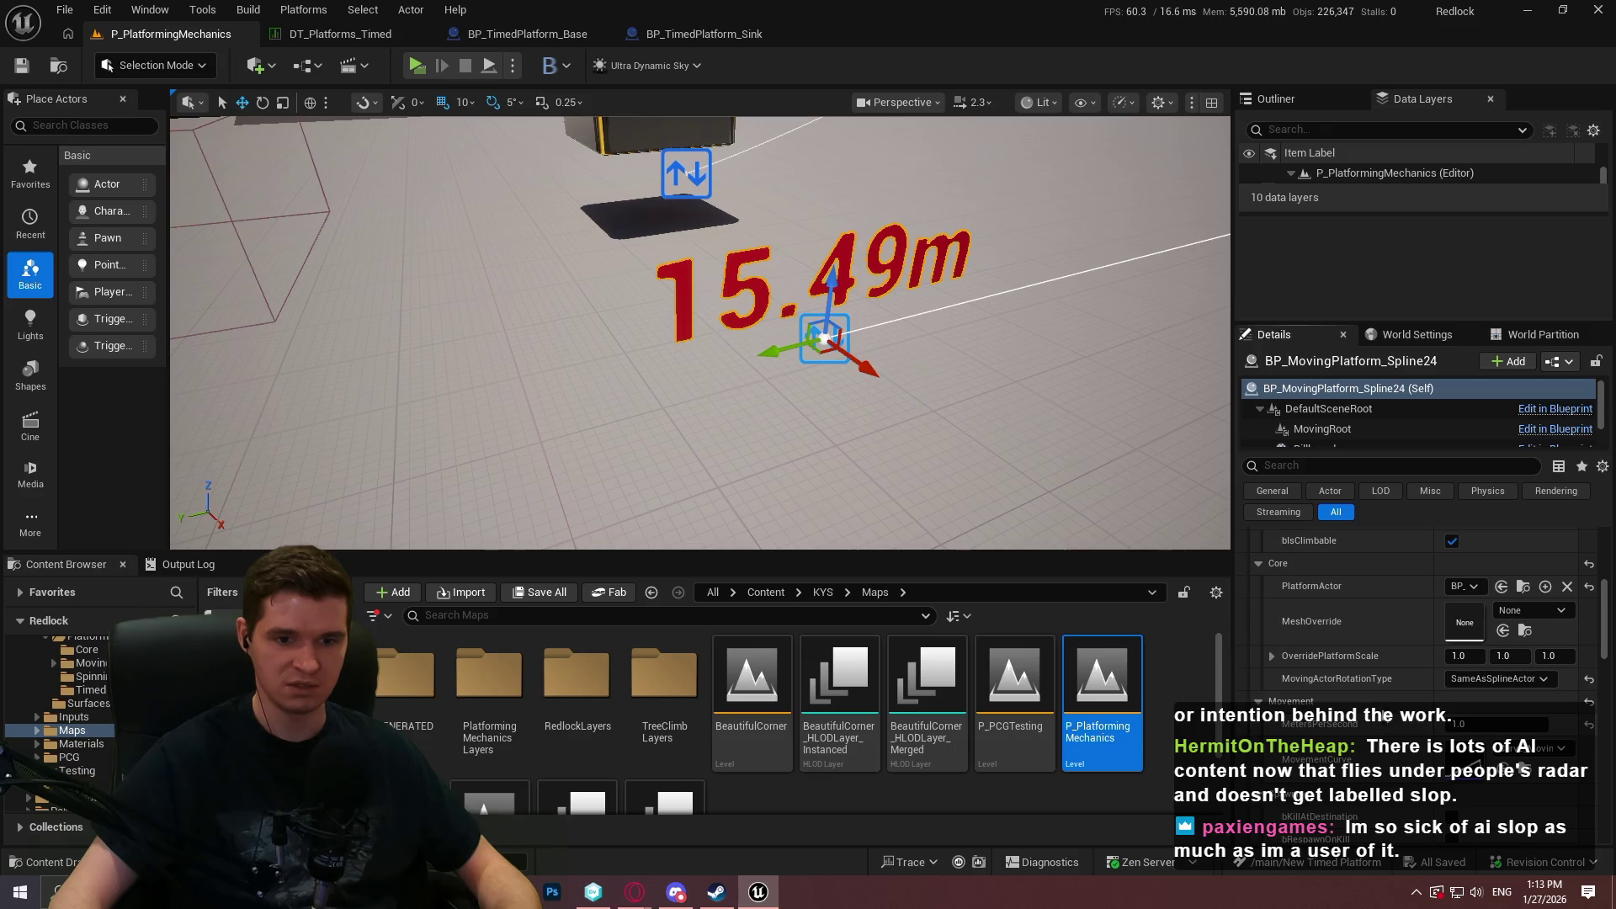
drag(826, 393, 851, 434)
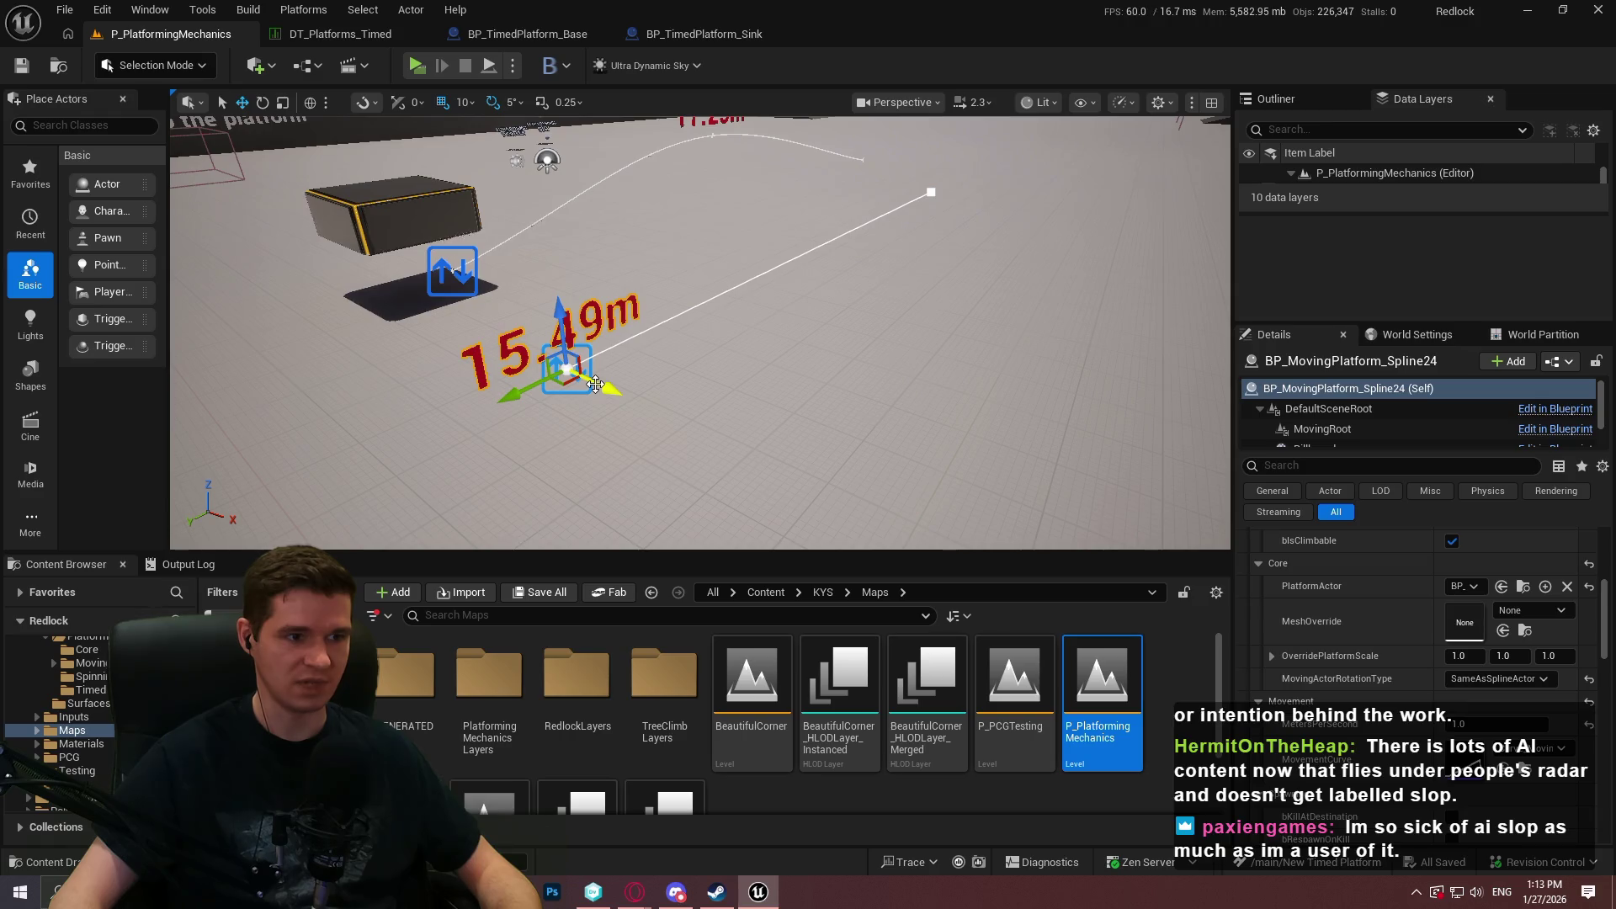
alt+drag(595, 384, 912, 505)
mouse_move(598, 473)
mouse_down()
mouse_move(589, 459)
mouse_move(598, 473)
mouse_move(917, 451)
mouse_move(979, 244)
mouse_move(751, 333)
mouse_up()
click(950, 239)
Move the duplicated platform's spline point sideways along X and raise it upward.
drag(850, 345, 1058, 416)
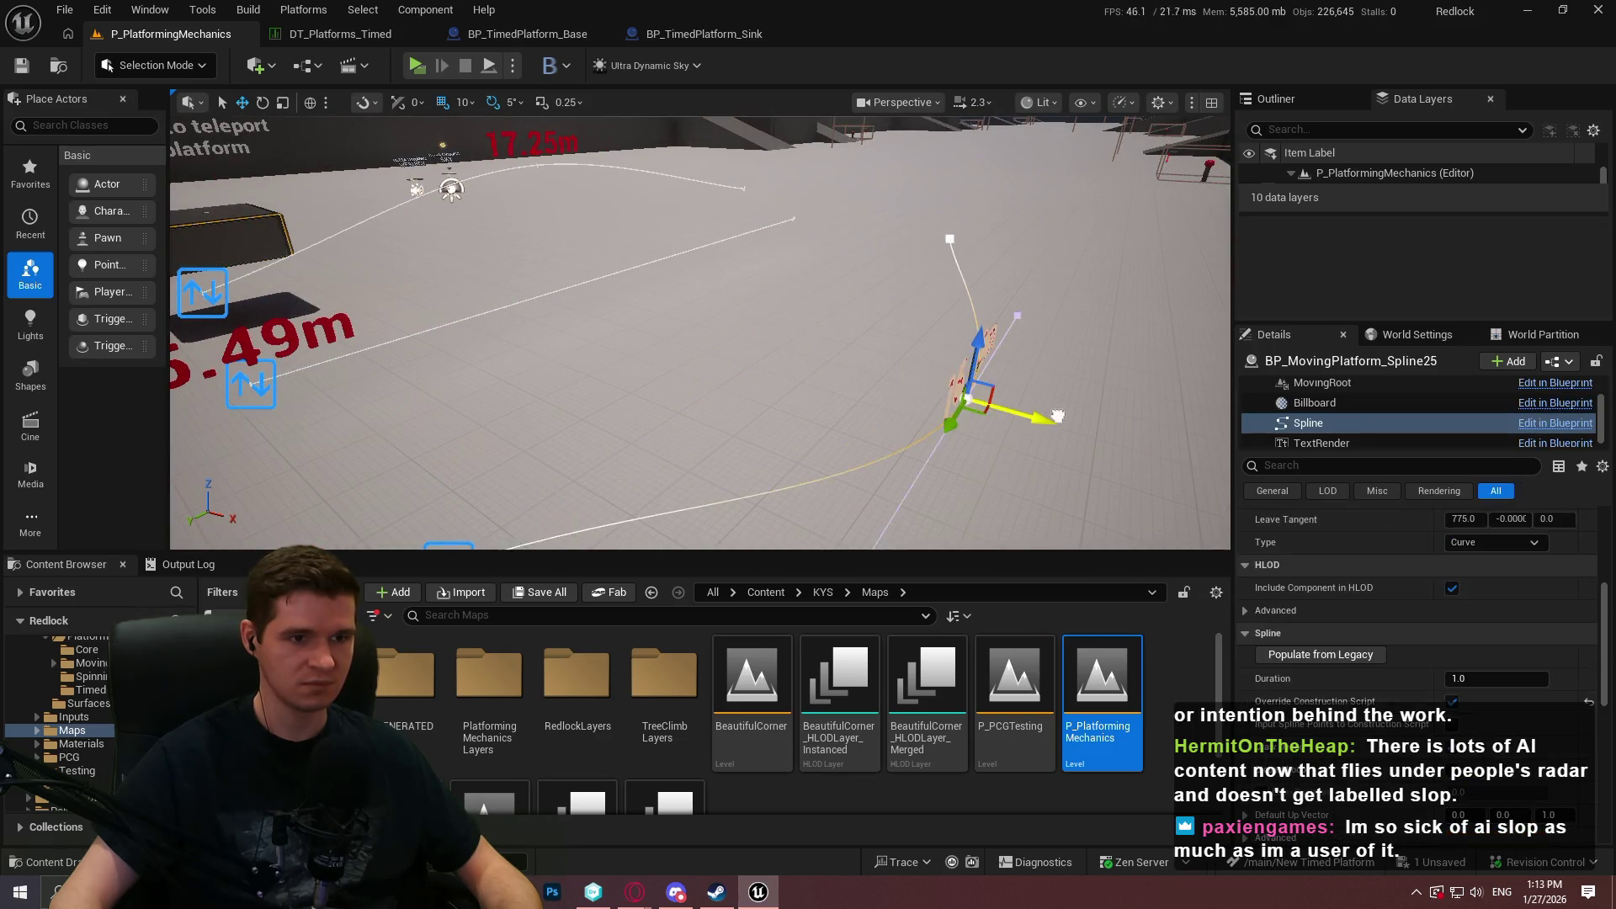
drag(986, 341, 1009, 239)
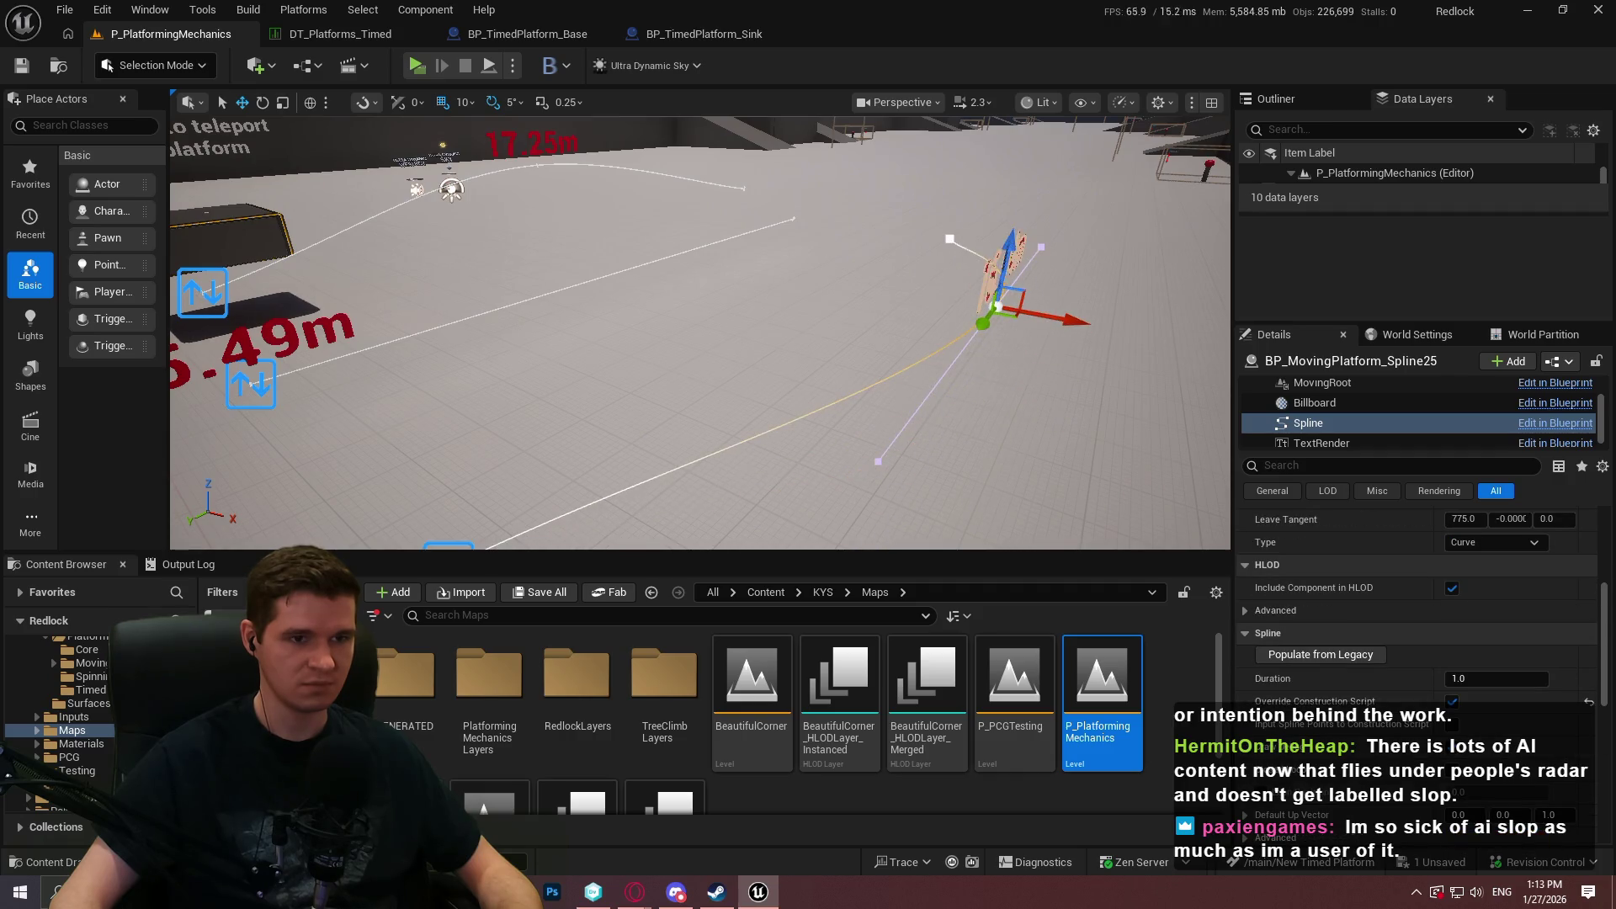
scroll(1391, 669, down, 3)
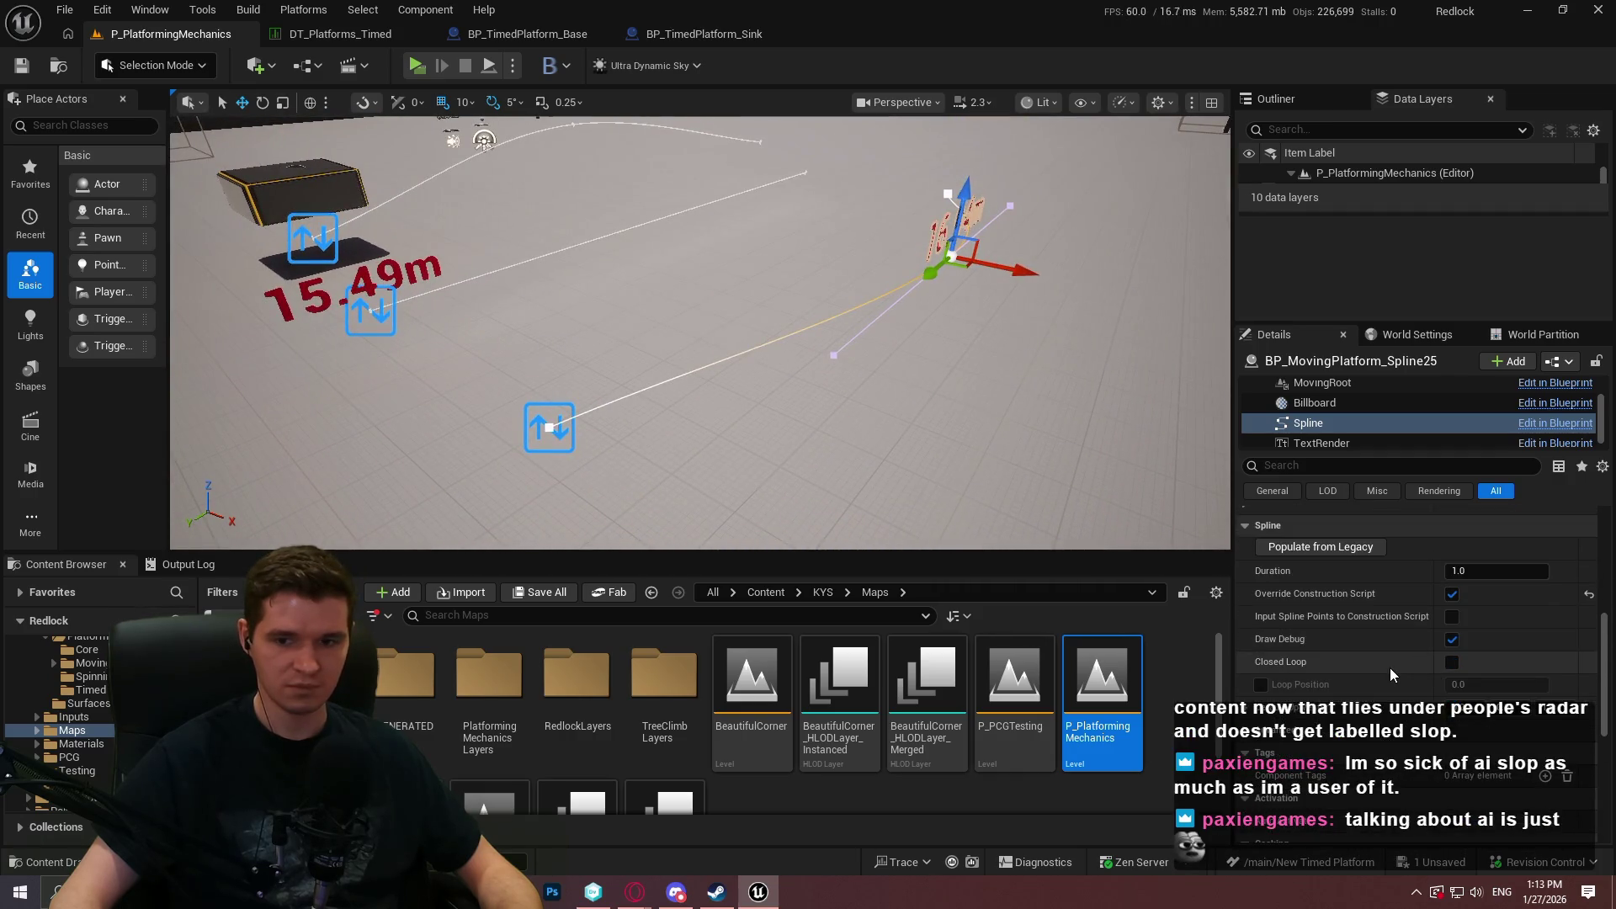
scroll(1373, 653, down, 3)
scroll(1387, 643, up, 8)
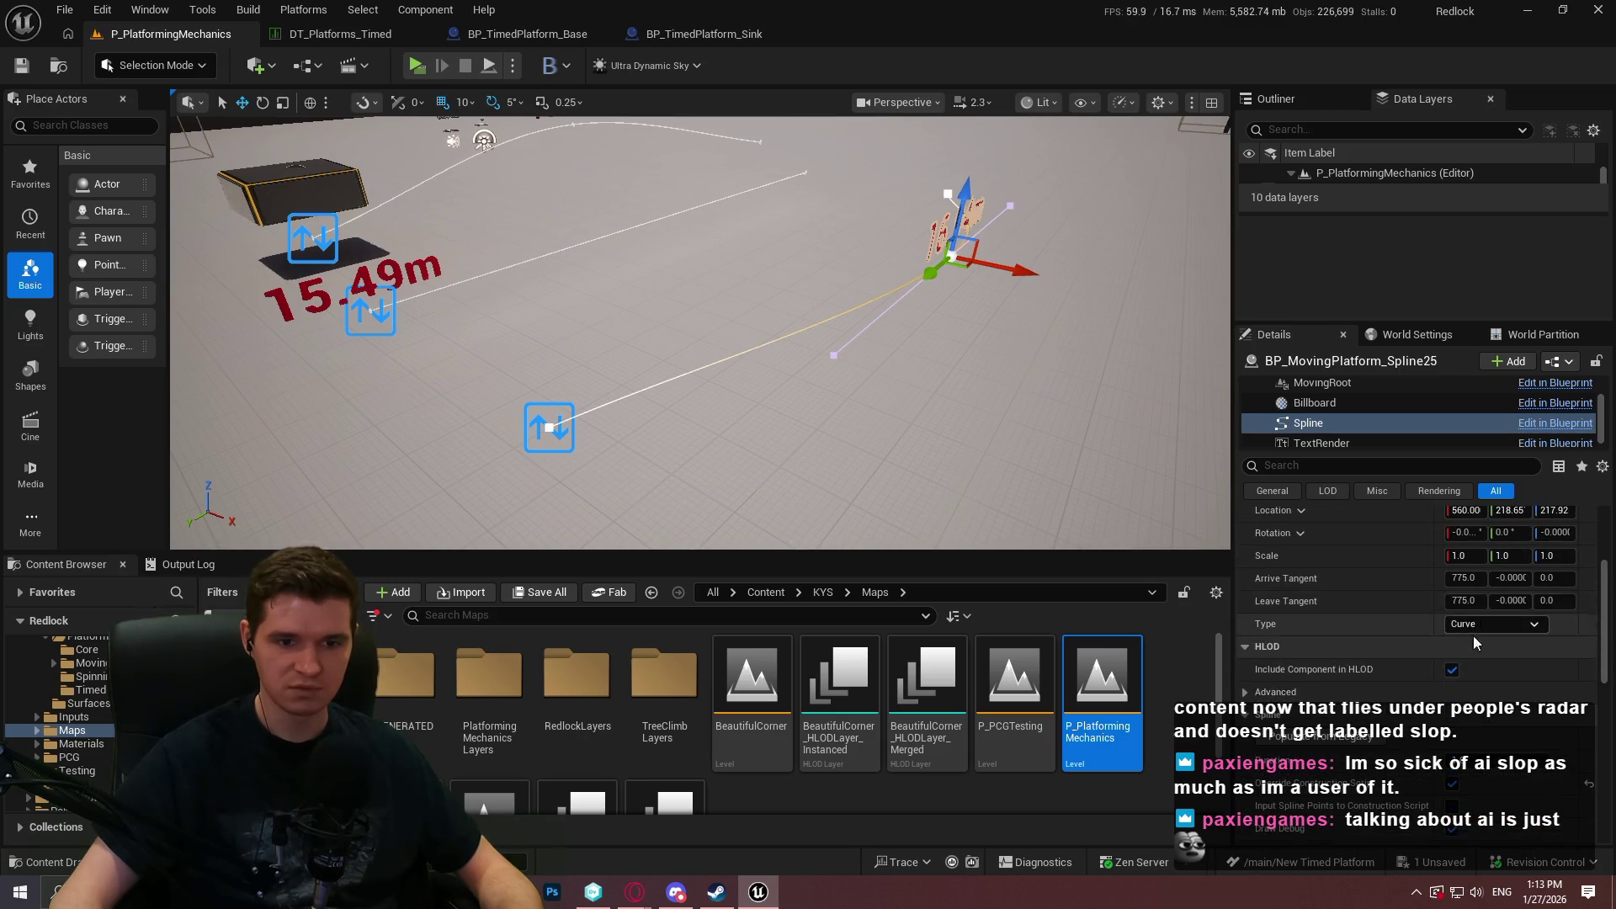
scroll(1477, 642, up, 2)
Rotate a point on BP_MovingPlatform_Spline25's 16.94m path by -55 degrees.
click(547, 429)
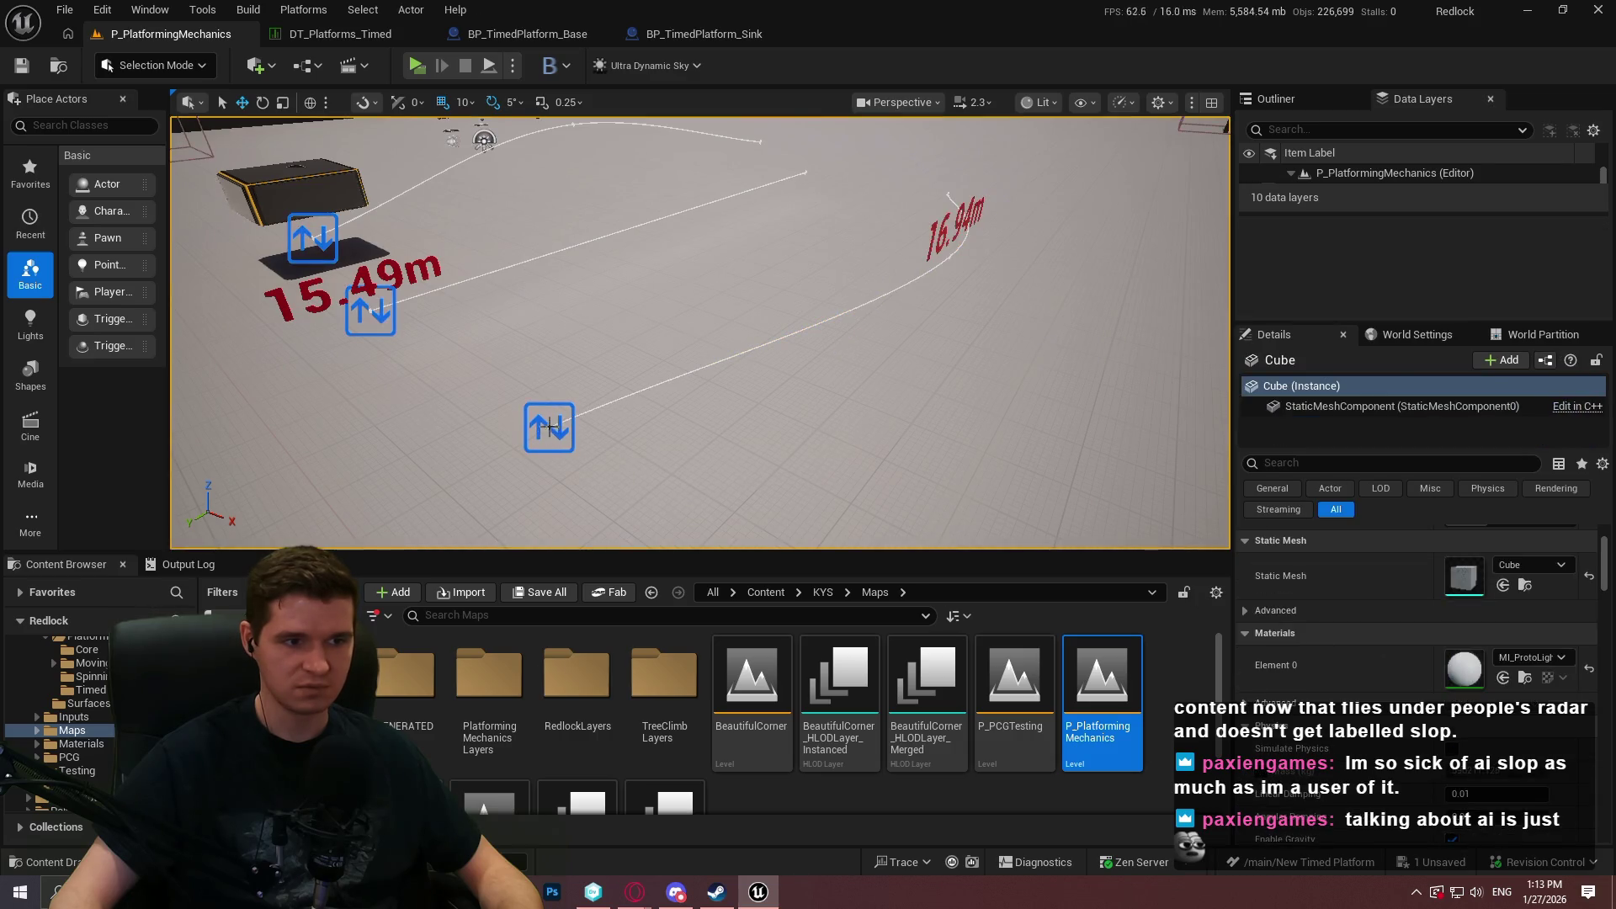
click(549, 427)
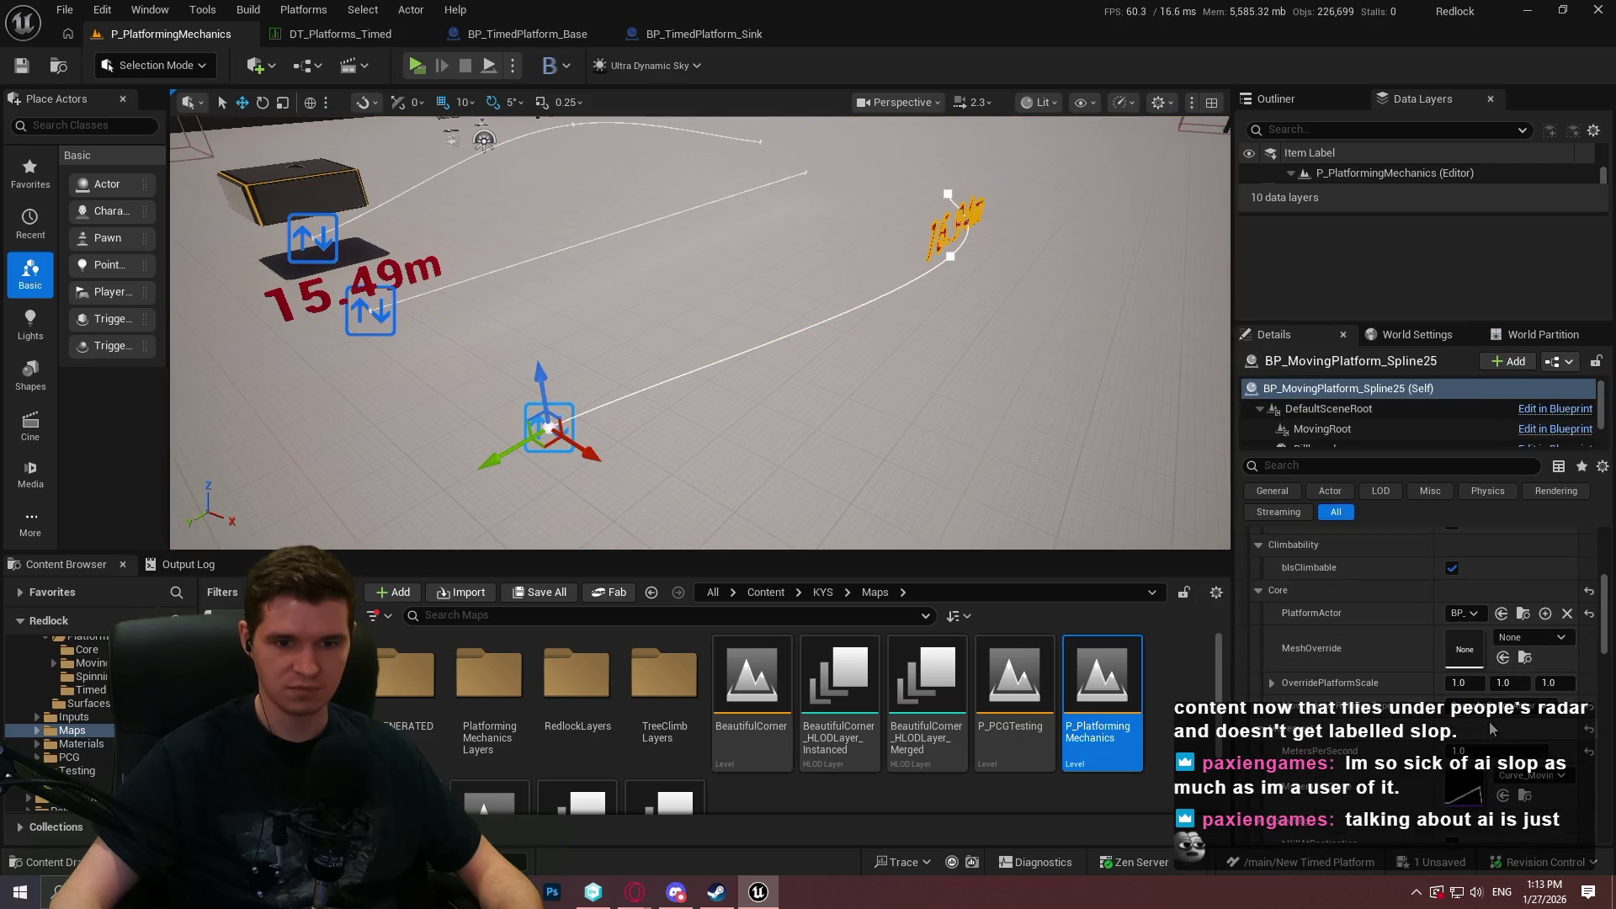
click(1498, 753)
scroll(1411, 718, down, 6)
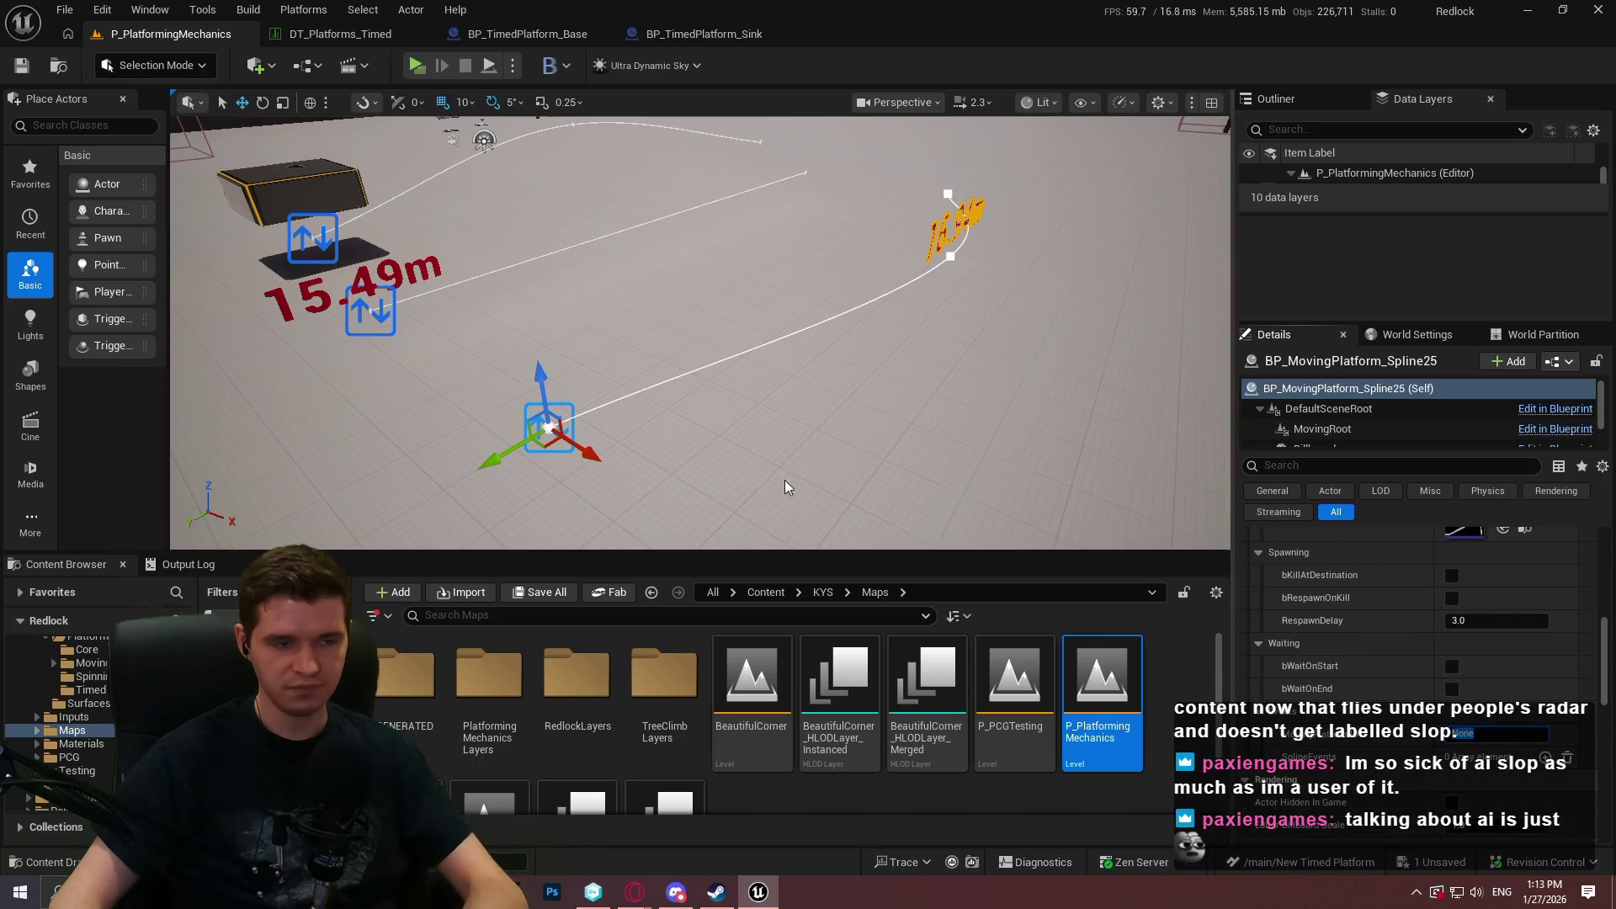
click(758, 457)
scroll(758, 457, up, 3)
right_click(610, 278)
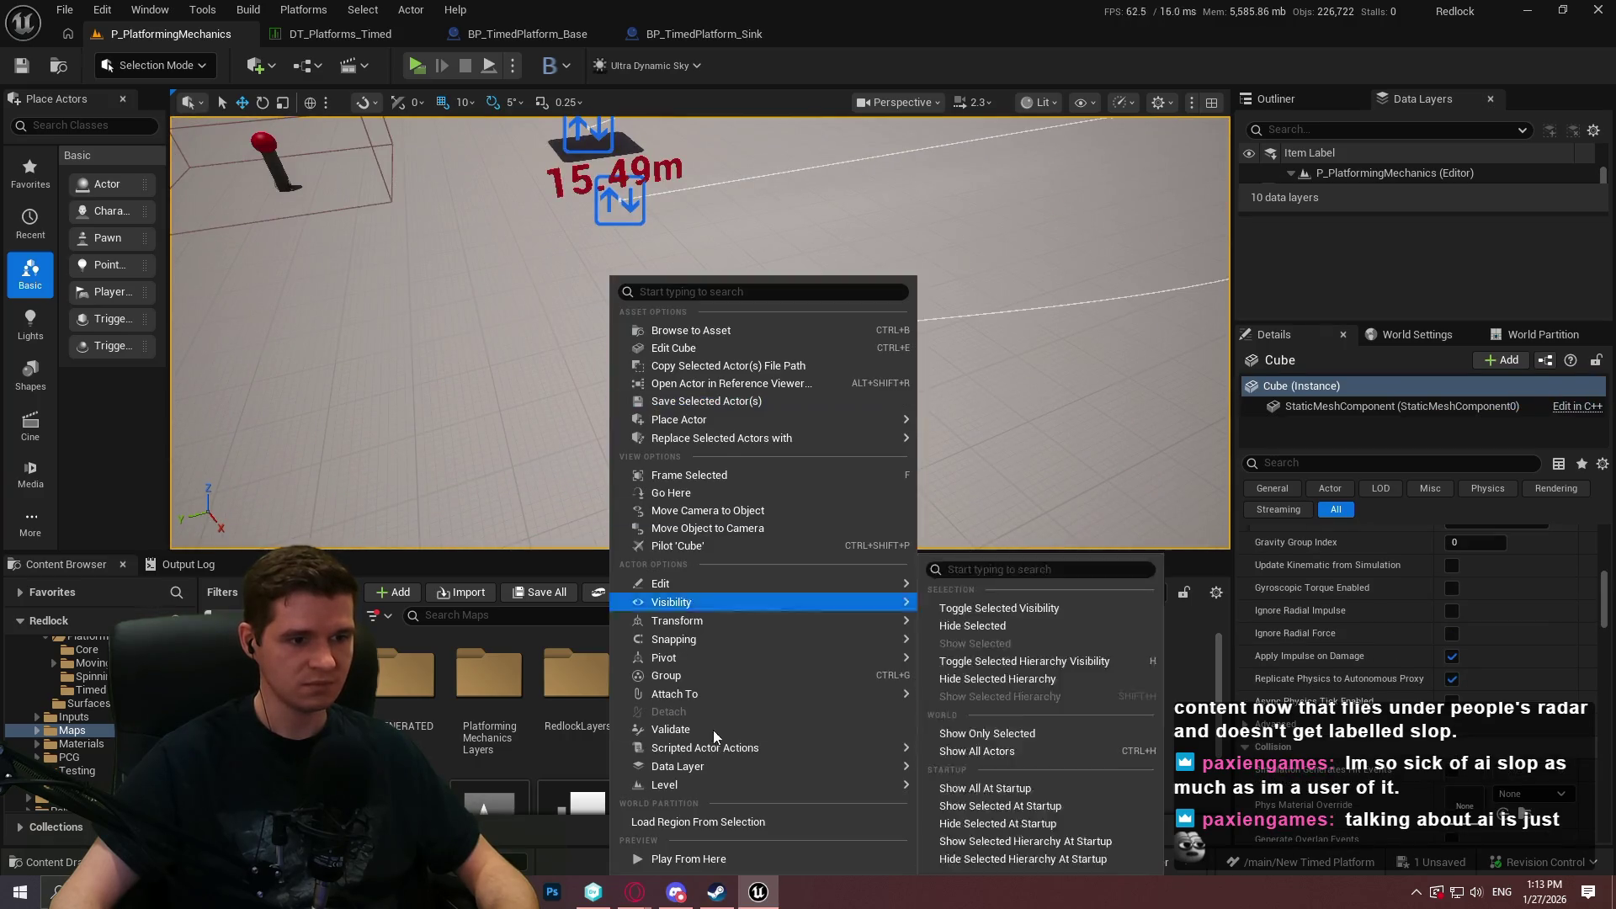
click(994, 256)
click(996, 252)
key(e)
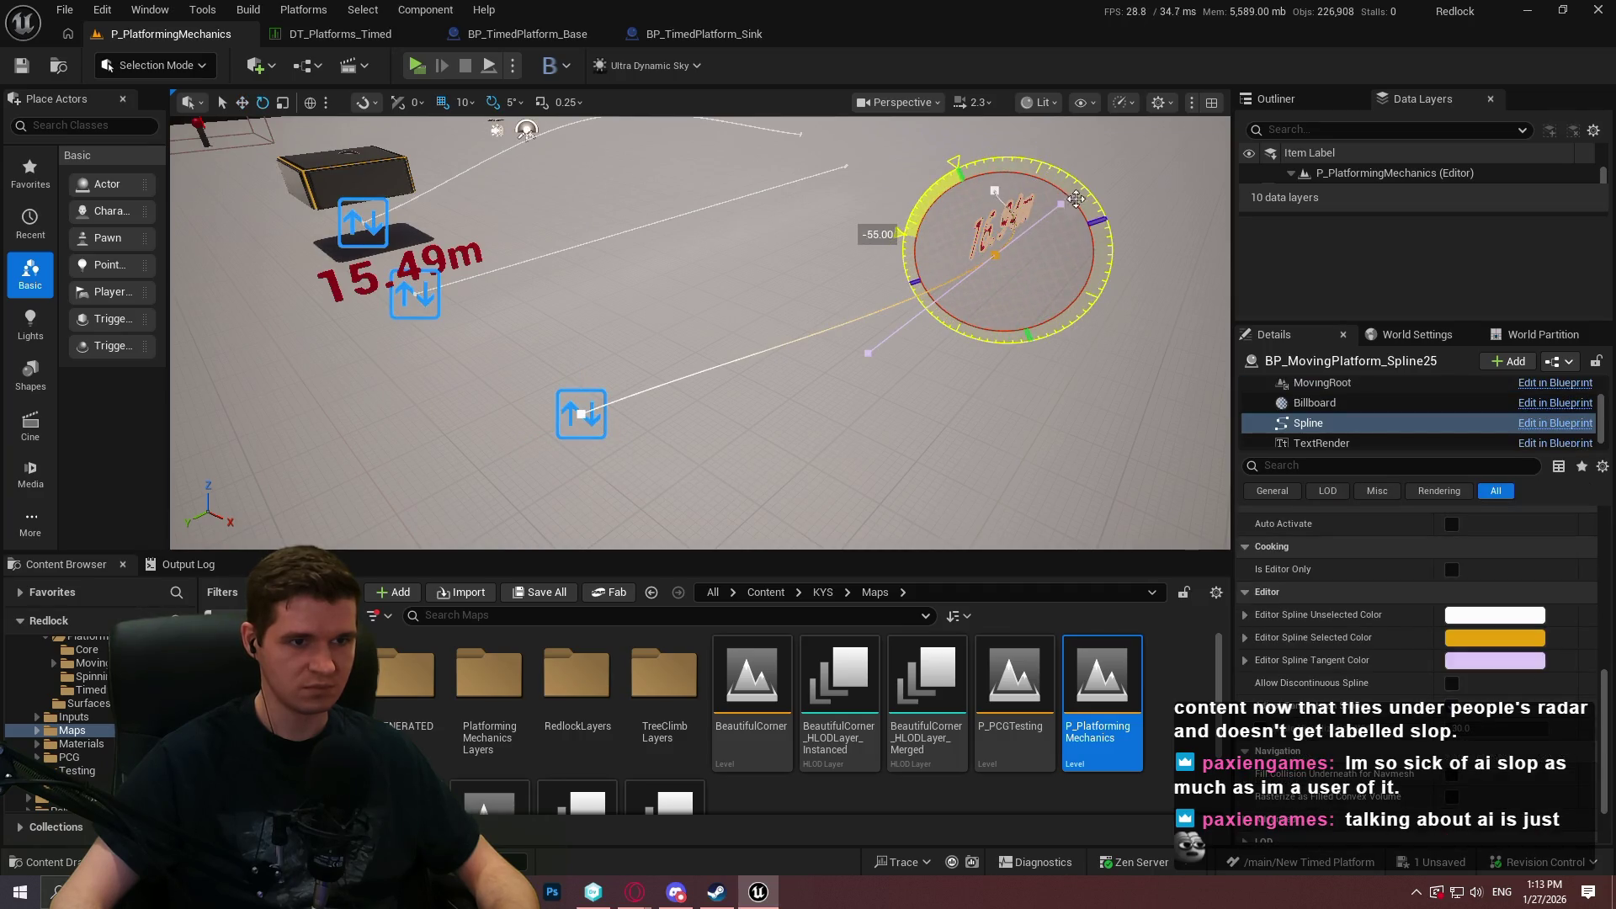
drag(913, 277, 577, 447)
mouse_move(1081, 179)
mouse_down()
mouse_move(951, 160)
mouse_move(842, 277)
mouse_up()
Start Play From Here on the floor spot.
click(642, 447)
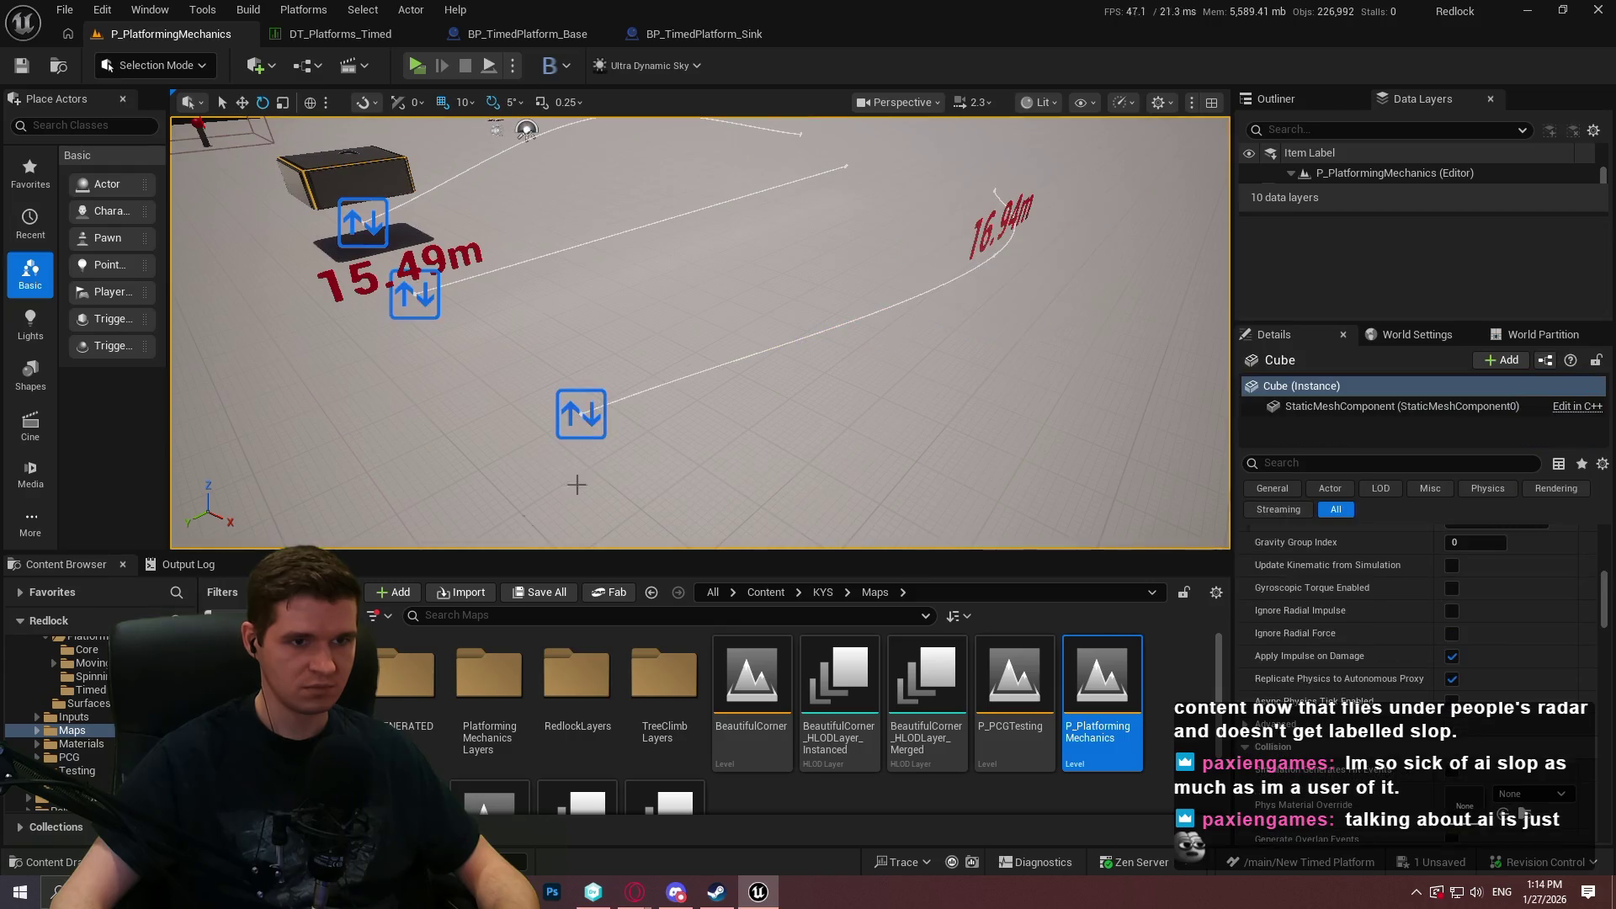
right_click(431, 282)
click(609, 857)
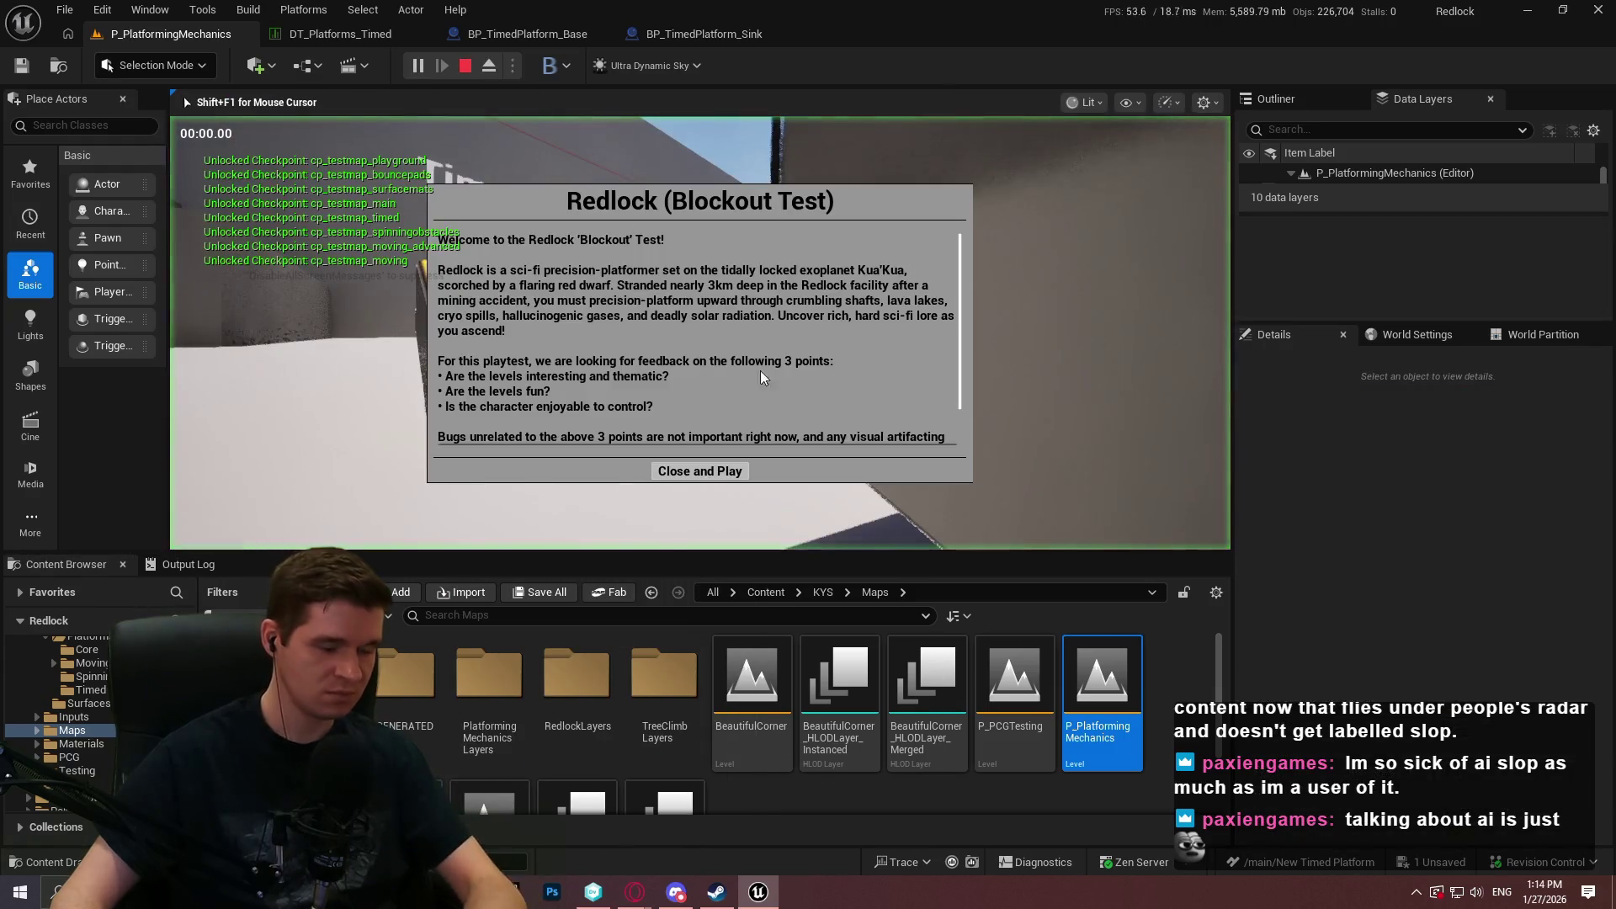
Run and jump across the timed and moving platforms, then stop play and restore the editor layout.
click(687, 476)
key(F11)
key(w)
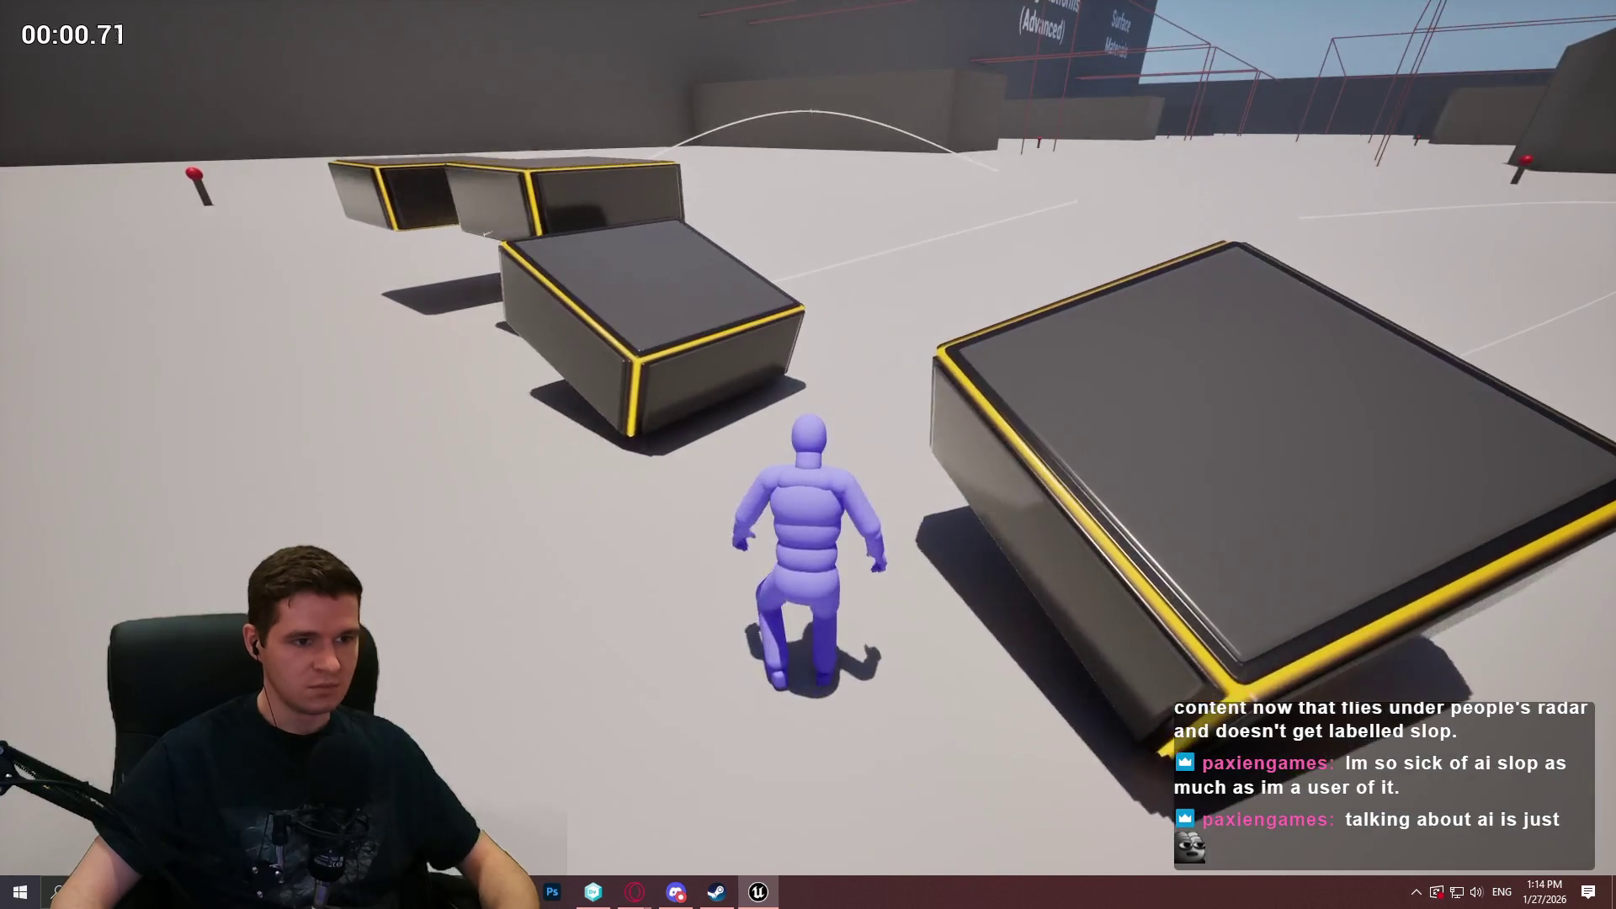
key(space)
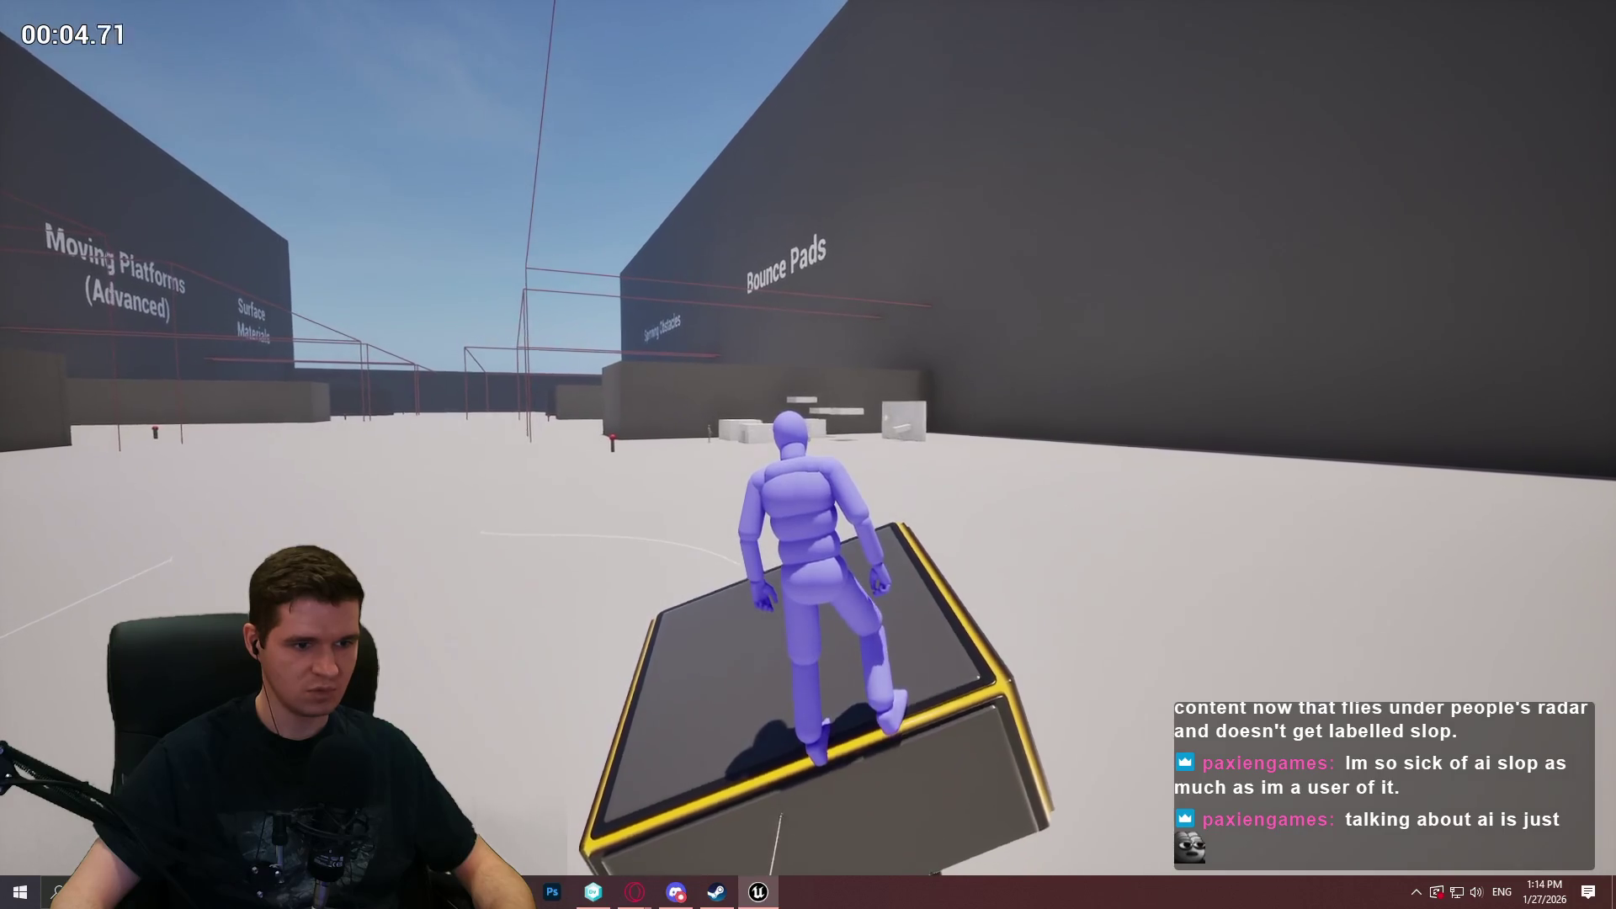
key(w)
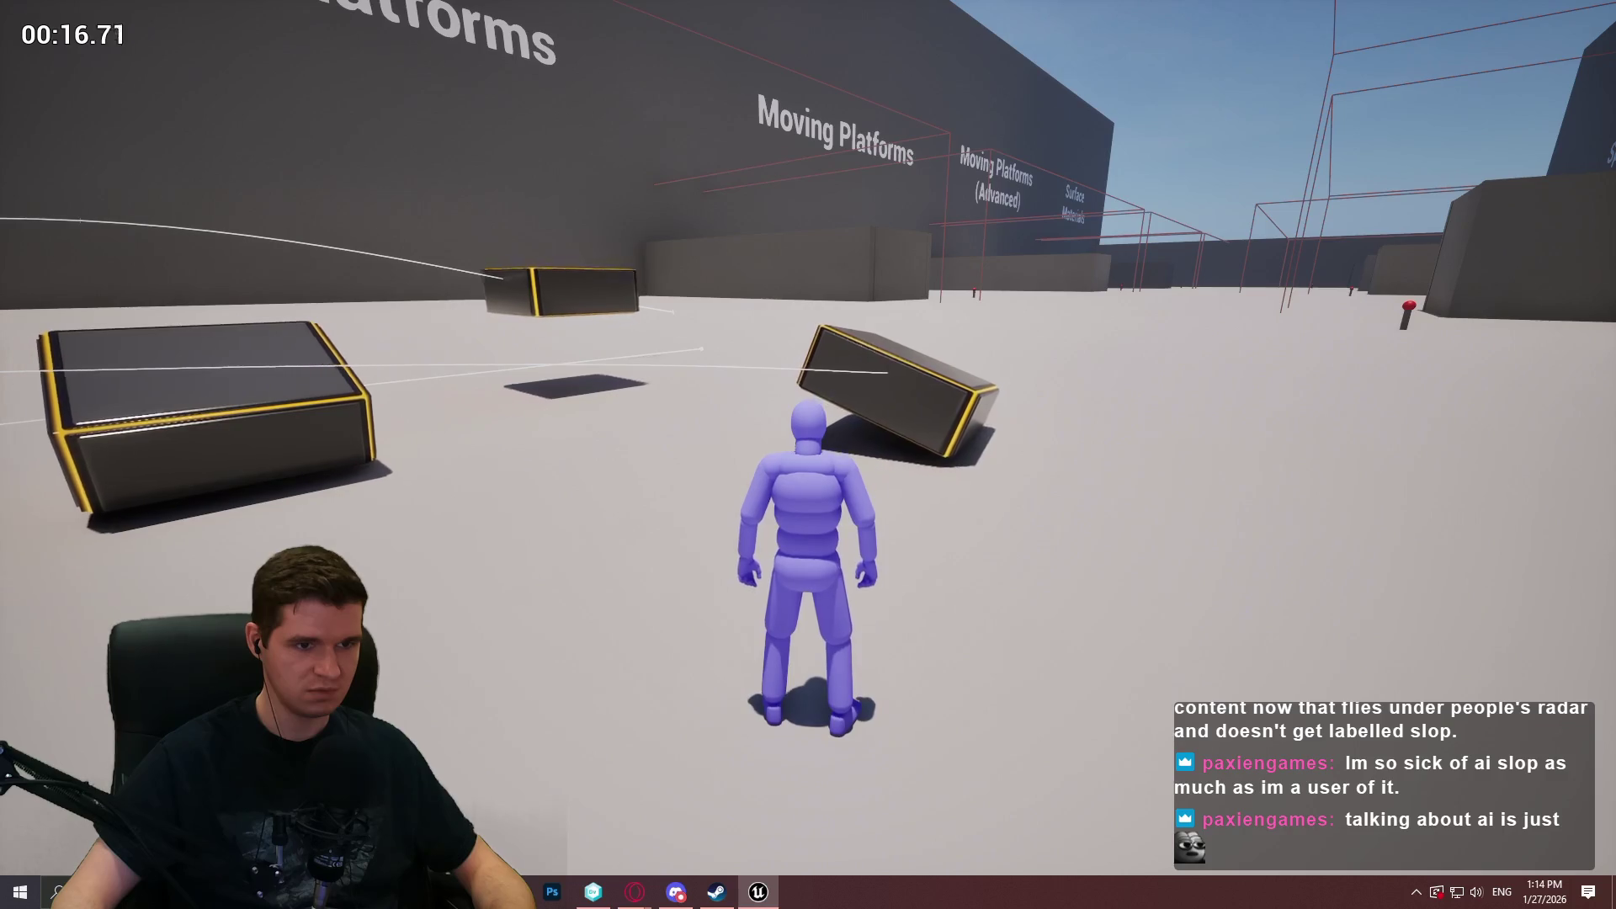
key(w)
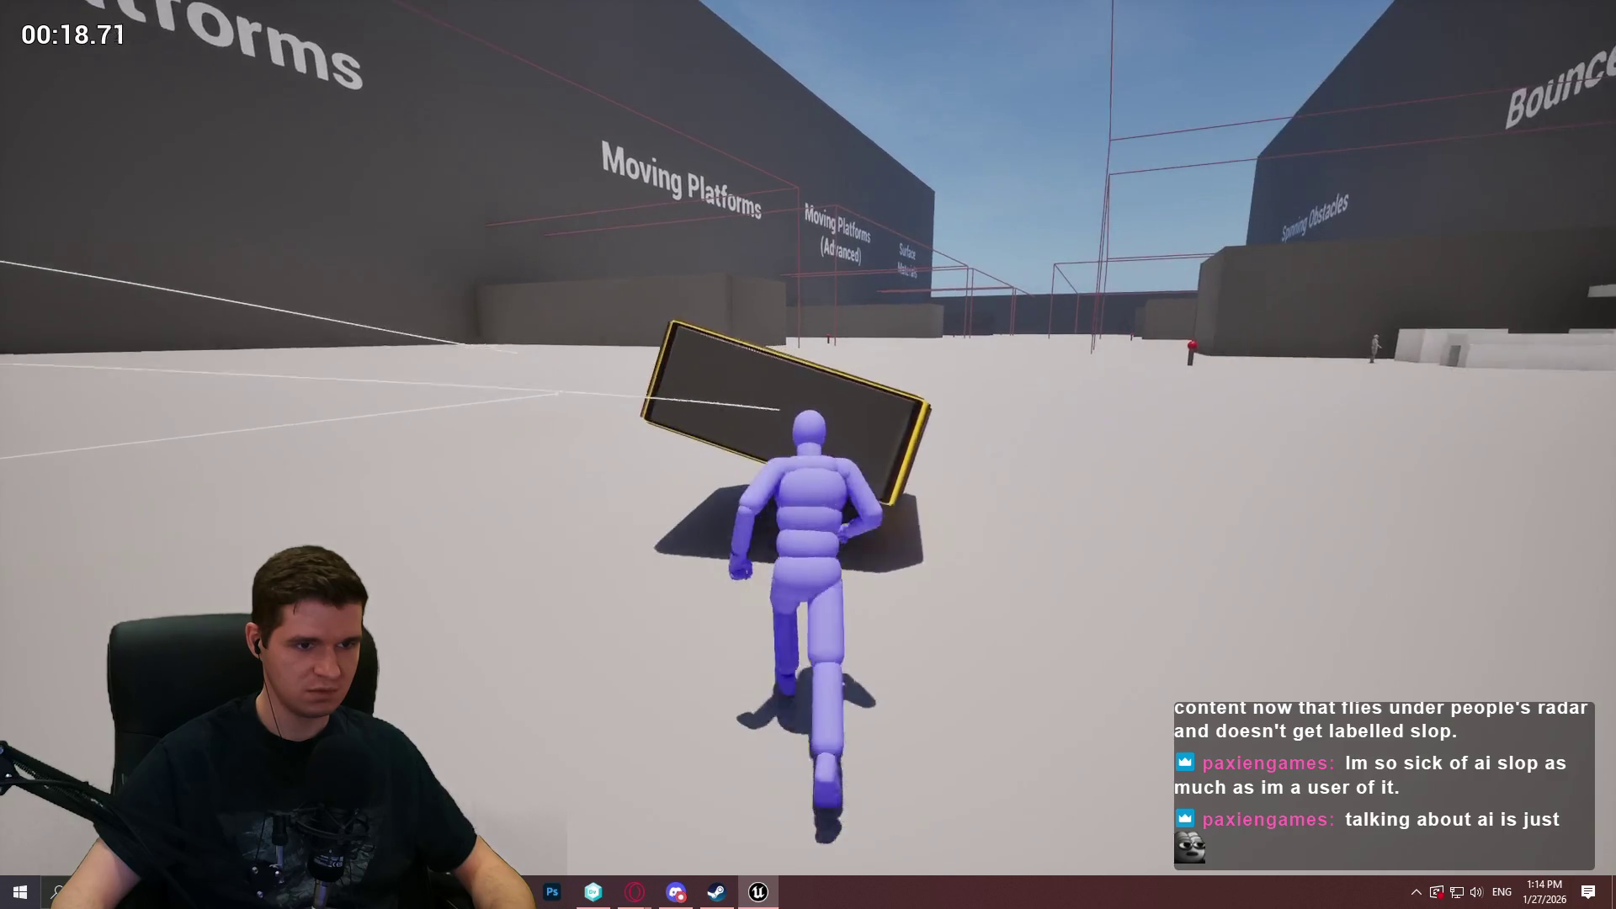
key(space)
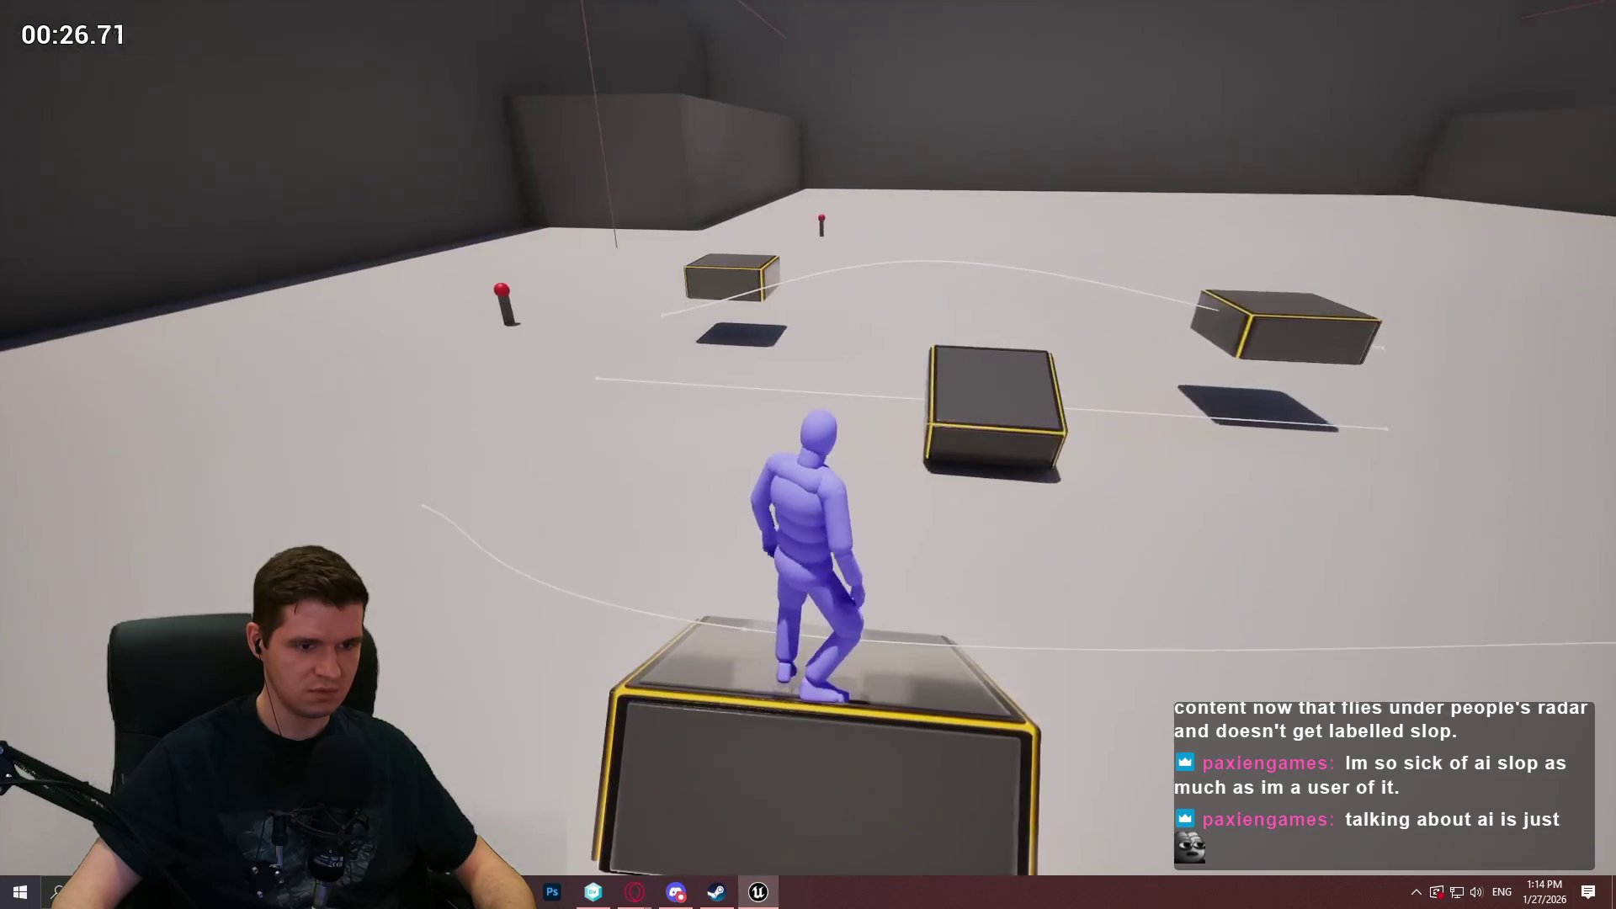
key(space)
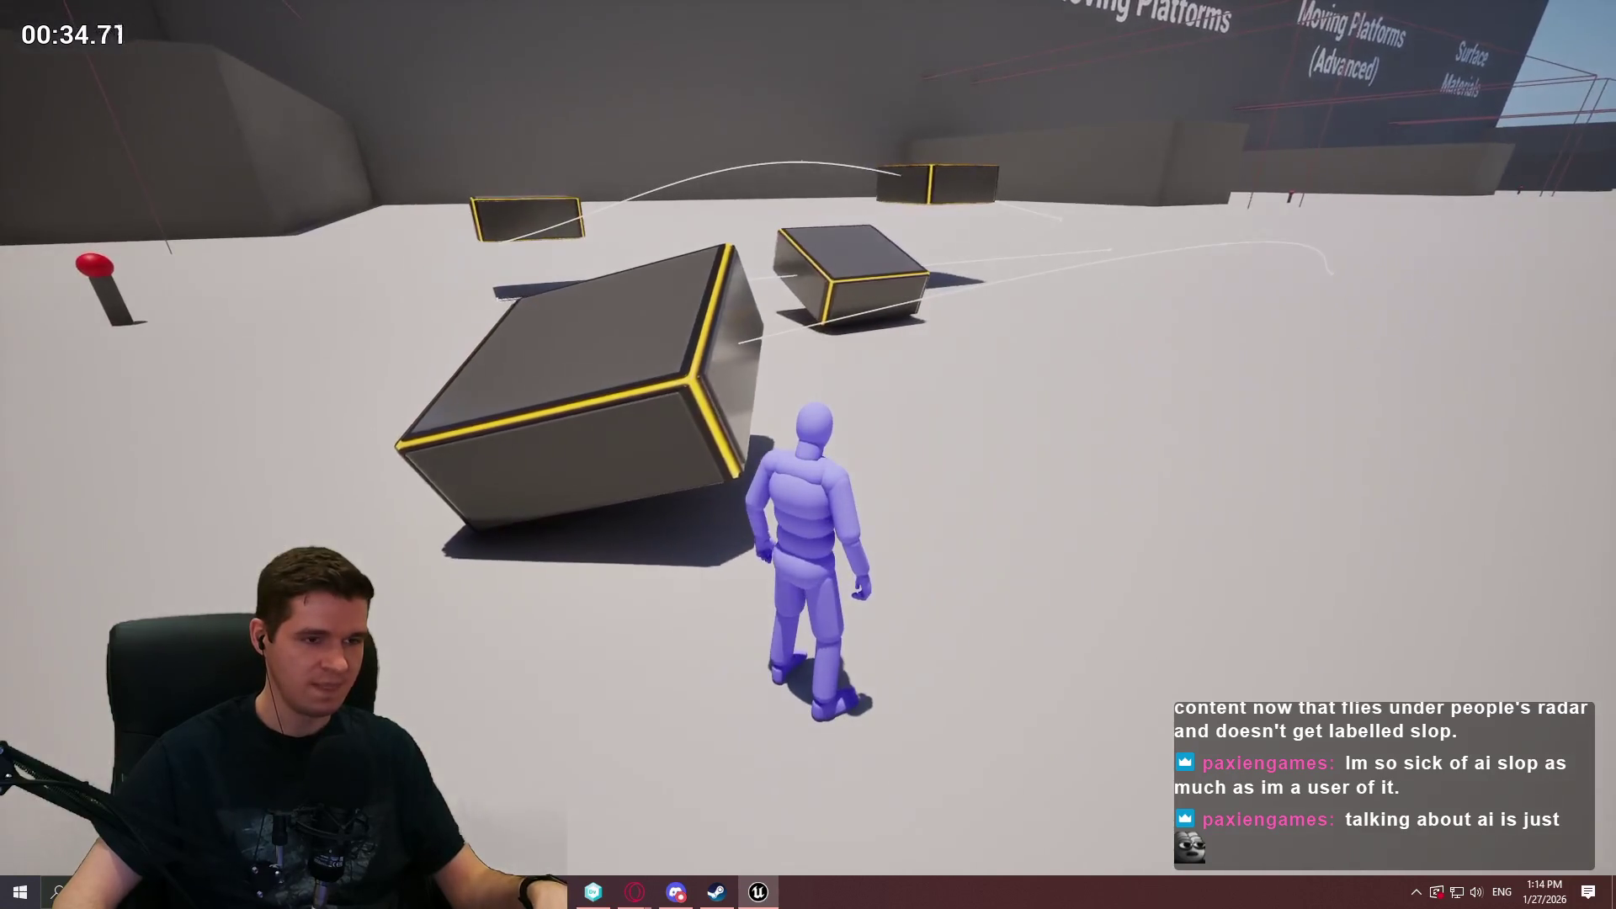
key(Escape)
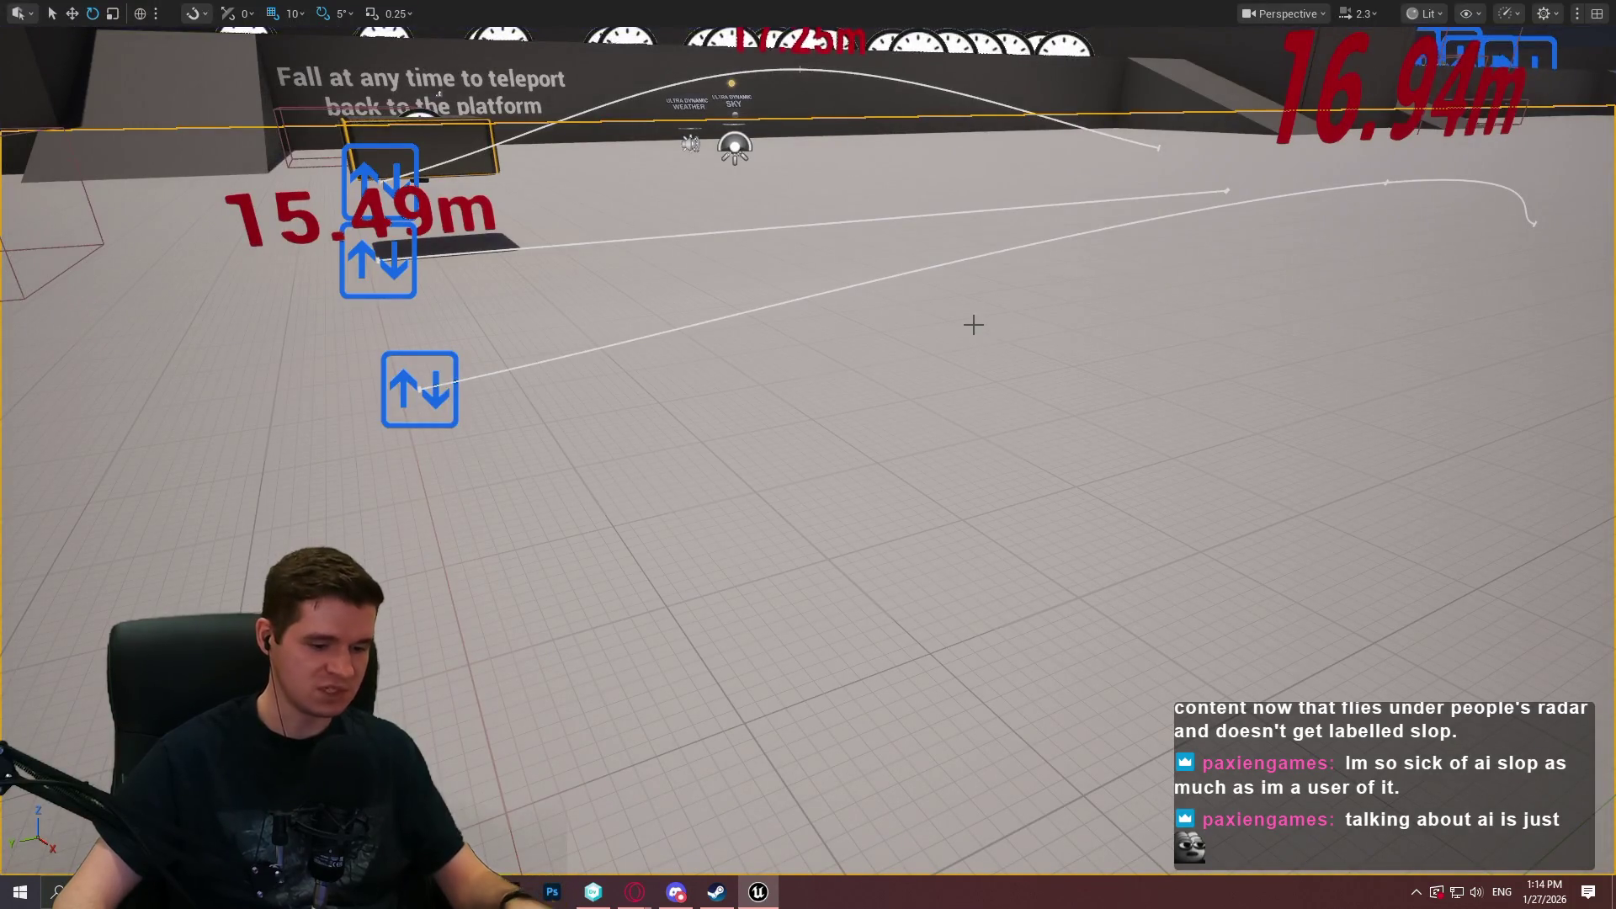
key(F11)
Set BP_TimedPlatform_Sink's MovementData MovementType default to World, then return to the level.
click(523, 36)
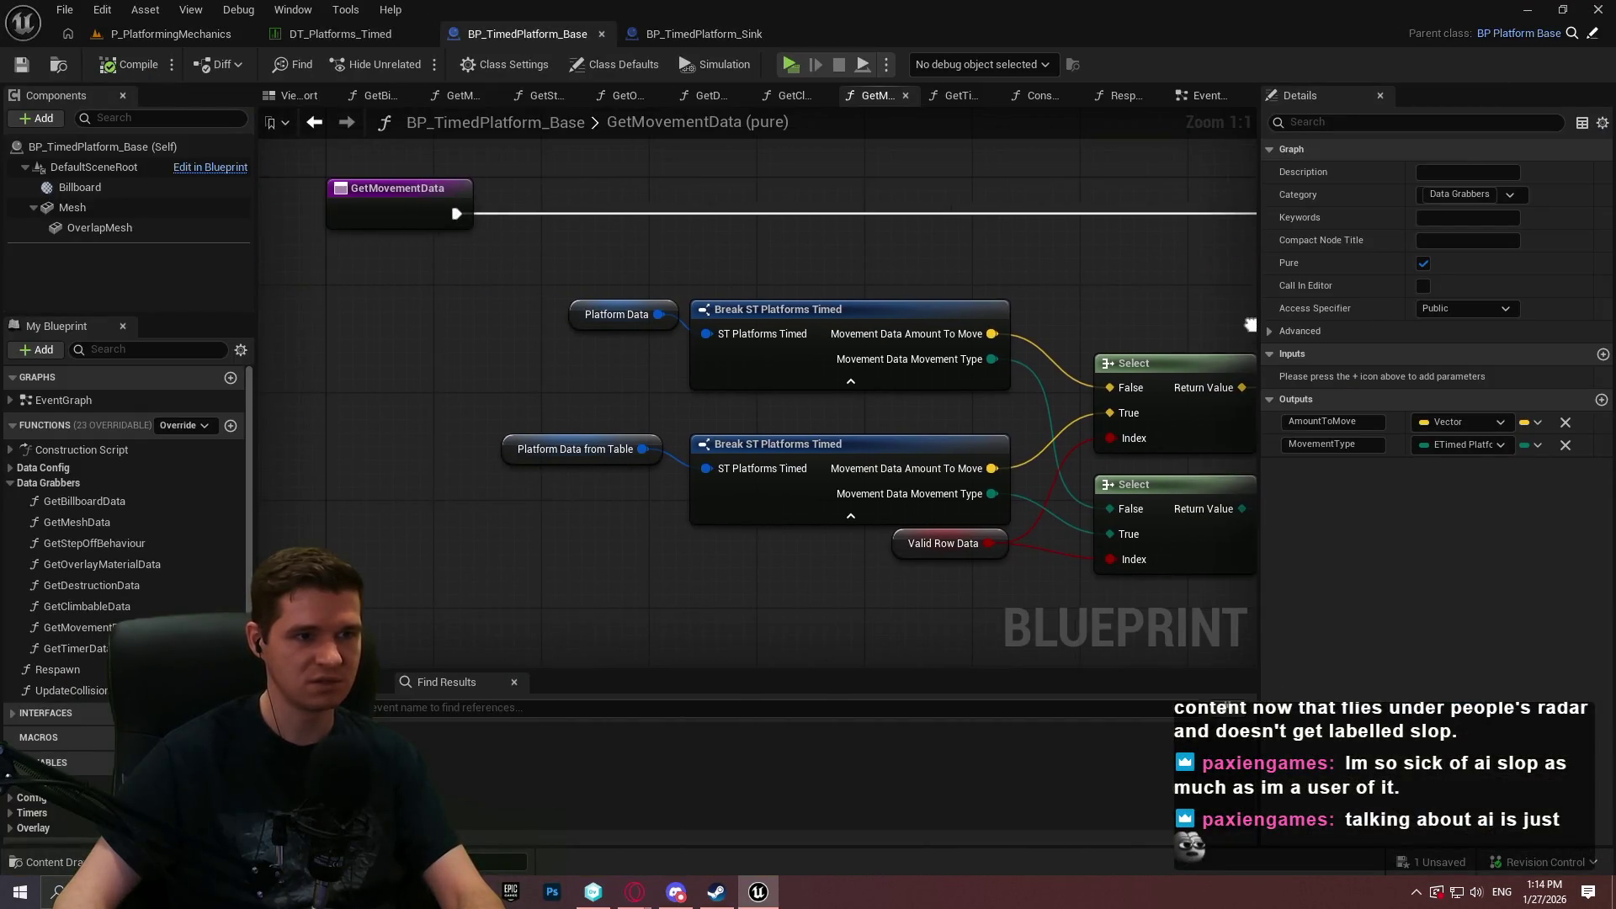
click(737, 37)
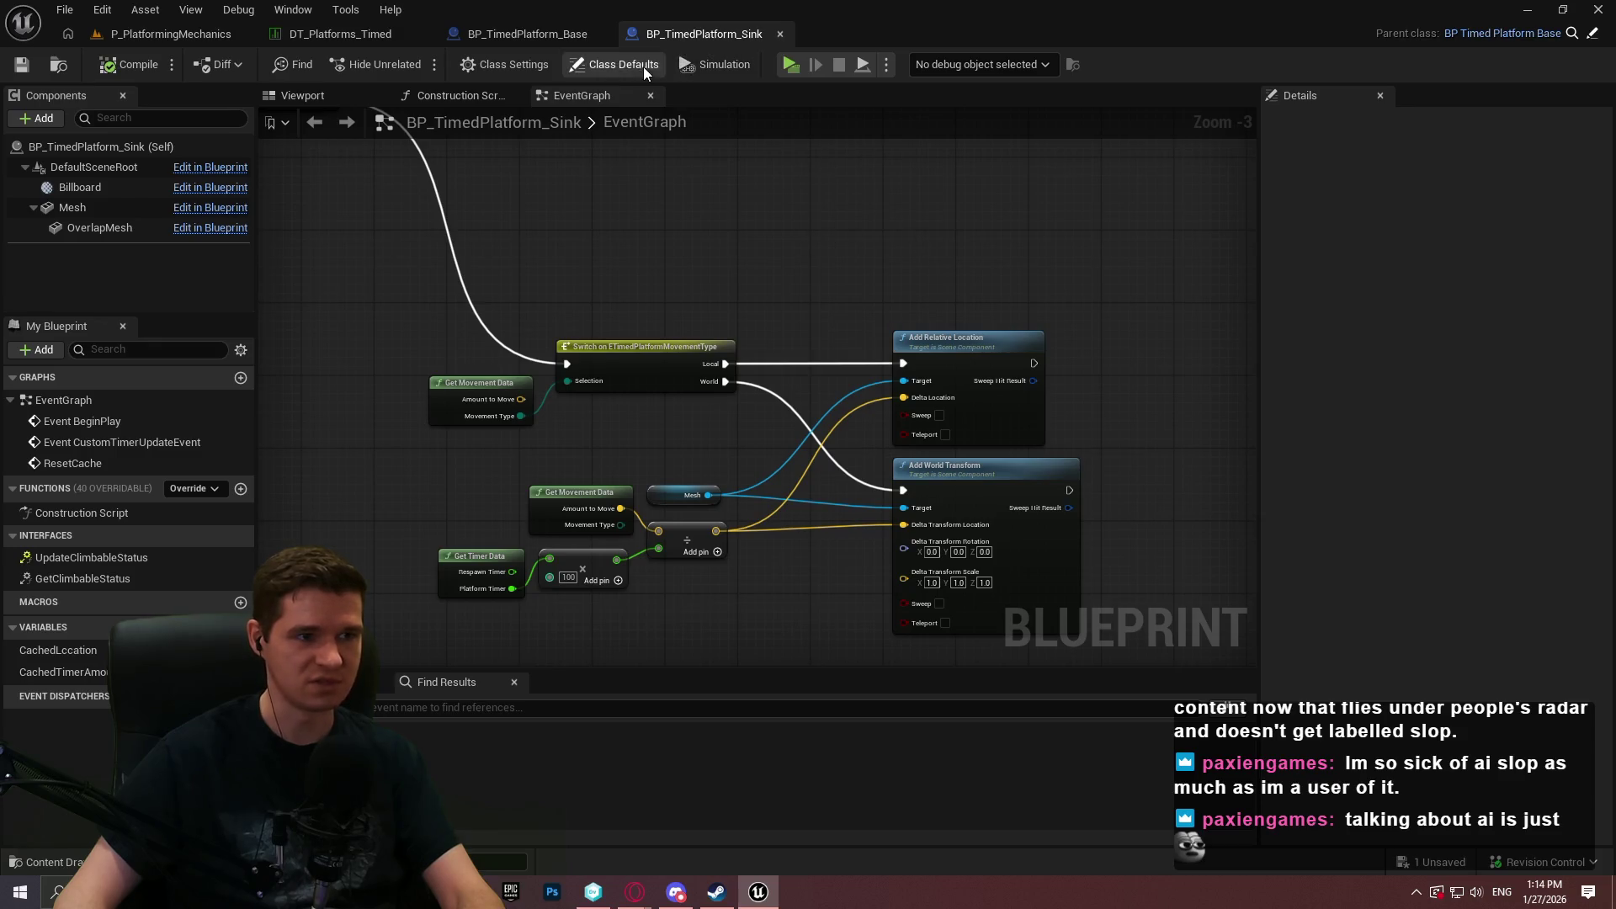
click(643, 68)
scroll(1436, 569, down, 5)
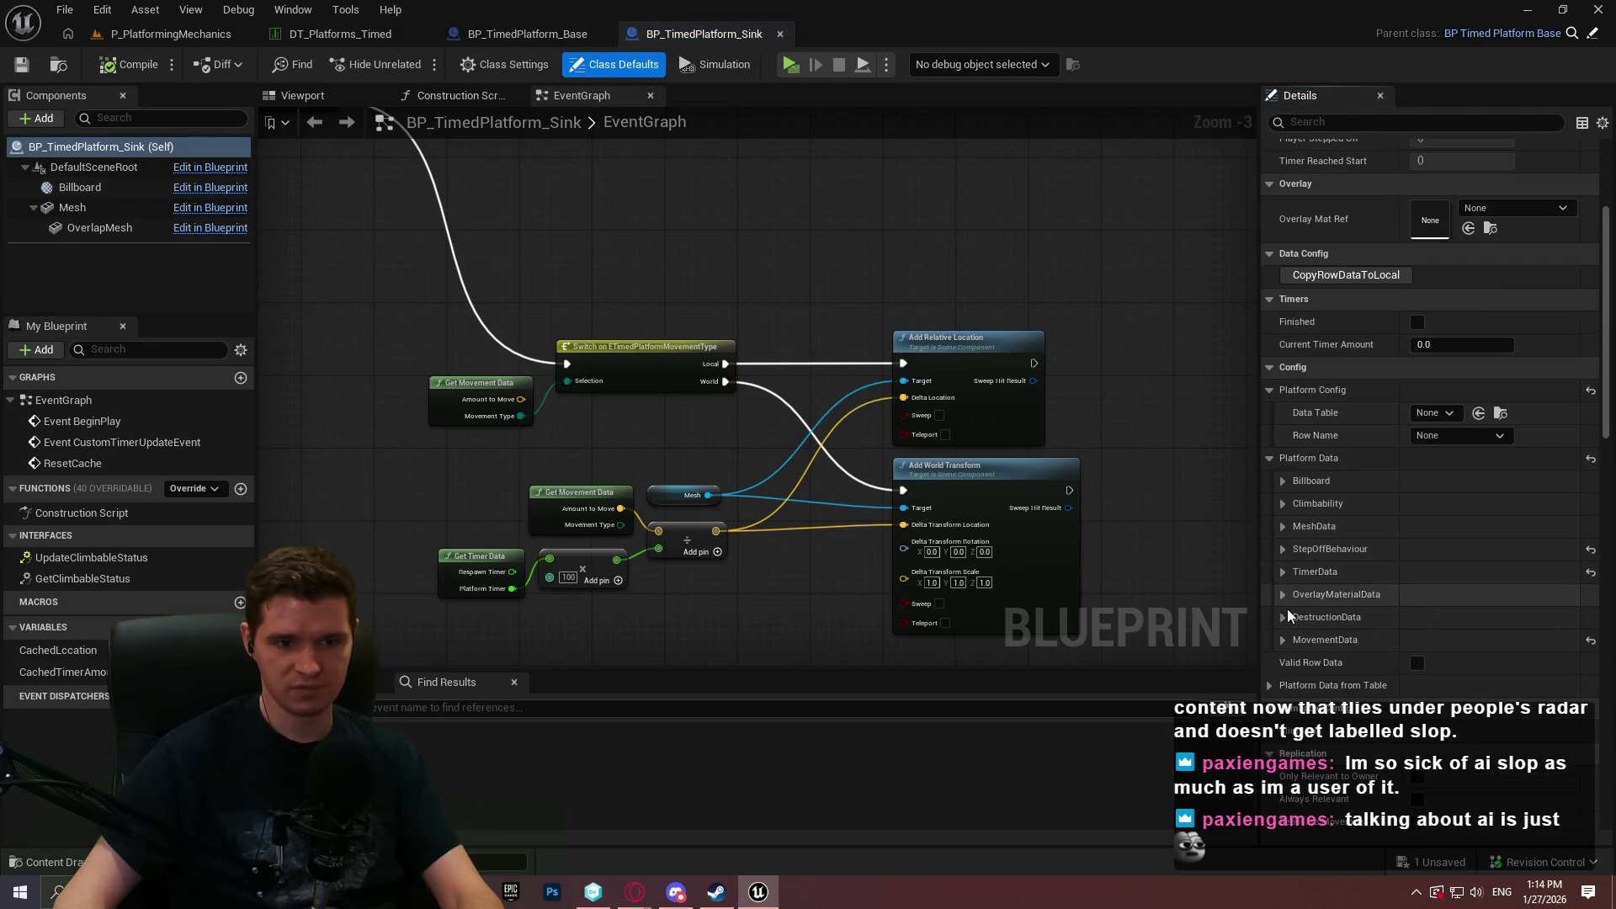
click(1285, 595)
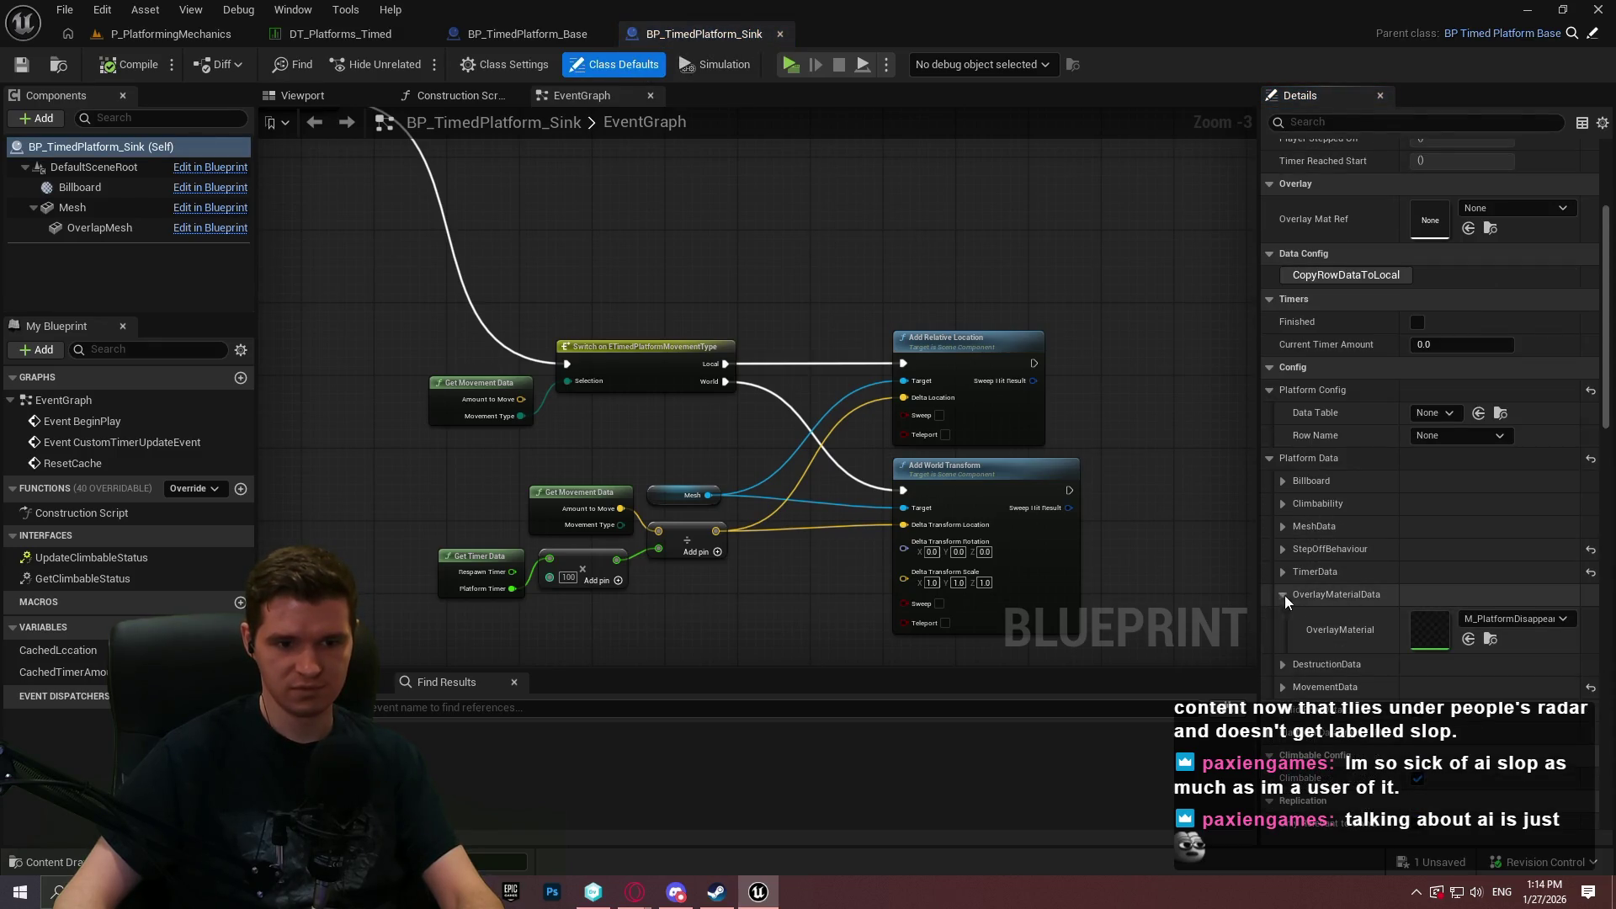
click(1283, 687)
scroll(1431, 589, down, 3)
click(1461, 625)
click(1431, 661)
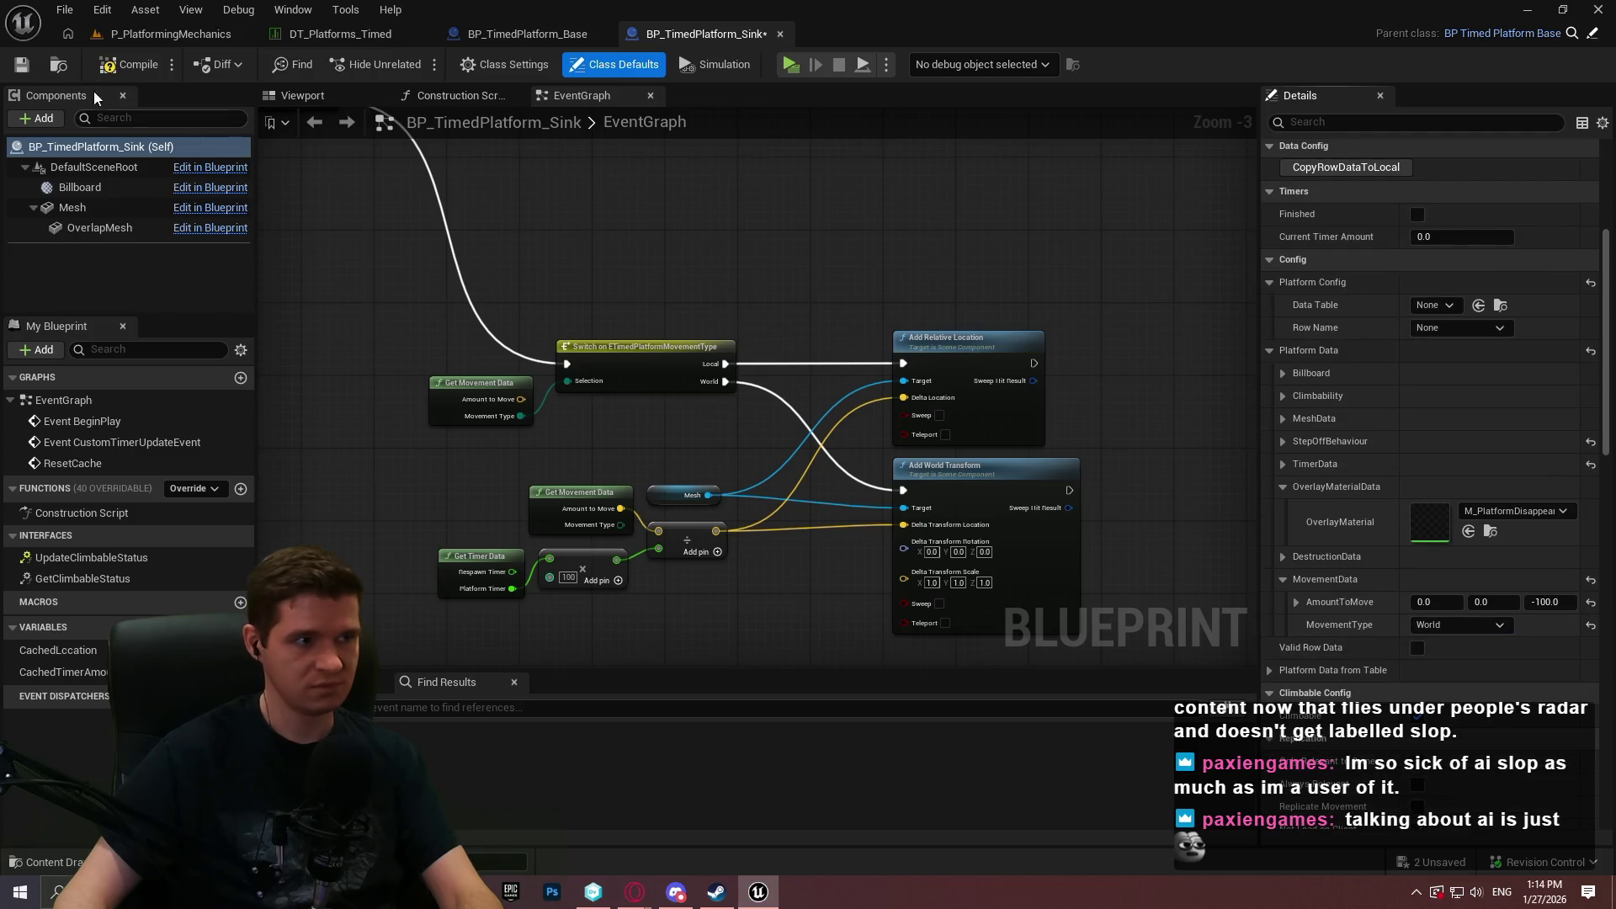
click(223, 40)
right_click(538, 475)
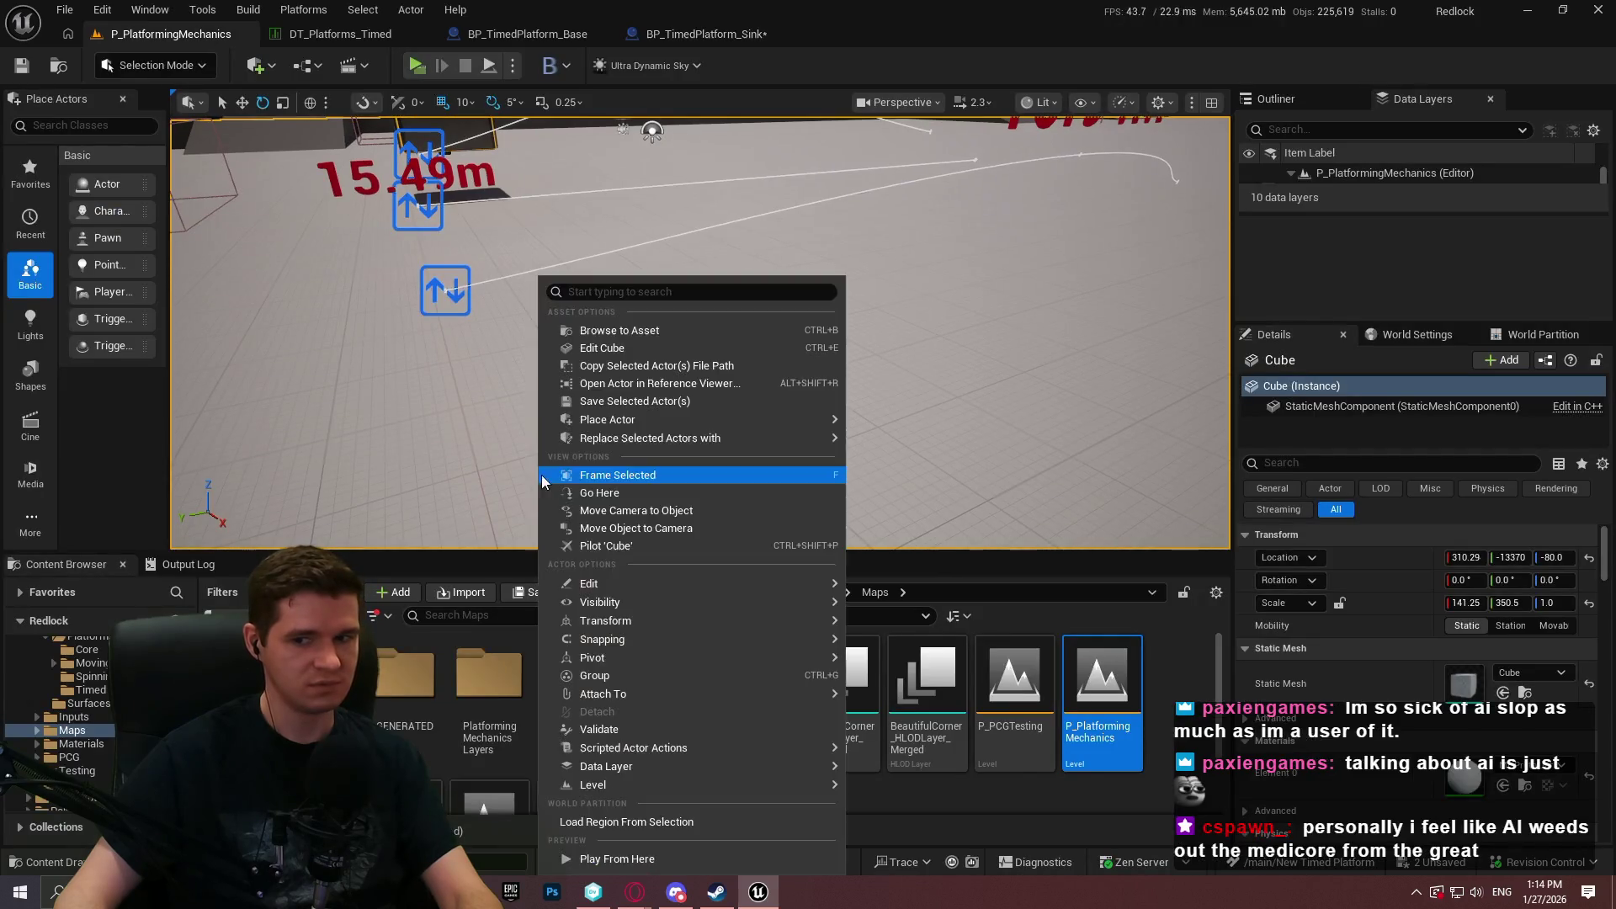
Choose Play From Here on the floor to launch a new play session.
mouse_move(834, 657)
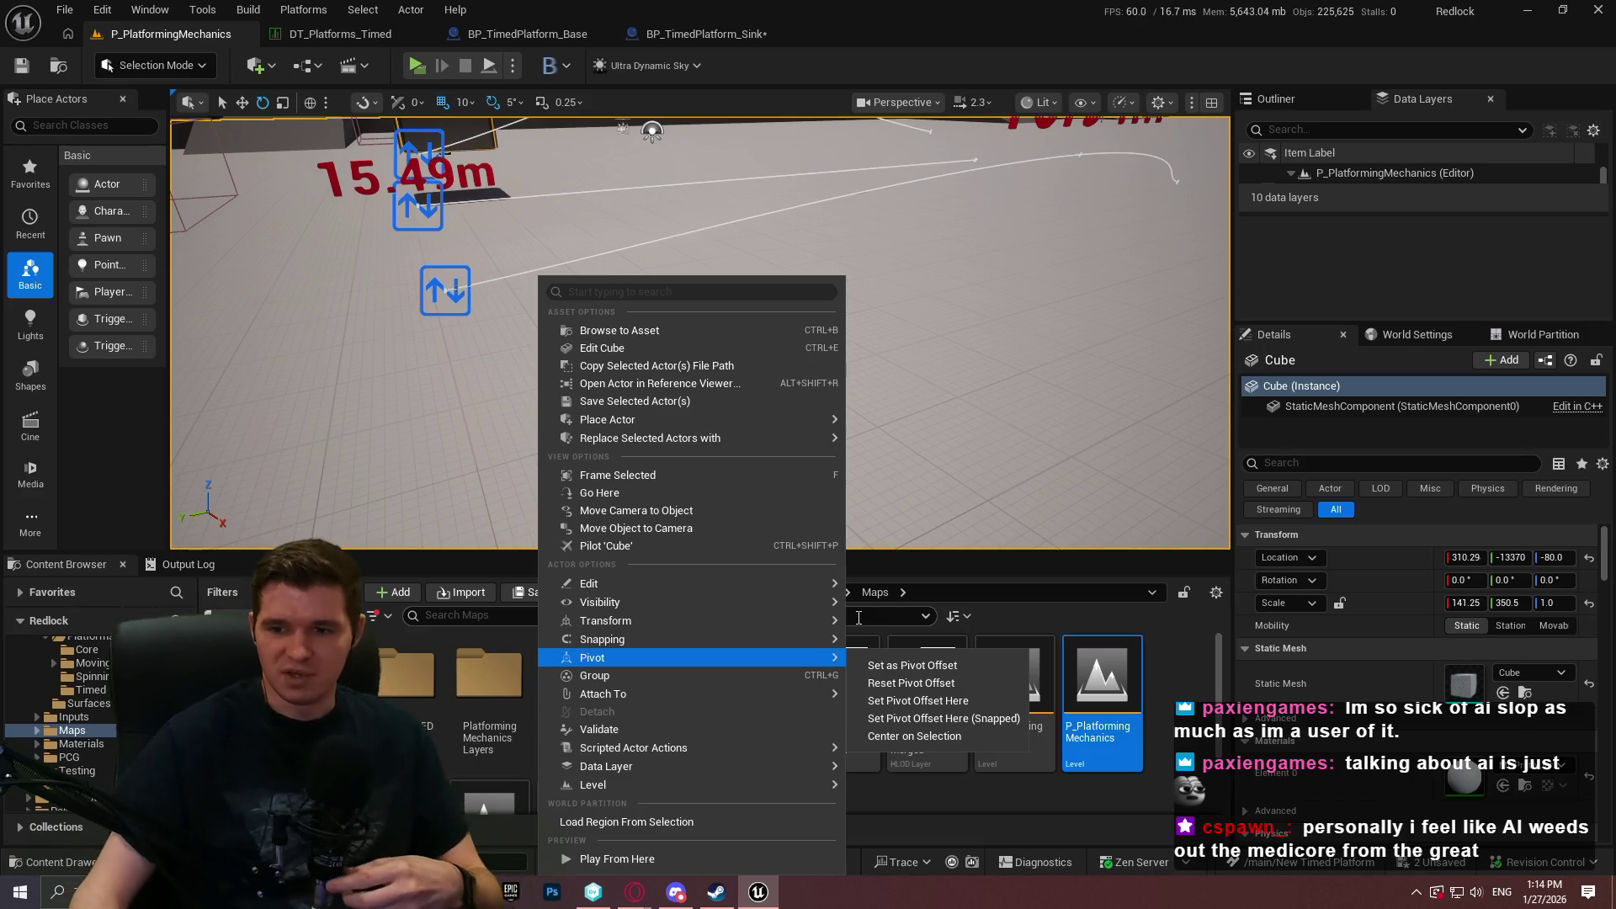
mouse_move(838, 602)
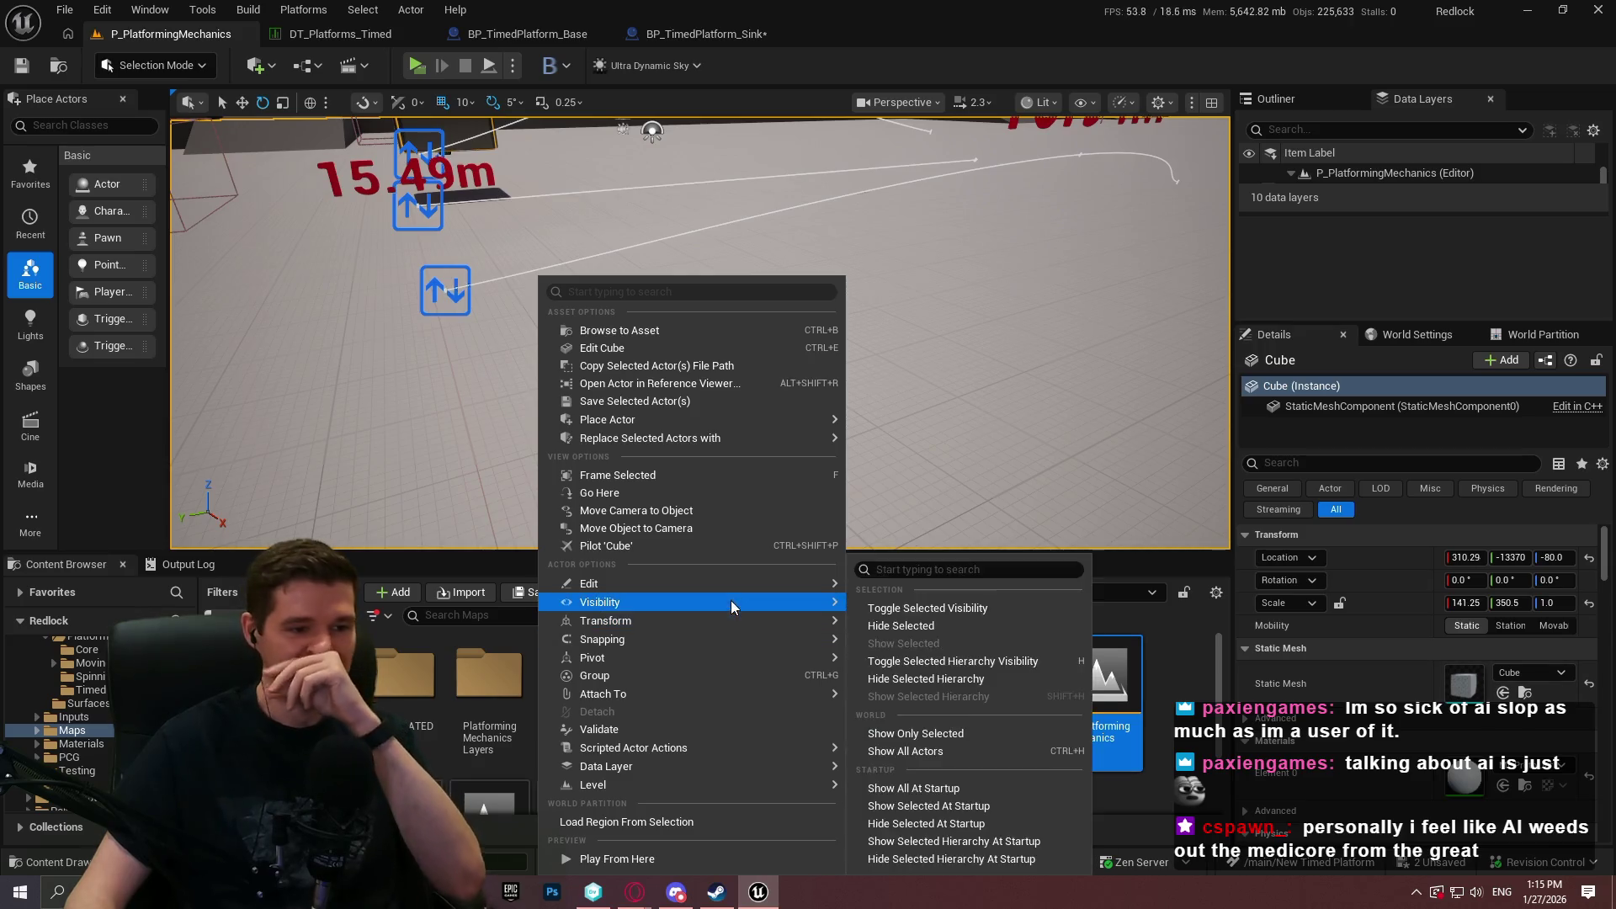
click(643, 863)
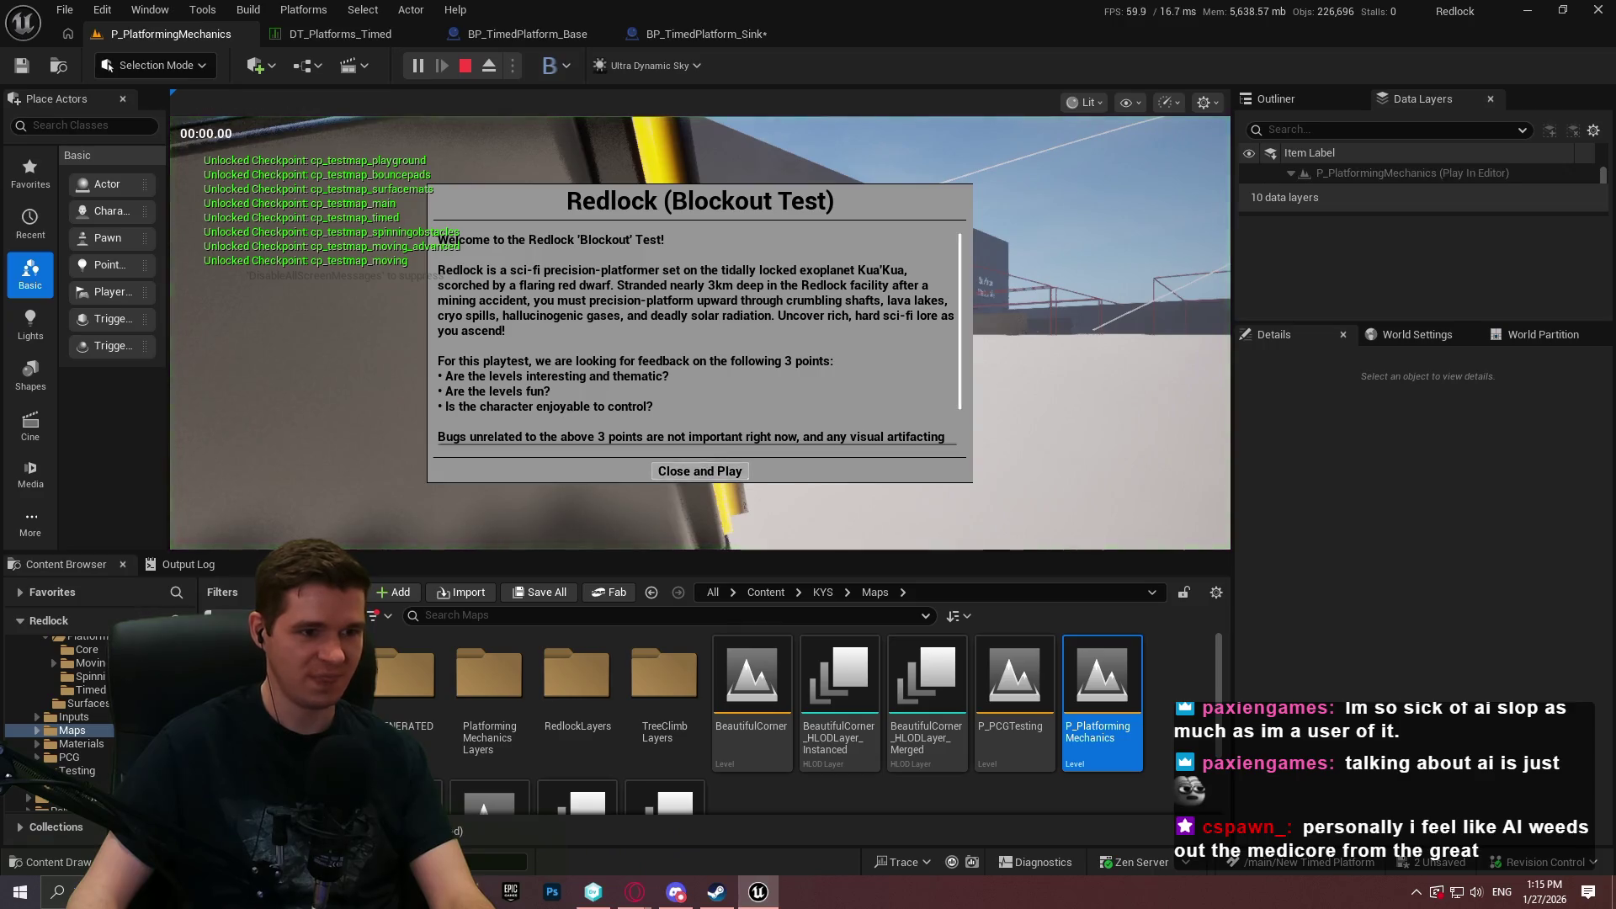
Climb the tilted platform, run across the floor and jump onto the floating turning platform.
click(699, 467)
key(F11)
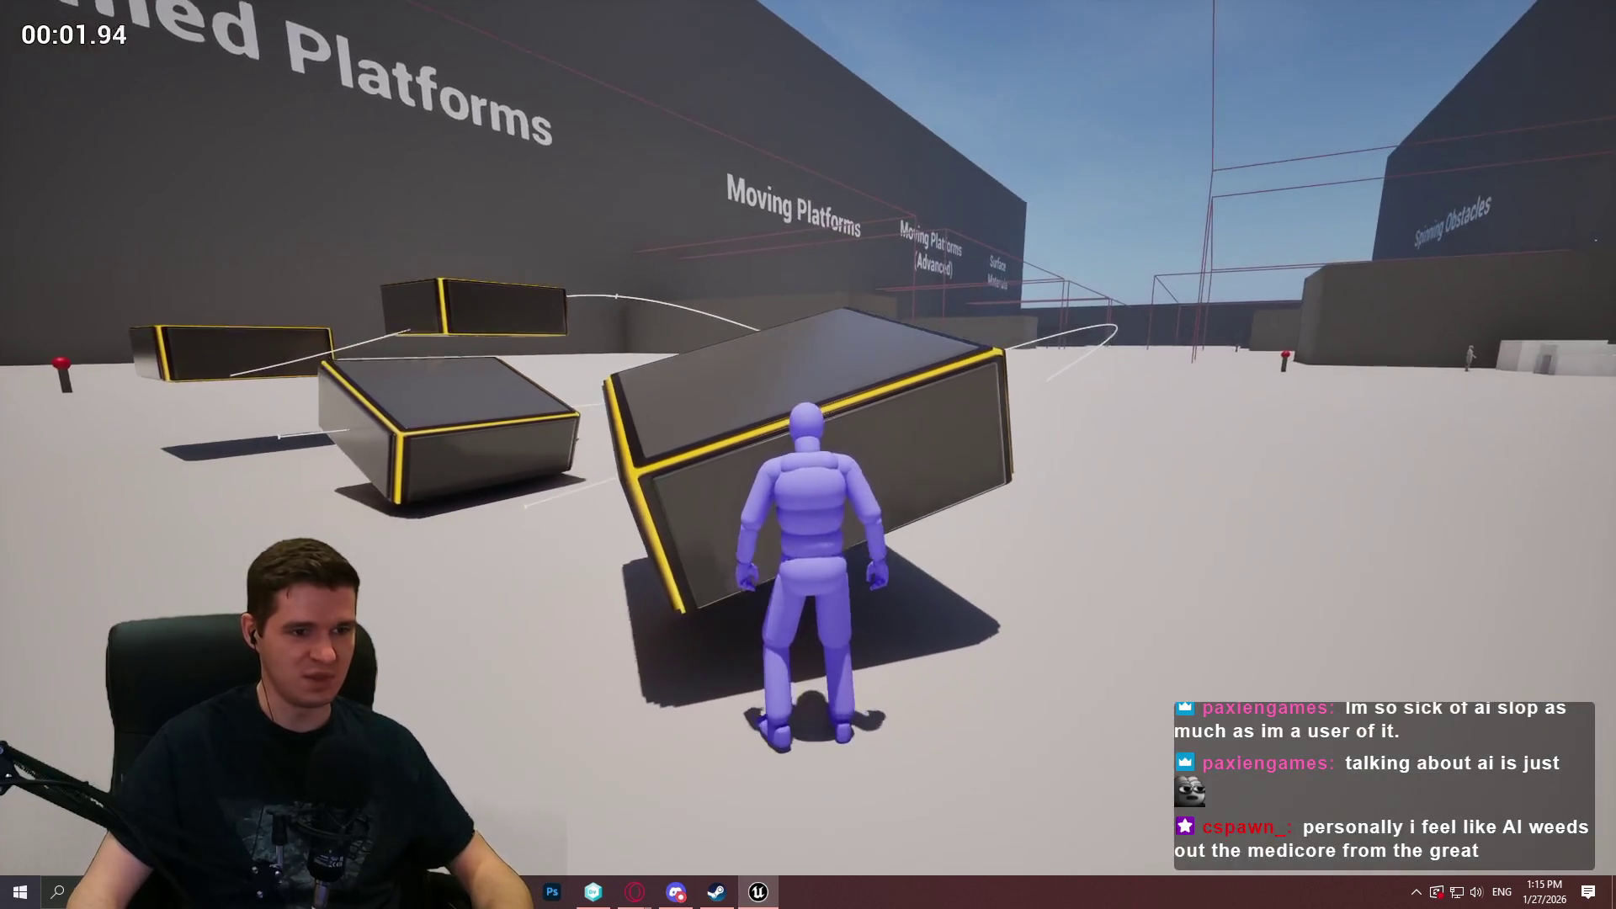
key(space)
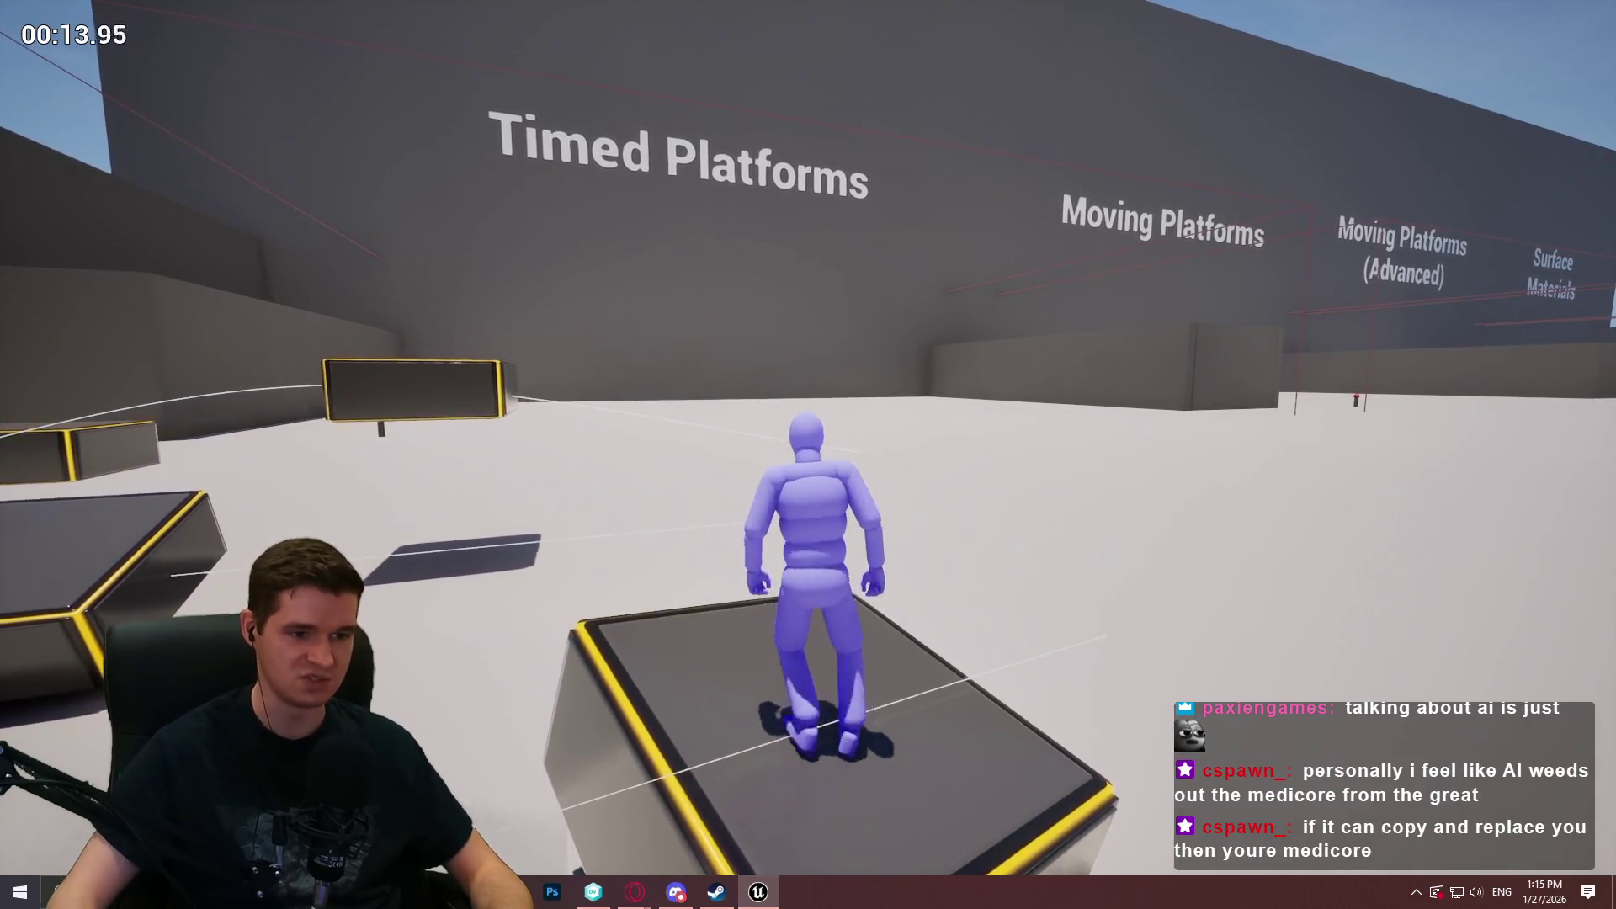
key(w)
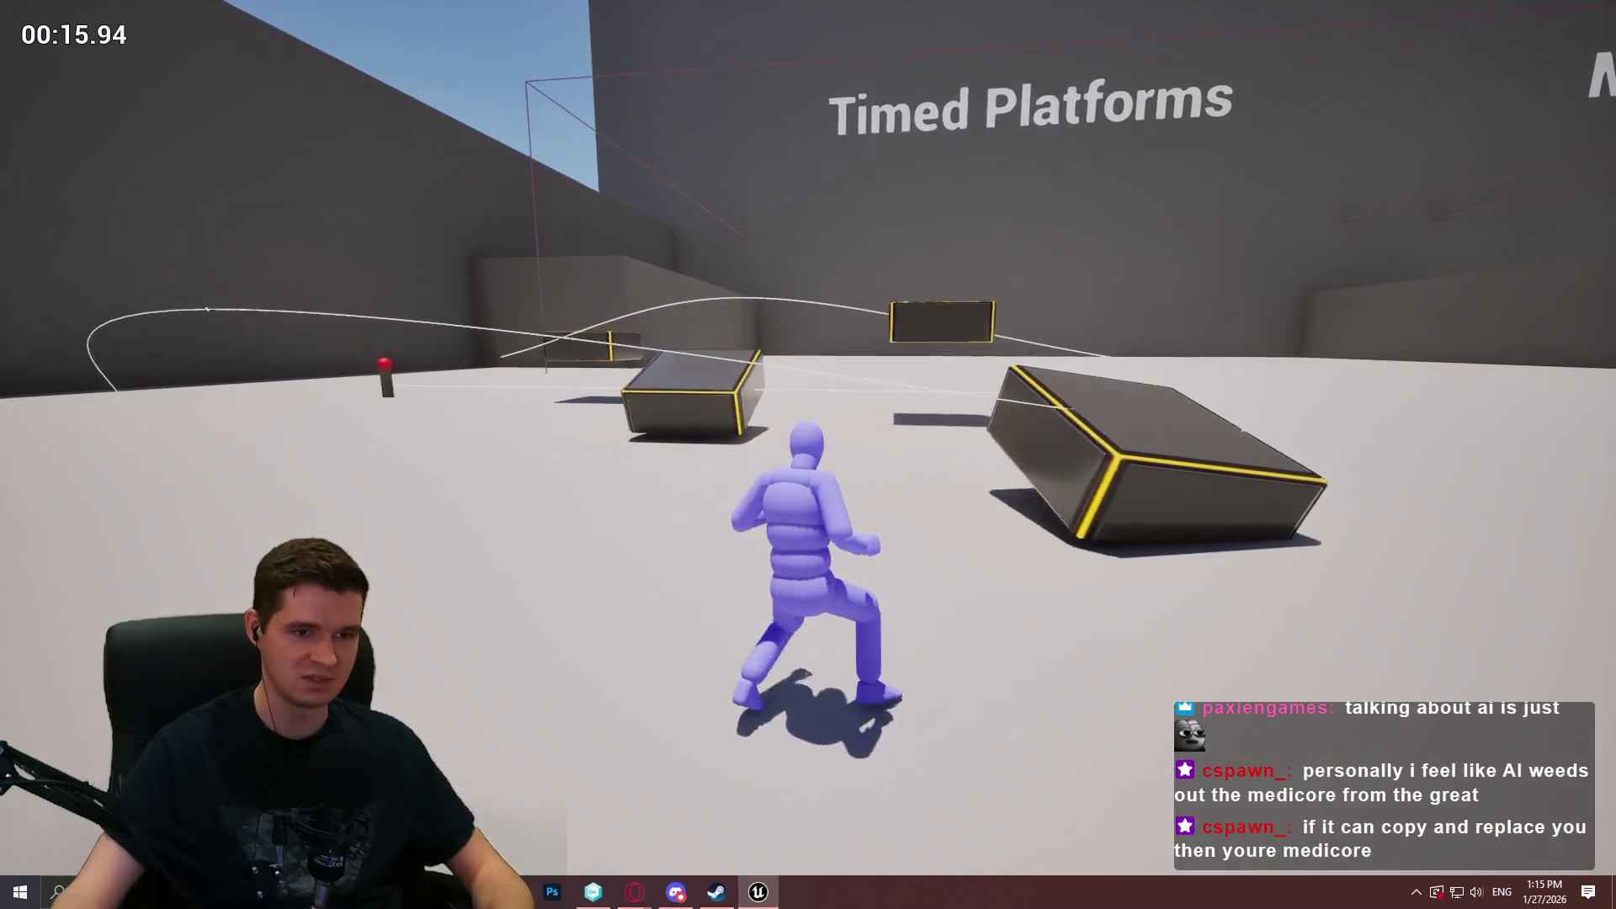
key(w)
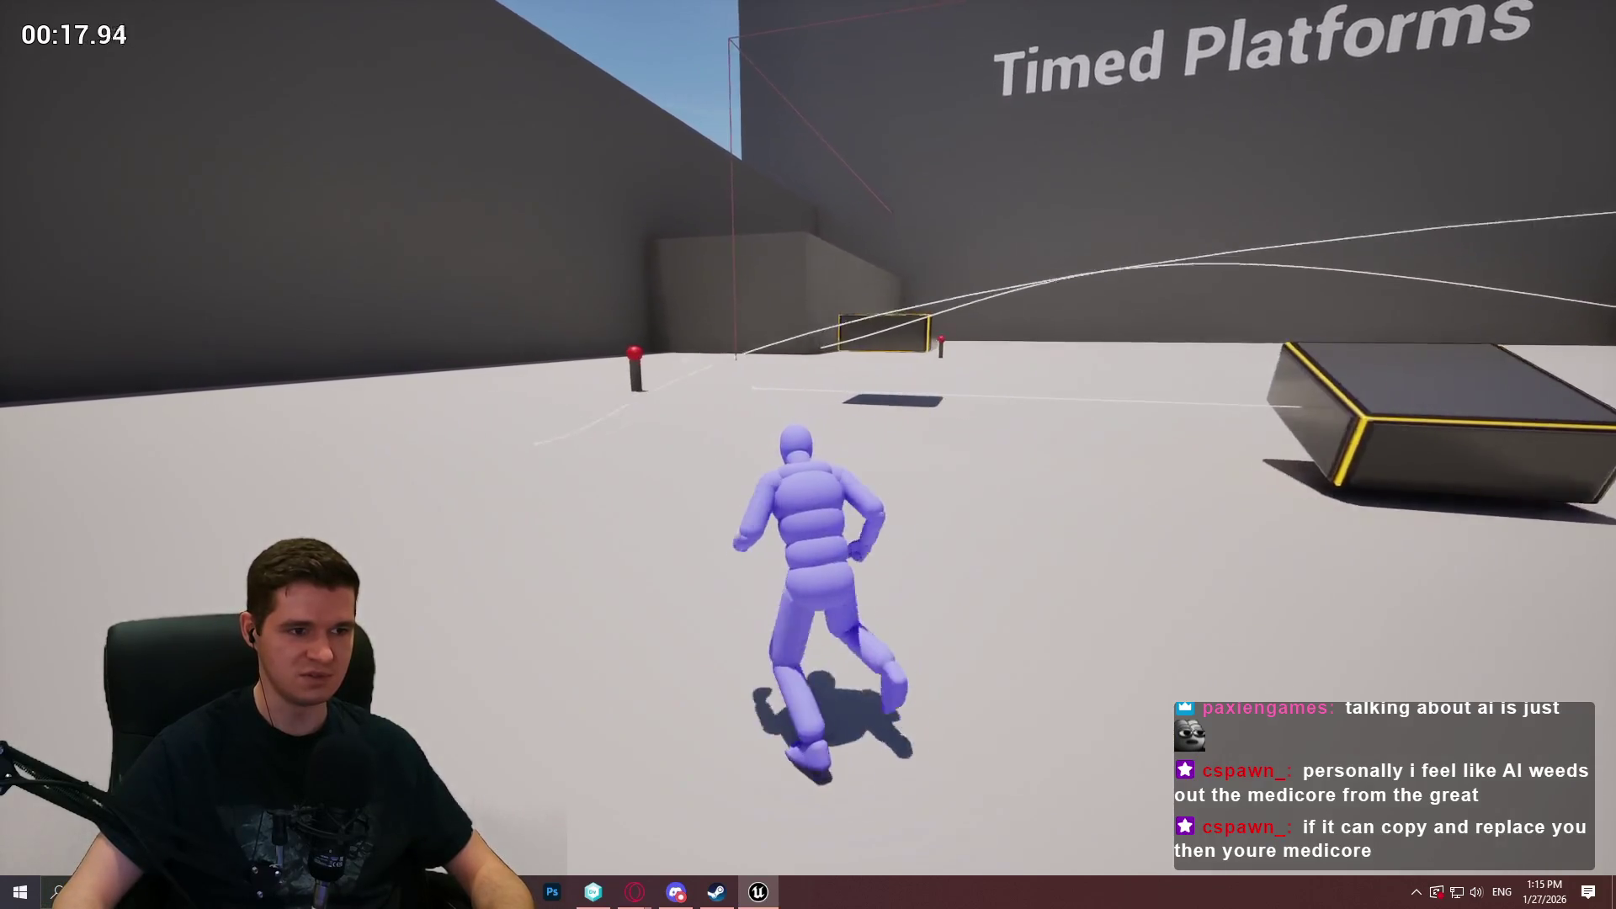
key(w)
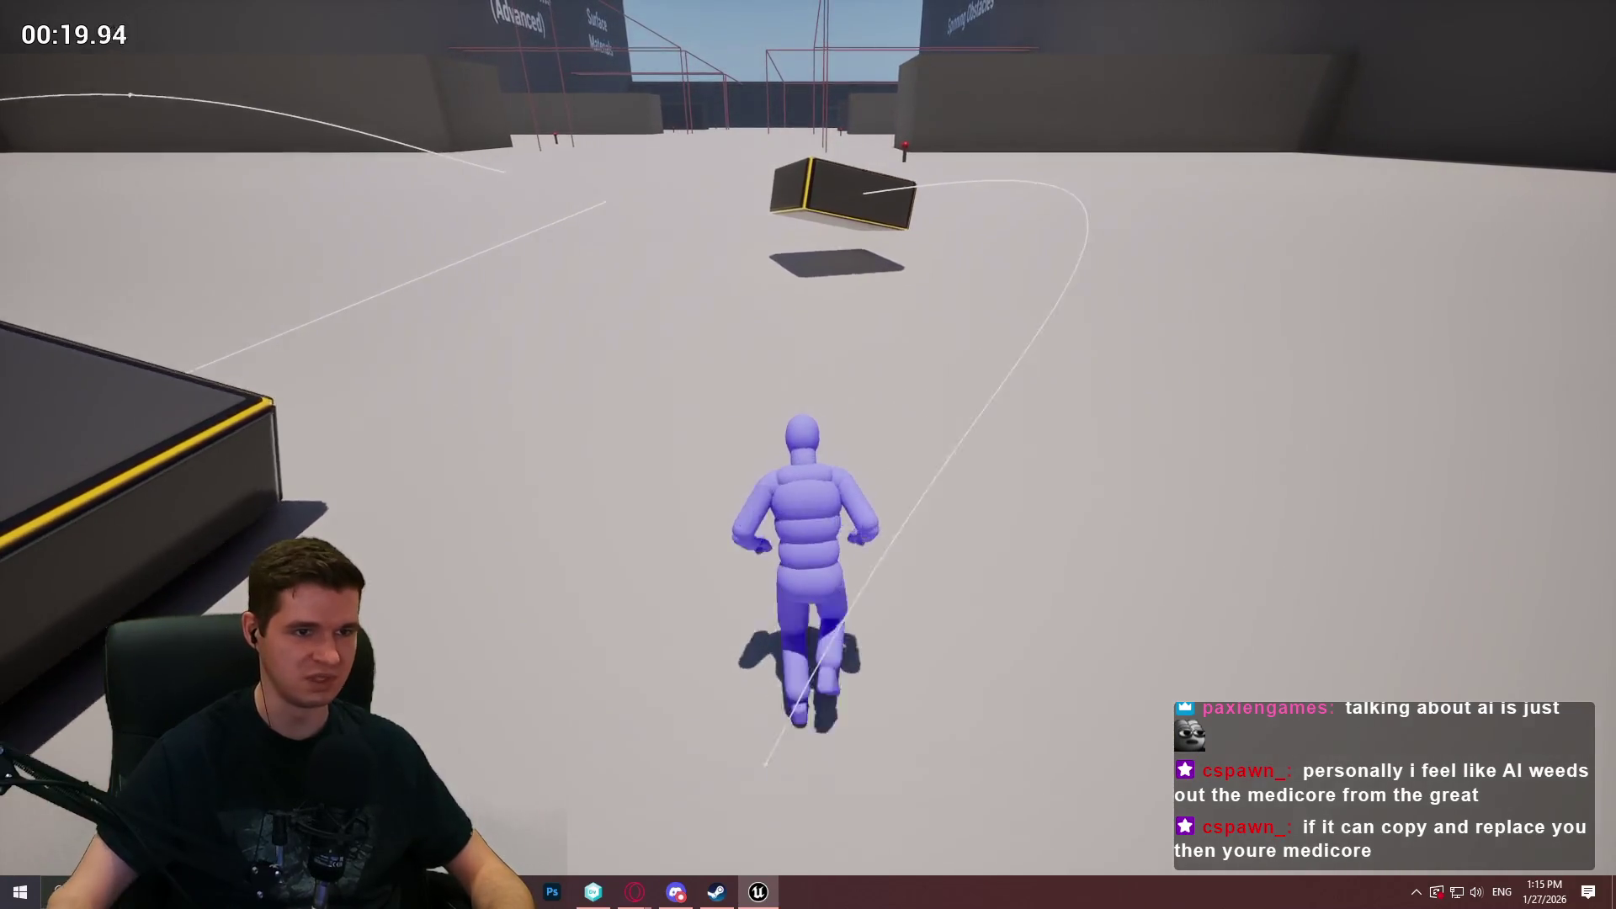
key(a)
key(space)
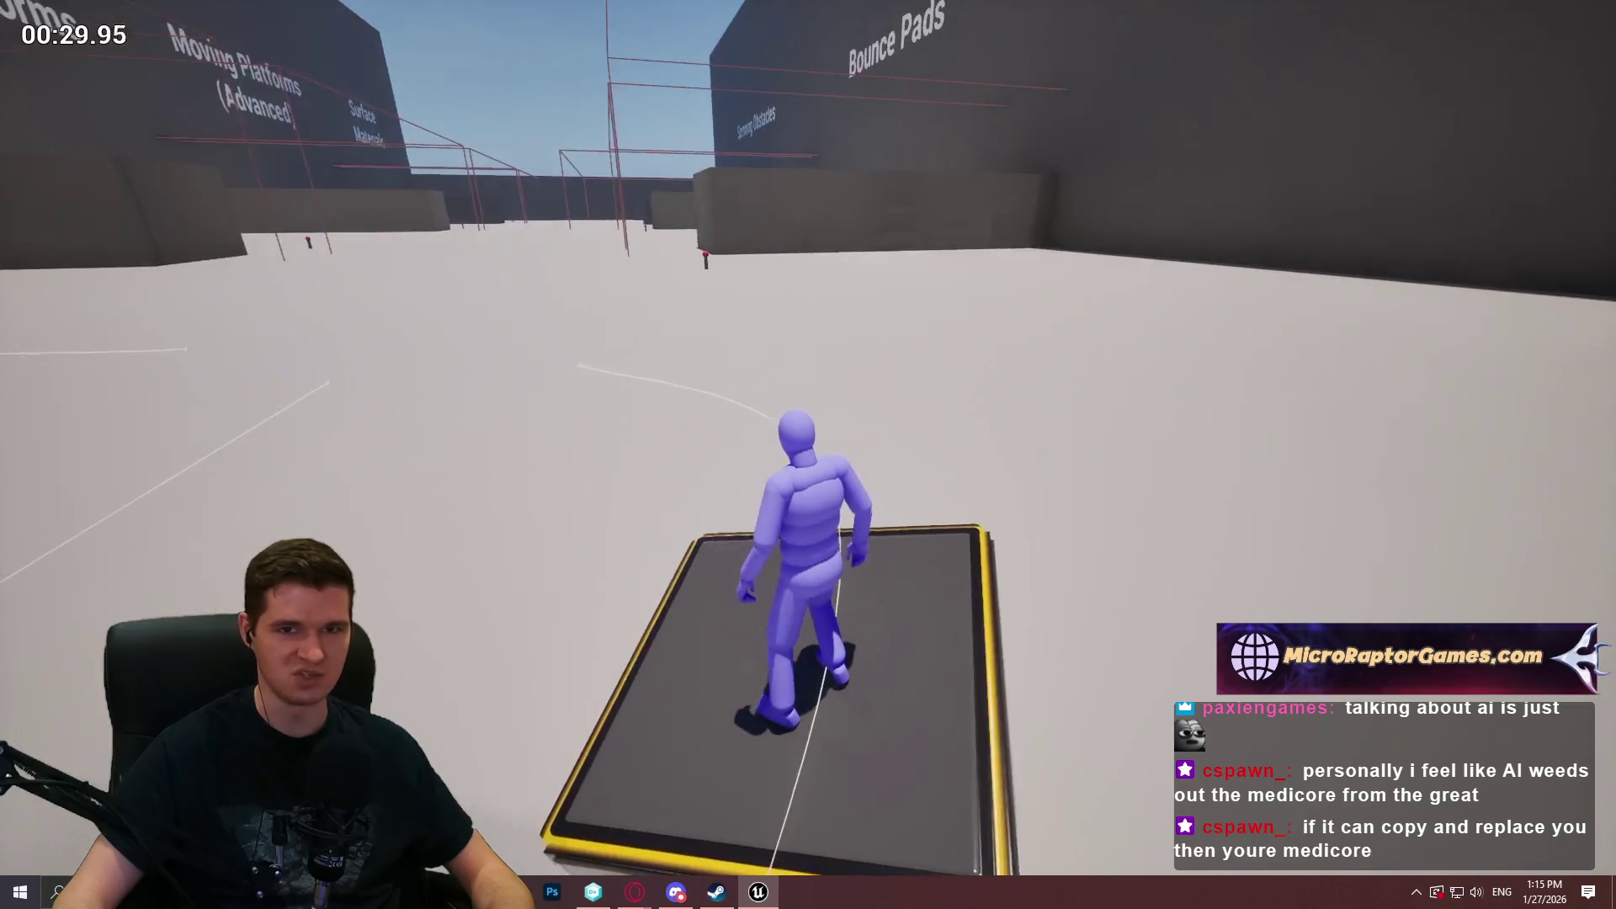
key(space)
key(w)
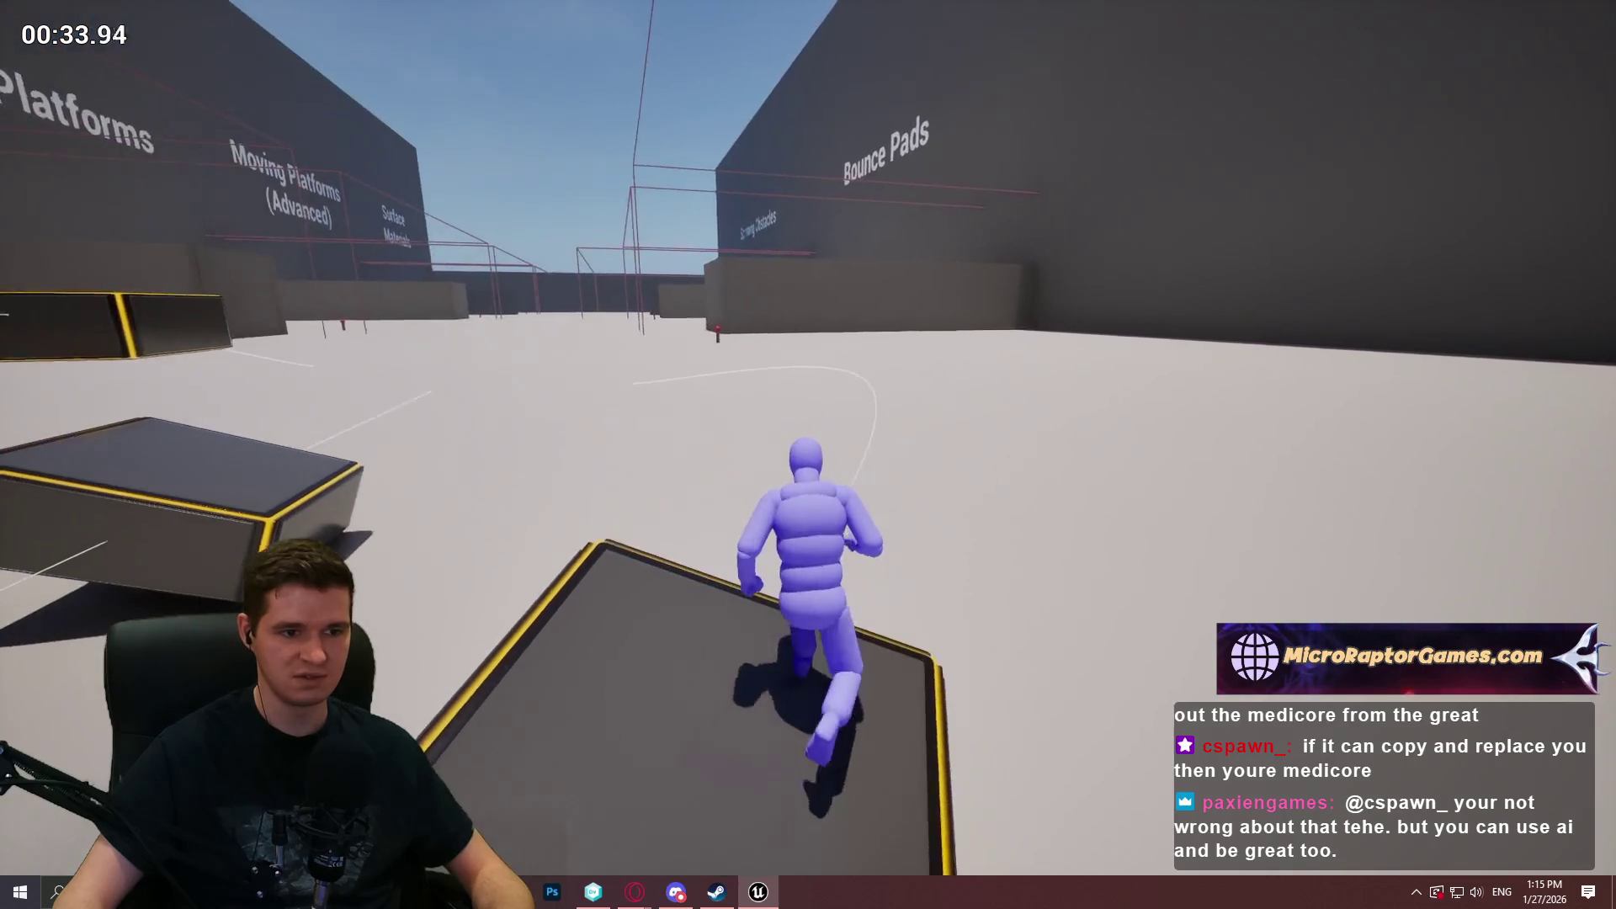
Drop to the ground, jump back onto the moving platform and walk to its edge.
key(s)
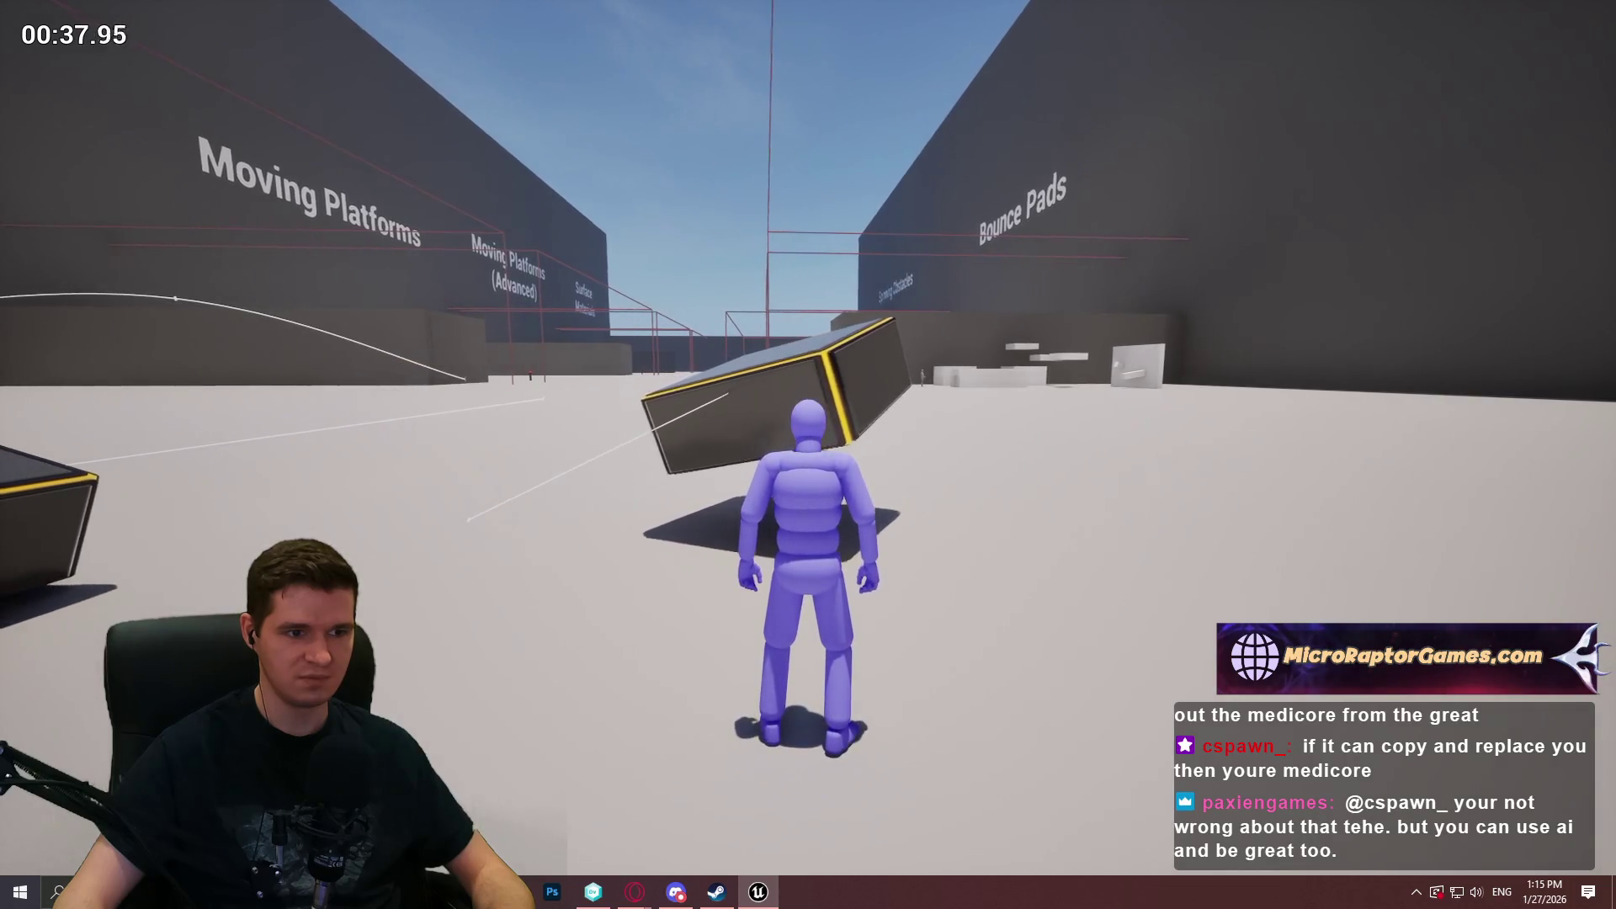
key(w)
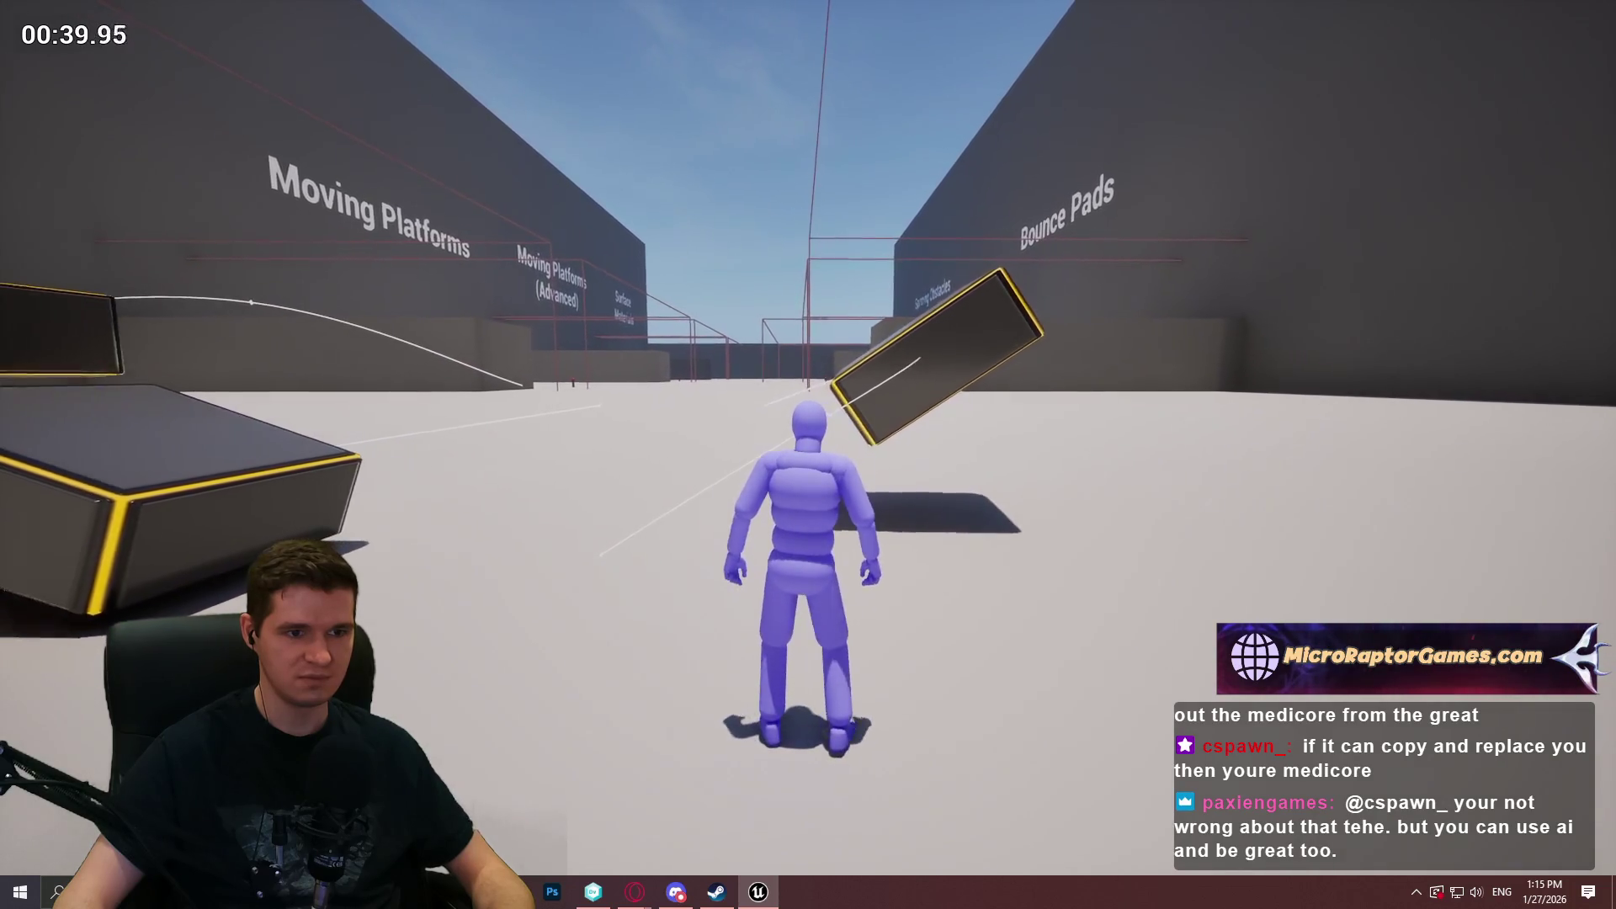
key(w)
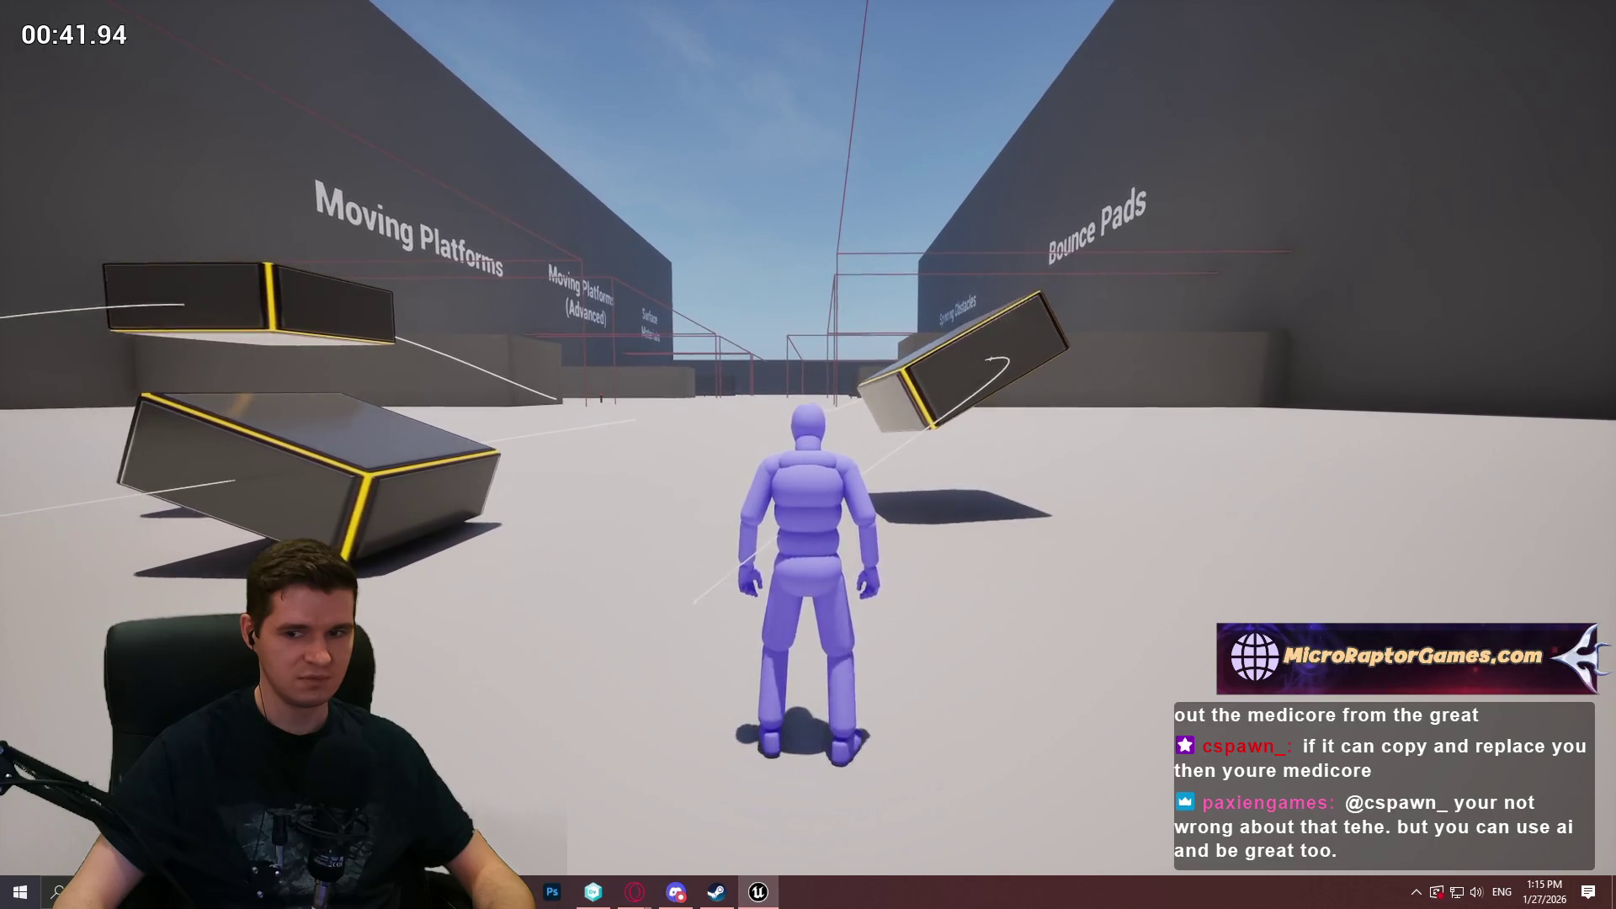
key(w)
key(space)
key(w)
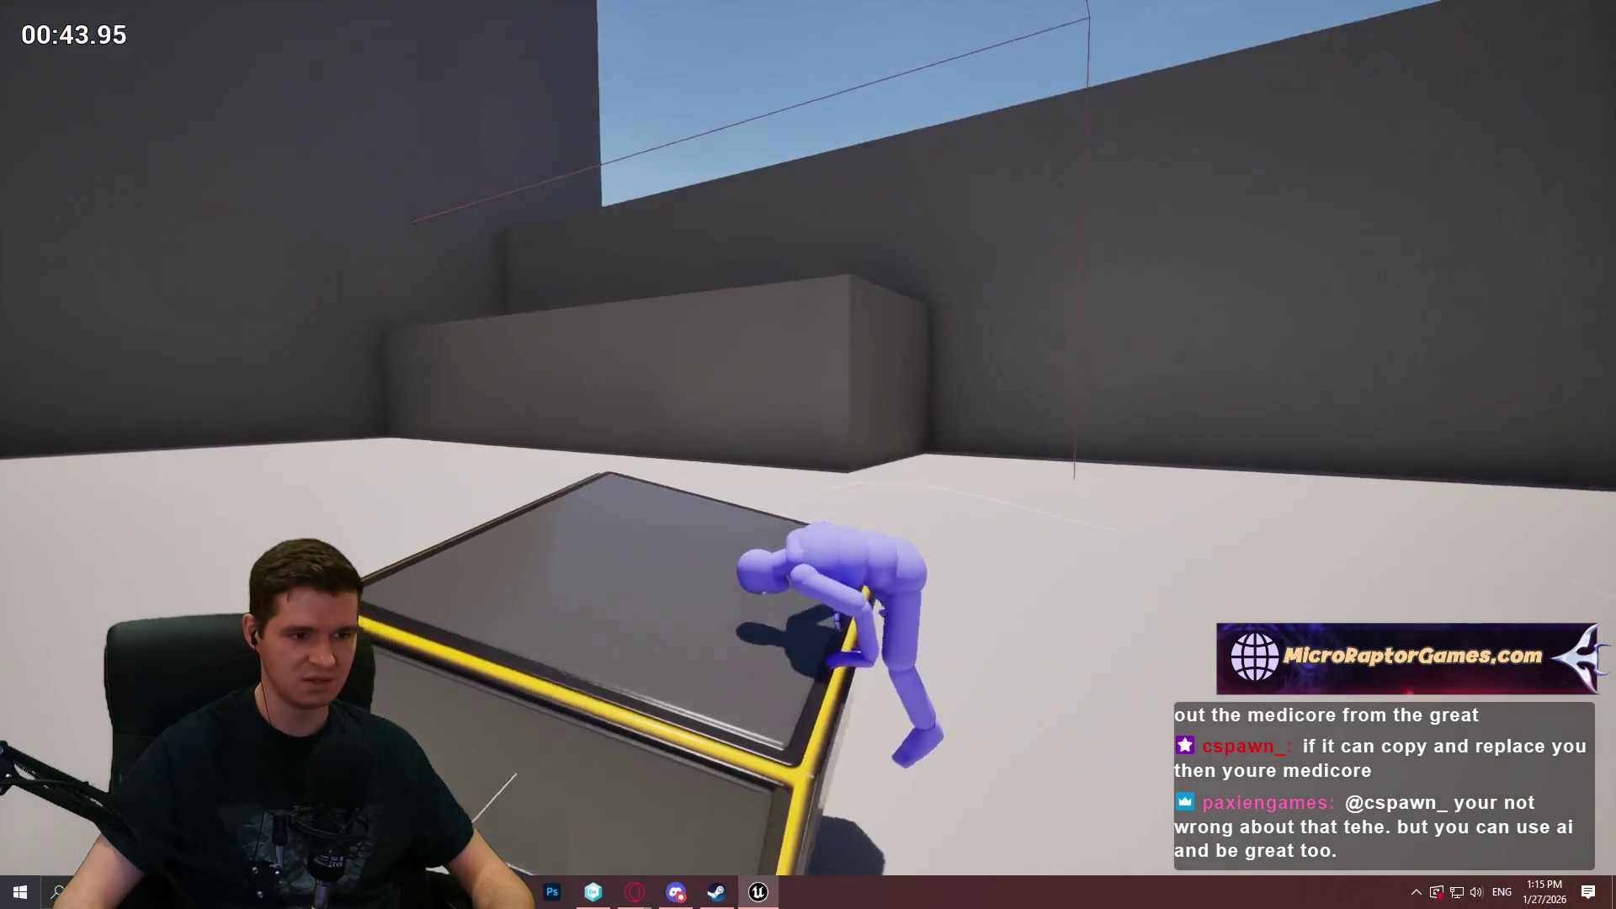
key(w)
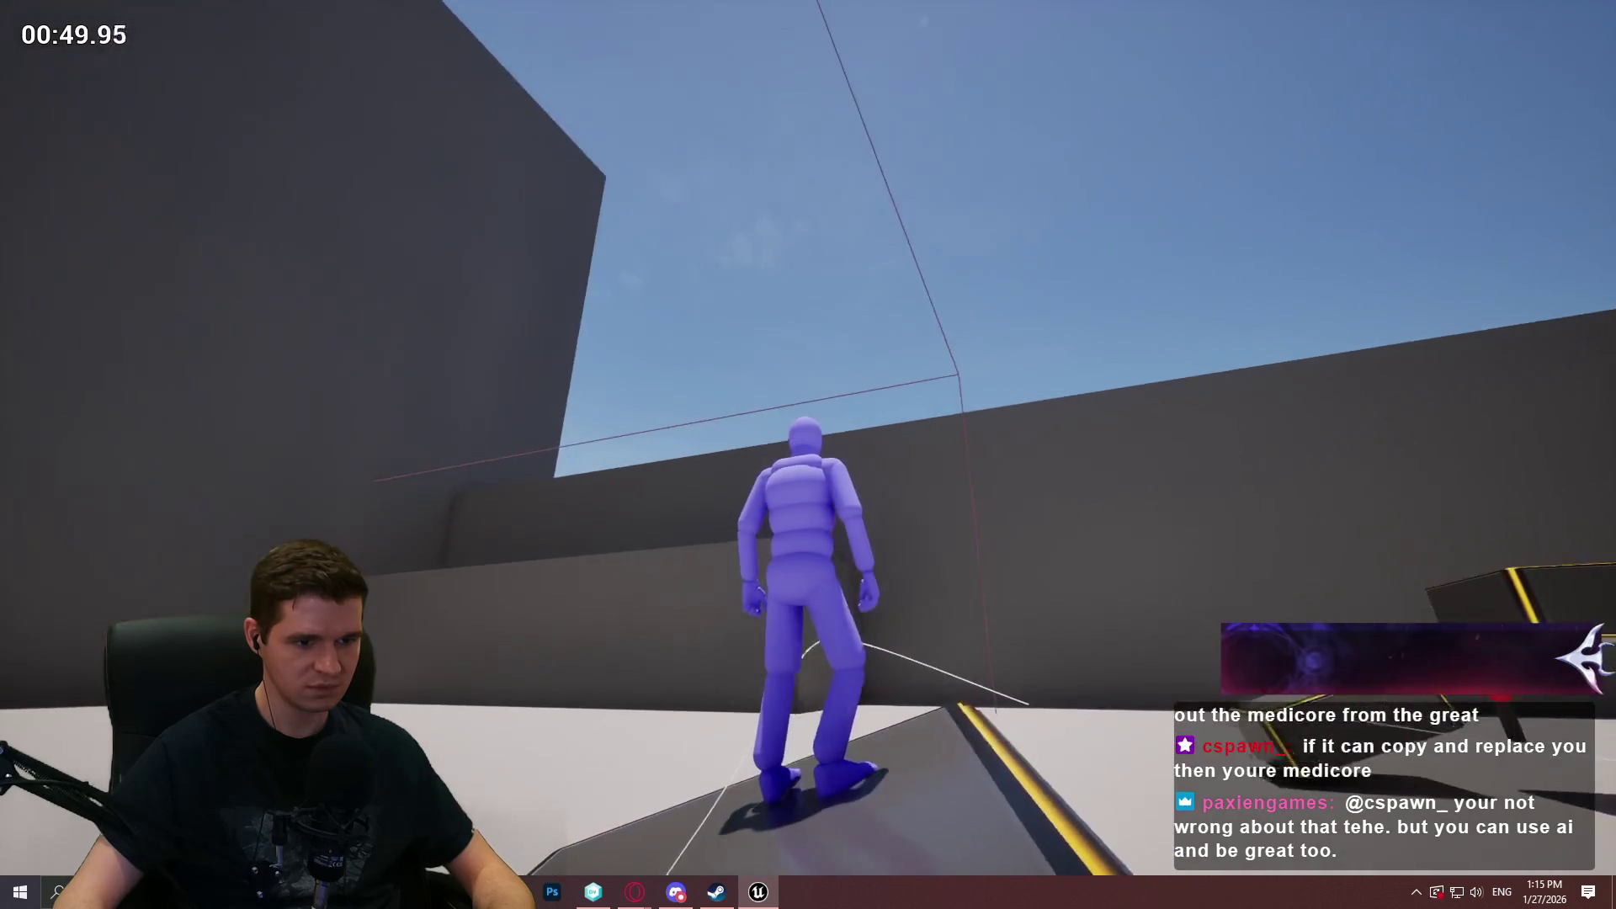
key(w)
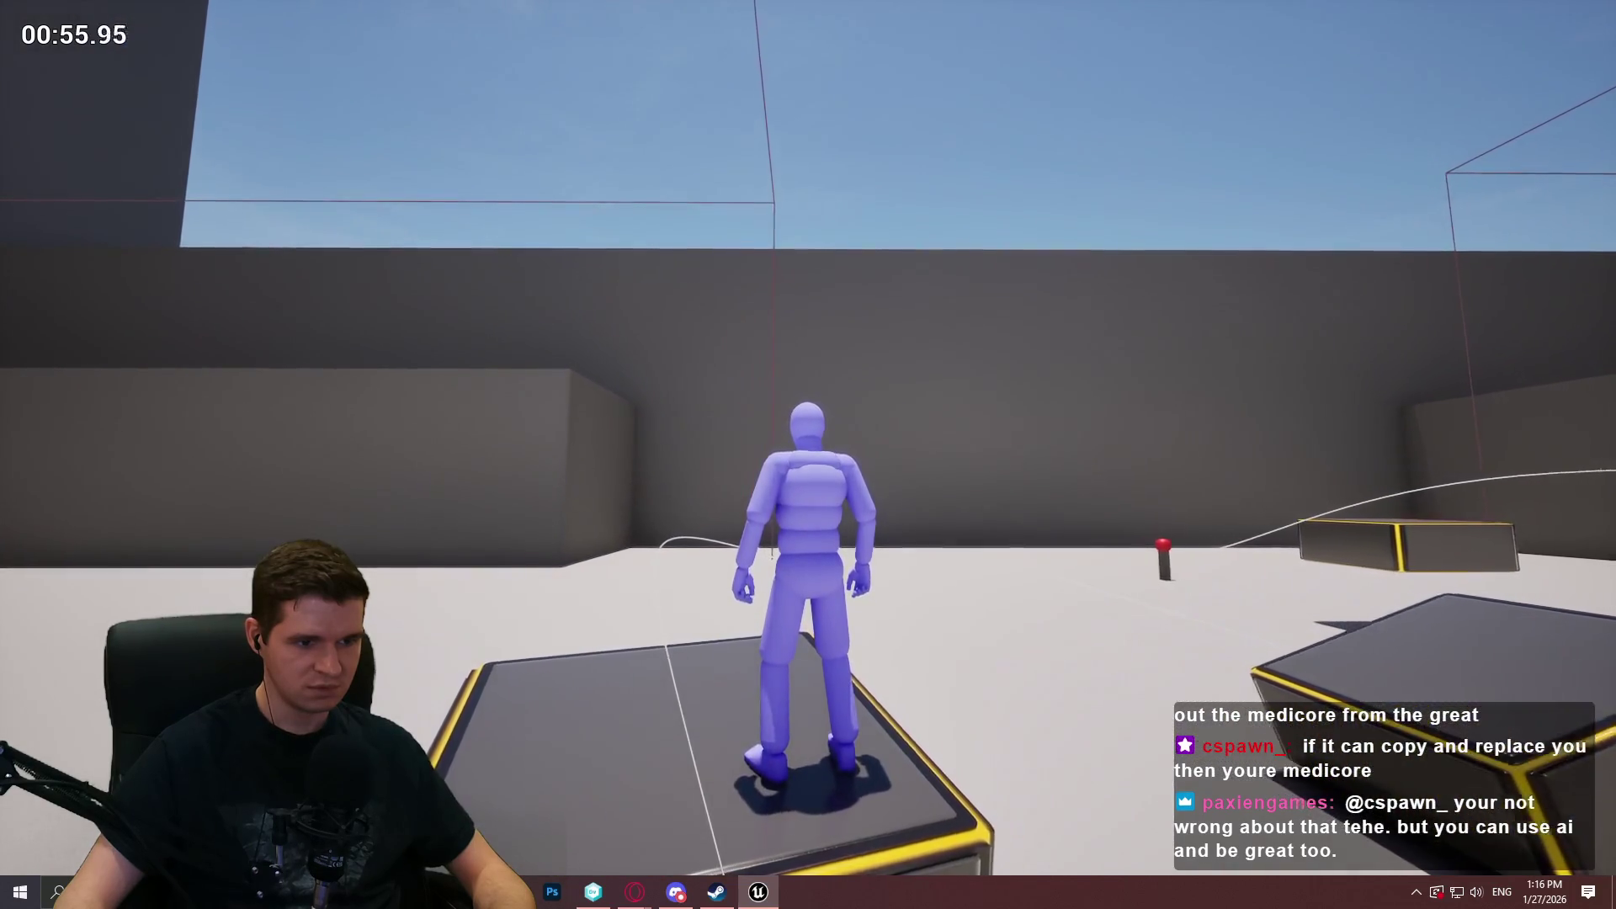
key(w)
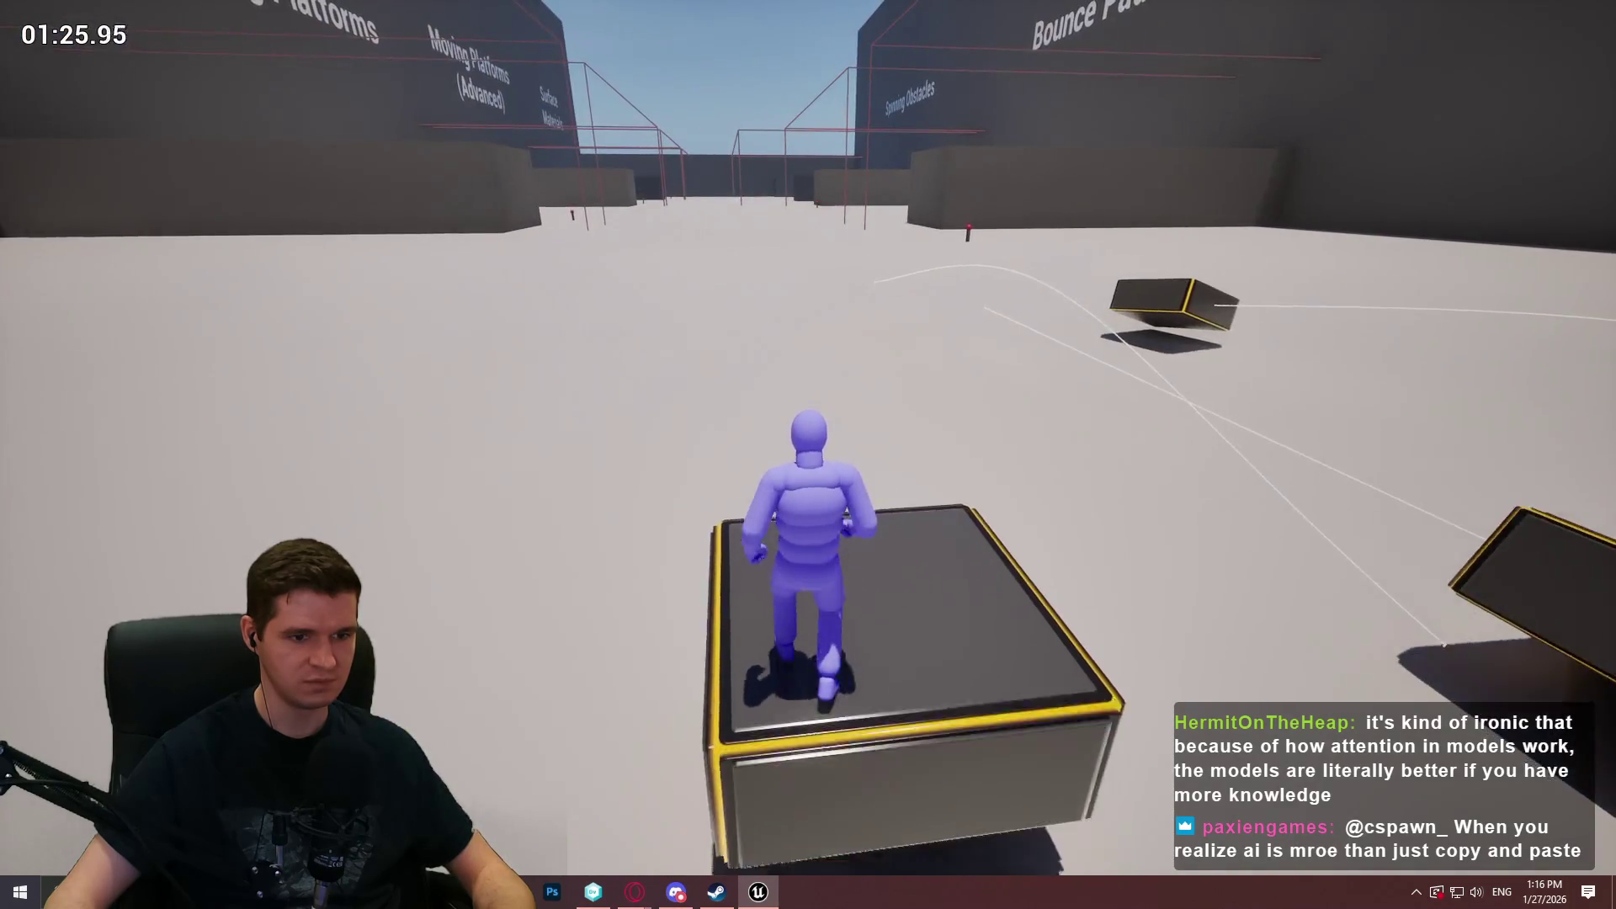
Stop the play session with Esc to return to the level viewport.
key(Escape)
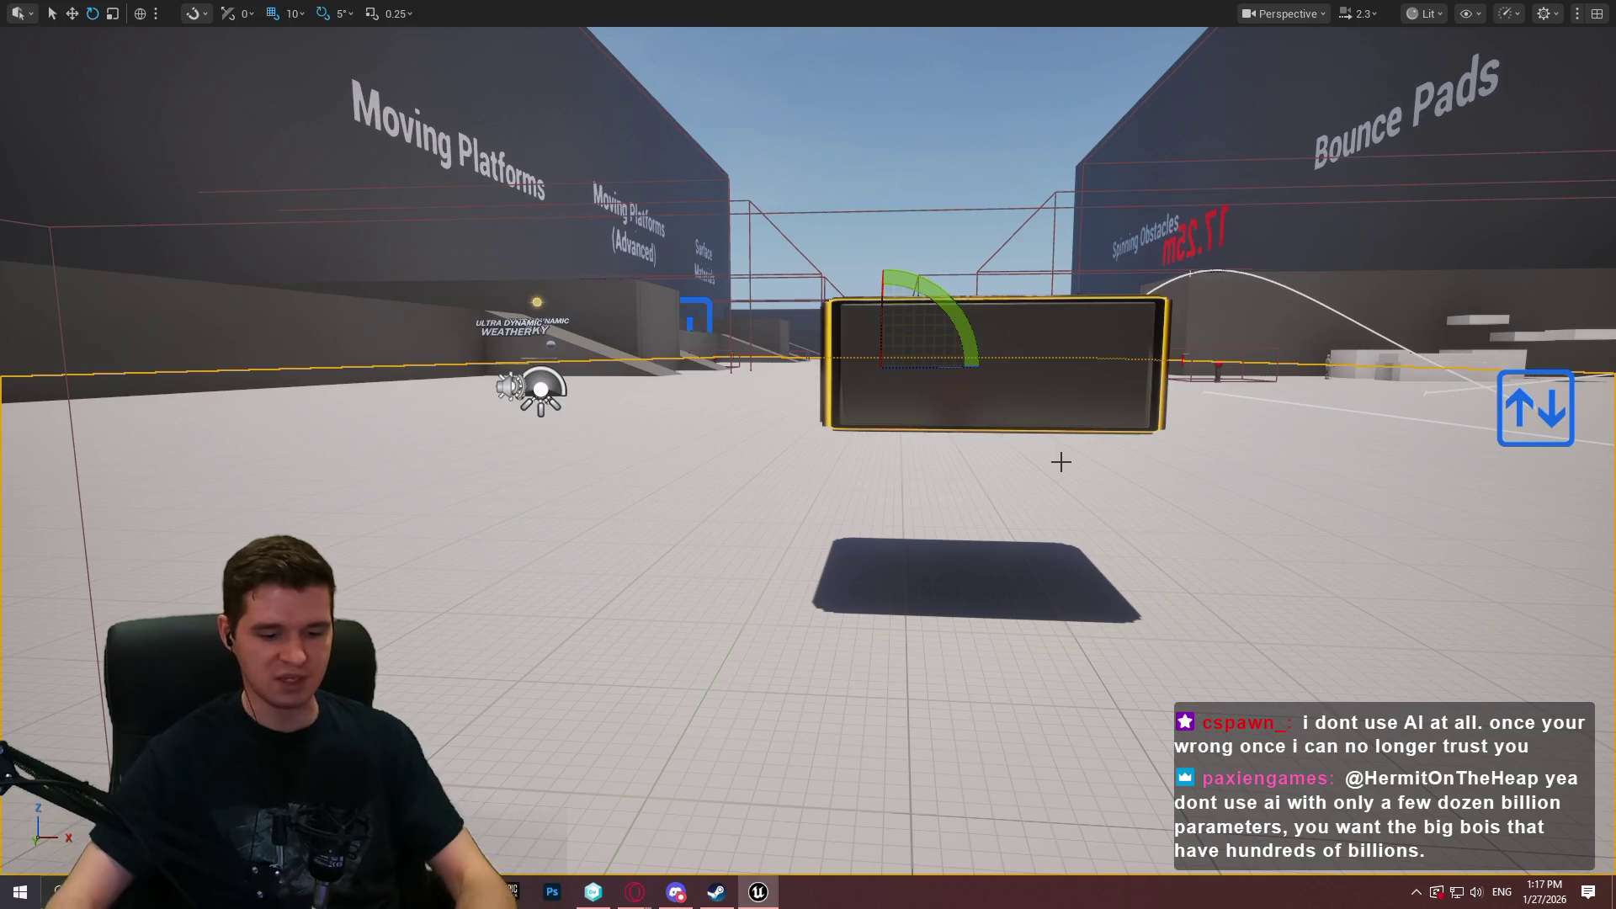
Restore the full editor layout, enlarge the level viewport, and start a new play session.
key(F11)
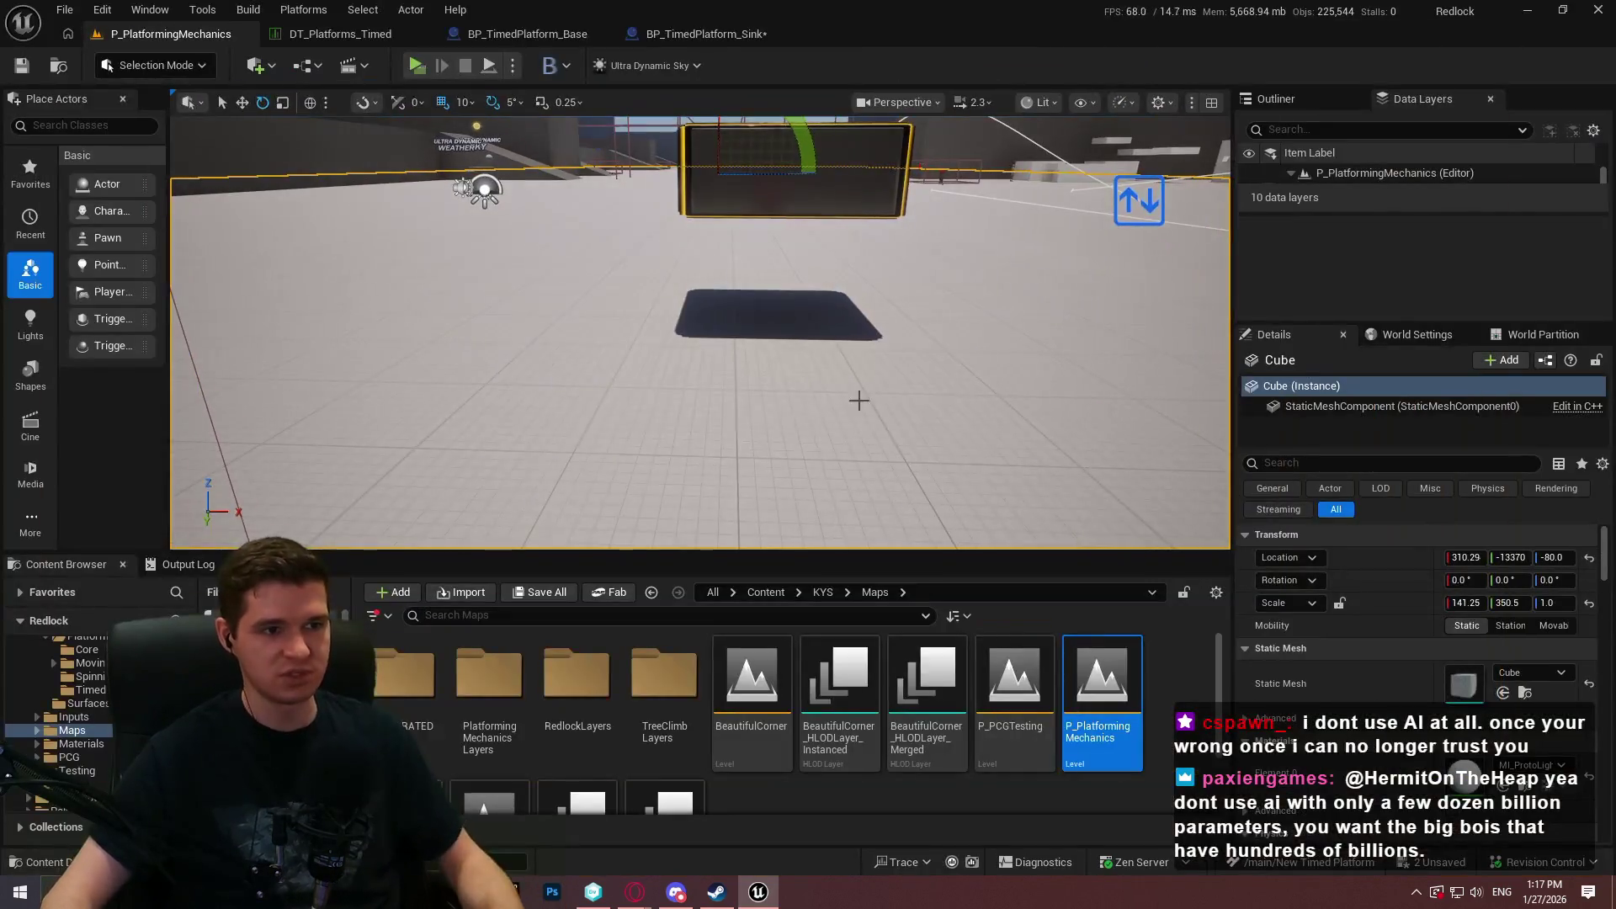
drag(991, 551, 991, 616)
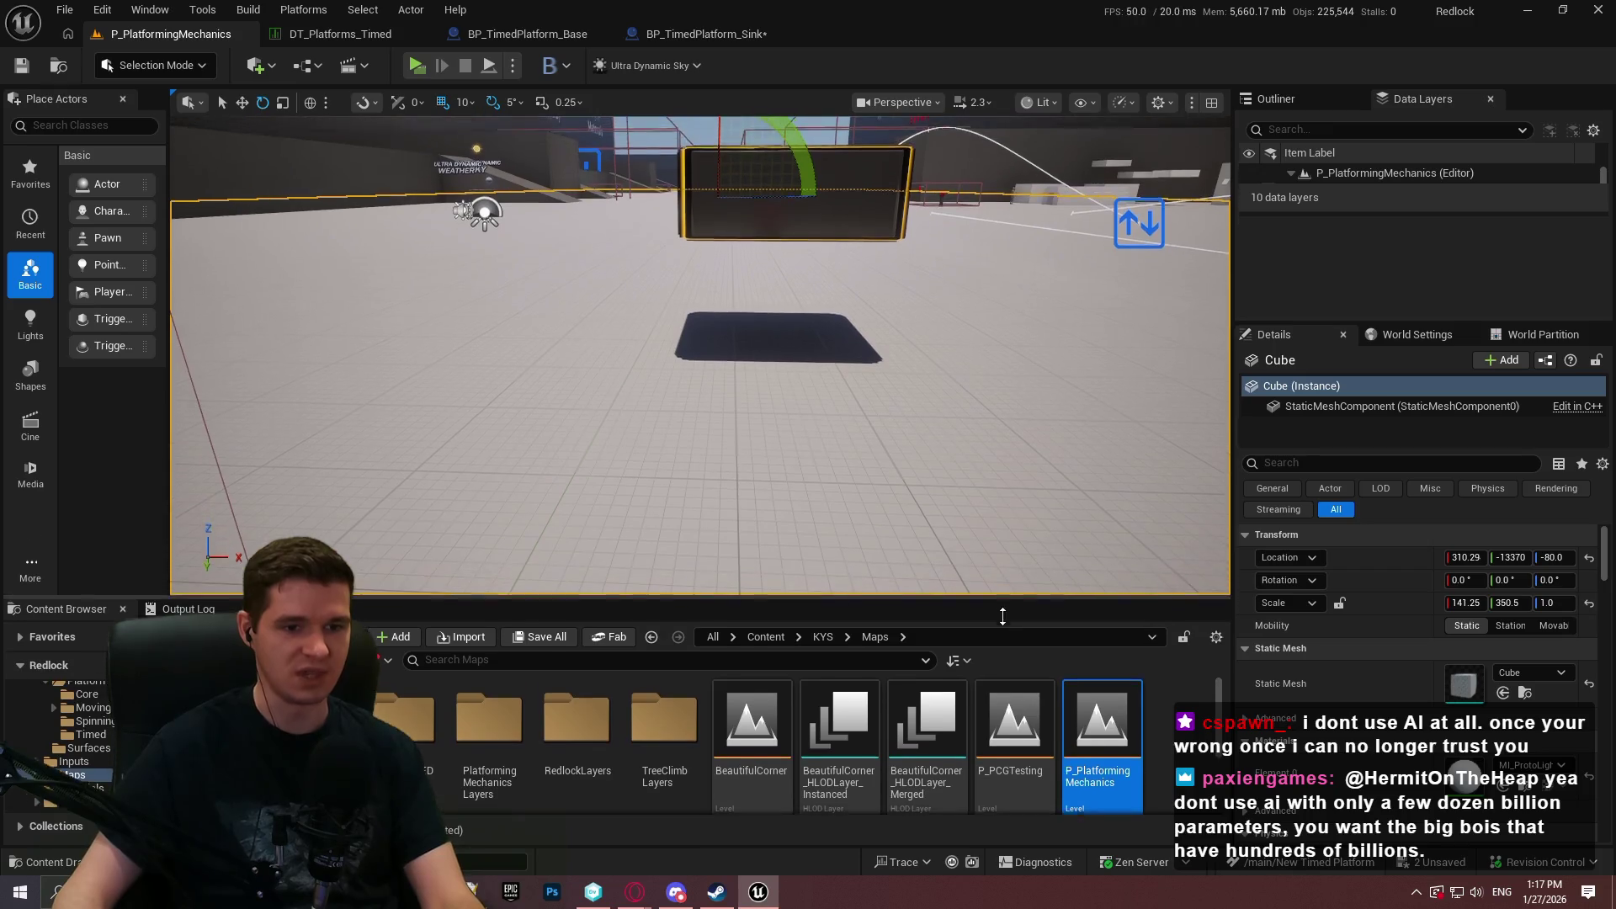
drag(1234, 325, 1389, 334)
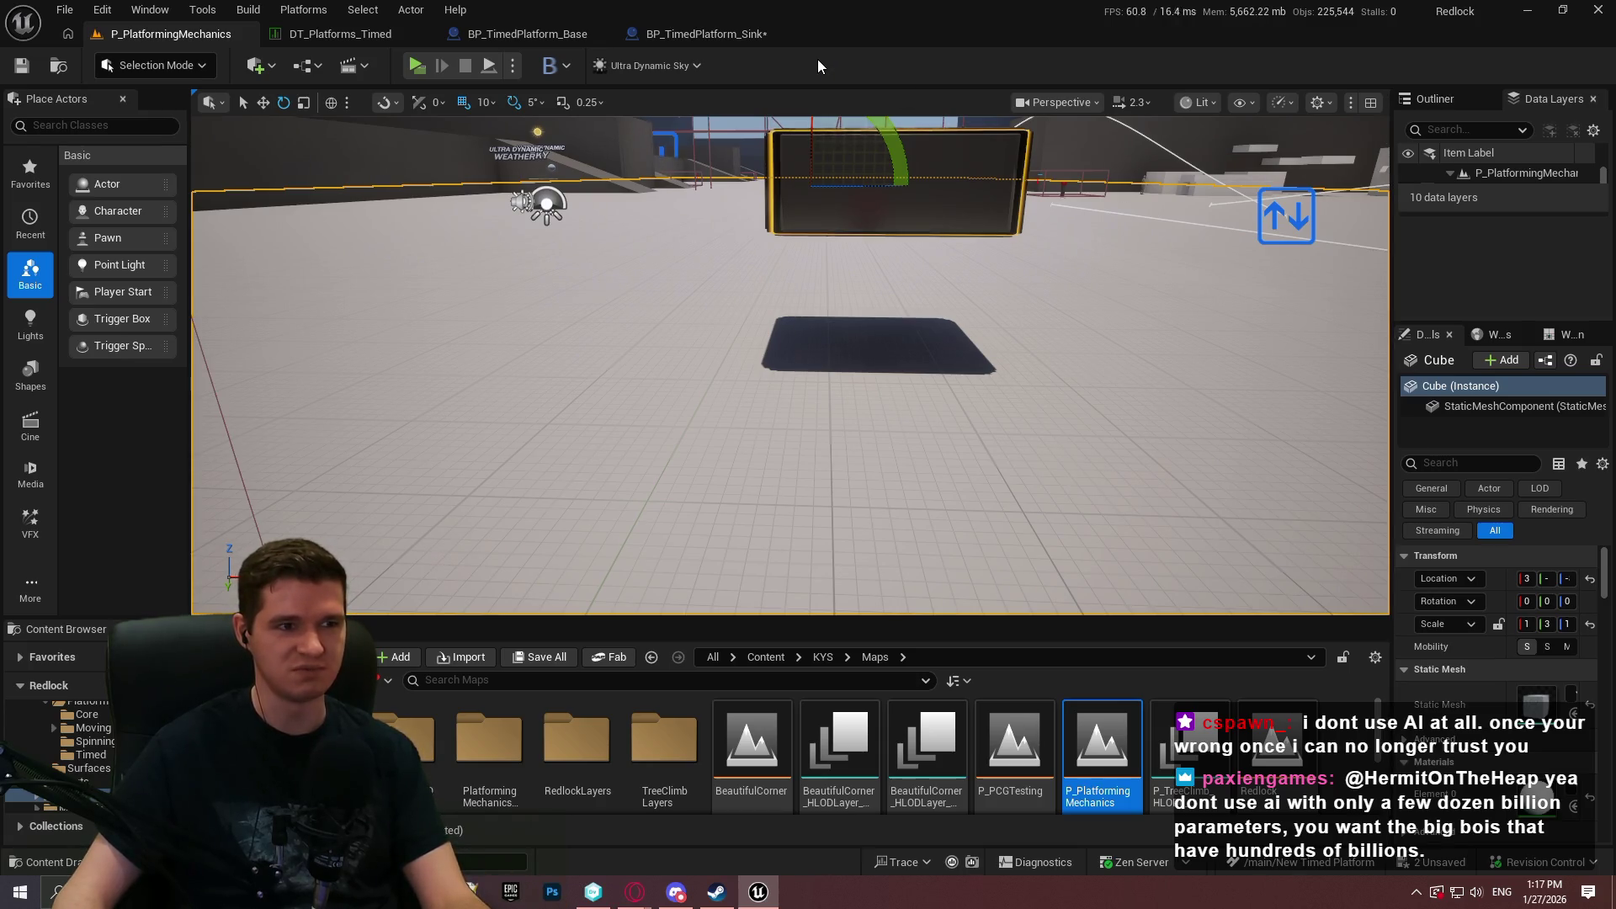
click(430, 66)
click(830, 727)
Run and jump onto the tilted and box timed platforms, then end the preview with Esc.
key(w)
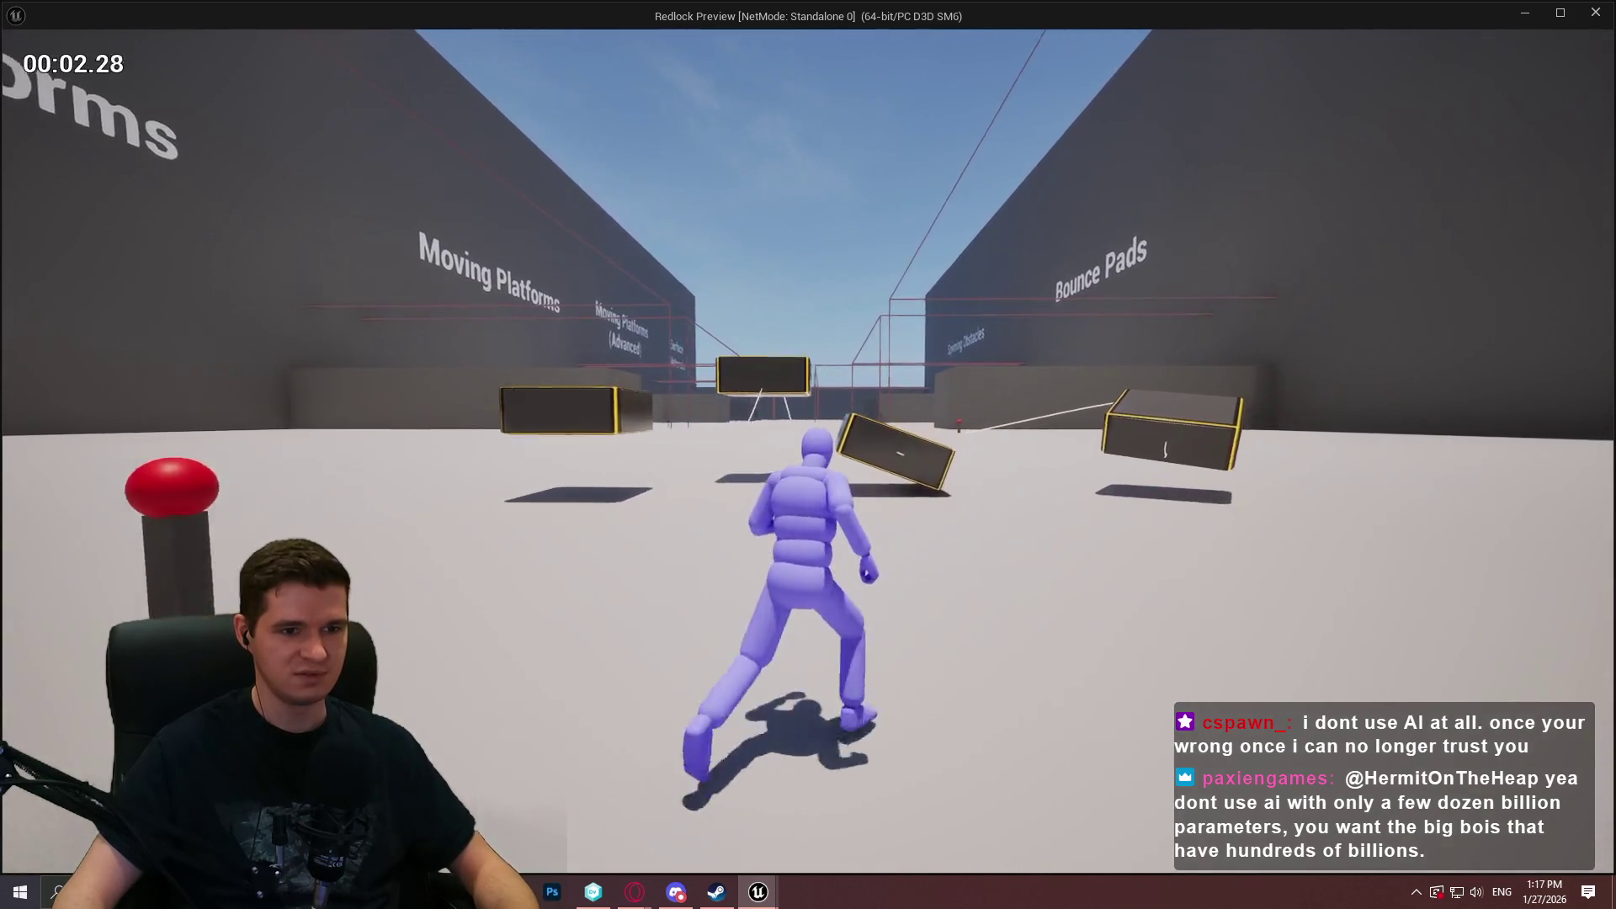
key(space)
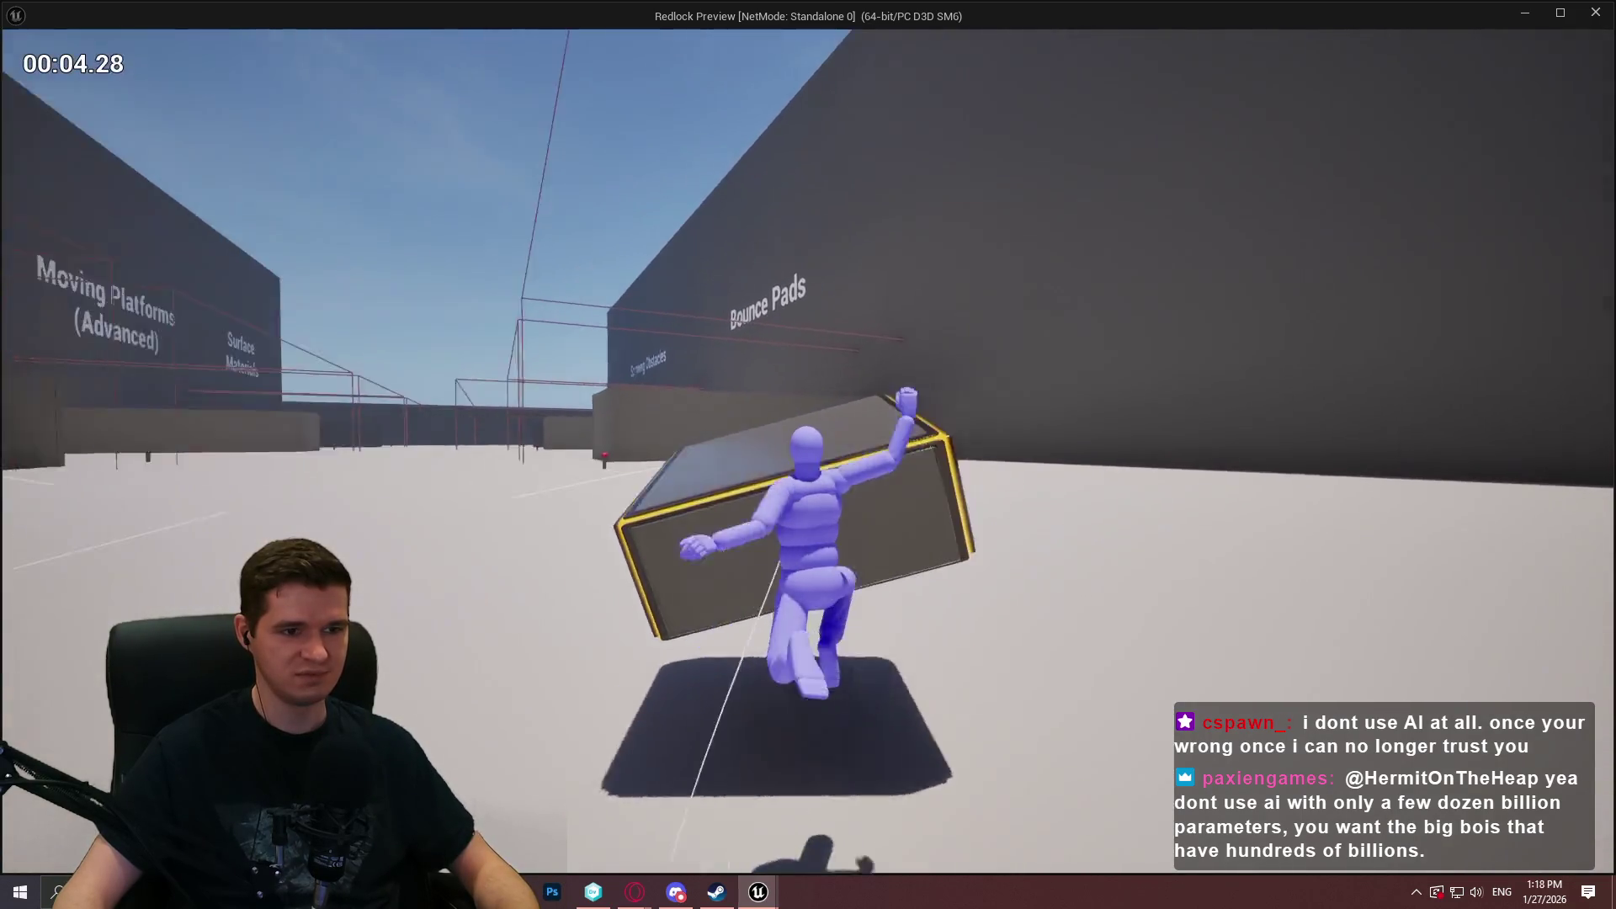
key(space)
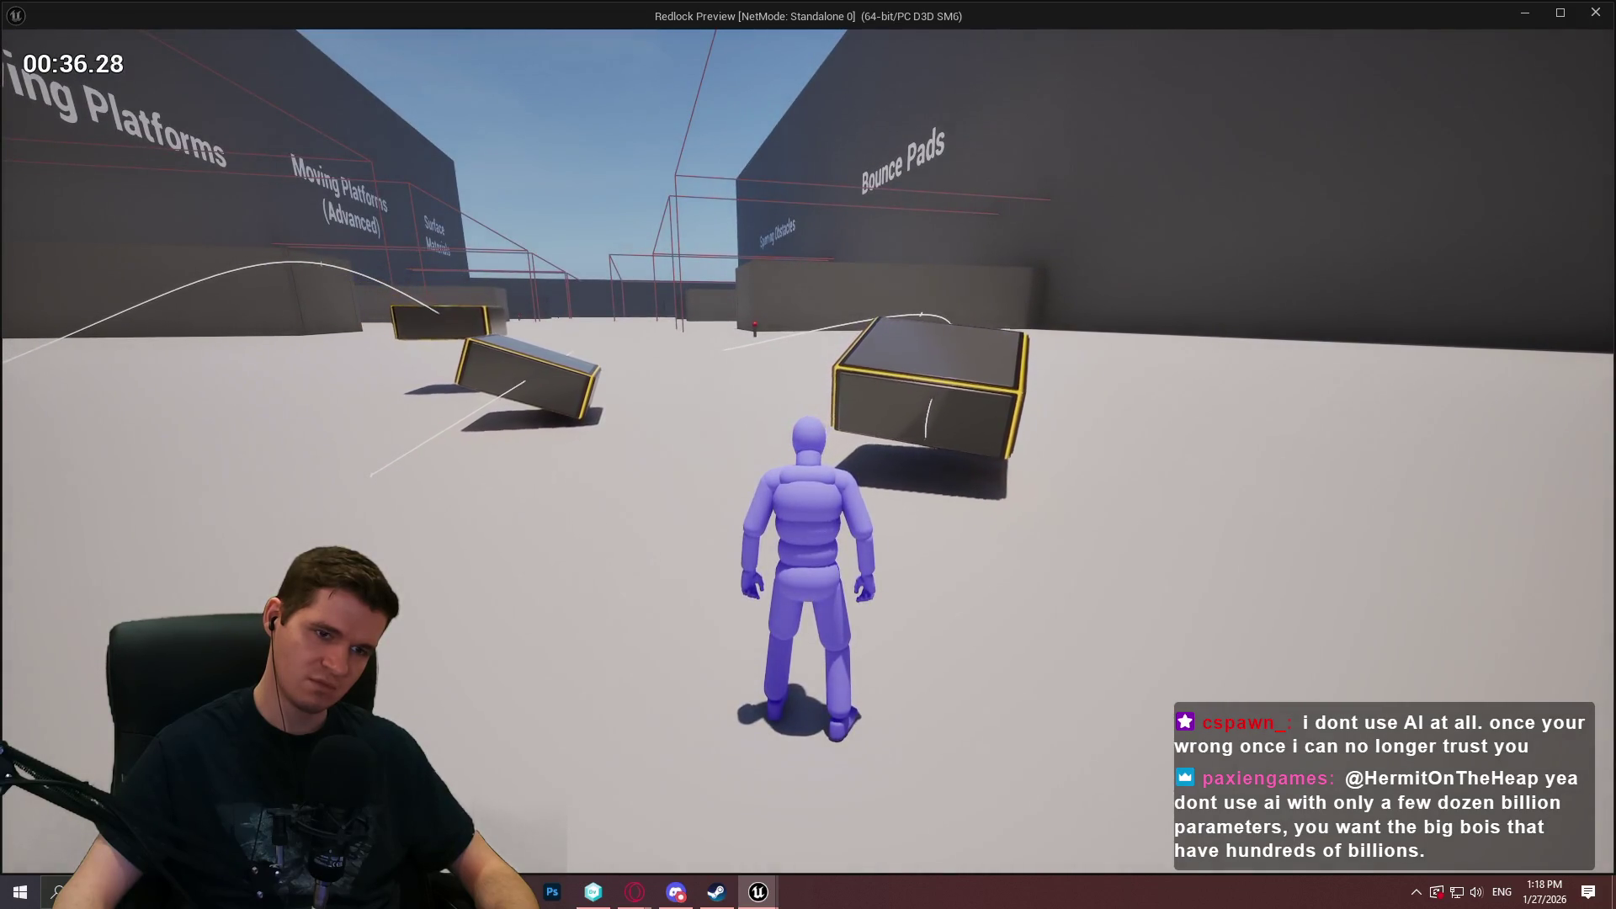
key(w)
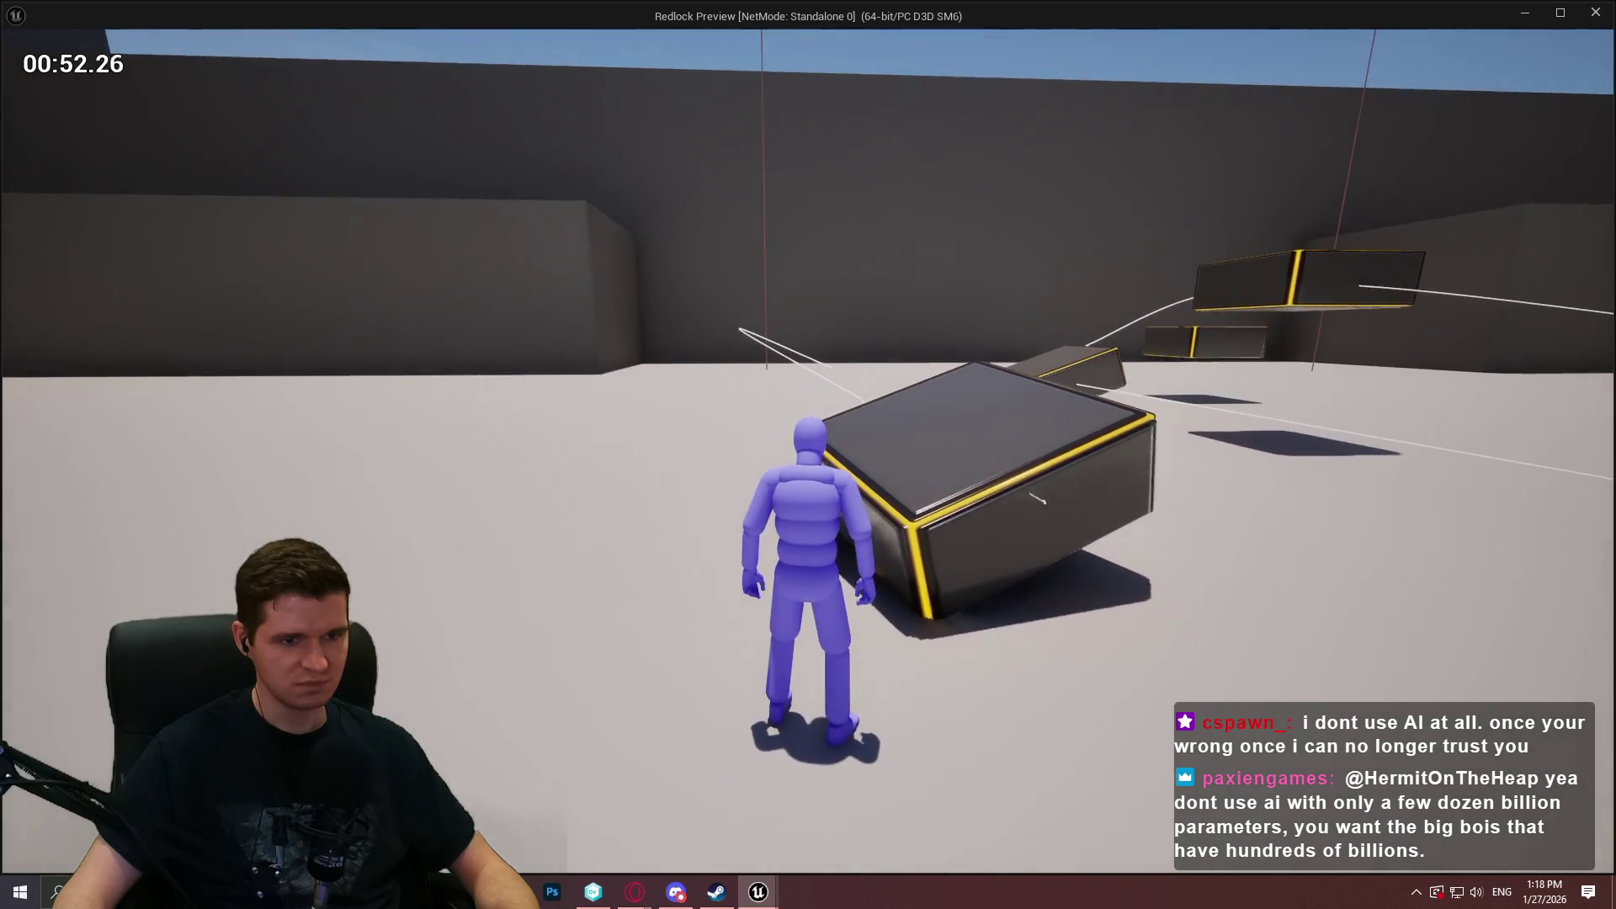
key(Escape)
Open BP_TimedPlatform_Base's EventGraph and pan to empty graph space.
click(558, 33)
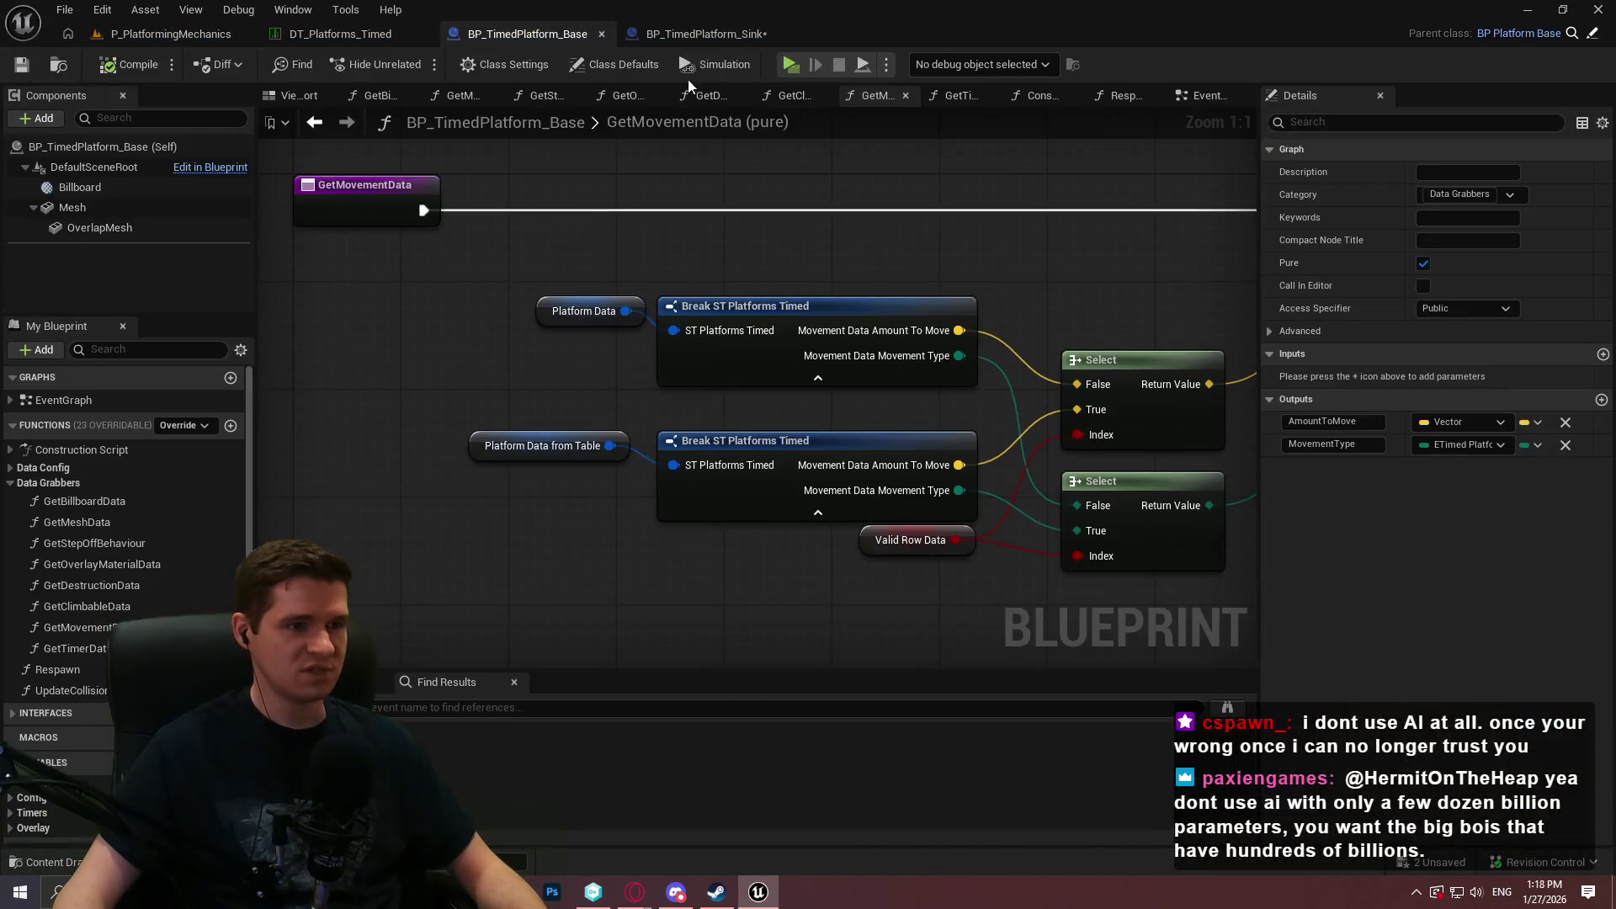
scroll(744, 205, down, 3)
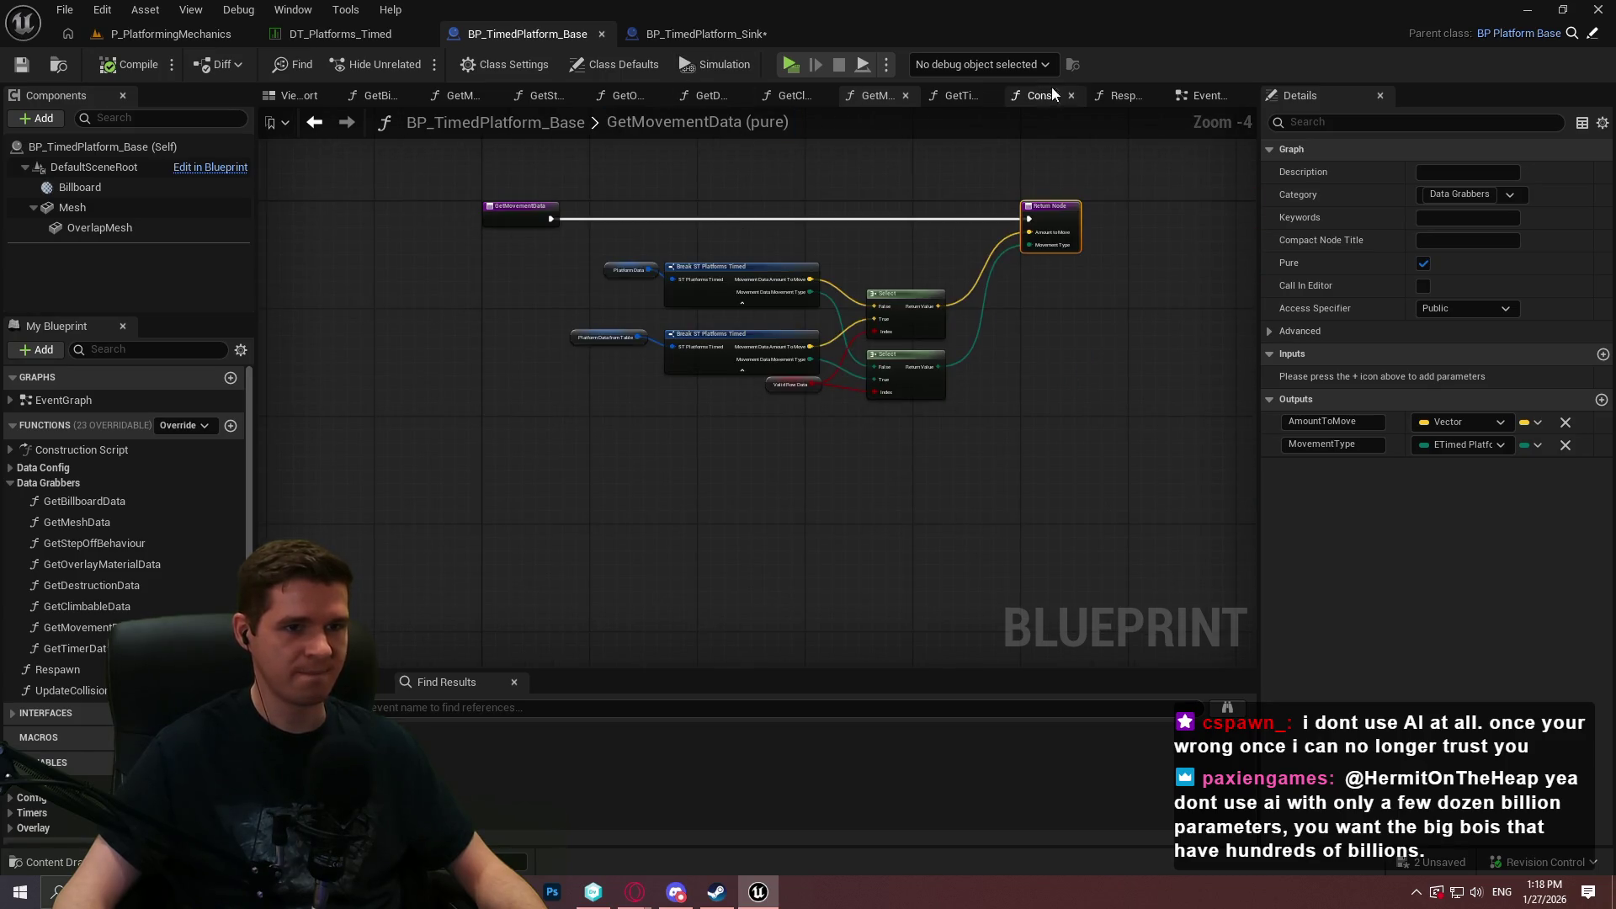
click(1197, 98)
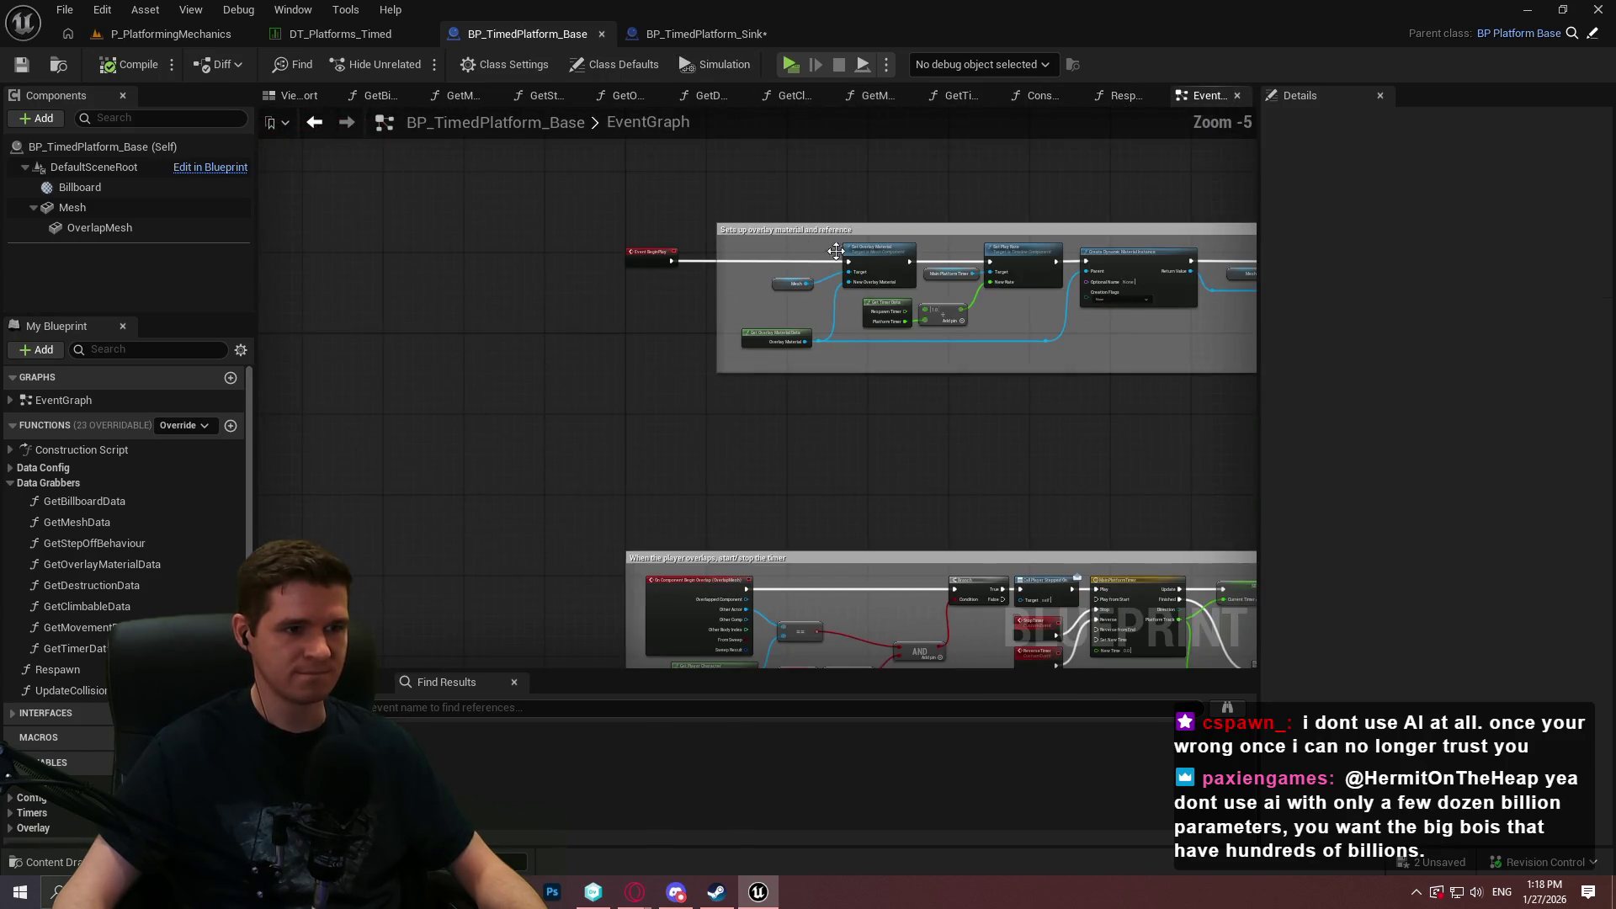
drag(656, 535, 665, 202)
scroll(675, 323, down, 3)
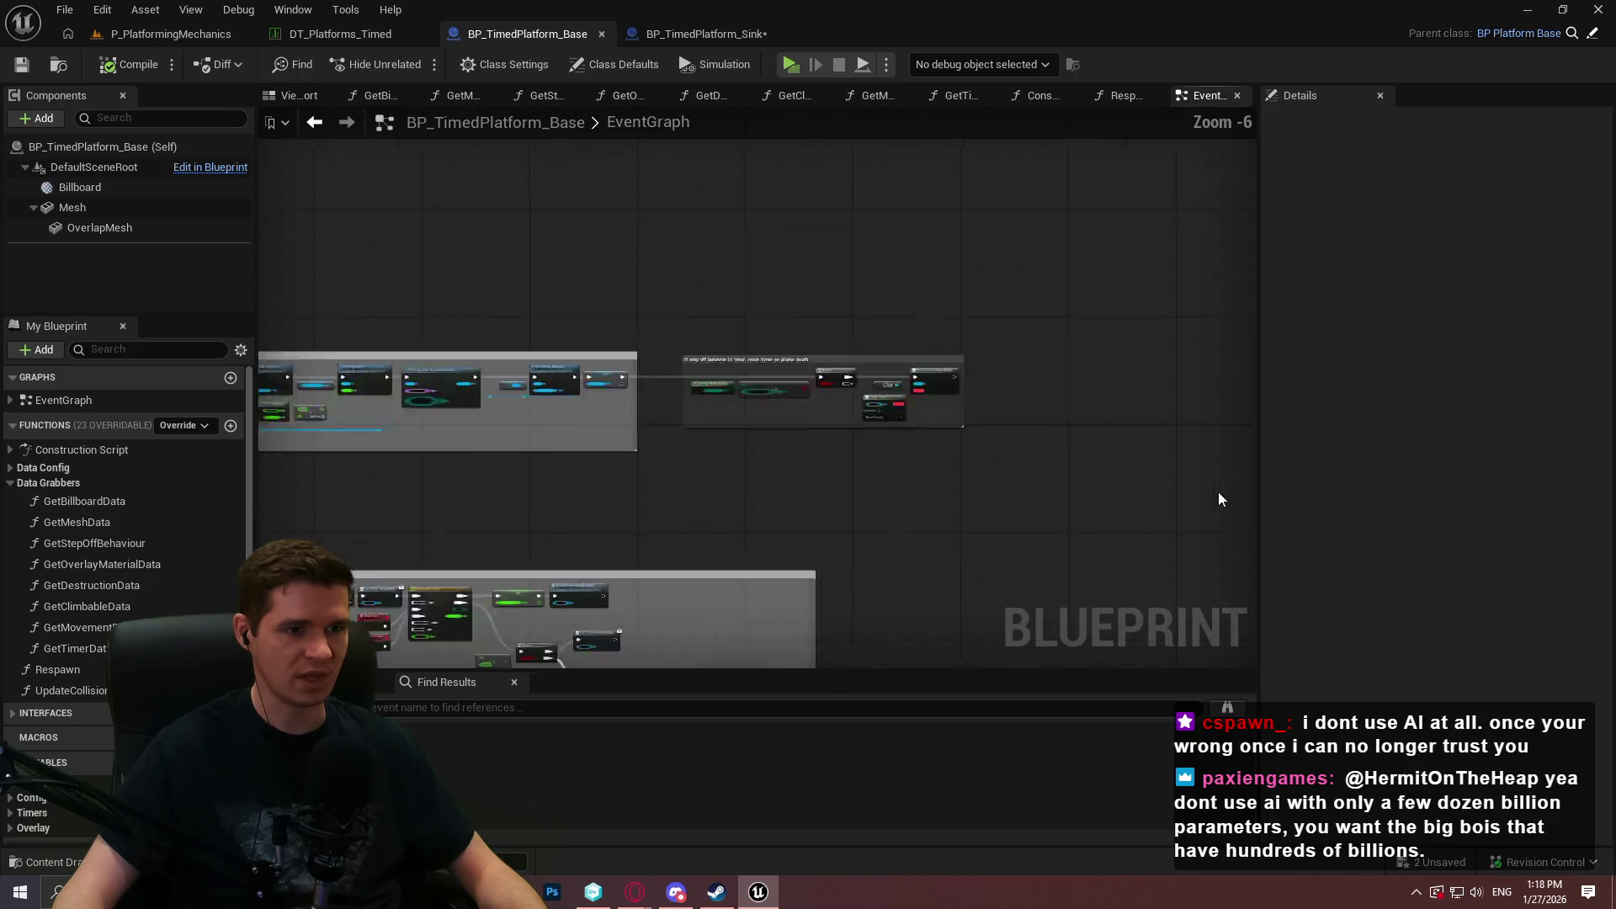
scroll(677, 316, up, 1)
Search the node menu for 'tick' on the empty graph space.
right_click(677, 316)
text(tu)
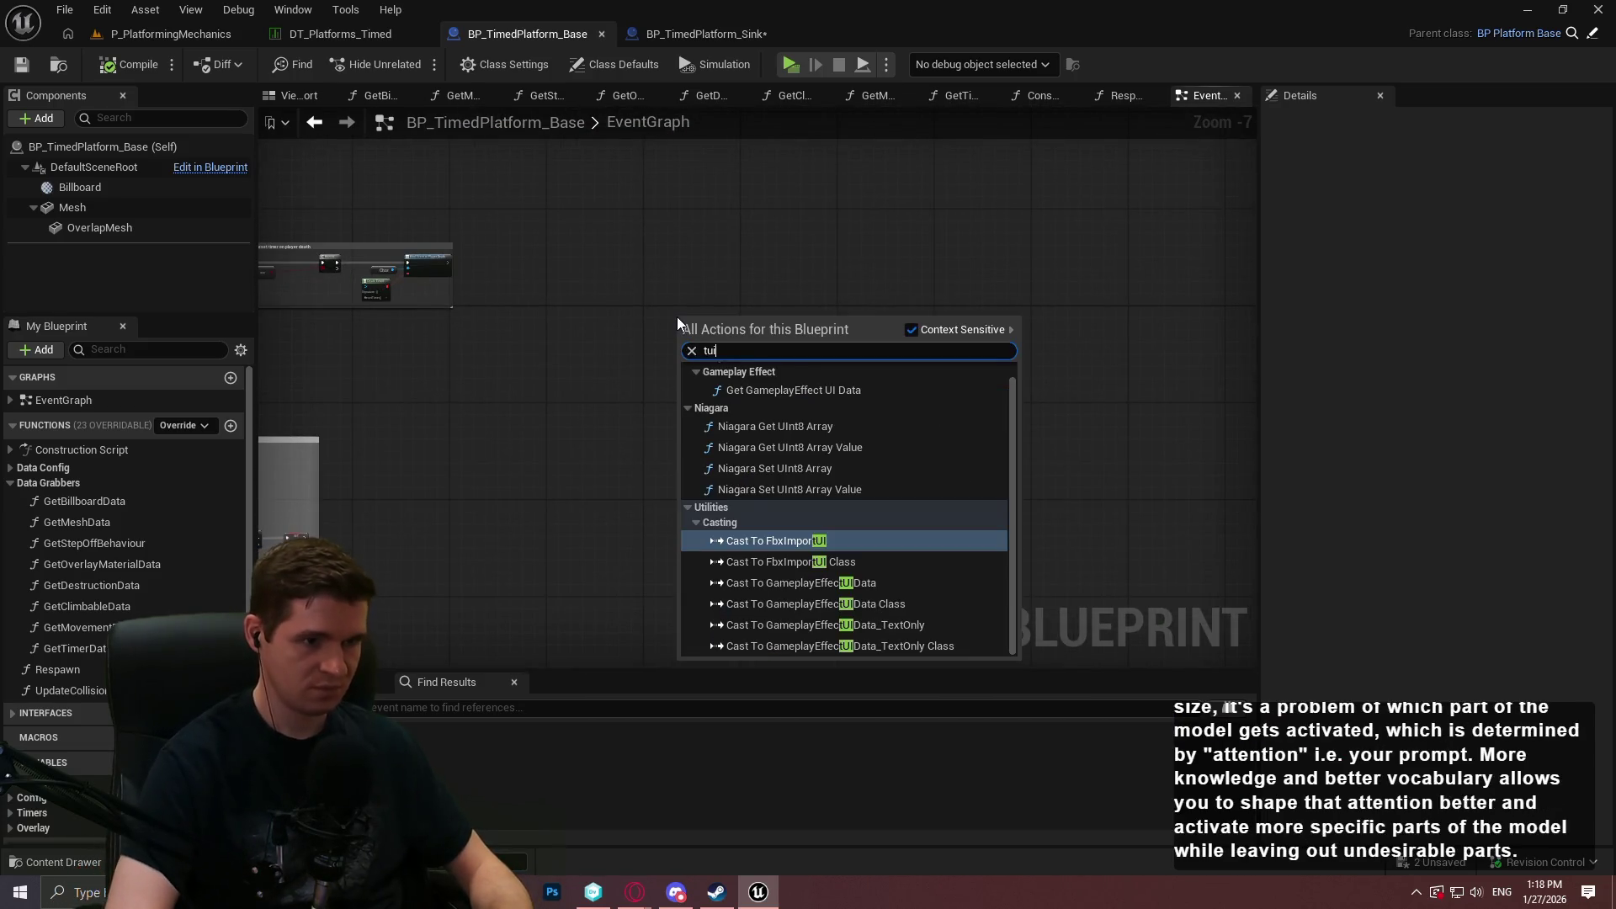
key(BackSpace)
text(ick)
scroll(983, 371, up, 2)
scroll(983, 374, up, 2)
Place Event Tick, then add a Line Trace By Channel node on Visibility beside it.
key(Escape)
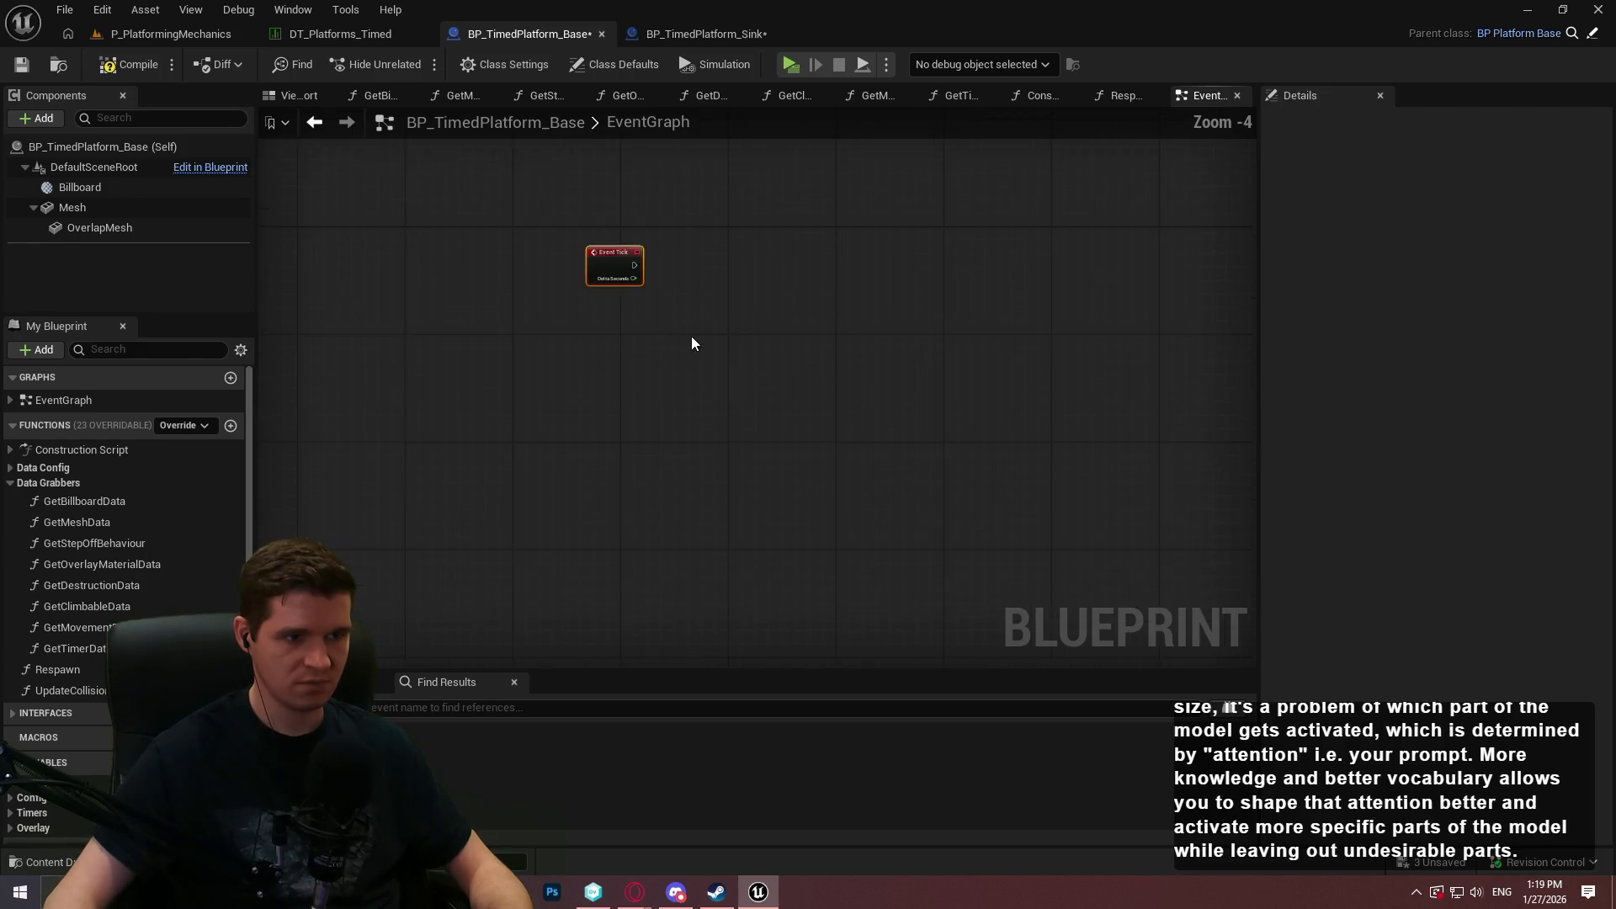
right_click(700, 255)
text(liun)
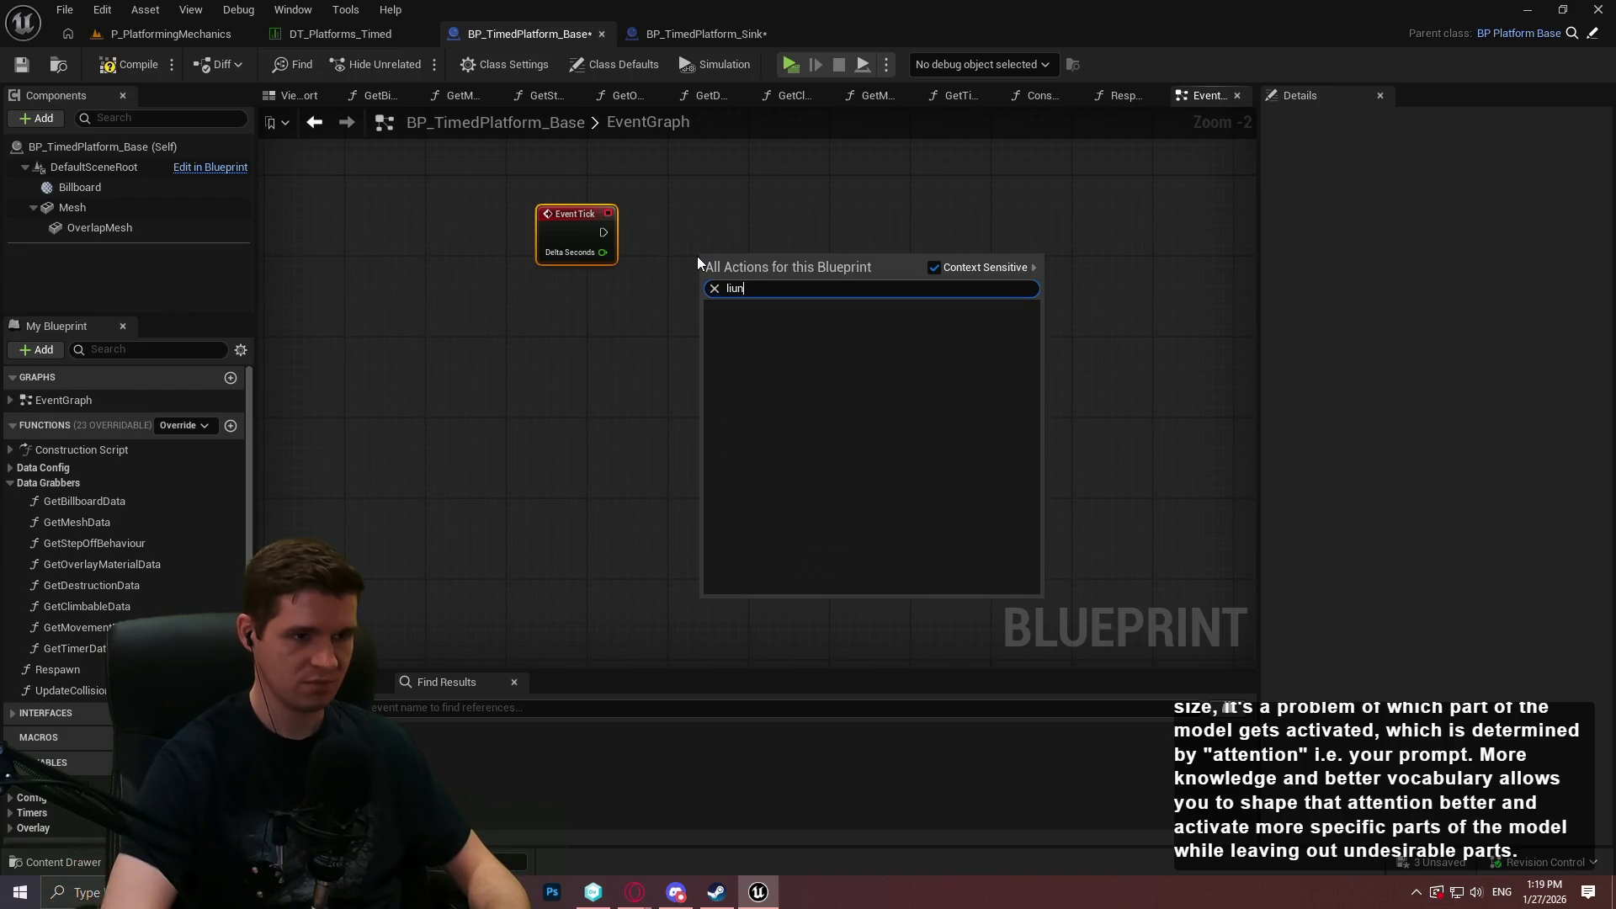
text(e trace by)
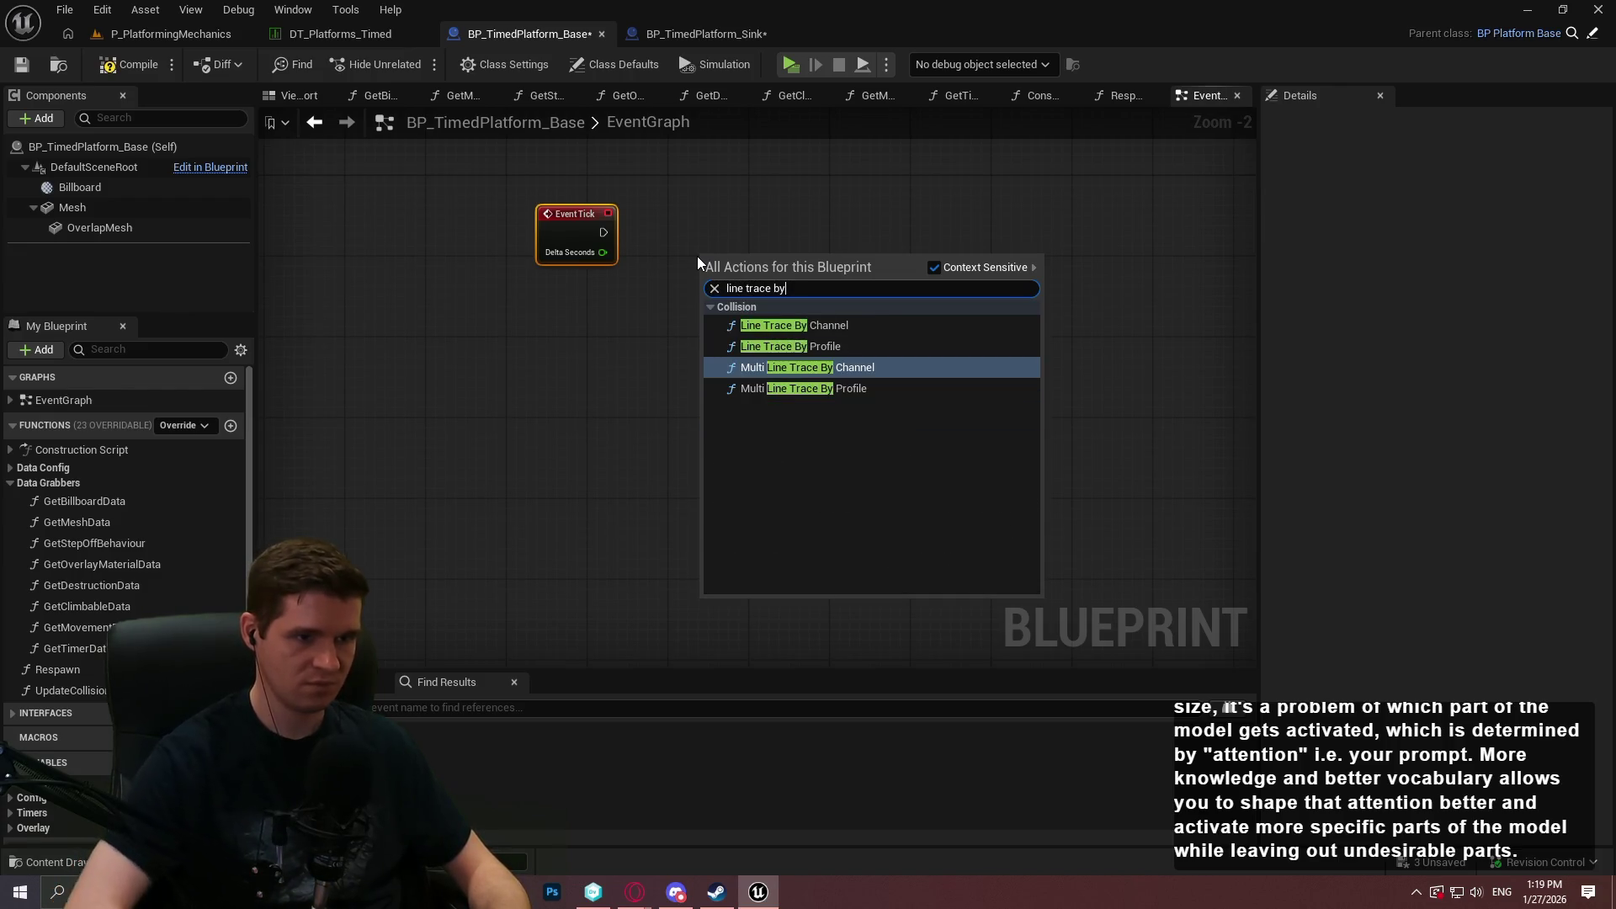
key(Return)
scroll(697, 256, up, 2)
click(781, 401)
click(672, 386)
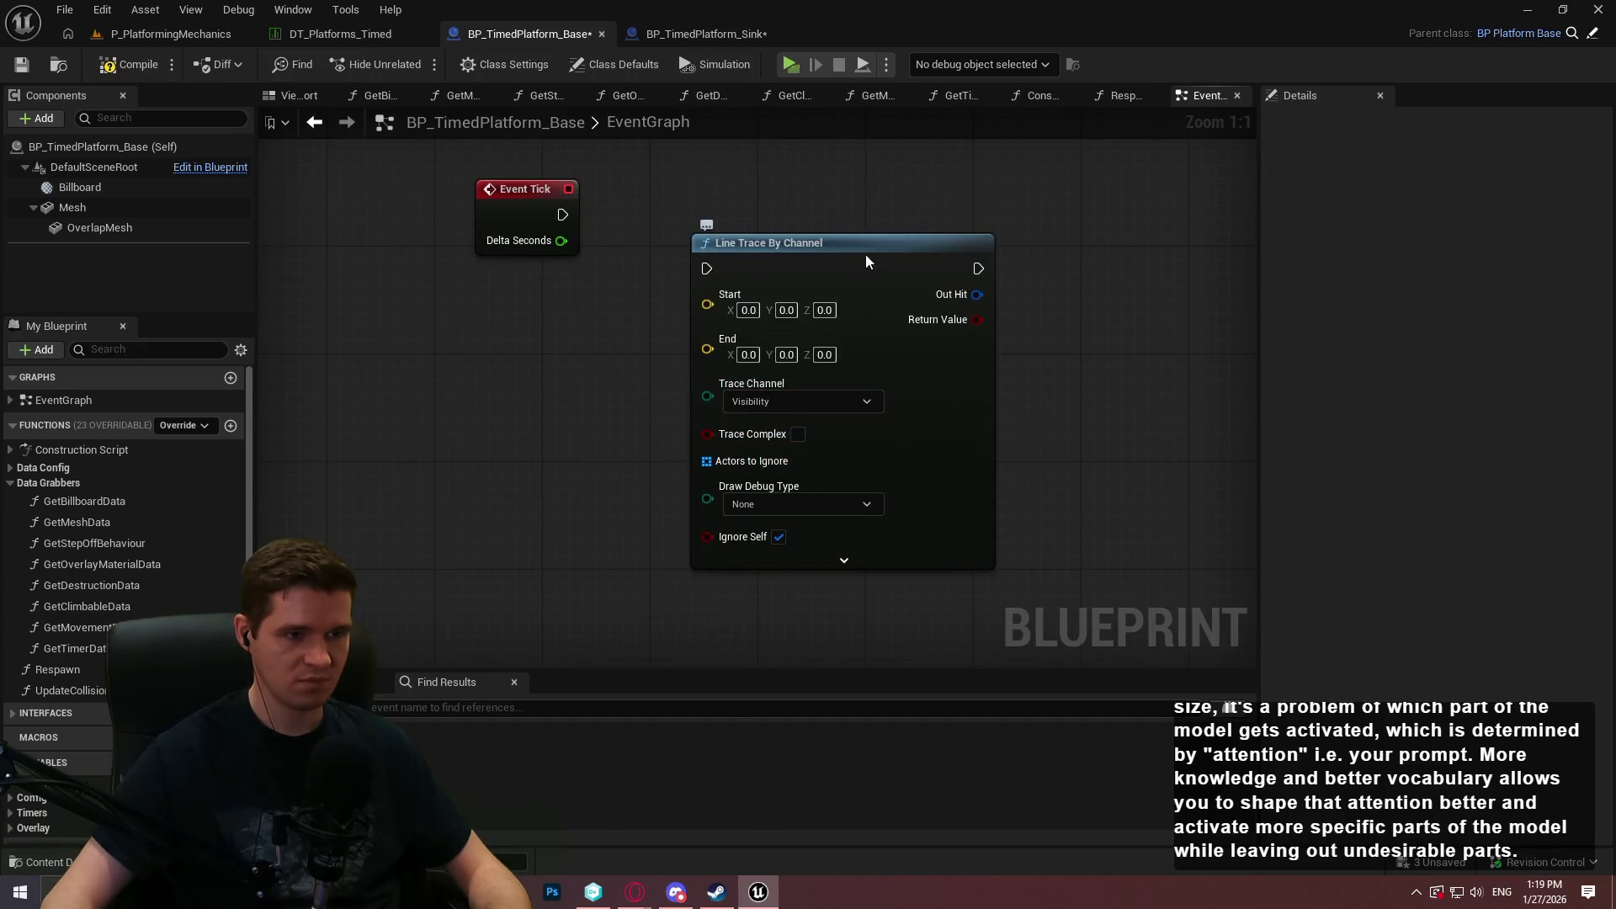
drag(838, 271, 959, 217)
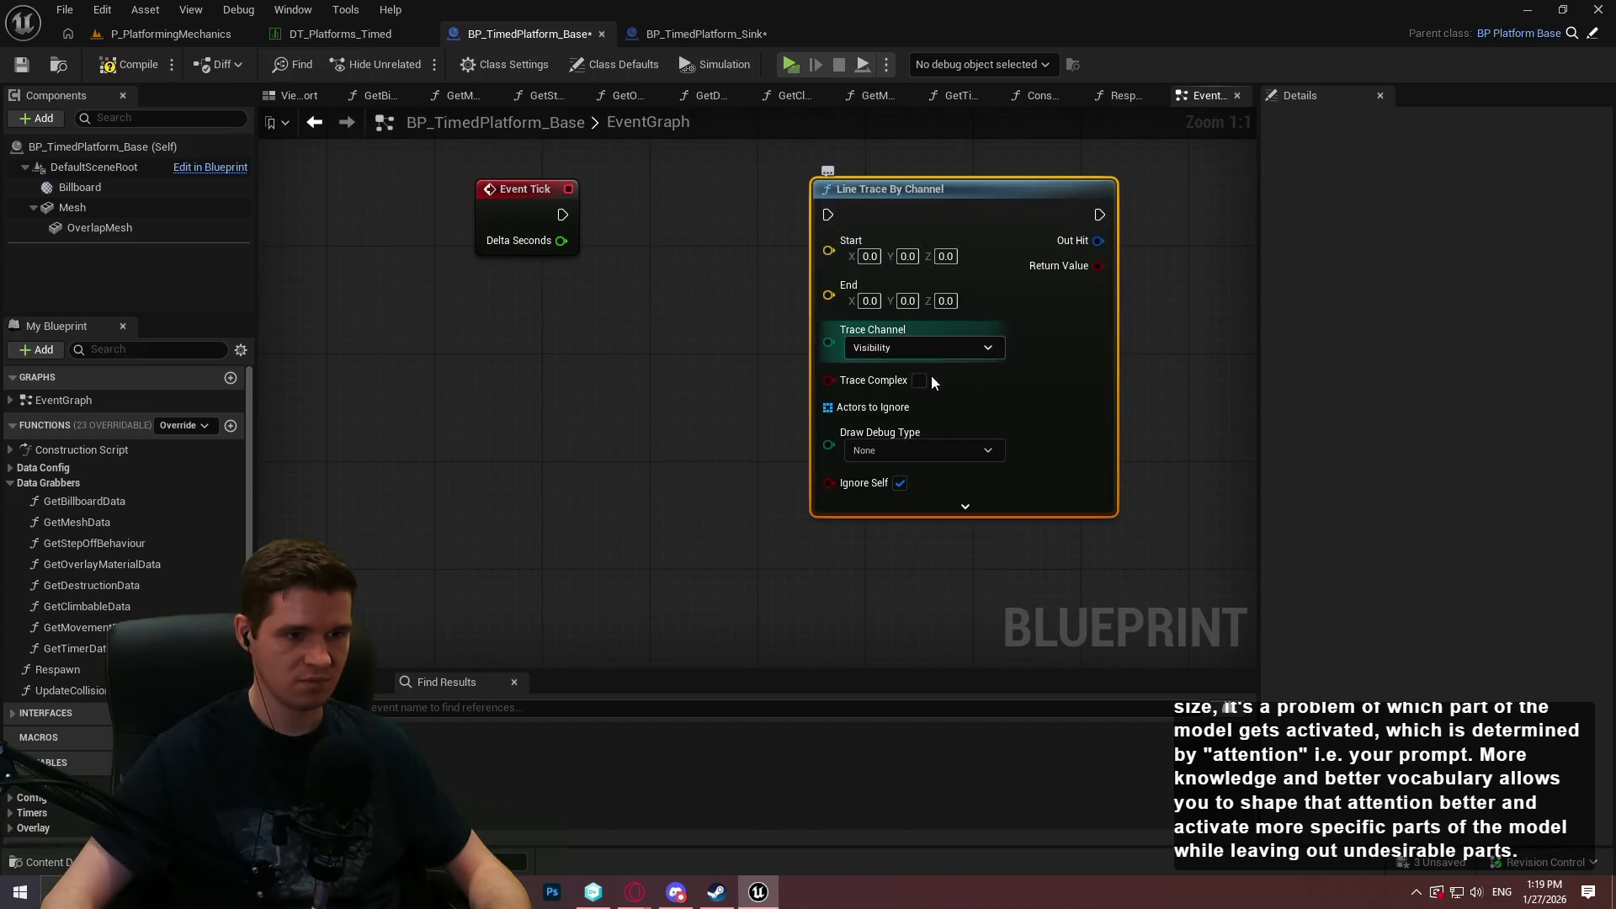
Search the node menu for 'get actor location'.
click(634, 357)
key(Home)
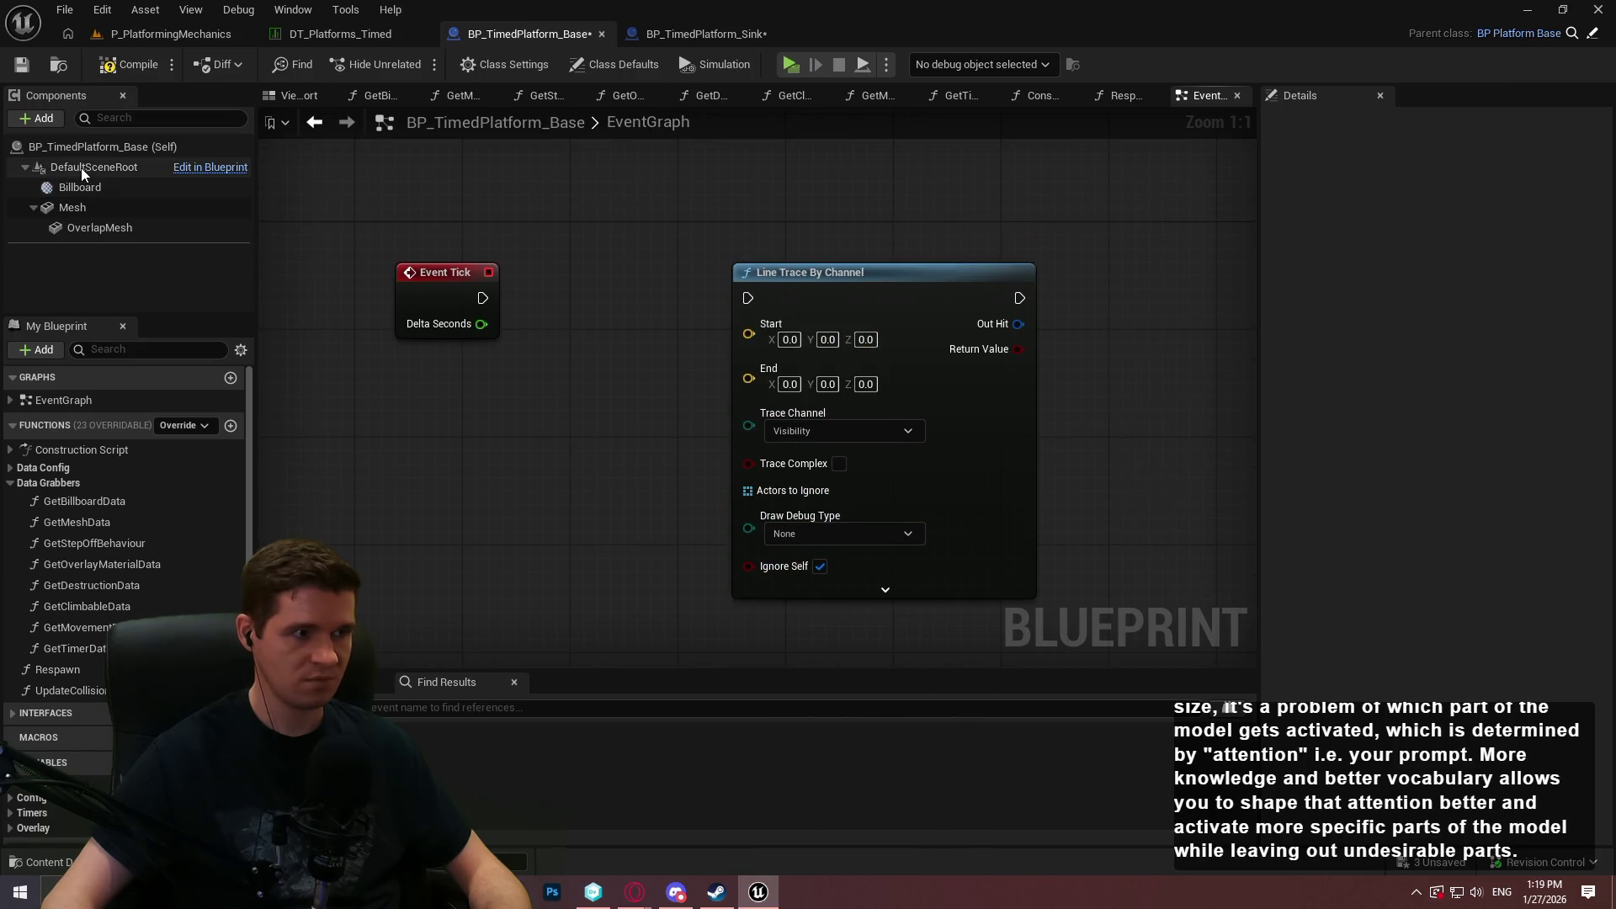
right_click(296, 435)
text(get actor locati)
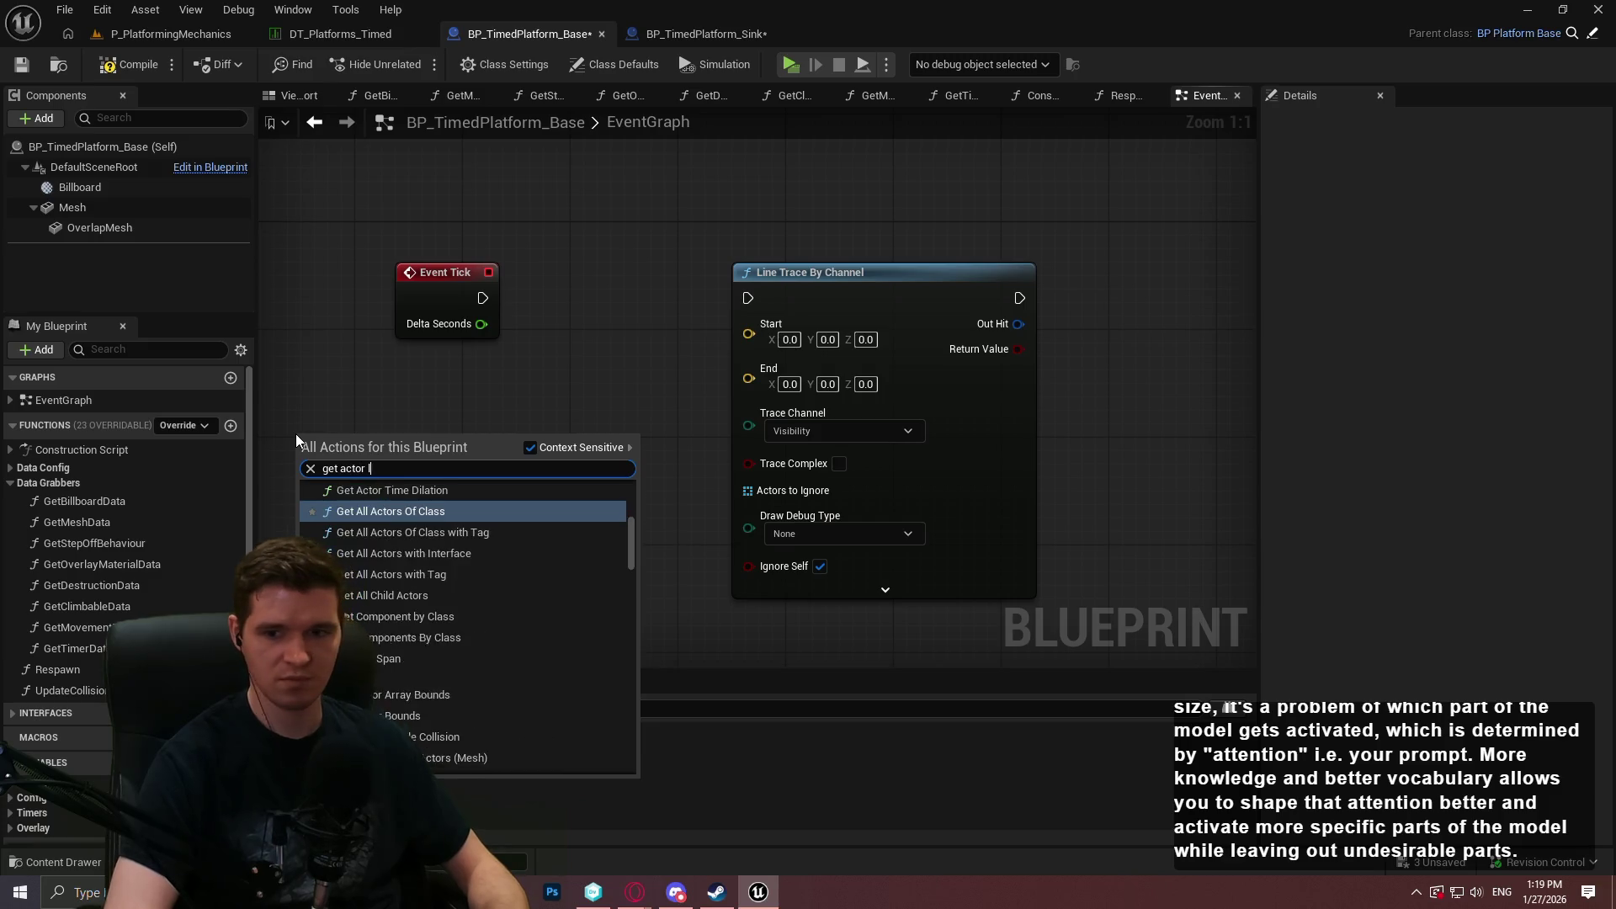